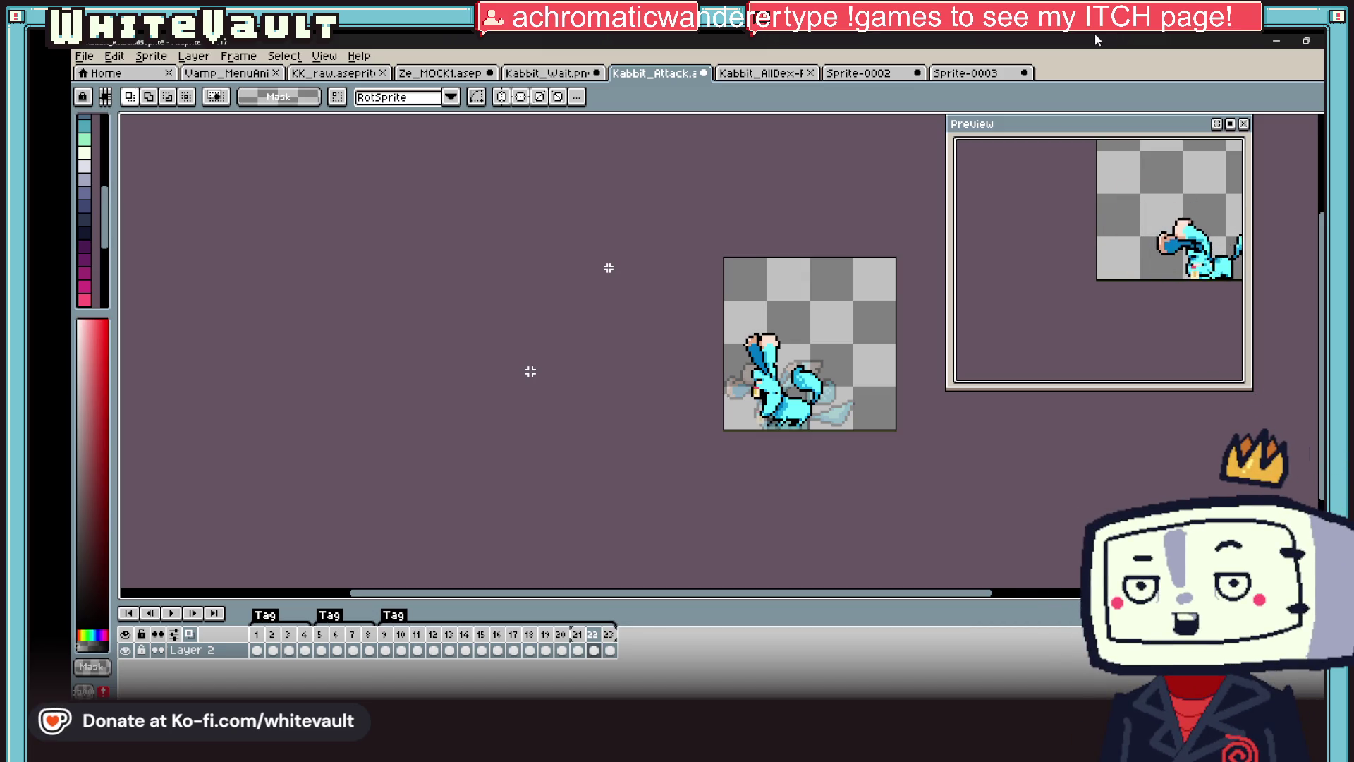
- Marquee-select the rabbit's raised ear in the attack frame and commit its adjustment
{"action": "scroll", "coordinate": [791, 379], "scroll_direction": "up", "scroll_amount": 2}
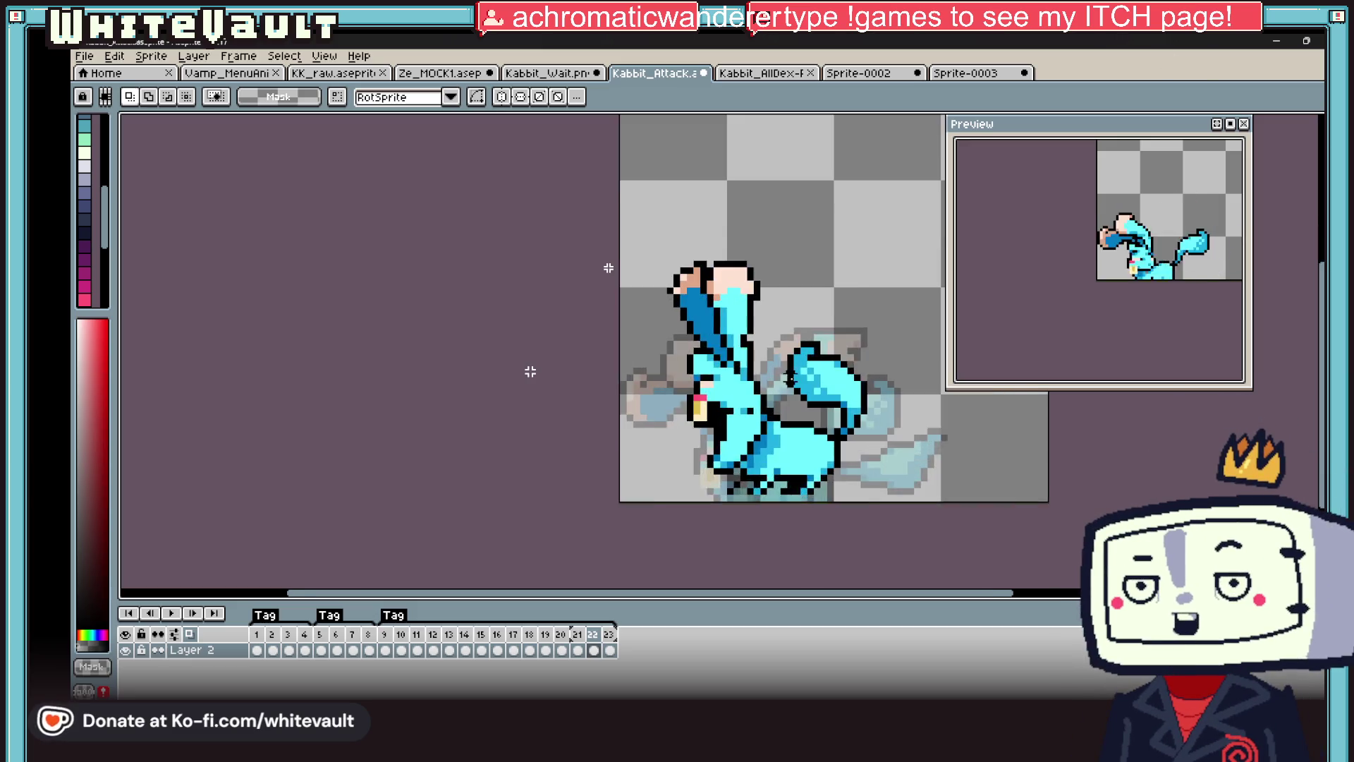
{"action": "scroll", "coordinate": [790, 378], "scroll_direction": "up", "scroll_amount": 1}
{"action": "mouse_move", "coordinate": [559, 152]}
{"action": "left_mouse_down"}
{"action": "mouse_move", "coordinate": [765, 295]}
{"action": "mouse_move", "coordinate": [750, 307]}
{"action": "left_mouse_up"}
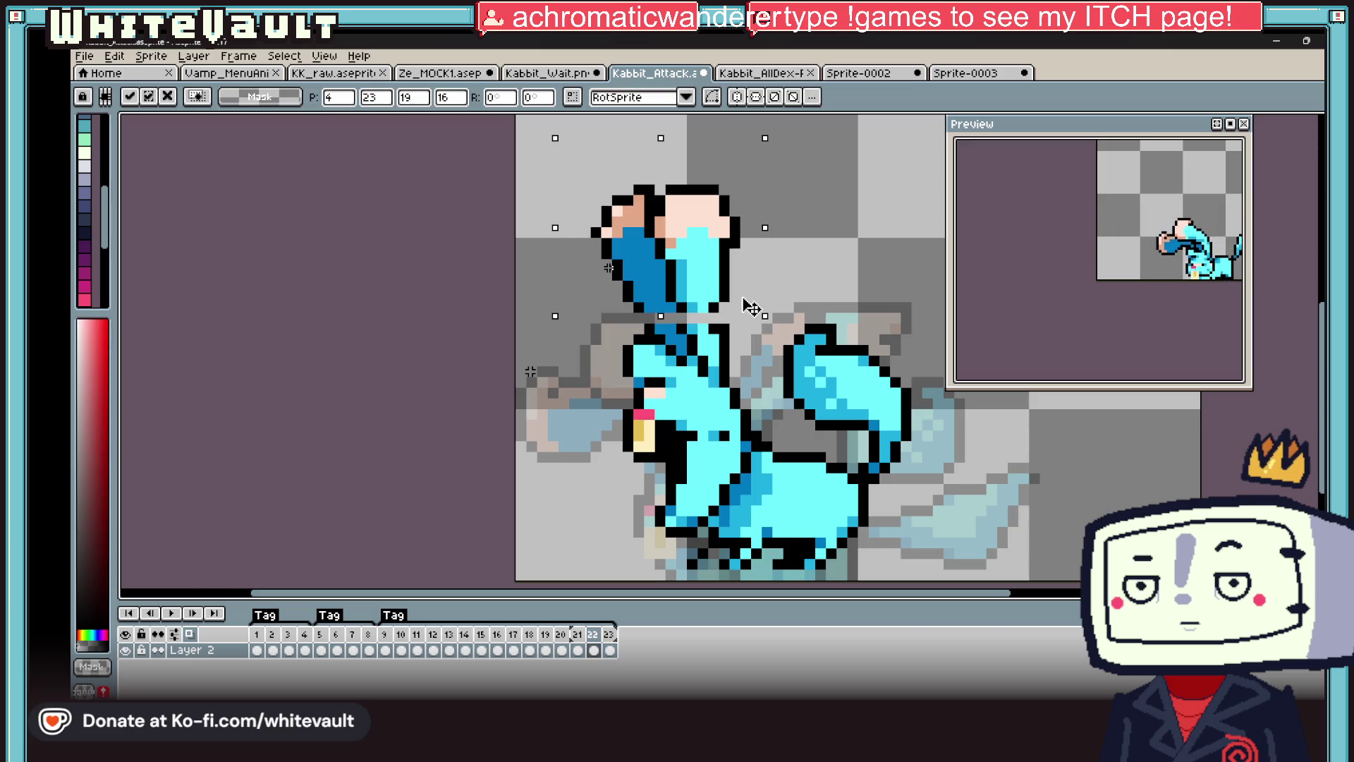
{"action": "scroll", "coordinate": [733, 323], "scroll_direction": "up", "scroll_amount": 2}
{"action": "key", "text": "Return"}
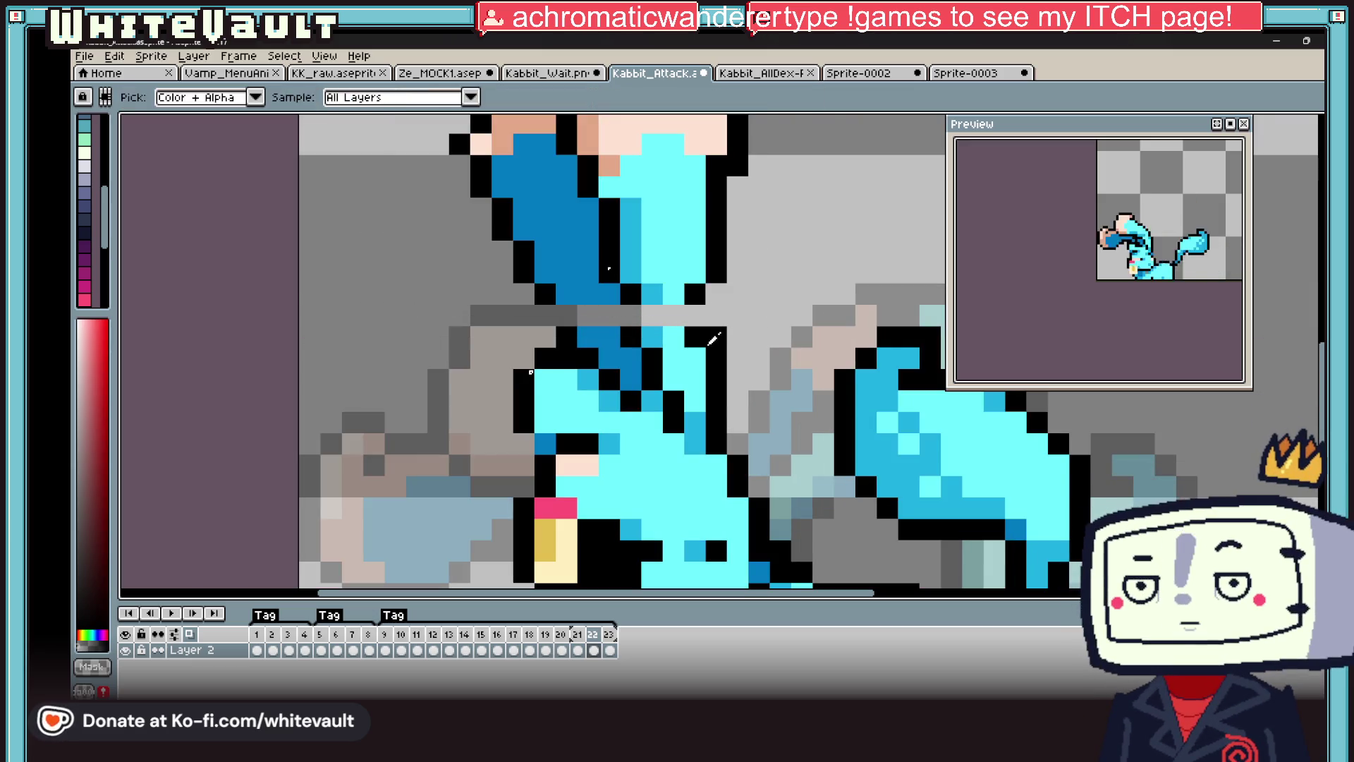
- Patch the grey neck pixels below the ear with black, blue and cyan
{"action": "left_click", "coordinate": [631, 315]}
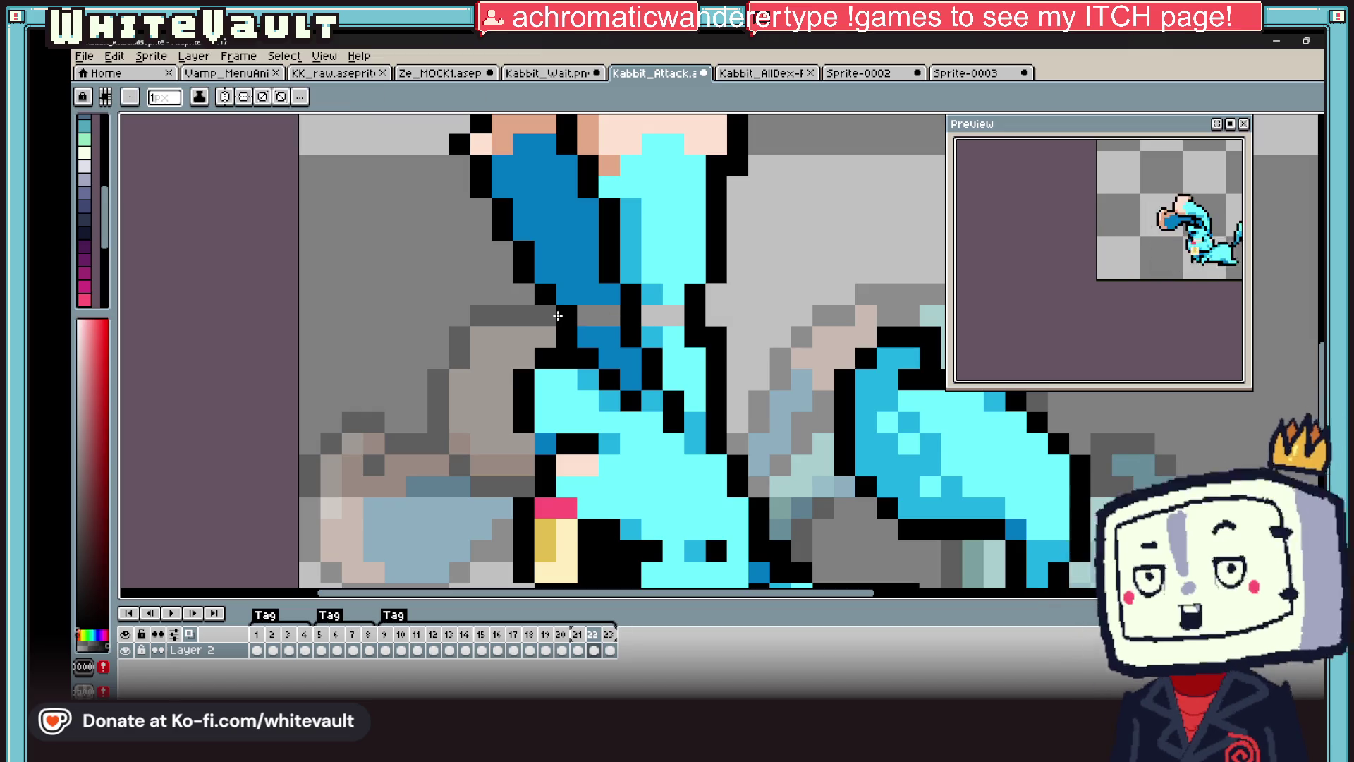
{"action": "left_click", "coordinate": [570, 315], "text": "alt"}
{"action": "left_click", "coordinate": [652, 295], "text": "alt"}
{"action": "left_click", "coordinate": [653, 315]}
{"action": "left_click", "coordinate": [674, 296], "text": "alt"}
{"action": "left_click", "coordinate": [674, 315]}
{"action": "left_click", "coordinate": [695, 336]}
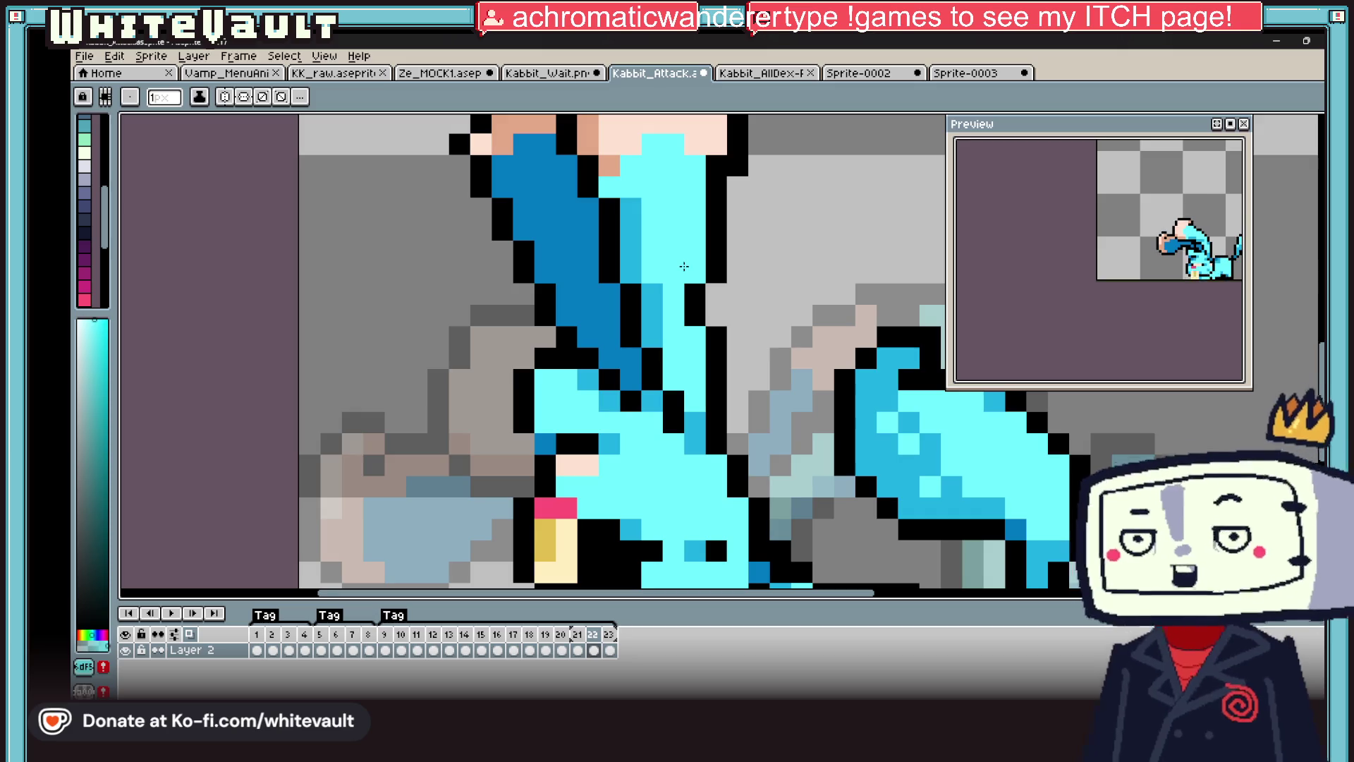
- Lasso the rabbit's raised arm, nudge it down a pixel, and commit it
{"action": "scroll", "coordinate": [702, 268], "scroll_direction": "down", "scroll_amount": 5}
{"action": "scroll", "coordinate": [832, 383], "scroll_direction": "up", "scroll_amount": 4}
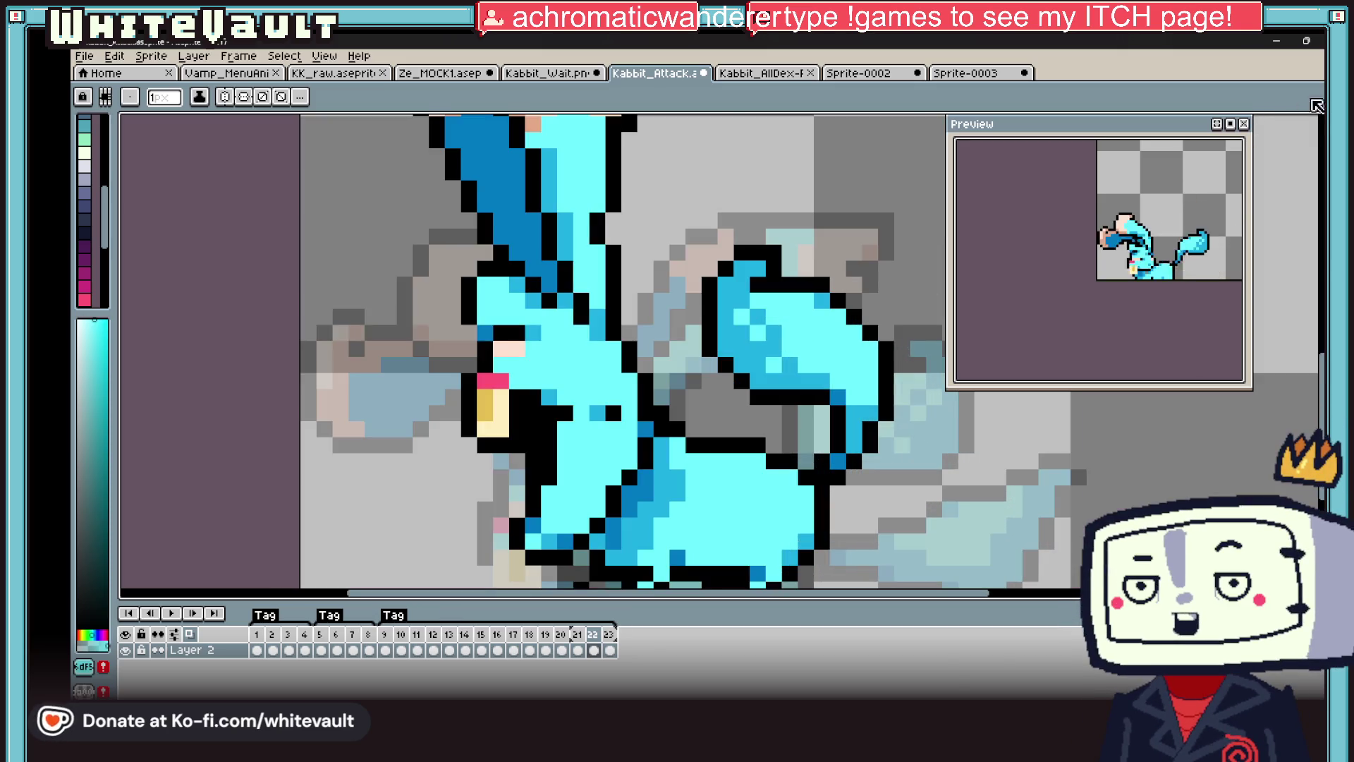
{"action": "left_click", "coordinate": [1316, 120]}
{"action": "mouse_move", "coordinate": [775, 211]}
{"action": "left_mouse_down"}
{"action": "mouse_move", "coordinate": [695, 395]}
{"action": "mouse_move", "coordinate": [774, 416]}
{"action": "left_mouse_up"}
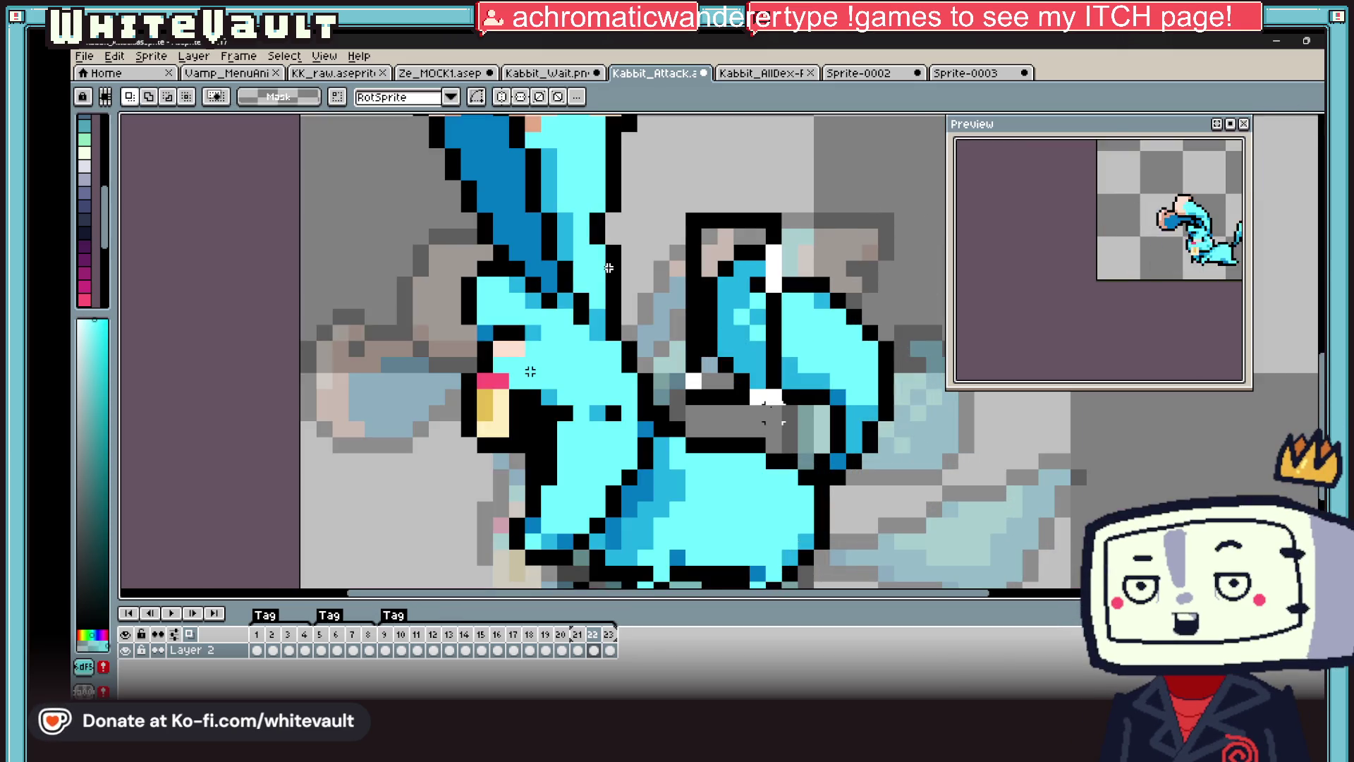
{"action": "key", "text": "Down"}
{"action": "key", "text": "Down"}
{"action": "scroll", "coordinate": [924, 450], "scroll_direction": "down", "scroll_amount": 1}
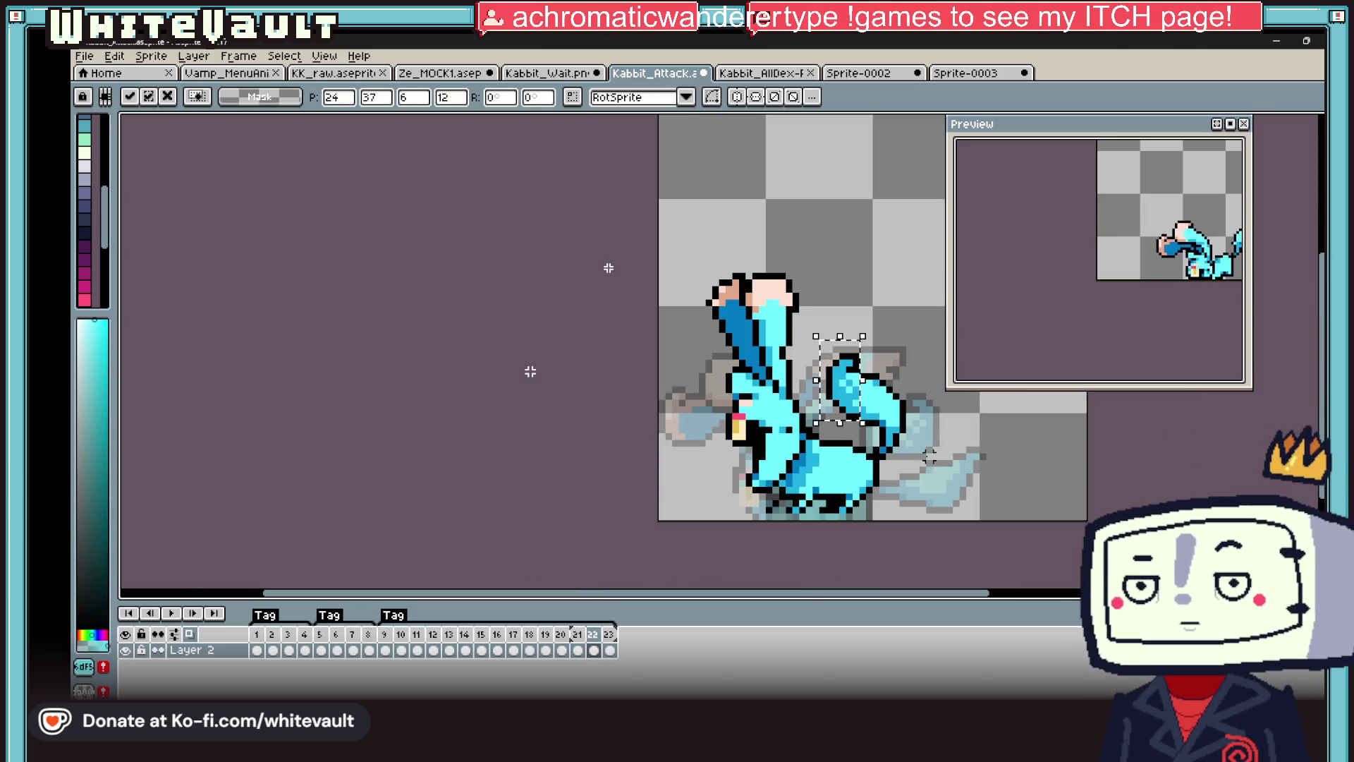
{"action": "left_click", "coordinate": [923, 449]}
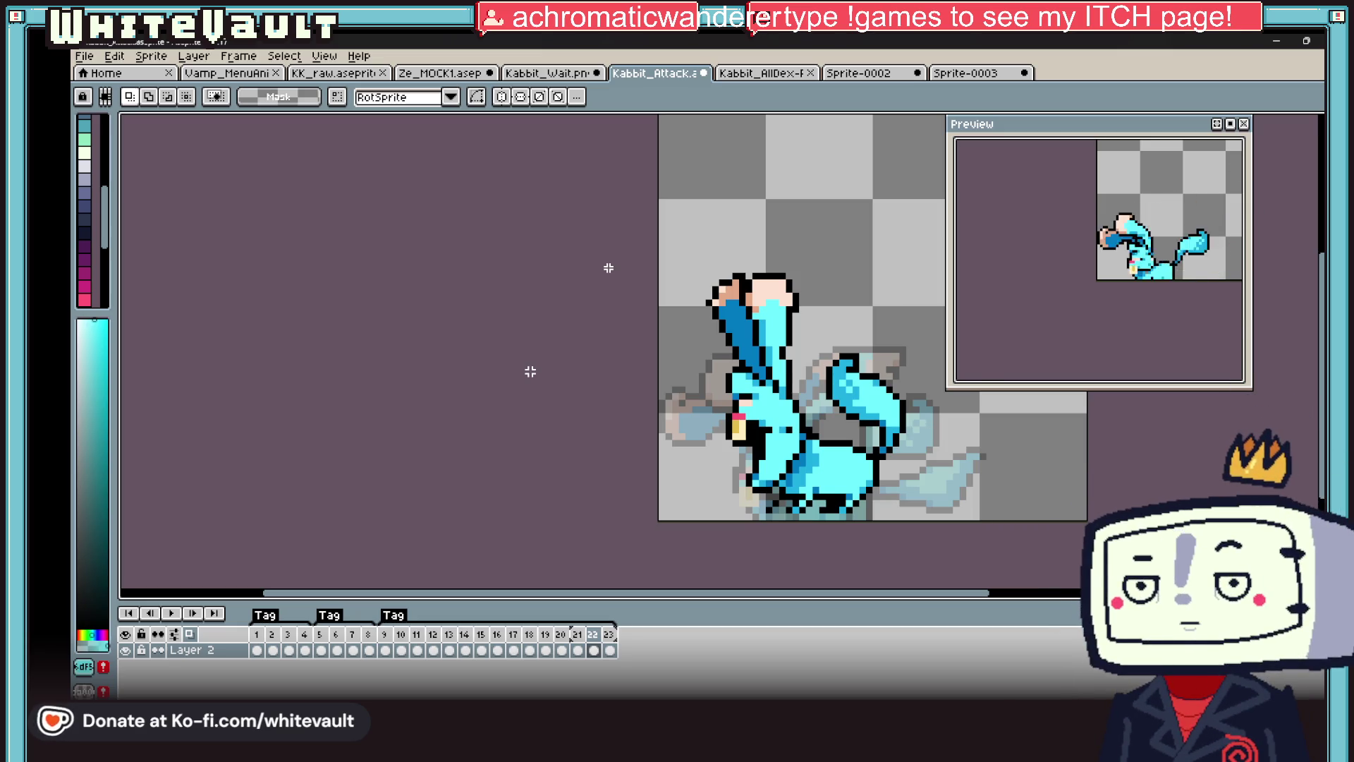
{"action": "mouse_move", "coordinate": [726, 751]}
{"action": "left_click", "coordinate": [726, 670]}
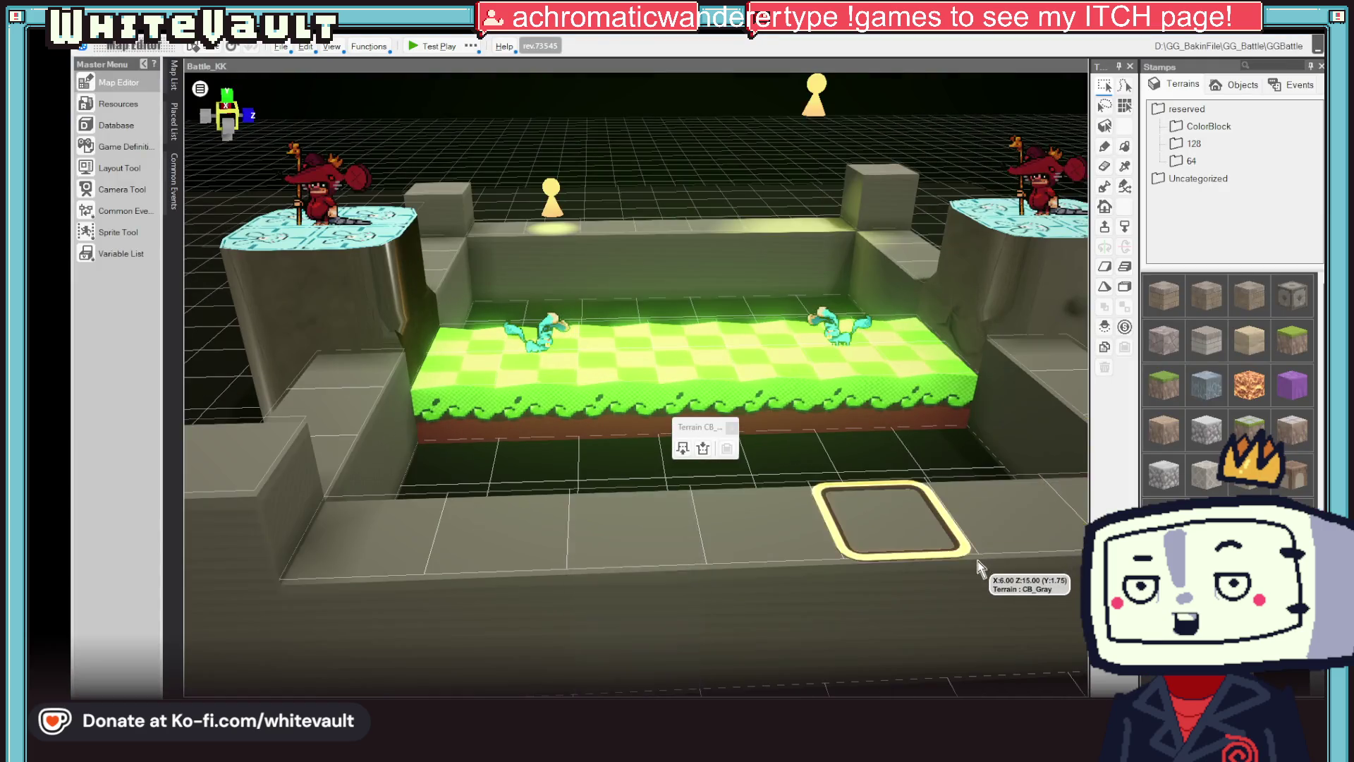
{"action": "scroll", "coordinate": [970, 580], "scroll_direction": "down", "scroll_amount": 5}
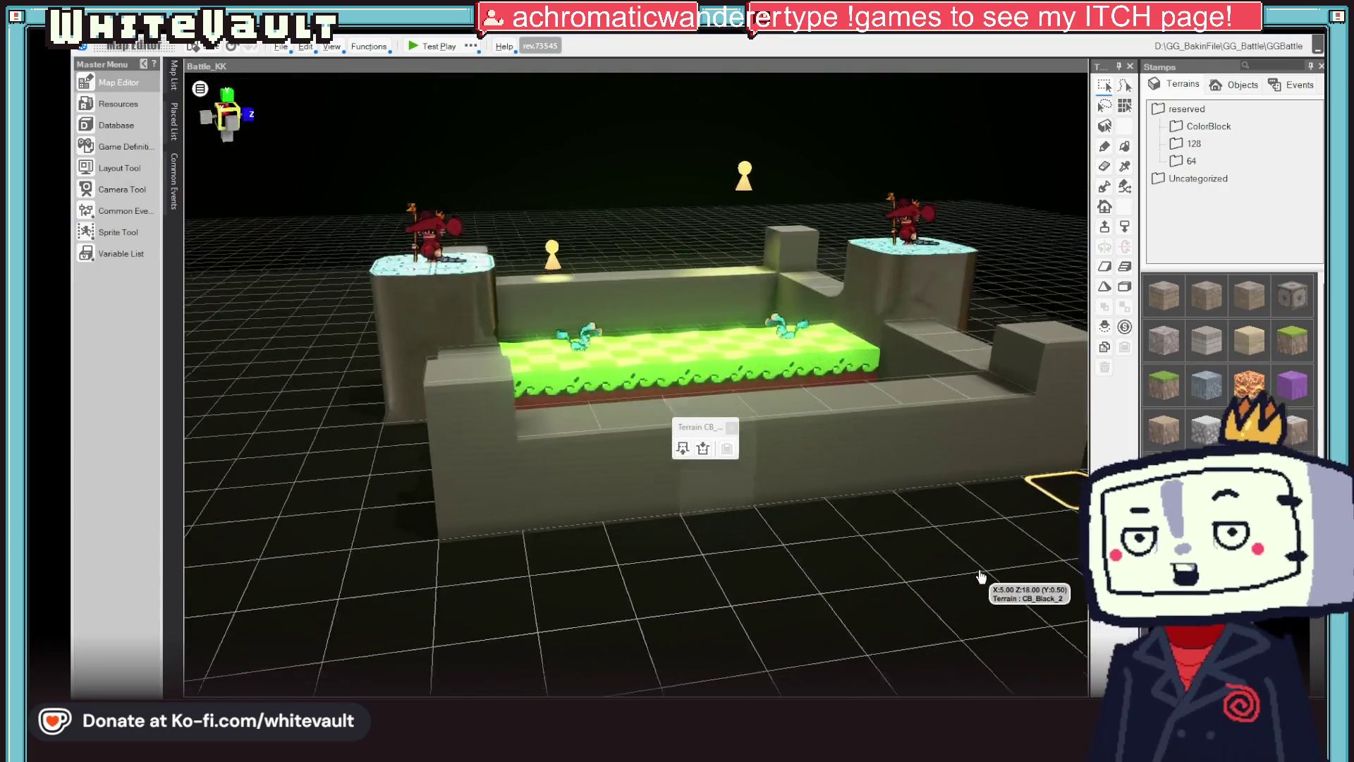
{"action": "mouse_move", "coordinate": [994, 585]}
{"action": "left_mouse_down"}
{"action": "mouse_move", "coordinate": [922, 605]}
{"action": "mouse_move", "coordinate": [970, 601]}
{"action": "mouse_move", "coordinate": [961, 620]}
{"action": "mouse_move", "coordinate": [961, 564]}
{"action": "mouse_move", "coordinate": [962, 586]}
{"action": "mouse_move", "coordinate": [923, 518]}
{"action": "left_mouse_up"}
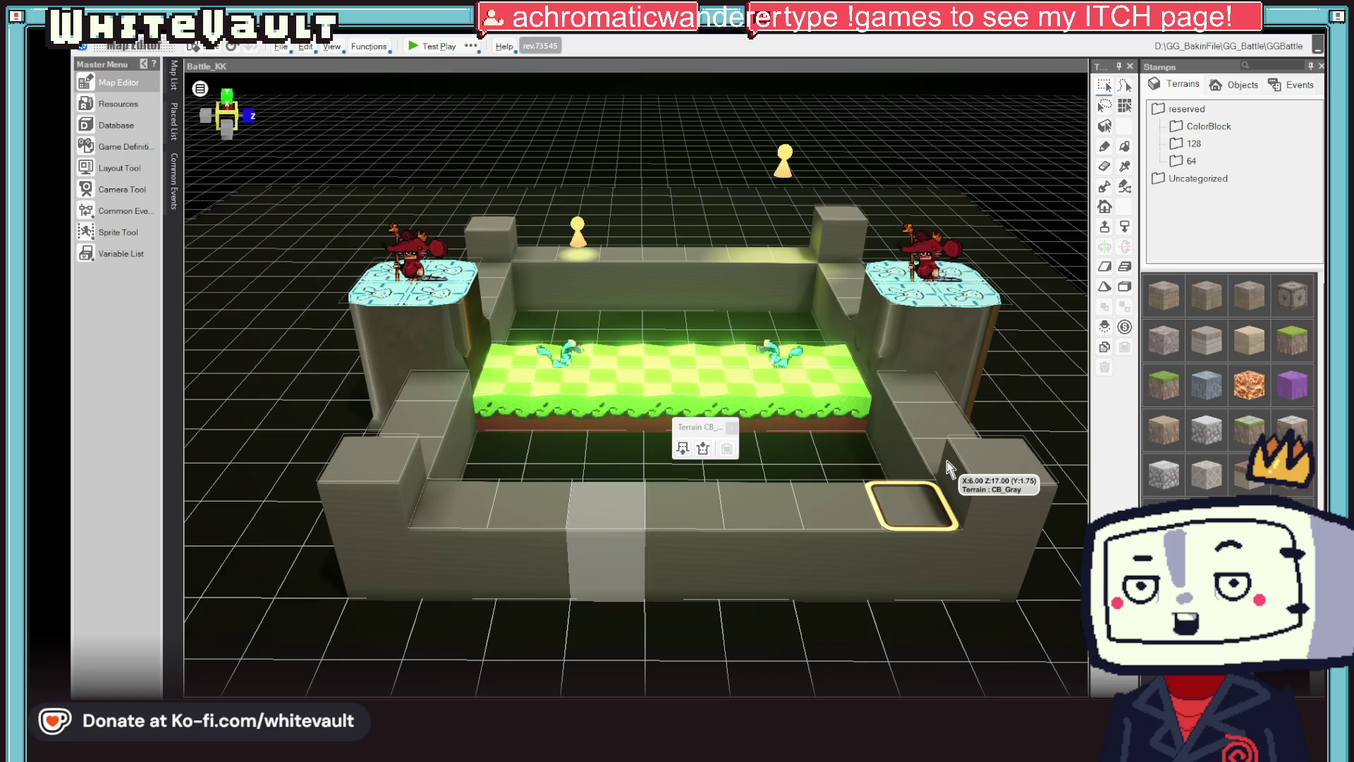
{"action": "scroll", "coordinate": [923, 385], "scroll_direction": "down", "scroll_amount": 3}
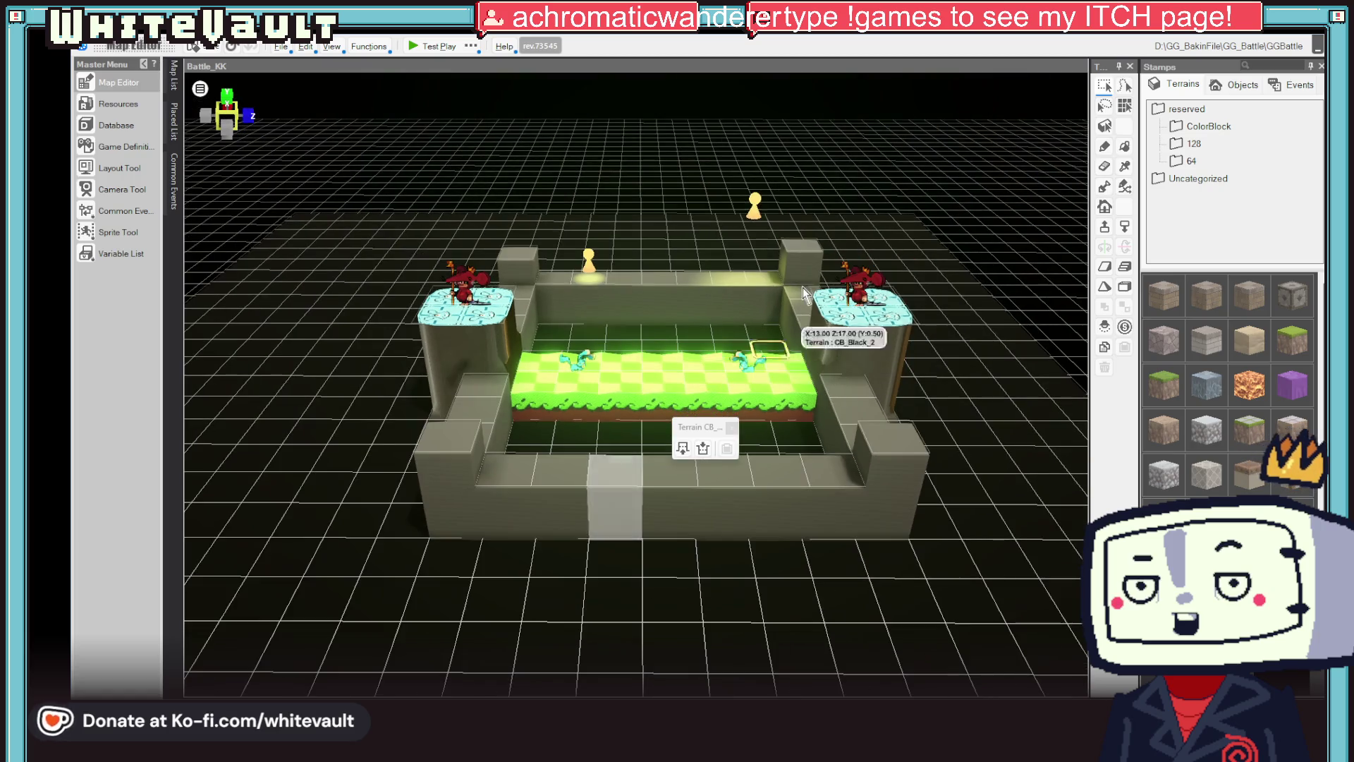
{"action": "left_click_drag", "start_coordinate": [915, 533], "coordinate": [942, 508]}
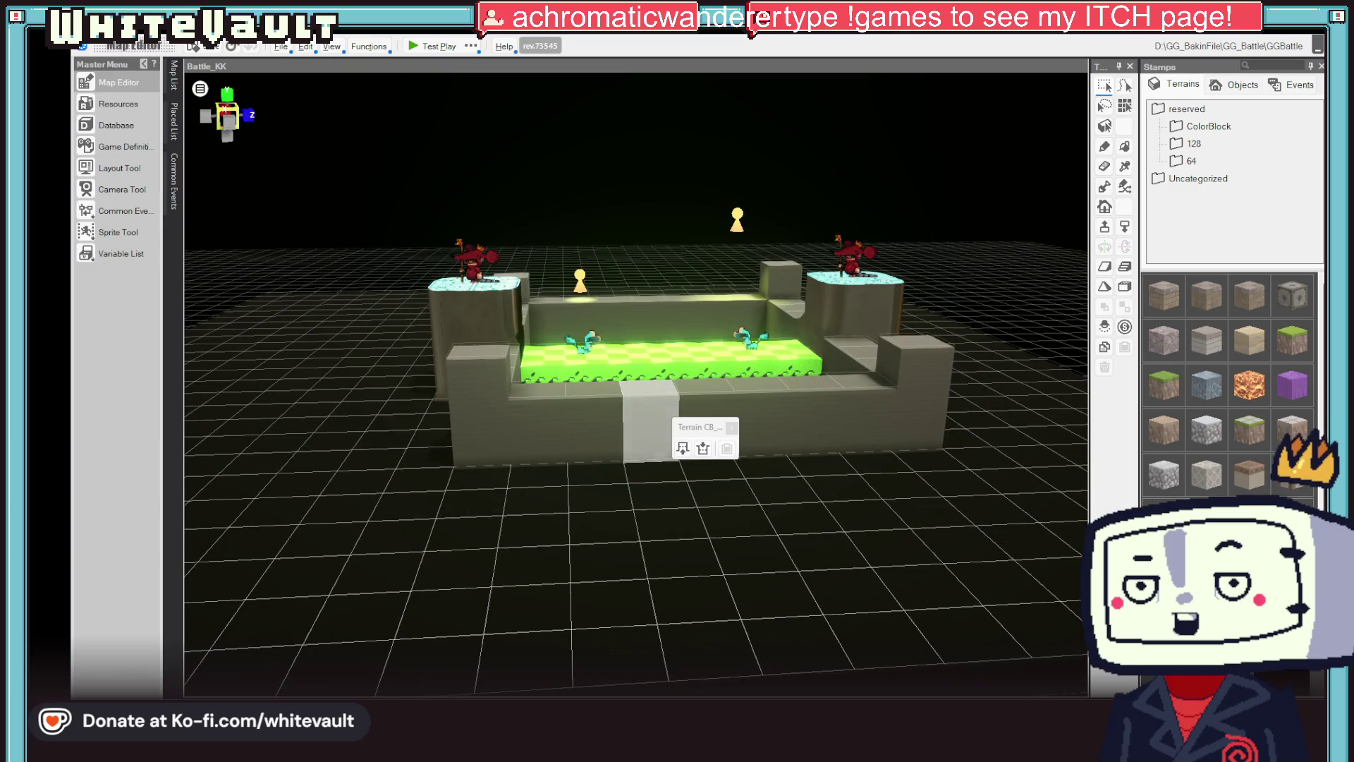
{"action": "key", "text": "alt+Tab"}
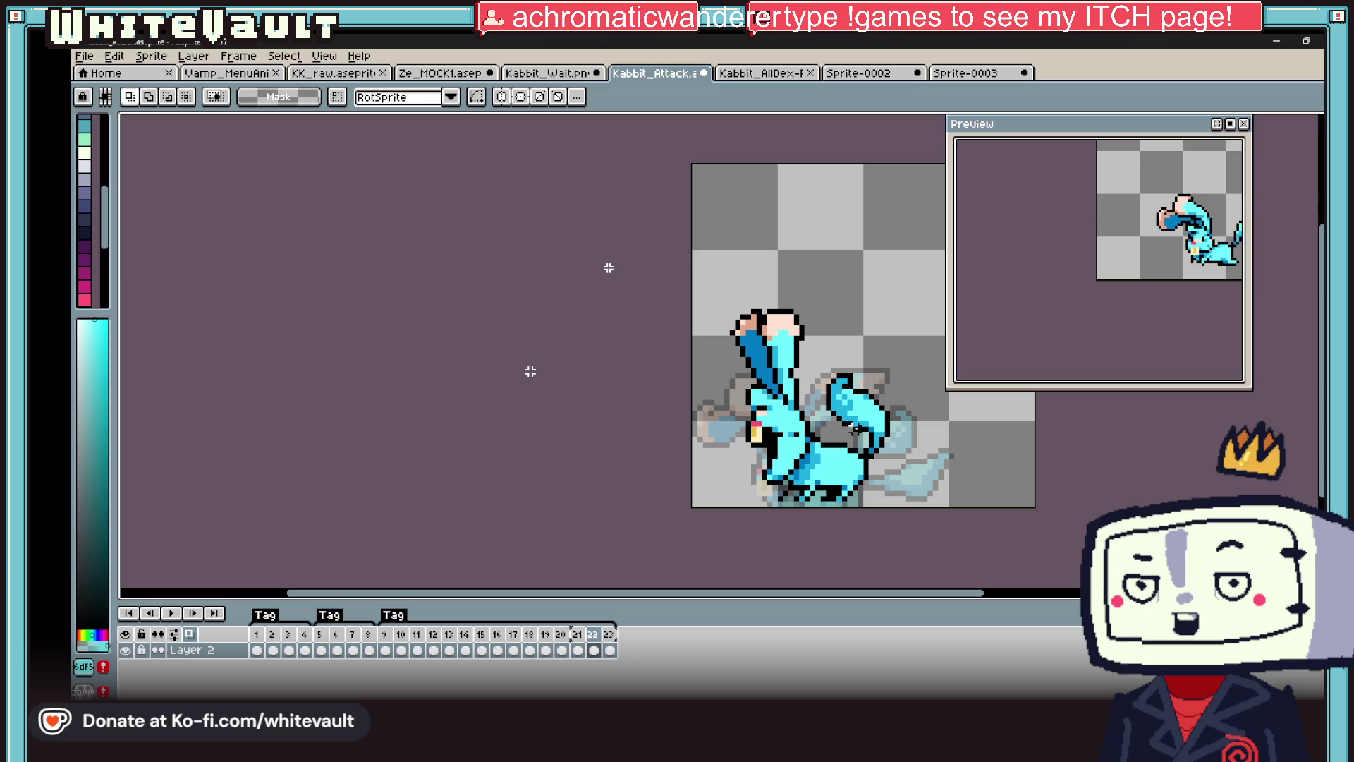
- Select the rabbit's lower body and feet and commit their adjustment
{"action": "scroll", "coordinate": [870, 488], "scroll_direction": "up", "scroll_amount": 1}
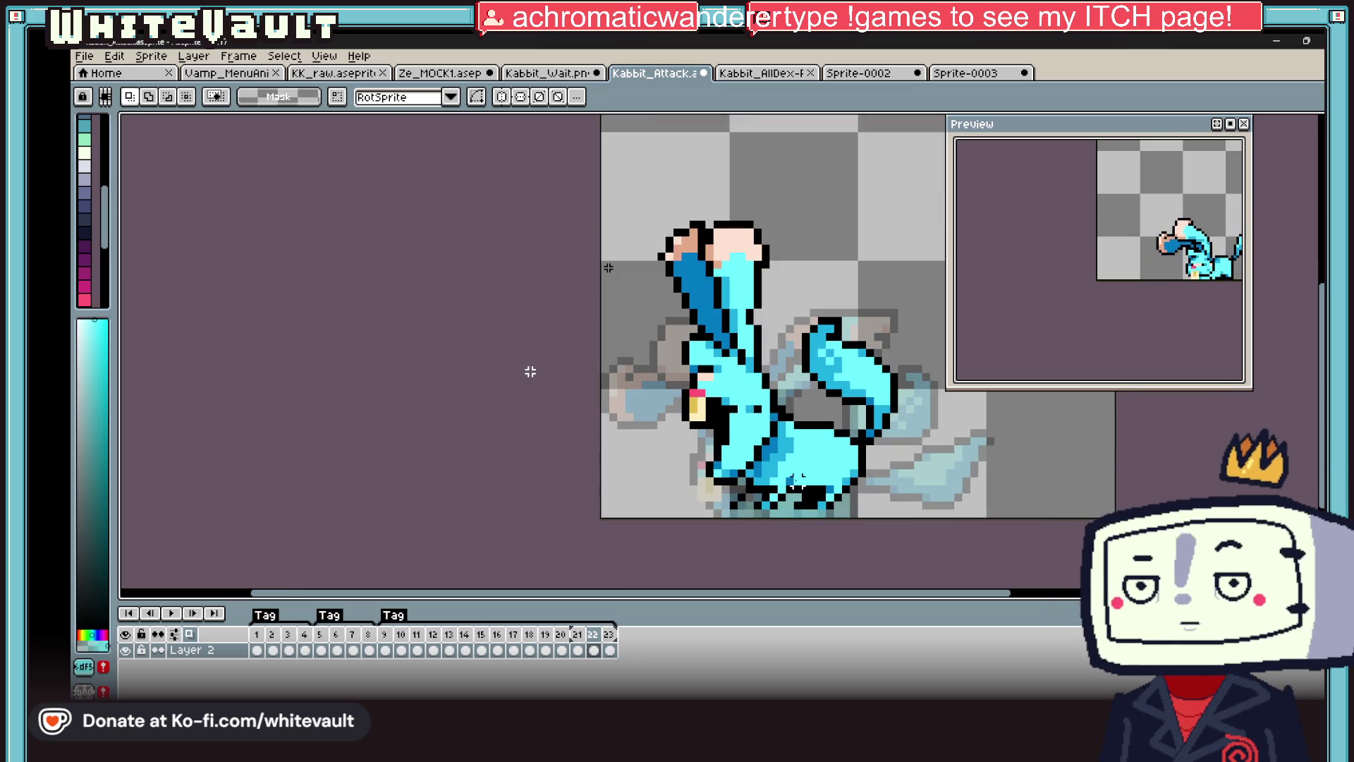
{"action": "scroll", "coordinate": [798, 481], "scroll_direction": "up", "scroll_amount": 2}
{"action": "mouse_move", "coordinate": [692, 450]}
{"action": "left_mouse_down"}
{"action": "mouse_move", "coordinate": [739, 497]}
{"action": "mouse_move", "coordinate": [826, 542]}
{"action": "left_mouse_up"}
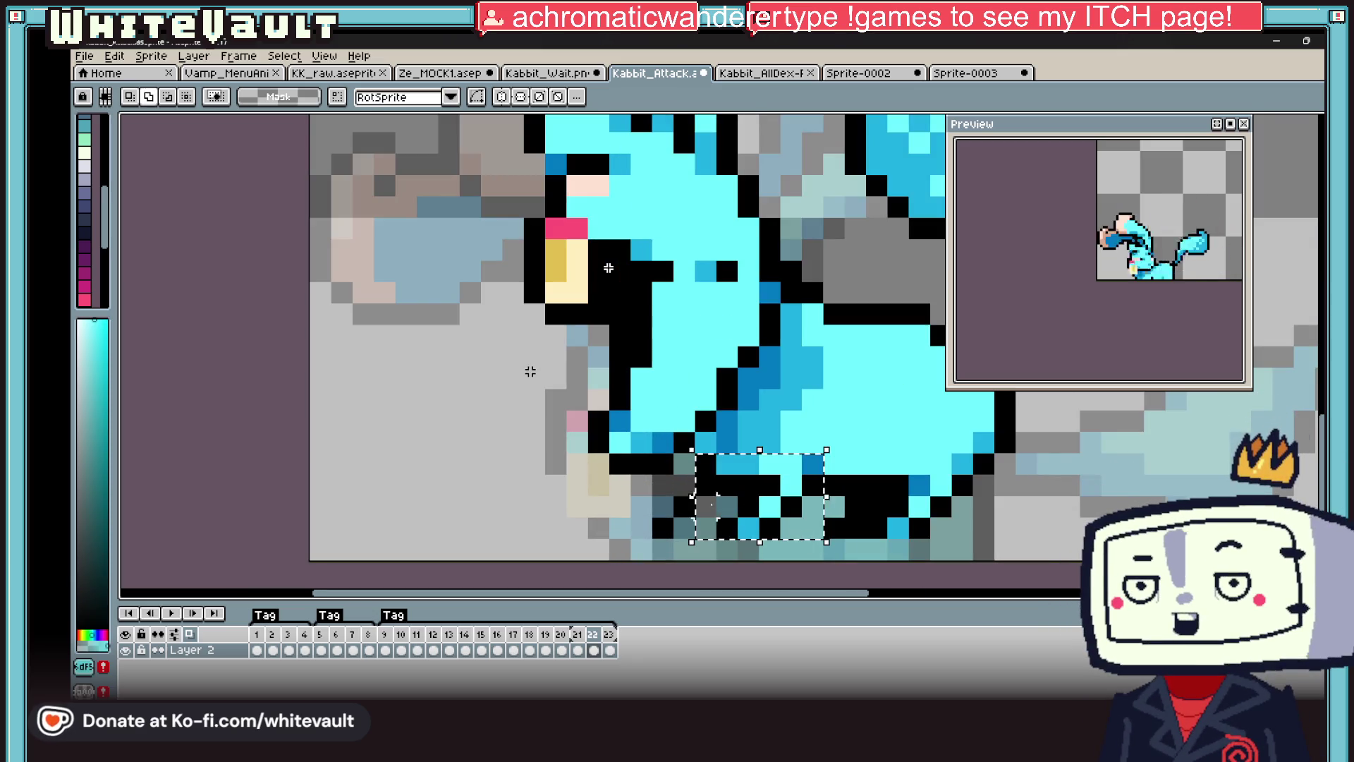
{"action": "mouse_move", "coordinate": [631, 474]}
{"action": "left_mouse_down"}
{"action": "mouse_move", "coordinate": [738, 562]}
{"action": "mouse_move", "coordinate": [730, 547]}
{"action": "left_mouse_up"}
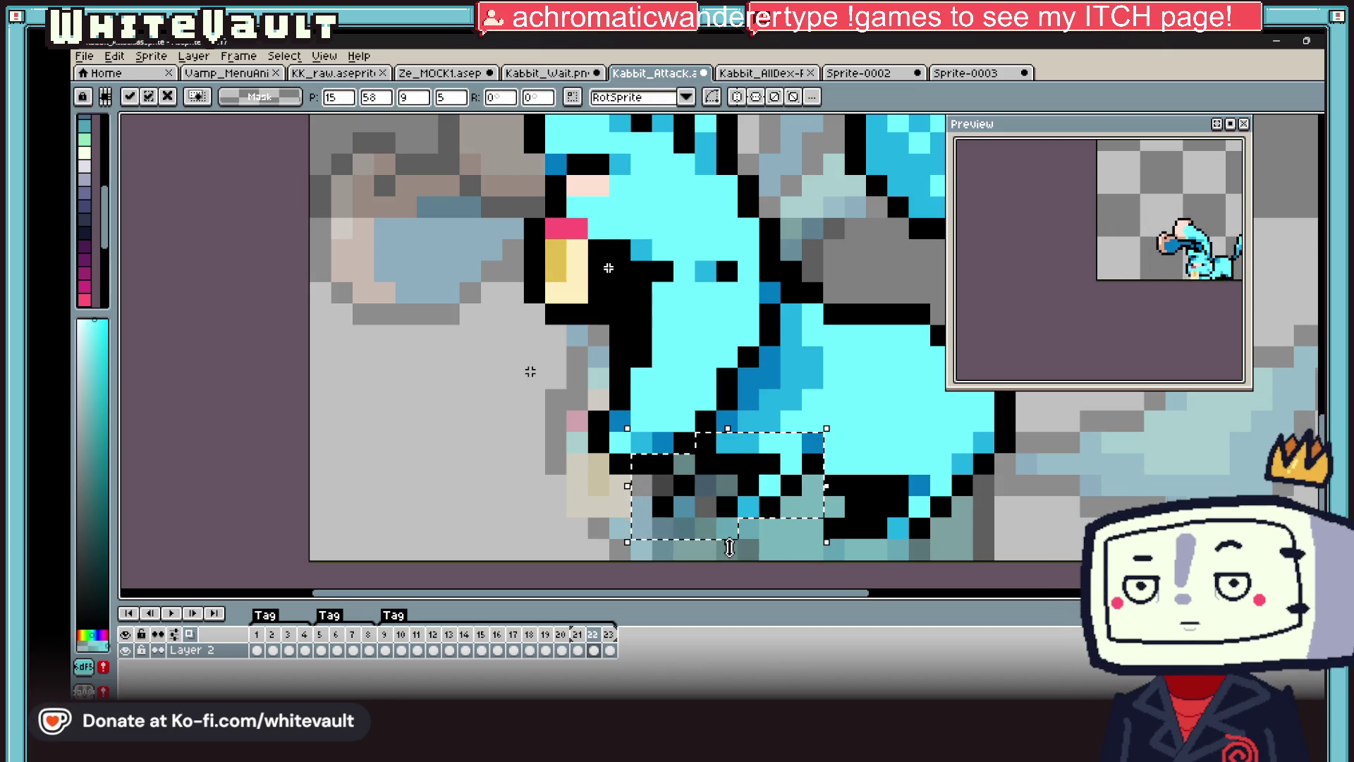
{"action": "key", "text": "Return"}
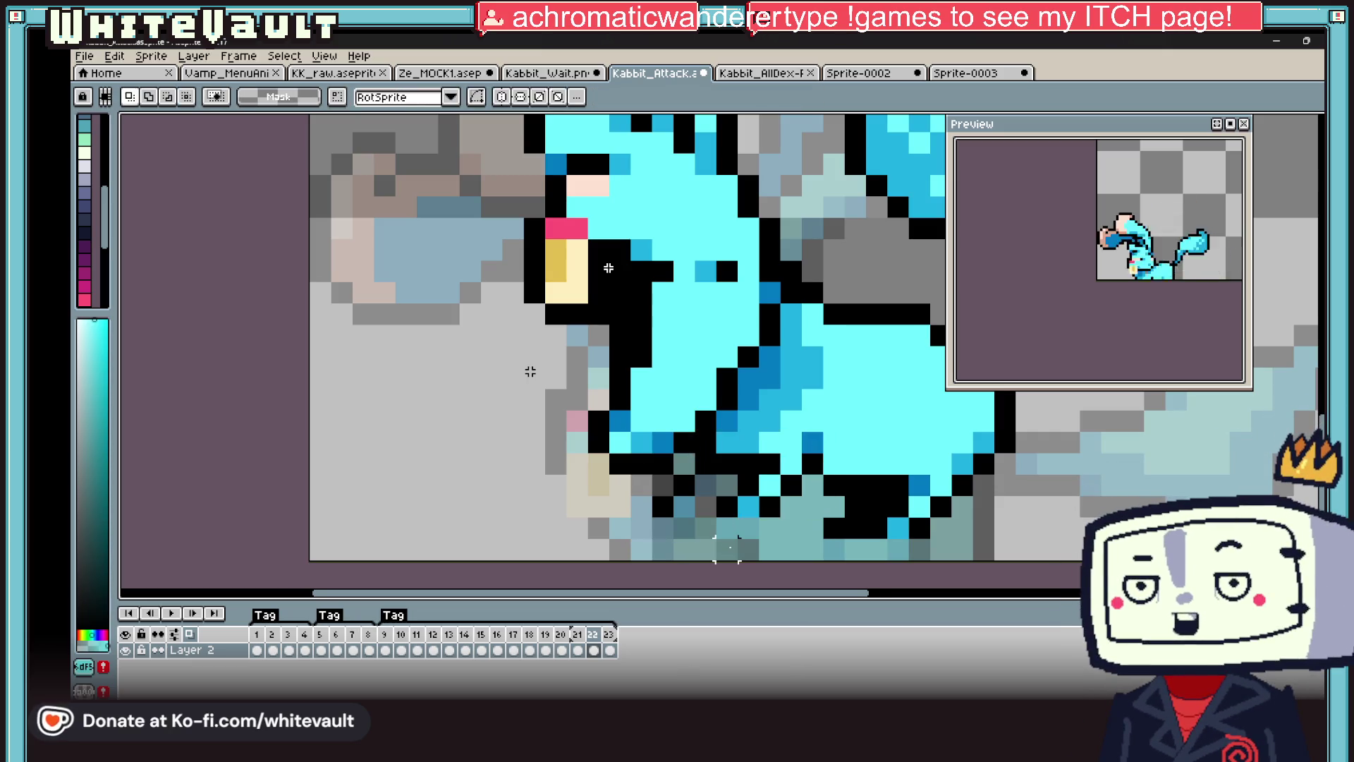
- Move the right arm left and one pixel down, then view frame 23
{"action": "scroll", "coordinate": [779, 373], "scroll_direction": "down", "scroll_amount": 2}
{"action": "scroll", "coordinate": [816, 373], "scroll_direction": "up", "scroll_amount": 2}
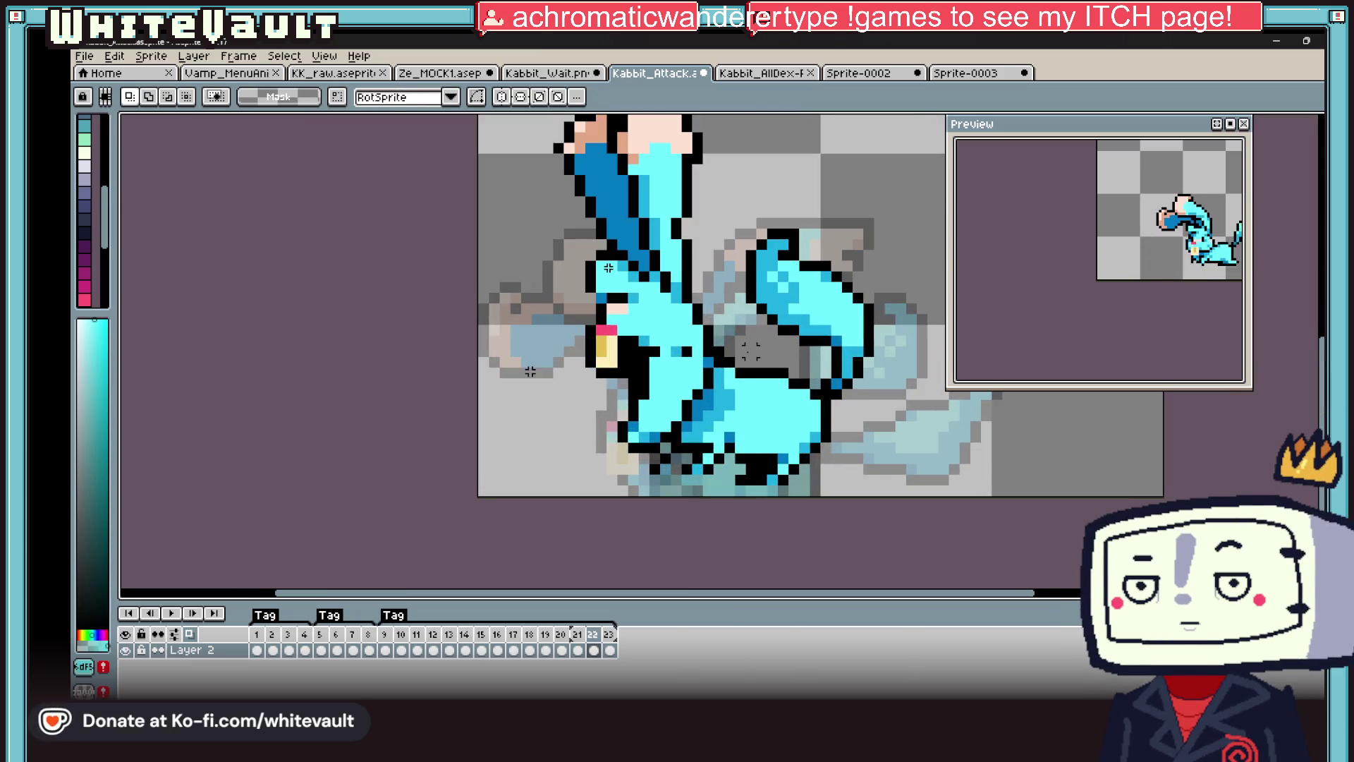
{"action": "mouse_move", "coordinate": [909, 161]}
{"action": "left_mouse_down"}
{"action": "mouse_move", "coordinate": [829, 325]}
{"action": "mouse_move", "coordinate": [753, 413]}
{"action": "left_mouse_up"}
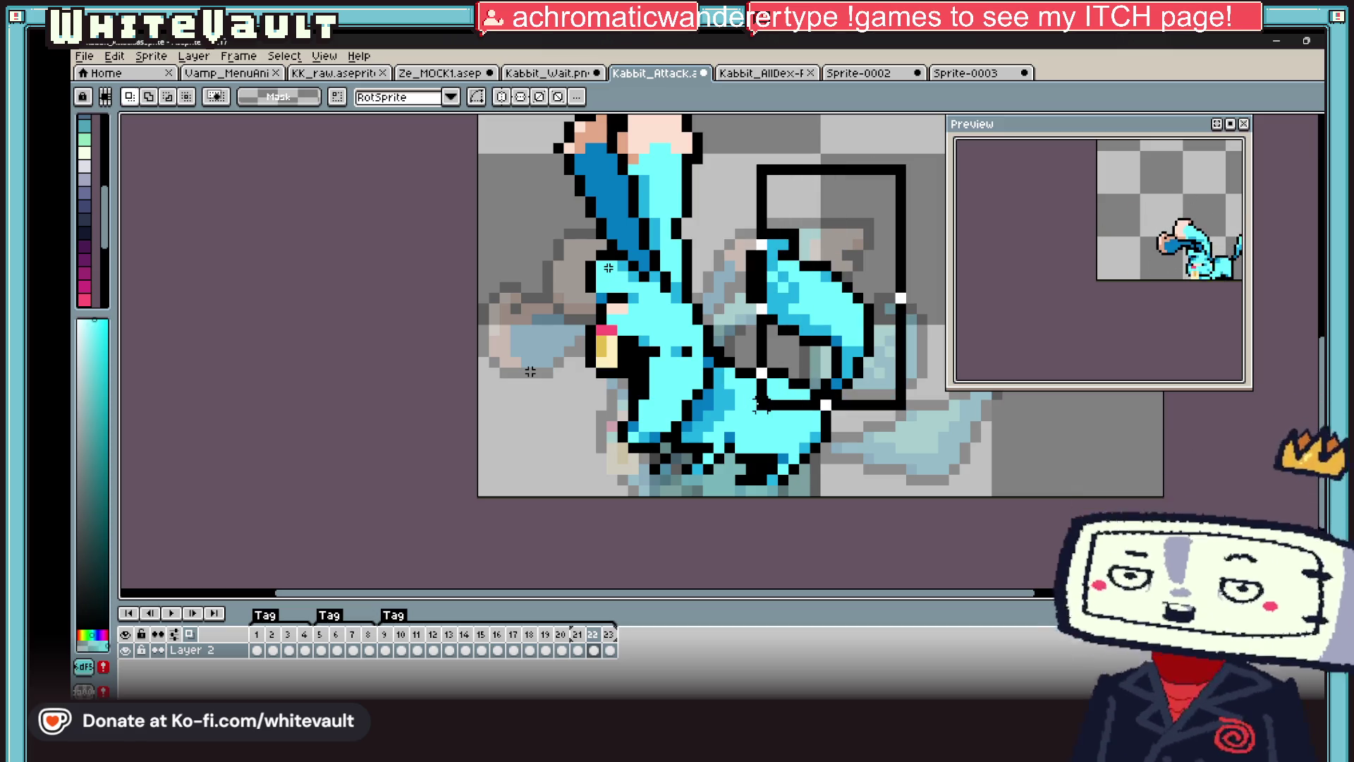
{"action": "left_click_drag", "start_coordinate": [795, 286], "coordinate": [761, 314]}
{"action": "key", "text": "Down"}
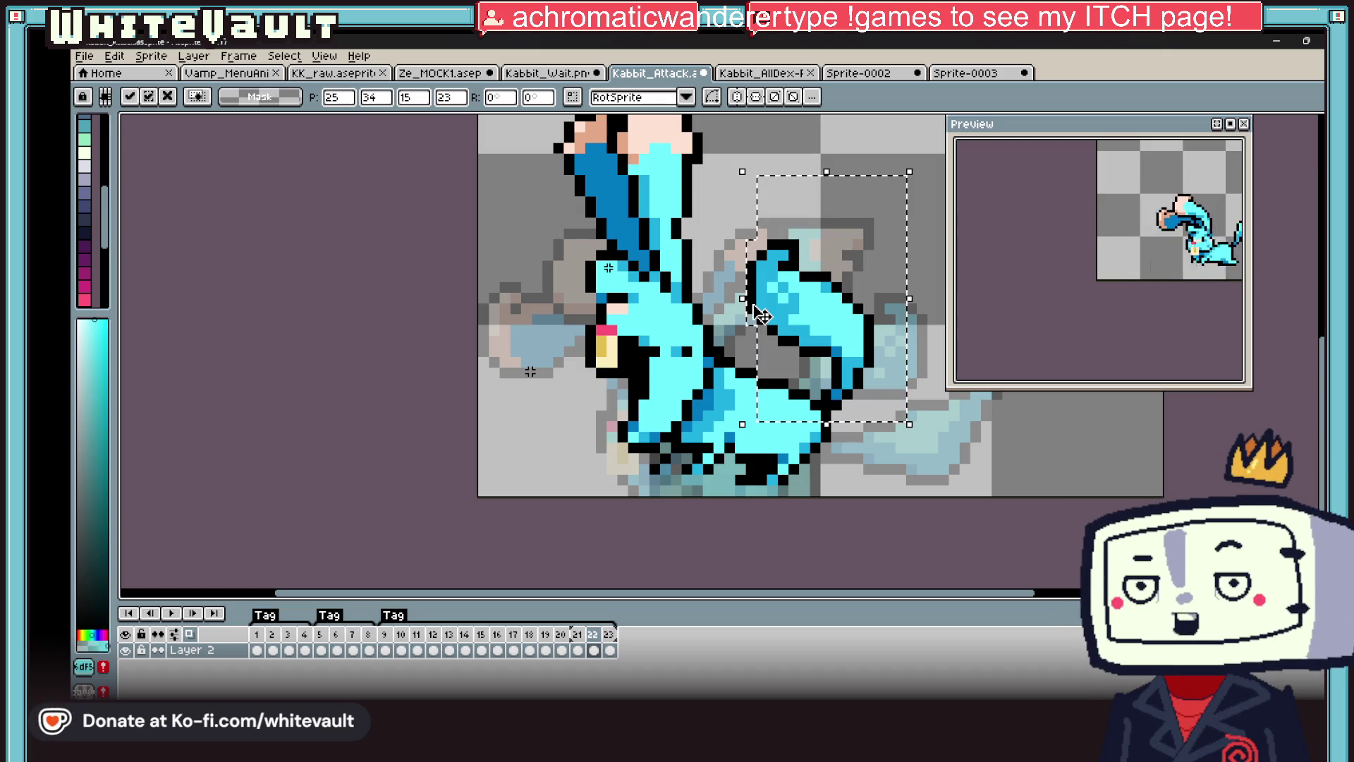
{"action": "key", "text": "ctrl+d"}
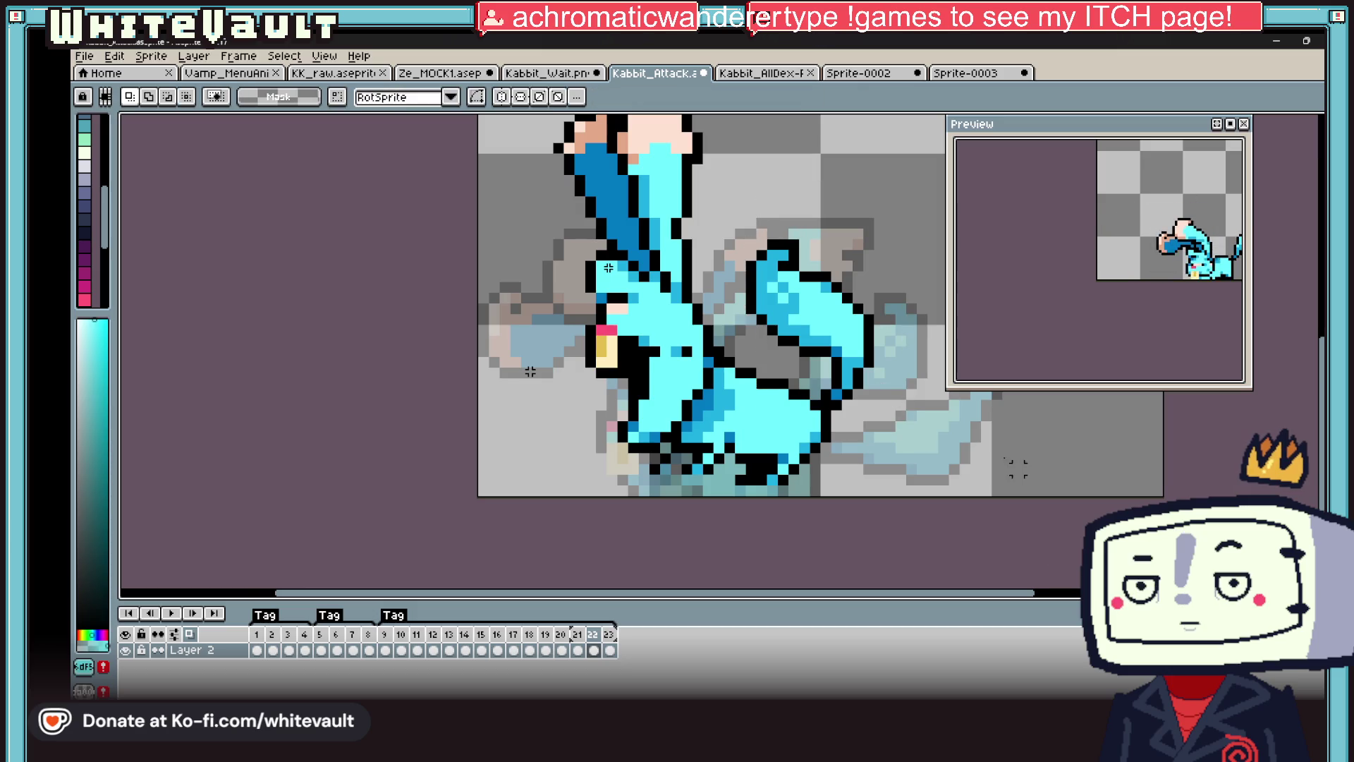
{"action": "scroll", "coordinate": [917, 444], "scroll_direction": "down", "scroll_amount": 7}
{"action": "left_click", "coordinate": [610, 650]}
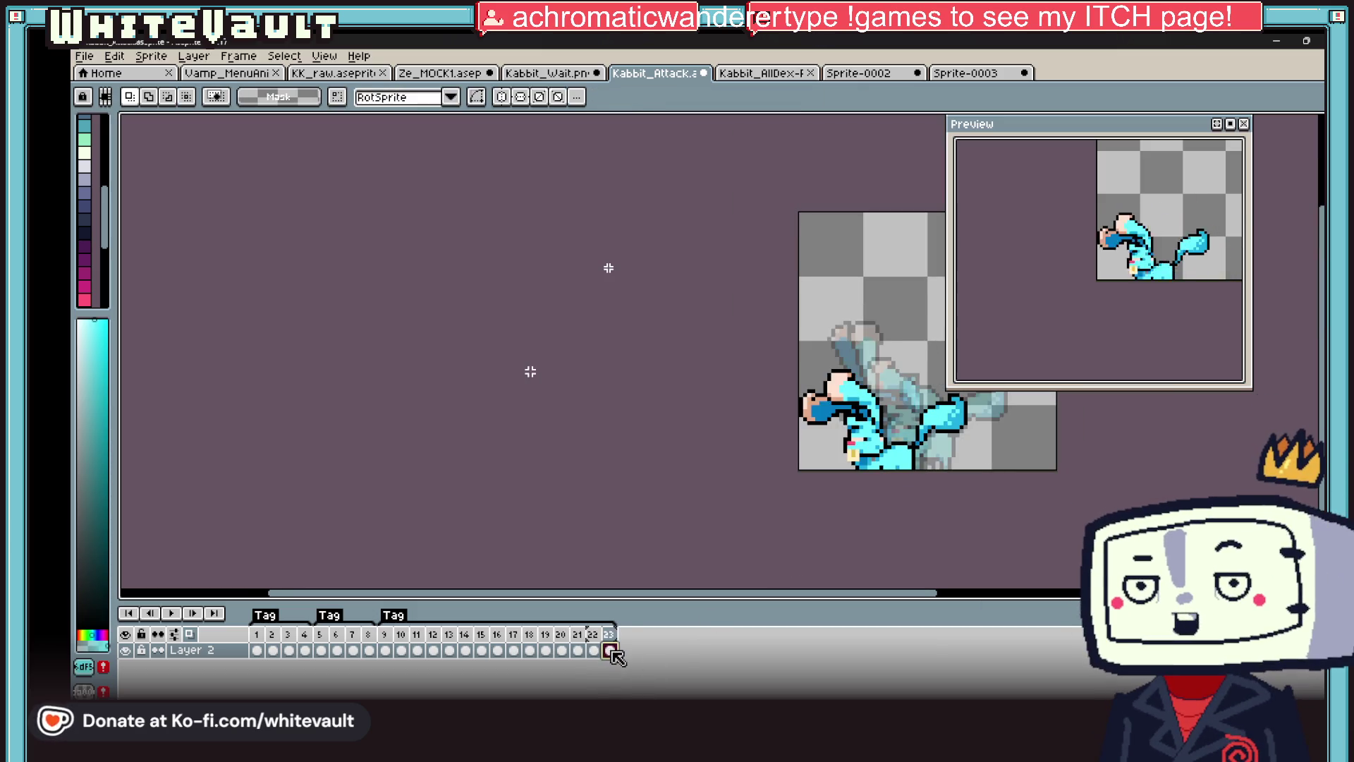
- Insert a new frame 23 and paste frame 12's pose into frame 22, moved 7 px left and 17 px up
{"action": "left_click", "coordinate": [417, 651]}
{"action": "left_click", "coordinate": [434, 650]}
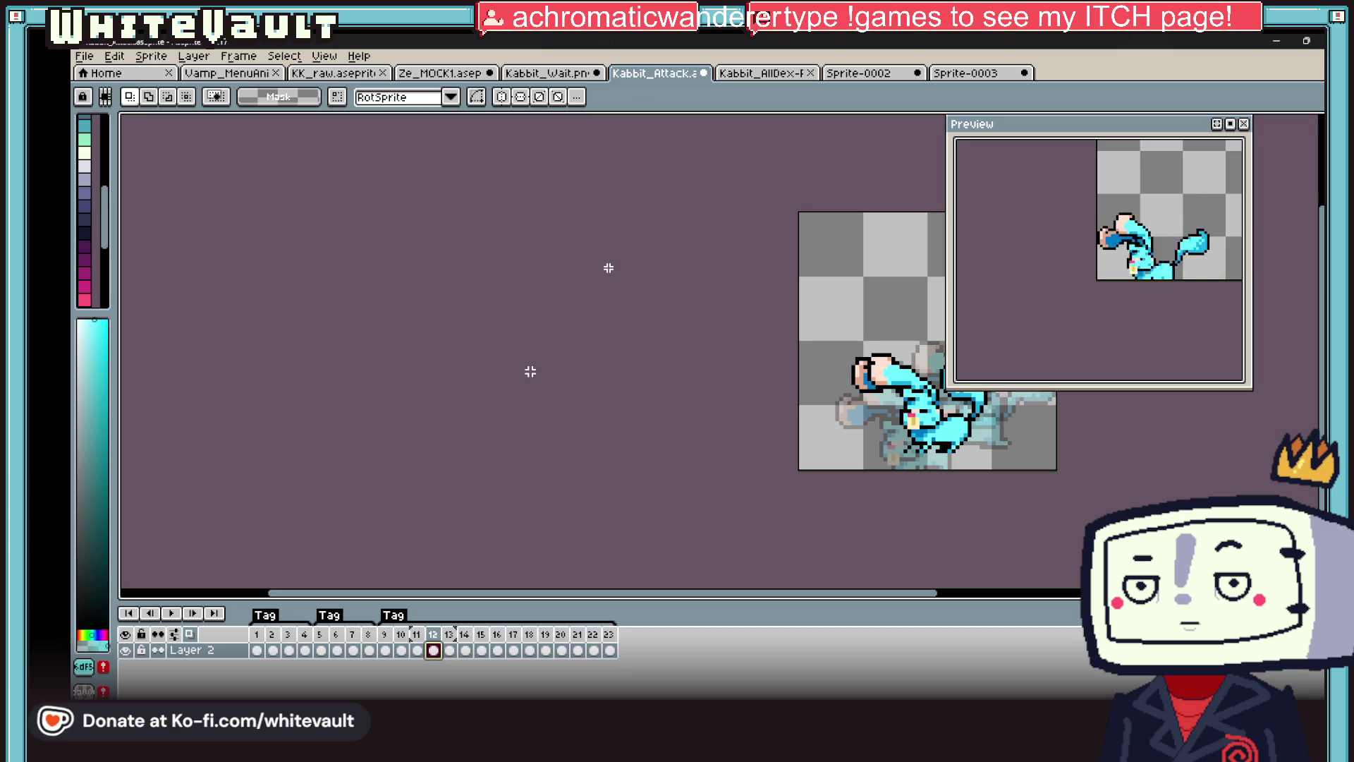
{"action": "scroll", "coordinate": [815, 454], "scroll_direction": "down", "scroll_amount": 1}
{"action": "key", "text": "ctrl+v"}
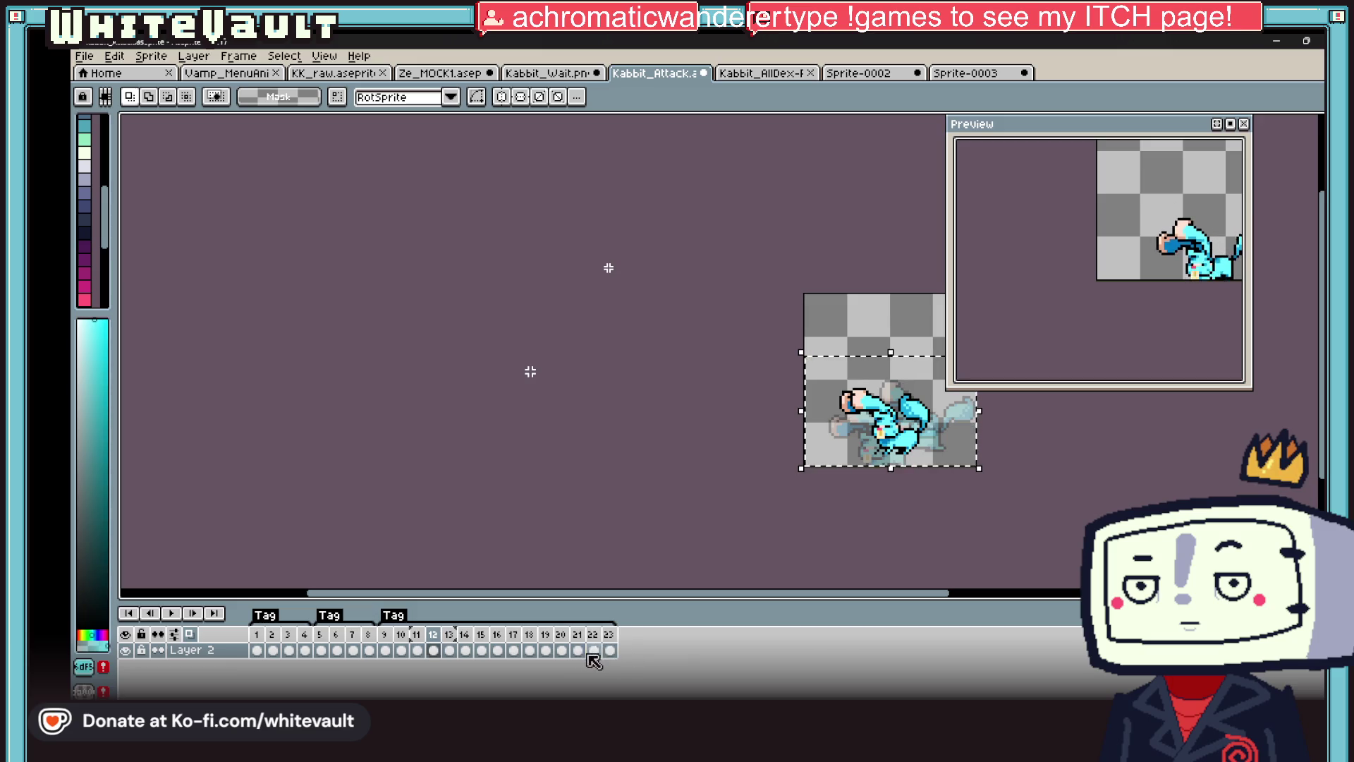
{"action": "left_click", "coordinate": [593, 650]}
{"action": "right_click", "coordinate": [604, 638]}
{"action": "left_click", "coordinate": [621, 619]}
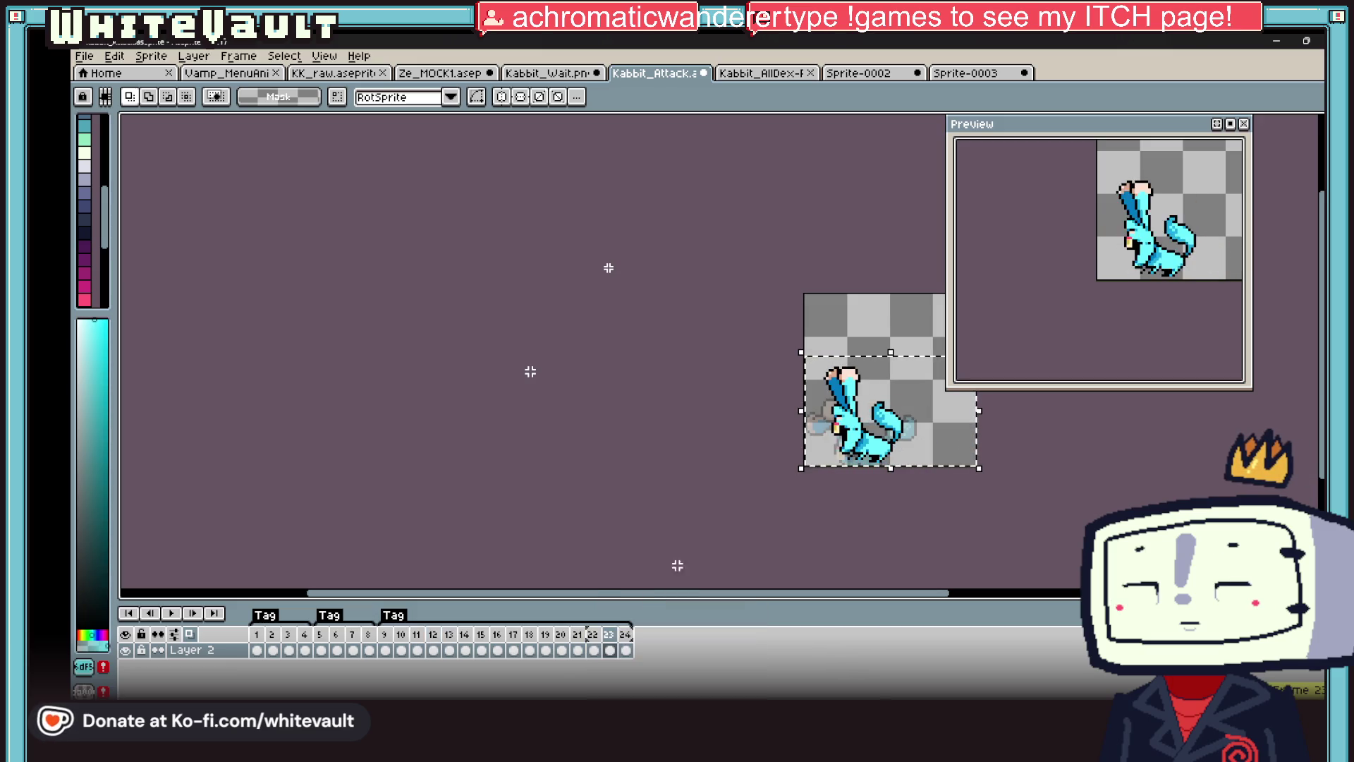
{"action": "left_click_drag", "start_coordinate": [907, 423], "coordinate": [878, 438]}
{"action": "scroll", "coordinate": [893, 447], "scroll_direction": "up", "scroll_amount": 1}
{"action": "left_click", "coordinate": [593, 649]}
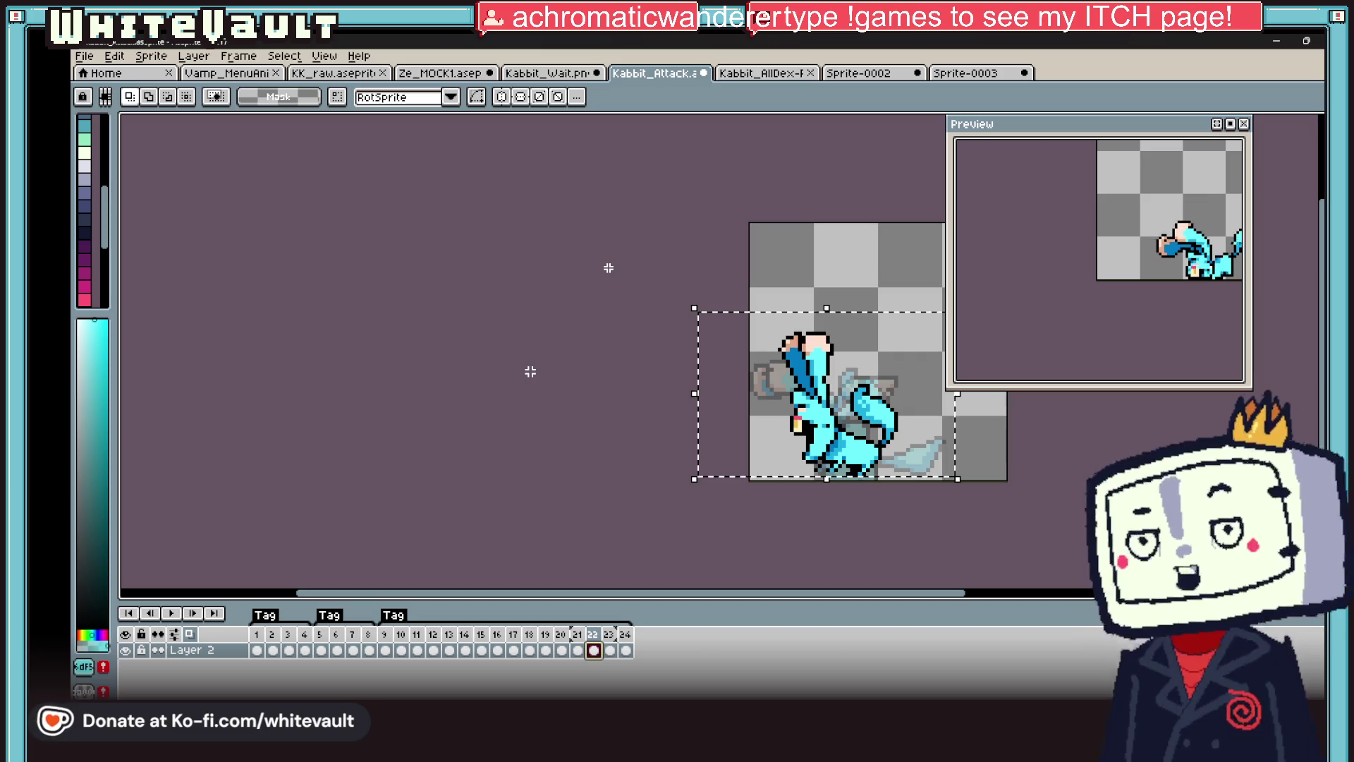
{"action": "left_click_drag", "start_coordinate": [861, 410], "coordinate": [861, 398]}
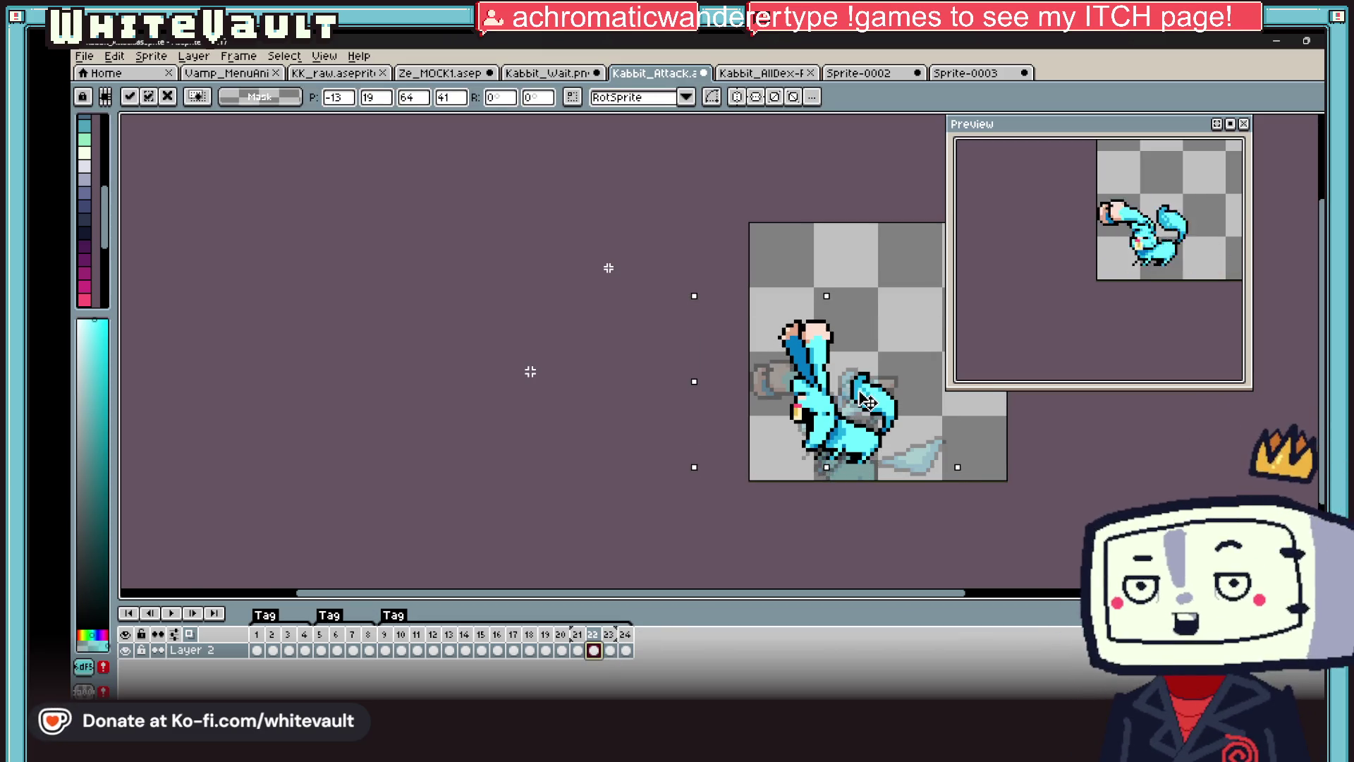
{"action": "key", "text": "Return"}
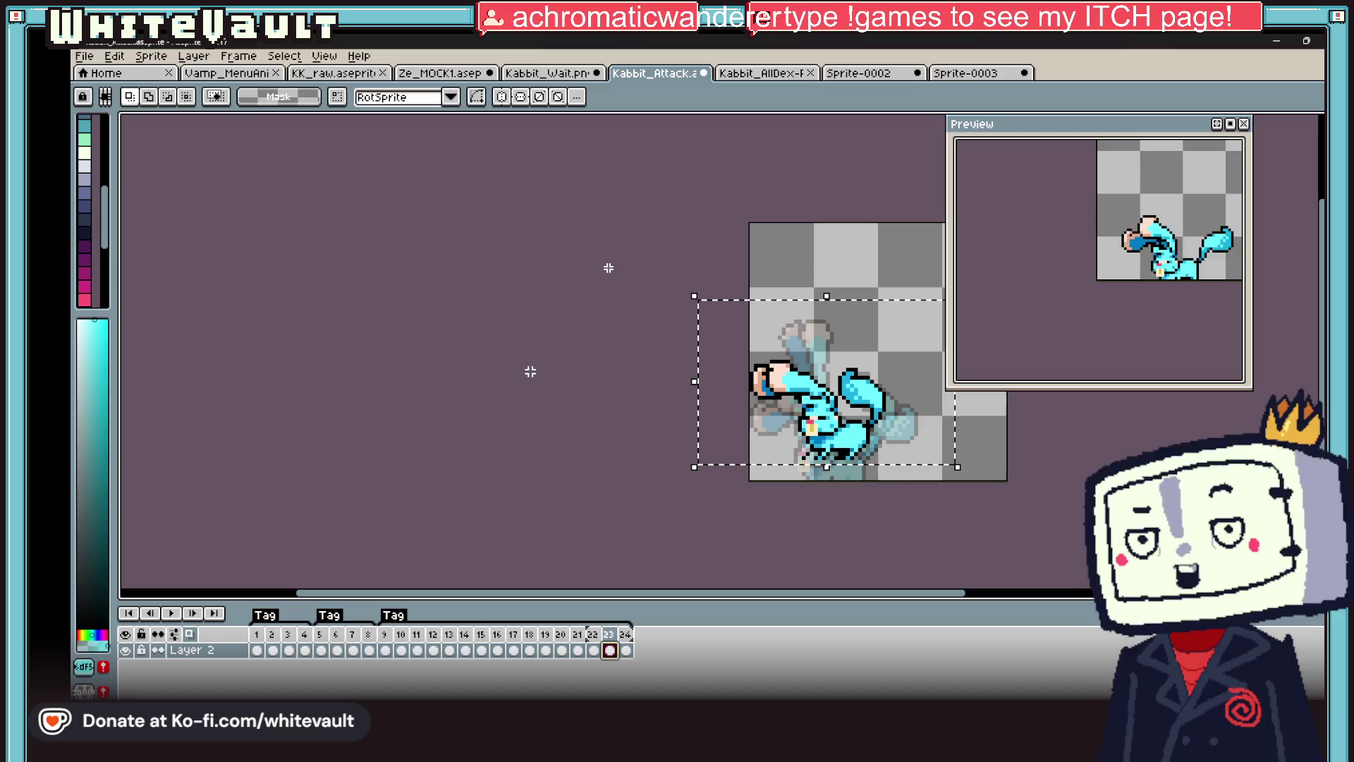
- Nudge the frame 22 pose right and paste the copied pose into frame 21
{"action": "left_click_drag", "start_coordinate": [827, 433], "coordinate": [831, 433]}
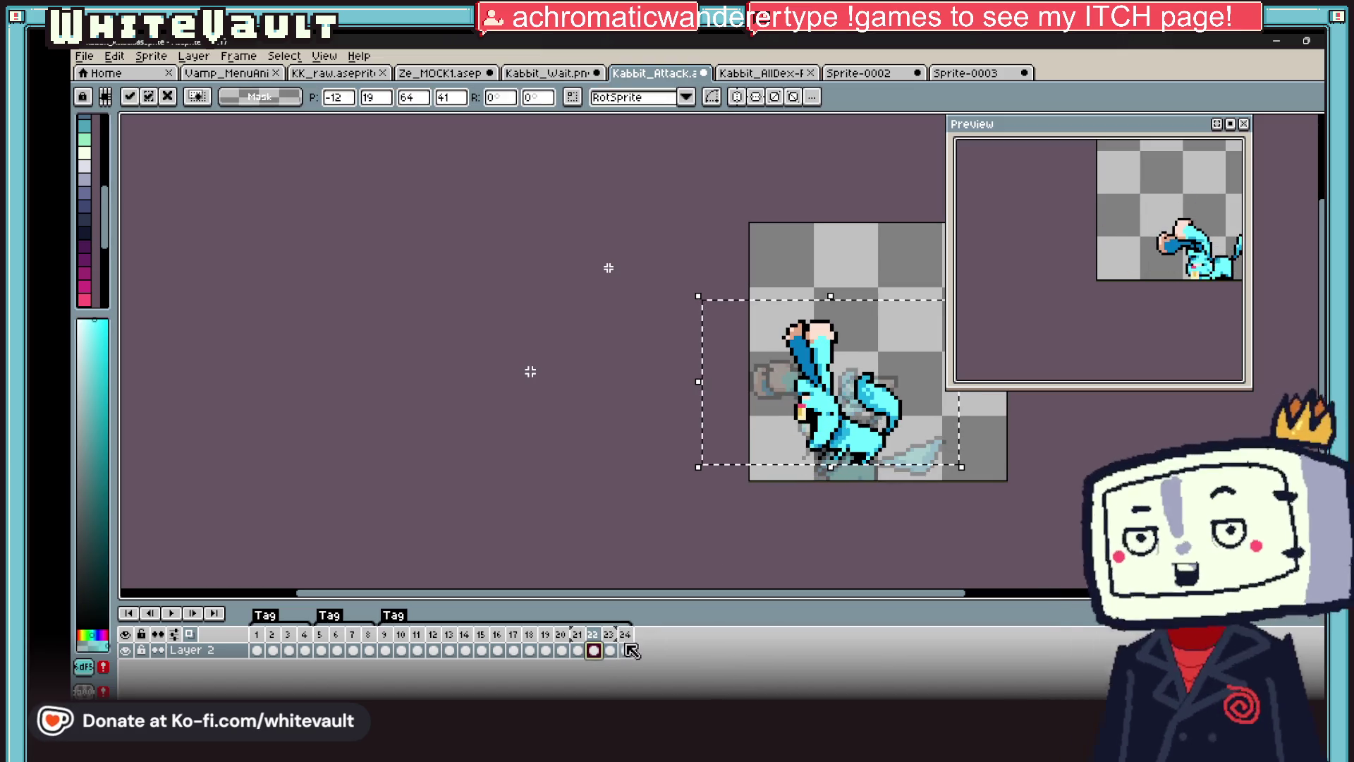
{"action": "key", "text": "comma"}
{"action": "key", "text": "ctrl+v"}
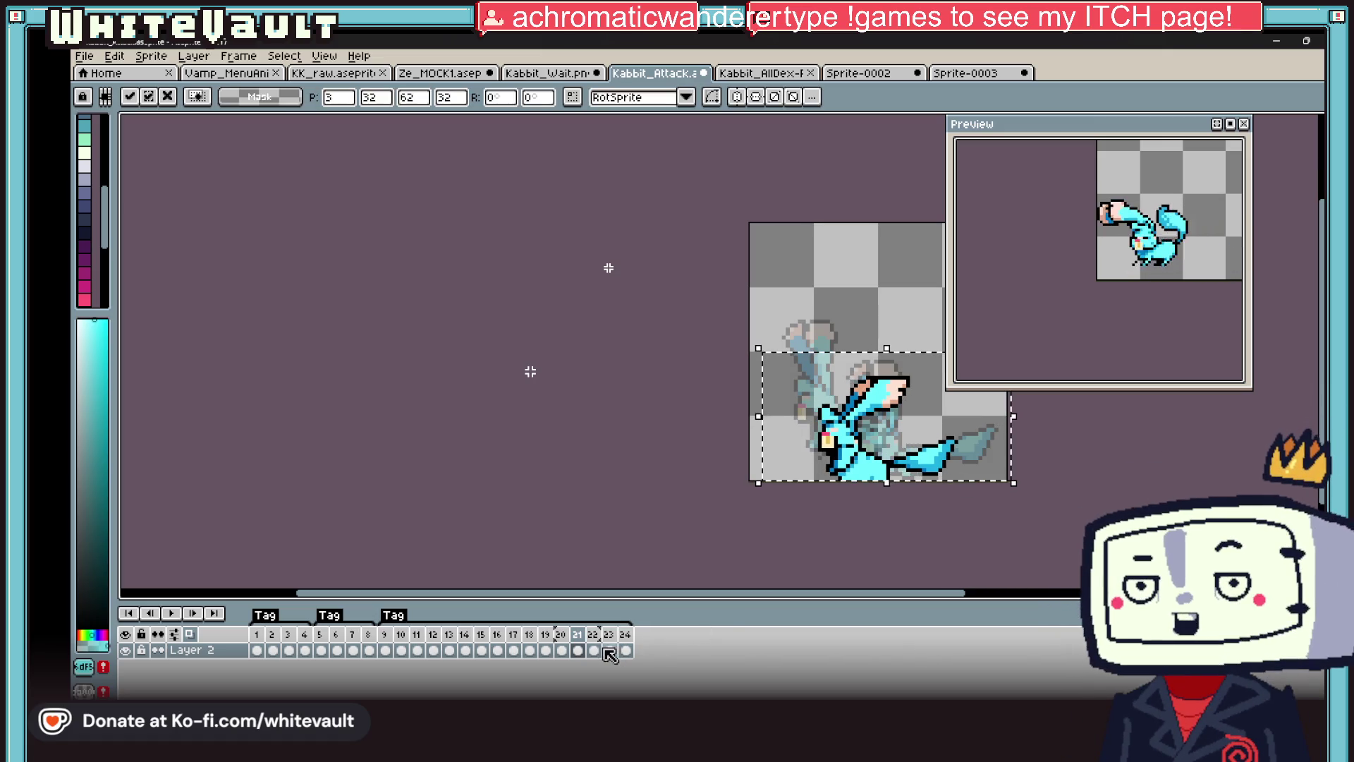
{"action": "left_click", "coordinate": [594, 650]}
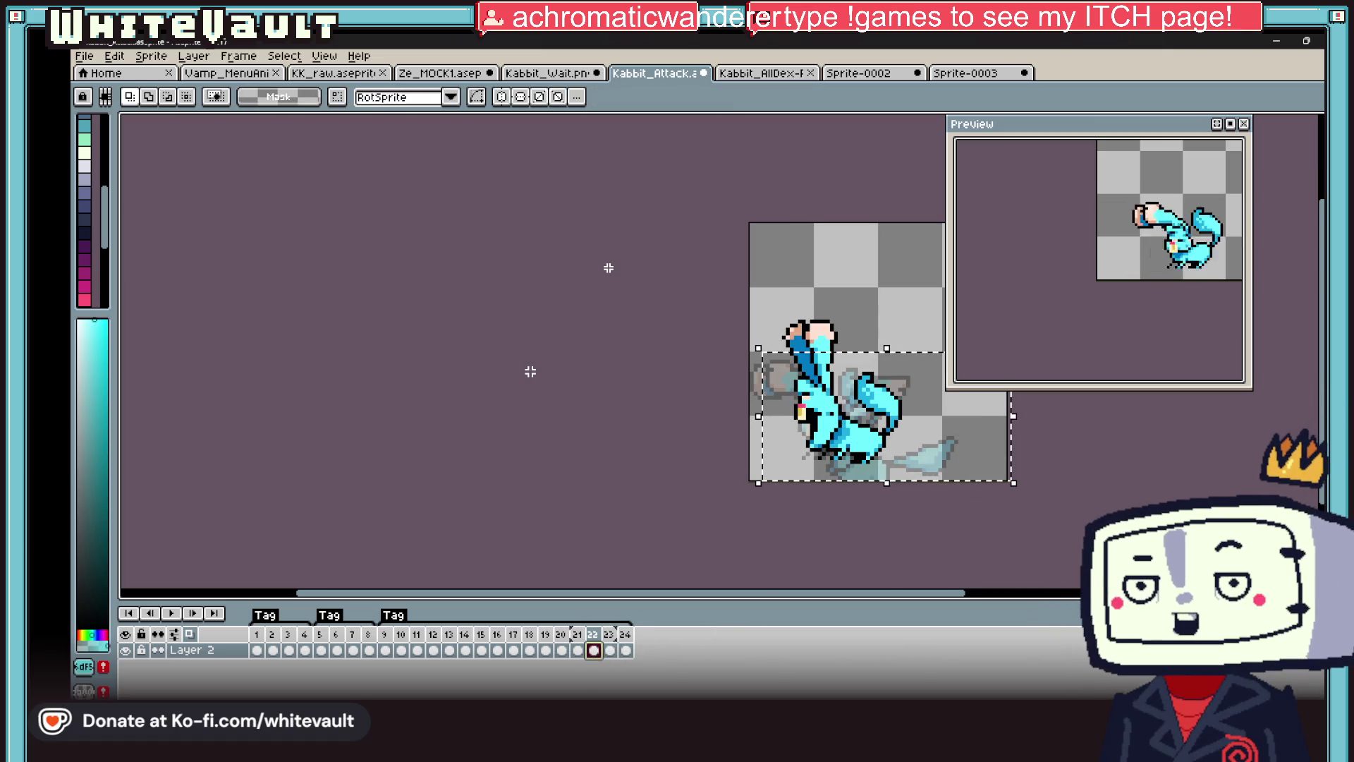
- Paste the copied pose into frame 20 and shift it one pixel right
{"action": "left_click", "coordinate": [546, 650]}
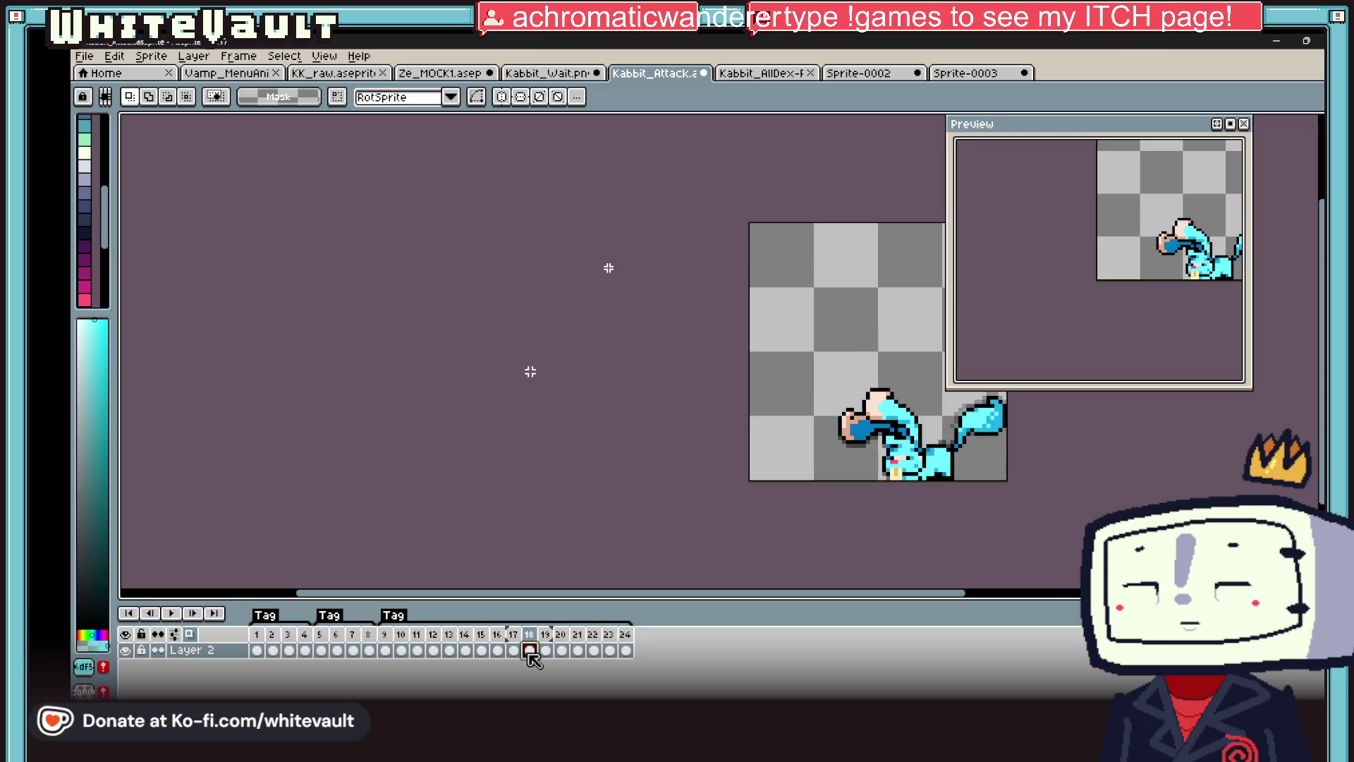
{"action": "left_click", "coordinate": [564, 650]}
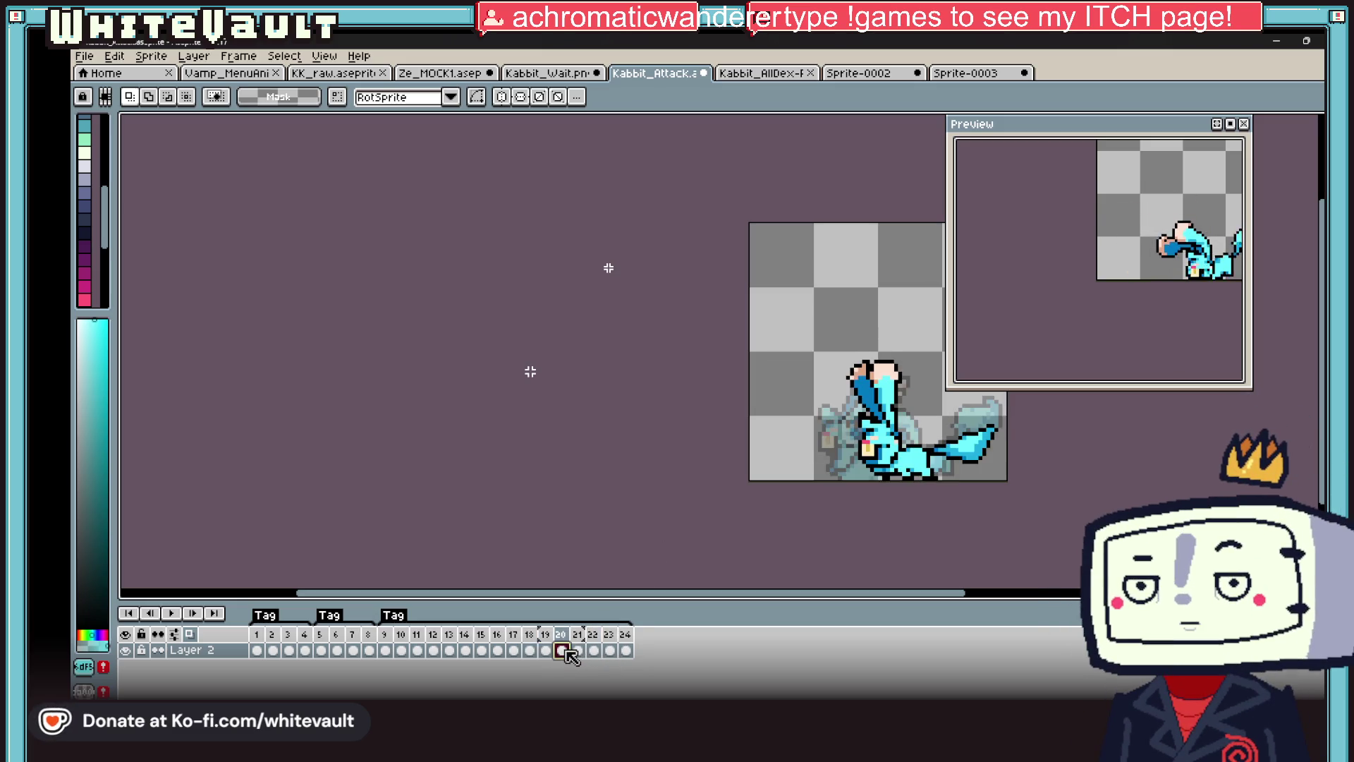
{"action": "key", "text": "ctrl+v"}
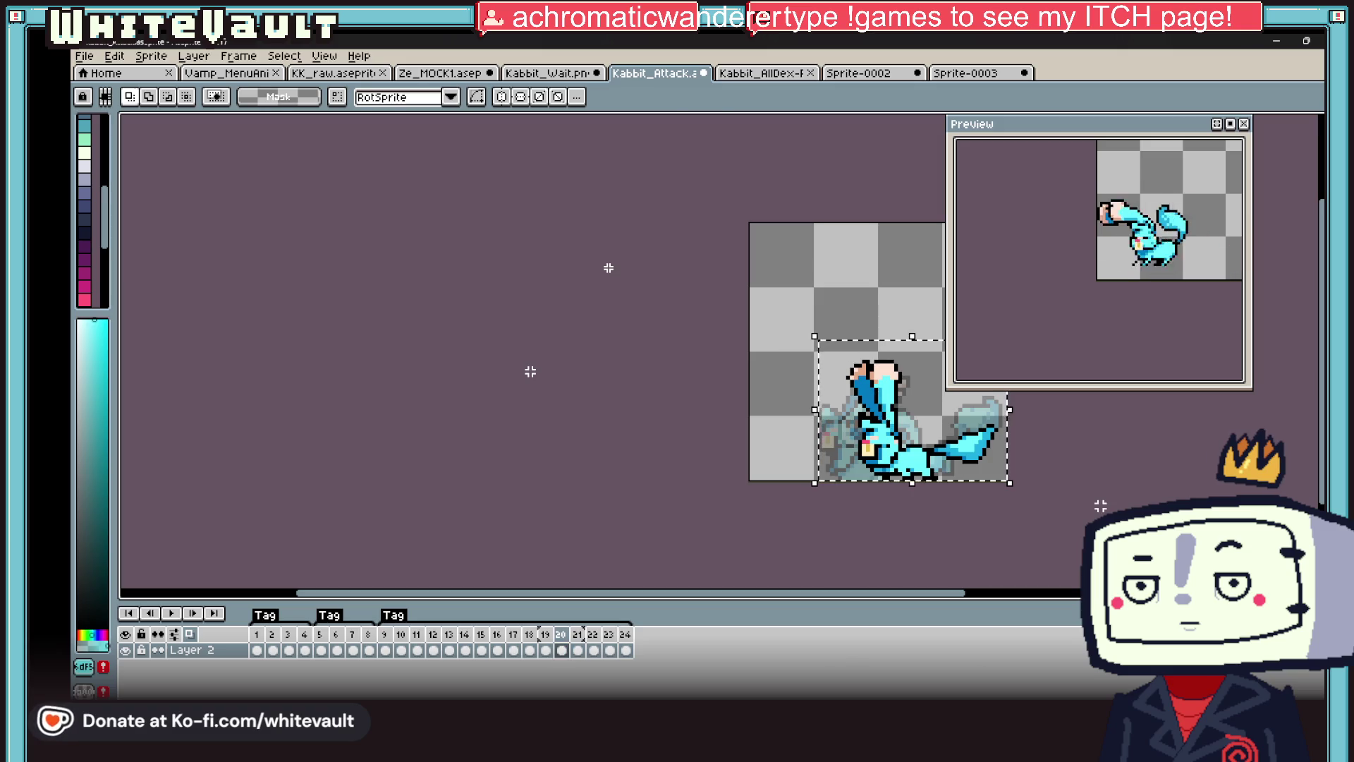
{"action": "key", "text": "Right"}
{"action": "left_click_drag", "start_coordinate": [973, 594], "coordinate": [1021, 594]}
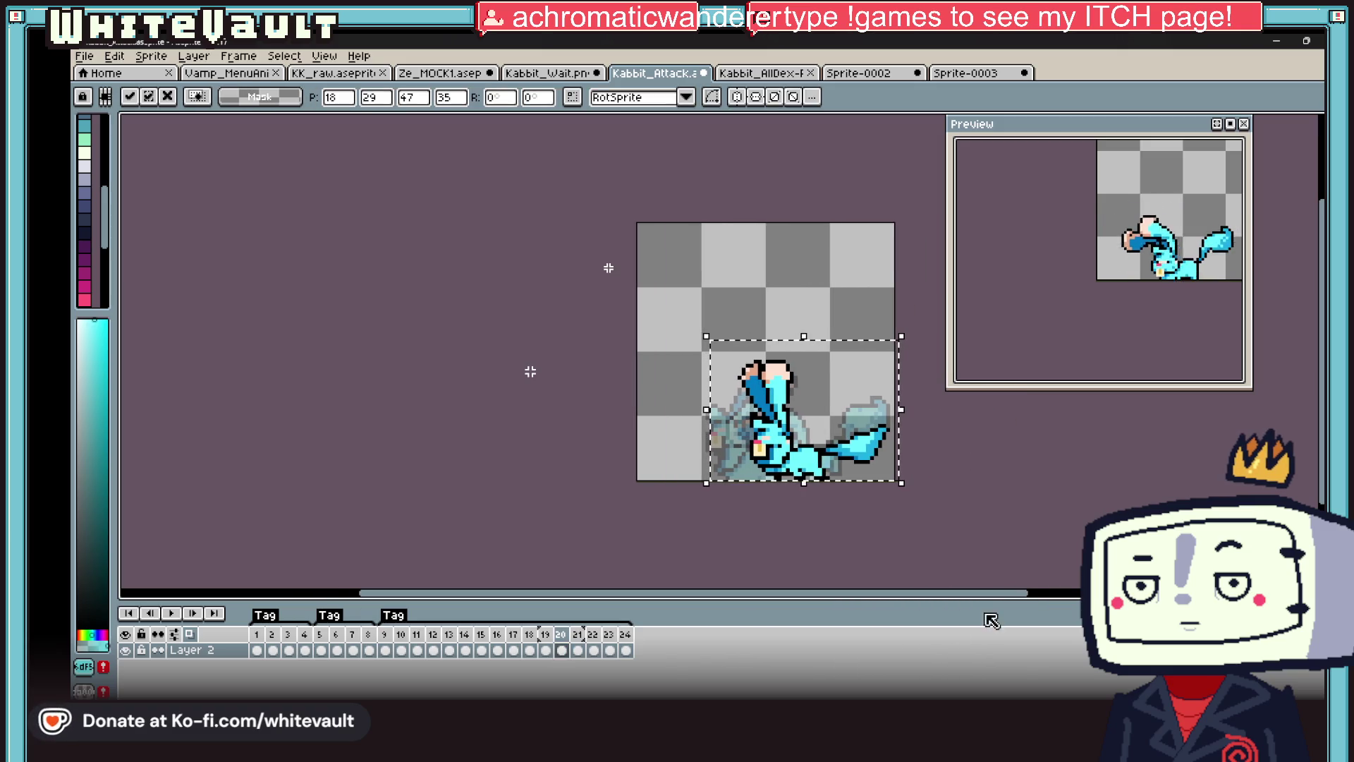
{"action": "left_click", "coordinate": [583, 653]}
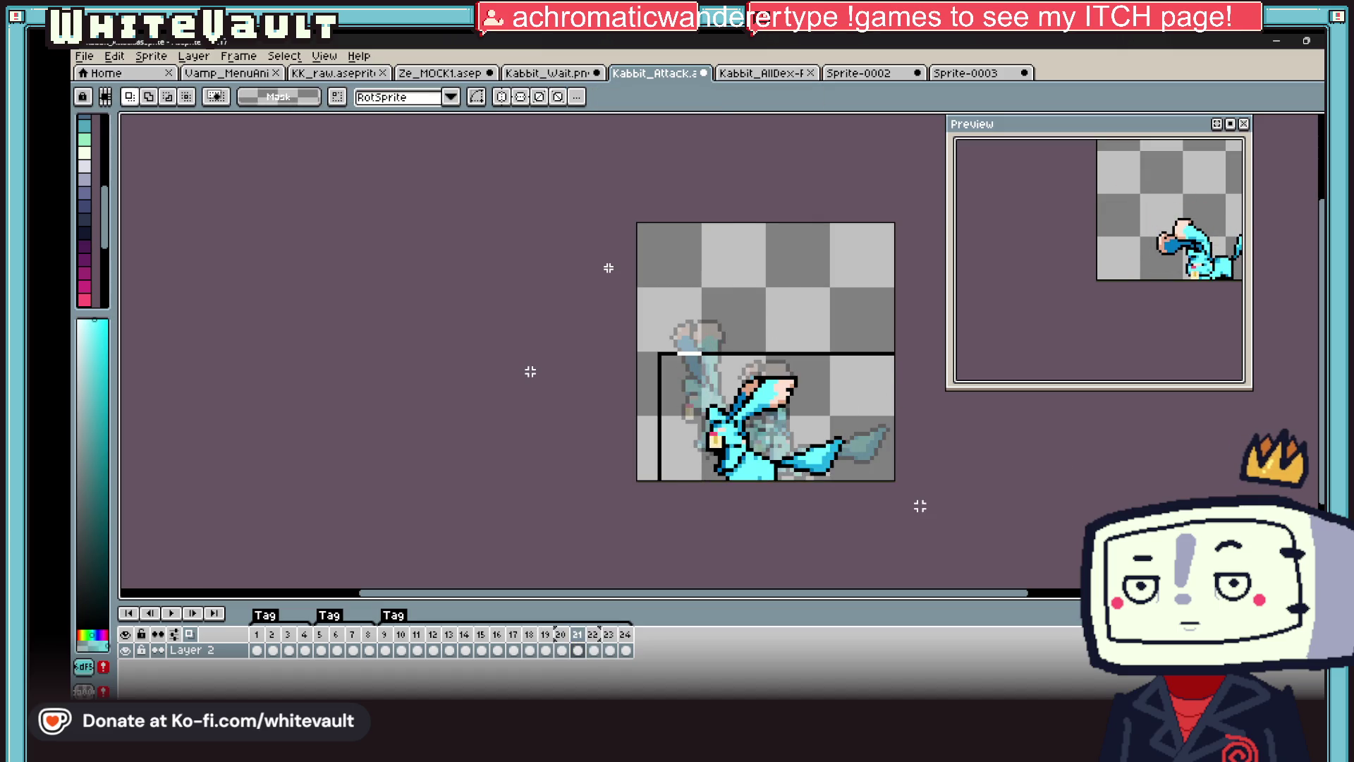
- Move frame 21's pose right and frame 22's down-right, then select frame 23's mouth pixels
{"action": "left_click_drag", "start_coordinate": [867, 462], "coordinate": [887, 465]}
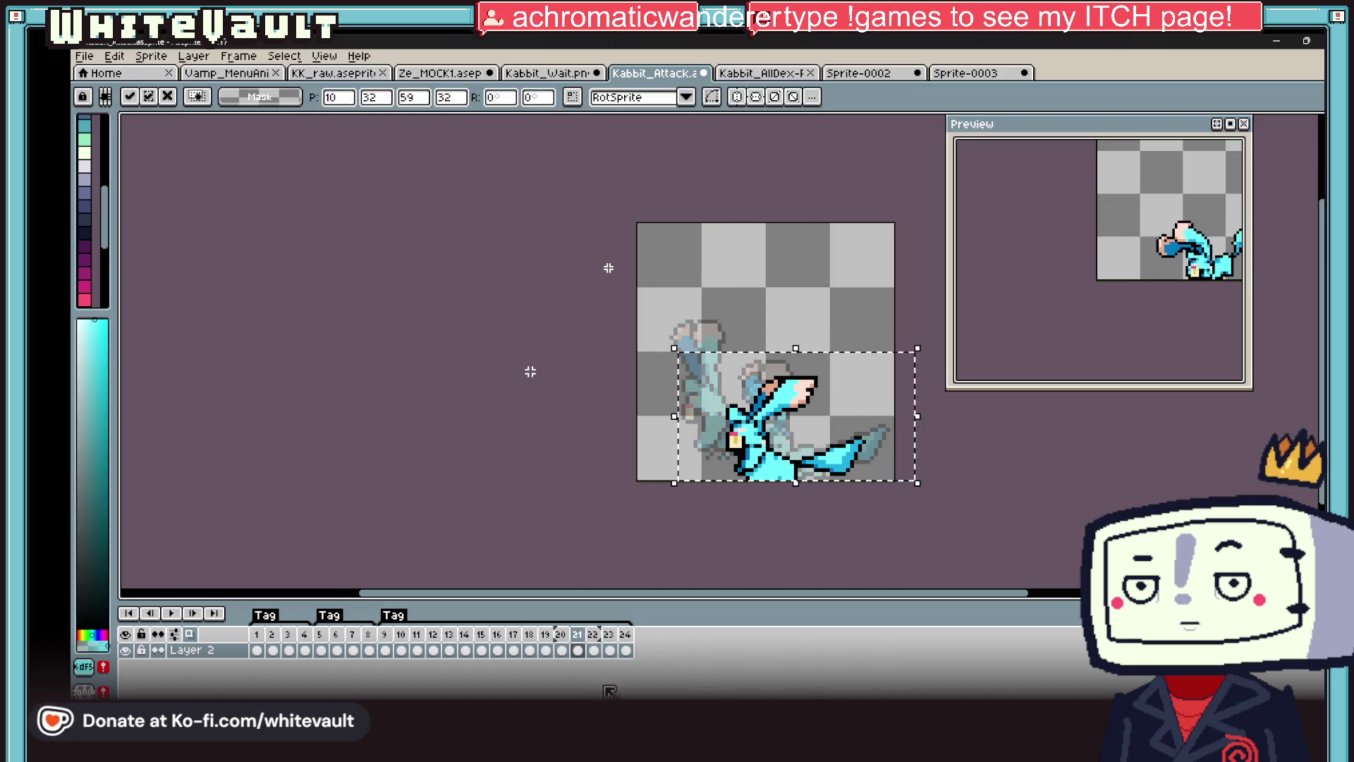
{"action": "left_click", "coordinate": [593, 650]}
{"action": "mouse_move", "coordinate": [631, 280]}
{"action": "left_mouse_down"}
{"action": "mouse_move", "coordinate": [857, 488]}
{"action": "mouse_move", "coordinate": [825, 480]}
{"action": "left_mouse_up"}
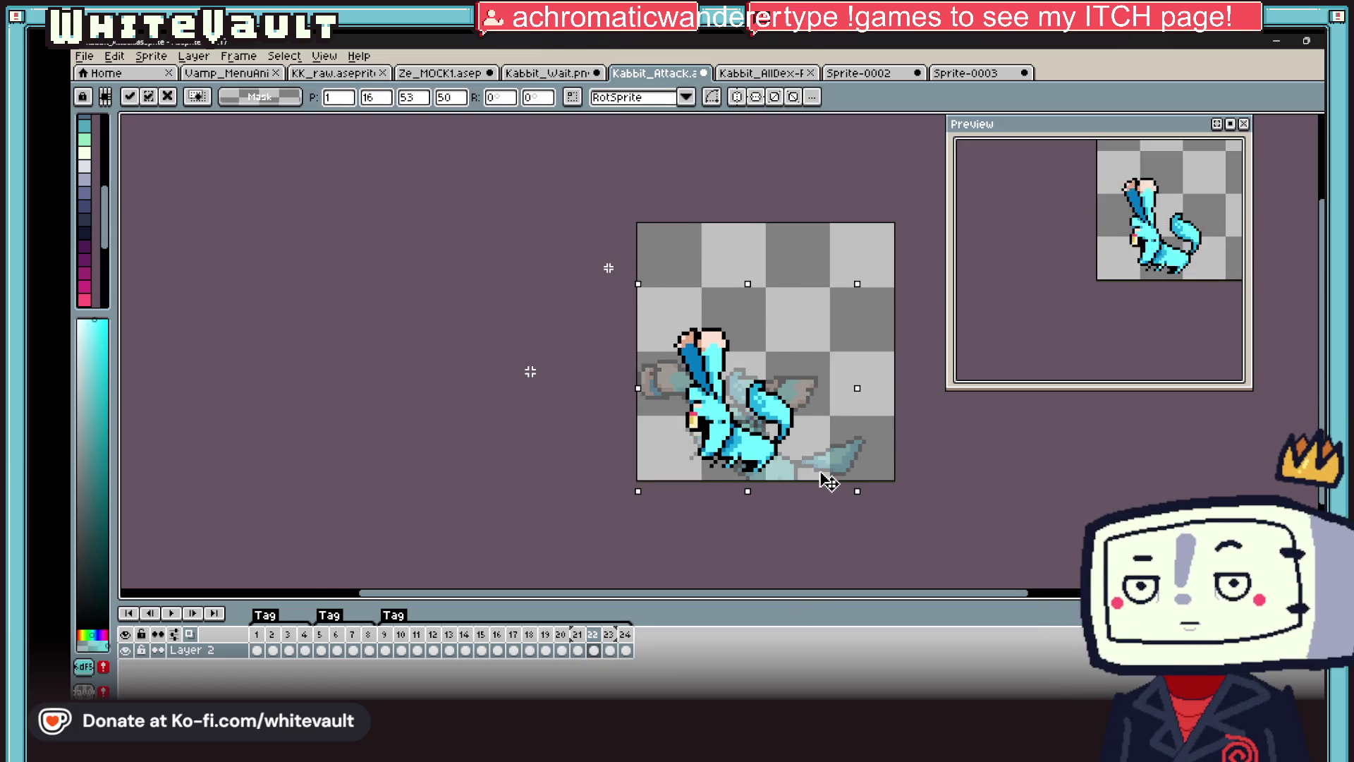
{"action": "left_click", "coordinate": [609, 650]}
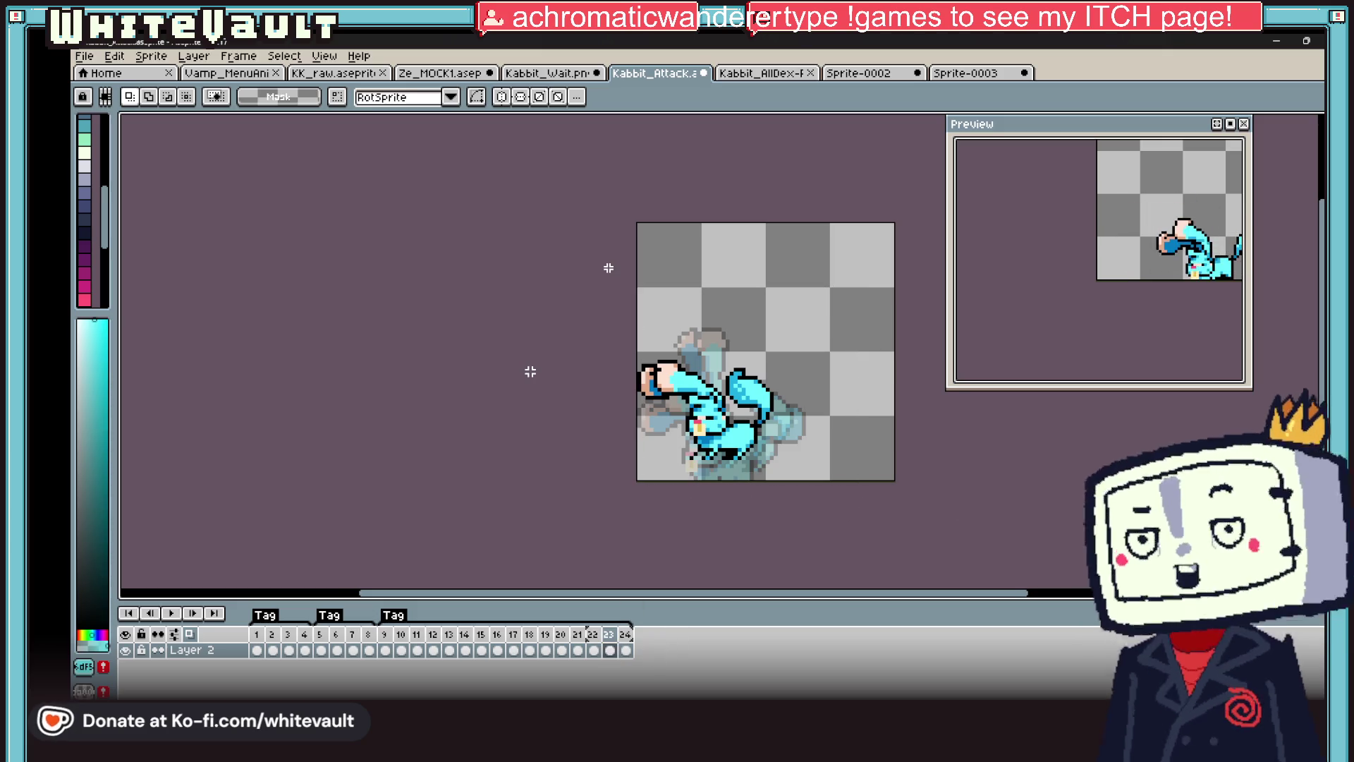
{"action": "scroll", "coordinate": [693, 434], "scroll_direction": "up", "scroll_amount": 5}
{"action": "mouse_move", "coordinate": [739, 337]}
{"action": "left_mouse_down"}
{"action": "mouse_move", "coordinate": [853, 428]}
{"action": "mouse_move", "coordinate": [835, 430]}
{"action": "left_mouse_up"}
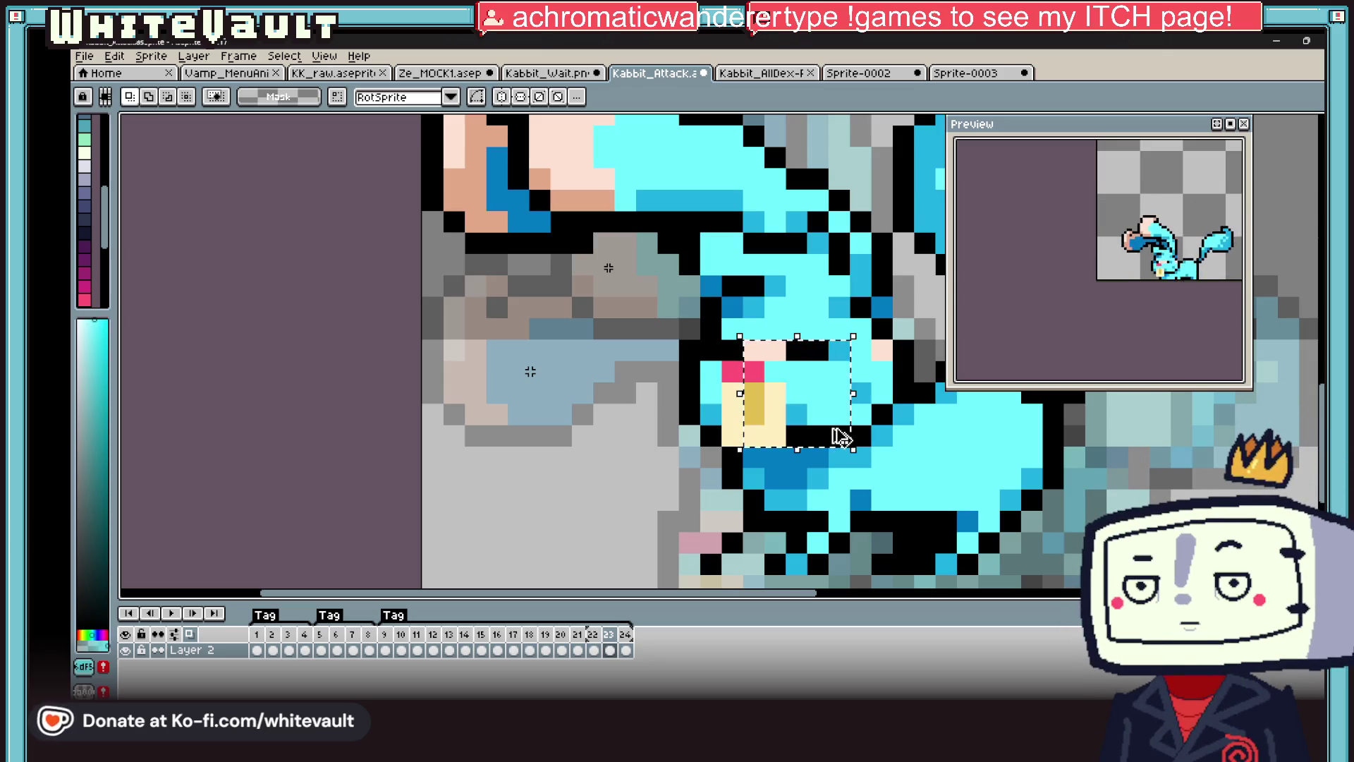
- Shift the mouth pixels one left and repaint them with pink, cream, gold and black
{"action": "key", "text": "Left"}
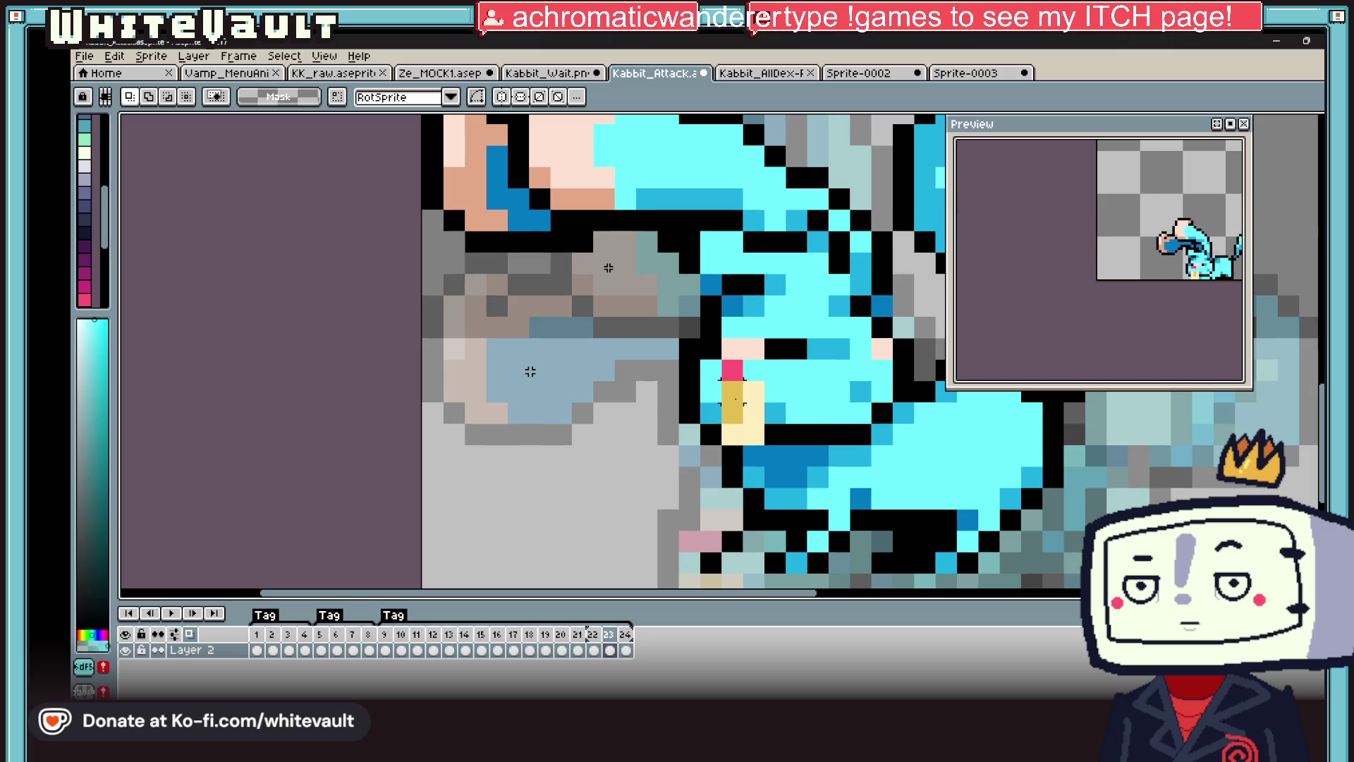
{"action": "key", "text": "b"}
{"action": "left_click", "coordinate": [732, 370], "text": "alt"}
{"action": "left_click", "coordinate": [711, 370]}
{"action": "left_click", "coordinate": [753, 395], "text": "alt"}
{"action": "left_click", "coordinate": [711, 391]}
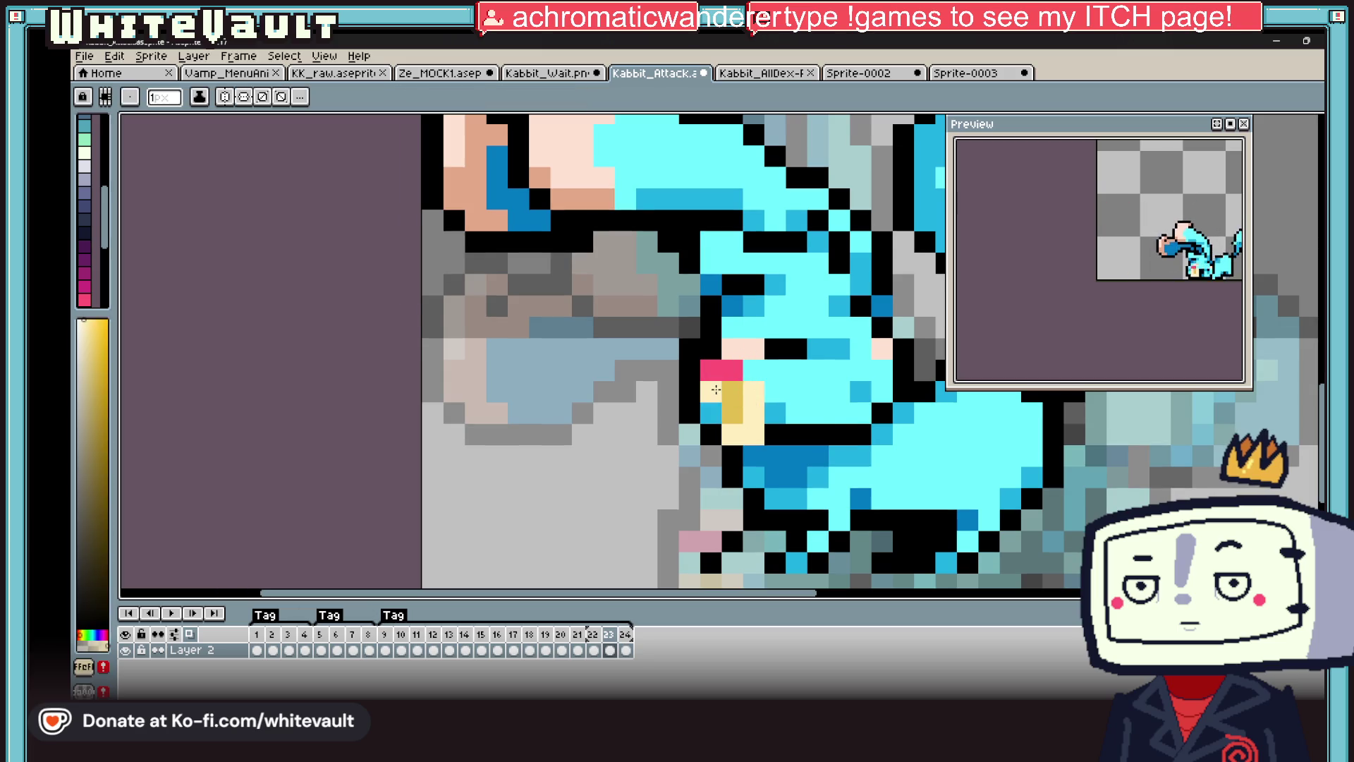
{"action": "left_click", "coordinate": [733, 395], "text": "alt"}
{"action": "left_click", "coordinate": [711, 387]}
{"action": "left_click", "coordinate": [753, 391], "text": "alt"}
{"action": "left_click", "coordinate": [732, 391]}
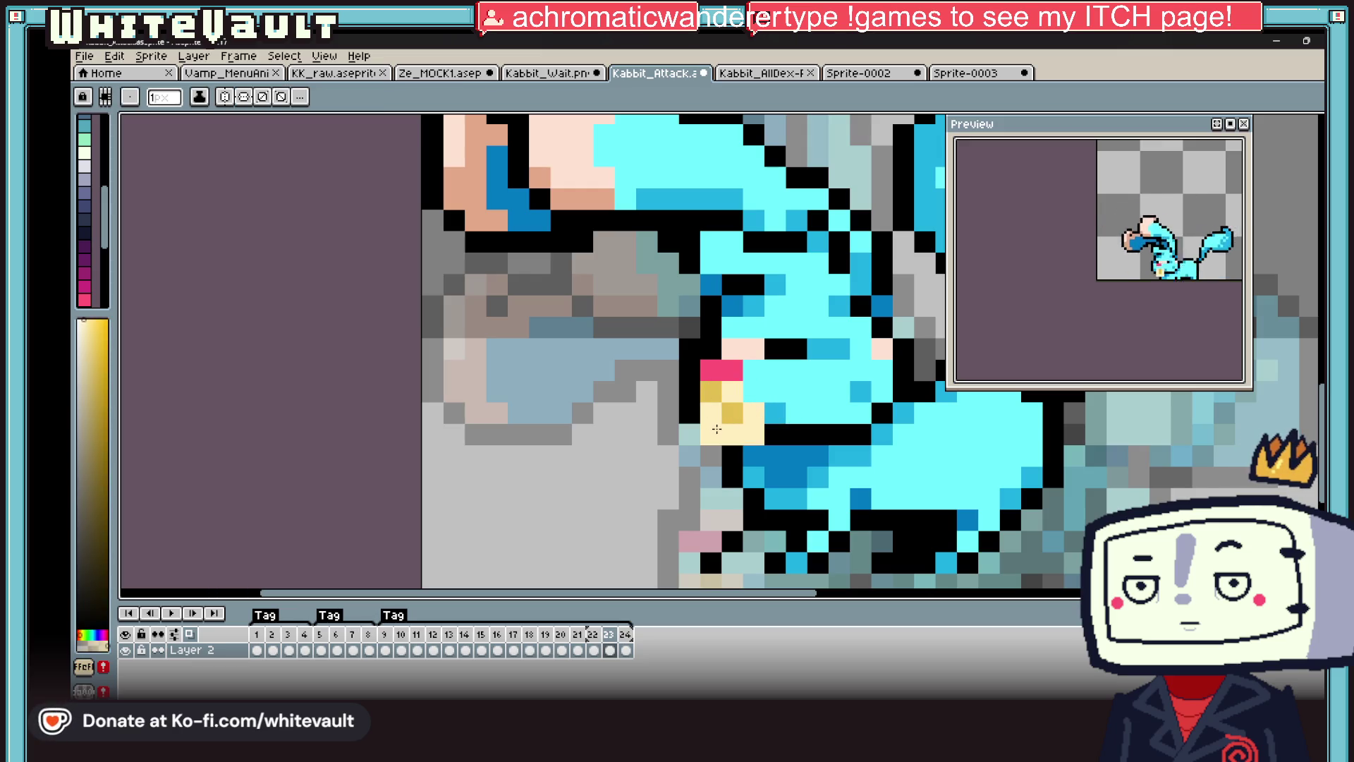
{"action": "left_click", "coordinate": [689, 413], "text": "alt"}
{"action": "left_click", "coordinate": [703, 412]}
- Pick the cyan body colour and compare frame 23 with frames 22 and 24
{"action": "scroll", "coordinate": [784, 419], "scroll_direction": "down", "scroll_amount": 3}
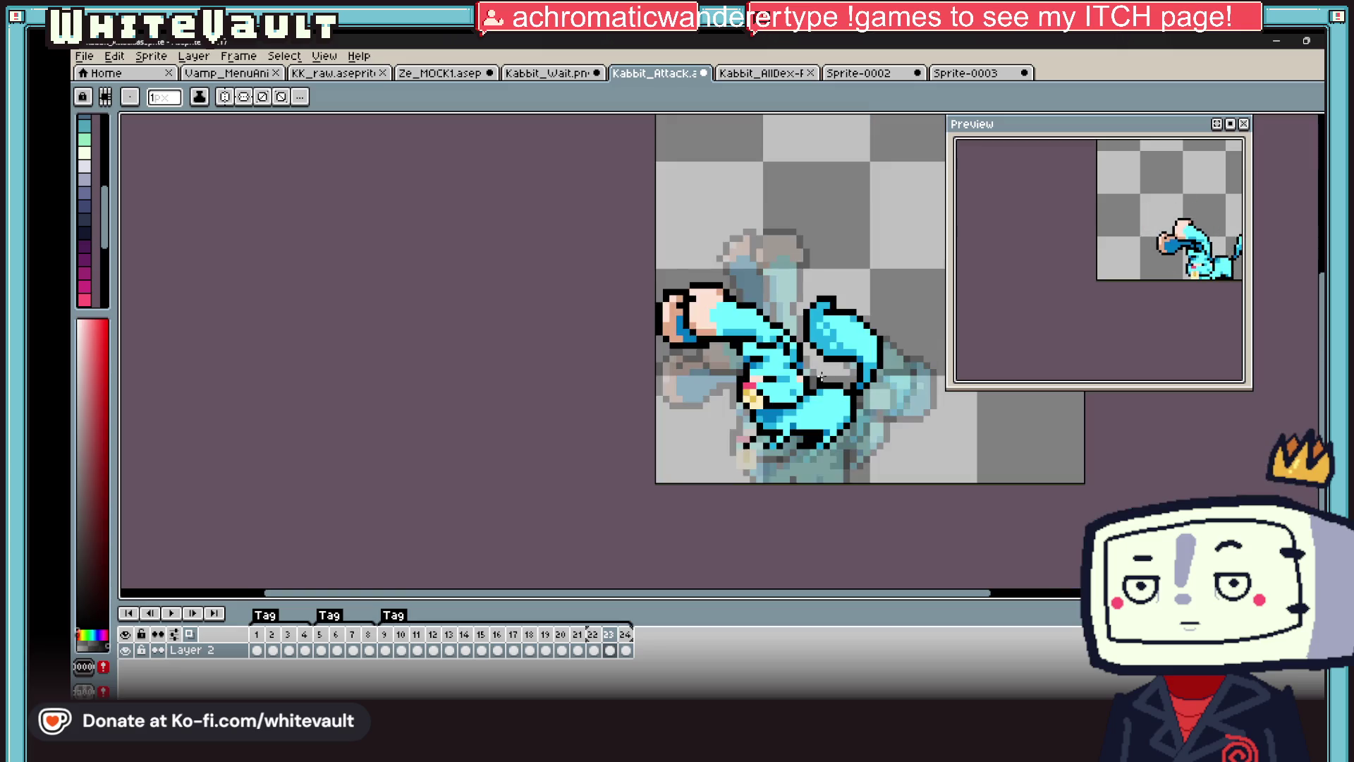
{"action": "scroll", "coordinate": [779, 373], "scroll_direction": "up", "scroll_amount": 1}
{"action": "left_click", "coordinate": [779, 372], "text": "alt"}
{"action": "scroll", "coordinate": [779, 373], "scroll_direction": "down", "scroll_amount": 4}
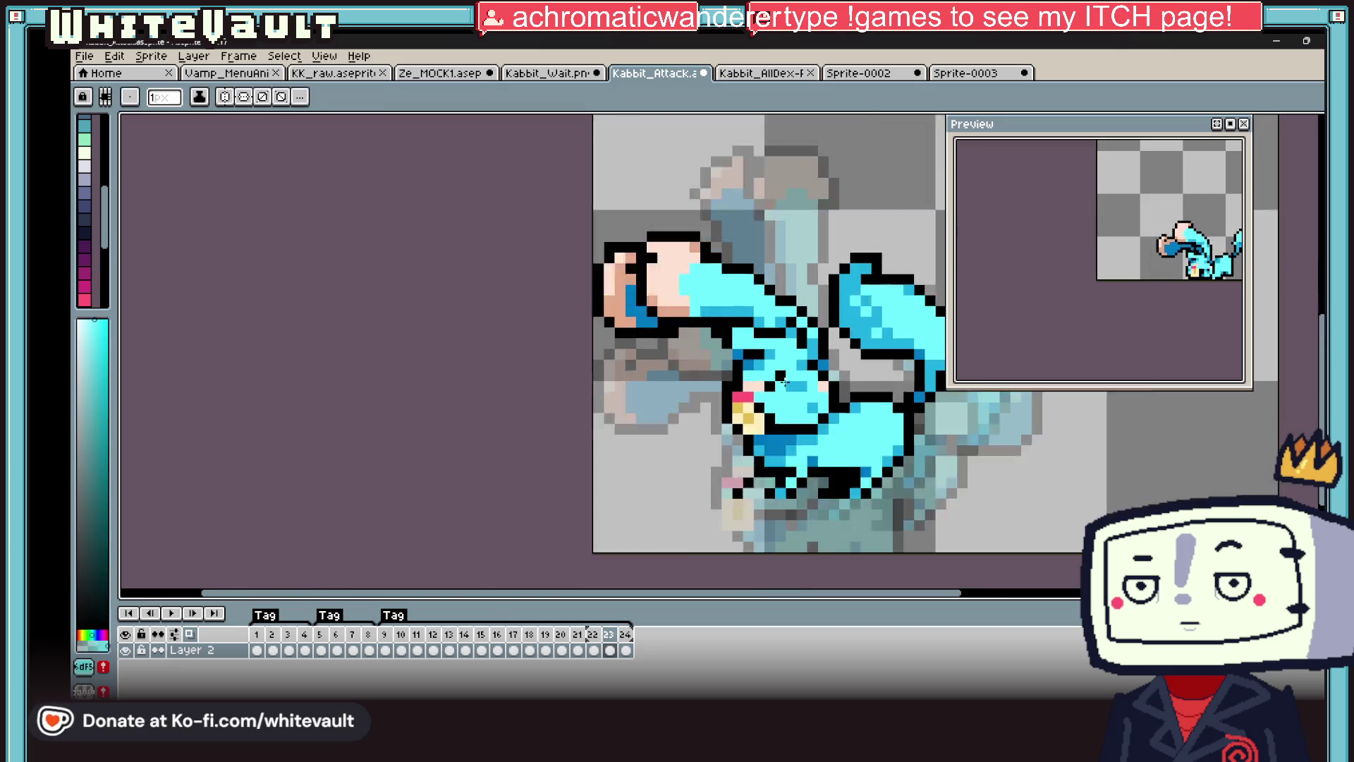
{"action": "left_click", "coordinate": [595, 650]}
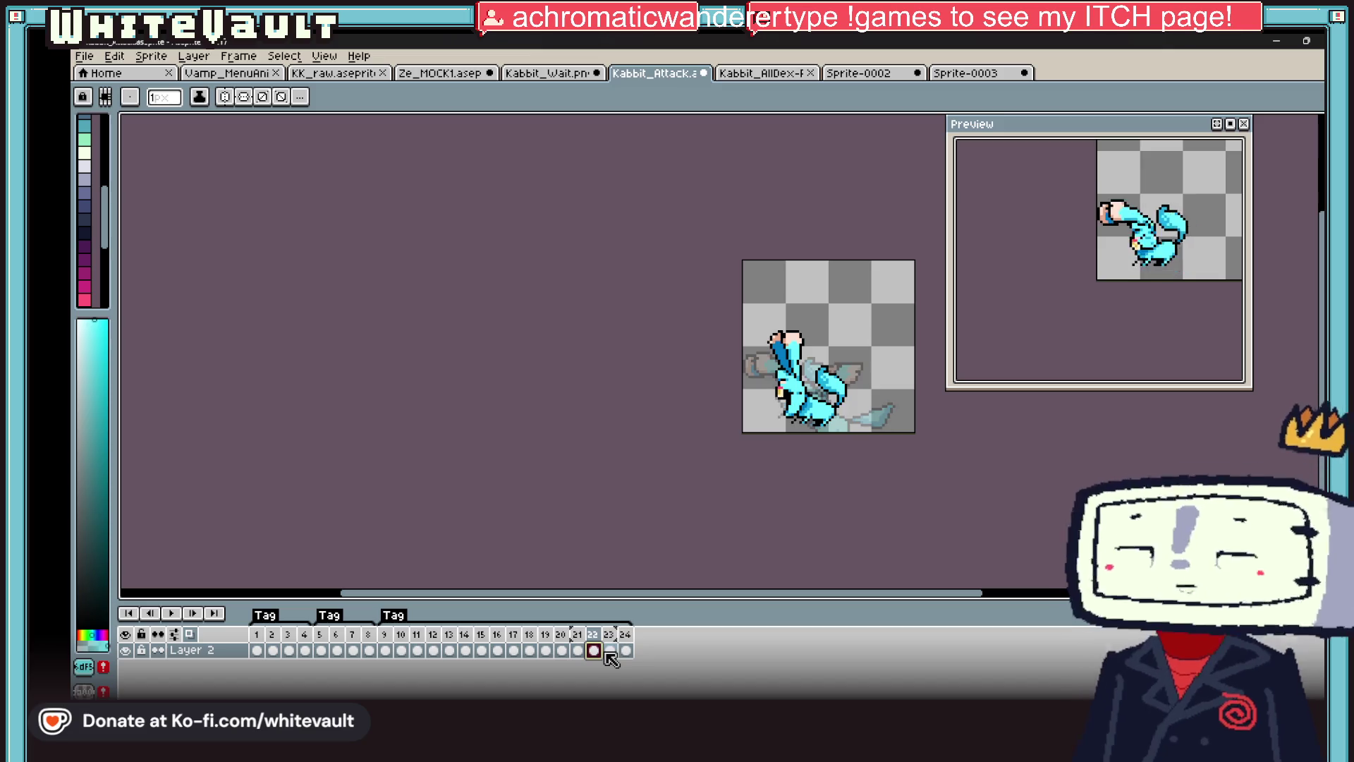
{"action": "left_click", "coordinate": [609, 649]}
{"action": "left_click", "coordinate": [629, 652]}
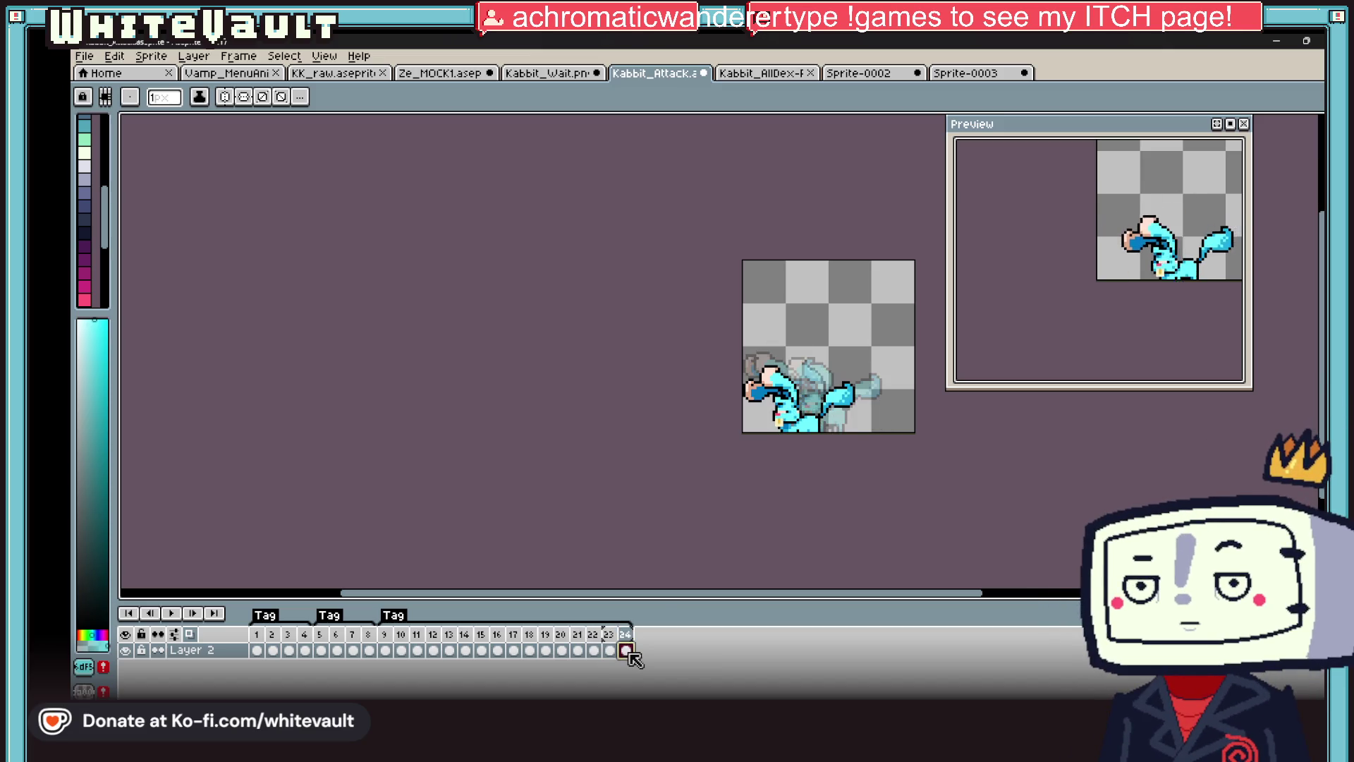
- Select the whole rabbit sprite on frame 9 with the rectangular marquee
{"action": "left_click", "coordinate": [386, 650]}
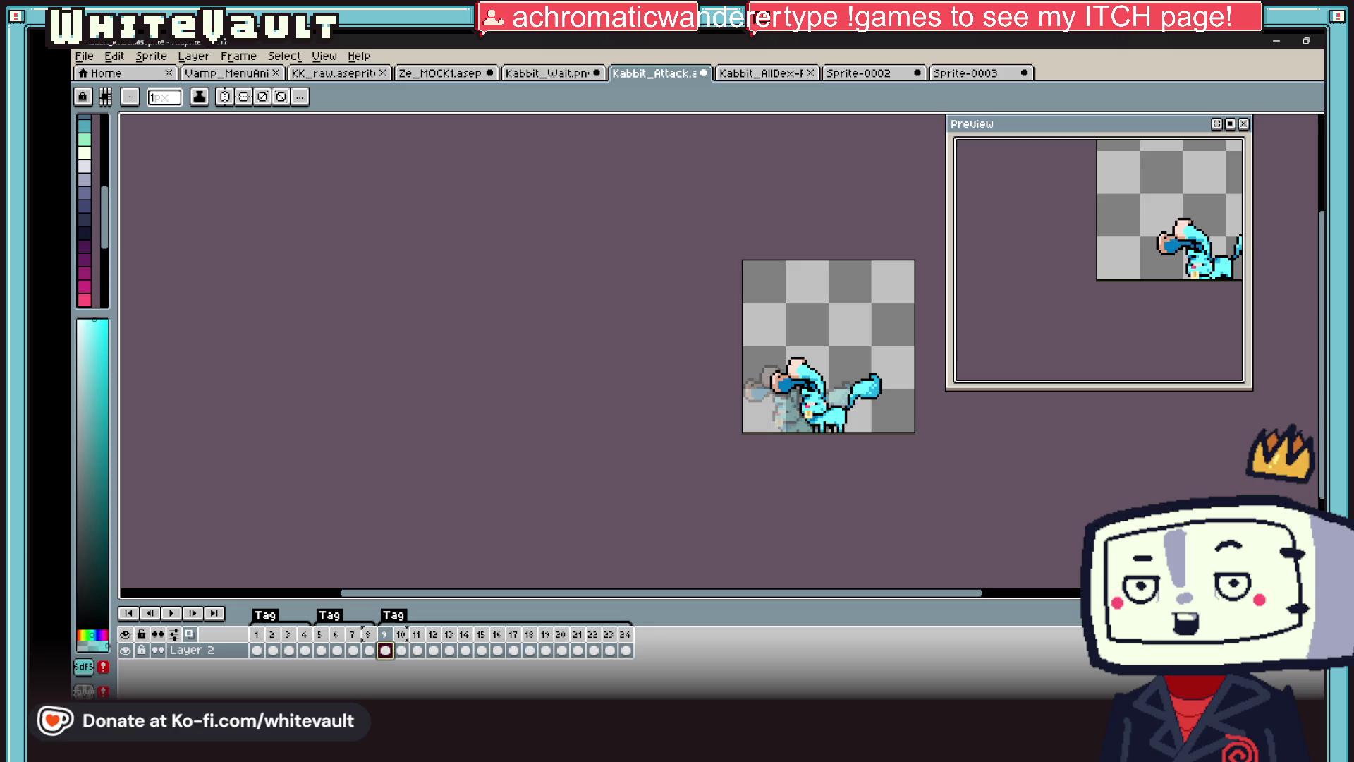
{"action": "key", "text": "m"}
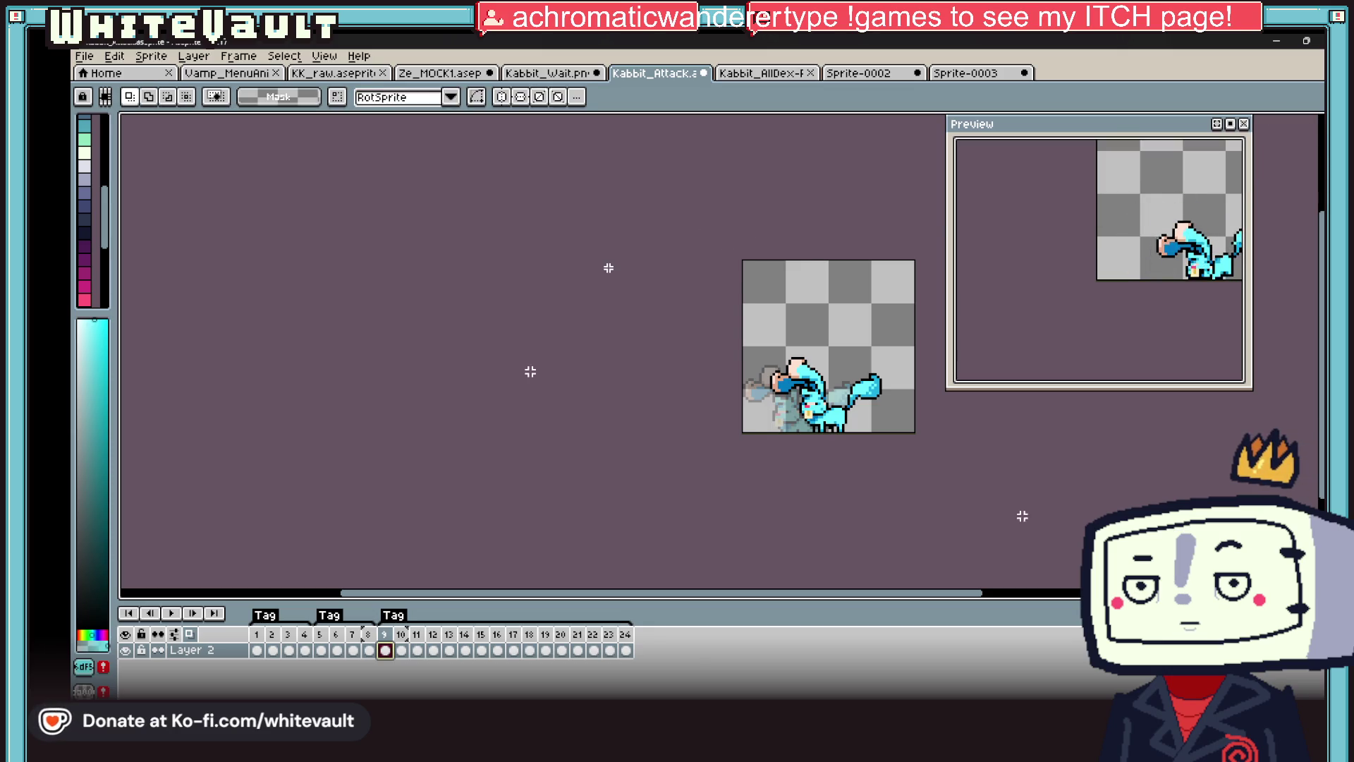
{"action": "left_click", "coordinate": [868, 412]}
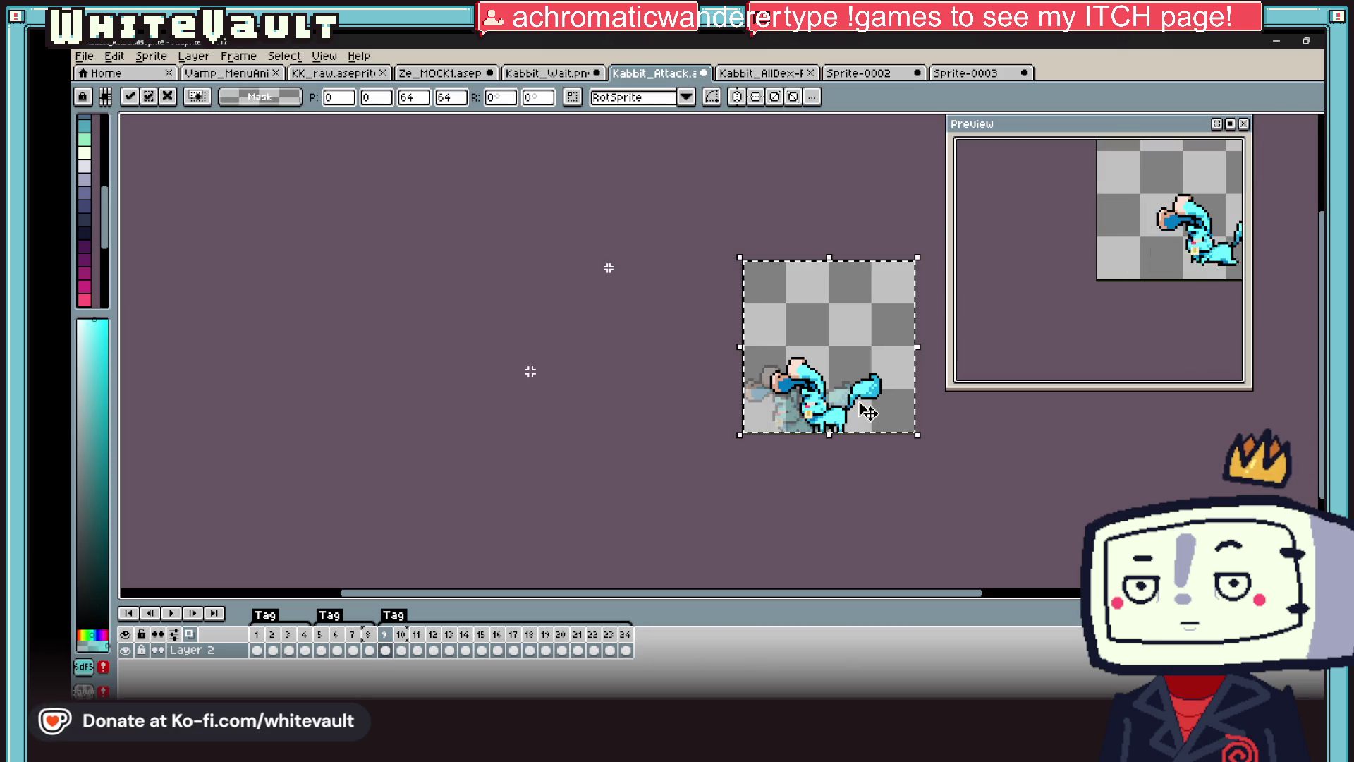
- Add a new frame 25 at the end and paste frame 9's pose into it
{"action": "right_click", "coordinate": [625, 634]}
{"action": "left_click", "coordinate": [670, 626]}
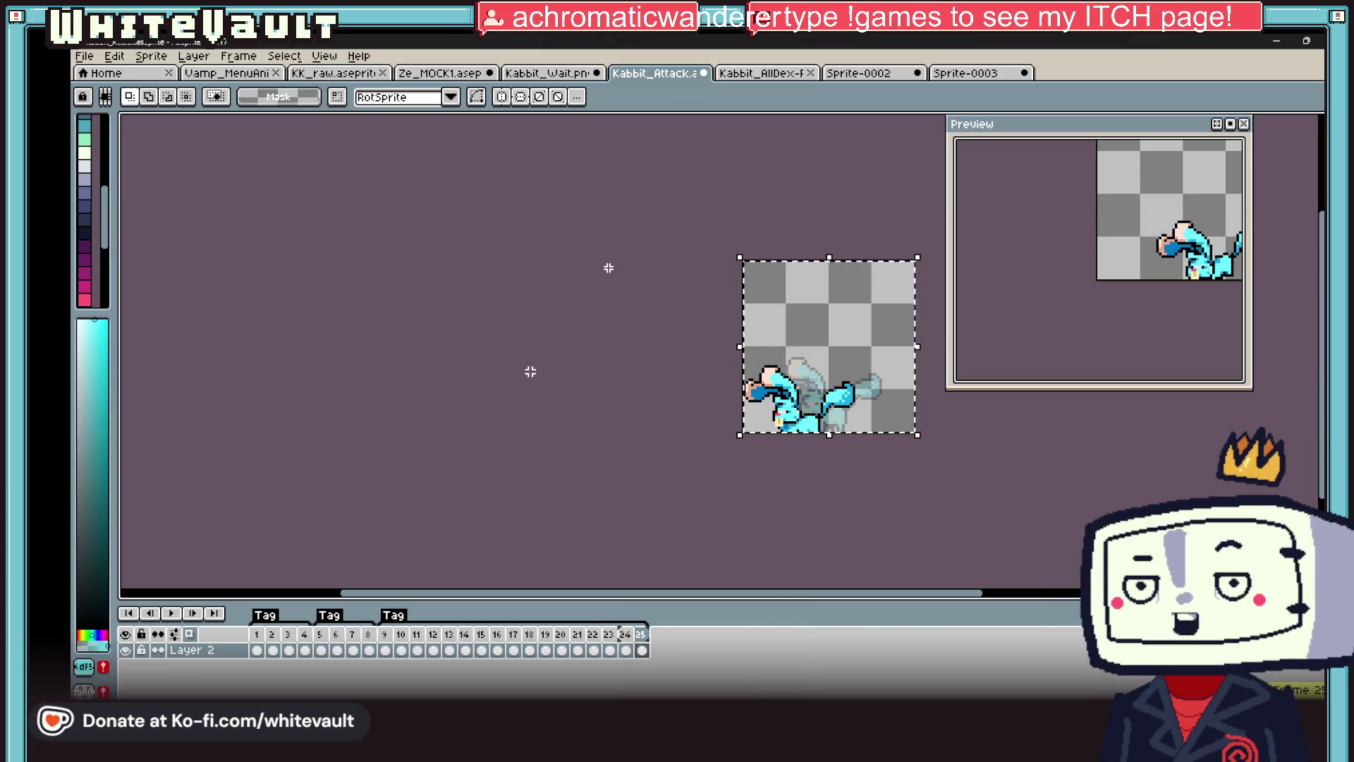
{"action": "key", "text": "ctrl+v"}
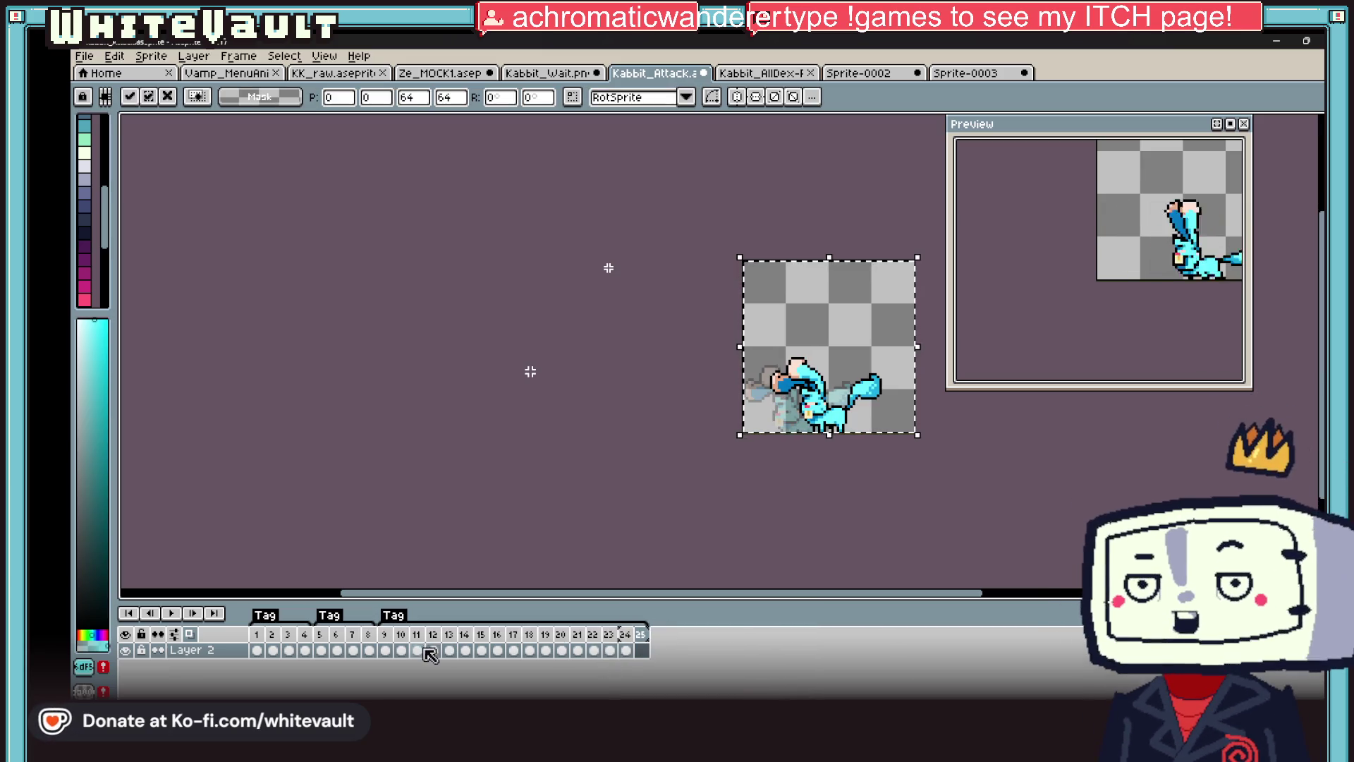
{"action": "key", "text": "Return"}
- Fill a new cleared frame 26 with frame 12's lower body, shifted left and down
{"action": "left_click", "coordinate": [433, 649]}
{"action": "left_click_drag", "start_coordinate": [717, 321], "coordinate": [918, 435]}
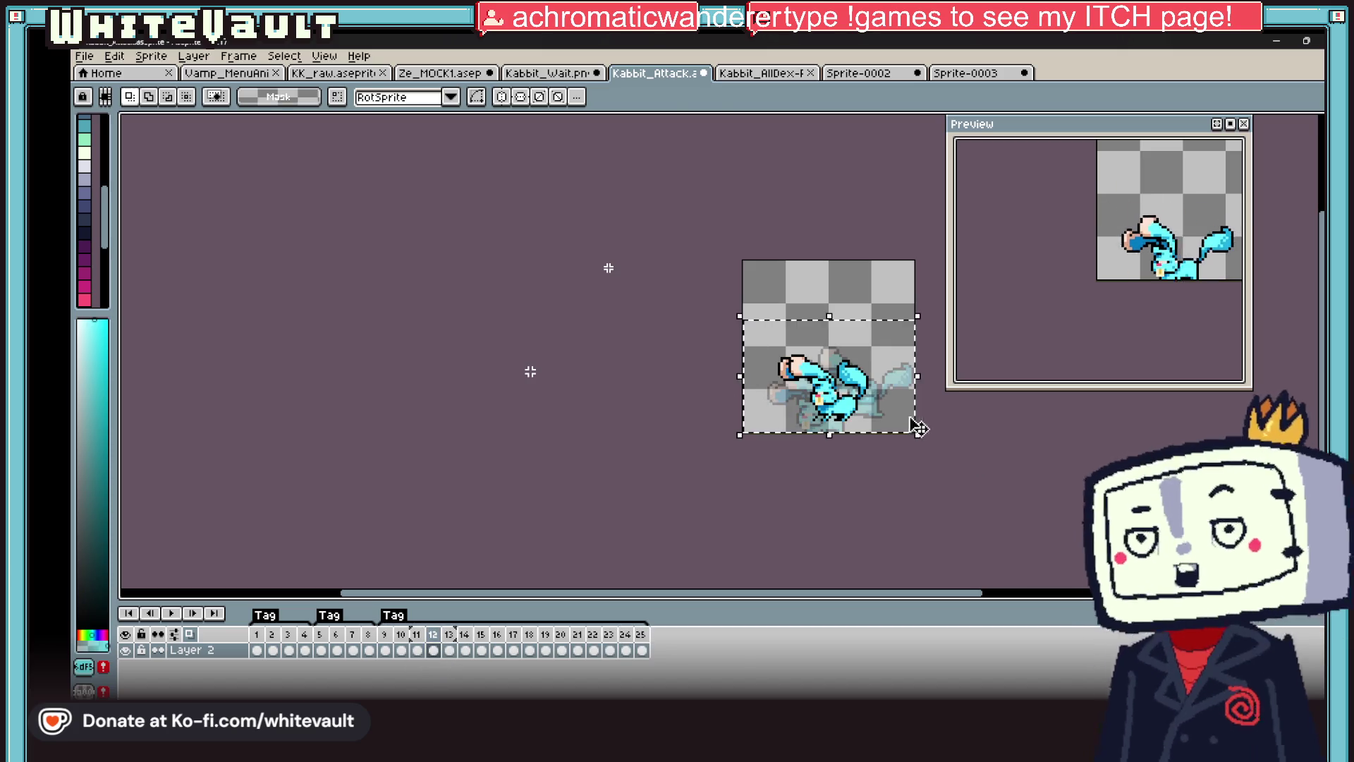
{"action": "left_click", "coordinate": [628, 634]}
{"action": "right_click", "coordinate": [628, 634]}
{"action": "left_click", "coordinate": [649, 620]}
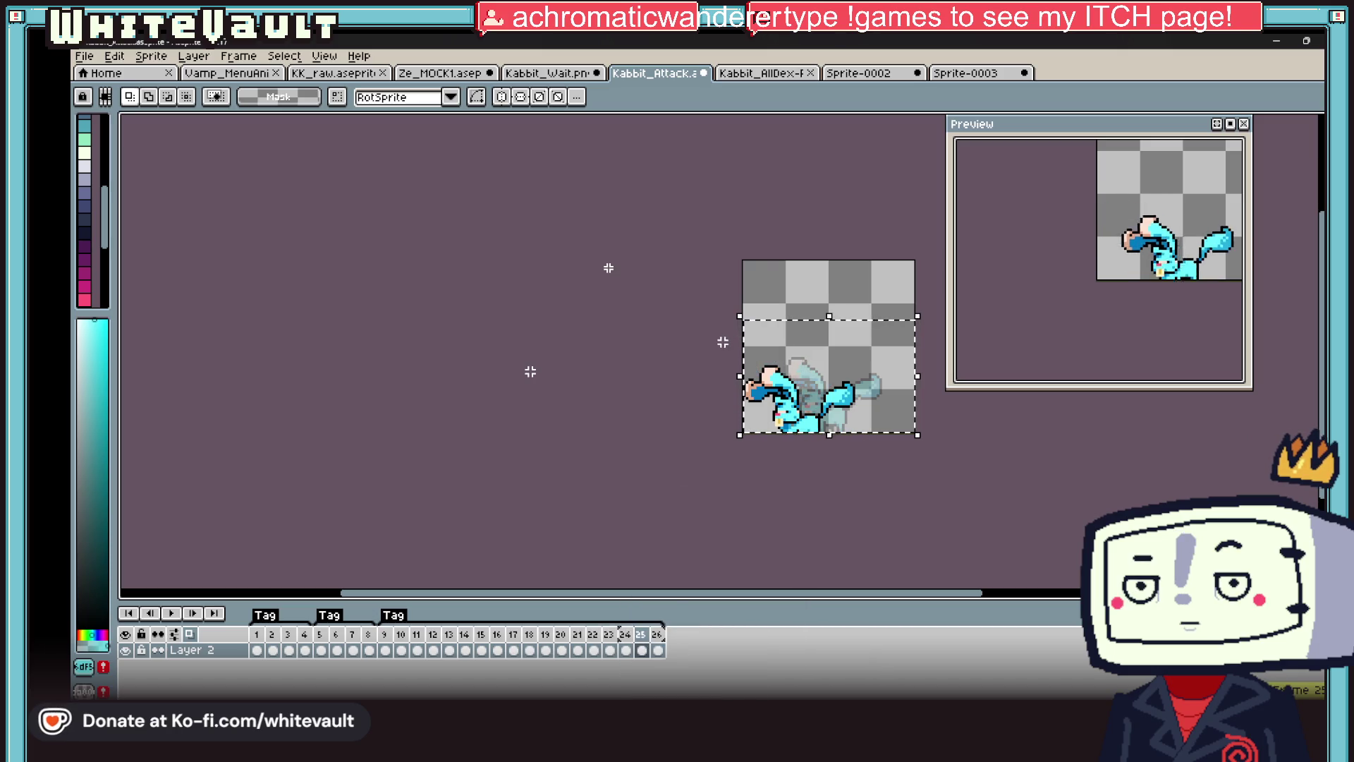
{"action": "key", "text": "Delete"}
{"action": "key", "text": "ctrl+v"}
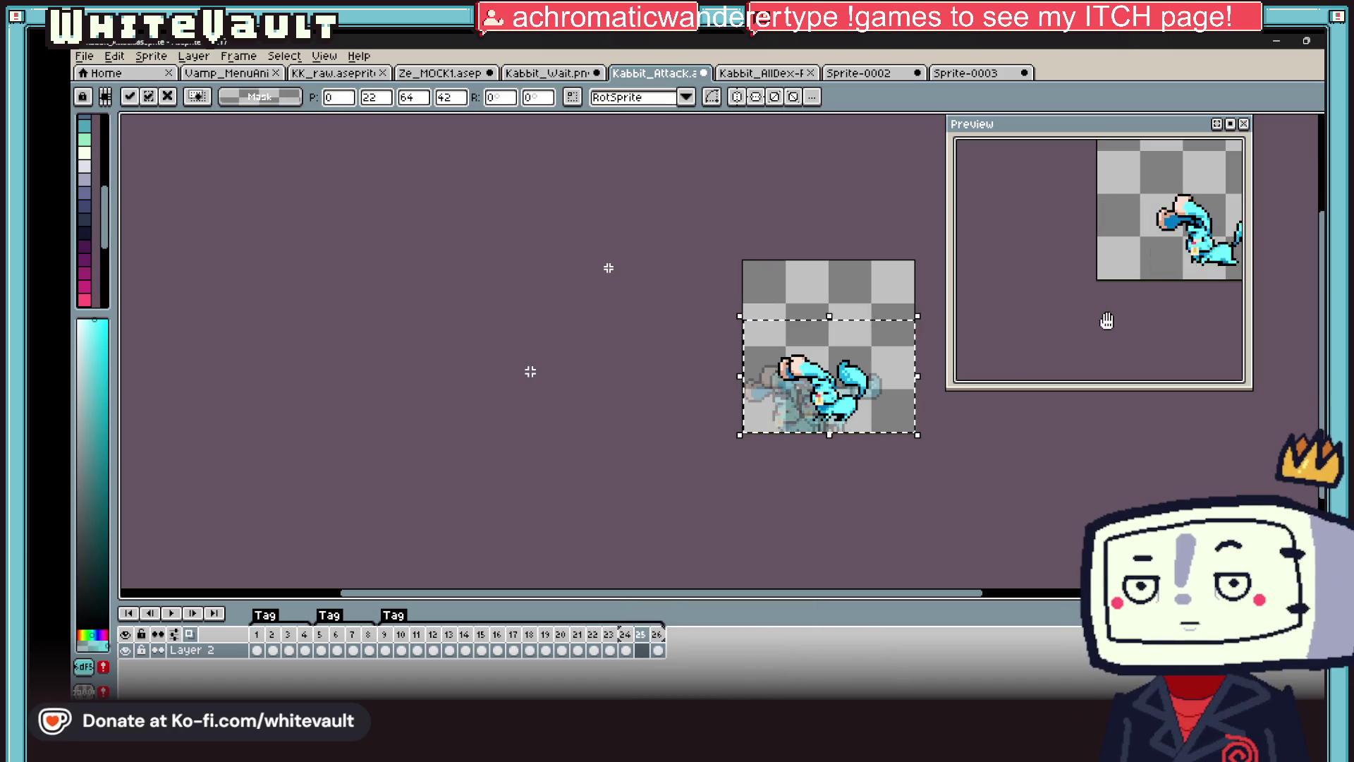
{"action": "left_click_drag", "start_coordinate": [894, 392], "coordinate": [868, 408]}
{"action": "key", "text": "Return"}
{"action": "key", "text": "ctrl+d"}
{"action": "scroll", "coordinate": [1070, 317], "scroll_direction": "down", "scroll_amount": 2}
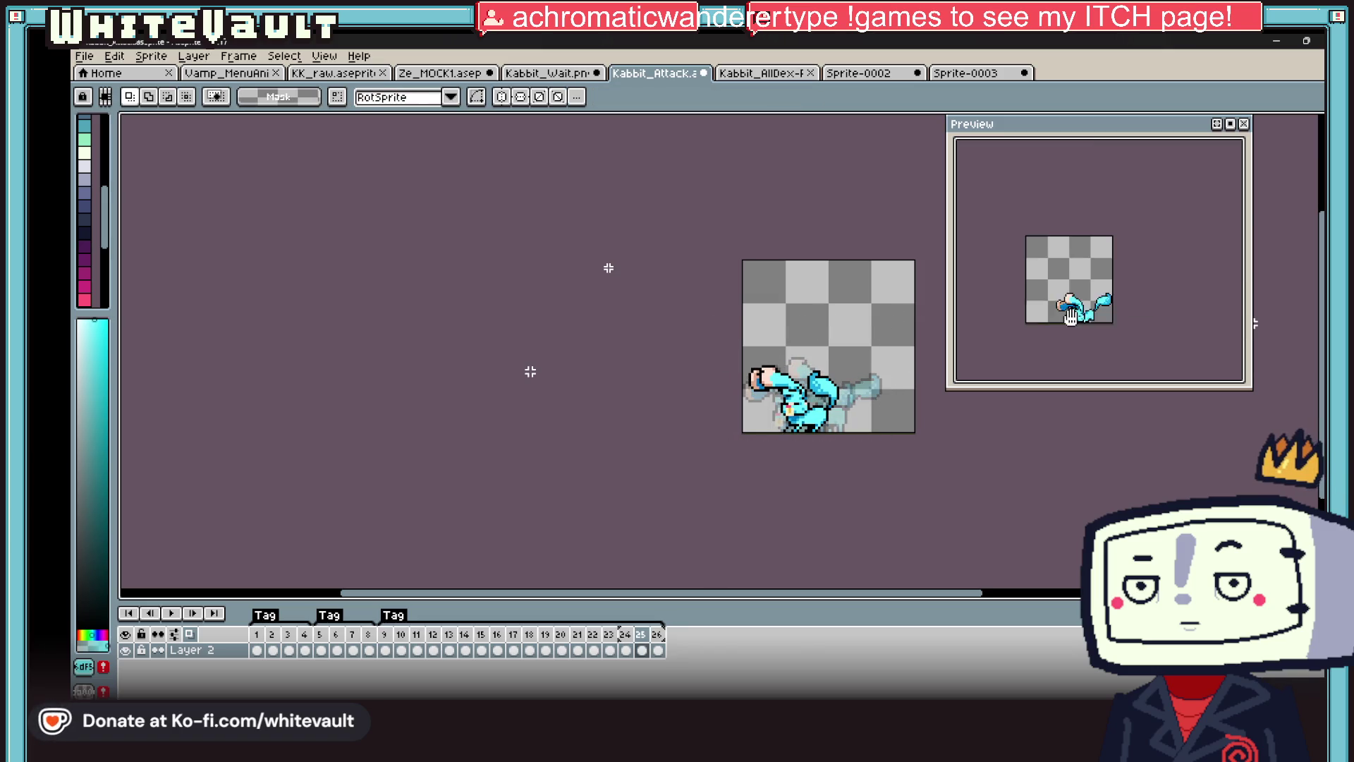
{"action": "scroll", "coordinate": [1070, 317], "scroll_direction": "up", "scroll_amount": 2}
{"action": "left_click_drag", "start_coordinate": [1103, 347], "coordinate": [1136, 339]}
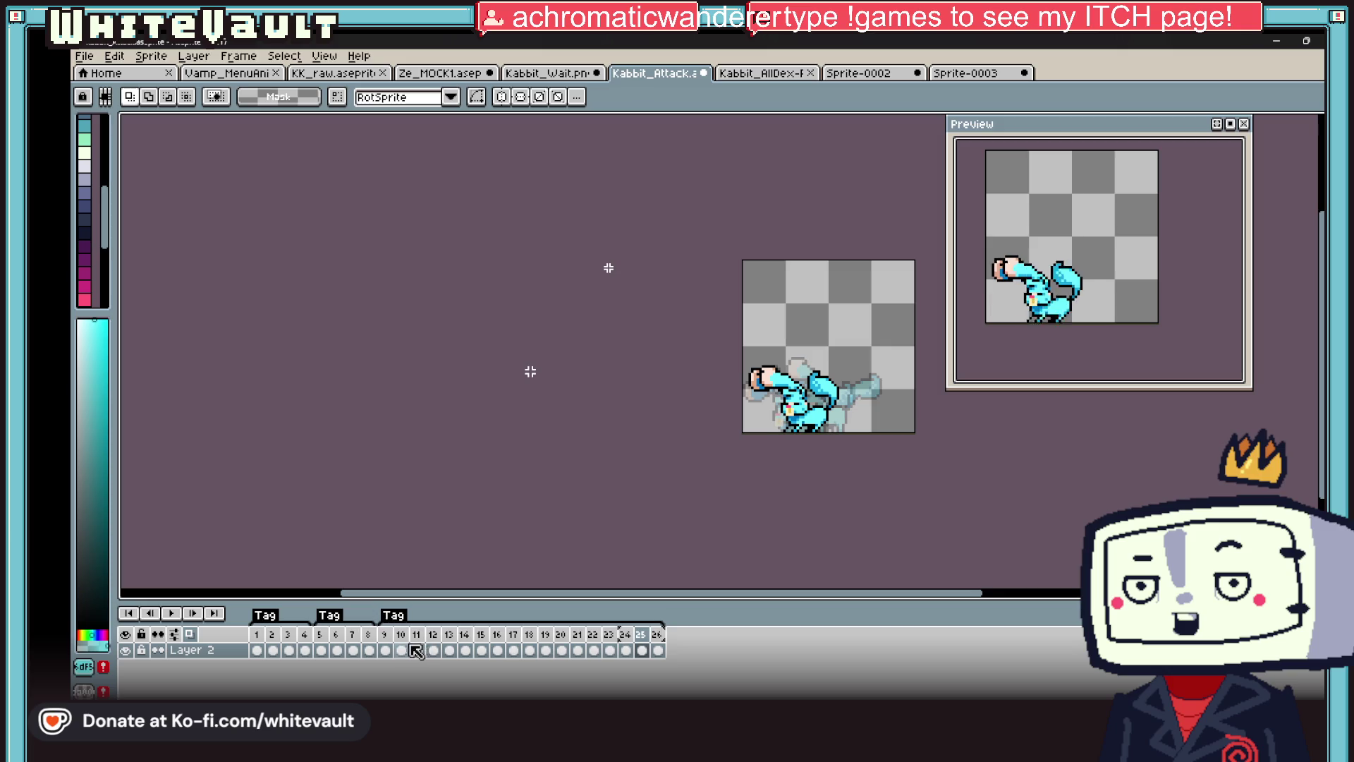
- Review the poses by stepping through frames 16–22 and back down to frame 12
{"action": "left_click", "coordinate": [528, 650]}
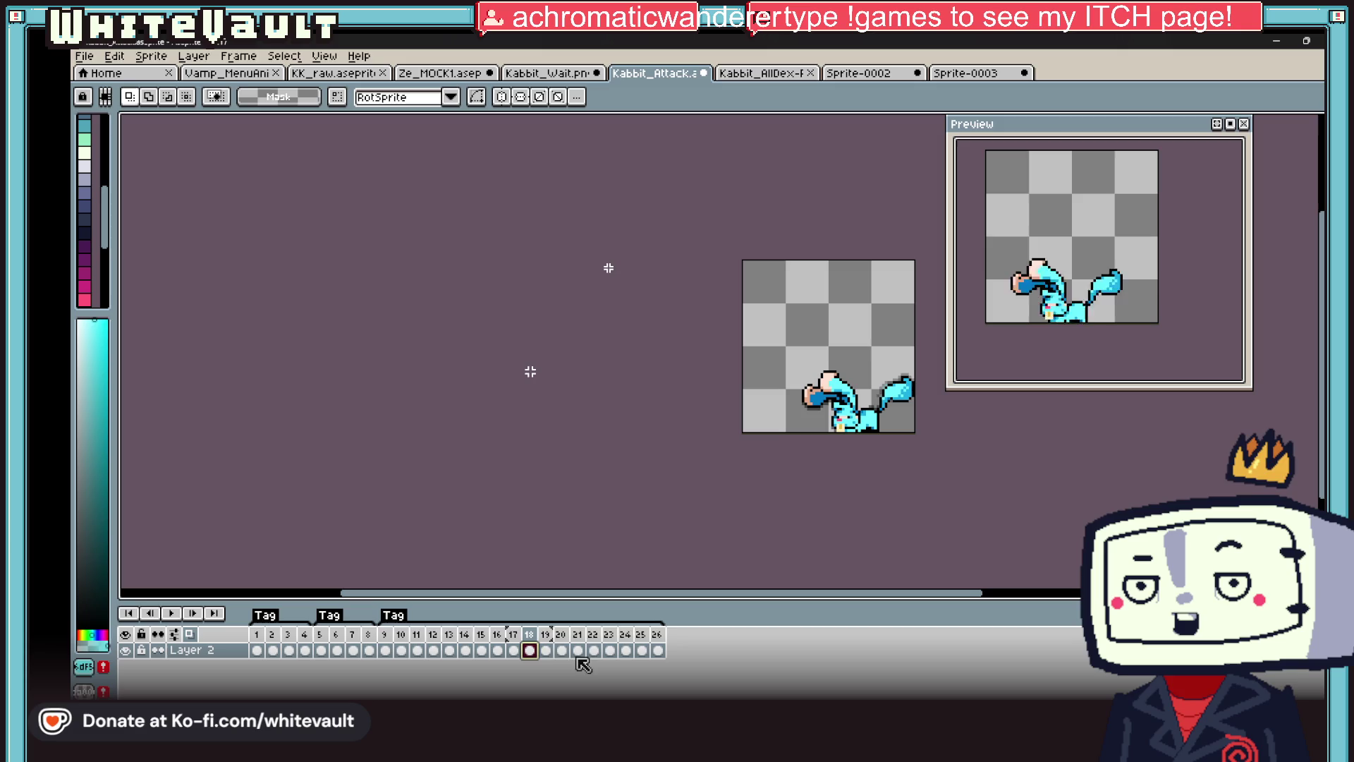
{"action": "left_click", "coordinate": [514, 650]}
{"action": "left_click", "coordinate": [497, 650]}
{"action": "left_click", "coordinate": [528, 650]}
{"action": "left_click", "coordinate": [545, 650]}
{"action": "left_click", "coordinate": [561, 651]}
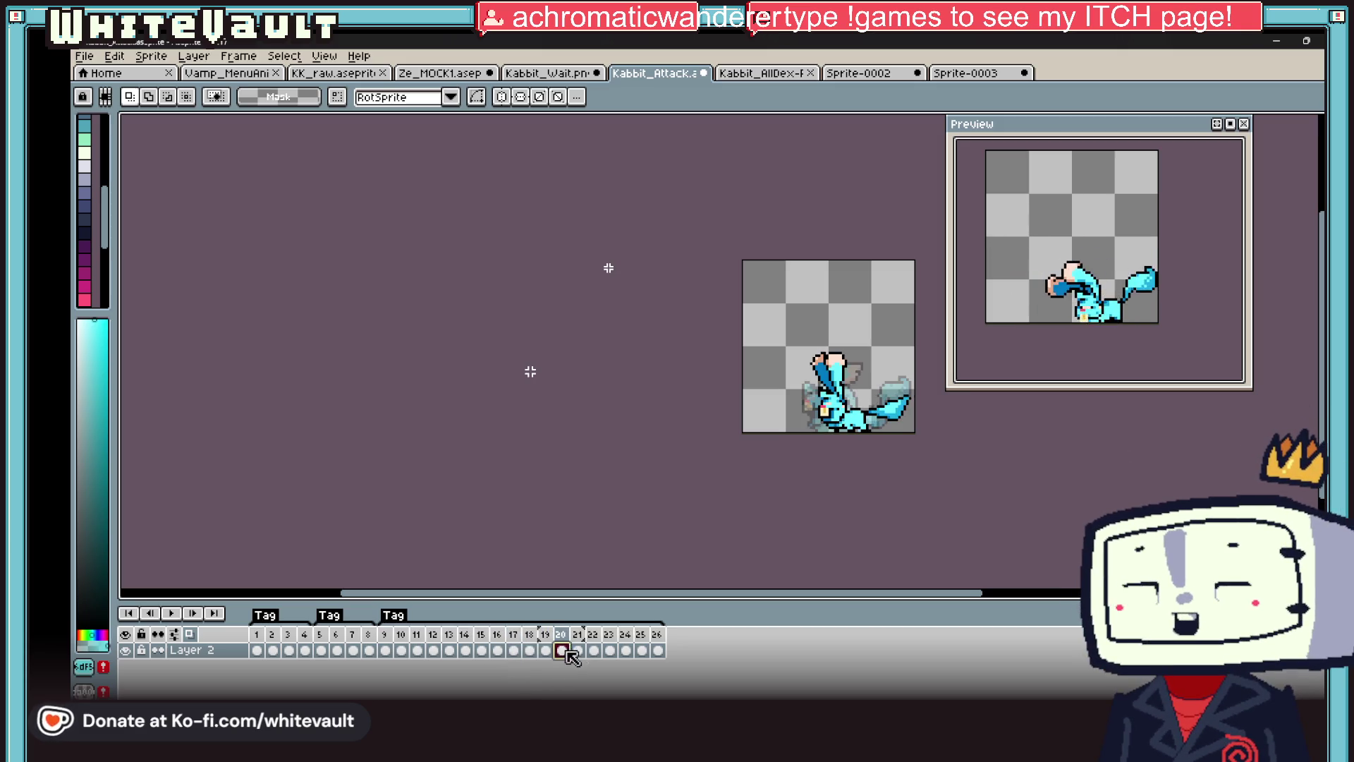
{"action": "left_click", "coordinate": [593, 650]}
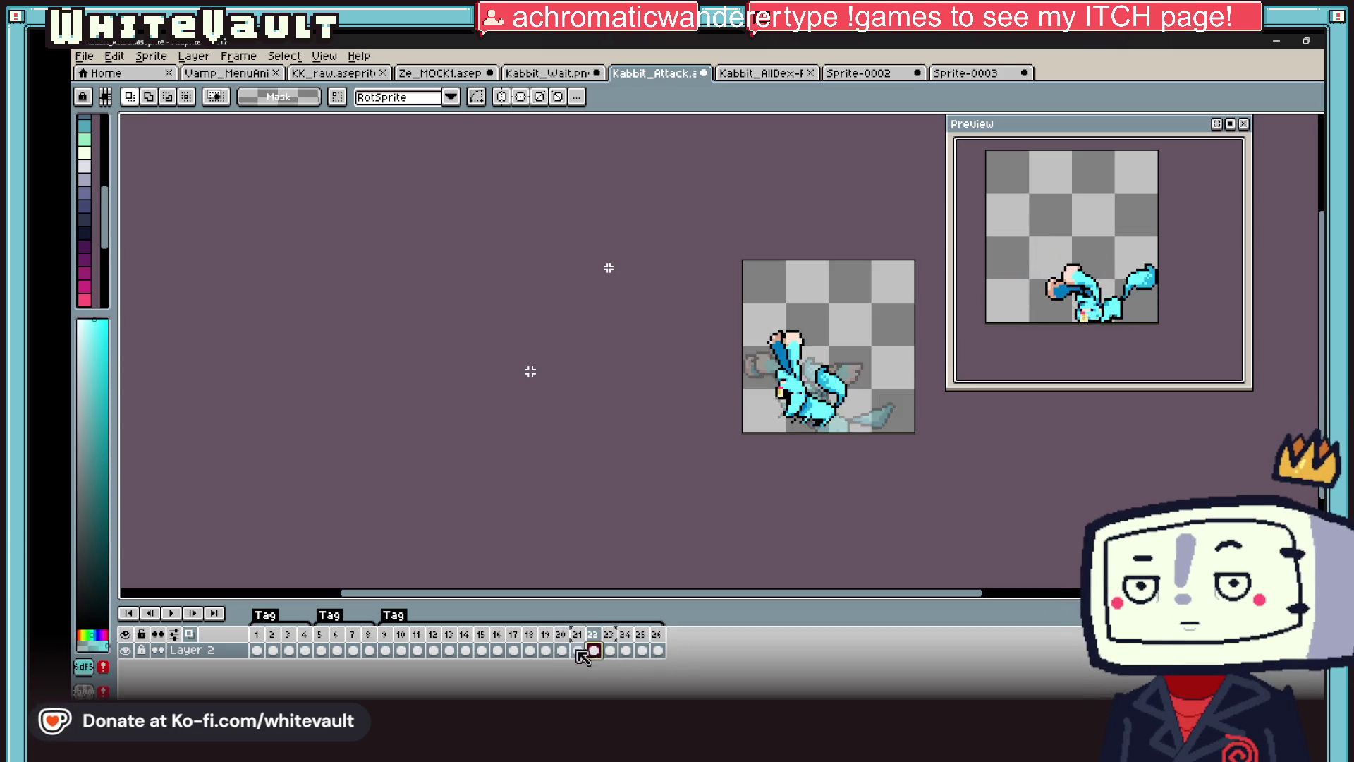
{"action": "left_click", "coordinate": [578, 650]}
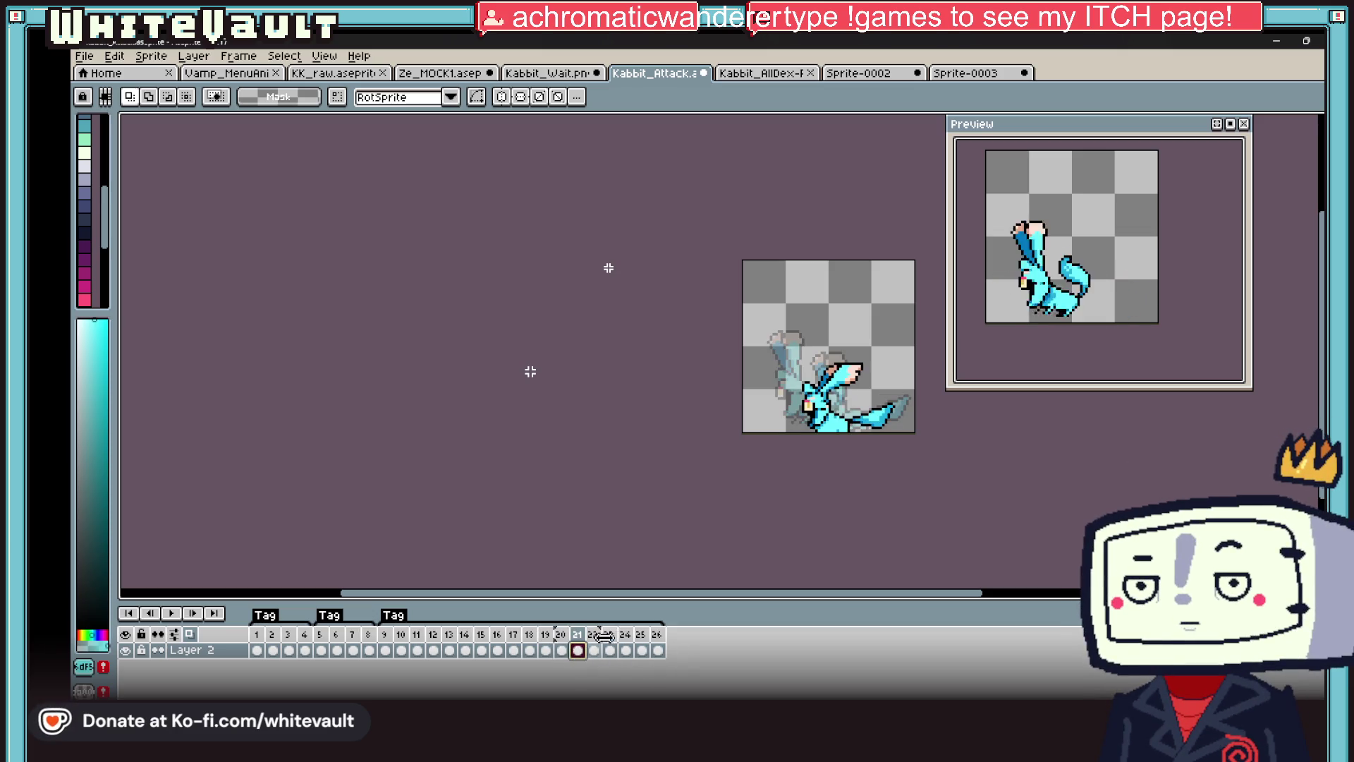
{"action": "left_click", "coordinate": [545, 650]}
{"action": "left_click", "coordinate": [530, 650]}
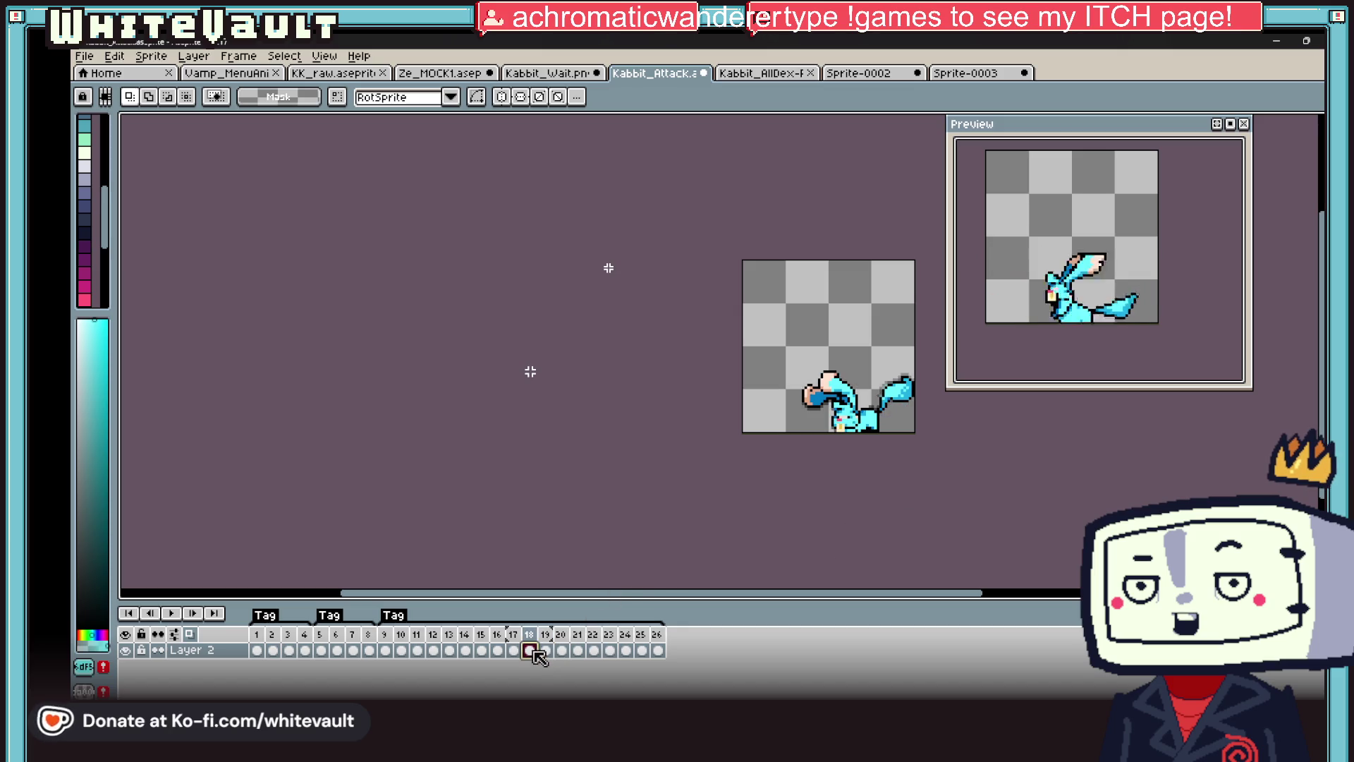
{"action": "left_click", "coordinate": [514, 650]}
{"action": "left_click", "coordinate": [498, 650]}
{"action": "left_click", "coordinate": [482, 650]}
{"action": "left_click", "coordinate": [465, 650]}
{"action": "left_click", "coordinate": [449, 651]}
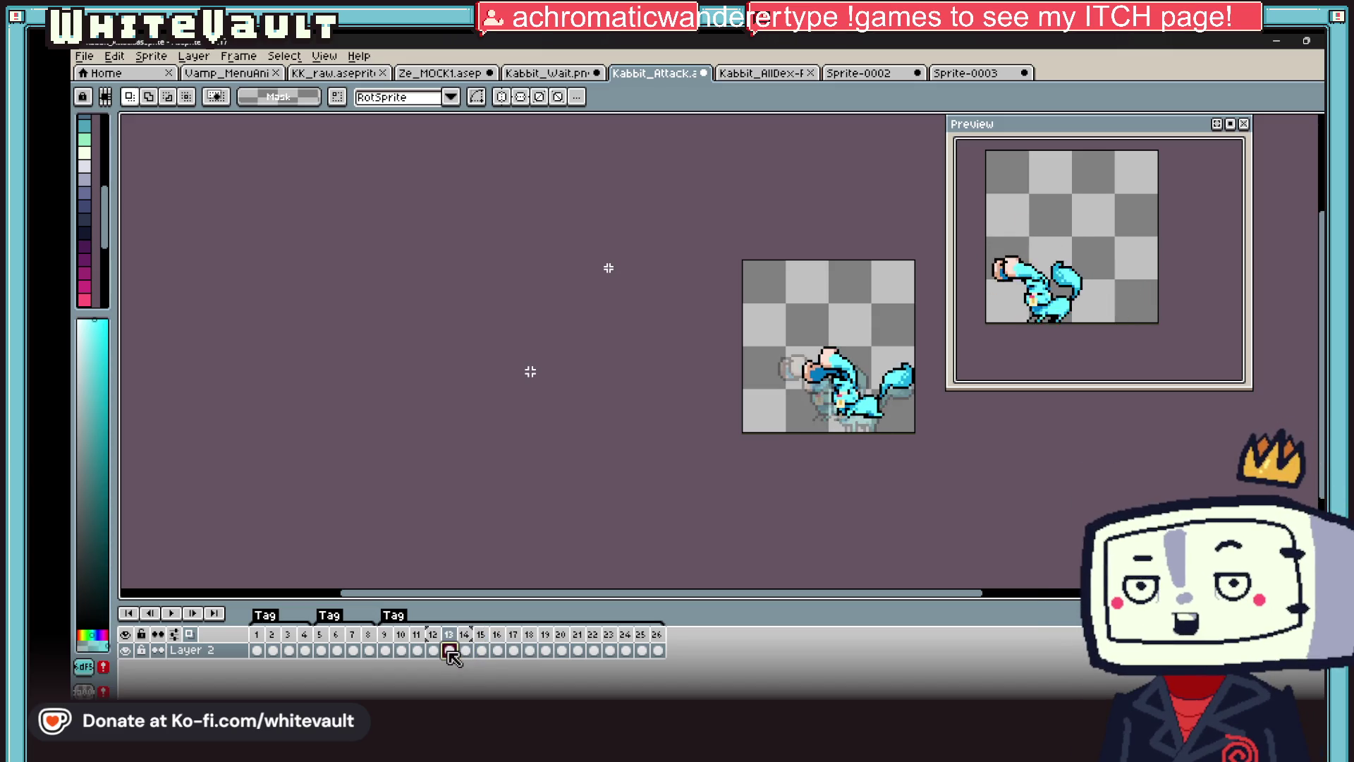
{"action": "left_click", "coordinate": [433, 650]}
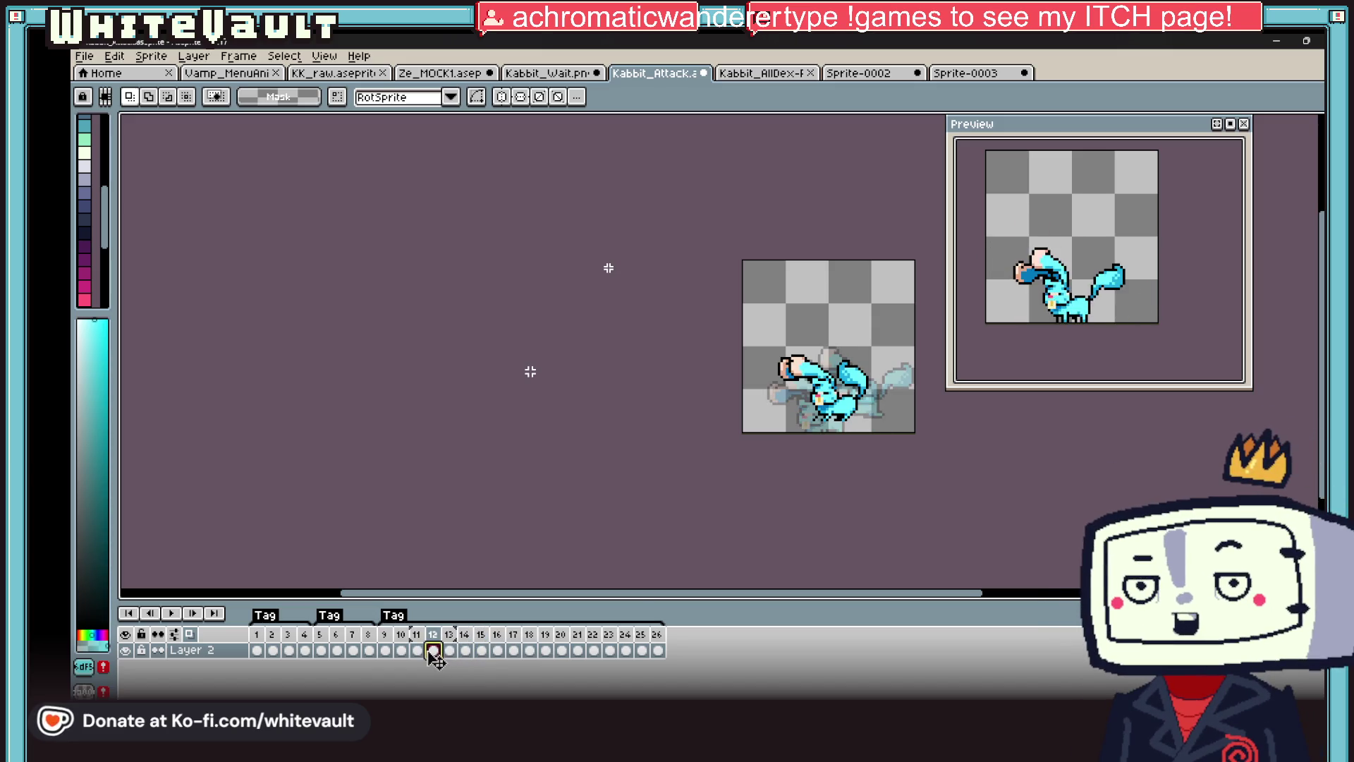
- Zoom in on frame 10, marquee-select the rabbit's tail, and carry the selection to frame 11
{"action": "scroll", "coordinate": [864, 425], "scroll_direction": "up", "scroll_amount": 1}
{"action": "key", "text": "Left"}
{"action": "key", "text": "Left"}
{"action": "scroll", "coordinate": [904, 378], "scroll_direction": "up", "scroll_amount": 1}
{"action": "mouse_move", "coordinate": [897, 325]}
{"action": "left_mouse_down"}
{"action": "mouse_move", "coordinate": [804, 431]}
{"action": "mouse_move", "coordinate": [768, 440]}
{"action": "left_mouse_up"}
{"action": "left_click", "coordinate": [417, 650]}
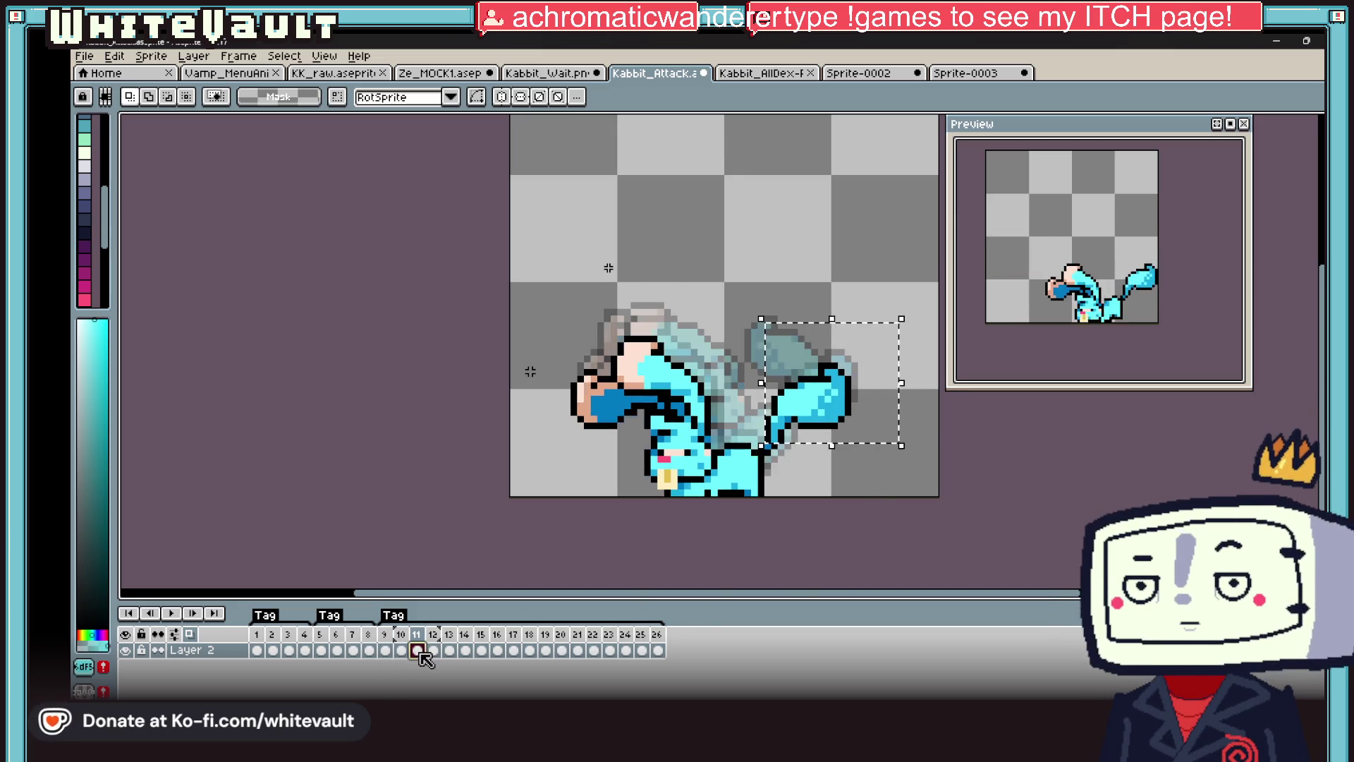
- Deselect the tail and recheck frames 11 and 12
{"action": "left_click", "coordinate": [433, 650]}
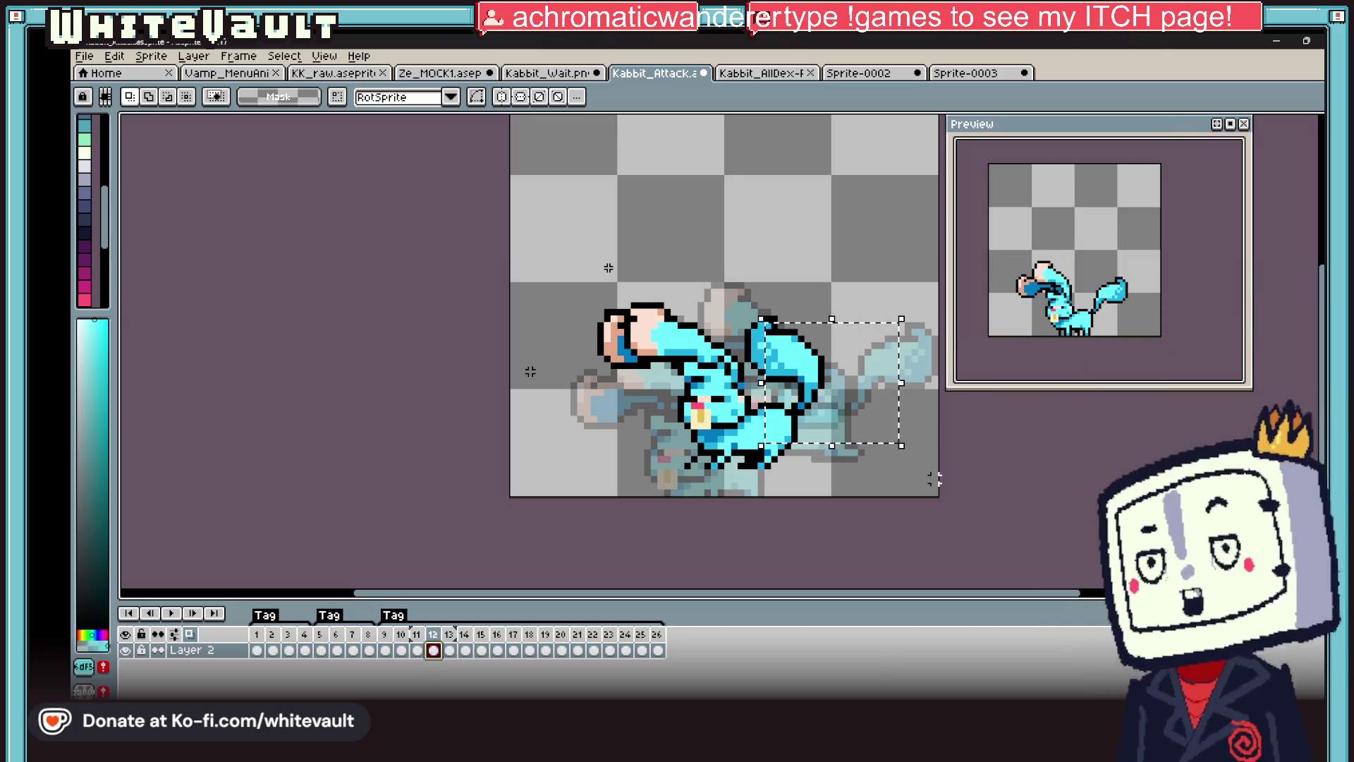
{"action": "key", "text": "ctrl+d"}
{"action": "left_click", "coordinate": [419, 650]}
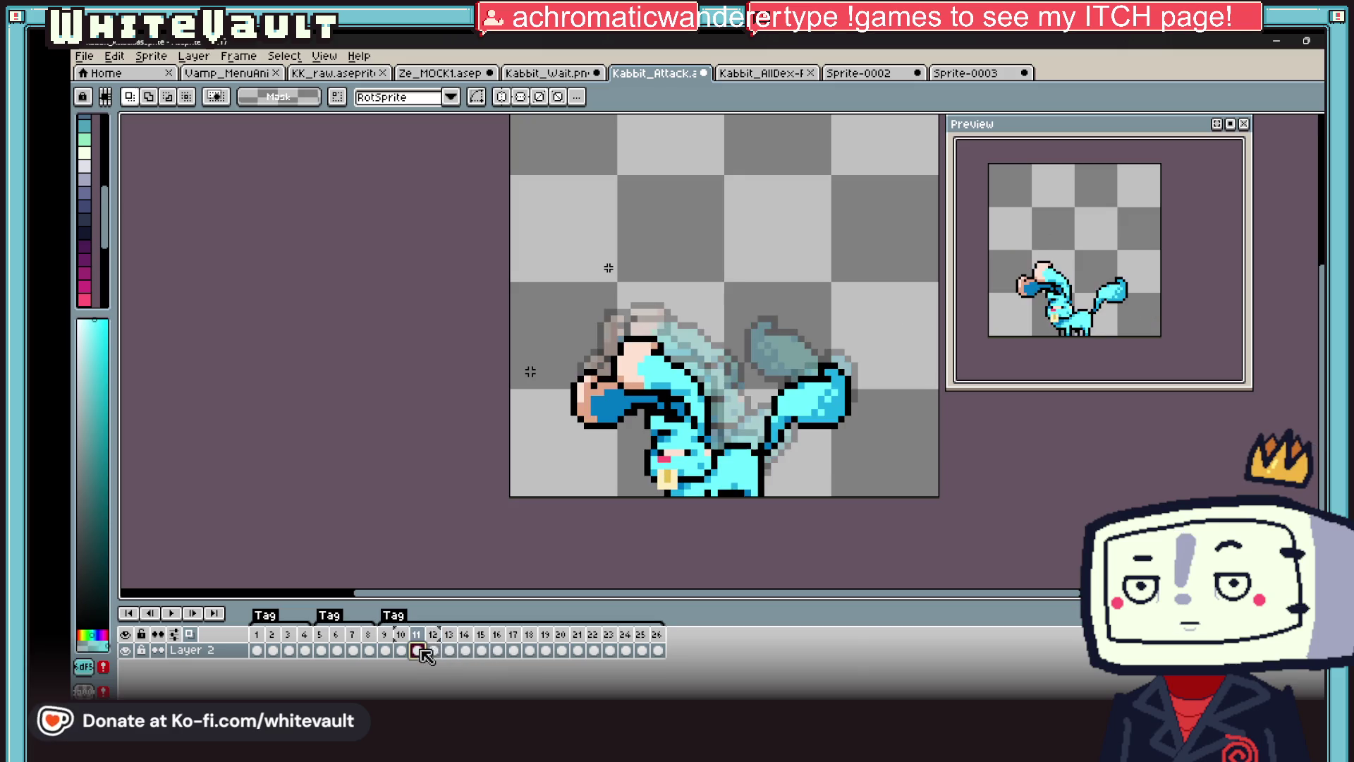
{"action": "left_click", "coordinate": [434, 650]}
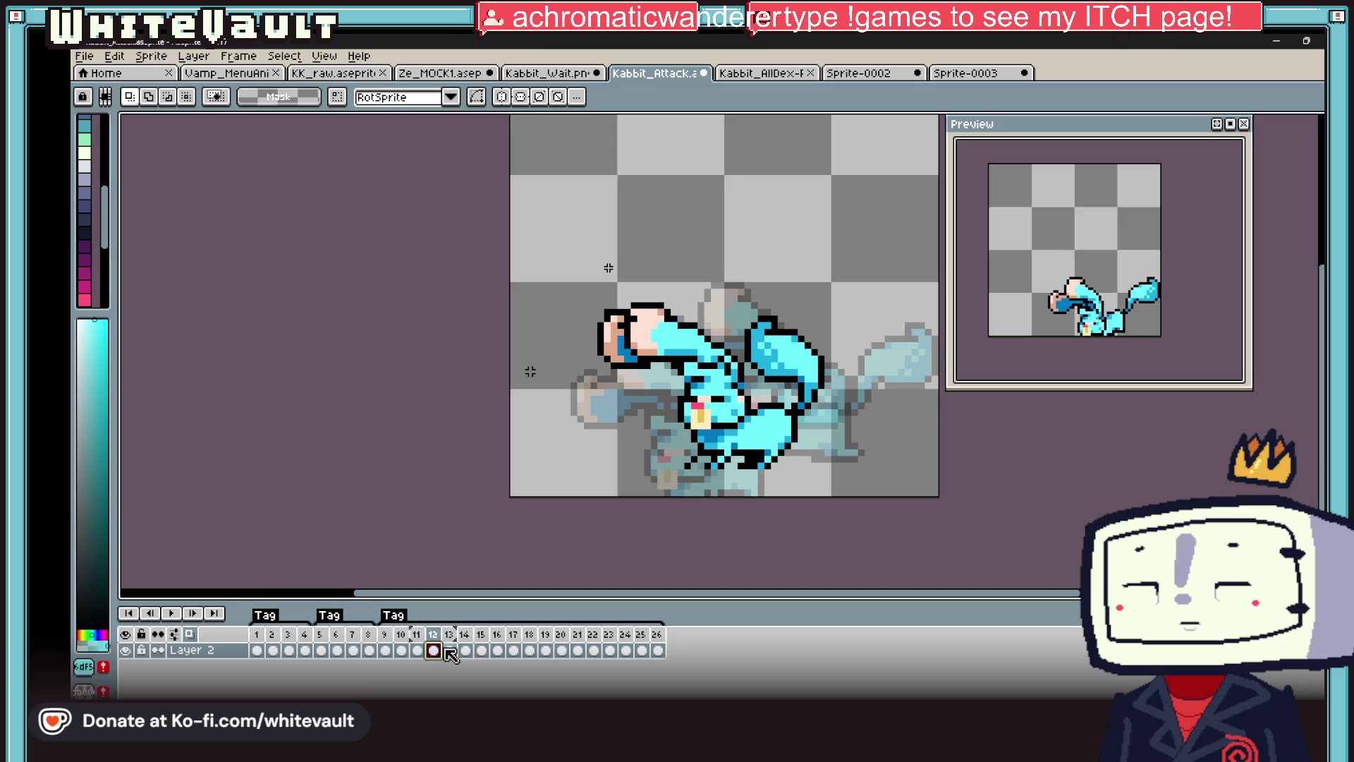
- Step through frames 13–20 and select the whole Kabbit pose on frame 20
{"action": "left_click", "coordinate": [449, 650]}
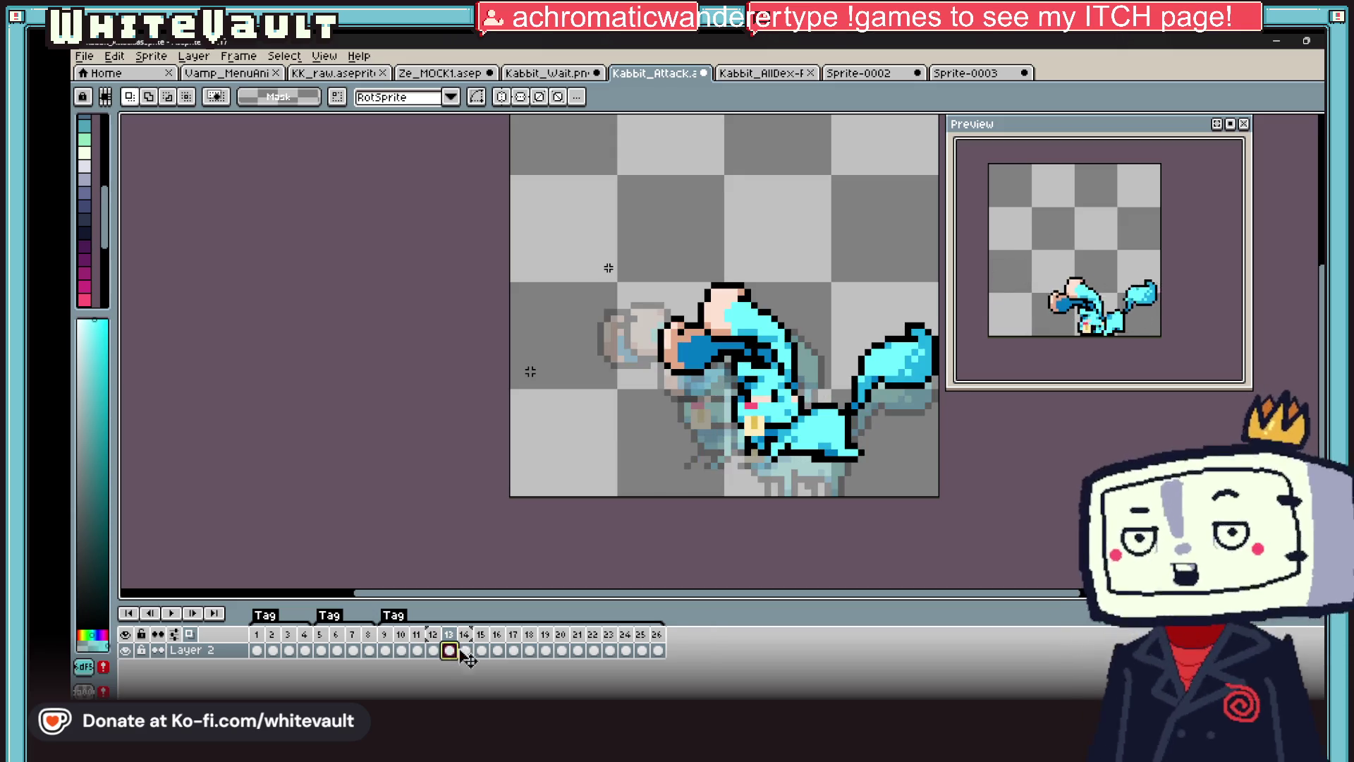
{"action": "left_click", "coordinate": [465, 651]}
{"action": "left_click", "coordinate": [482, 650]}
{"action": "left_click", "coordinate": [497, 650]}
{"action": "left_click", "coordinate": [517, 650]}
{"action": "left_click", "coordinate": [530, 650]}
{"action": "left_click", "coordinate": [546, 650]}
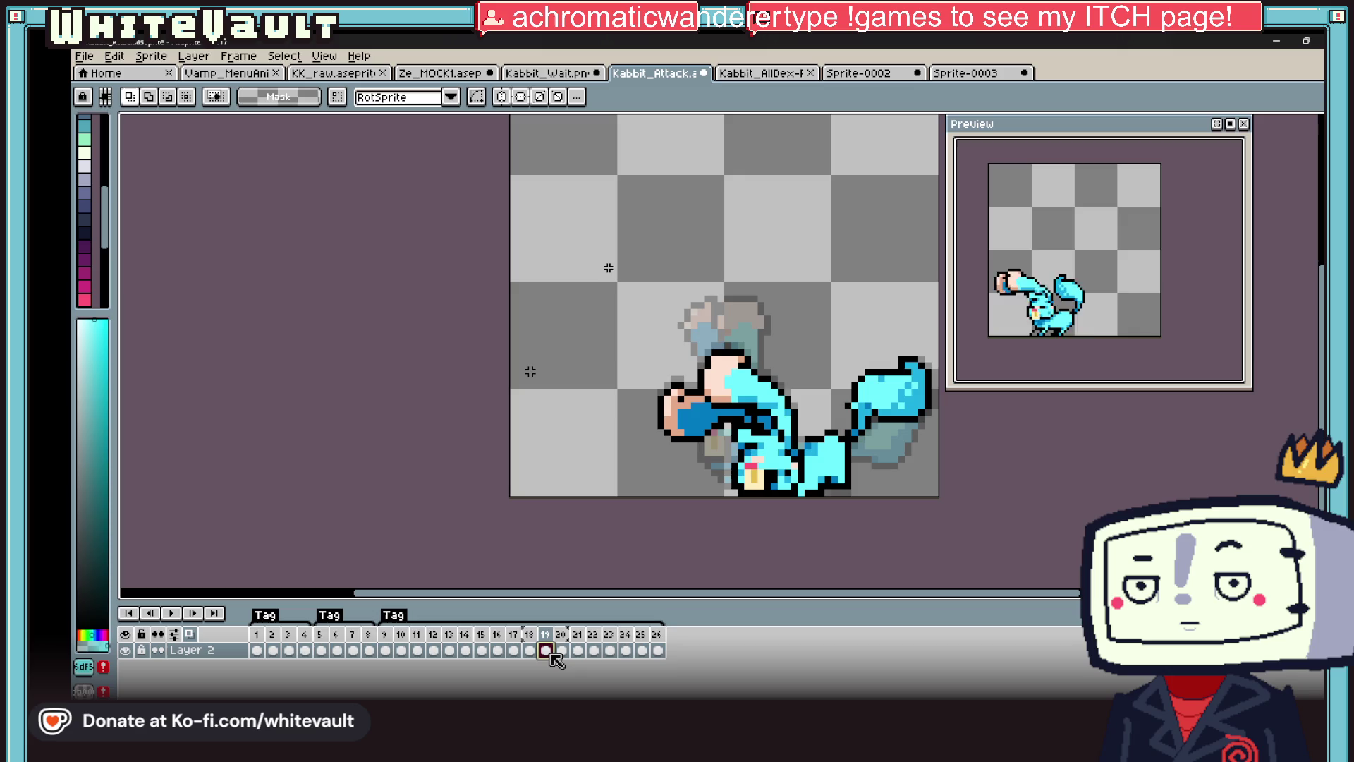
{"action": "left_click", "coordinate": [568, 653]}
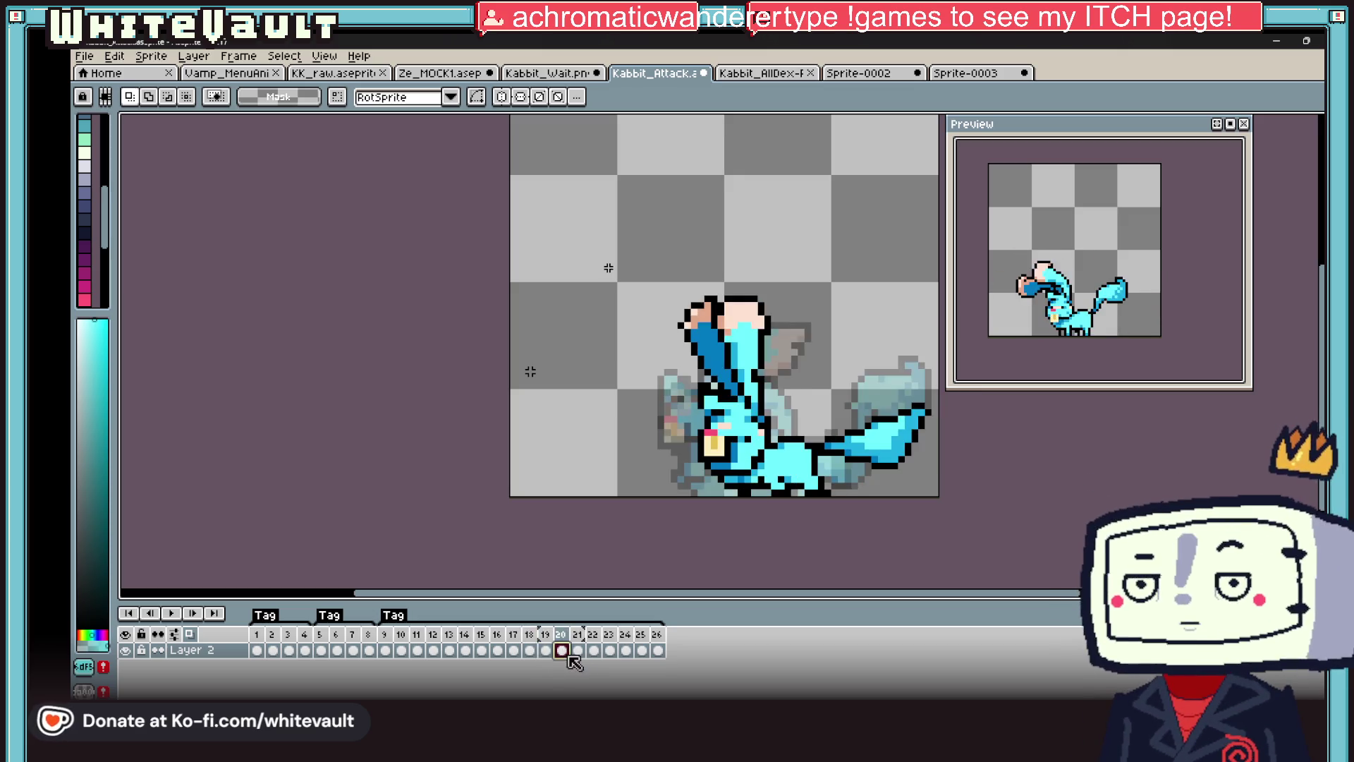
{"action": "mouse_move", "coordinate": [601, 207]}
{"action": "left_mouse_down"}
{"action": "mouse_move", "coordinate": [716, 289]}
{"action": "mouse_move", "coordinate": [937, 498]}
{"action": "left_mouse_up"}
- Shift frame 20's Kabbit pose to the left and clear the selection
{"action": "scroll", "coordinate": [850, 458], "scroll_direction": "up", "scroll_amount": 1}
{"action": "left_click_drag", "start_coordinate": [878, 461], "coordinate": [839, 457]}
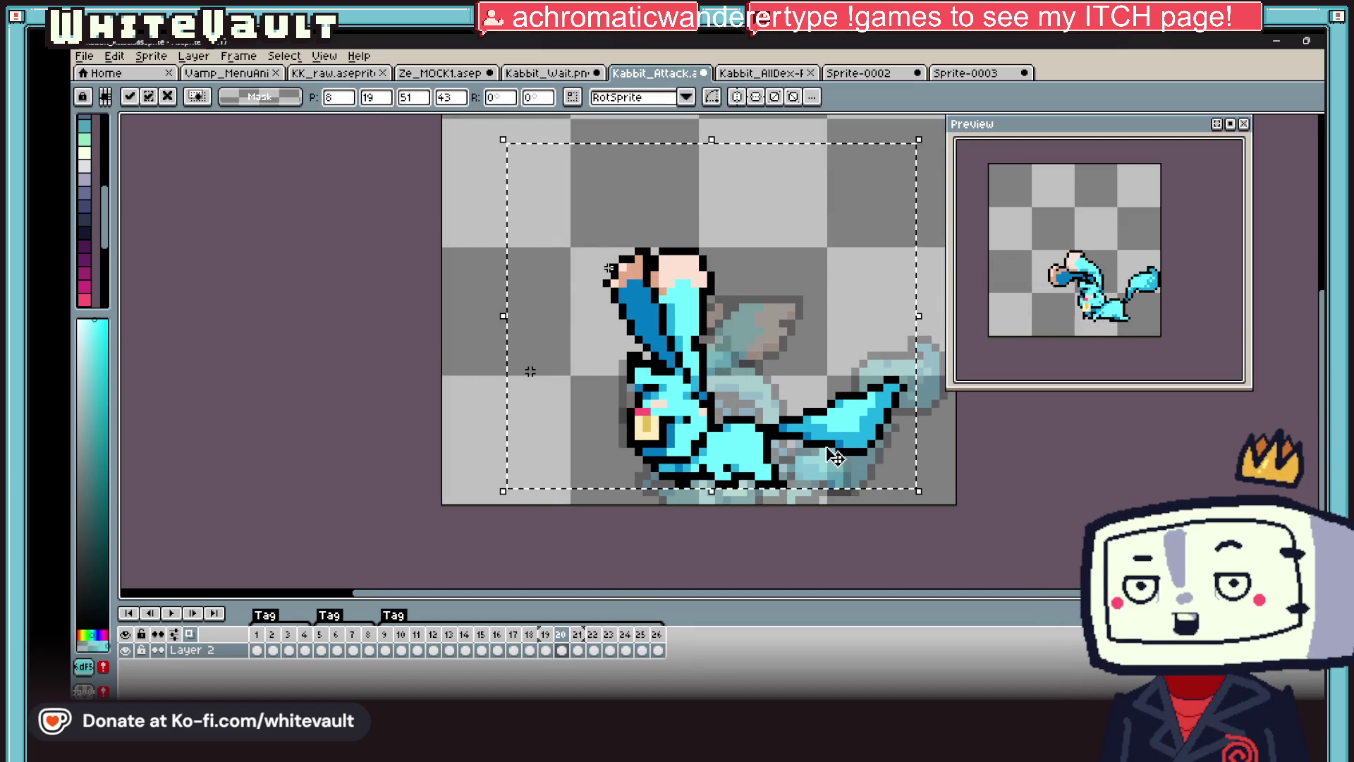
{"action": "left_click", "coordinate": [578, 650]}
{"action": "key", "text": "ctrl+d"}
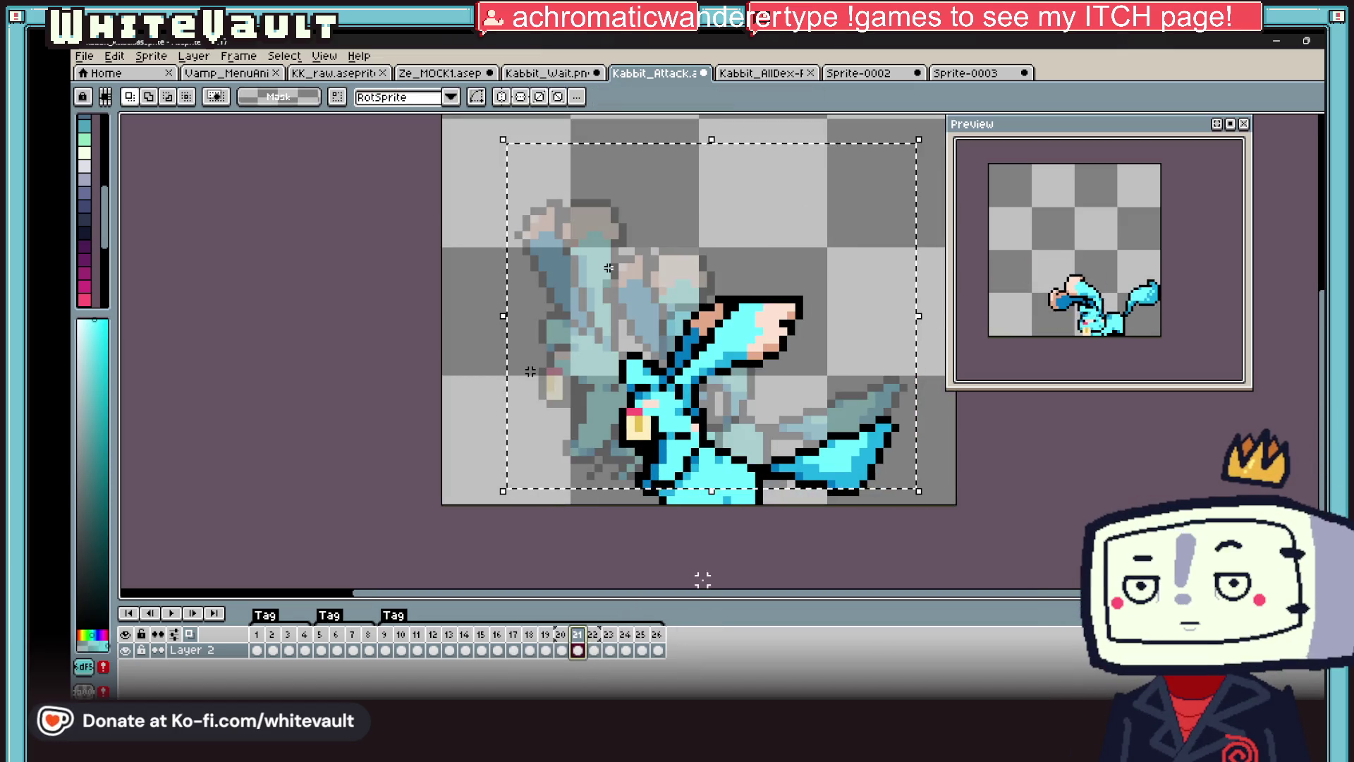
- Delete the old frame 21 from the attack animation
{"action": "right_click", "coordinate": [583, 638]}
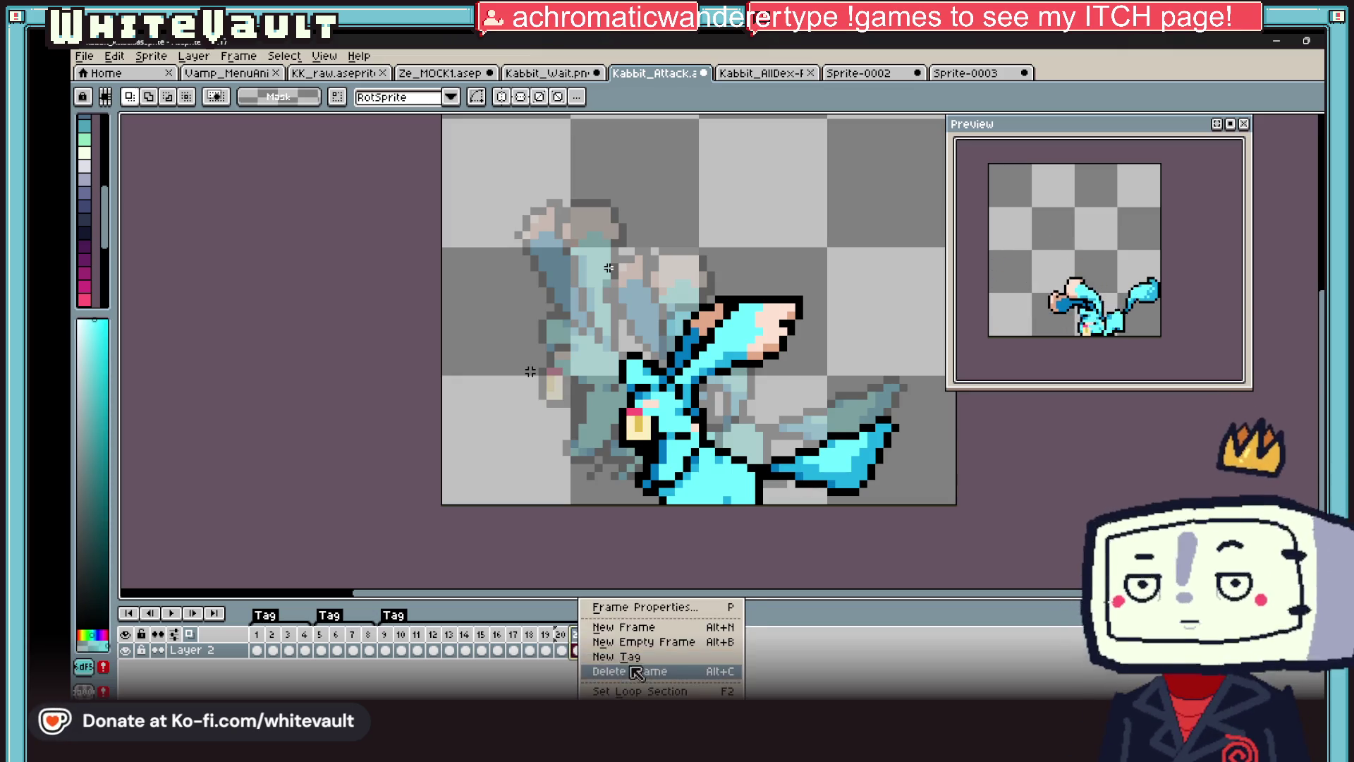
{"action": "left_click", "coordinate": [546, 649]}
{"action": "left_click", "coordinate": [562, 649]}
{"action": "key", "text": "Right"}
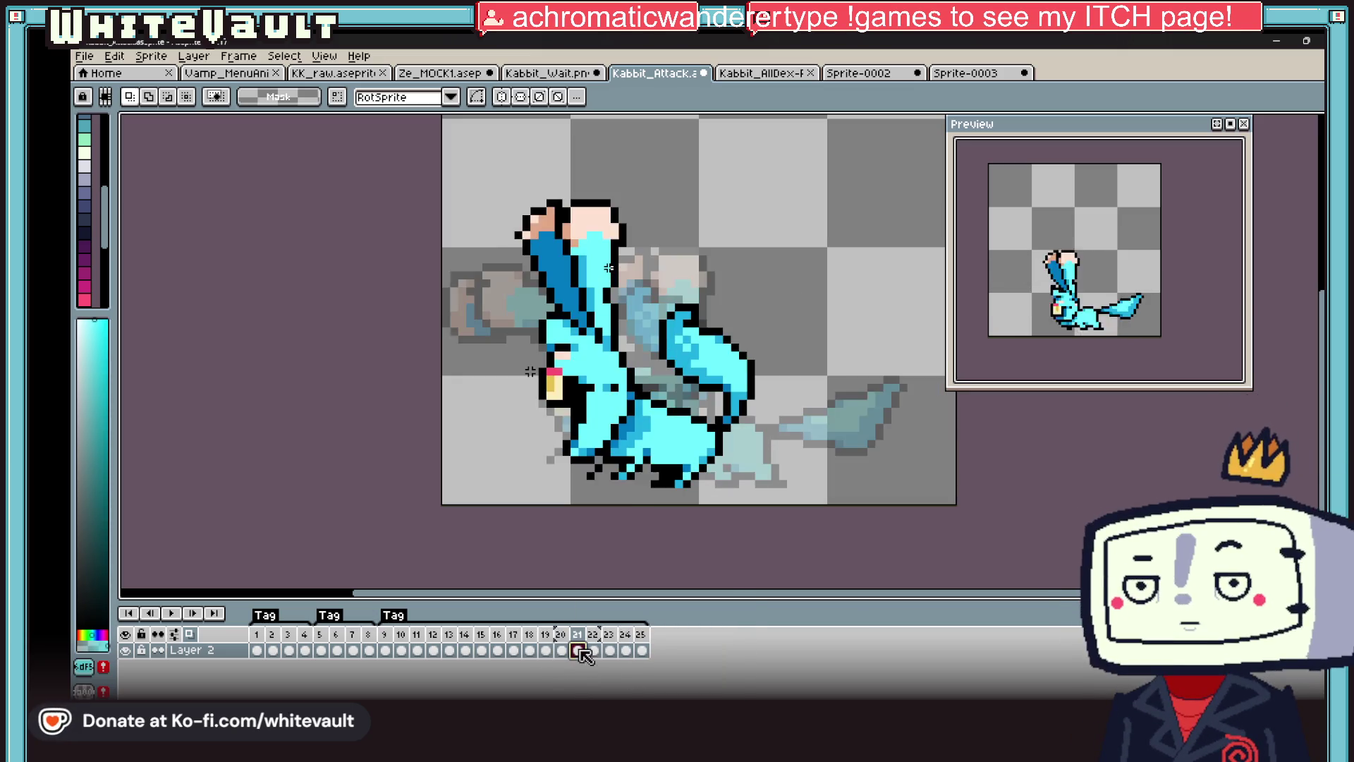
- Nudge the new frame 21's pose left and step through frames 19–21 to check it
{"action": "left_click_drag", "start_coordinate": [463, 123], "coordinate": [807, 520]}
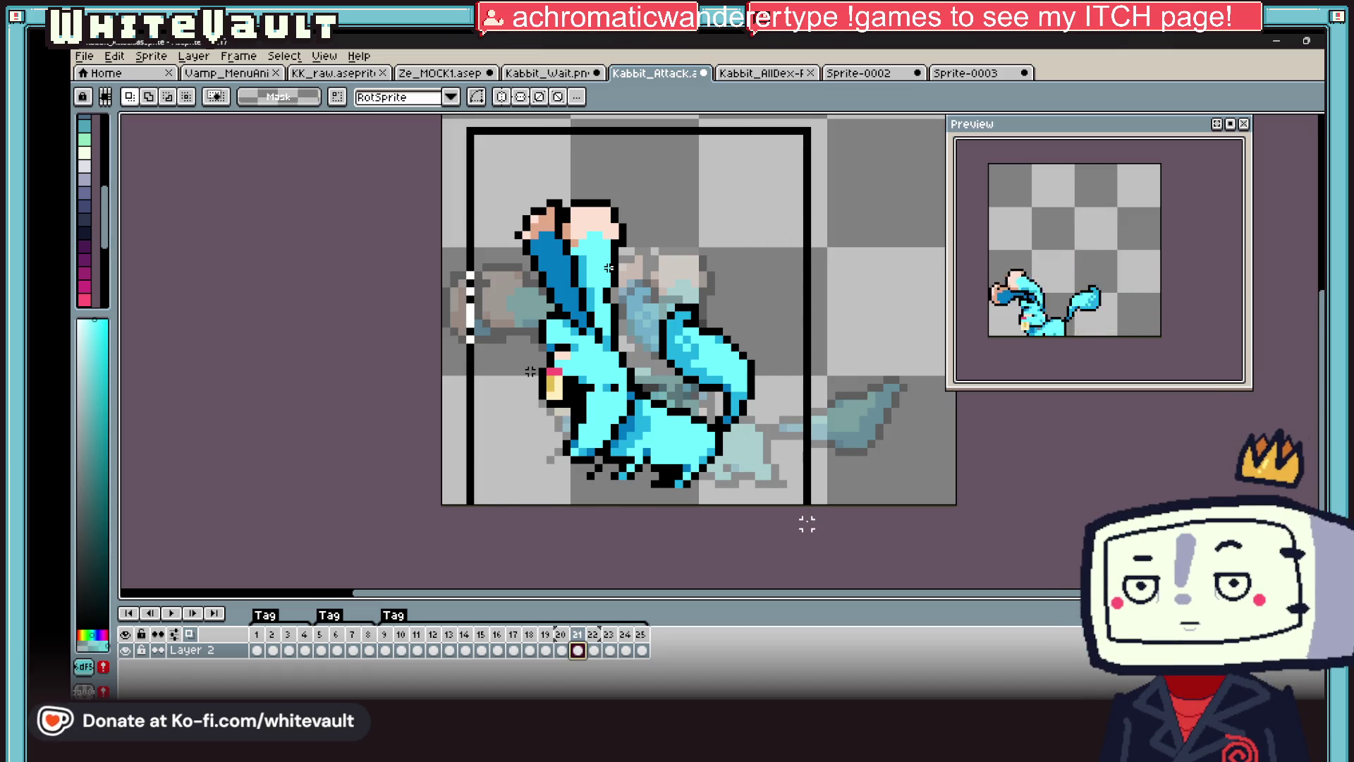
{"action": "key", "text": "Left"}
{"action": "key", "text": "Left"}
{"action": "key", "text": "Left"}
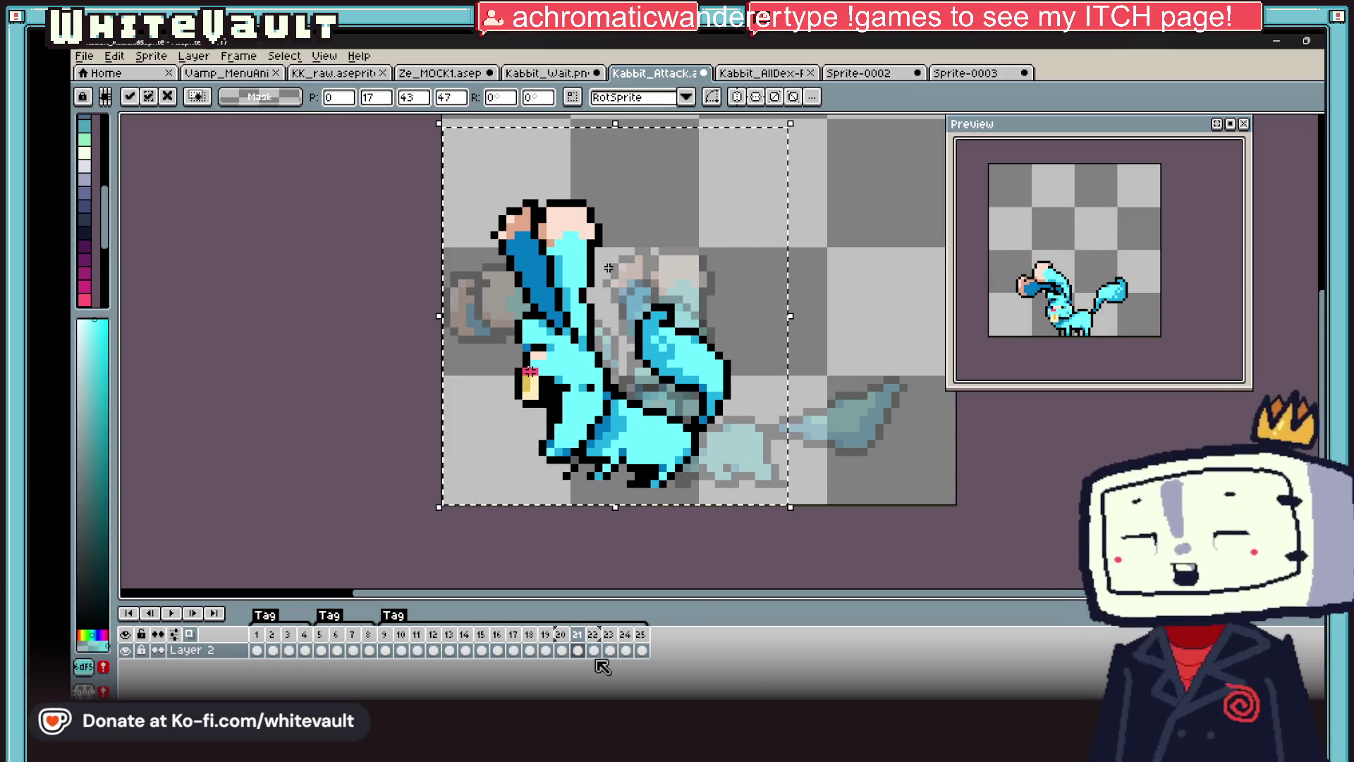
{"action": "key", "text": "period"}
{"action": "key", "text": "period"}
{"action": "key", "text": "period"}
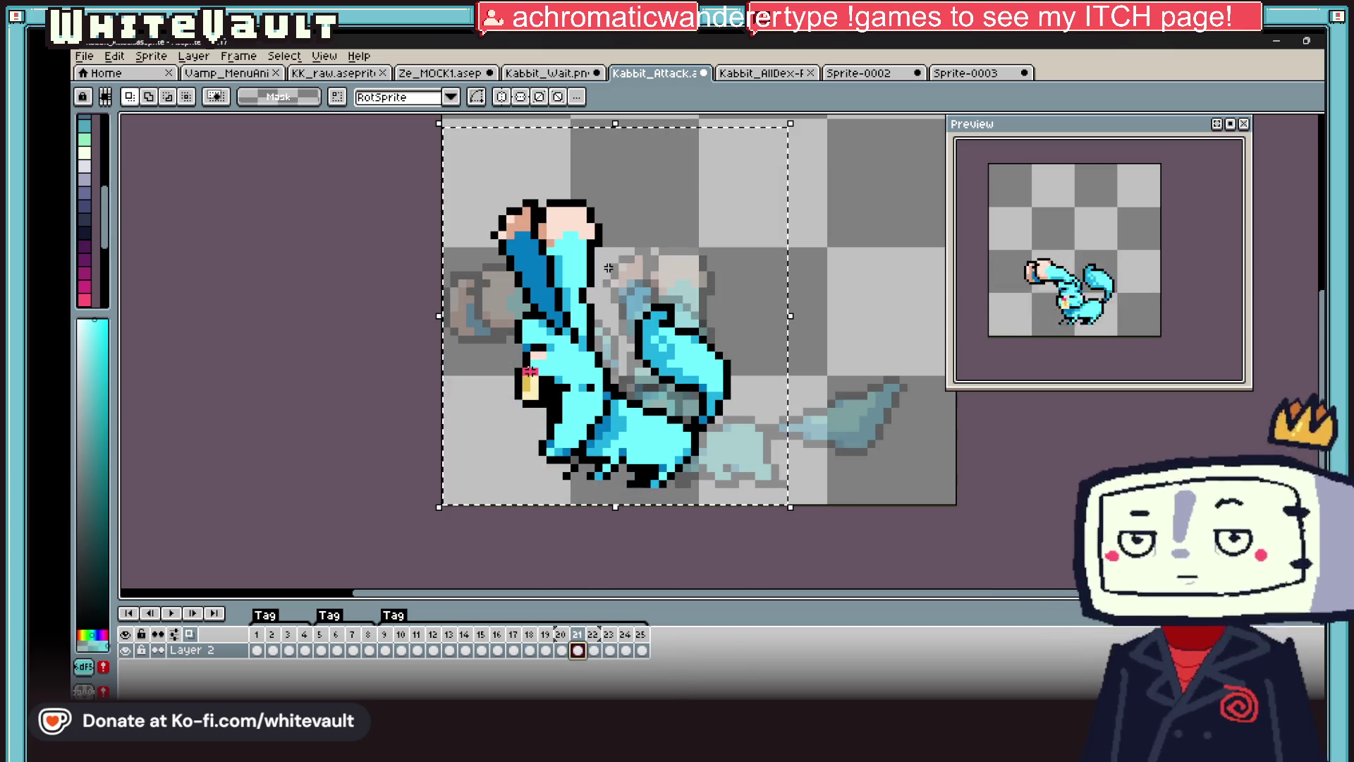
{"action": "key", "text": "comma"}
{"action": "key", "text": "comma"}
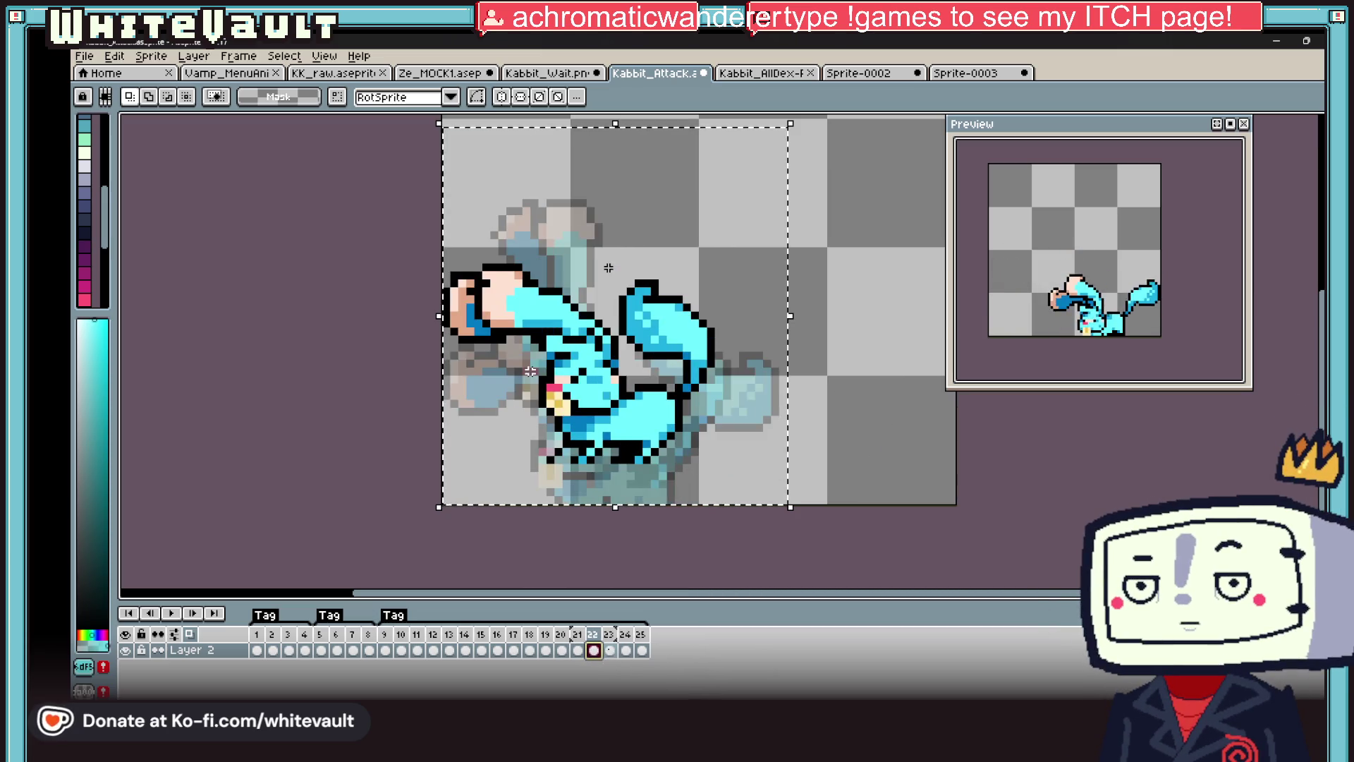
{"action": "left_click", "coordinate": [579, 650]}
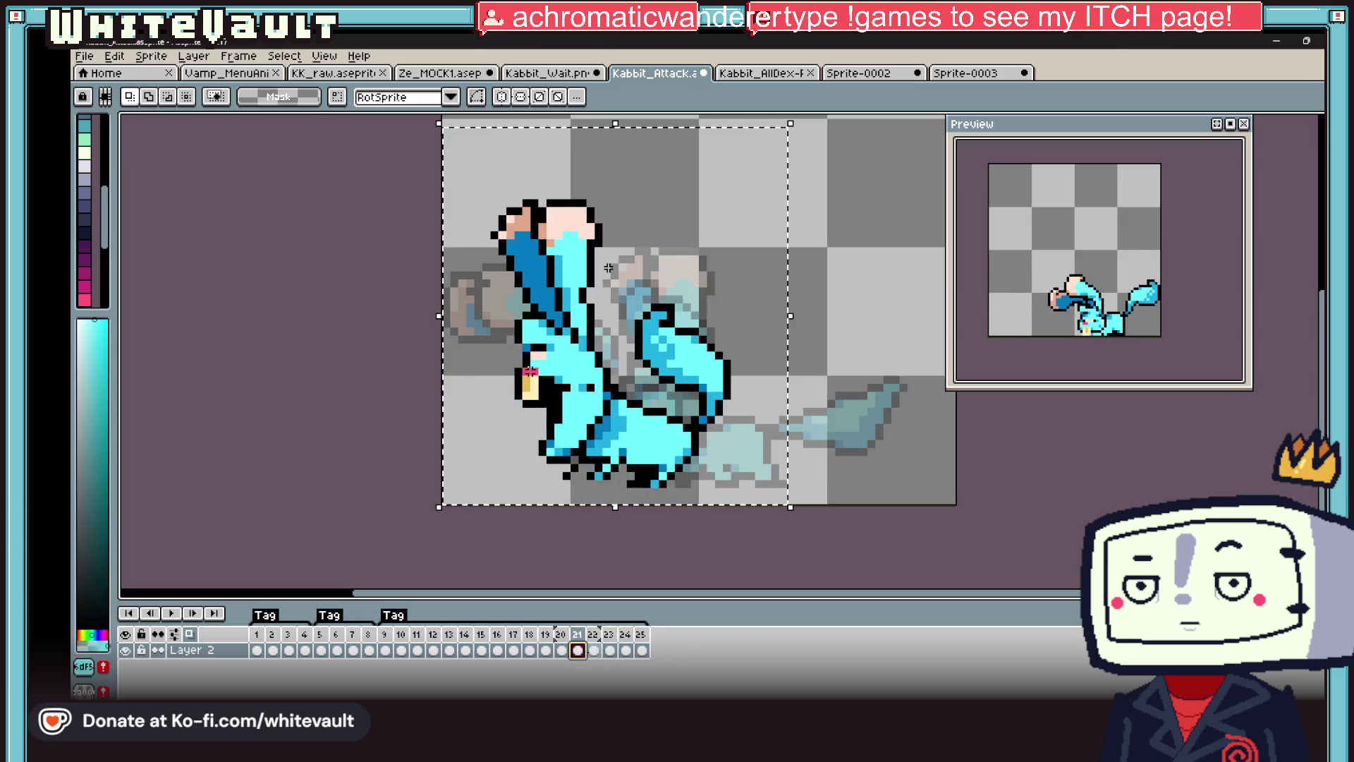
{"action": "key", "text": "comma"}
{"action": "key", "text": "comma"}
{"action": "key", "text": "period"}
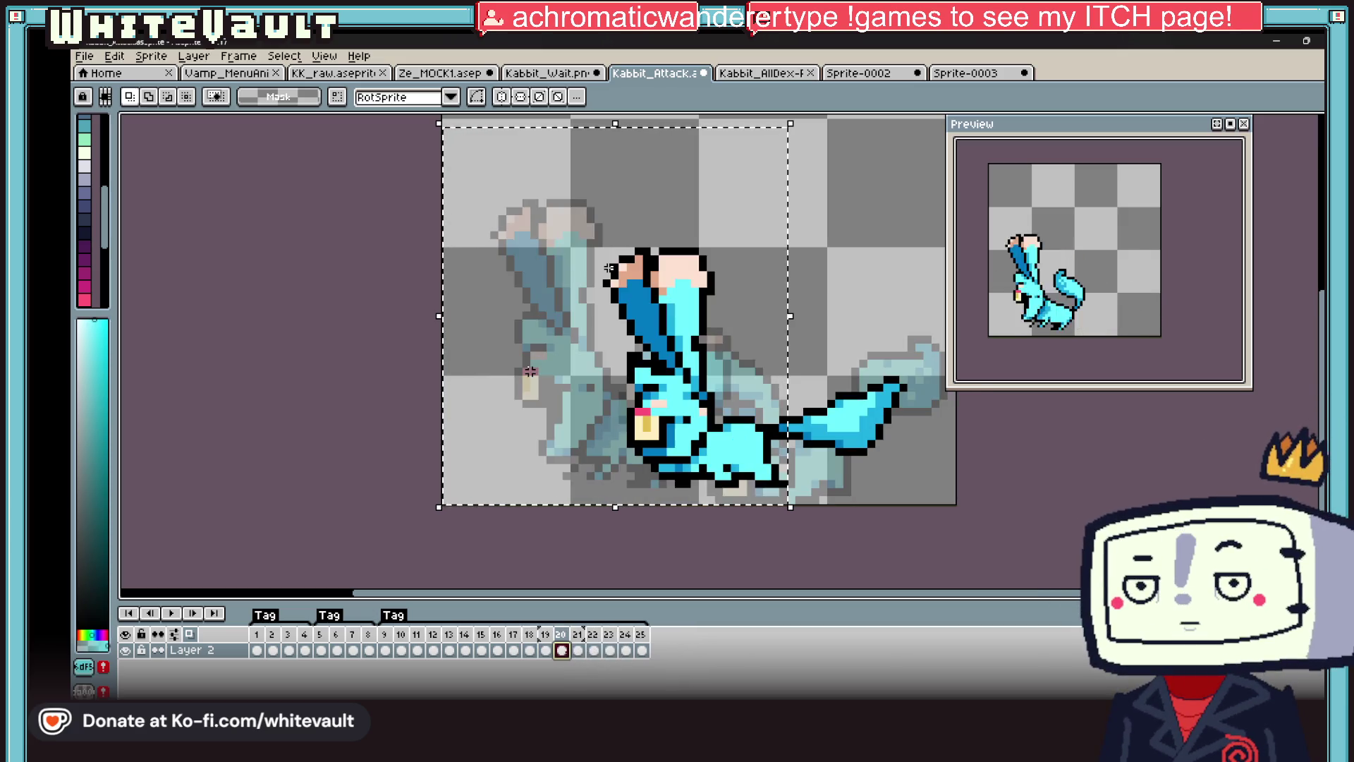
{"action": "key", "text": "period"}
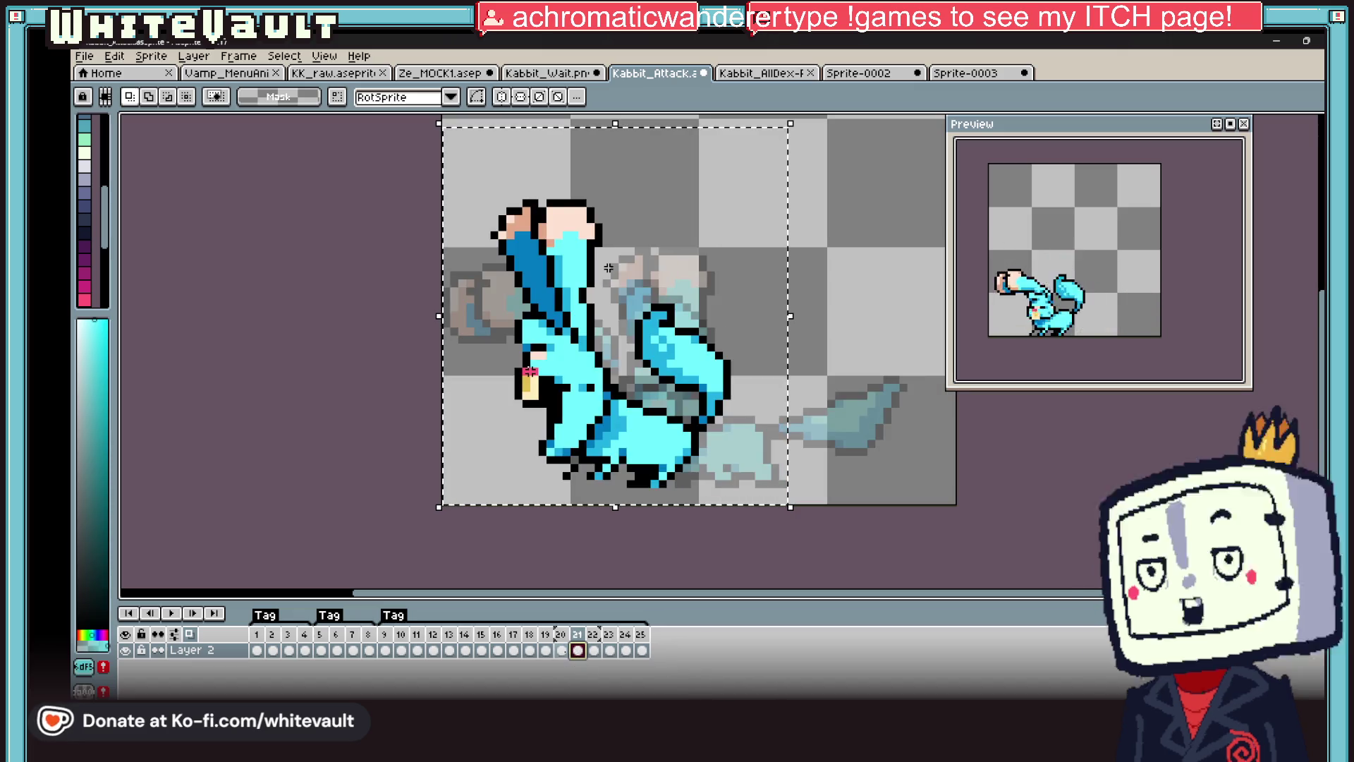
{"action": "key", "text": "comma"}
- Cut the front arm out of frame 21
{"action": "mouse_move", "coordinate": [796, 443]}
{"action": "left_mouse_down"}
{"action": "mouse_move", "coordinate": [771, 444]}
{"action": "mouse_move", "coordinate": [768, 459]}
{"action": "left_mouse_up"}
{"action": "left_click", "coordinate": [589, 656]}
{"action": "left_click_drag", "start_coordinate": [774, 251], "coordinate": [623, 395]}
{"action": "key", "text": "ctrl+x"}
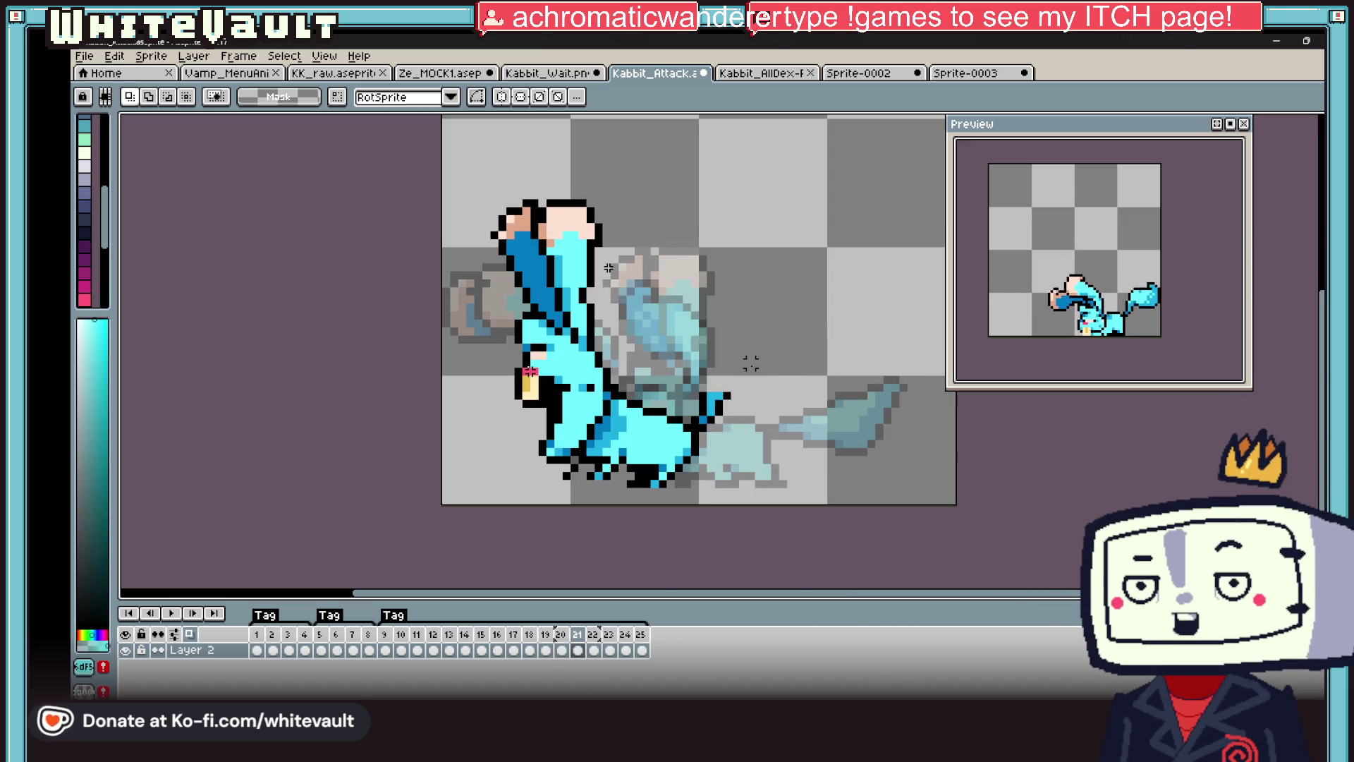
{"action": "scroll", "coordinate": [751, 437], "scroll_direction": "up", "scroll_amount": 1}
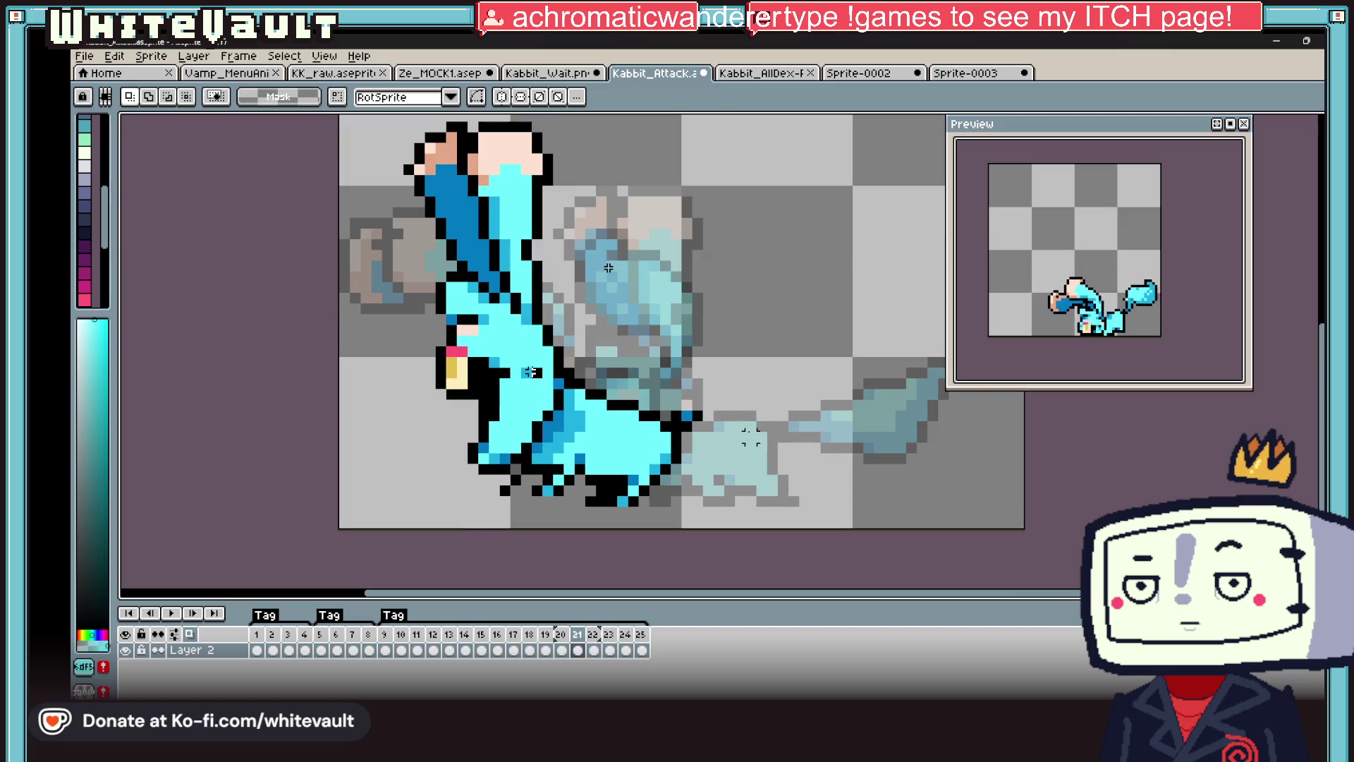
- Paste the cut arm back into frame 21, placed further left
{"action": "key", "text": "ctrl+v"}
{"action": "left_click_drag", "start_coordinate": [877, 423], "coordinate": [788, 415]}
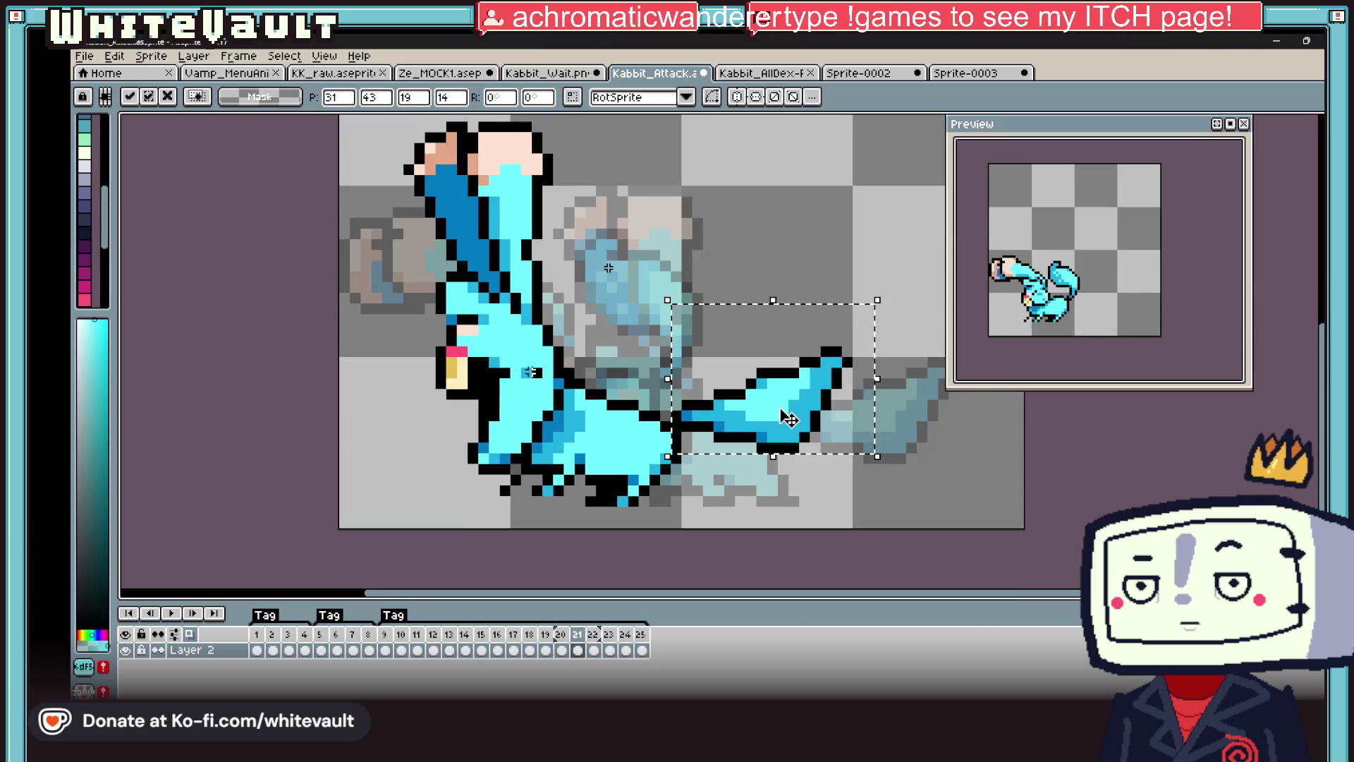
{"action": "scroll", "coordinate": [789, 415], "scroll_direction": "down", "scroll_amount": 1}
{"action": "key", "text": "Return"}
- Review frames 20 through 23, then return to frame 22
{"action": "left_click", "coordinate": [562, 650]}
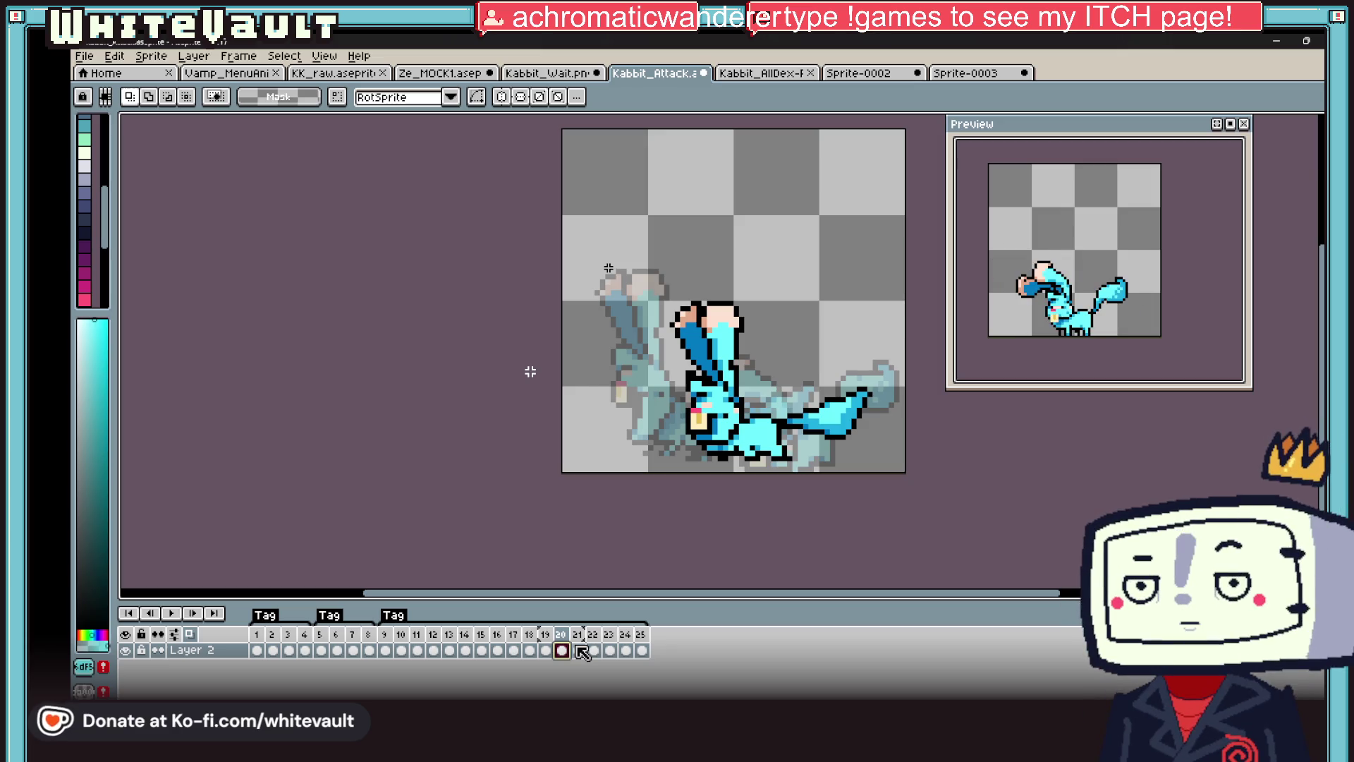
{"action": "left_click", "coordinate": [579, 649]}
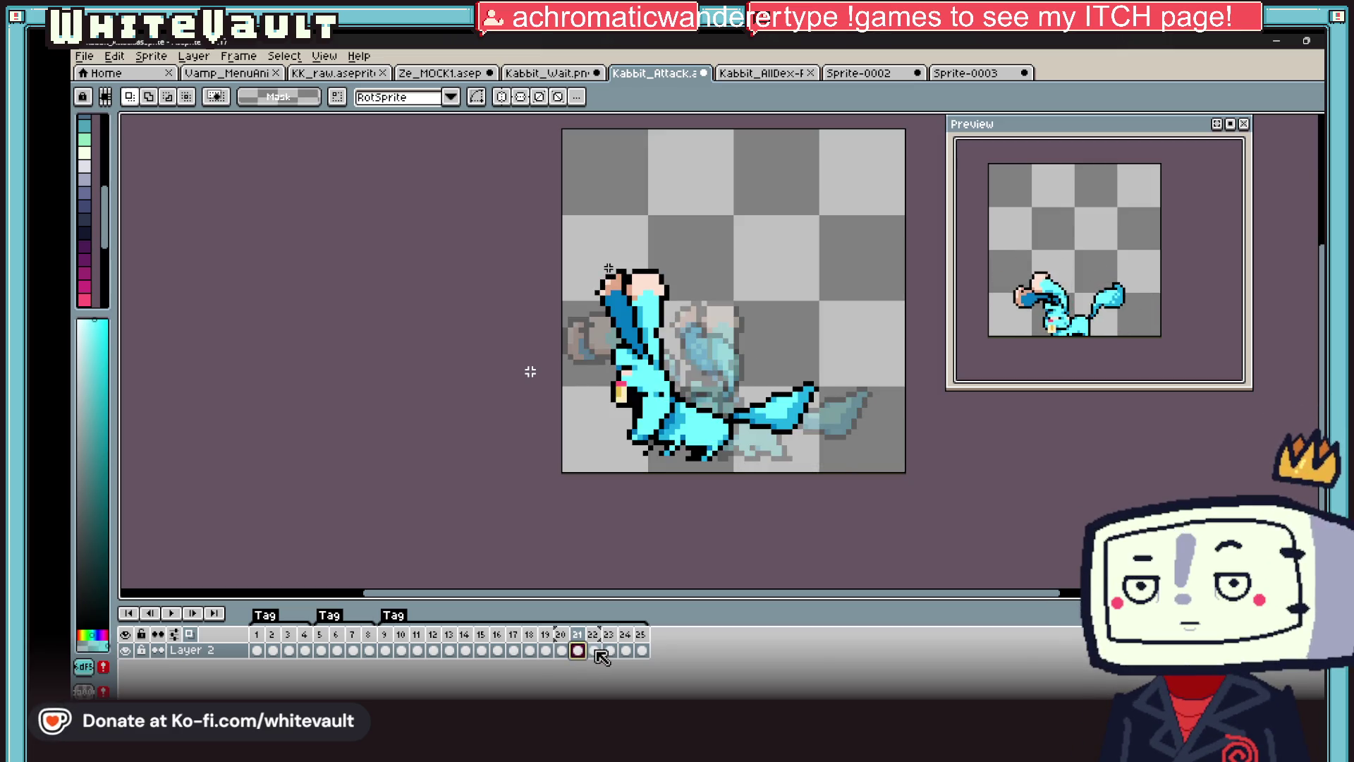
{"action": "left_click", "coordinate": [595, 649]}
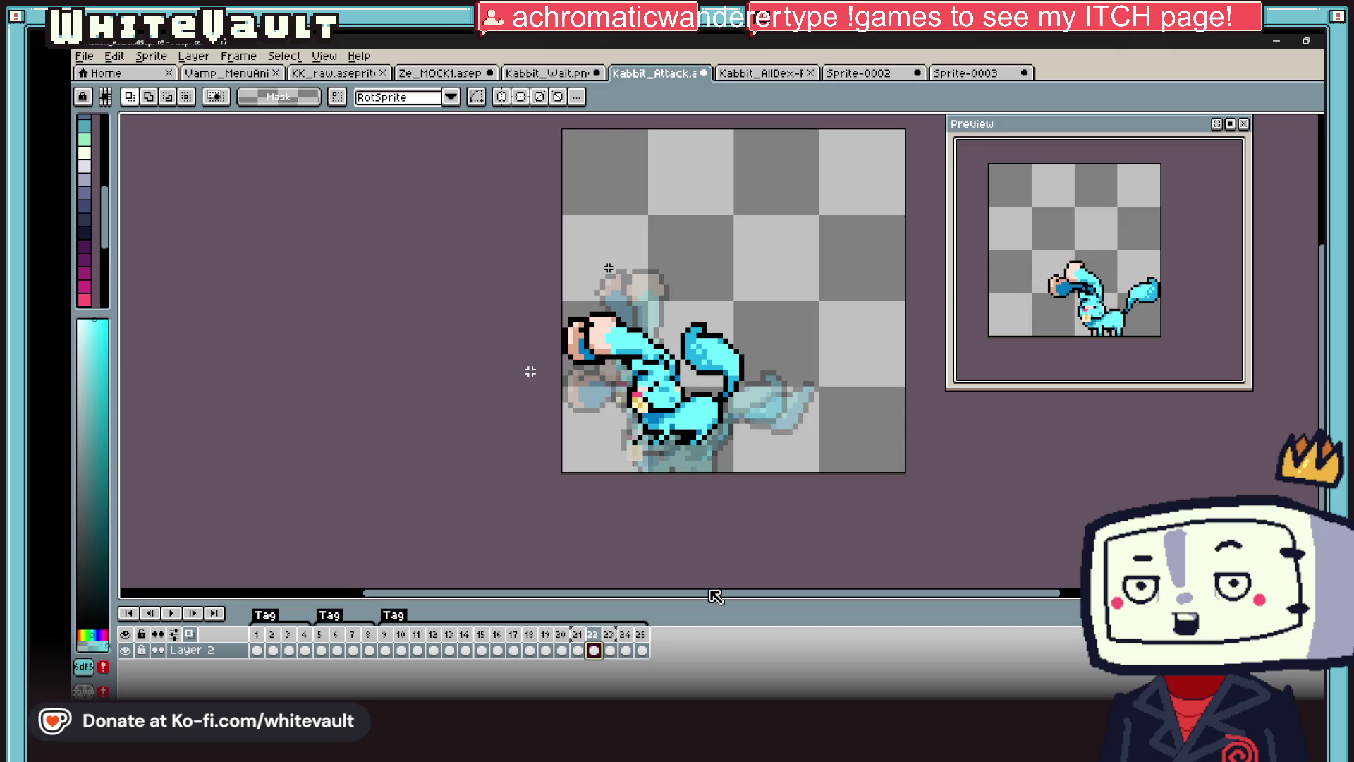
{"action": "left_click", "coordinate": [610, 650]}
{"action": "left_click", "coordinate": [594, 650]}
{"action": "scroll", "coordinate": [760, 332], "scroll_direction": "up", "scroll_amount": 1}
- Move the rear ear in frame 23 further to the left
{"action": "left_click_drag", "start_coordinate": [771, 295], "coordinate": [637, 413]}
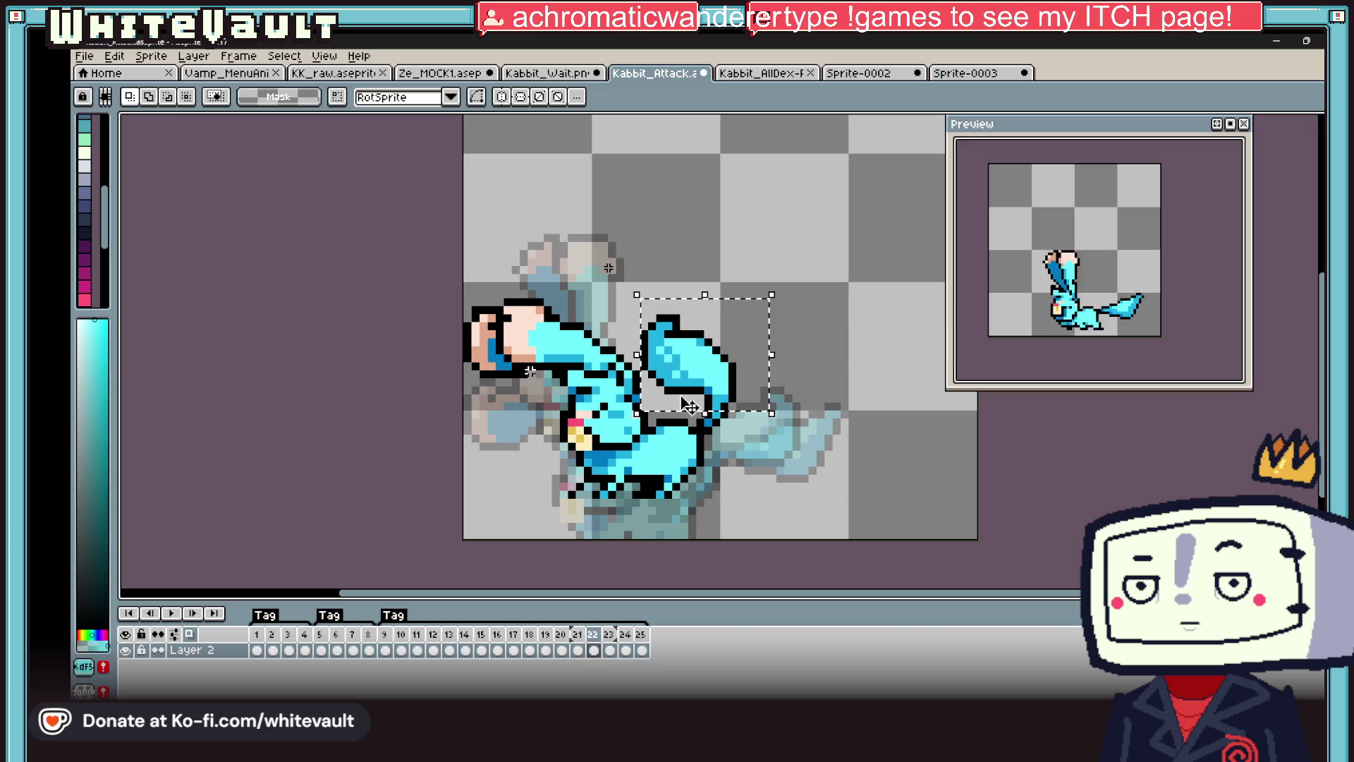
{"action": "key", "text": "Right"}
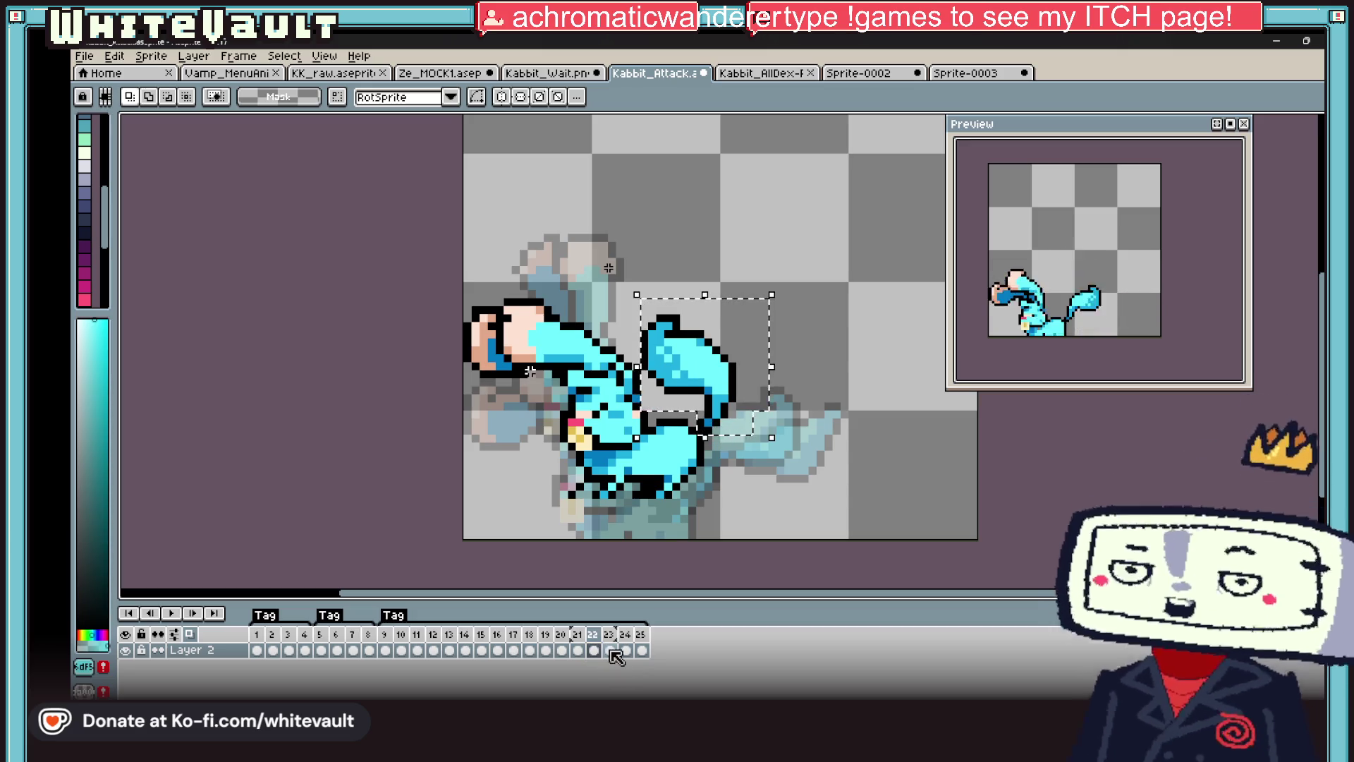
{"action": "left_click_drag", "start_coordinate": [822, 356], "coordinate": [691, 471]}
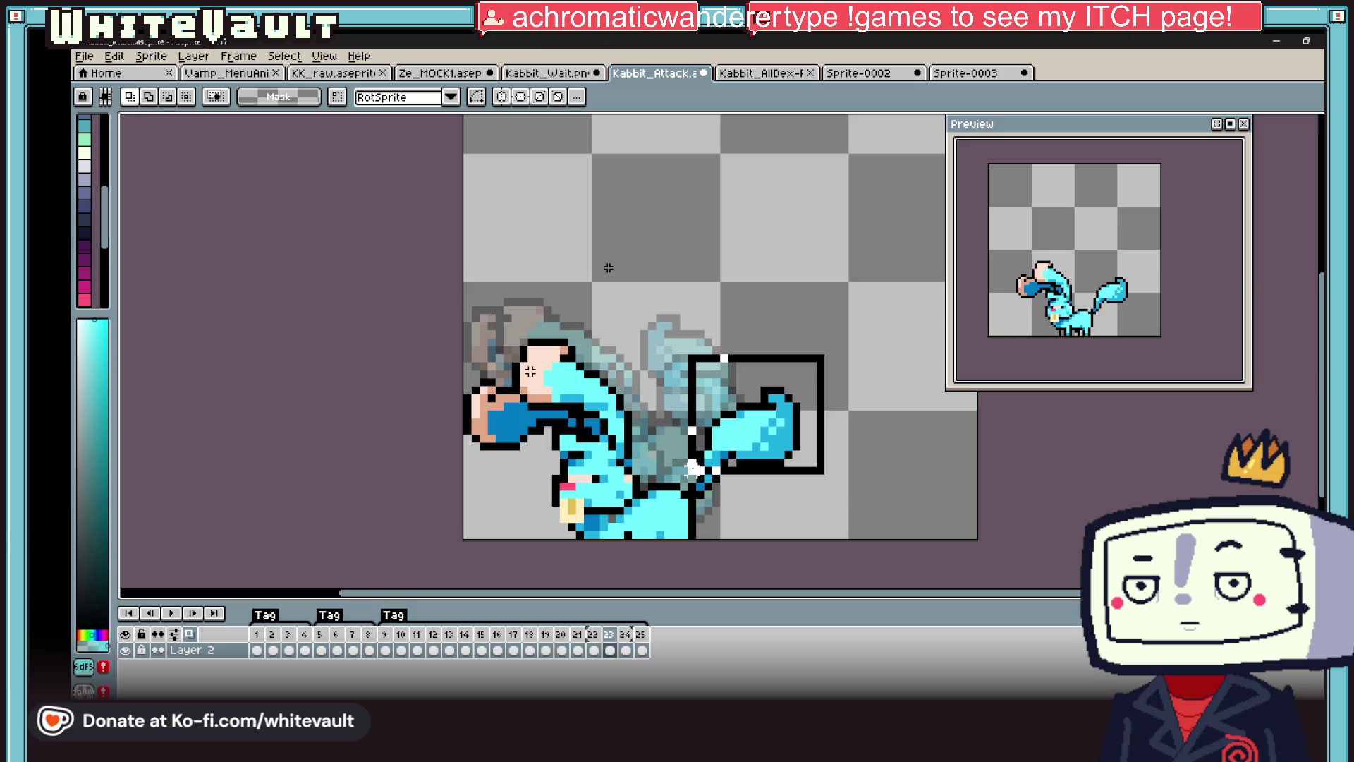
{"action": "mouse_move", "coordinate": [796, 460]}
{"action": "left_mouse_down"}
{"action": "mouse_move", "coordinate": [719, 457]}
{"action": "mouse_move", "coordinate": [752, 463]}
{"action": "mouse_move", "coordinate": [739, 407]}
{"action": "left_mouse_up"}
{"action": "scroll", "coordinate": [744, 465], "scroll_direction": "up", "scroll_amount": 2}
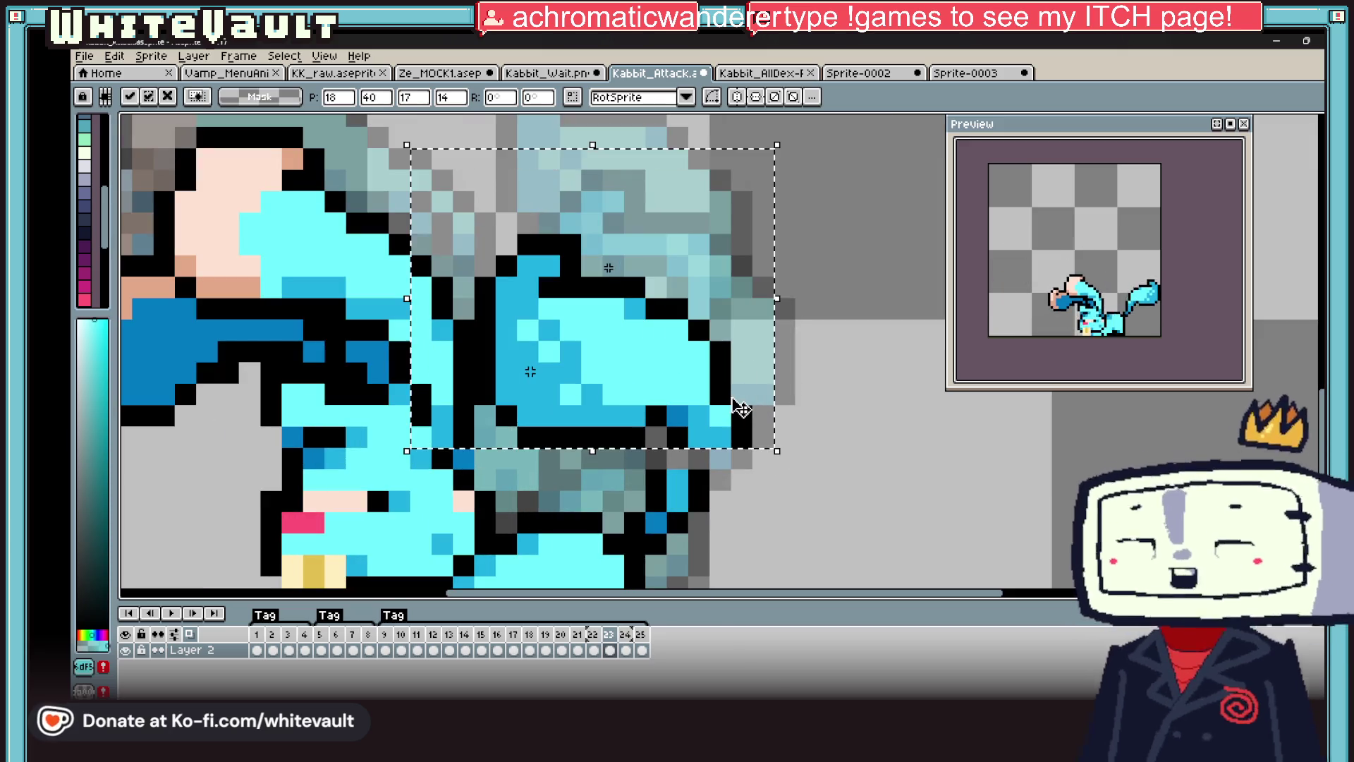
{"action": "key", "text": "ctrl+d"}
{"action": "key", "text": "ctrl+z"}
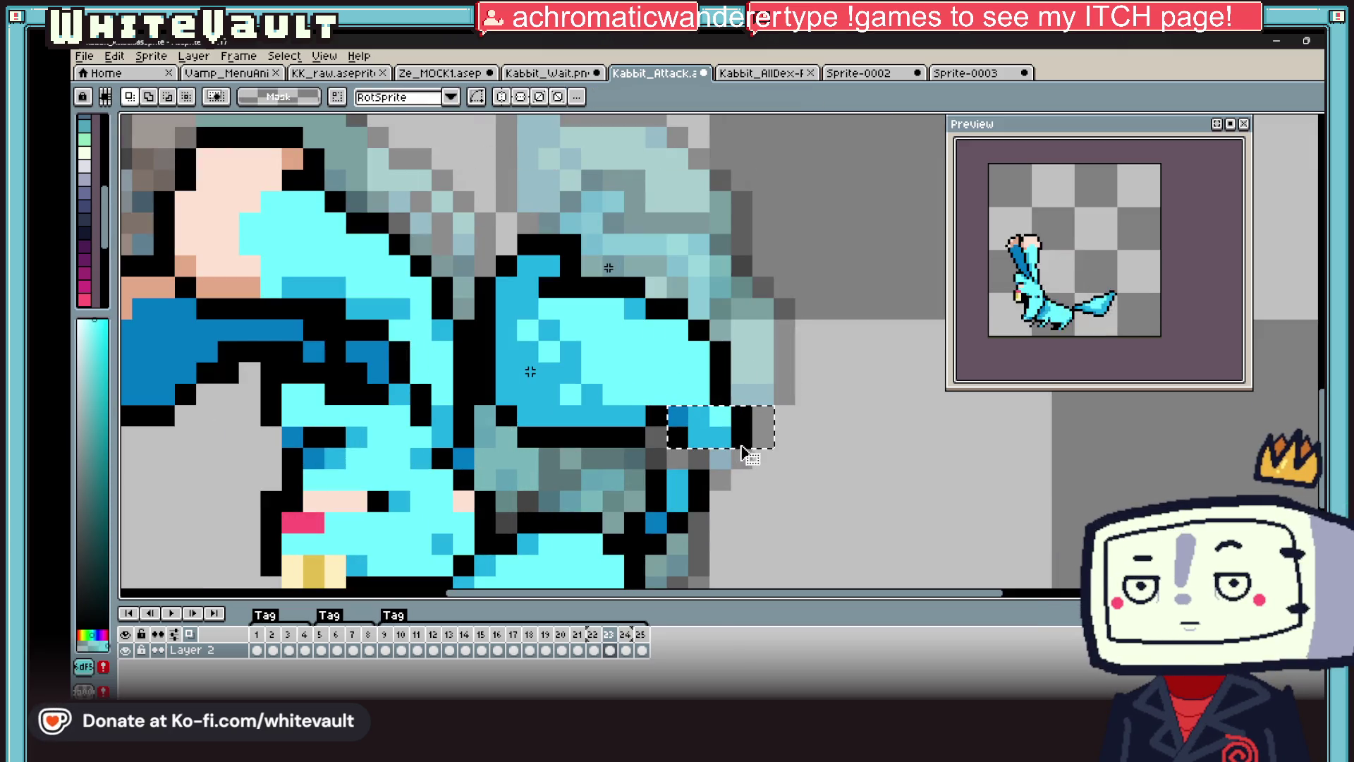
{"action": "key", "text": "ctrl+d"}
- Nudge the rear ear down by one pixel
{"action": "scroll", "coordinate": [740, 462], "scroll_direction": "down", "scroll_amount": 1}
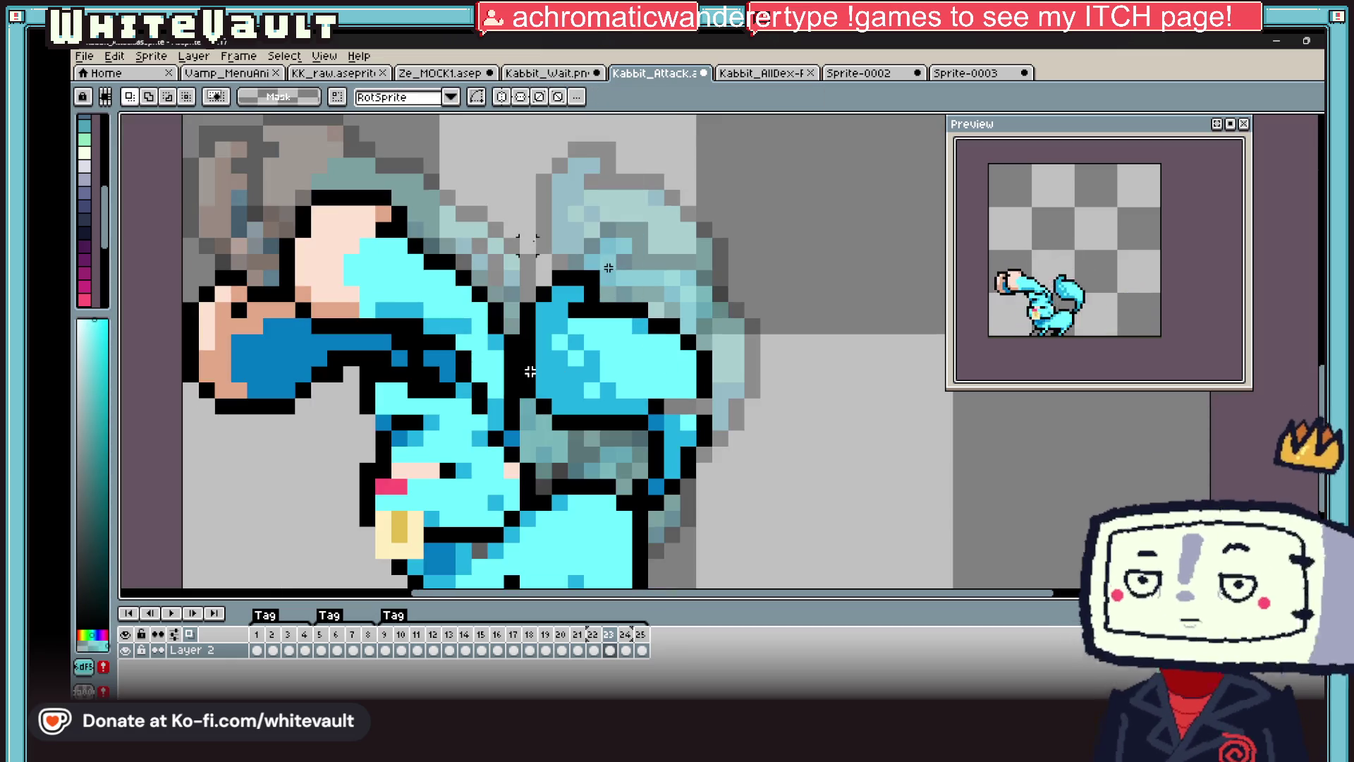
{"action": "scroll", "coordinate": [697, 385], "scroll_direction": "up", "scroll_amount": 1}
{"action": "mouse_move", "coordinate": [785, 229]}
{"action": "left_mouse_down"}
{"action": "mouse_move", "coordinate": [650, 387]}
{"action": "mouse_move", "coordinate": [649, 407]}
{"action": "left_mouse_up"}
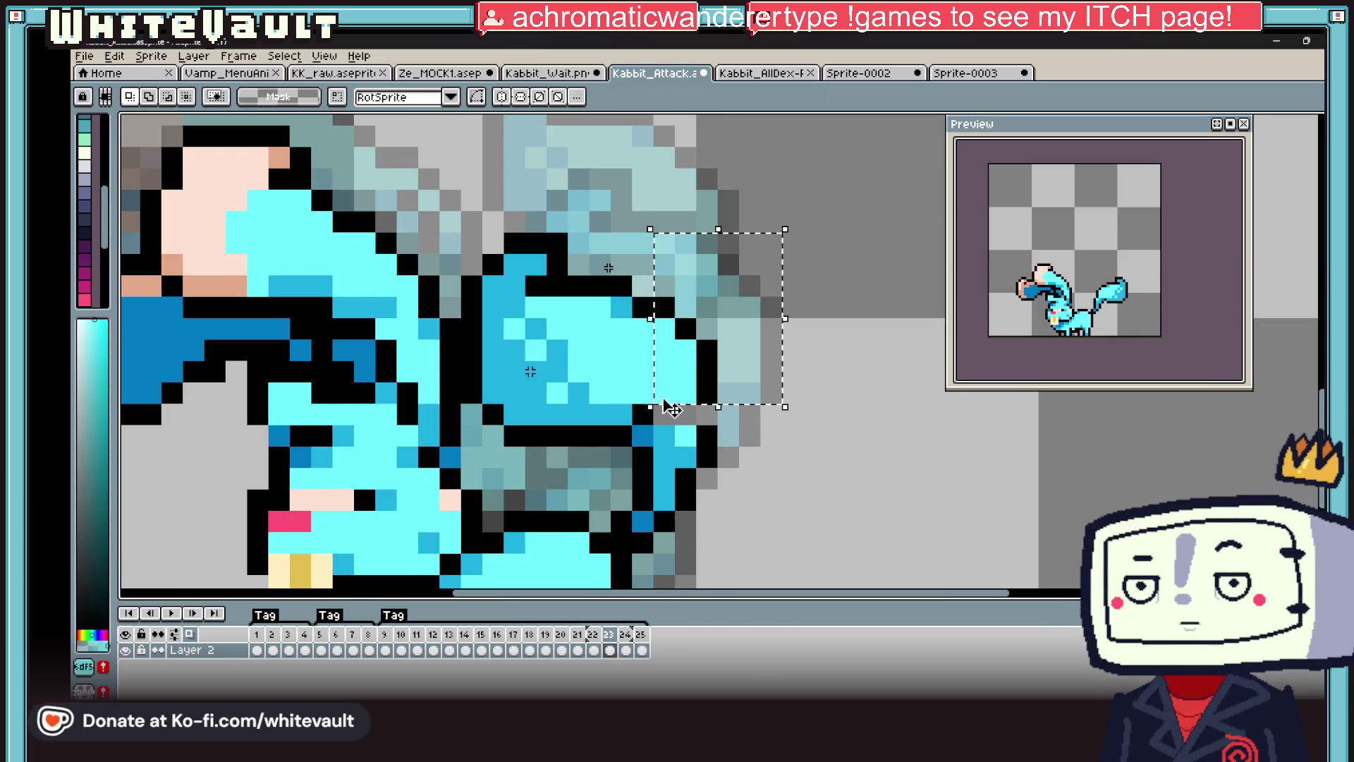
{"action": "key", "text": "Down"}
{"action": "key", "text": "ctrl+d"}
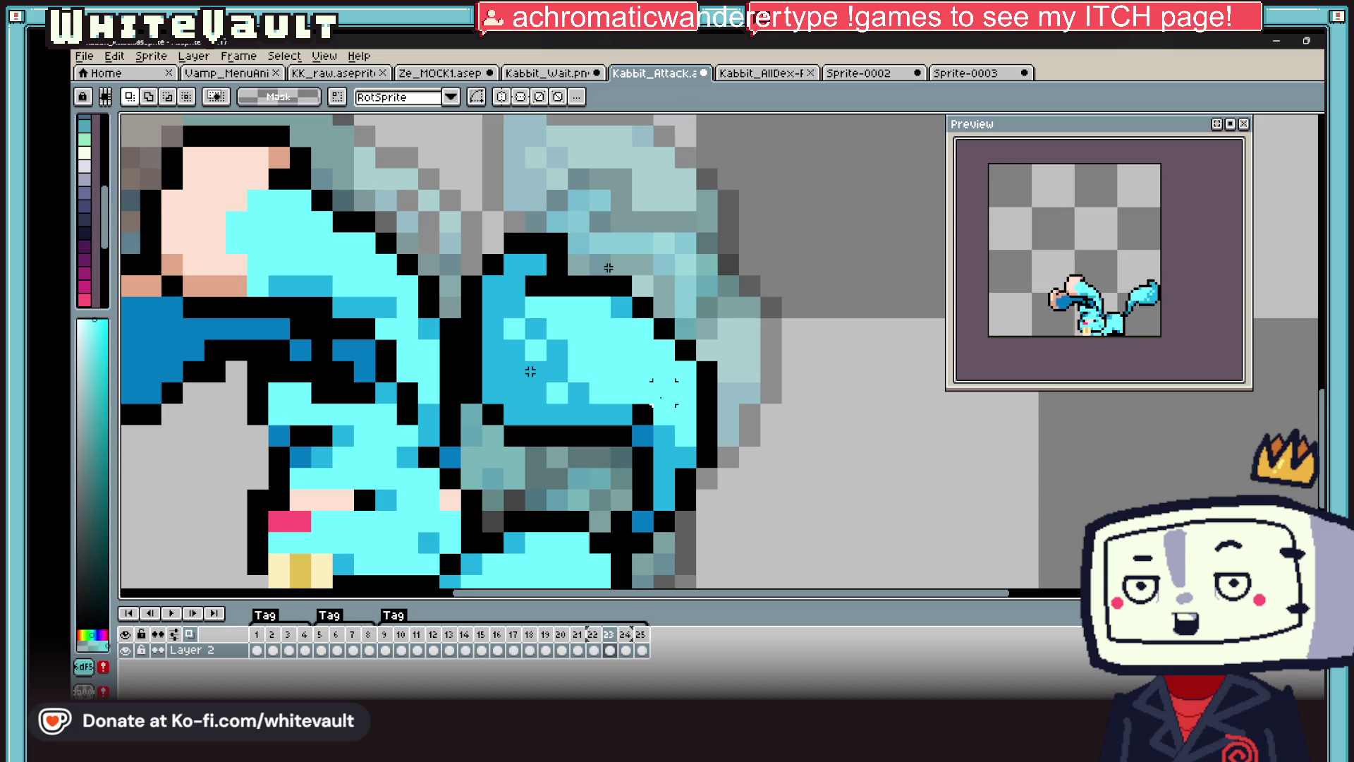
- Review the attack poses on frame 25 and frames 9 through 12
{"action": "scroll", "coordinate": [531, 371], "scroll_direction": "down", "scroll_amount": 3}
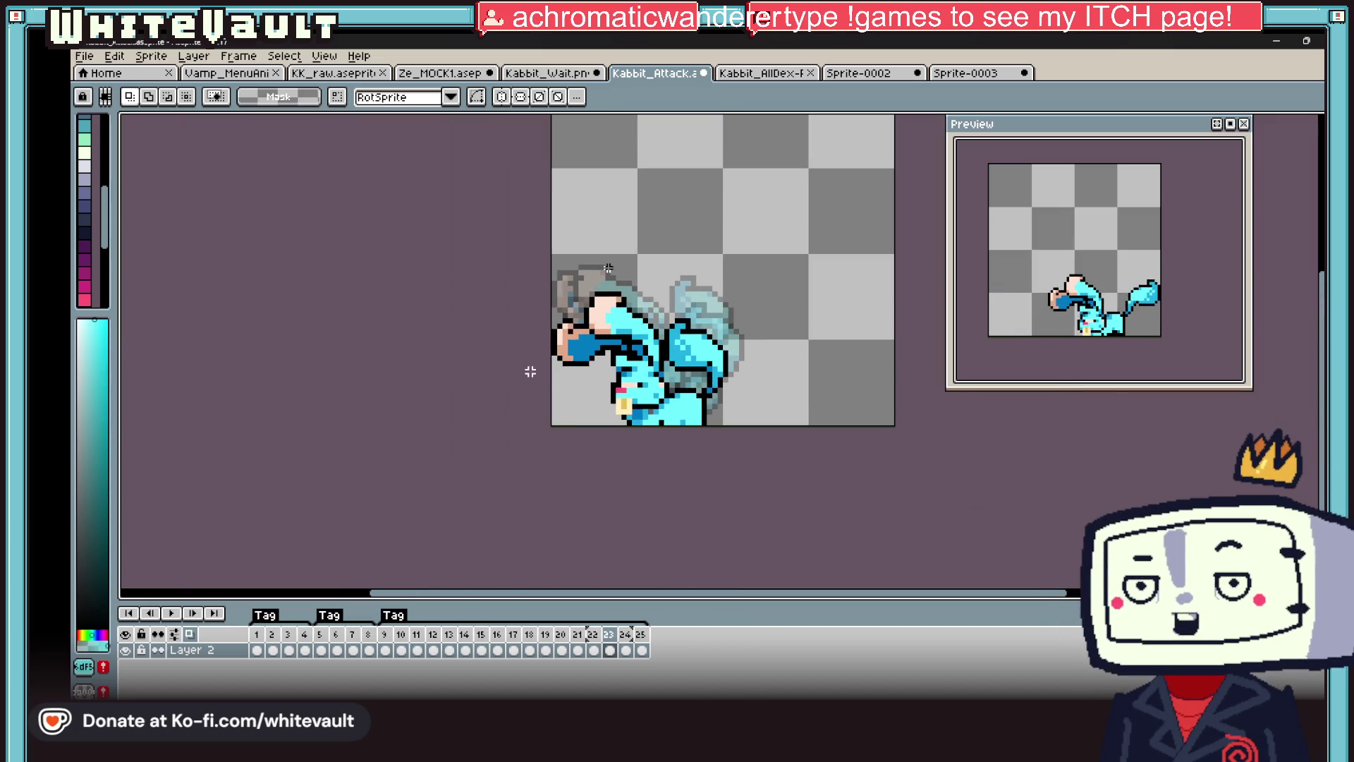
{"action": "left_click", "coordinate": [625, 649]}
{"action": "left_click", "coordinate": [641, 649]}
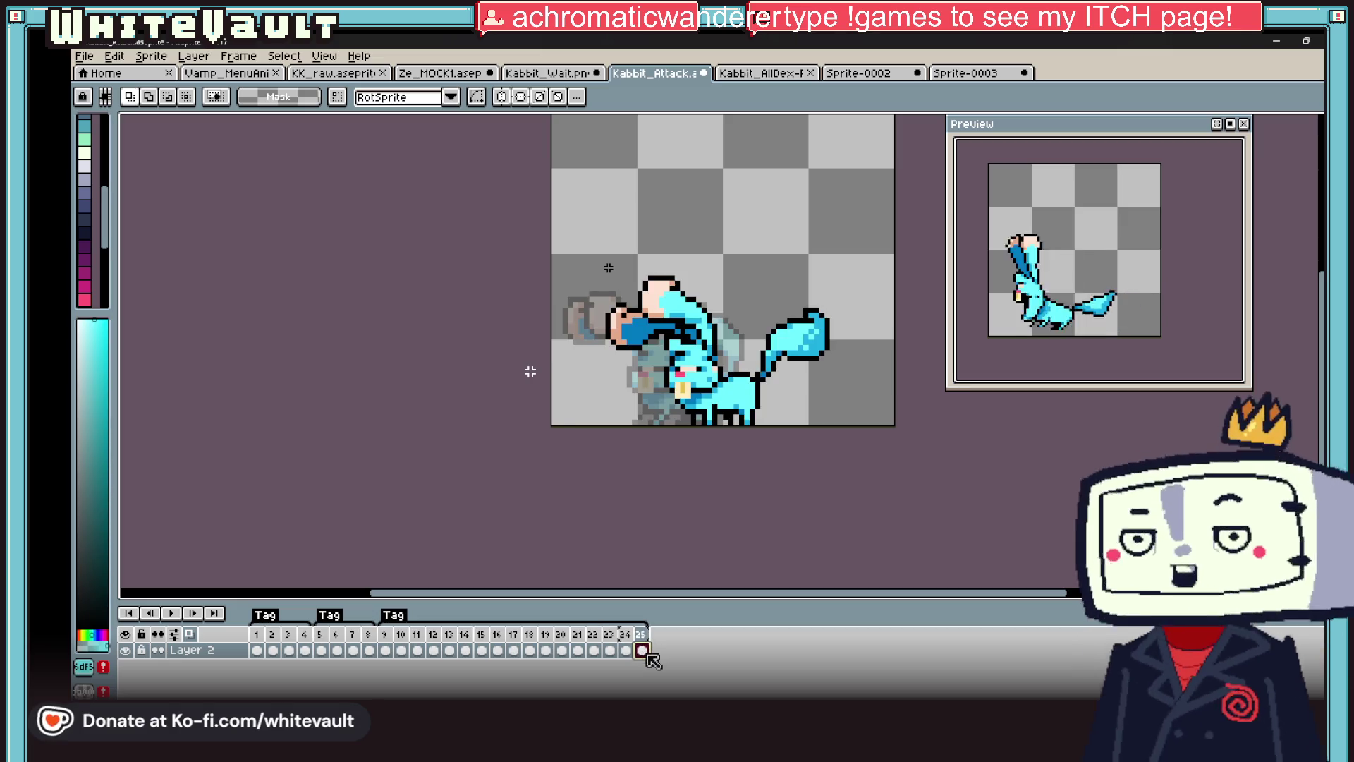
{"action": "left_click", "coordinate": [385, 647]}
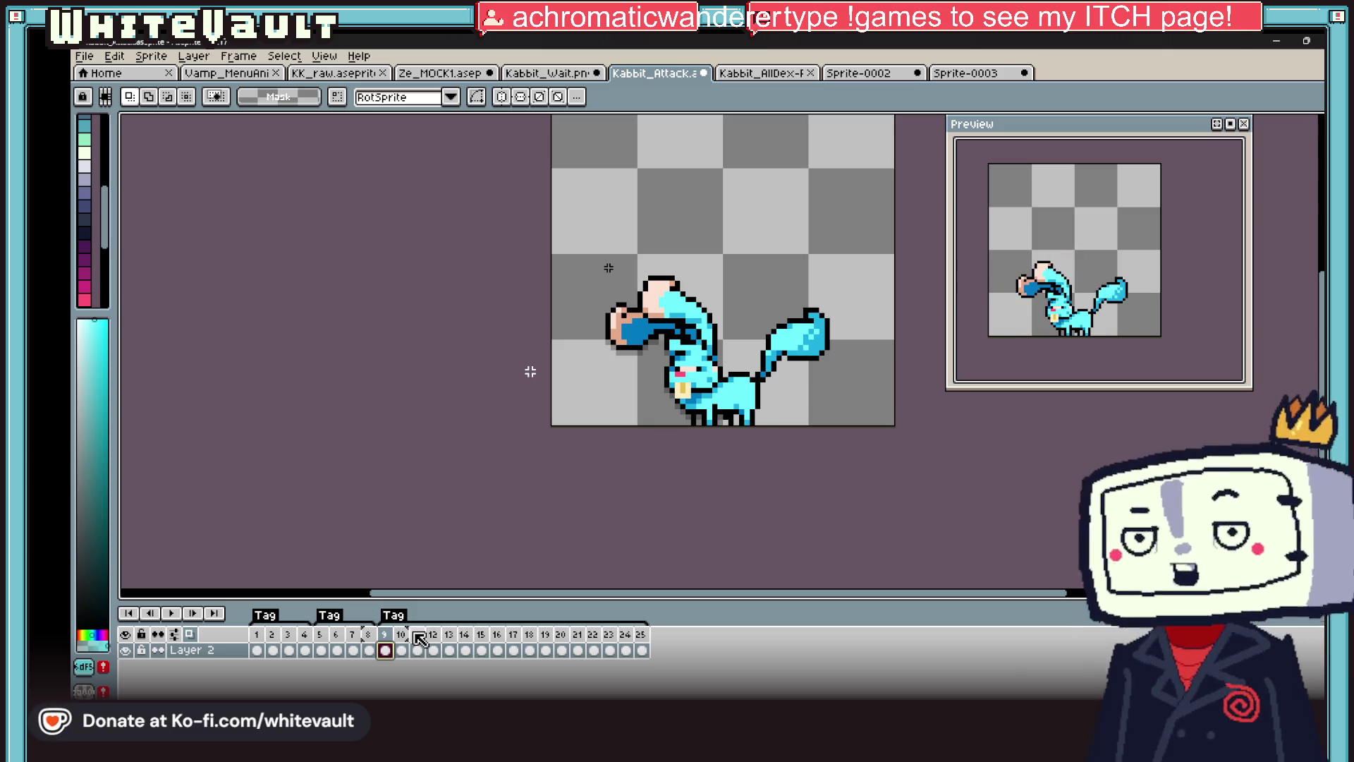
{"action": "left_click", "coordinate": [400, 645]}
{"action": "left_click", "coordinate": [416, 646]}
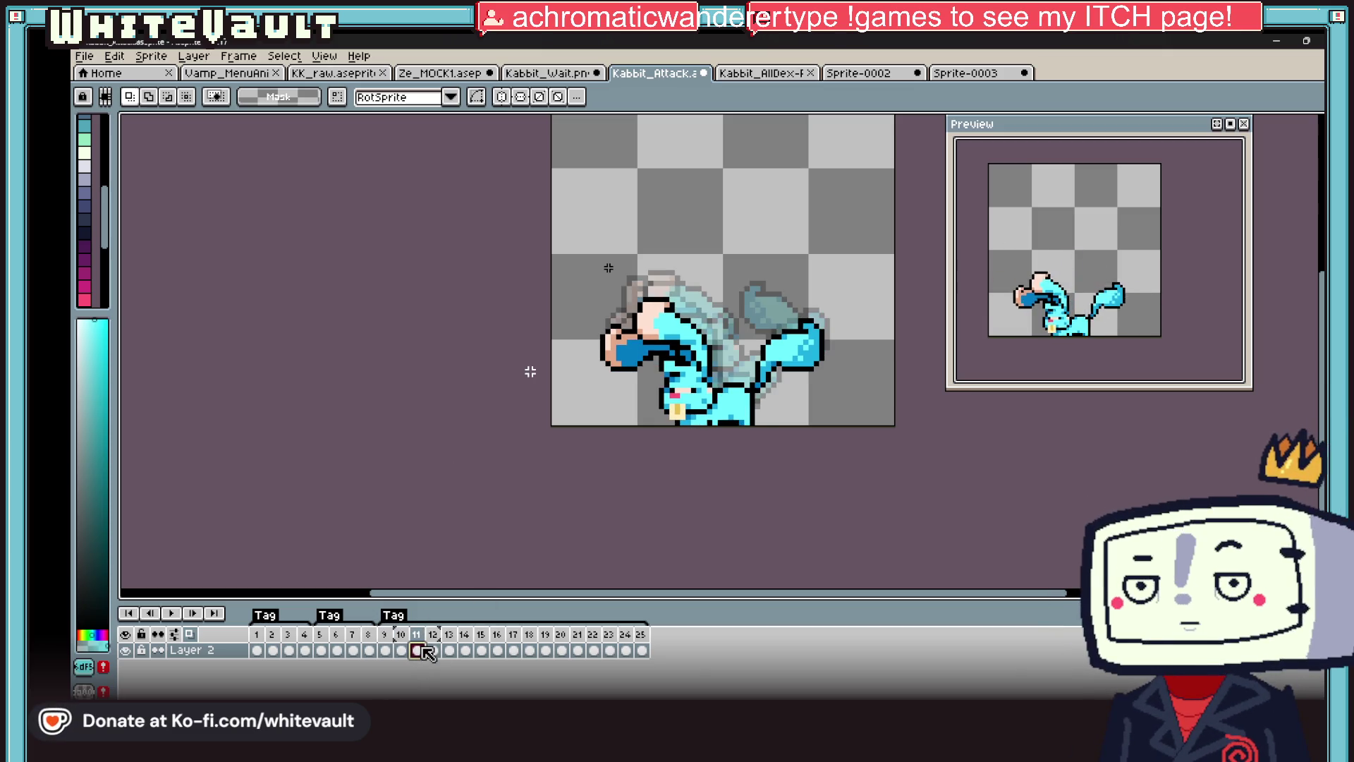
{"action": "left_click", "coordinate": [432, 649]}
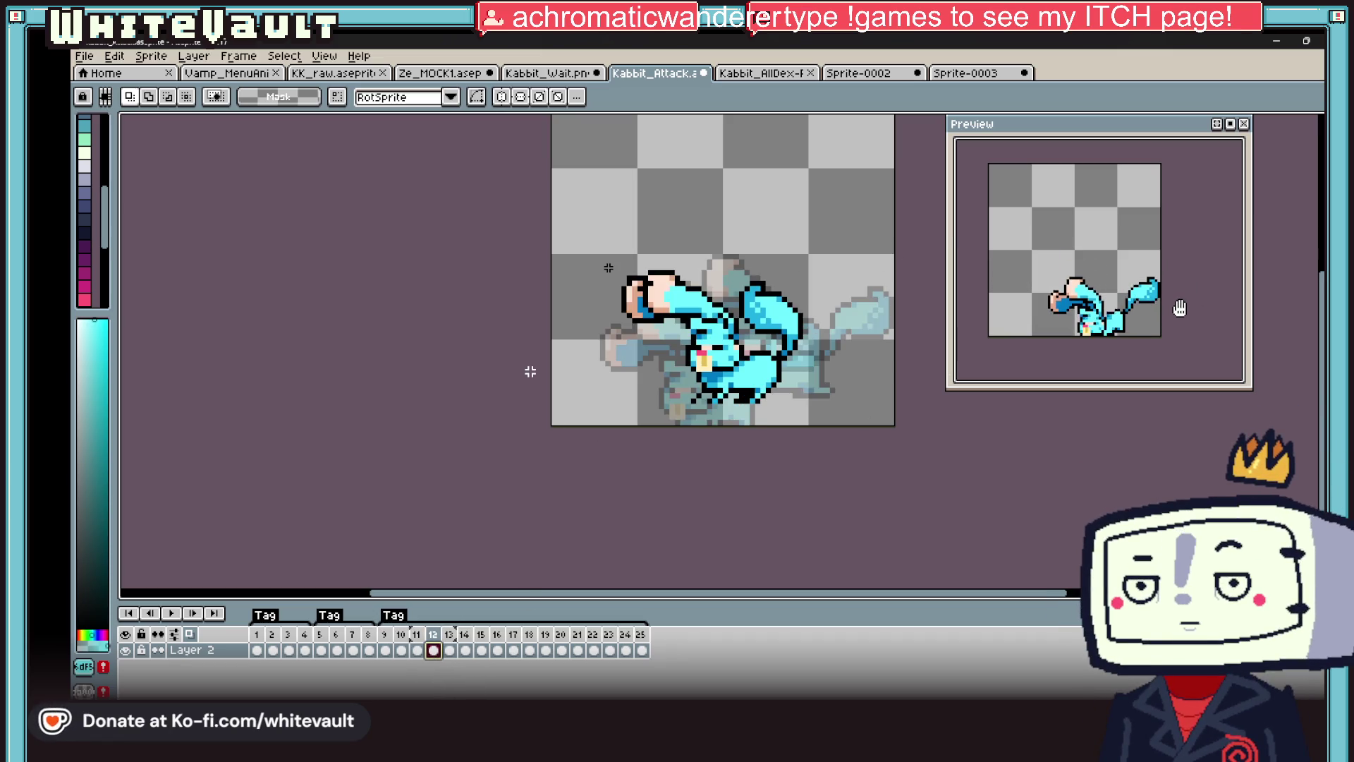
- Recentre and enlarge the preview sprite while viewing frames 13, 14, 25 and 24
{"action": "left_click_drag", "start_coordinate": [1180, 308], "coordinate": [1199, 320]}
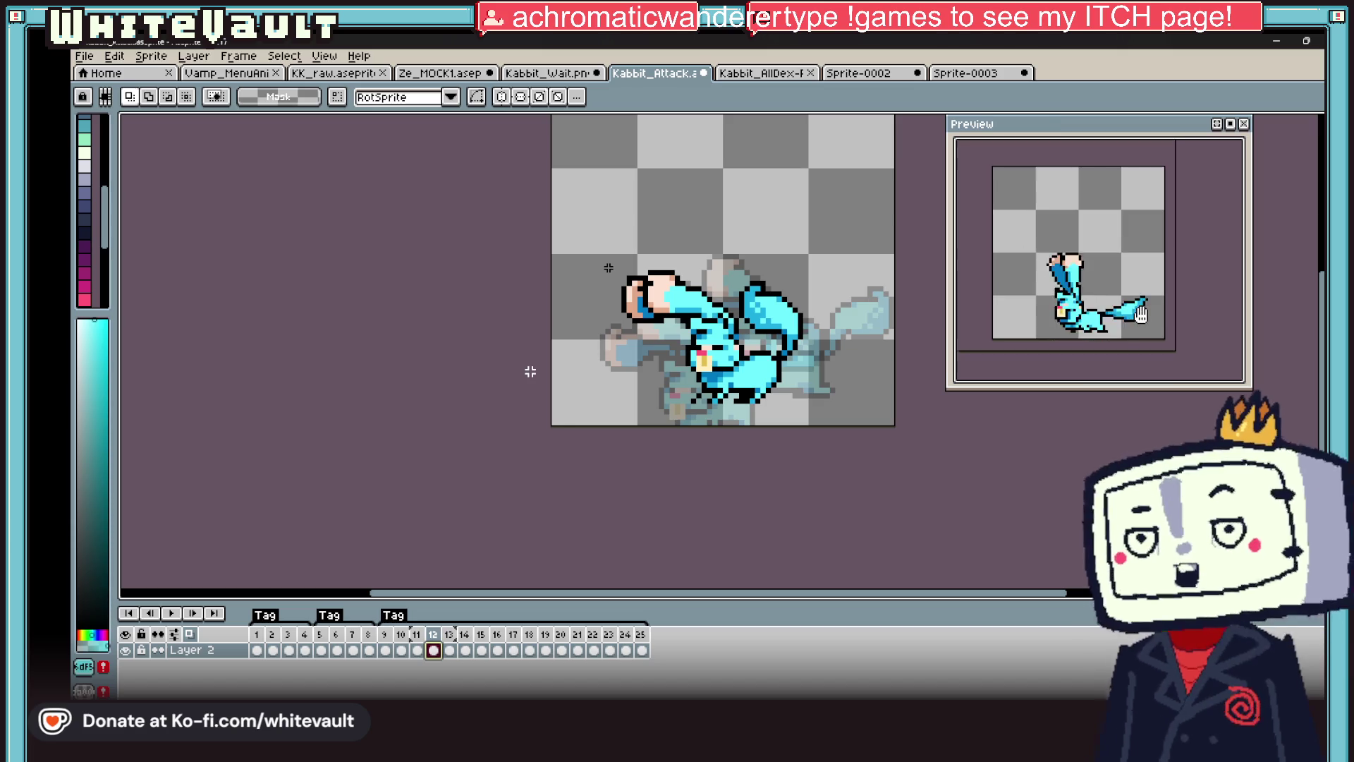
{"action": "scroll", "coordinate": [1157, 317], "scroll_direction": "up", "scroll_amount": 2}
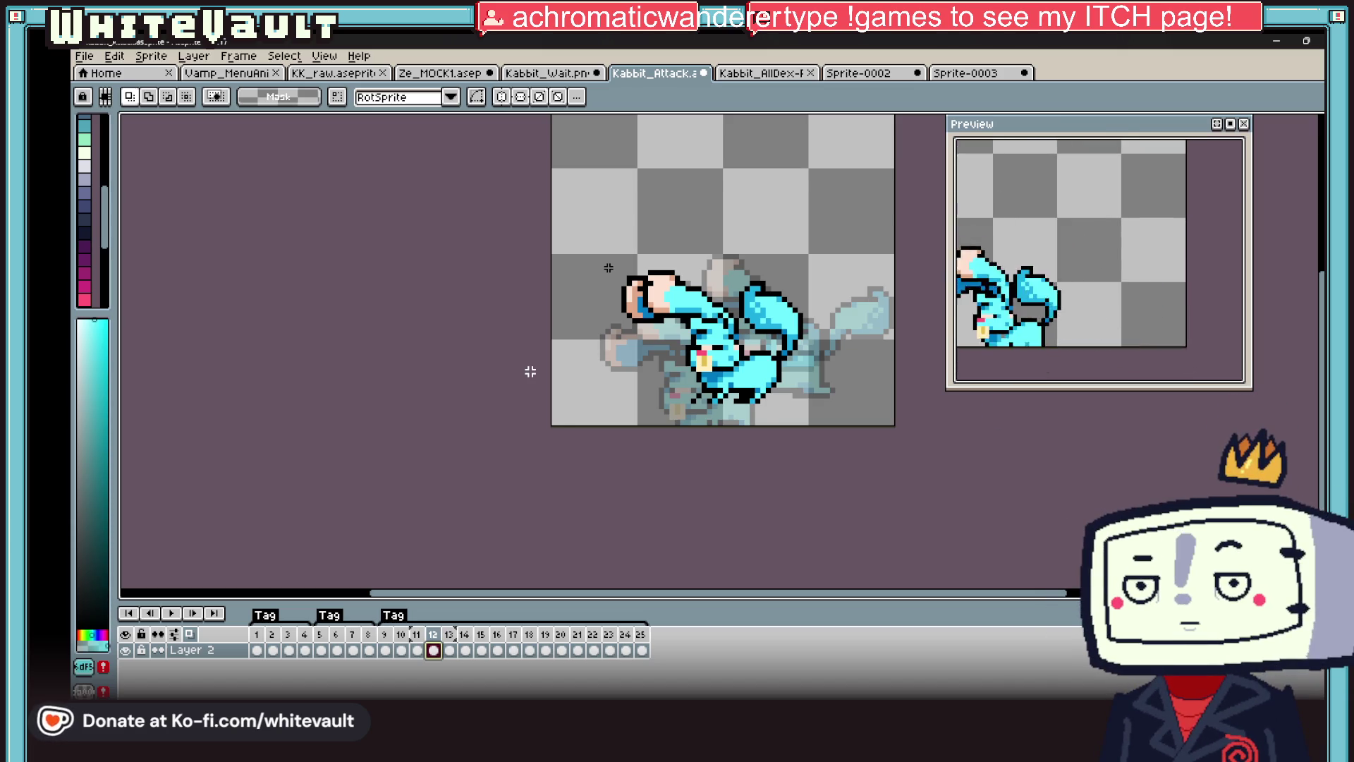
{"action": "left_click", "coordinate": [449, 650]}
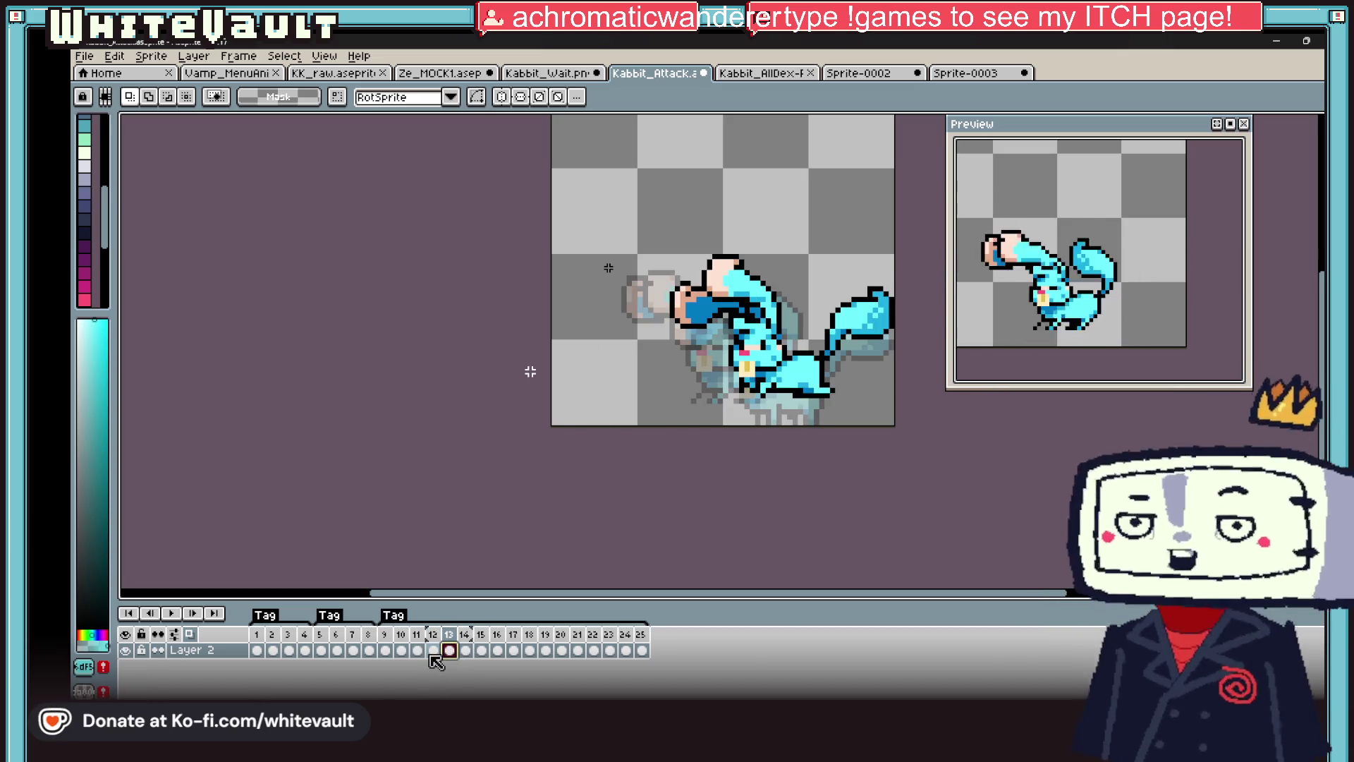
{"action": "left_click", "coordinate": [466, 649]}
{"action": "left_click", "coordinate": [531, 649]}
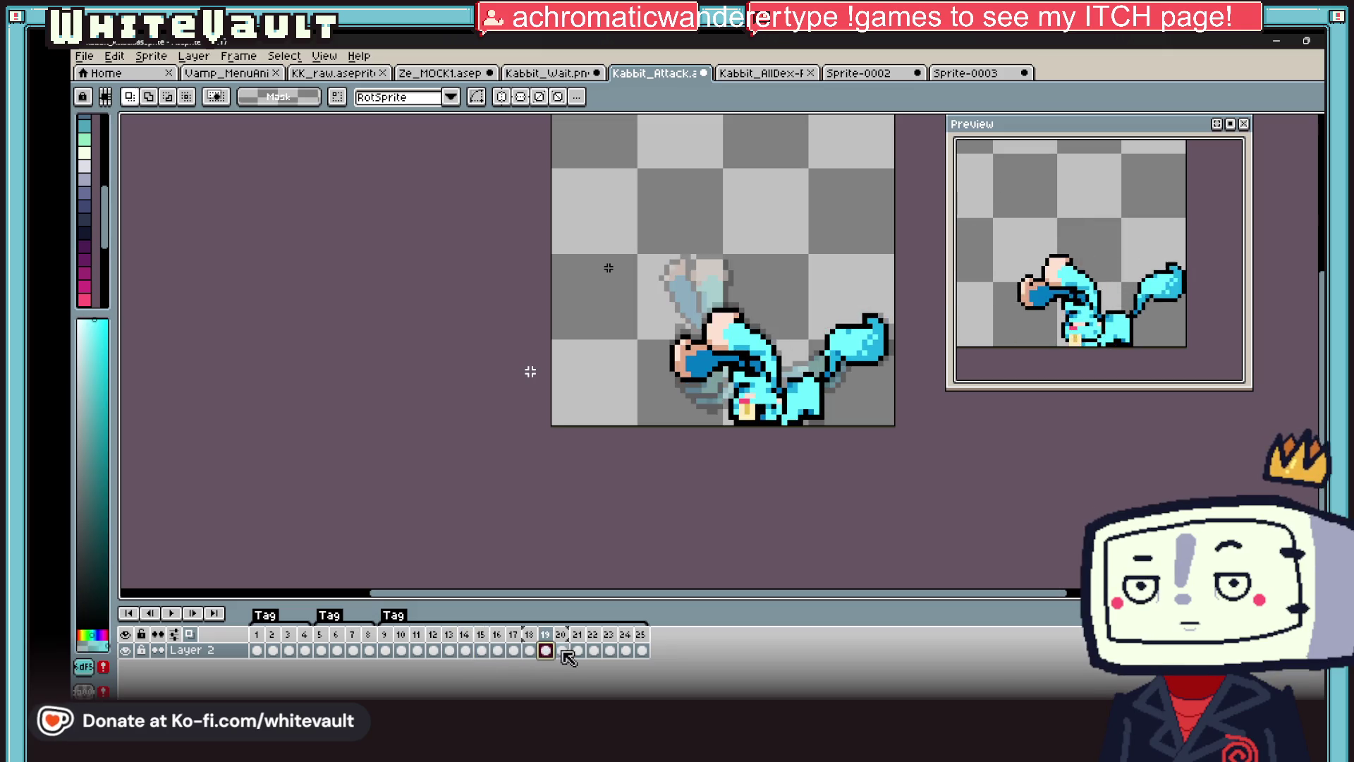
{"action": "left_click", "coordinate": [641, 649]}
{"action": "left_click", "coordinate": [625, 650]}
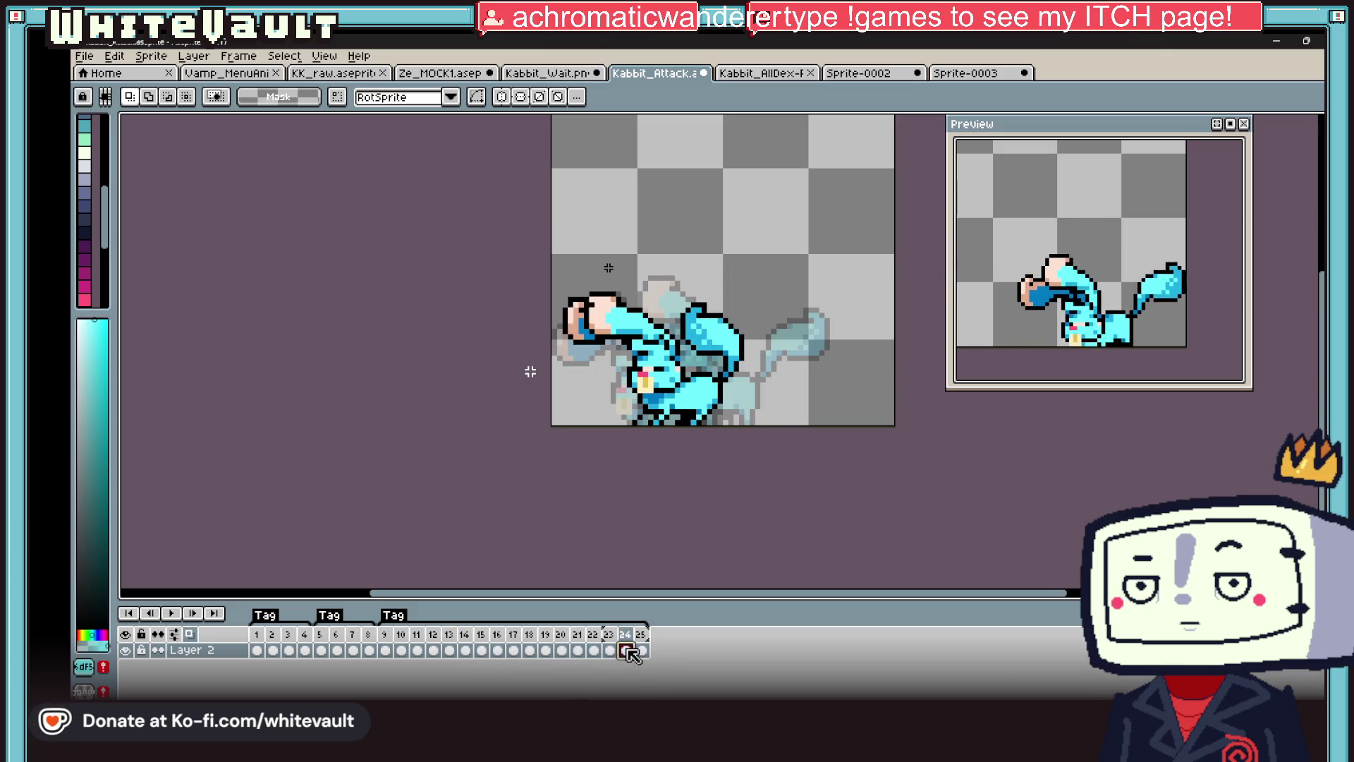
- Select the rabbit's tail on frame 20
{"action": "left_click", "coordinate": [561, 650]}
{"action": "scroll", "coordinate": [842, 336], "scroll_direction": "up", "scroll_amount": 1}
{"action": "left_click_drag", "start_coordinate": [914, 306], "coordinate": [732, 424]}
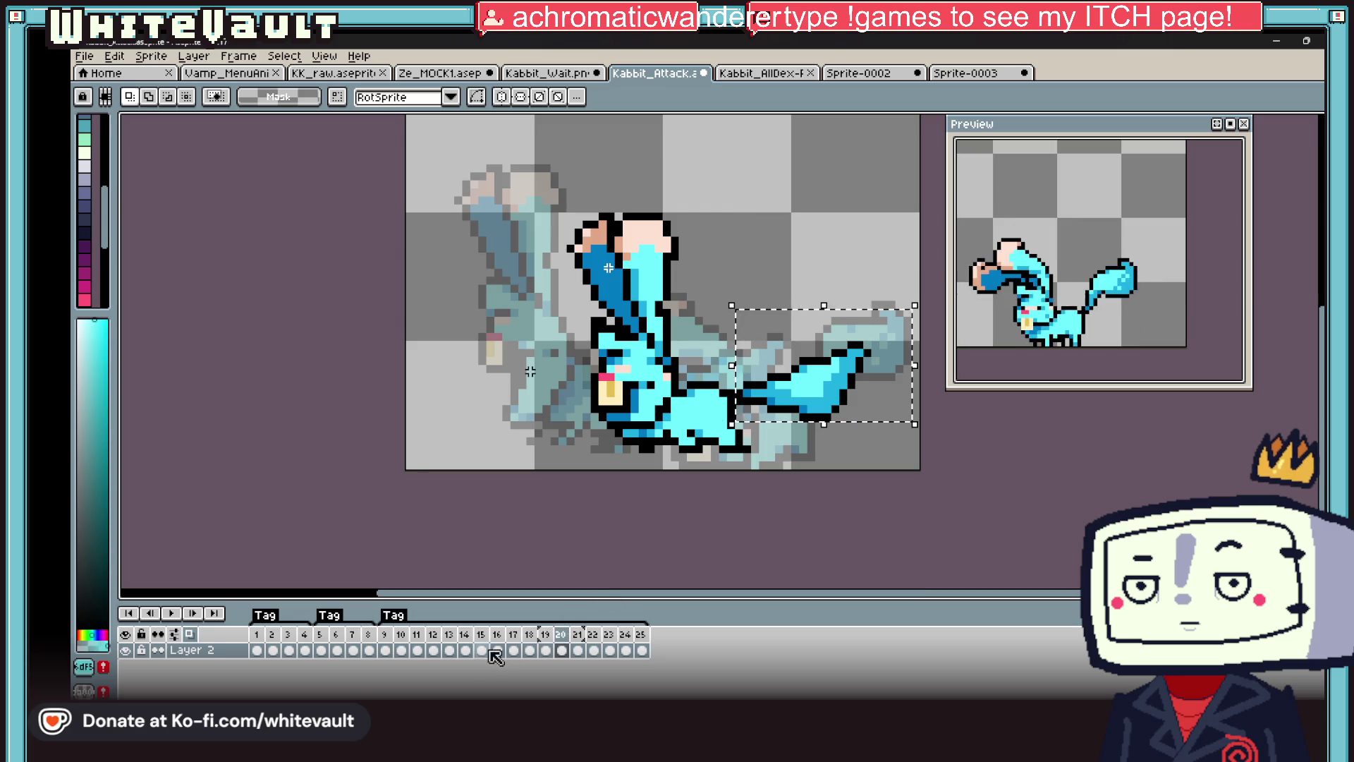
- Lift frame 12's rear ear above the head and rotate it to a 45° diagonal
{"action": "left_click", "coordinate": [465, 650]}
{"action": "key", "text": "Left"}
{"action": "key", "text": "Left"}
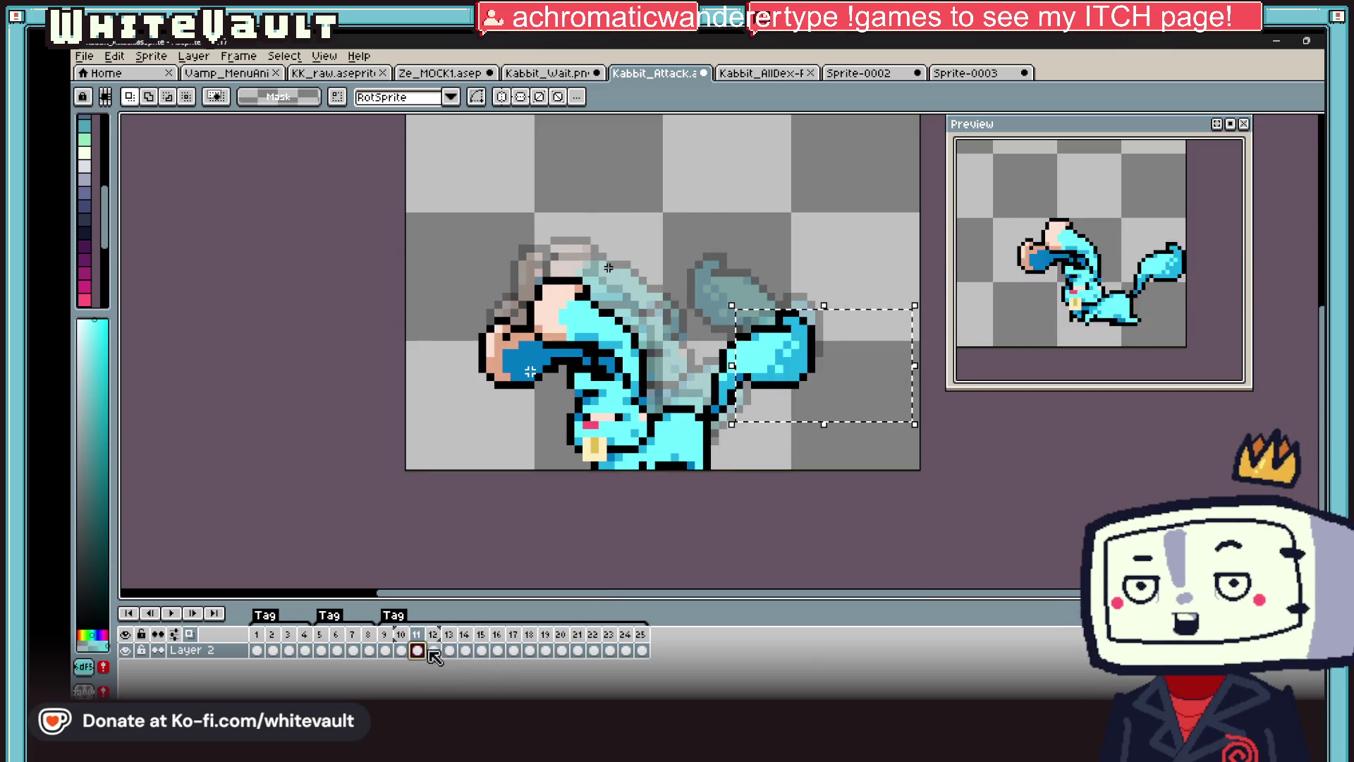
{"action": "left_click", "coordinate": [779, 208]}
{"action": "mouse_move", "coordinate": [786, 177]}
{"action": "left_mouse_down"}
{"action": "mouse_move", "coordinate": [700, 335]}
{"action": "mouse_move", "coordinate": [684, 335]}
{"action": "left_mouse_up"}
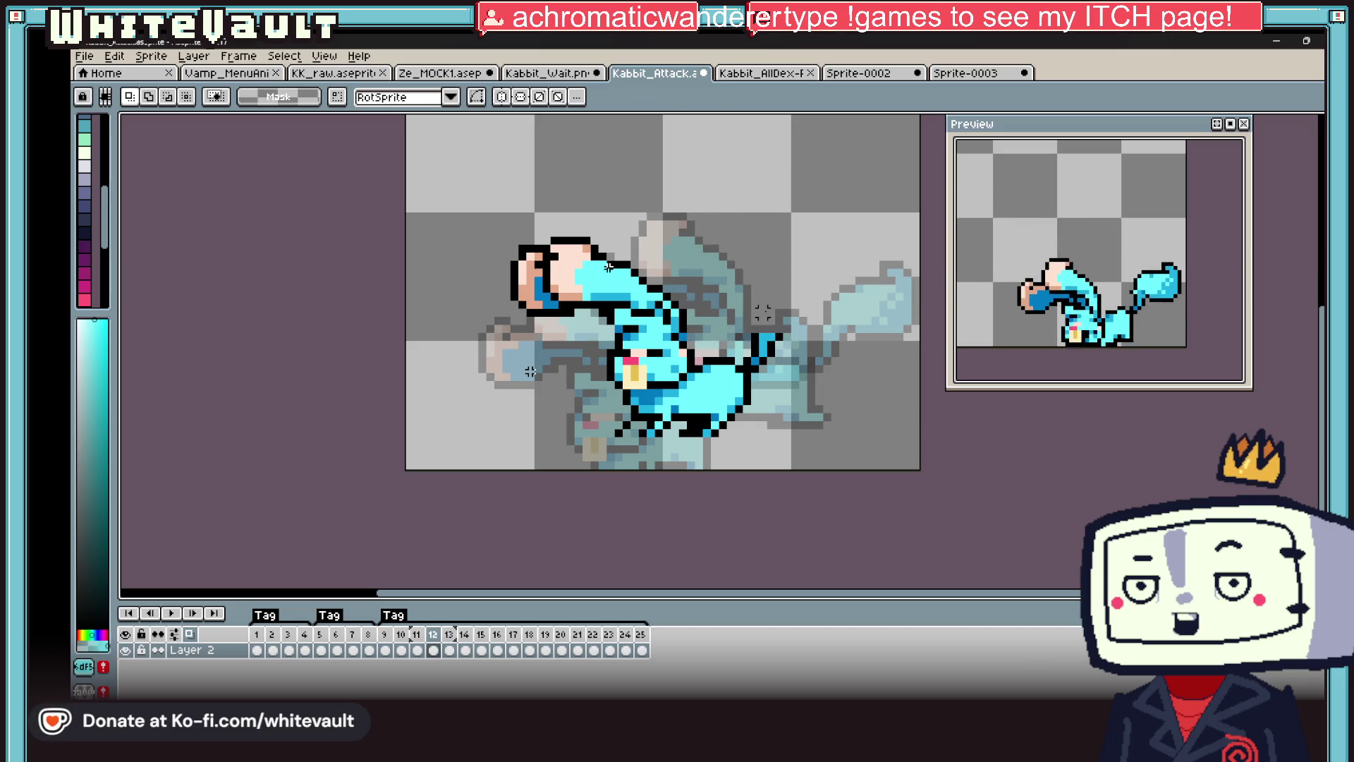
{"action": "left_click_drag", "start_coordinate": [776, 321], "coordinate": [822, 395]}
{"action": "mouse_move", "coordinate": [914, 366]}
{"action": "left_mouse_down"}
{"action": "mouse_move", "coordinate": [924, 297]}
{"action": "mouse_move", "coordinate": [792, 172]}
{"action": "mouse_move", "coordinate": [756, 172]}
{"action": "left_mouse_up"}
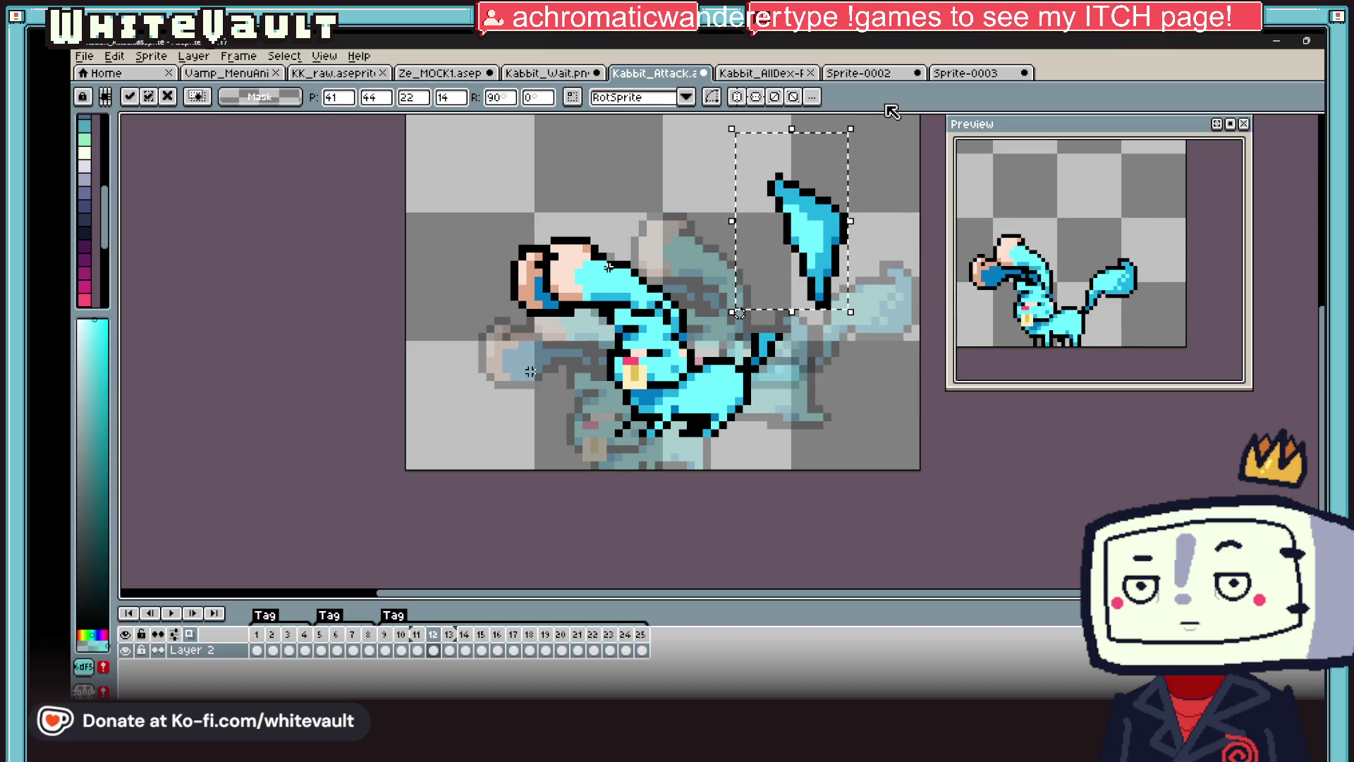
{"action": "mouse_move", "coordinate": [857, 119]}
{"action": "left_mouse_down"}
{"action": "mouse_move", "coordinate": [881, 156]}
{"action": "mouse_move", "coordinate": [797, 331]}
{"action": "left_mouse_up"}
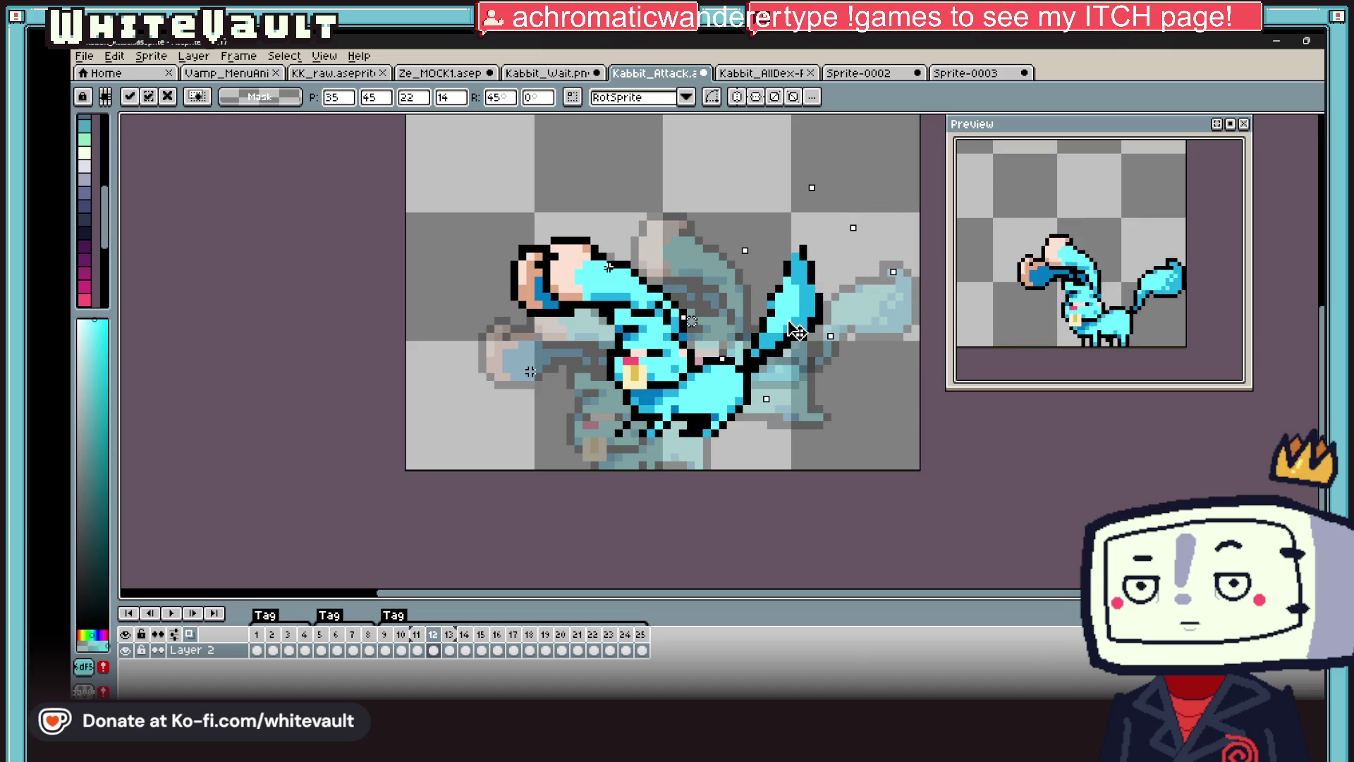
{"action": "key", "text": "Return"}
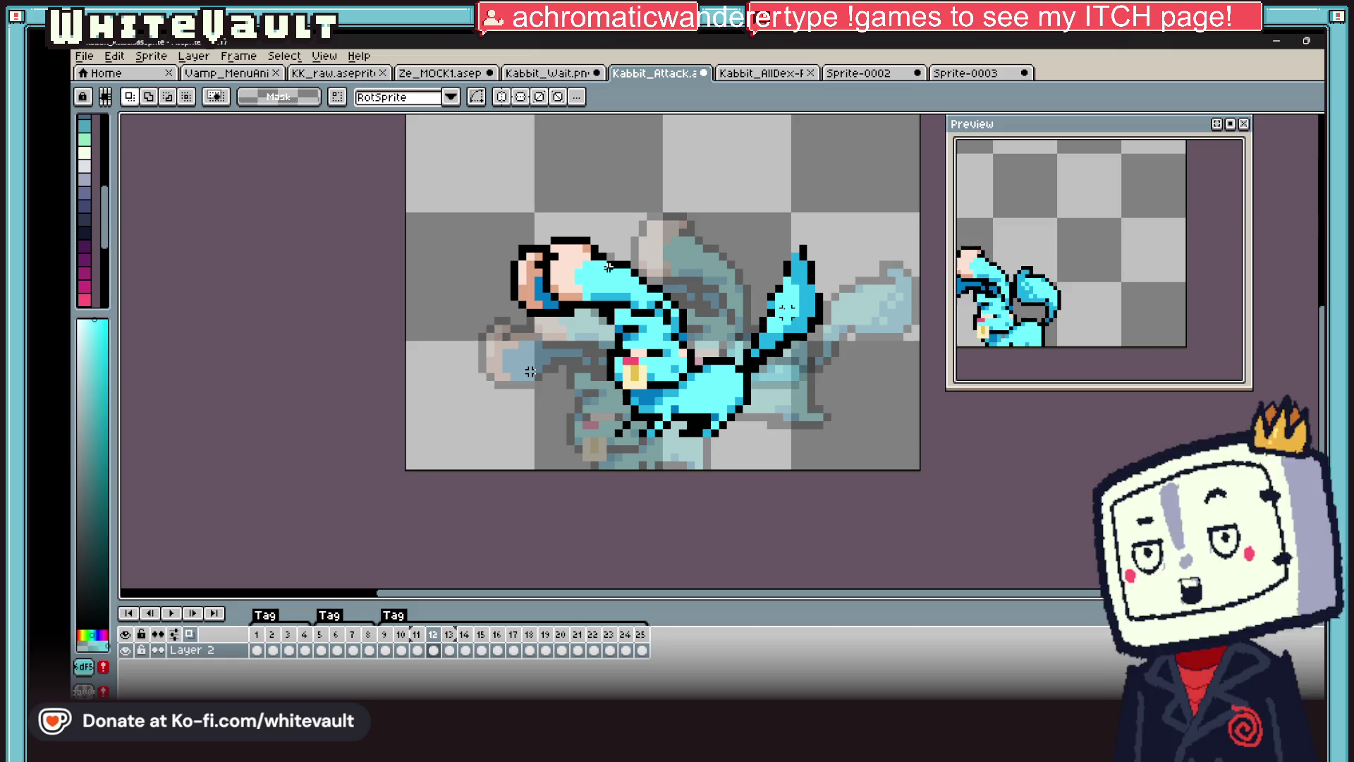
{"action": "scroll", "coordinate": [850, 318], "scroll_direction": "down", "scroll_amount": 1}
{"action": "scroll", "coordinate": [1177, 284], "scroll_direction": "down", "scroll_amount": 1}
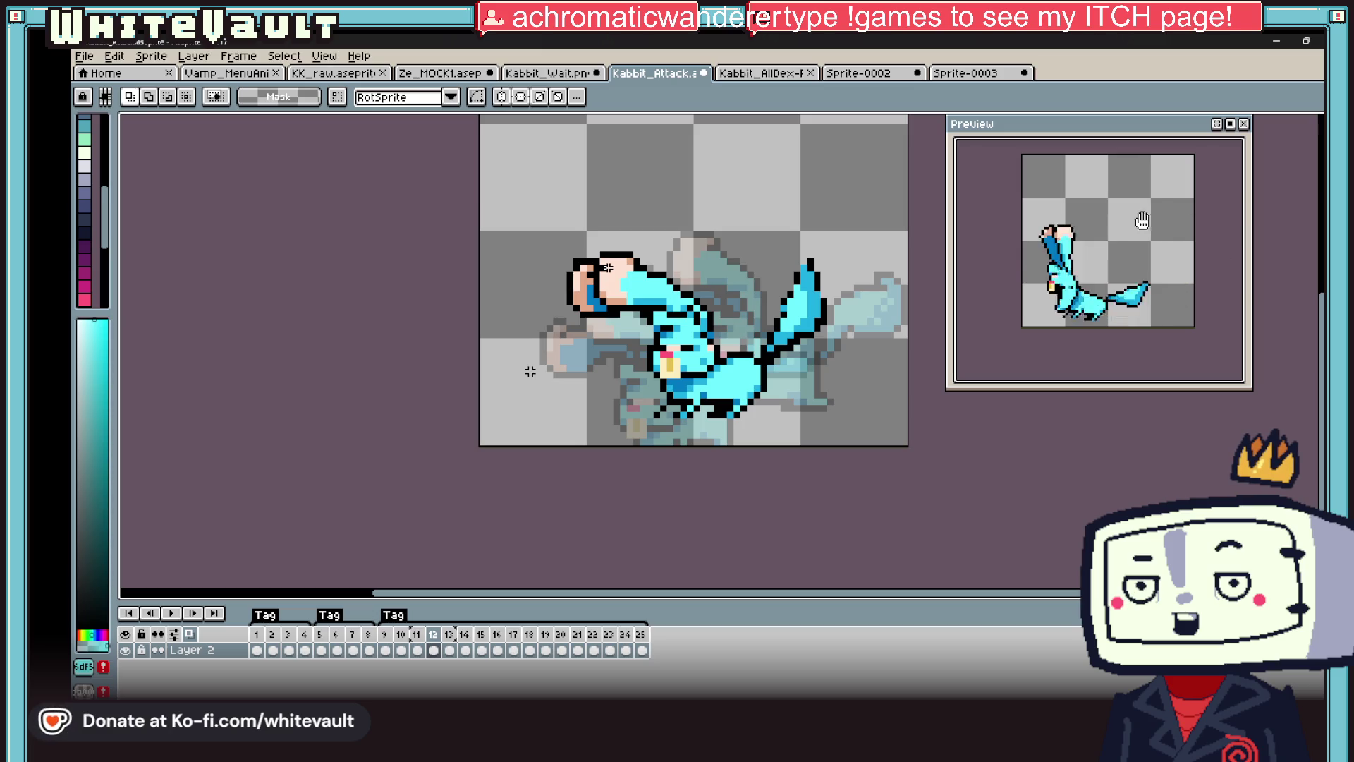
{"action": "scroll", "coordinate": [863, 294], "scroll_direction": "up", "scroll_amount": 4}
{"action": "key", "text": "b"}
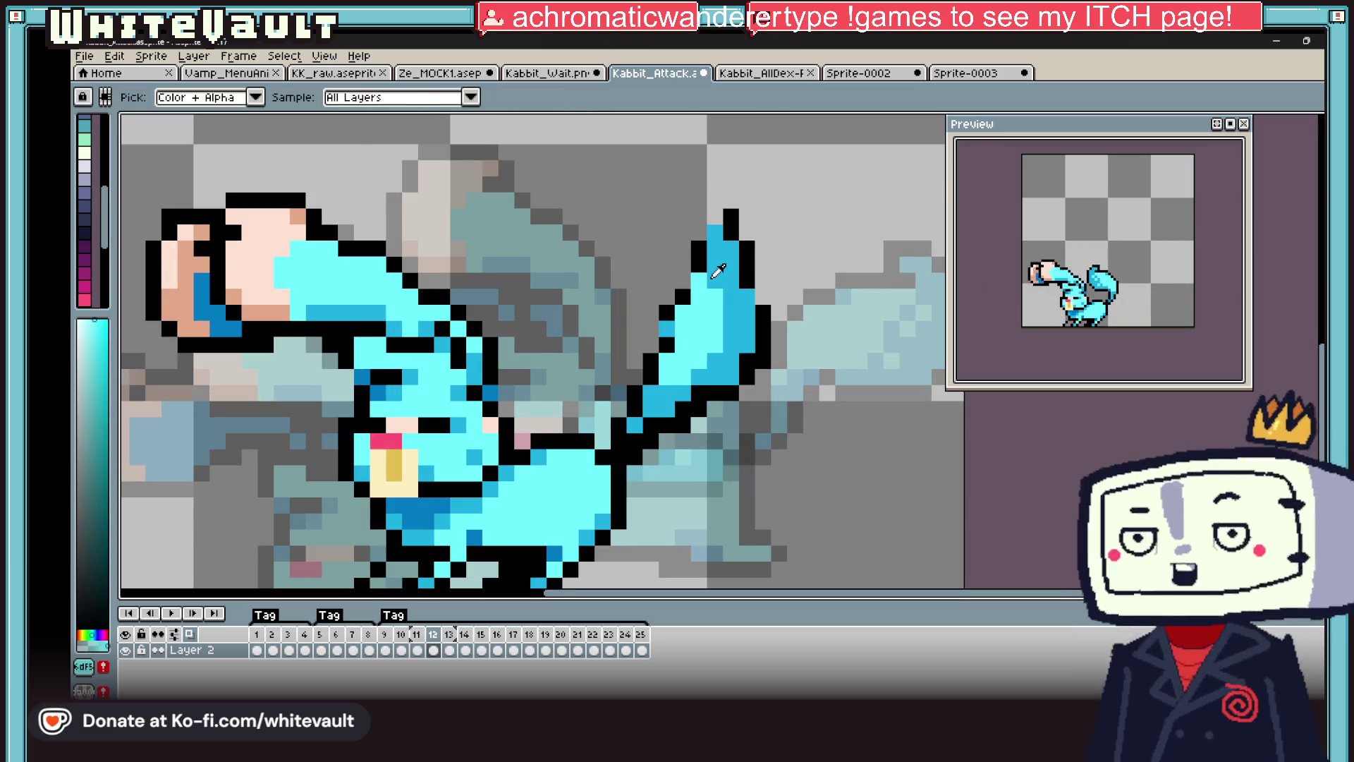
{"action": "left_click", "coordinate": [760, 289], "text": "alt"}
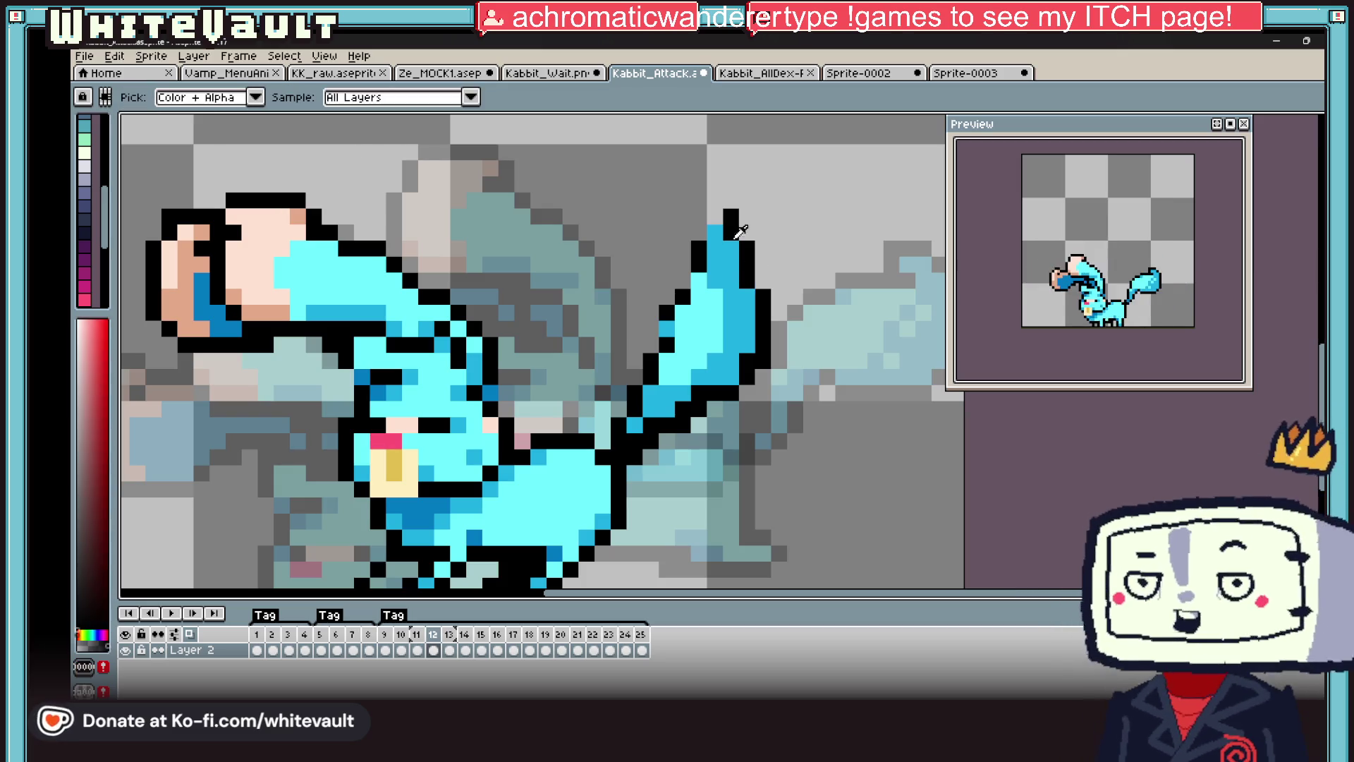
{"action": "left_click", "coordinate": [714, 200]}
{"action": "left_click", "coordinate": [713, 219]}
{"action": "left_click", "coordinate": [730, 254], "text": "alt"}
{"action": "left_click", "coordinate": [730, 217], "text": "alt"}
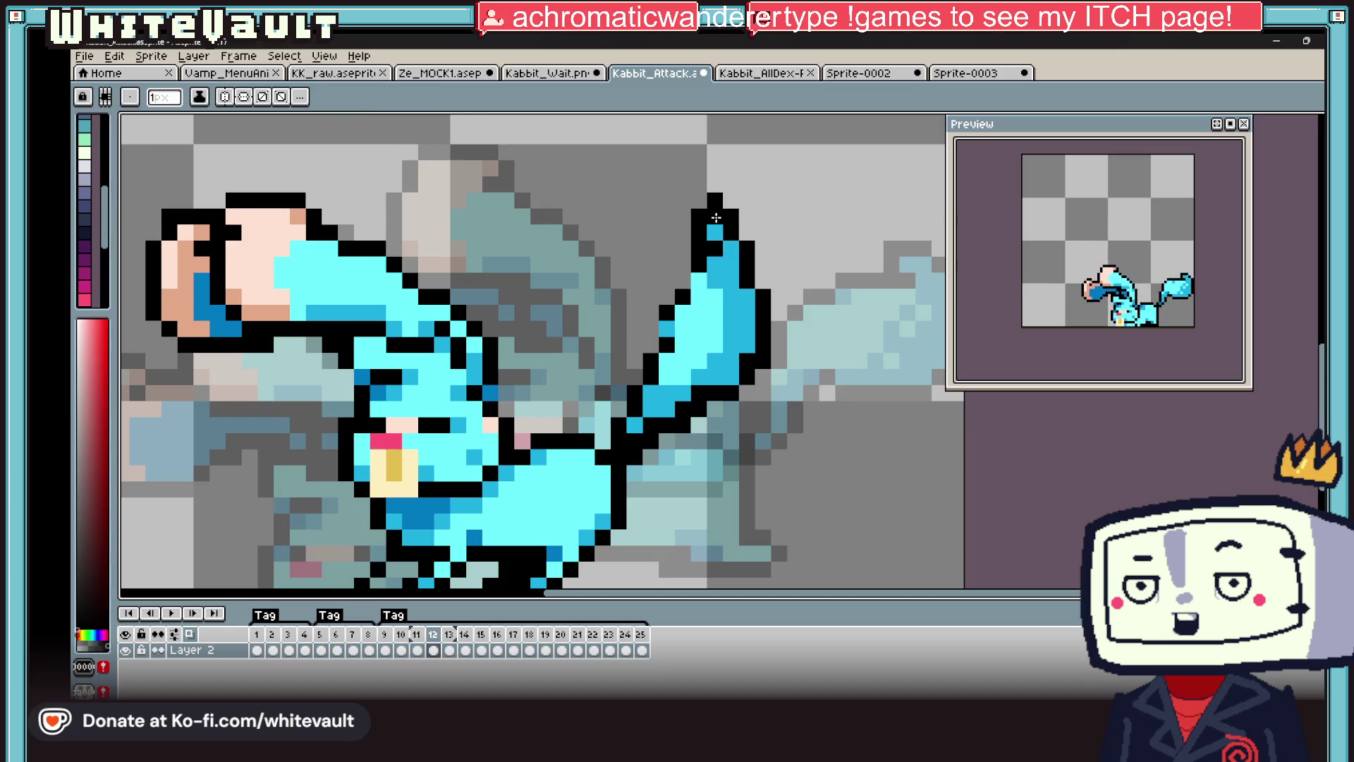
{"action": "left_click", "coordinate": [715, 216]}
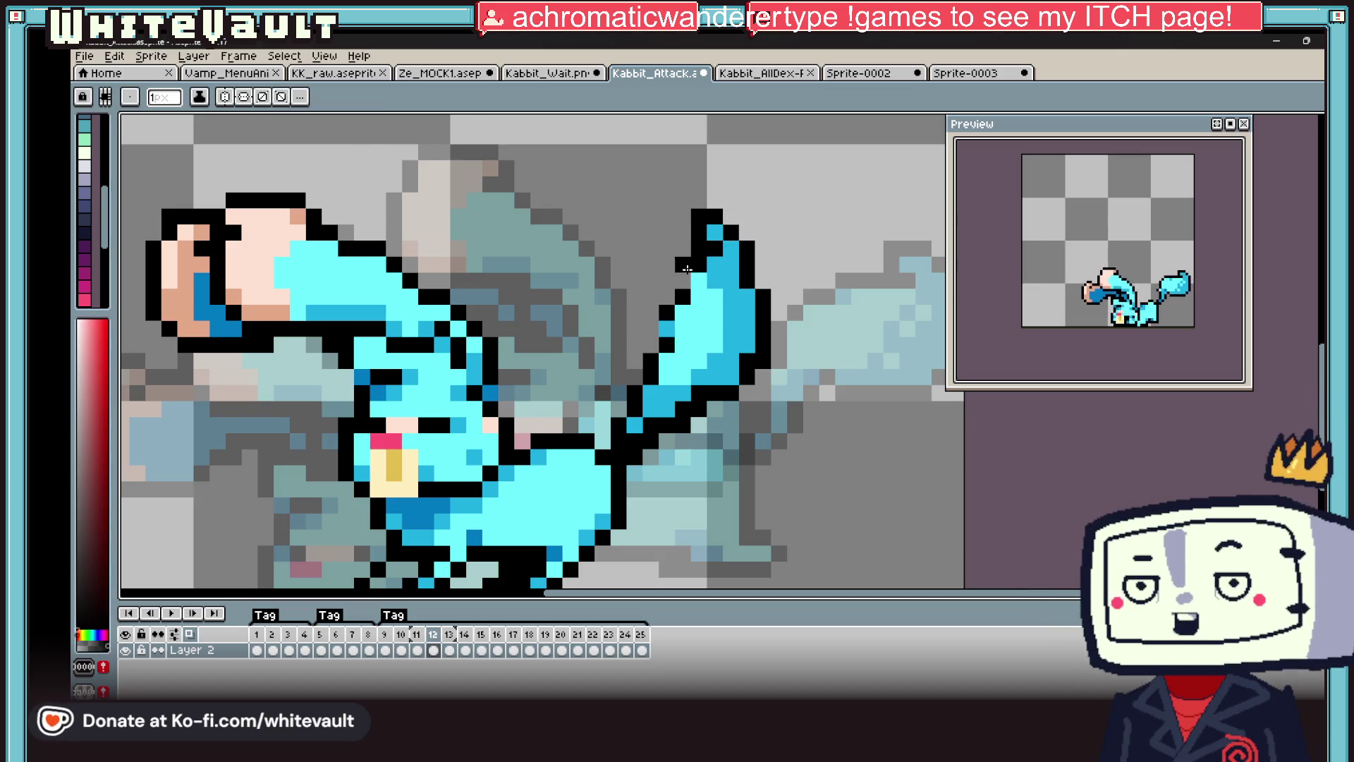
{"action": "left_click", "coordinate": [683, 281]}
{"action": "key", "text": "i"}
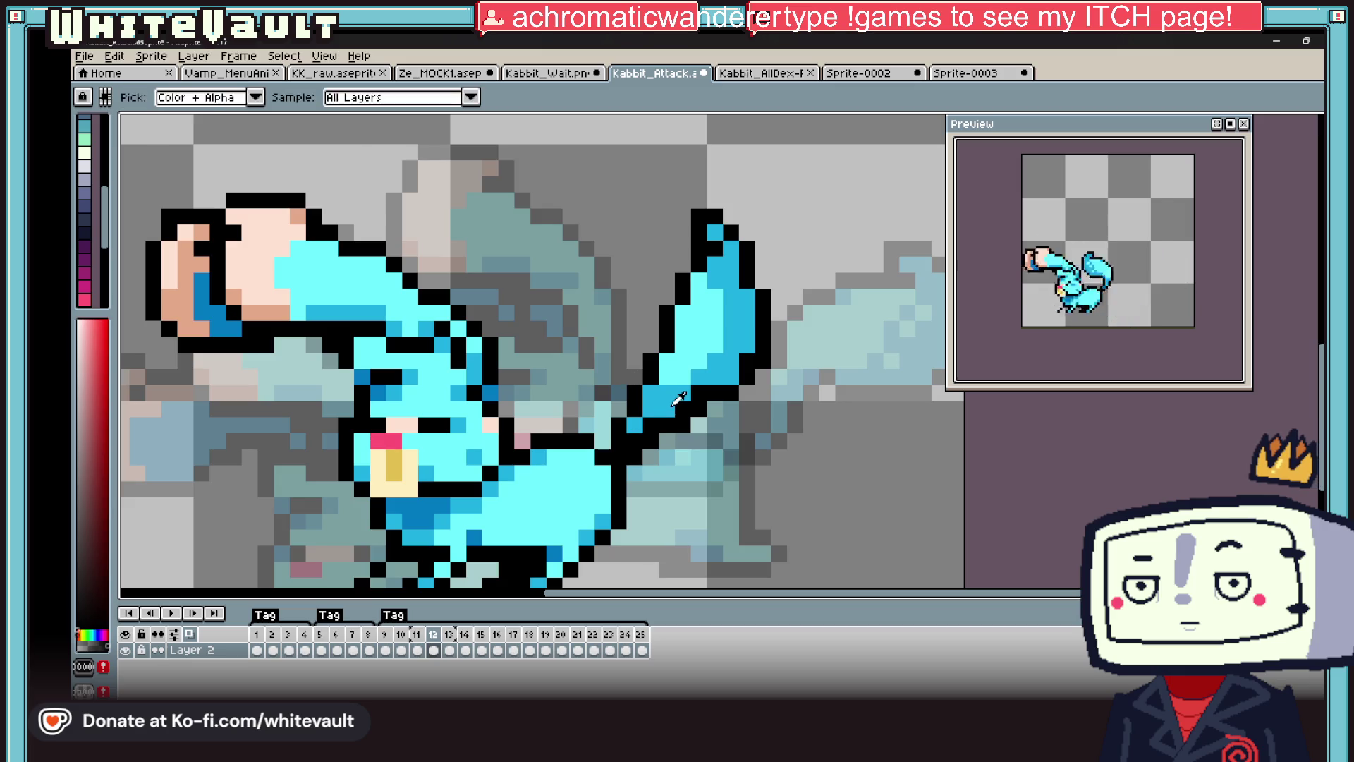
{"action": "left_click", "coordinate": [564, 540]}
{"action": "key", "text": "b"}
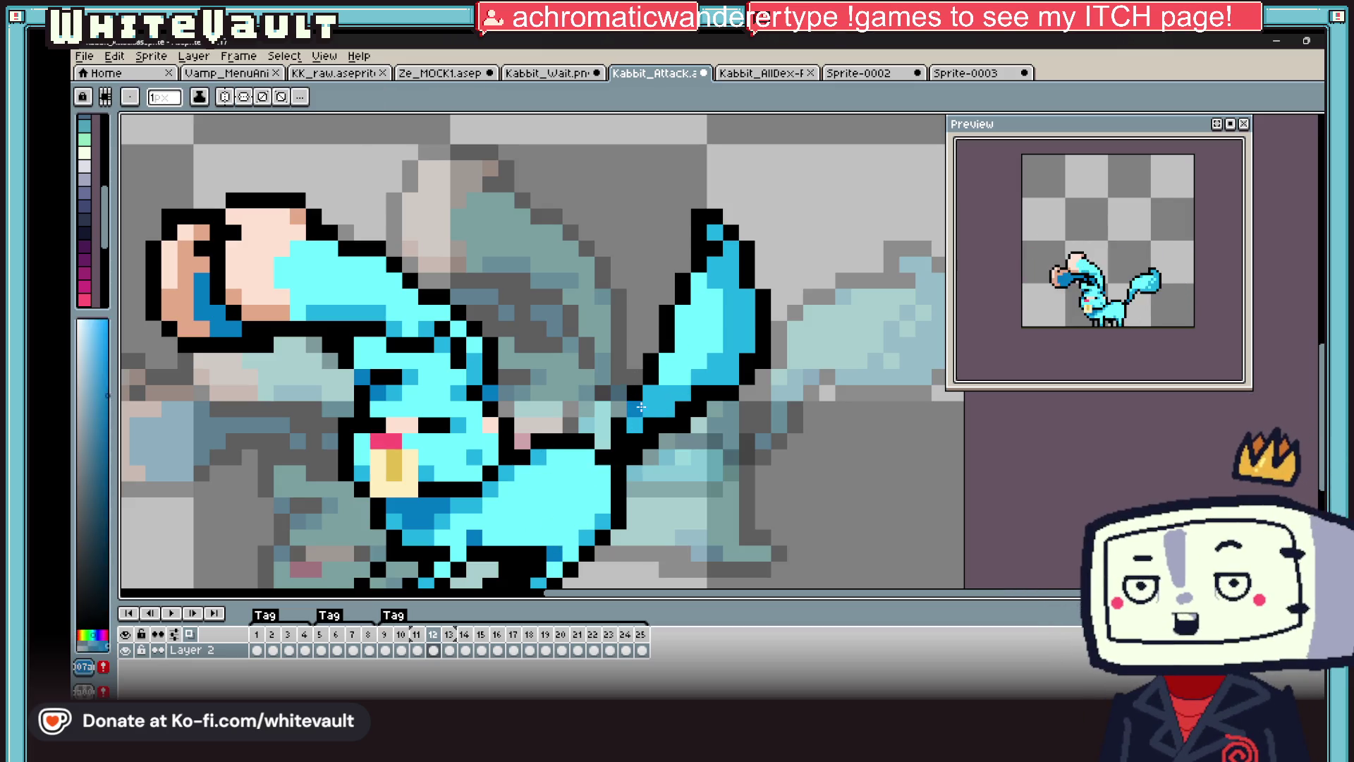
{"action": "key", "text": "i"}
{"action": "scroll", "coordinate": [744, 396], "scroll_direction": "down", "scroll_amount": 6}
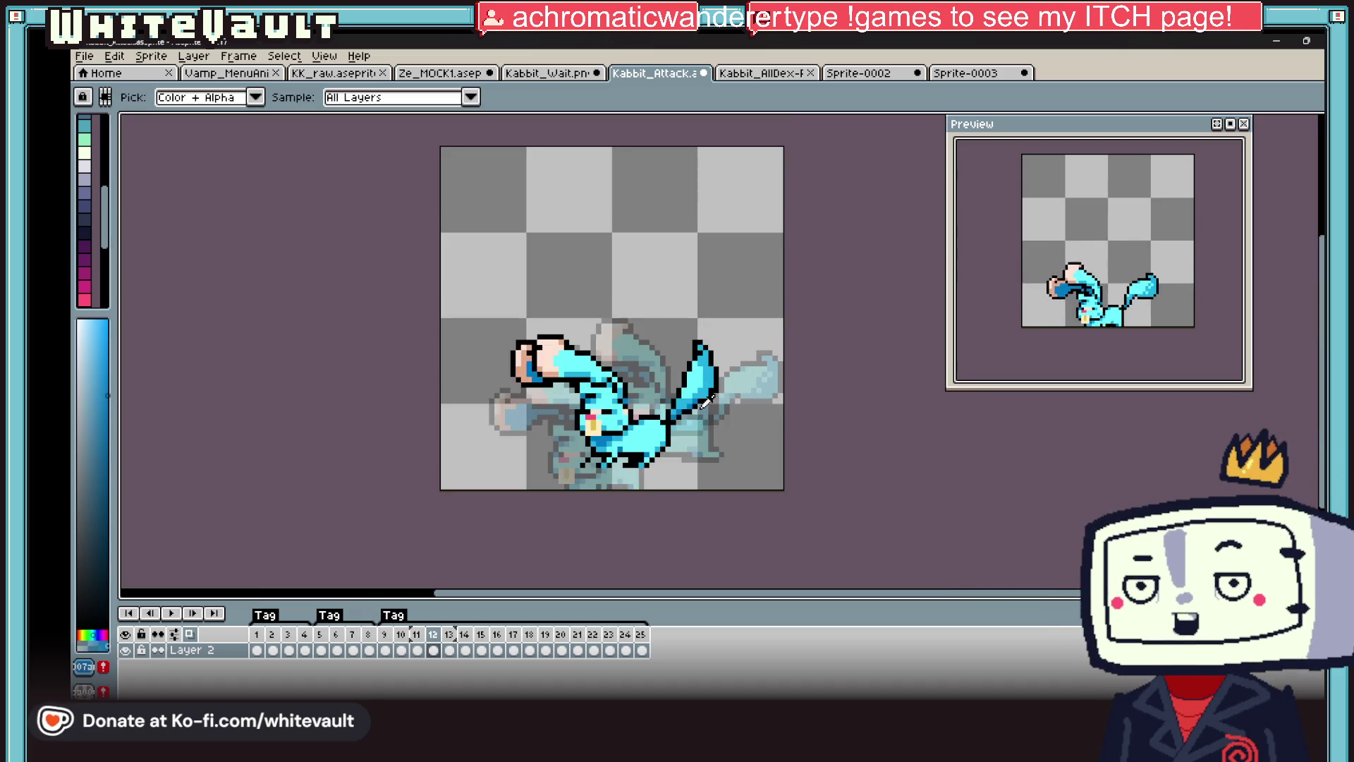
{"action": "scroll", "coordinate": [744, 397], "scroll_direction": "up", "scroll_amount": 6}
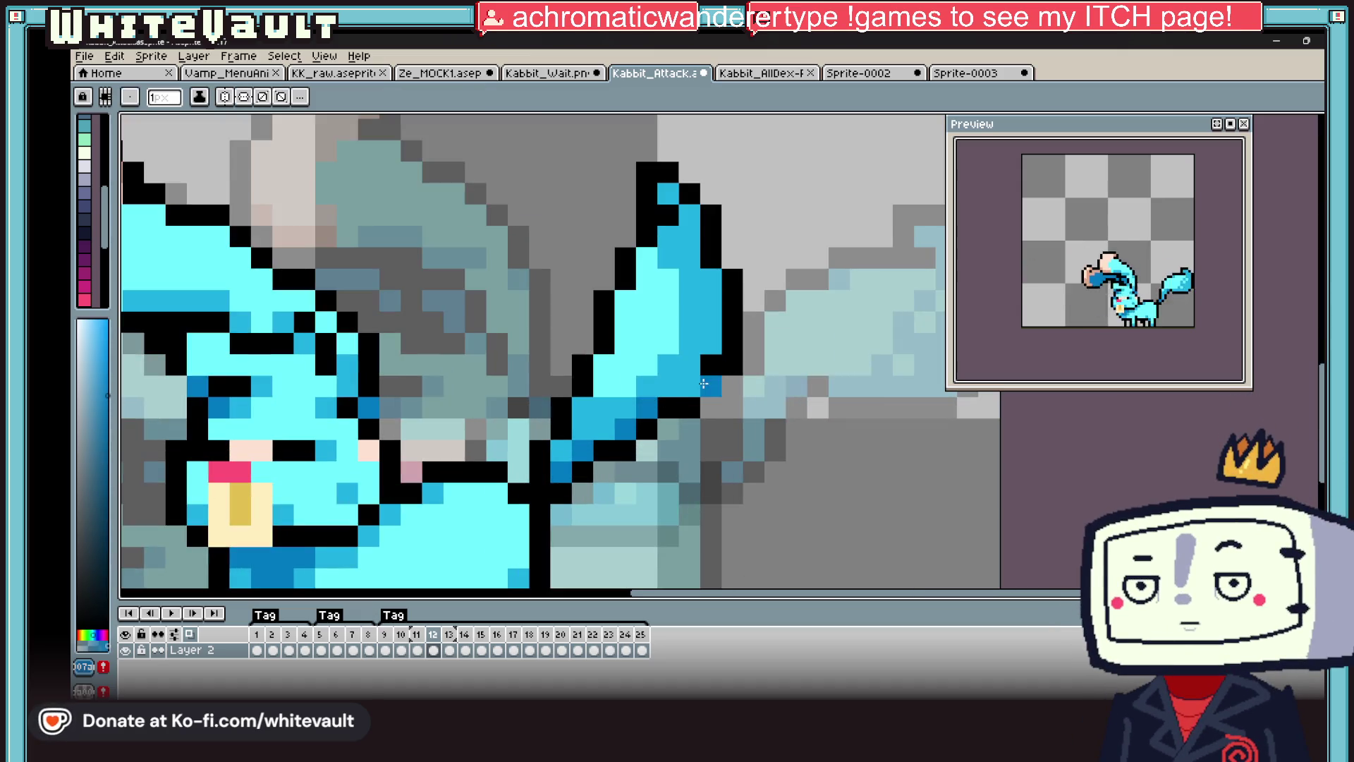
{"action": "left_click", "coordinate": [741, 342]}
{"action": "key", "text": "b"}
{"action": "scroll", "coordinate": [740, 352], "scroll_direction": "down", "scroll_amount": 10}
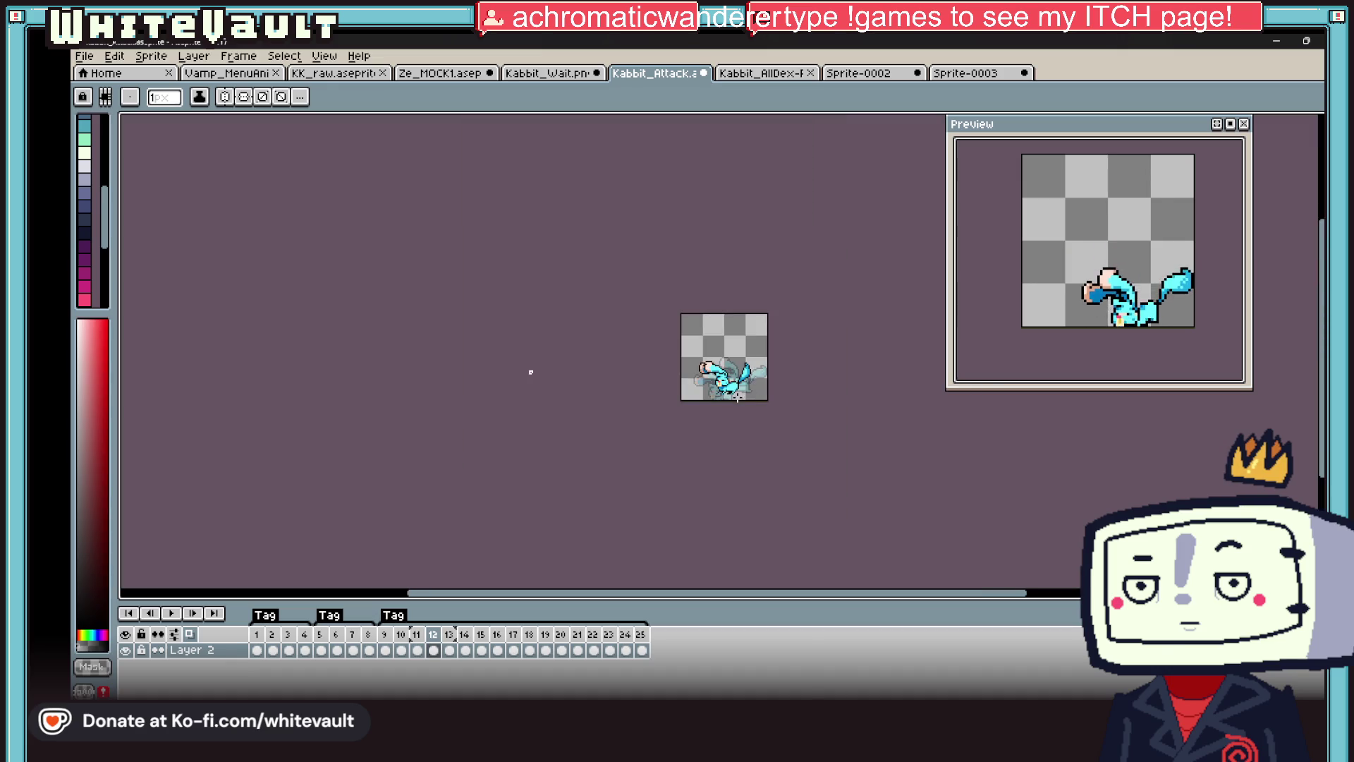
{"action": "scroll", "coordinate": [739, 409], "scroll_direction": "up", "scroll_amount": 5}
{"action": "scroll", "coordinate": [739, 409], "scroll_direction": "up", "scroll_amount": 5}
{"action": "key", "text": "i"}
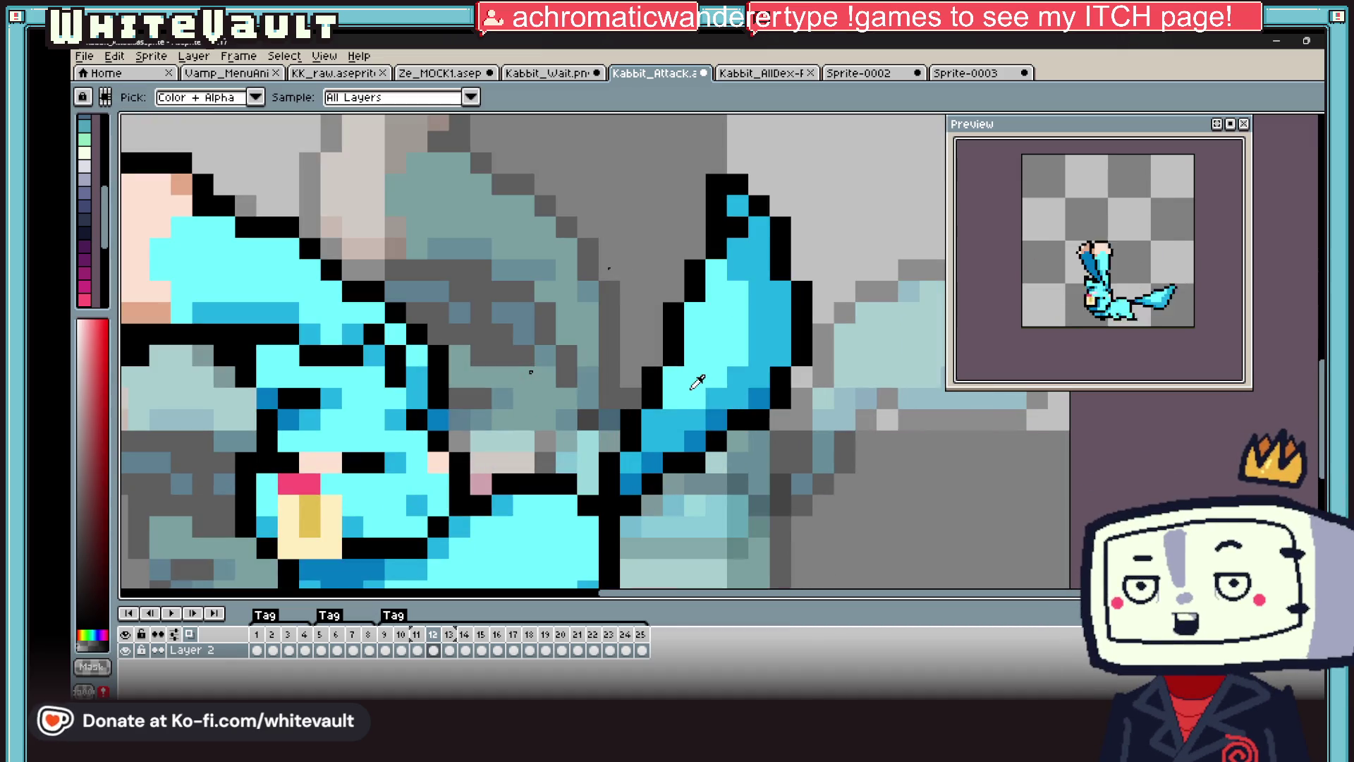
{"action": "scroll", "coordinate": [565, 407], "scroll_direction": "down", "scroll_amount": 4}
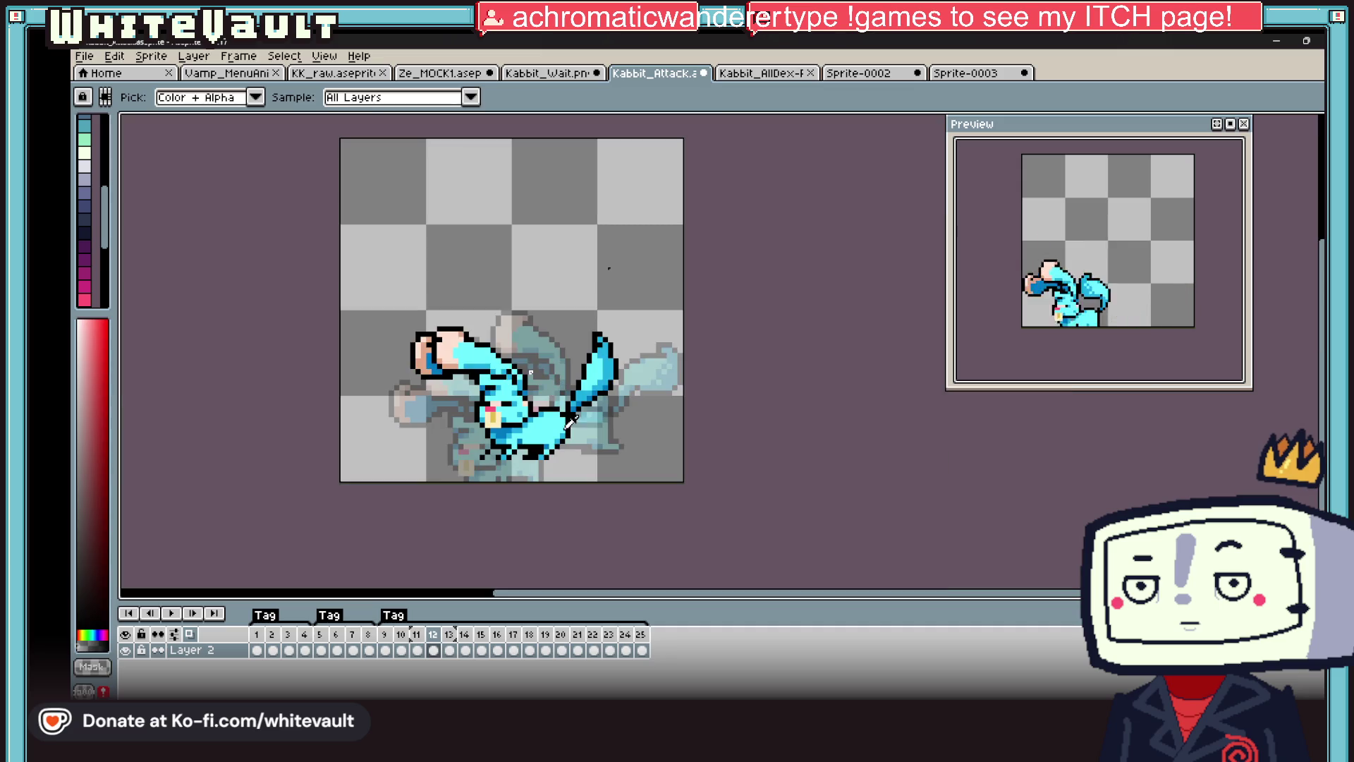
- Step through frames 20 to 23 and settle on frame 22 with the Magic Wand
{"action": "left_click", "coordinate": [562, 649]}
{"action": "left_click", "coordinate": [578, 649]}
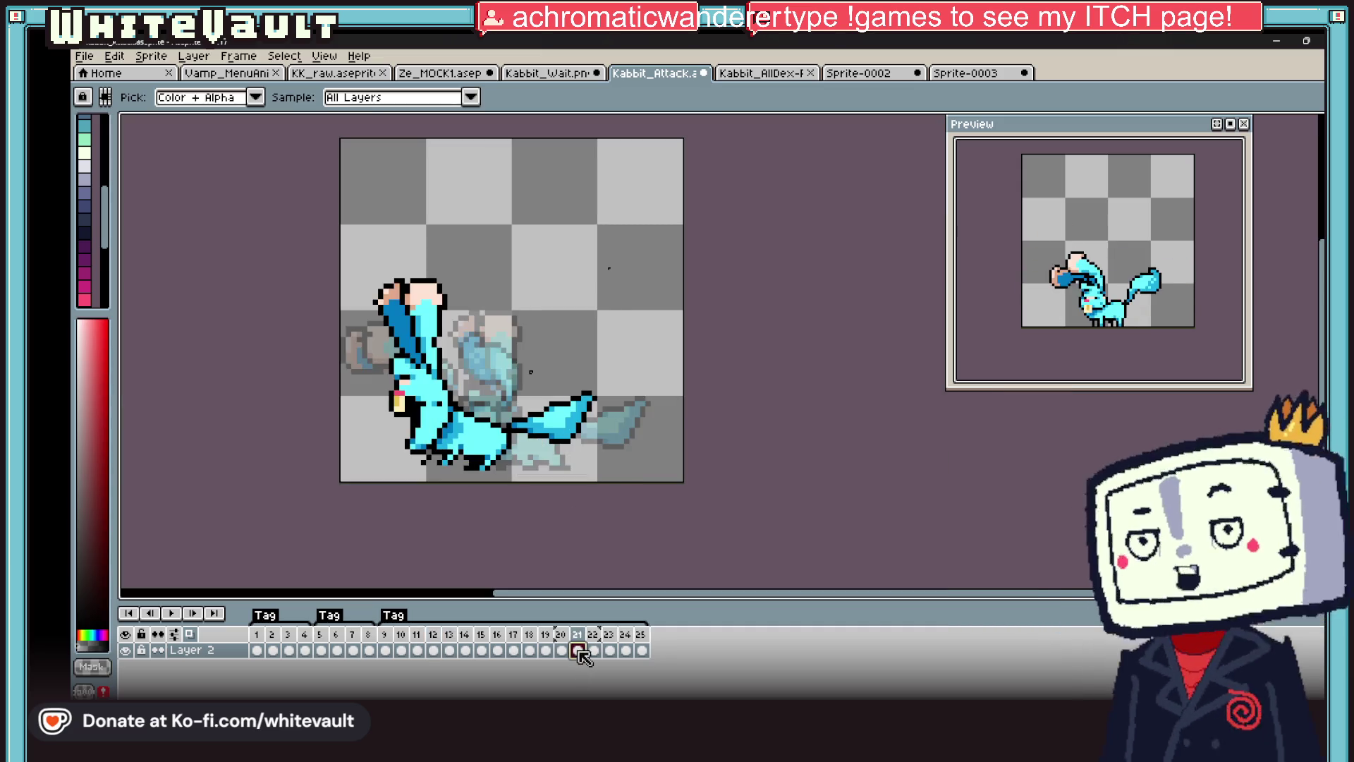
{"action": "left_click", "coordinate": [594, 650]}
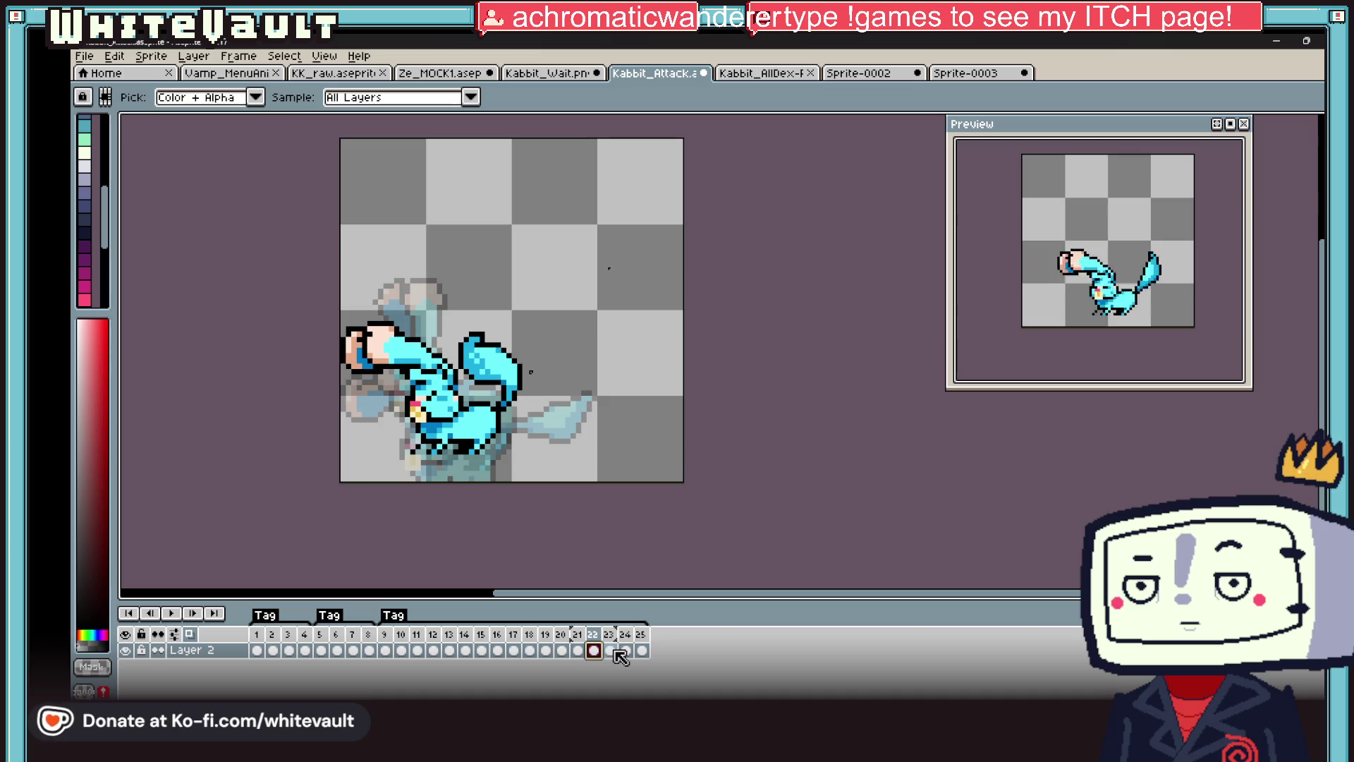
{"action": "left_click", "coordinate": [610, 650]}
{"action": "left_click", "coordinate": [595, 650]}
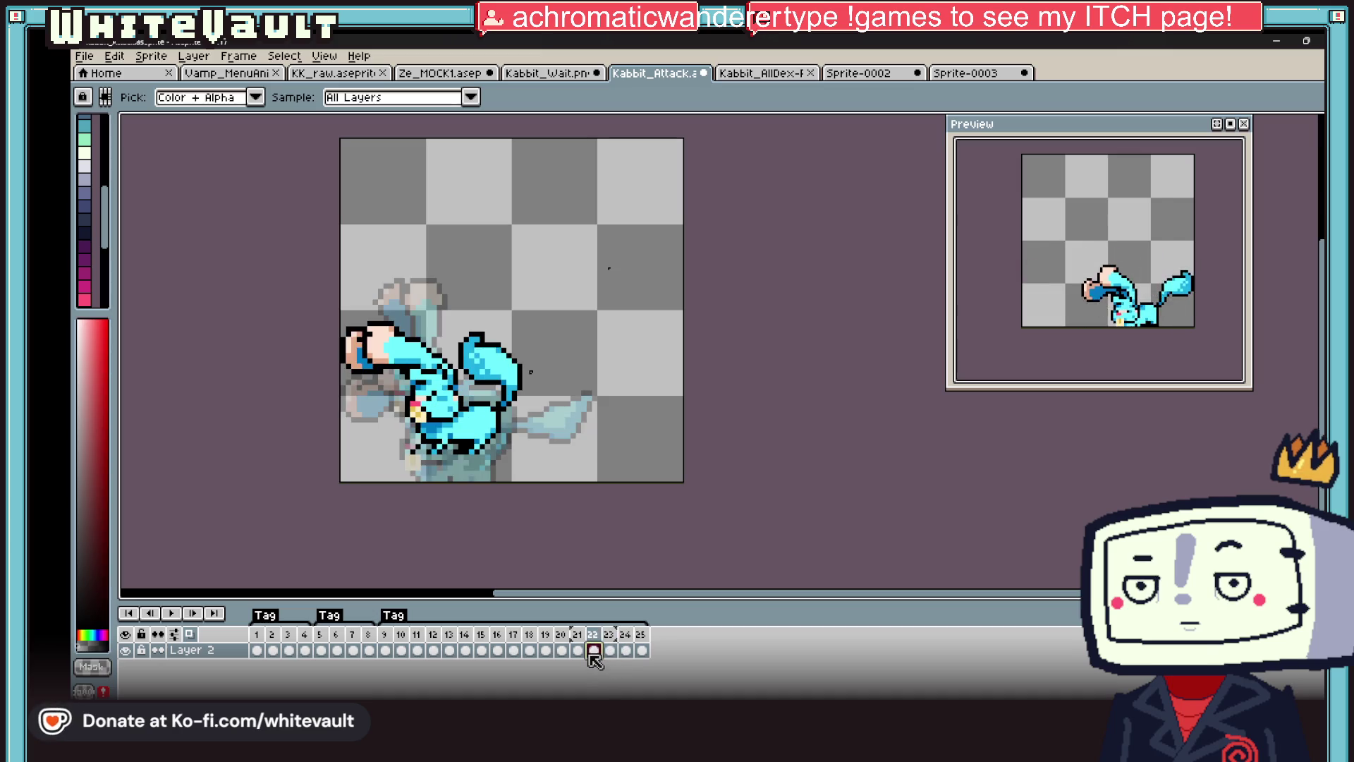
{"action": "left_click", "coordinate": [577, 650]}
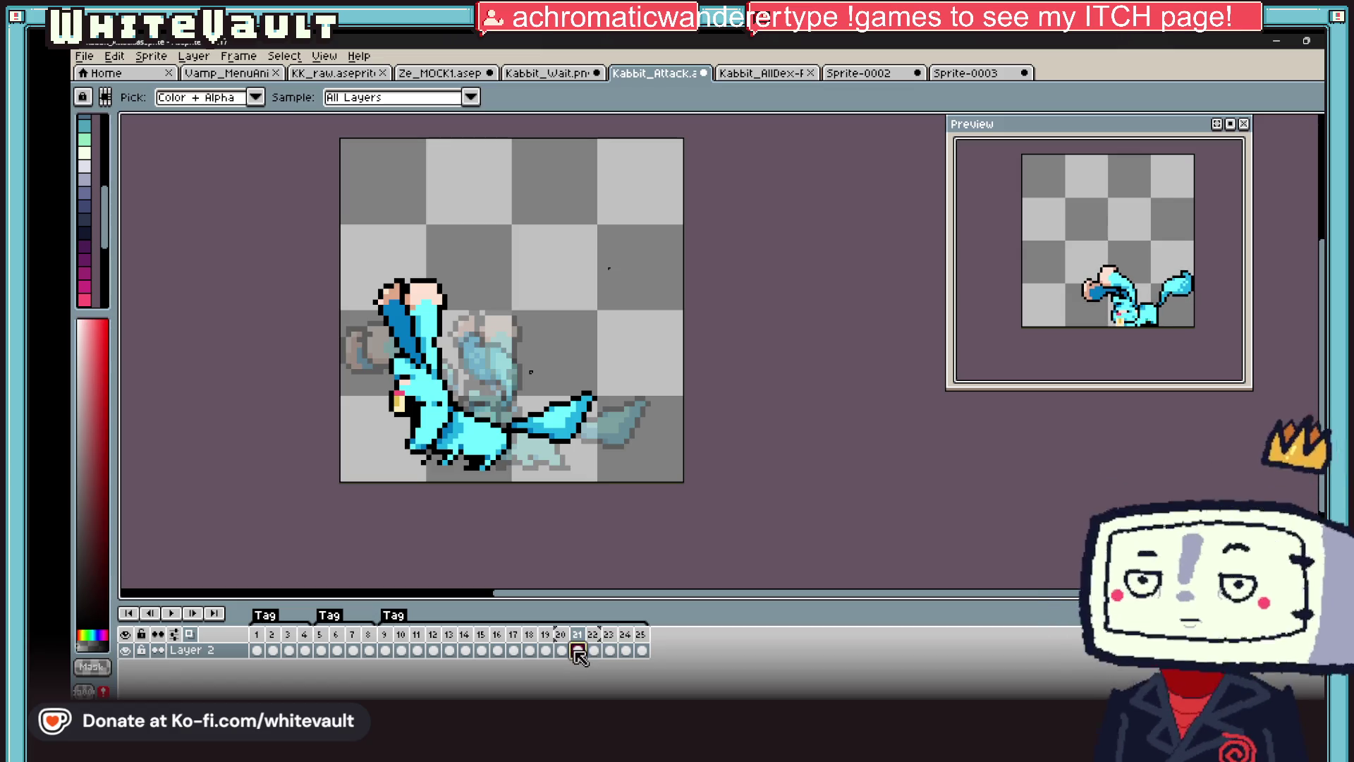
{"action": "left_click", "coordinate": [594, 651]}
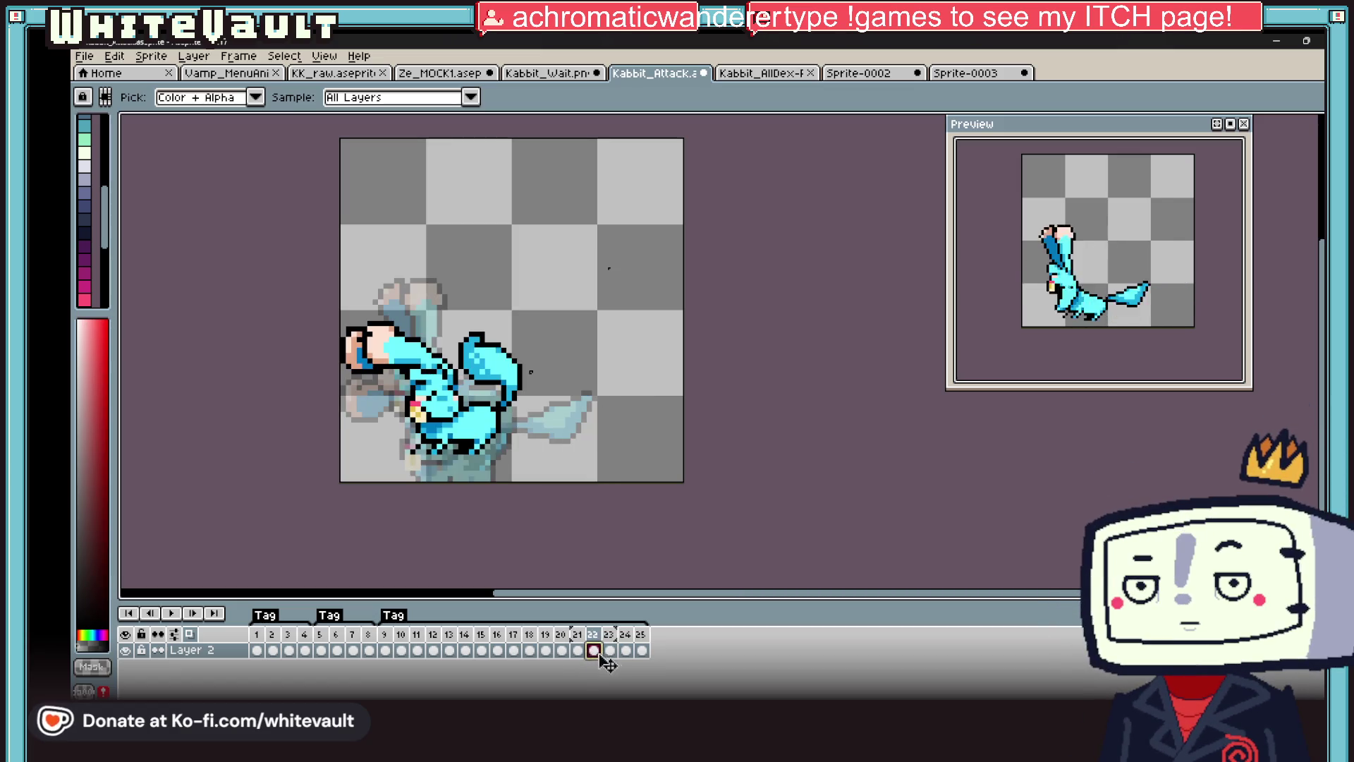
{"action": "scroll", "coordinate": [504, 358], "scroll_direction": "up", "scroll_amount": 1}
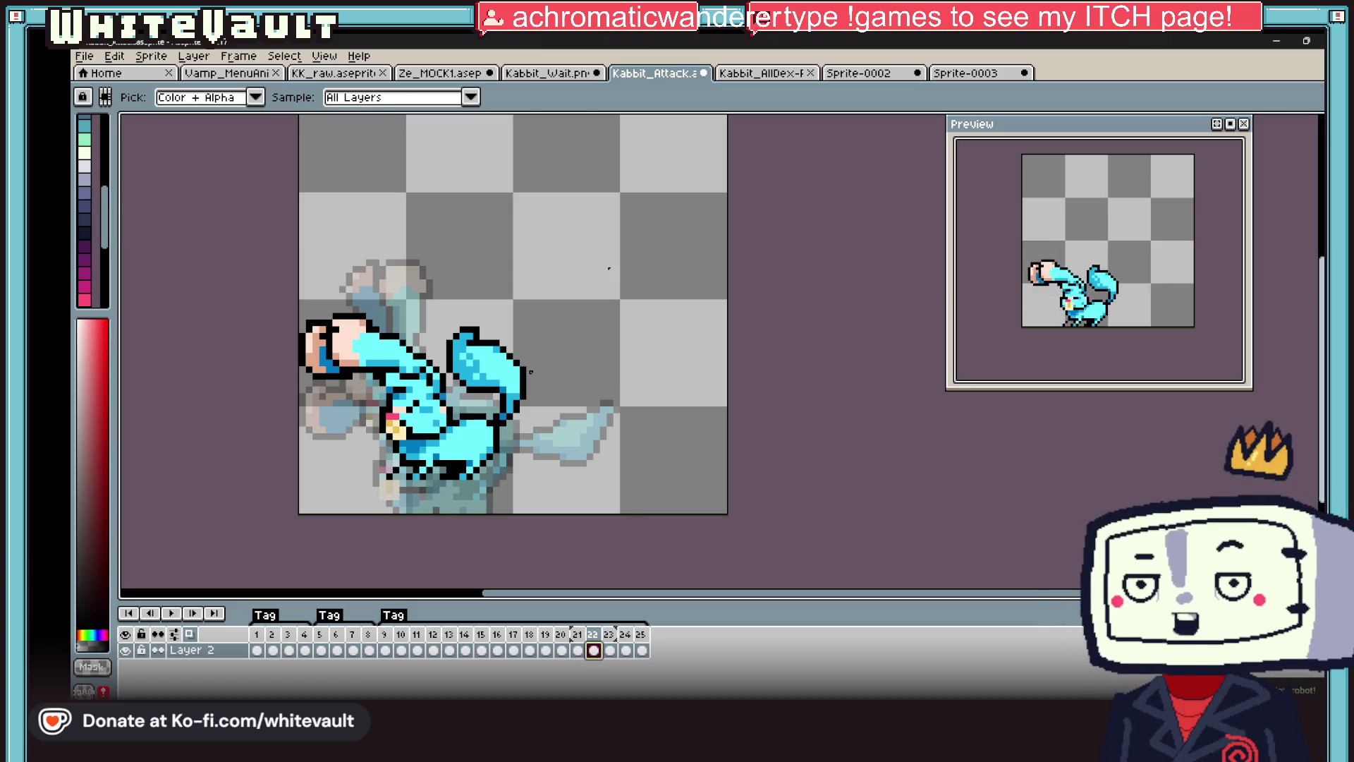
{"action": "key", "text": "w"}
{"action": "scroll", "coordinate": [489, 316], "scroll_direction": "up", "scroll_amount": 1}
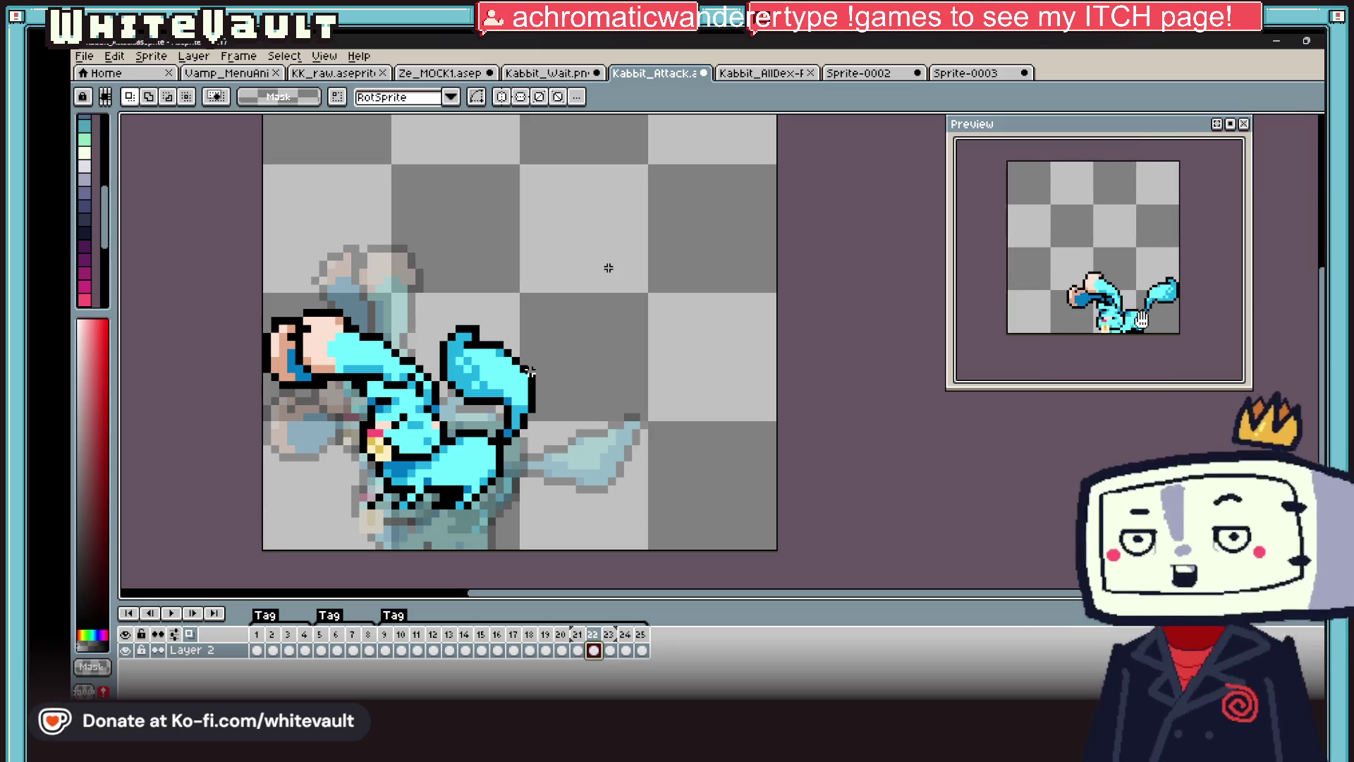
{"action": "scroll", "coordinate": [1191, 366], "scroll_direction": "down", "scroll_amount": 1}
{"action": "scroll", "coordinate": [1191, 331], "scroll_direction": "up", "scroll_amount": 1}
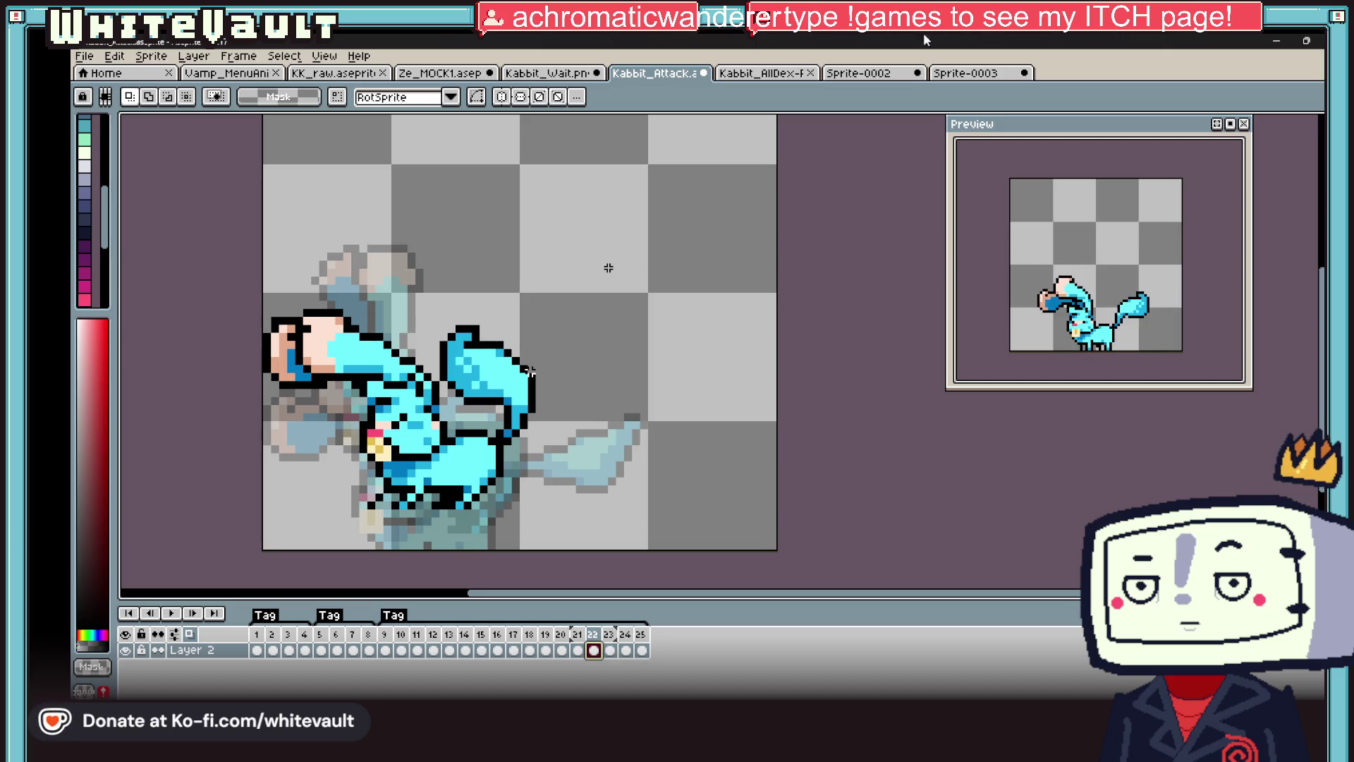
- Step through frames 13 to 20 to review the attack poses
{"action": "left_click", "coordinate": [454, 652]}
{"action": "left_click", "coordinate": [467, 652]}
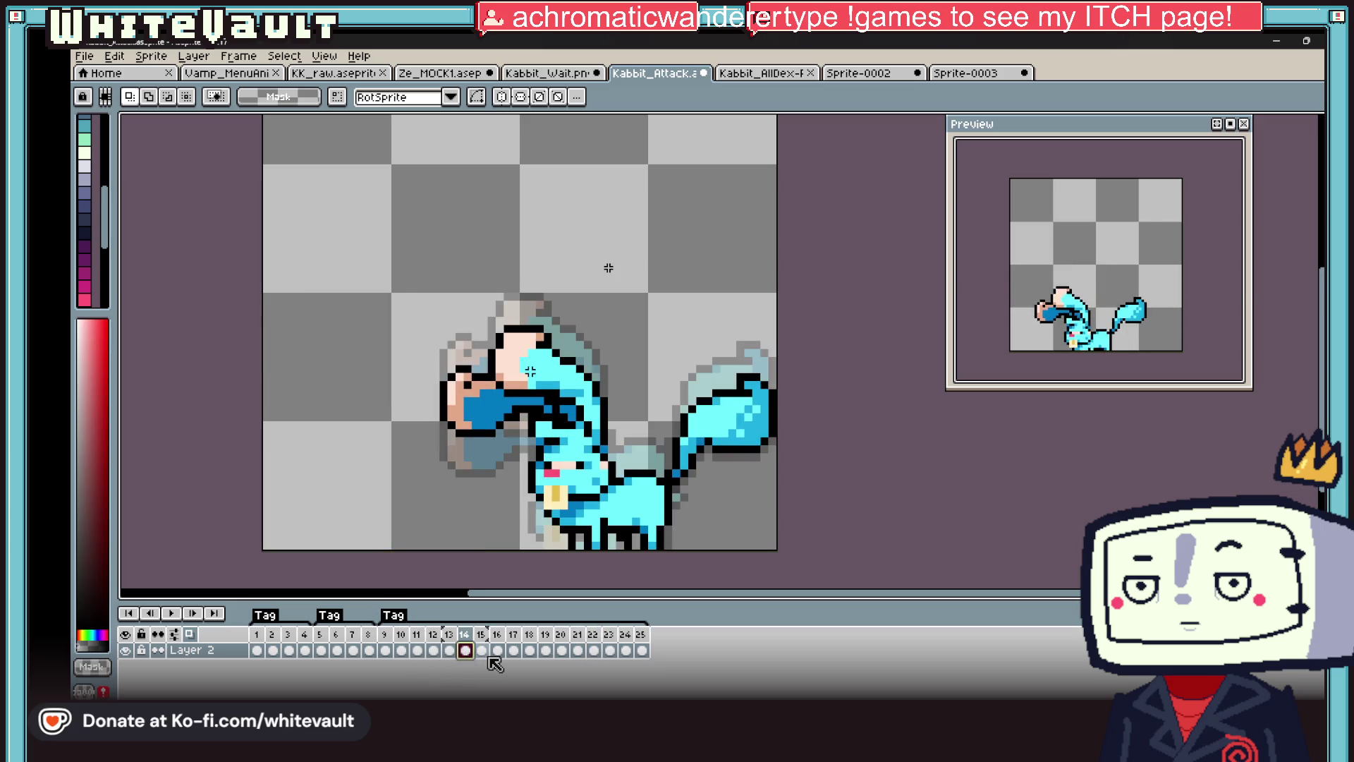
{"action": "left_click", "coordinate": [483, 650]}
{"action": "left_click", "coordinate": [499, 650]}
{"action": "left_click", "coordinate": [515, 650]}
{"action": "left_click", "coordinate": [530, 650]}
{"action": "left_click", "coordinate": [547, 649]}
{"action": "left_click", "coordinate": [563, 650]}
- Move frame 20's tail tip up and right, then check frames 21 and 22
{"action": "scroll", "coordinate": [690, 352], "scroll_direction": "up", "scroll_amount": 1}
{"action": "mouse_move", "coordinate": [809, 343]}
{"action": "left_mouse_down"}
{"action": "mouse_move", "coordinate": [680, 522]}
{"action": "mouse_move", "coordinate": [737, 534]}
{"action": "left_mouse_up"}
{"action": "key", "text": "ctrl+d"}
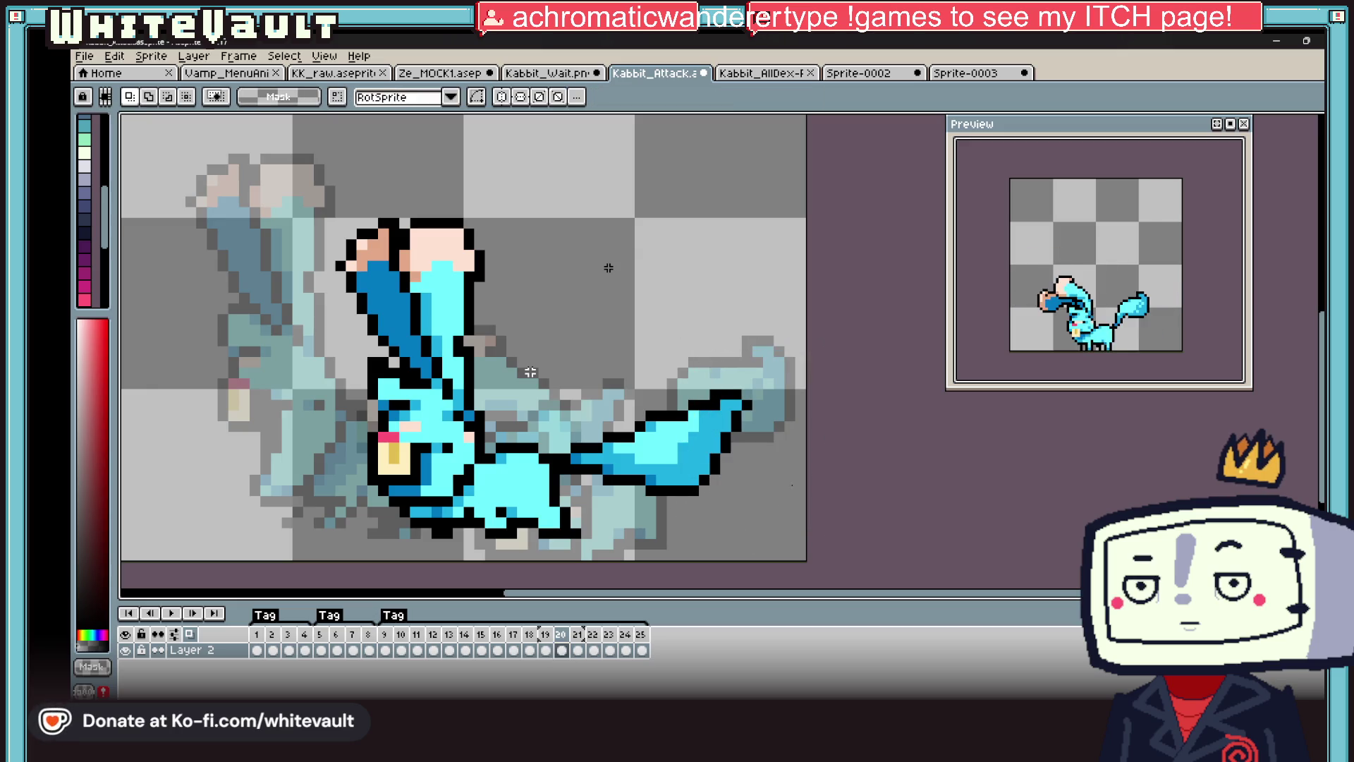
{"action": "mouse_move", "coordinate": [810, 348]}
{"action": "left_mouse_down"}
{"action": "mouse_move", "coordinate": [726, 409]}
{"action": "mouse_move", "coordinate": [732, 451]}
{"action": "left_mouse_up"}
{"action": "key", "text": "ctrl+d"}
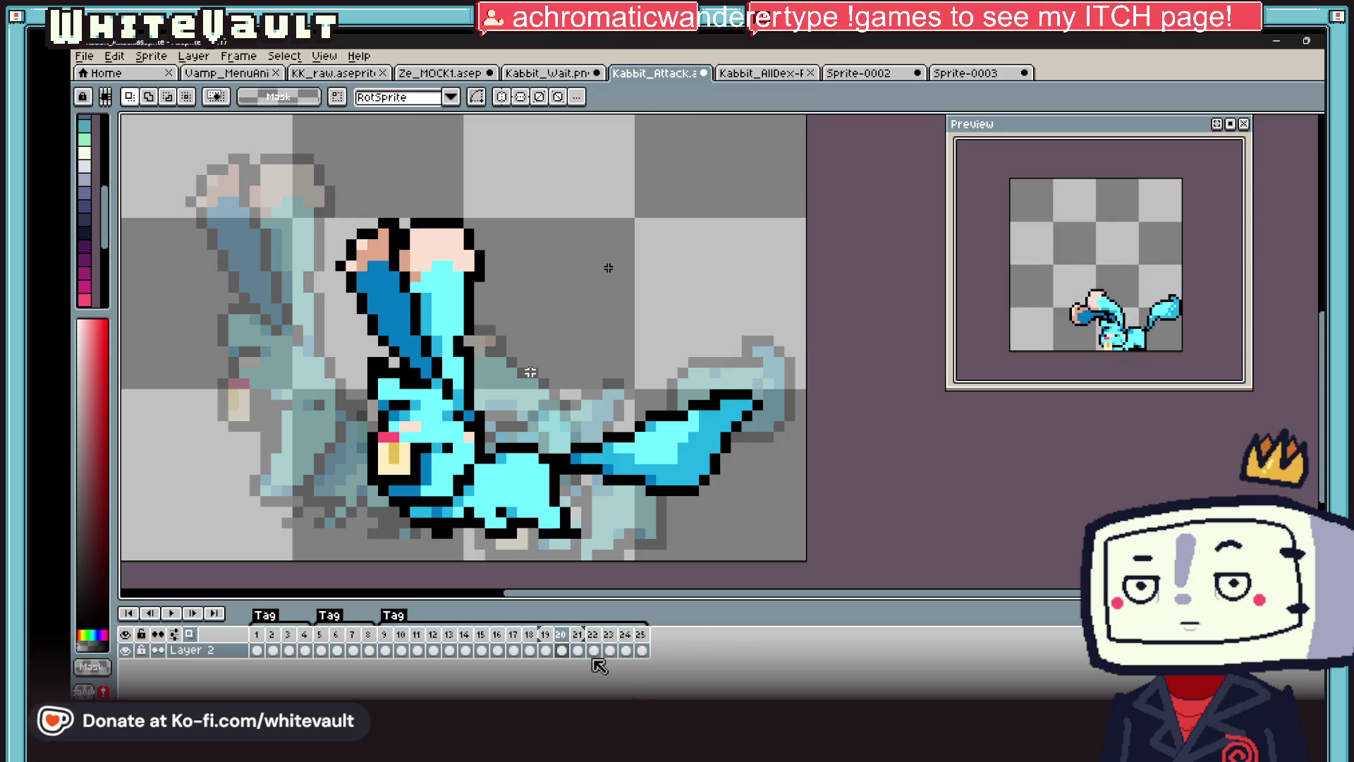
{"action": "left_click", "coordinate": [578, 646]}
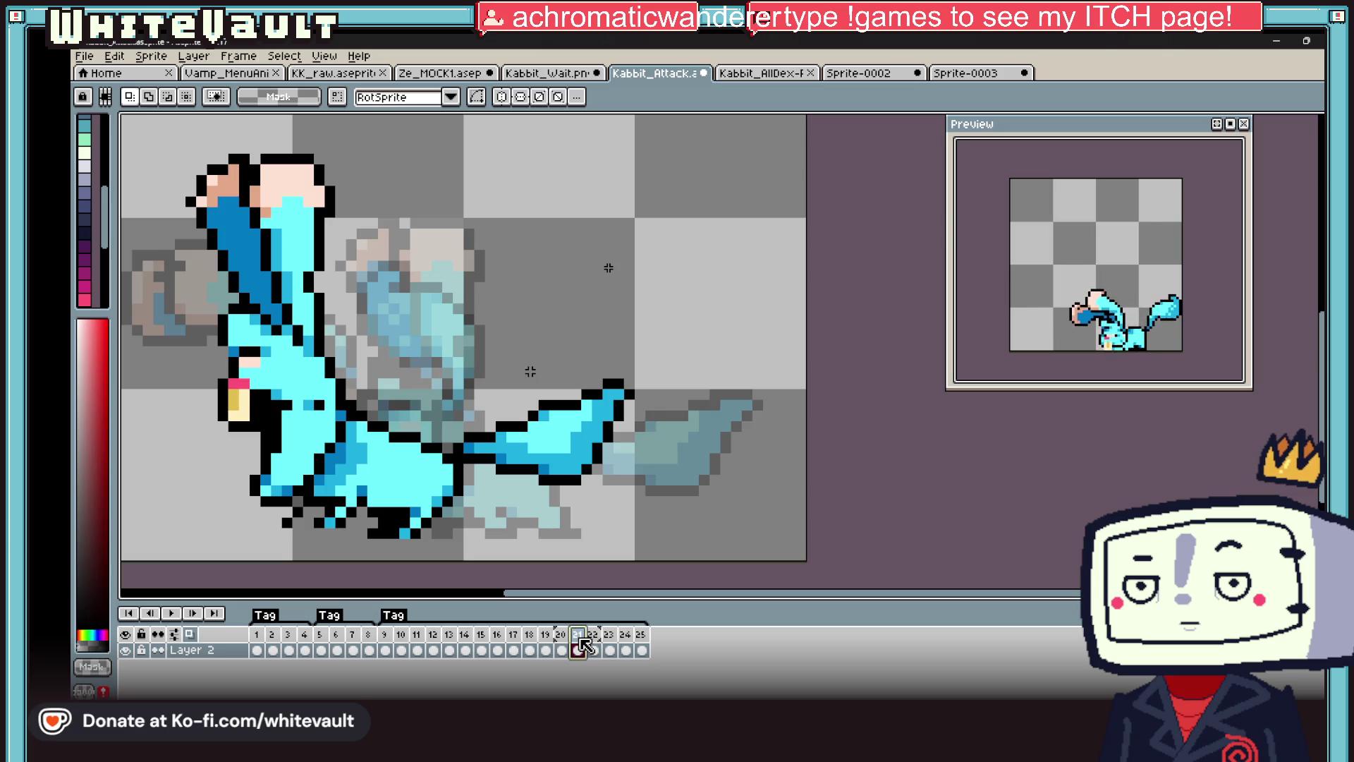
{"action": "left_click", "coordinate": [594, 650]}
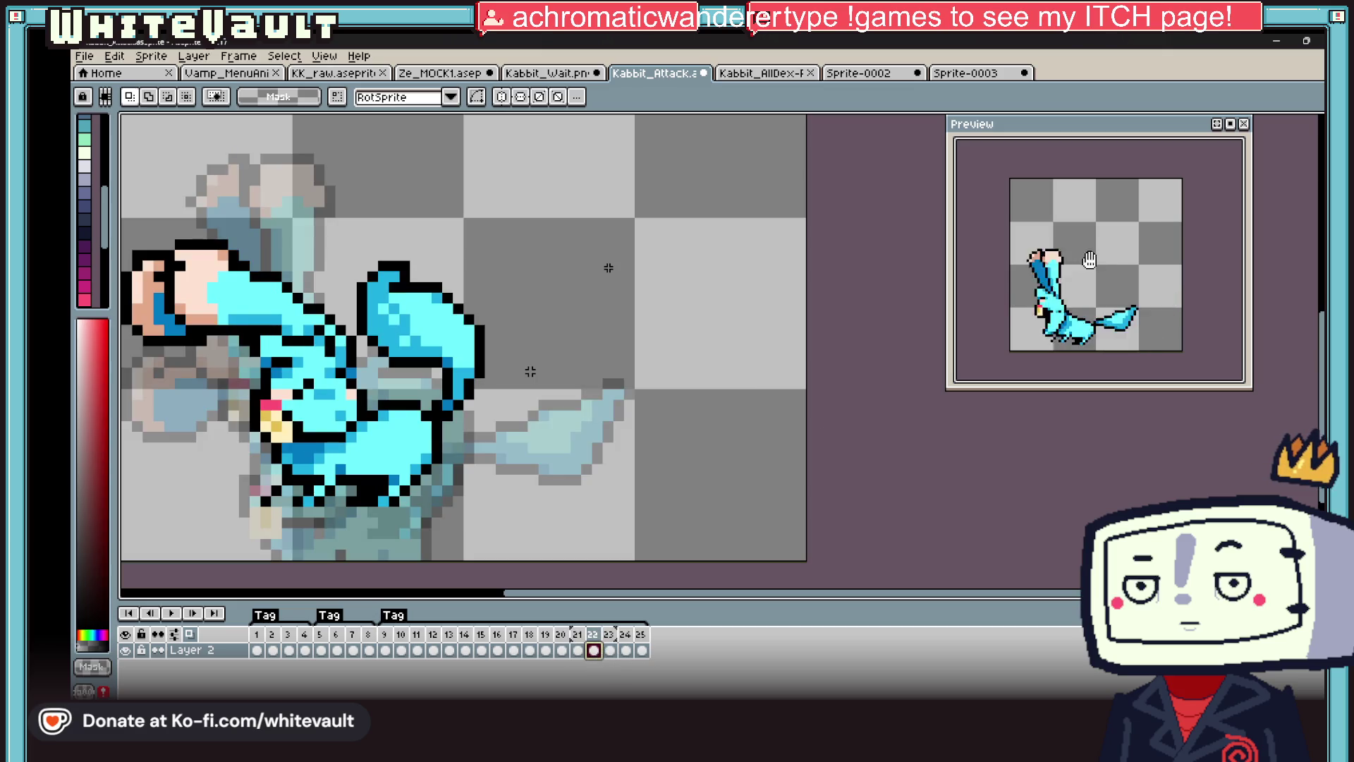
{"action": "scroll", "coordinate": [1085, 262], "scroll_direction": "down", "scroll_amount": 1}
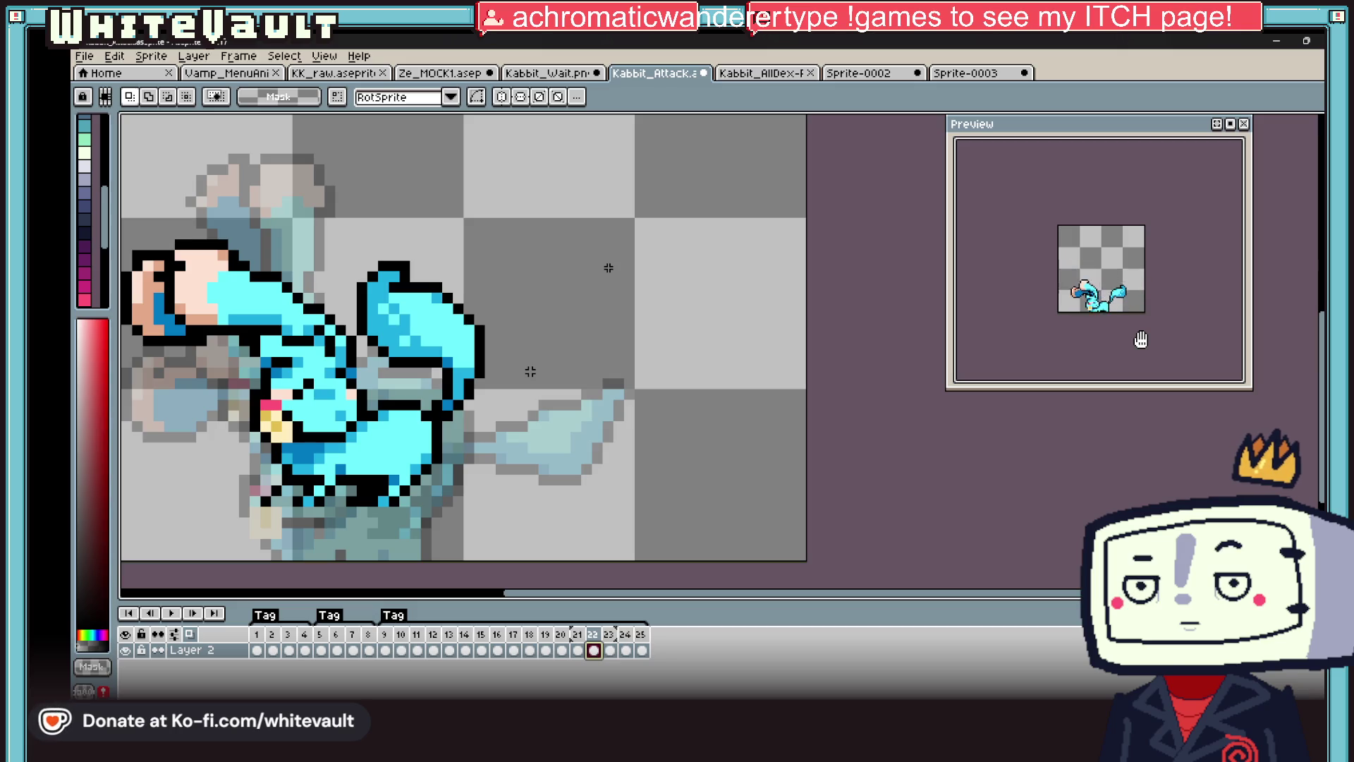
- Review frames 1, 5 and 9, then save the Kabbit attack animation
{"action": "scroll", "coordinate": [553, 359], "scroll_direction": "down", "scroll_amount": 1}
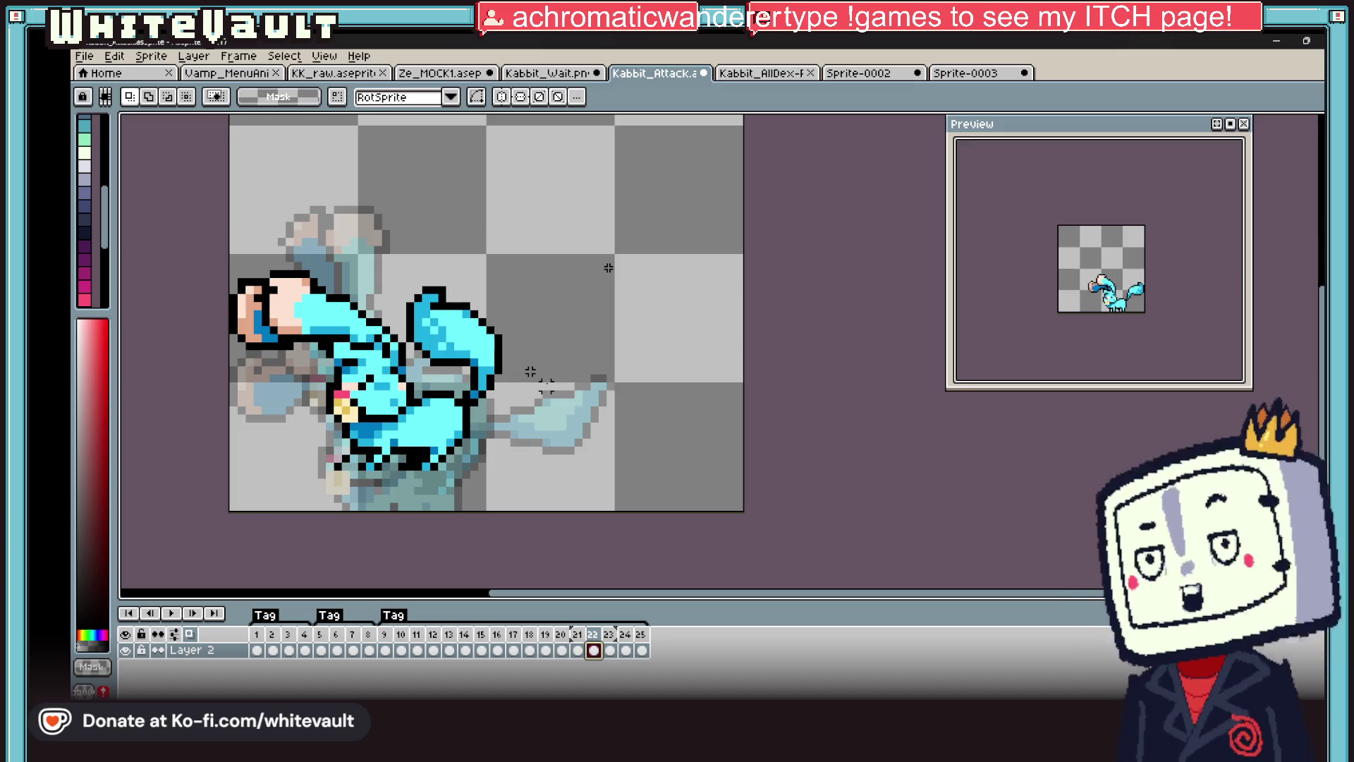
{"action": "left_click", "coordinate": [258, 650]}
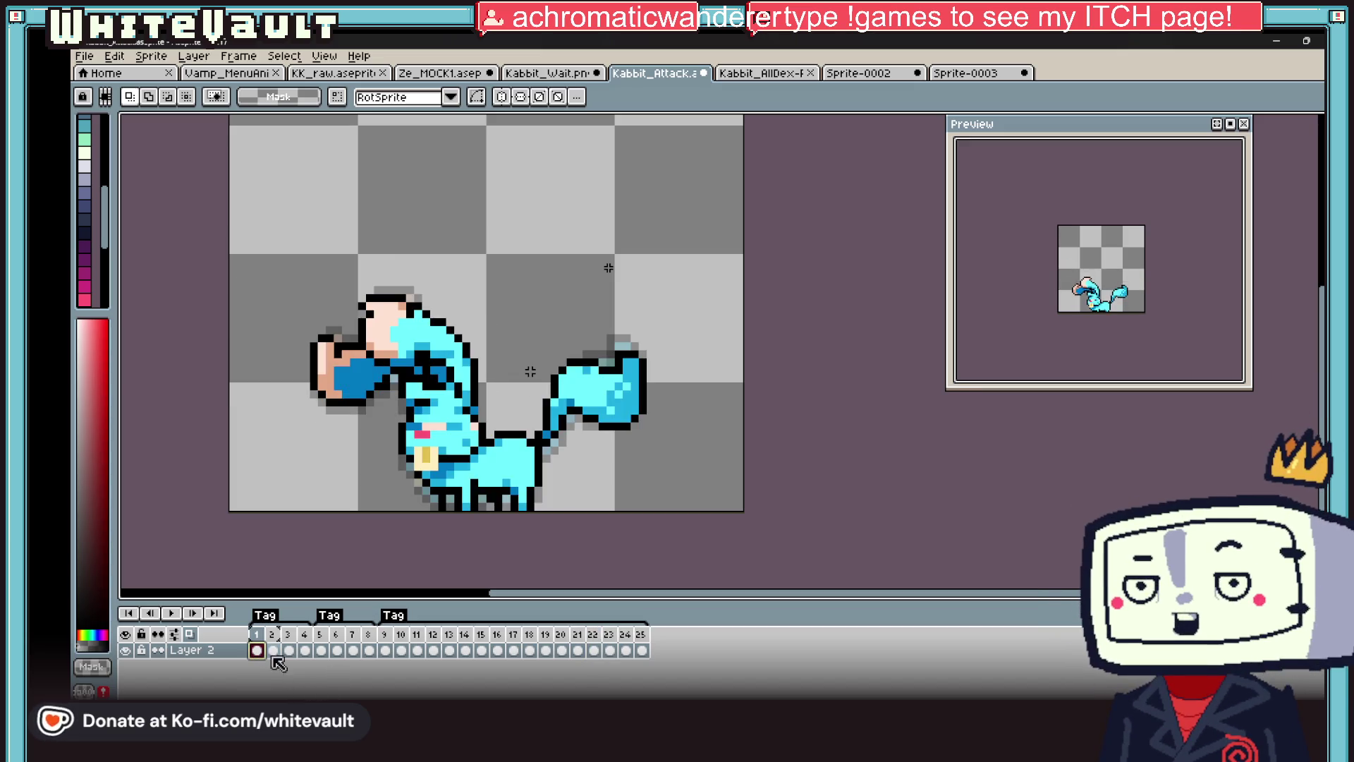
{"action": "left_click", "coordinate": [321, 650]}
{"action": "left_click", "coordinate": [385, 650]}
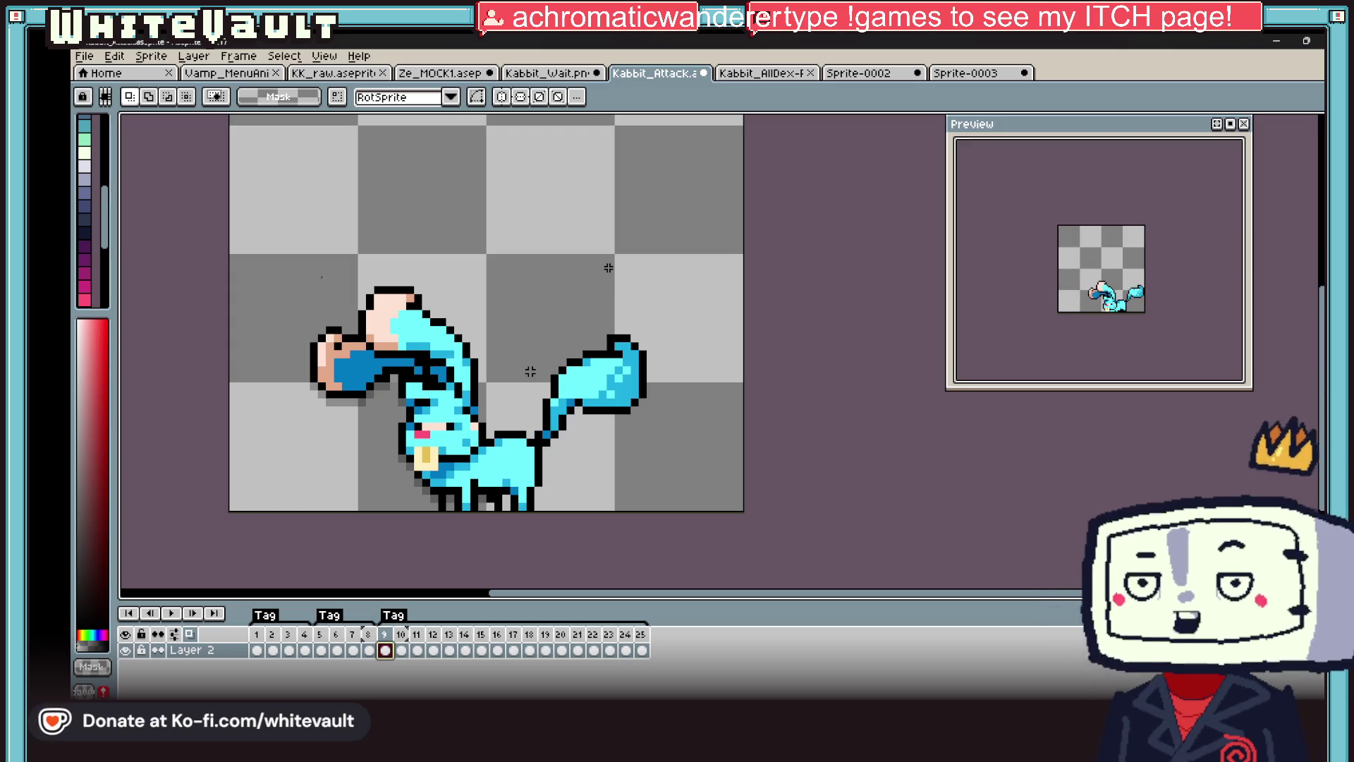
{"action": "left_click", "coordinate": [86, 57]}
{"action": "left_click", "coordinate": [98, 135]}
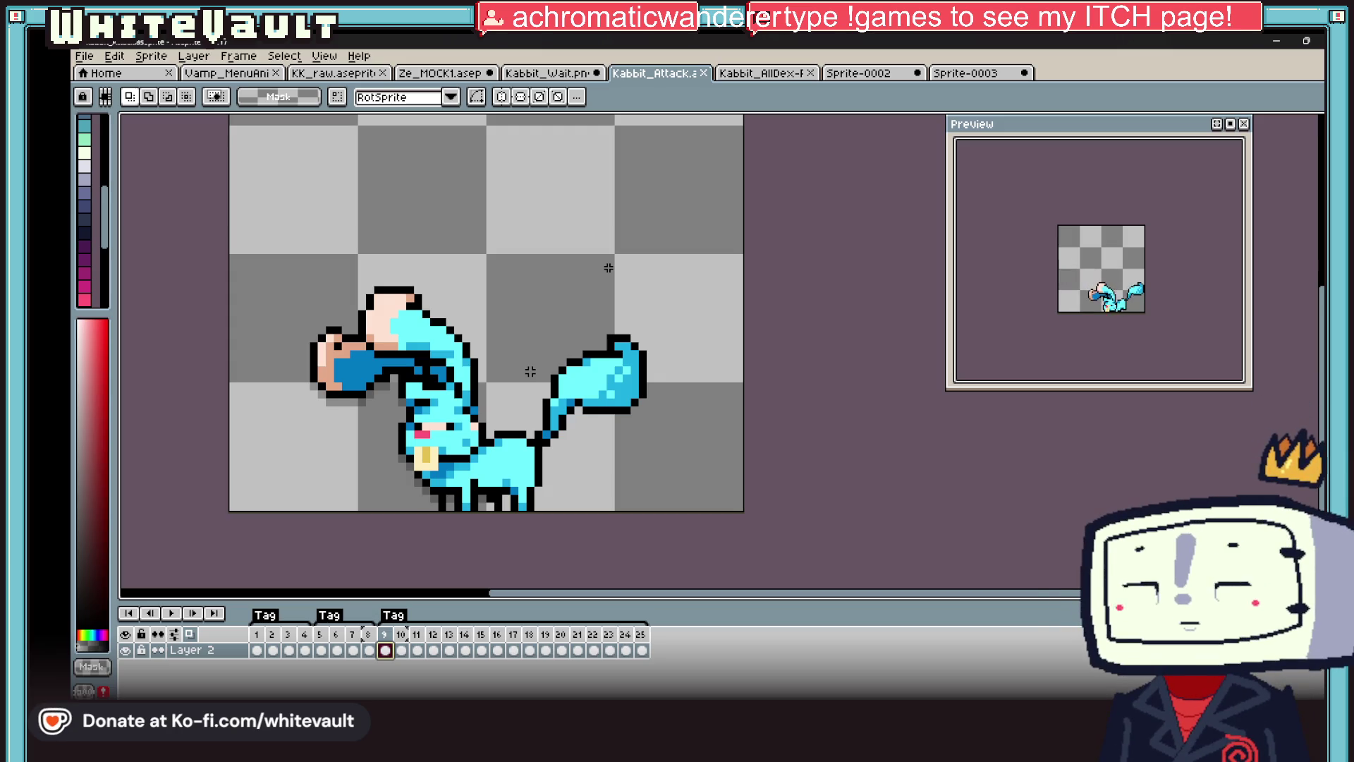
- Return to frame 1 and switch to the Kabbit_Wait sprite sheet
{"action": "scroll", "coordinate": [723, 467], "scroll_direction": "down", "scroll_amount": 1}
{"action": "scroll", "coordinate": [723, 467], "scroll_direction": "down", "scroll_amount": 1}
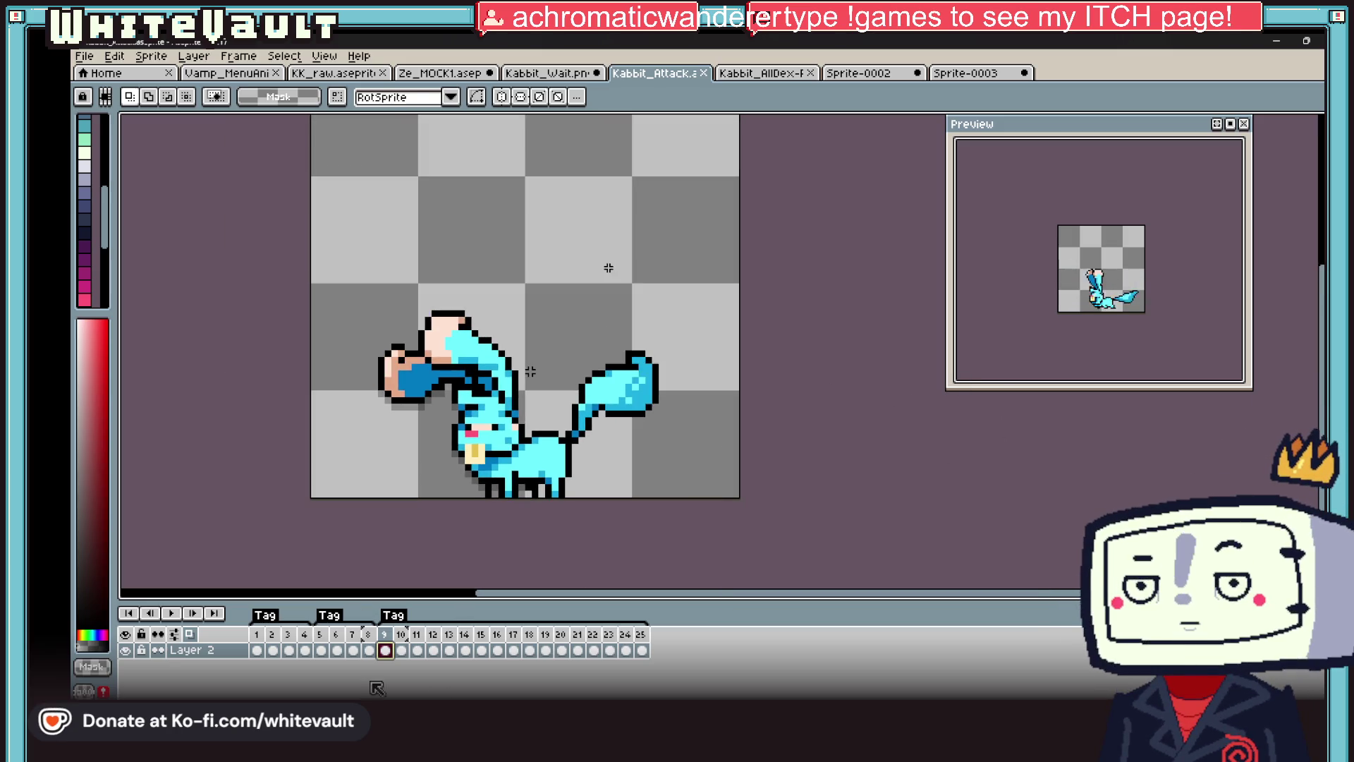
{"action": "left_click", "coordinate": [255, 649]}
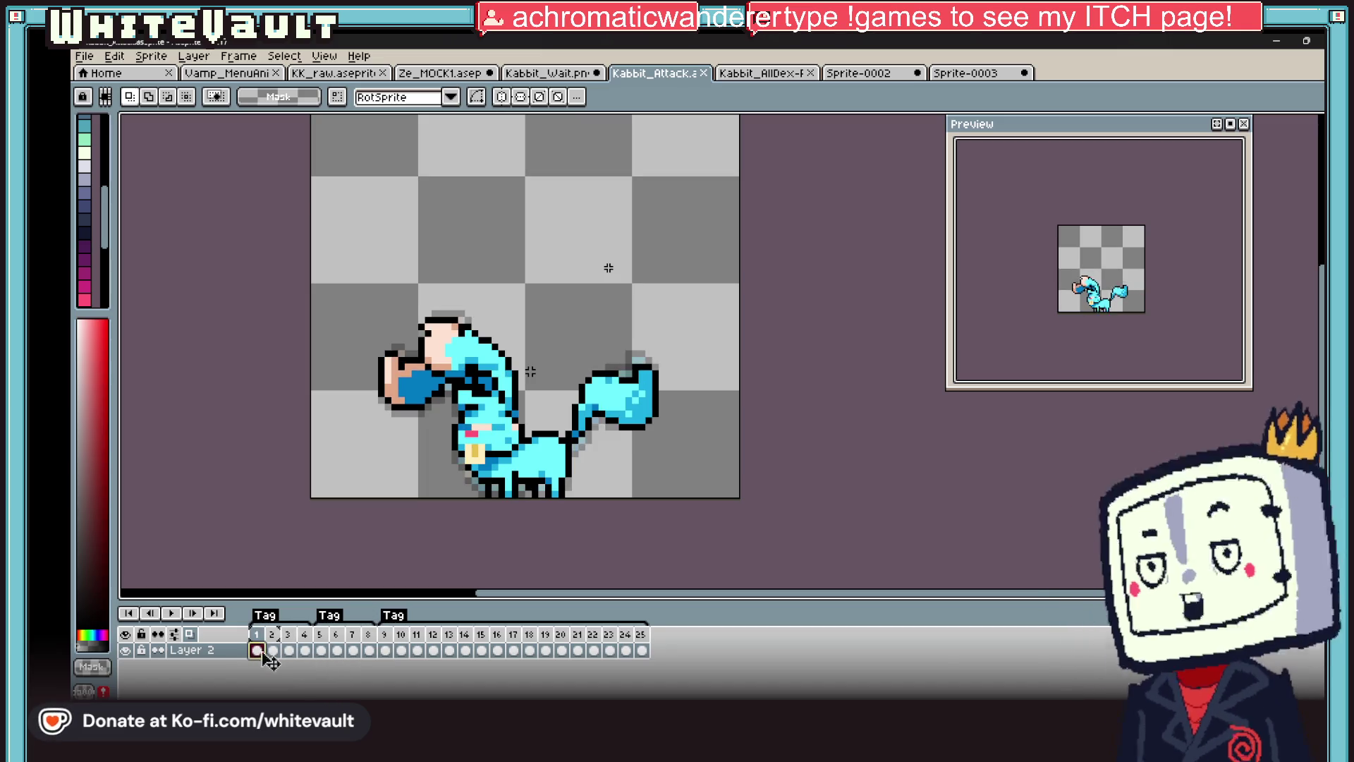
{"action": "left_click", "coordinate": [585, 73]}
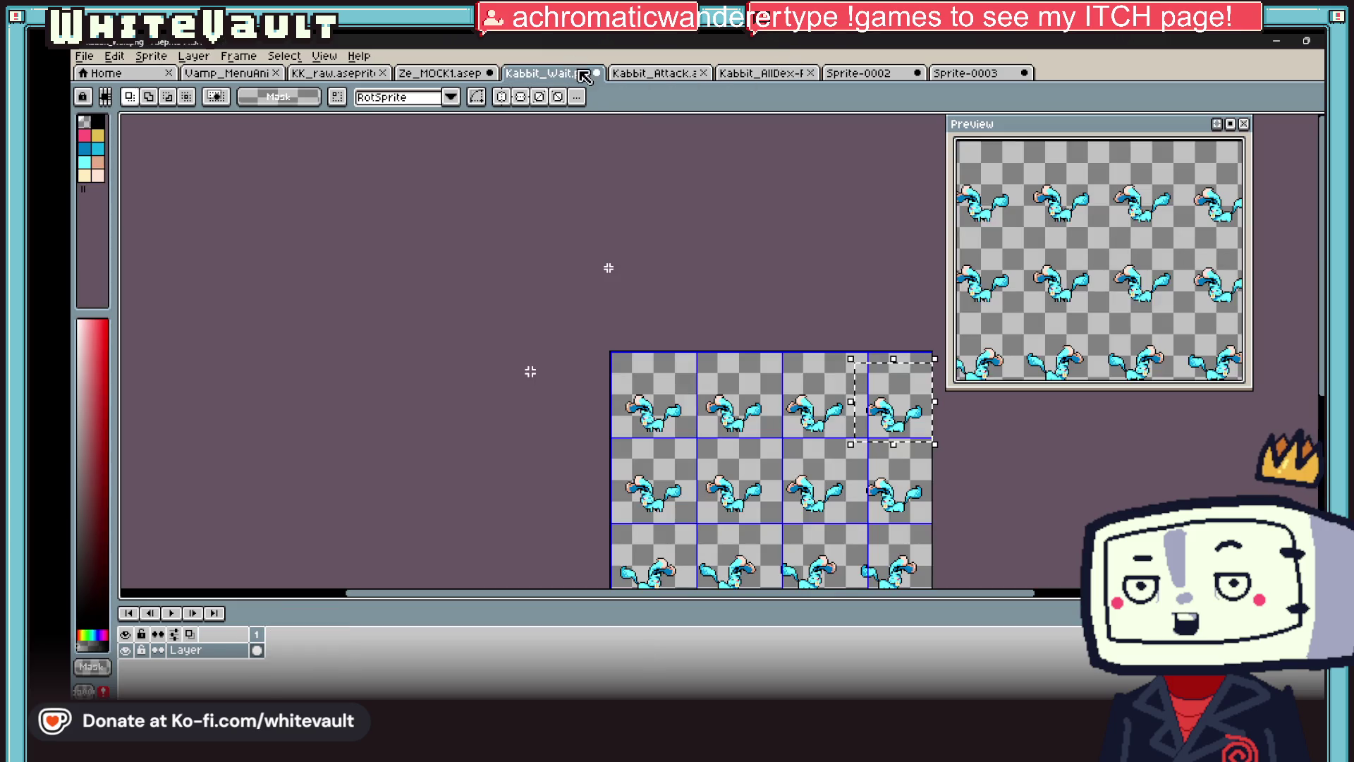
- Pass through the Kabbit_AllDex document and open Sprite-0003
{"action": "scroll", "coordinate": [733, 296], "scroll_direction": "down", "scroll_amount": 1}
{"action": "scroll", "coordinate": [917, 444], "scroll_direction": "up", "scroll_amount": 1}
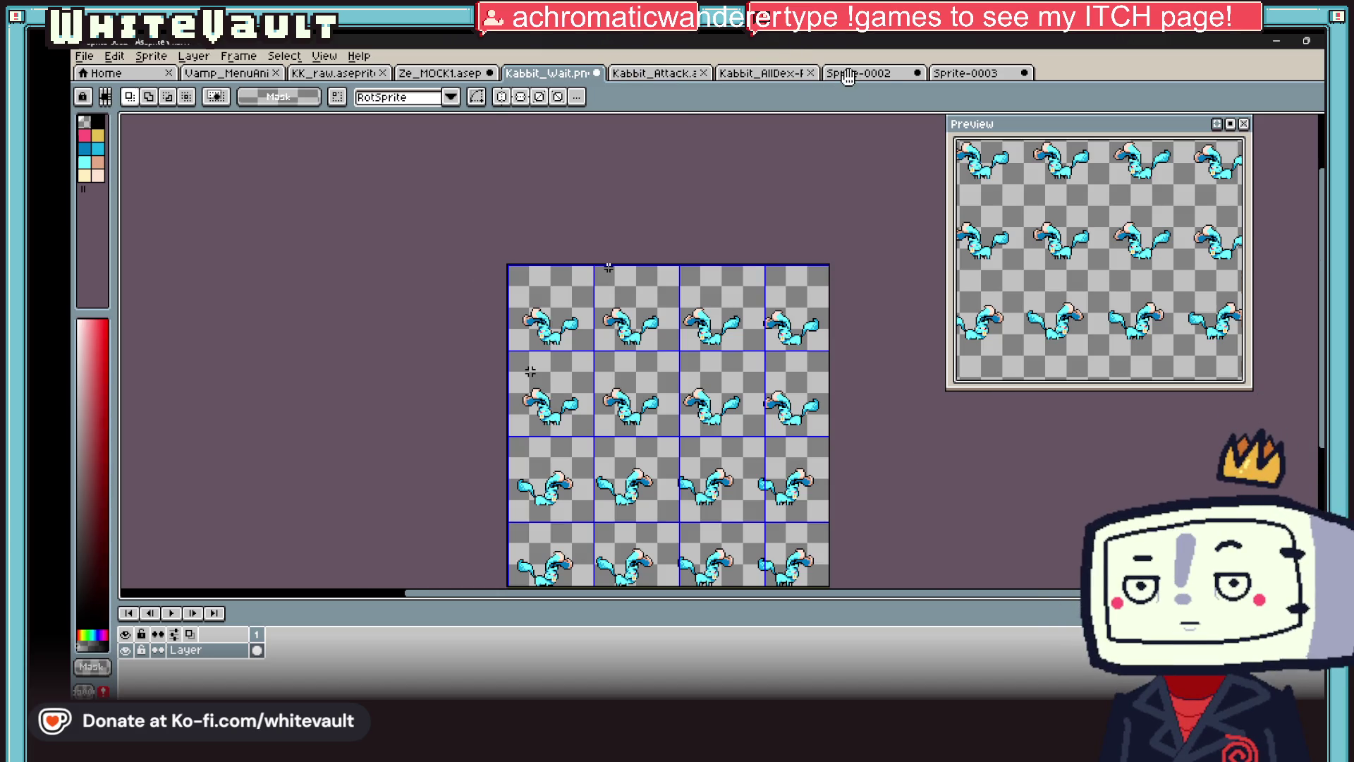
{"action": "left_click", "coordinate": [775, 73]}
{"action": "left_click", "coordinate": [966, 73]}
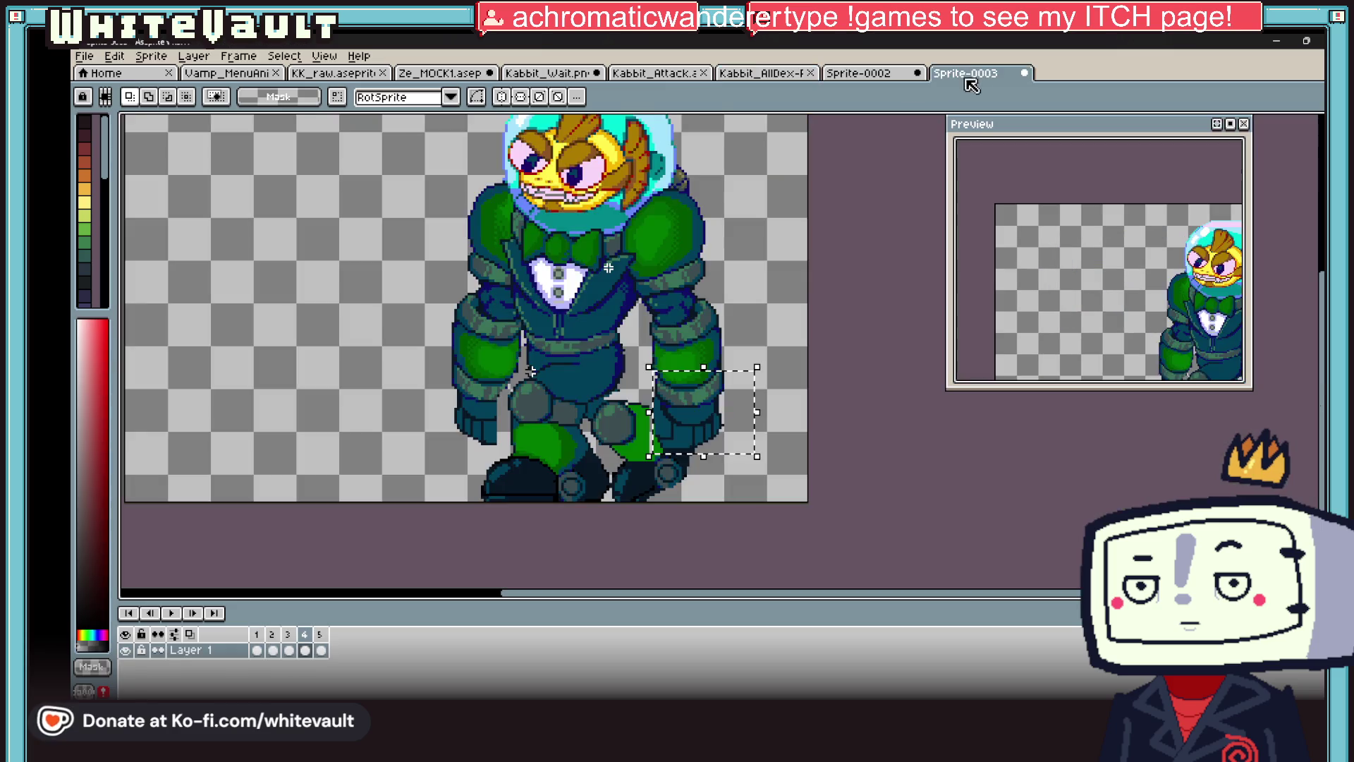
- Switch back to the Kabbit_Attack document tab
{"action": "left_click", "coordinate": [654, 72]}
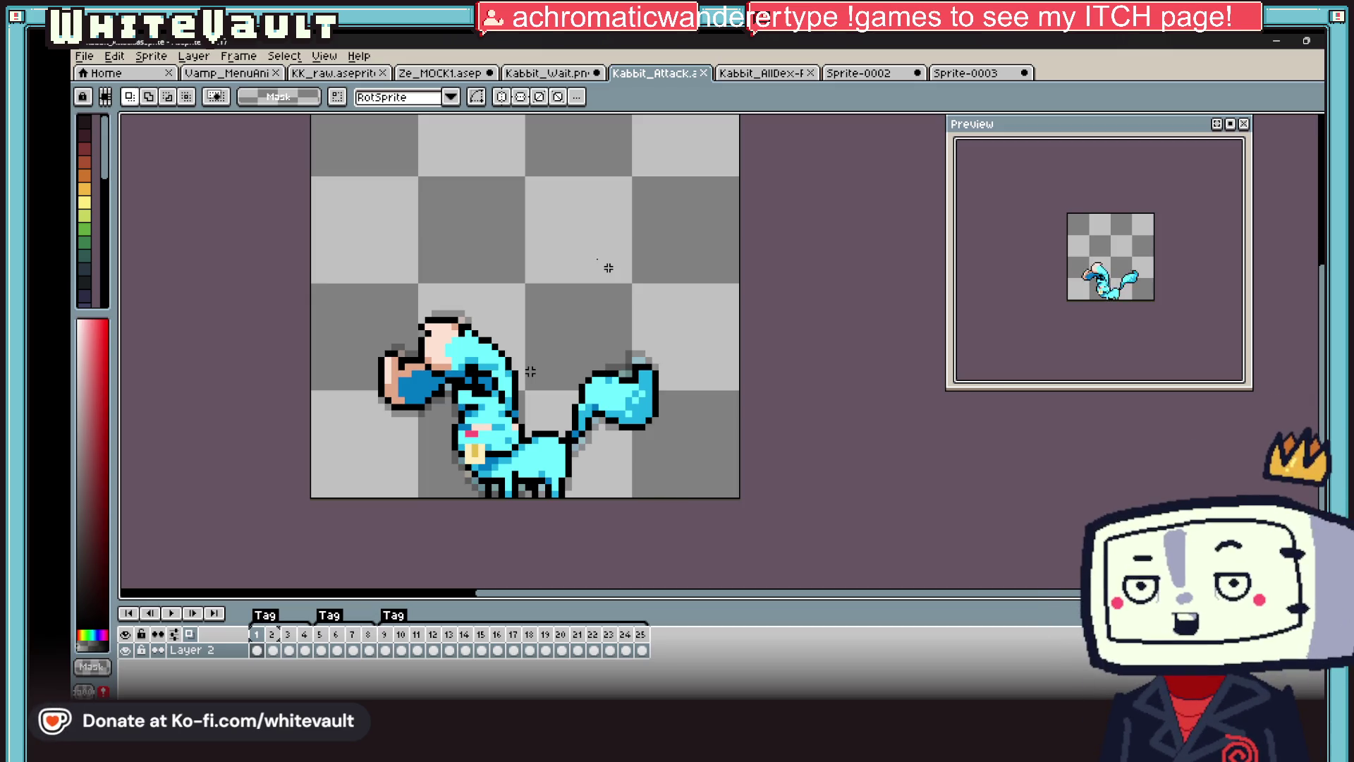
- Touch up one pixel on frame 1 with the Pencil, then view the early frames zoomed out
{"action": "scroll", "coordinate": [452, 360], "scroll_direction": "up", "scroll_amount": 2}
{"action": "key", "text": "b"}
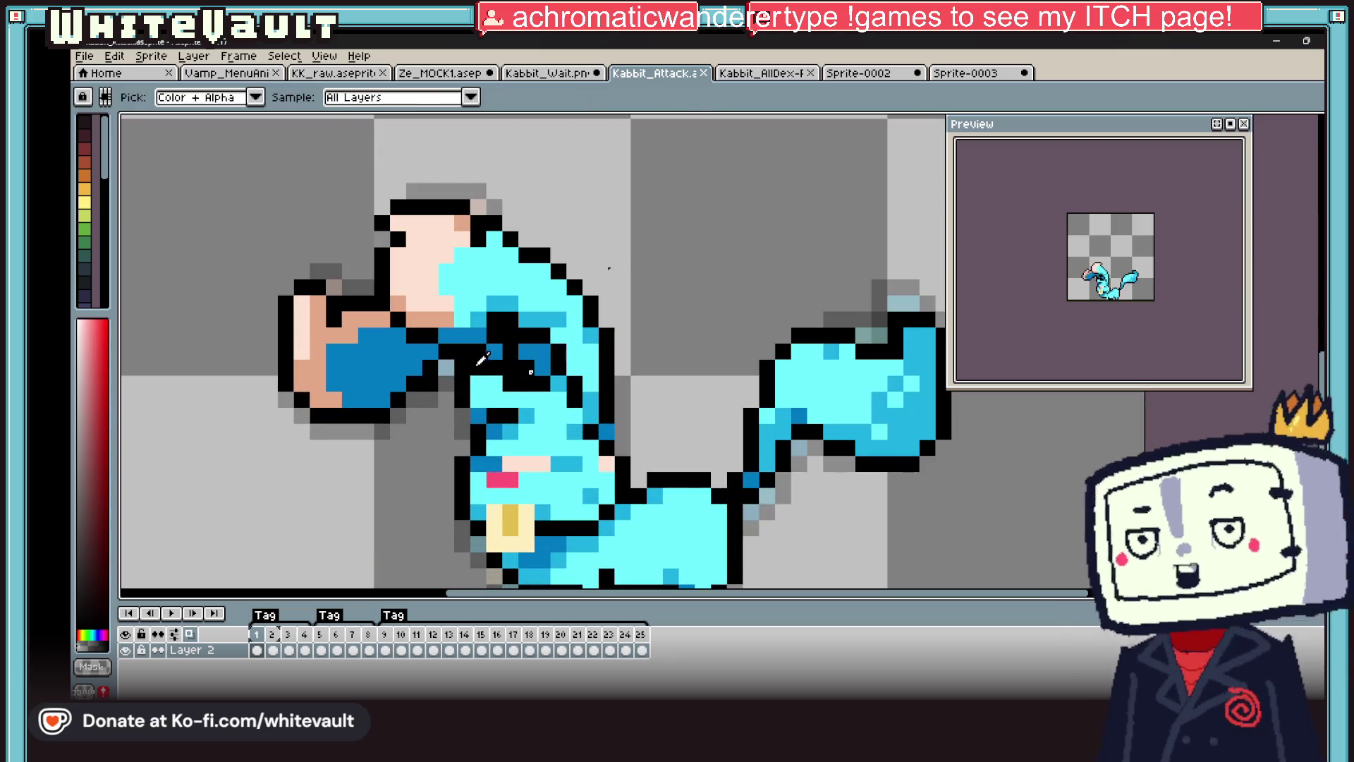
{"action": "left_click", "coordinate": [452, 360]}
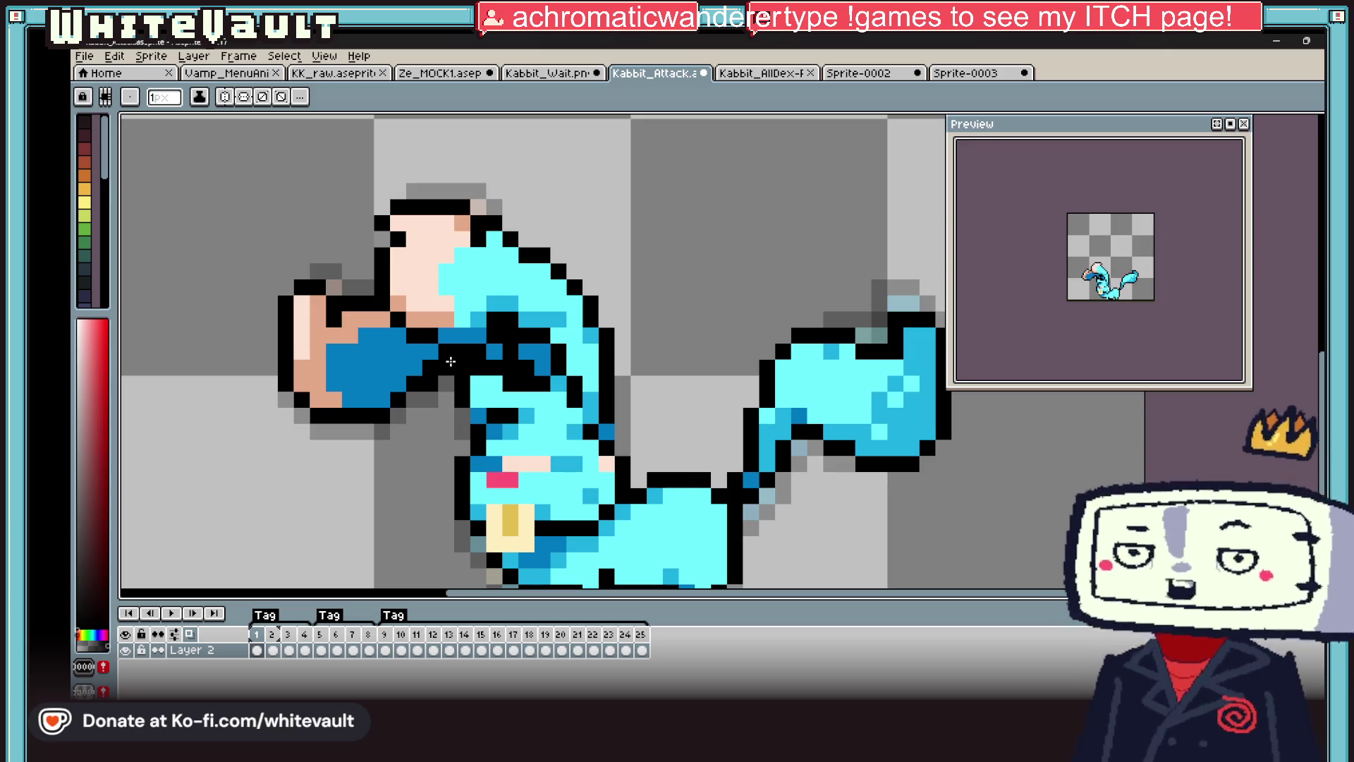
{"action": "left_click", "coordinate": [271, 650]}
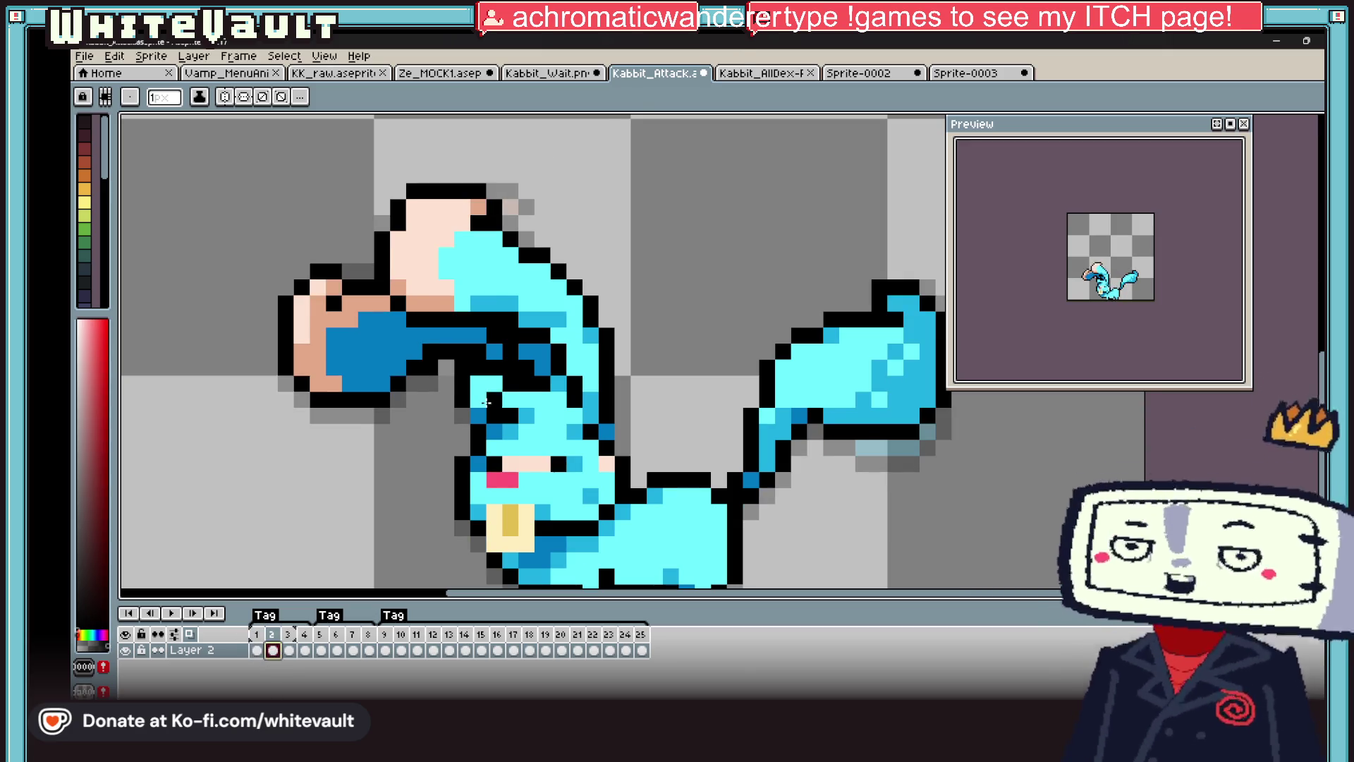
{"action": "key", "text": "4"}
{"action": "left_click", "coordinate": [257, 650]}
{"action": "left_click", "coordinate": [272, 650]}
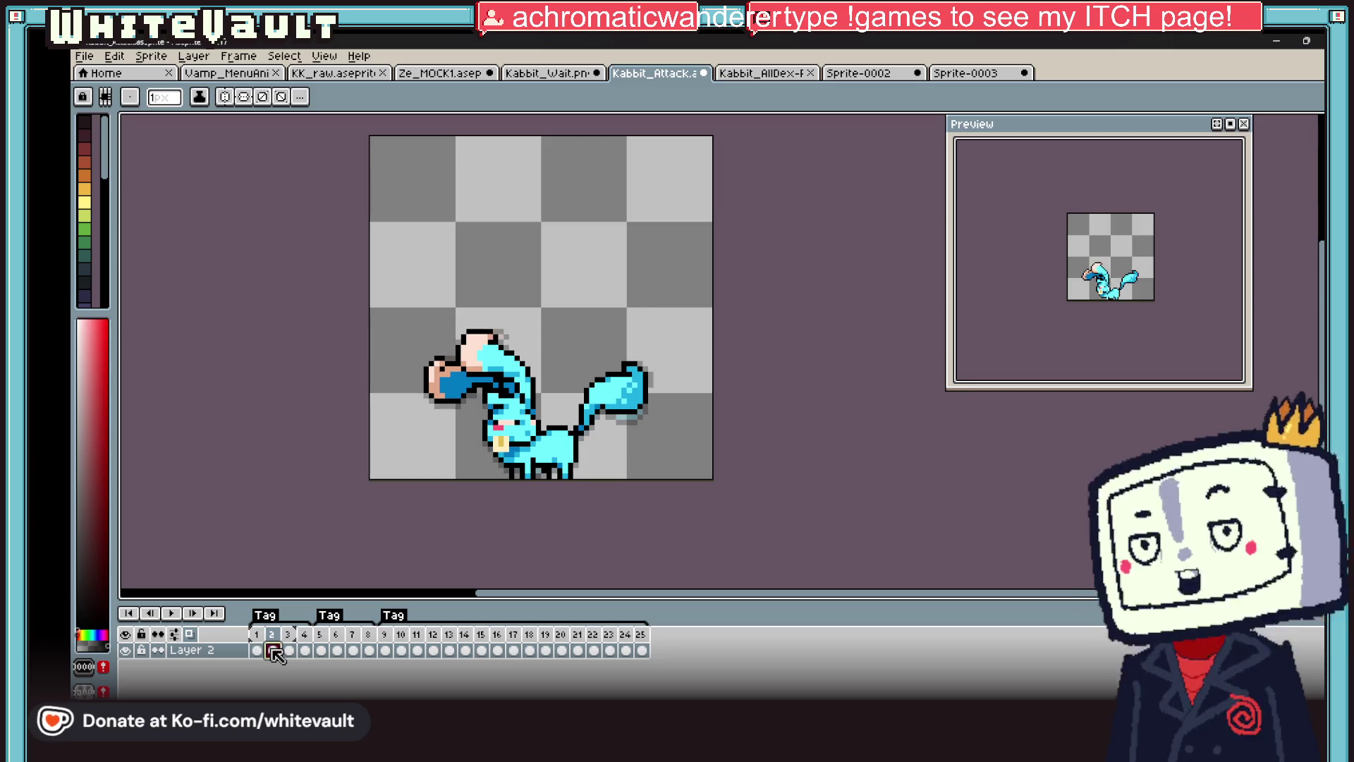
{"action": "left_click", "coordinate": [311, 650]}
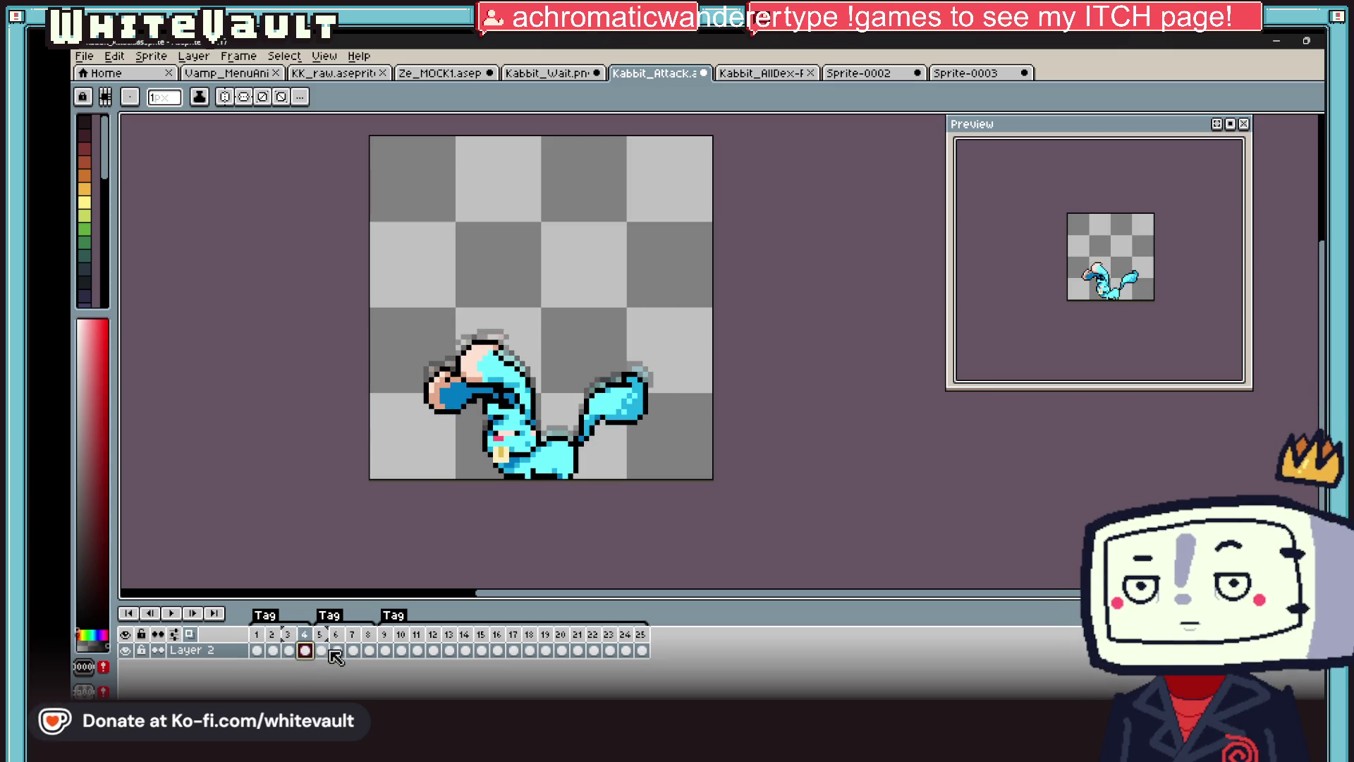
{"action": "left_click", "coordinate": [324, 651]}
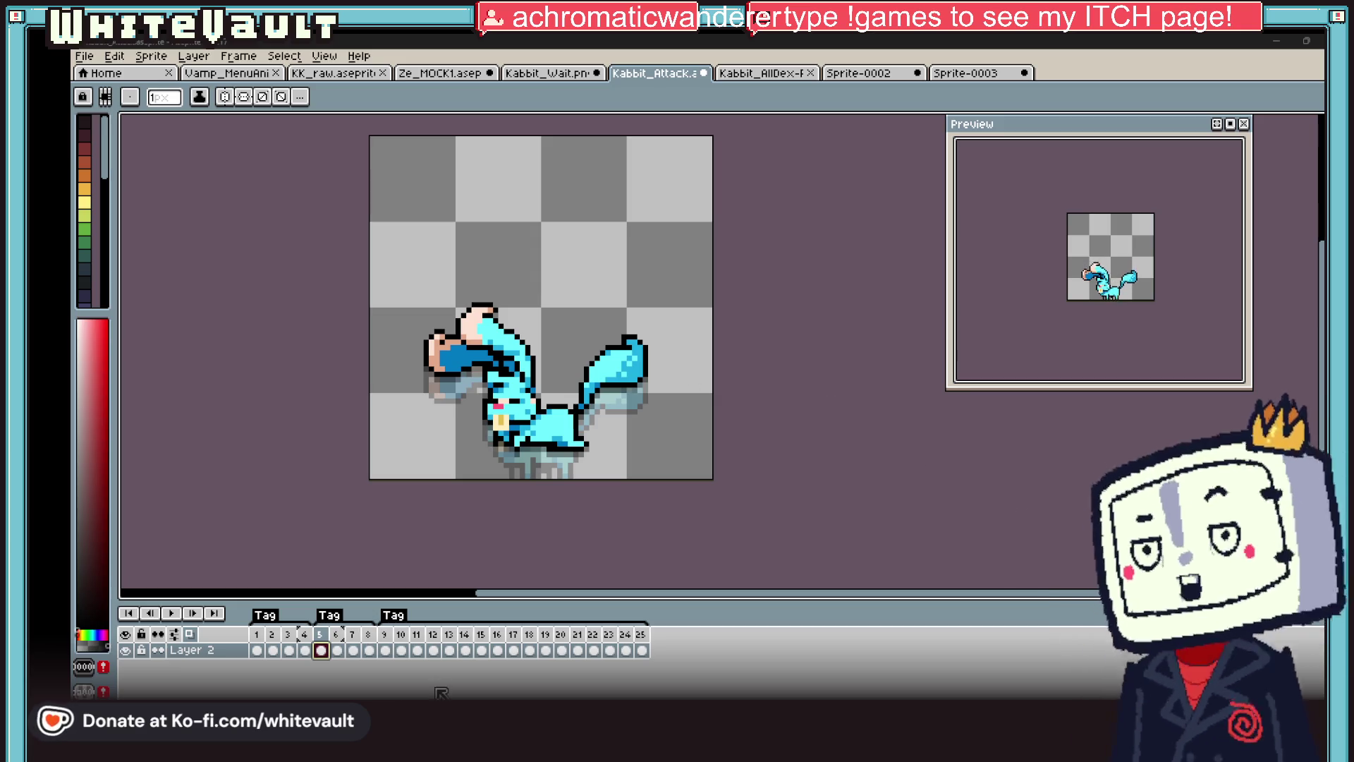
- Review frames 2, 9 and 5 of the attack animation, then save the file
{"action": "left_click", "coordinate": [272, 649]}
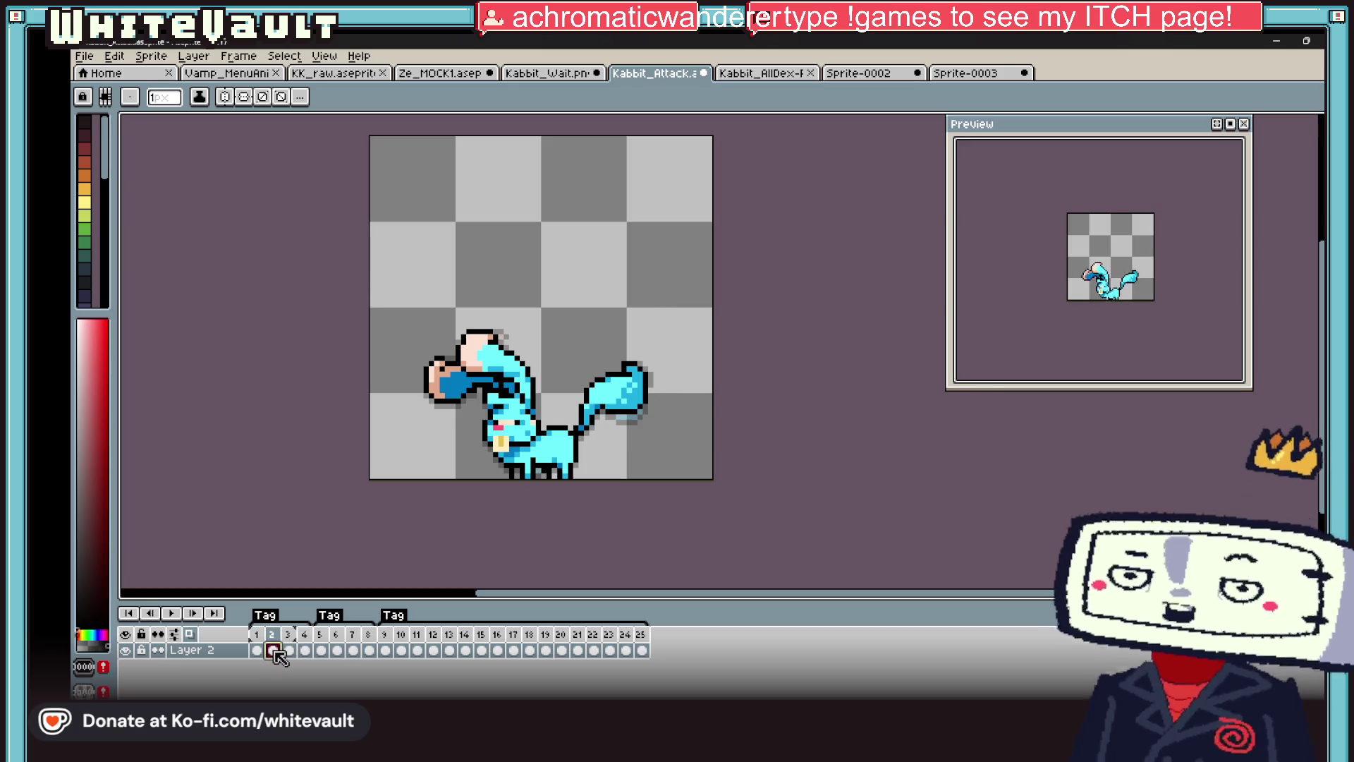
{"action": "left_click", "coordinate": [385, 649]}
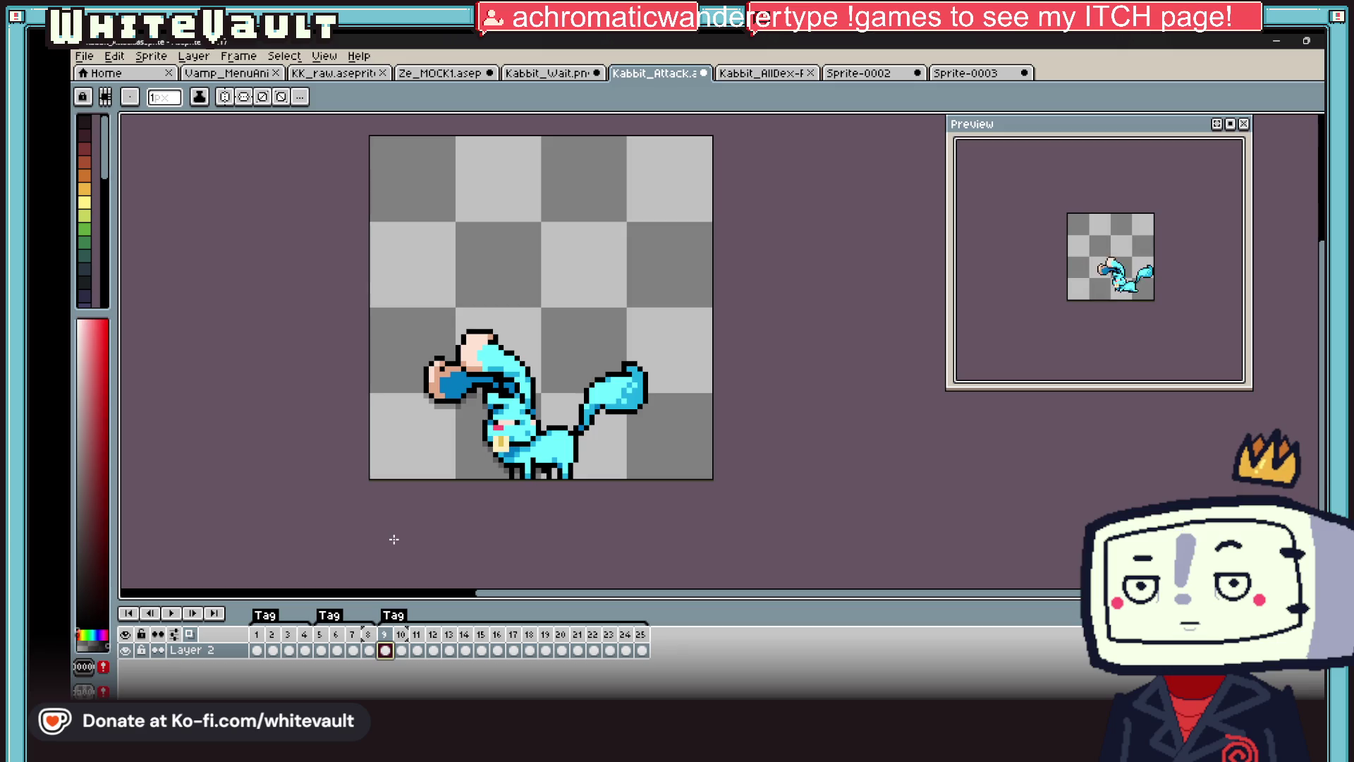
{"action": "left_click", "coordinate": [321, 649]}
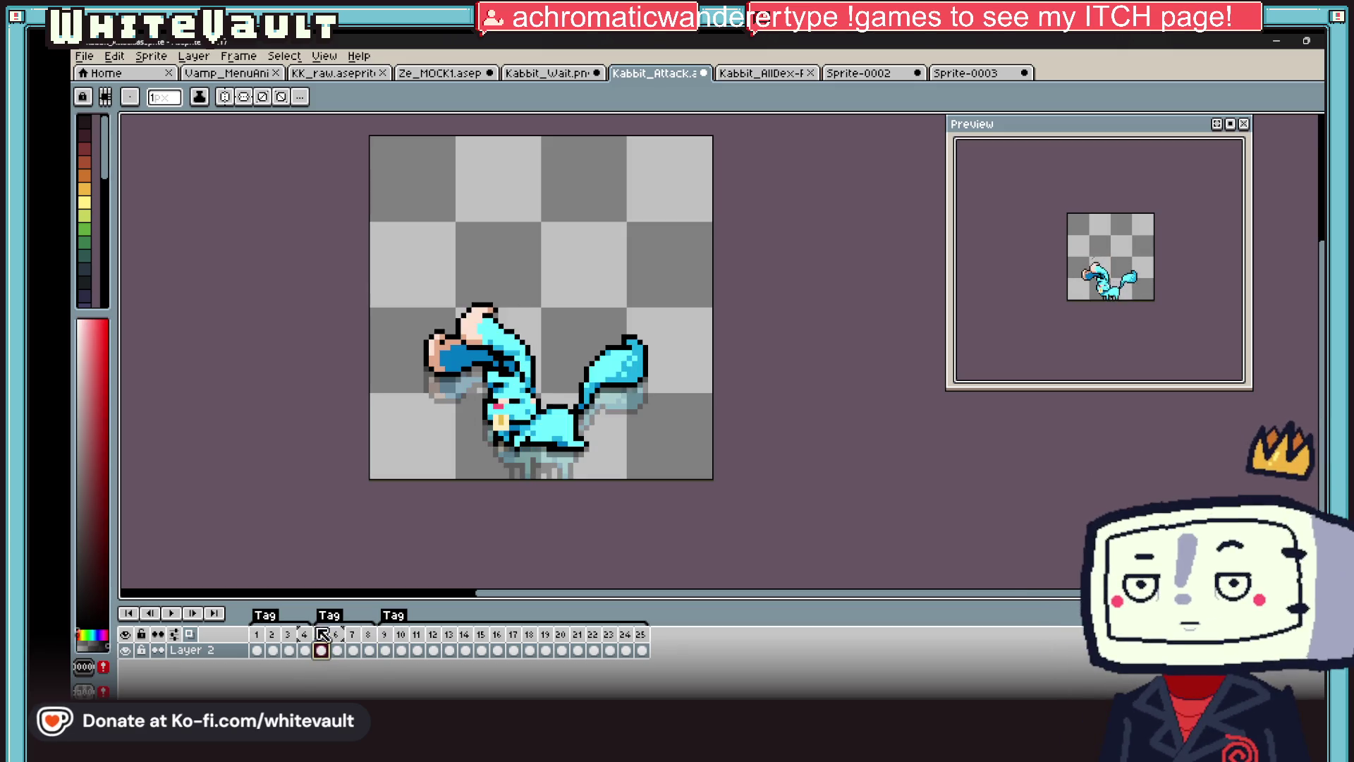
{"action": "left_click", "coordinate": [85, 55]}
{"action": "left_click", "coordinate": [111, 131]}
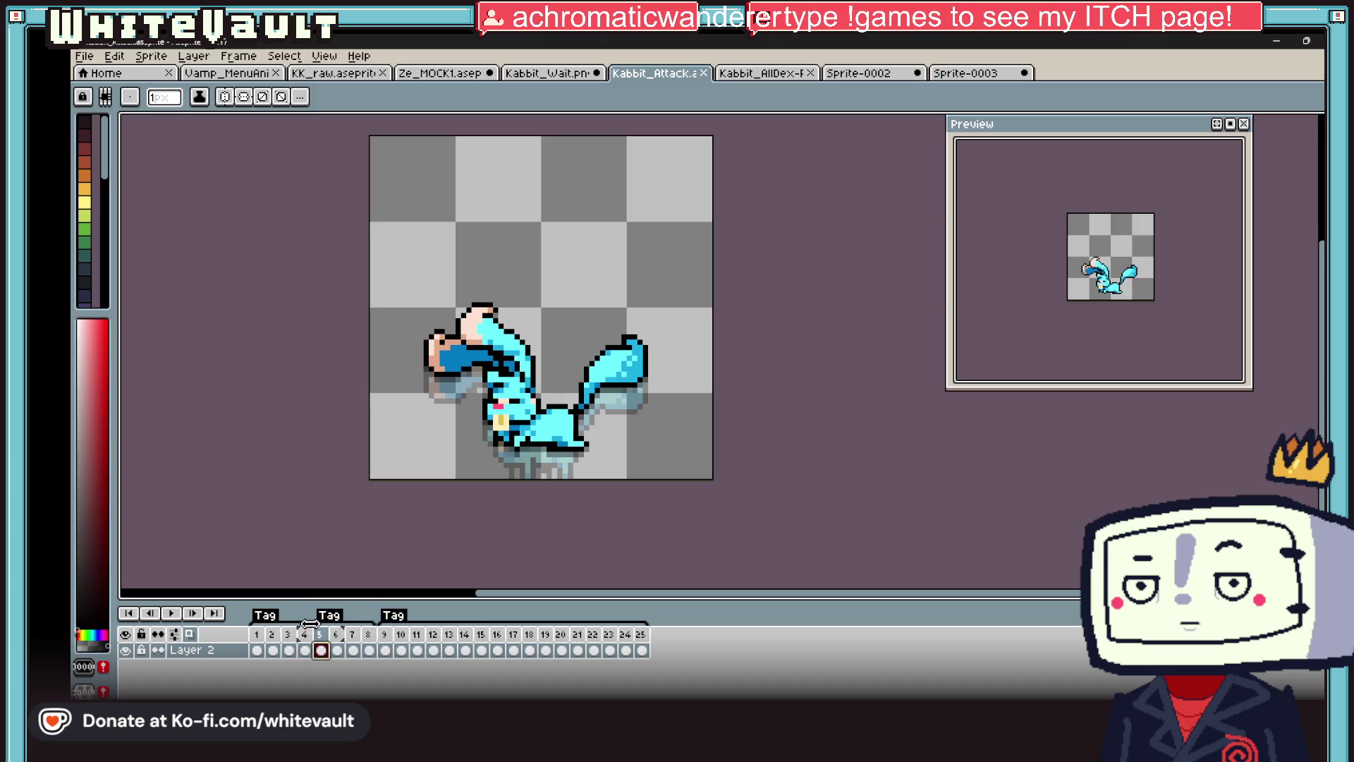
- Cut the animation down to its first four frames and bring up Export Sprite Sheet
{"action": "key", "text": "ctrl+z"}
{"action": "key", "text": "ctrl+z"}
{"action": "key", "text": "ctrl+z"}
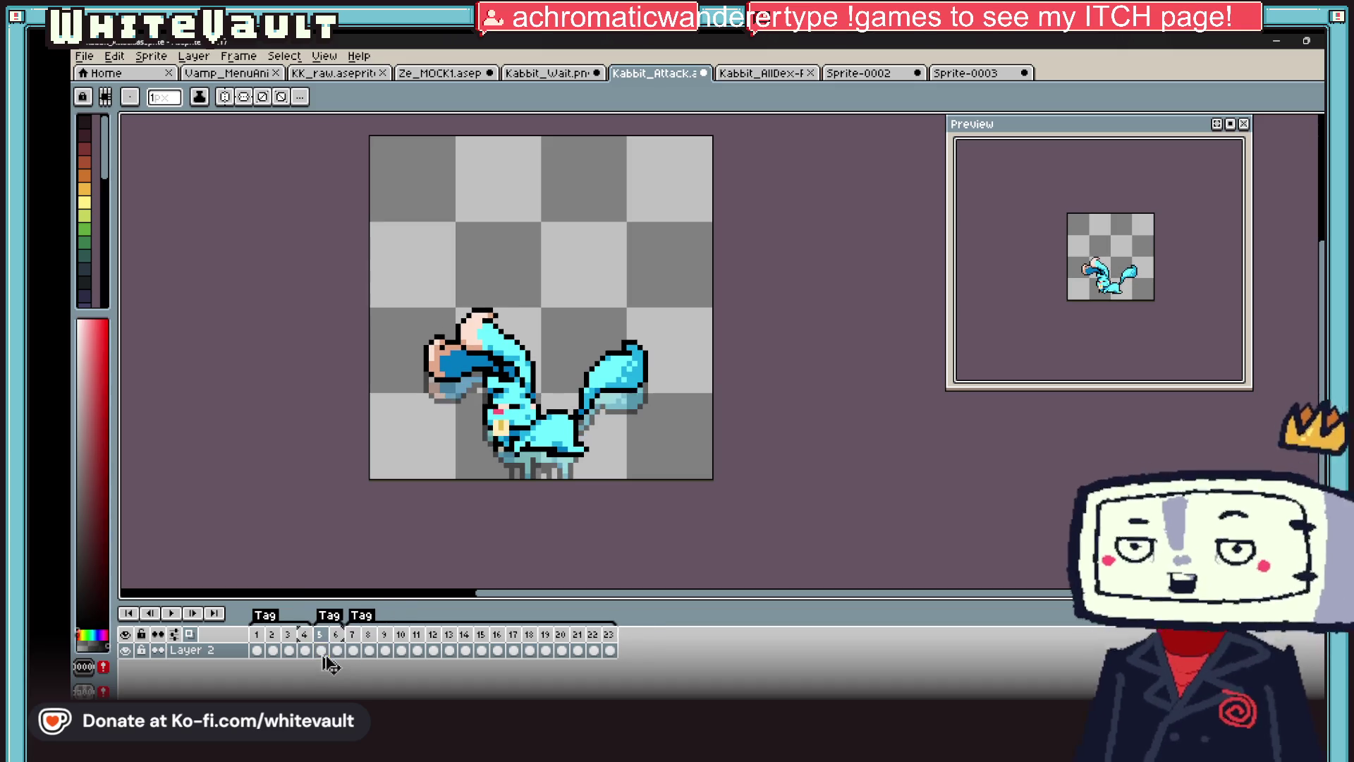
{"action": "key", "text": "ctrl+z"}
{"action": "key", "text": "ctrl+z"}
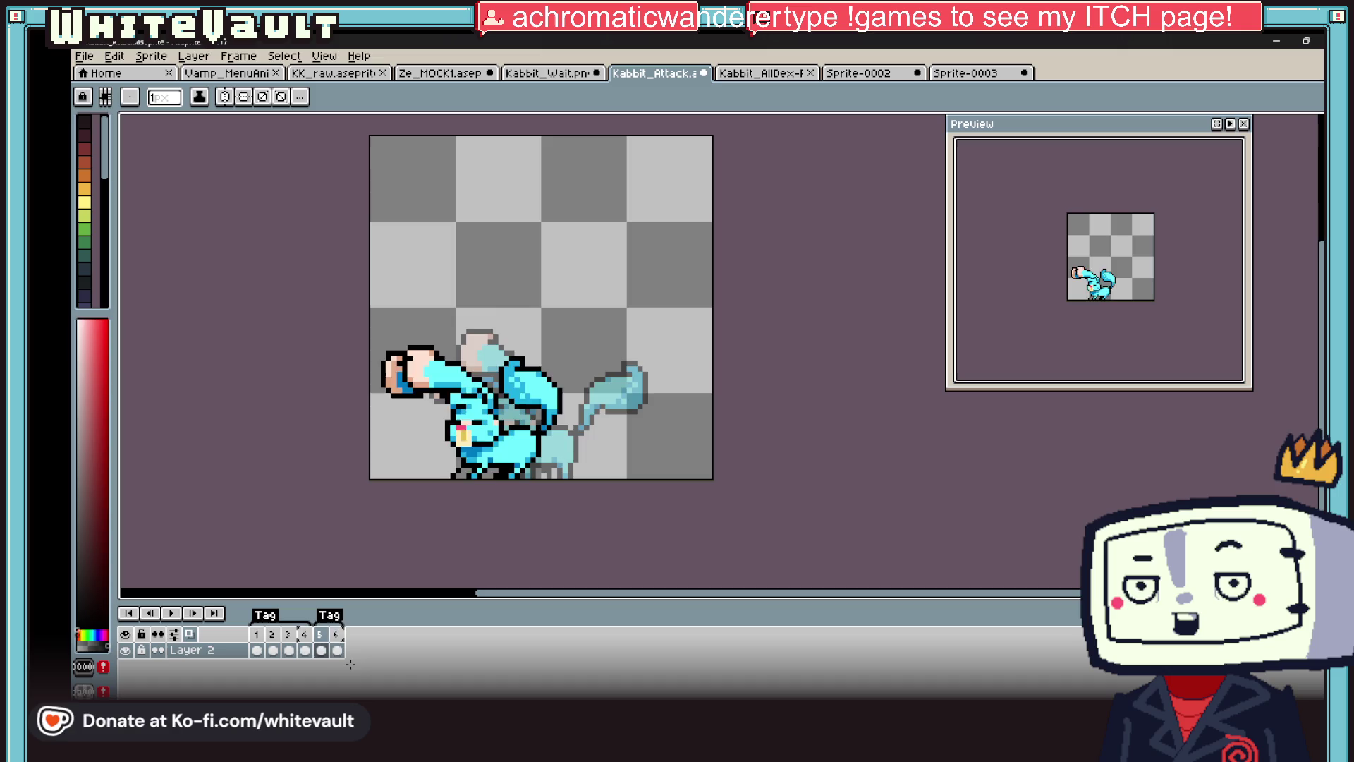
{"action": "left_click", "coordinate": [82, 61]}
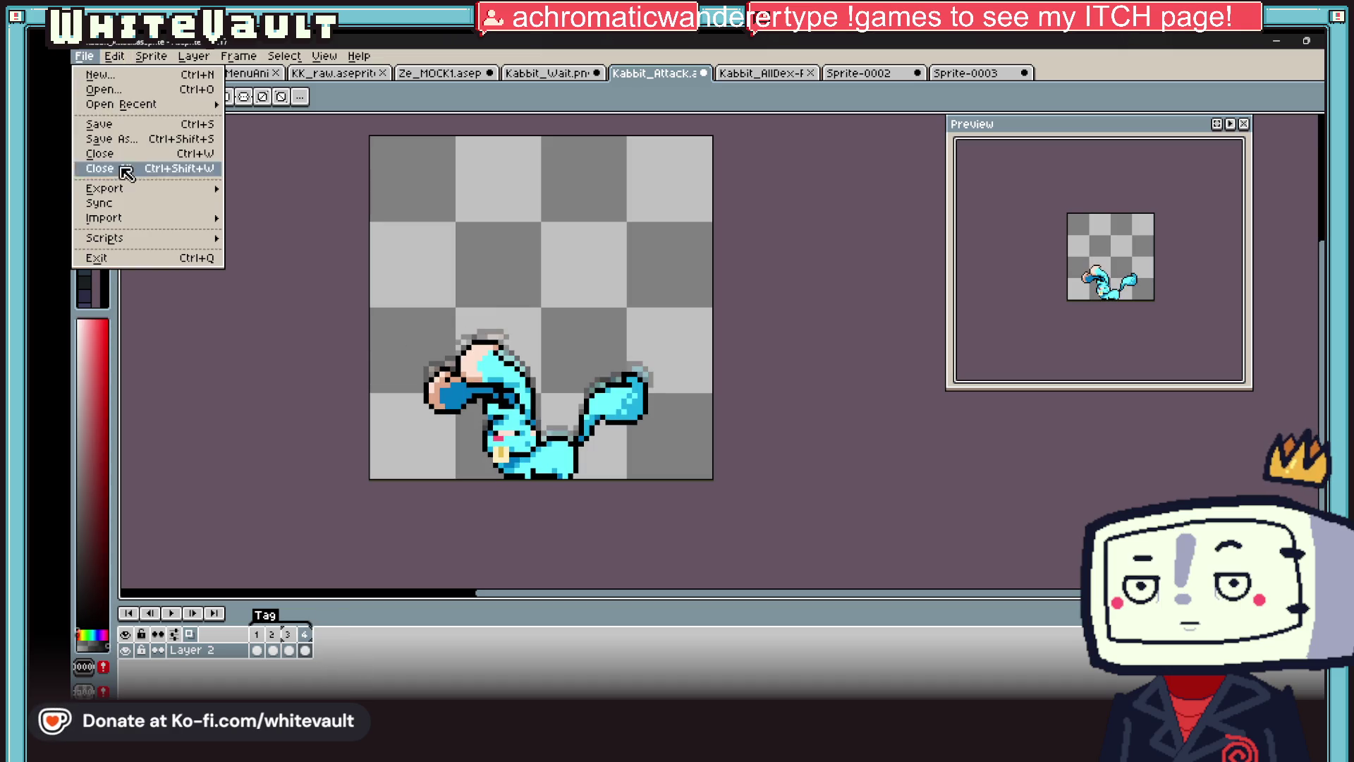
{"action": "mouse_move", "coordinate": [99, 188]}
{"action": "left_click", "coordinate": [336, 206]}
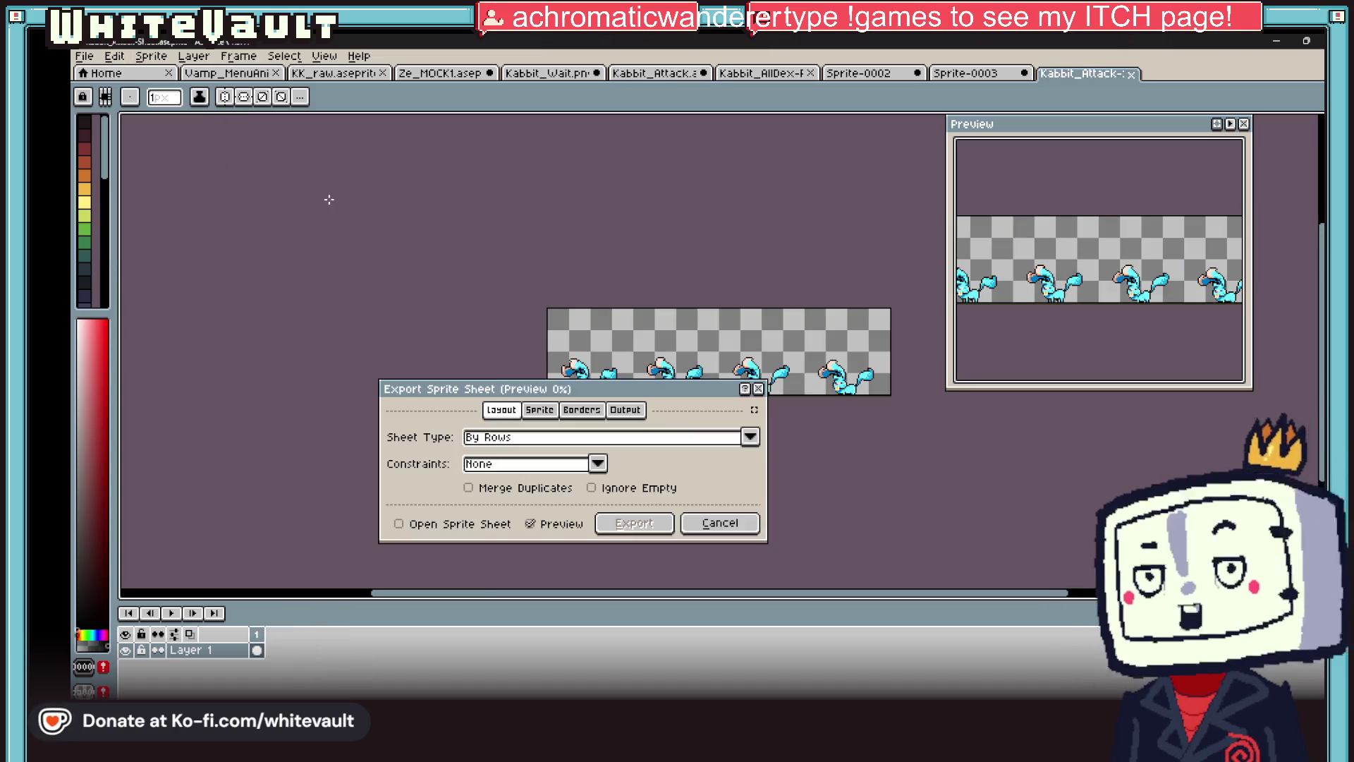
- Export the four frames with Open Sprite Sheet enabled, then select the whole sheet
{"action": "left_click", "coordinate": [439, 528]}
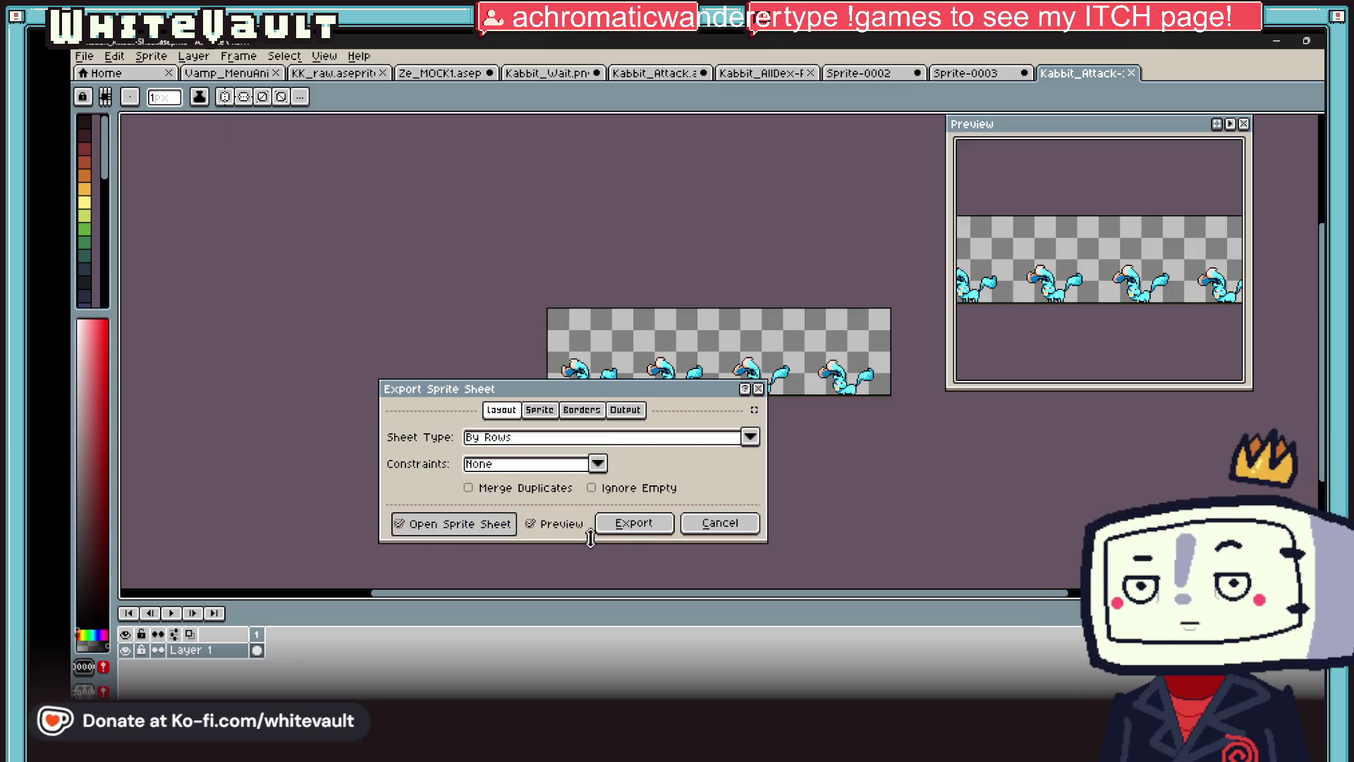
{"action": "left_click", "coordinate": [635, 523]}
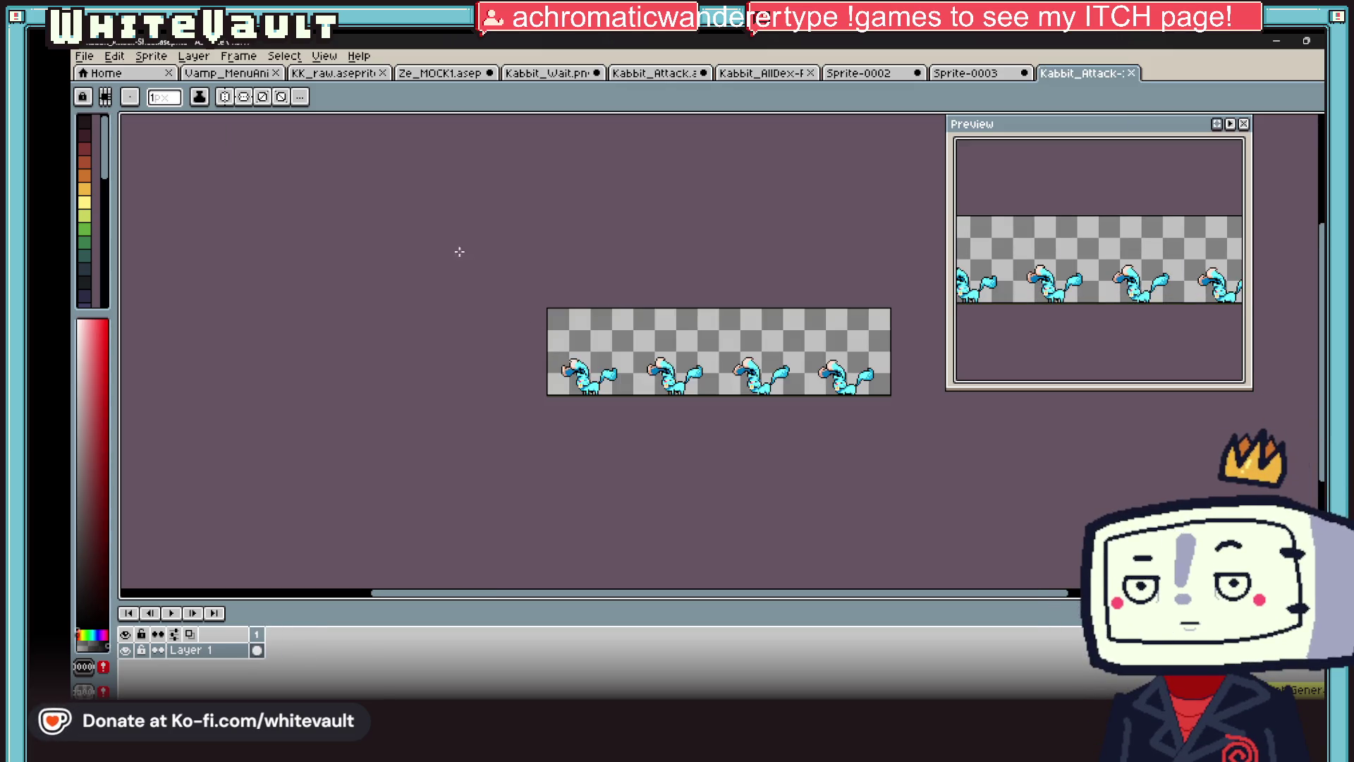
{"action": "key", "text": "m"}
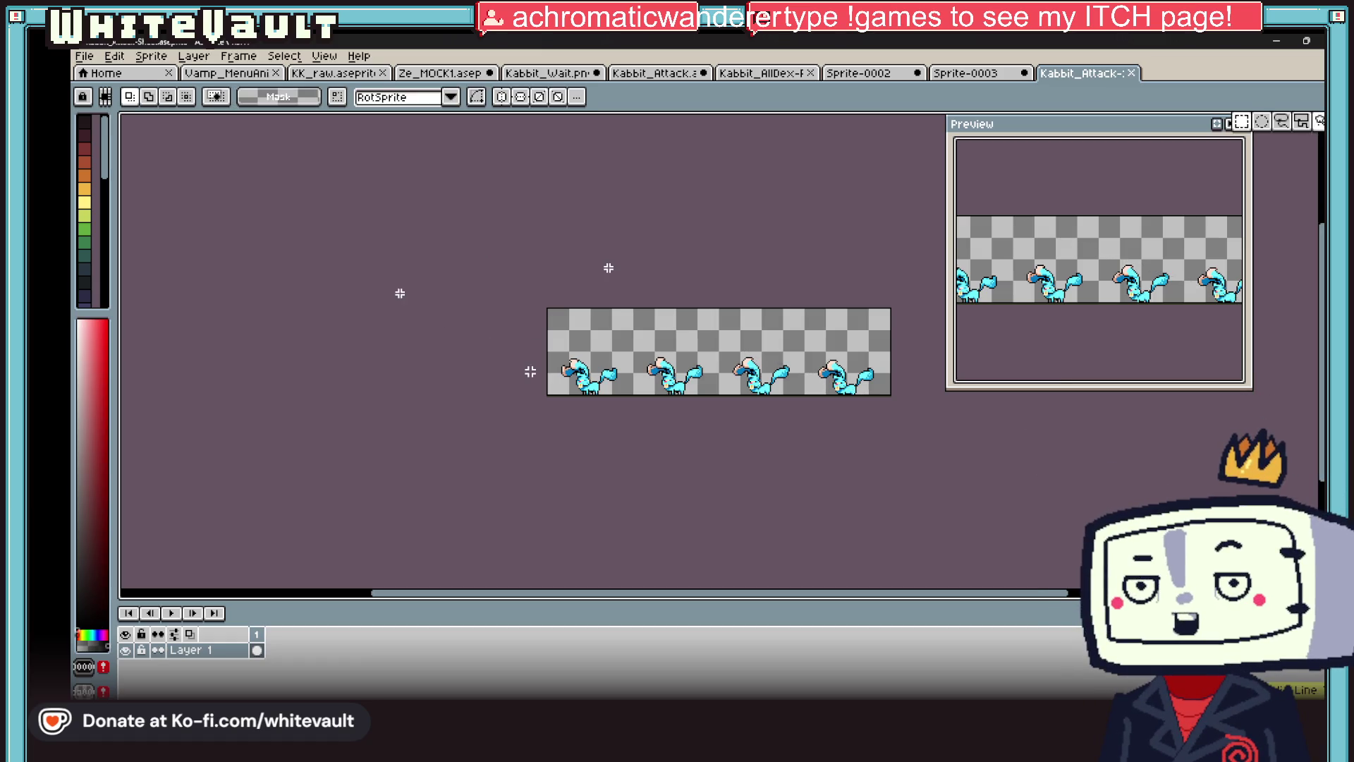
{"action": "key", "text": "ctrl+a"}
- Set the grid to the selected strip with View > Grid > Selection as Grid
{"action": "left_click", "coordinate": [222, 60]}
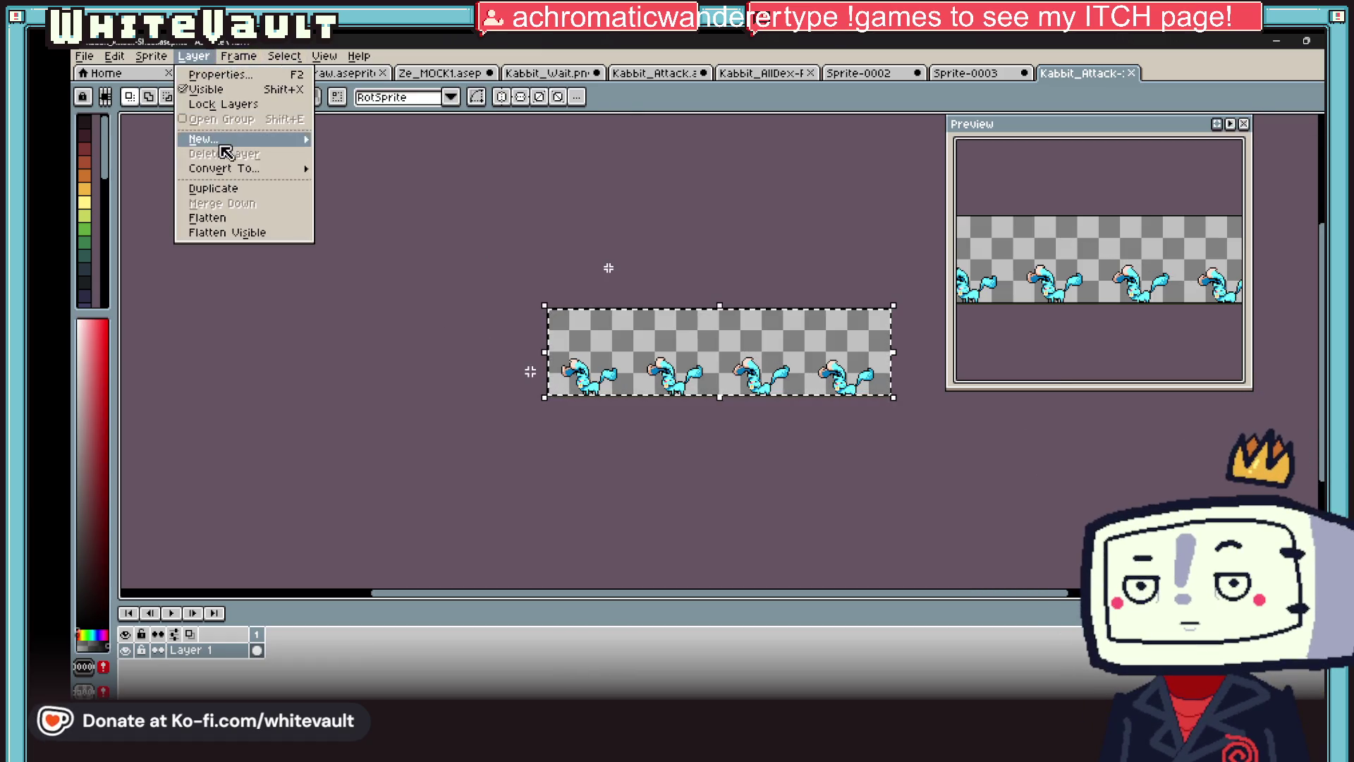
{"action": "mouse_move", "coordinate": [153, 57]}
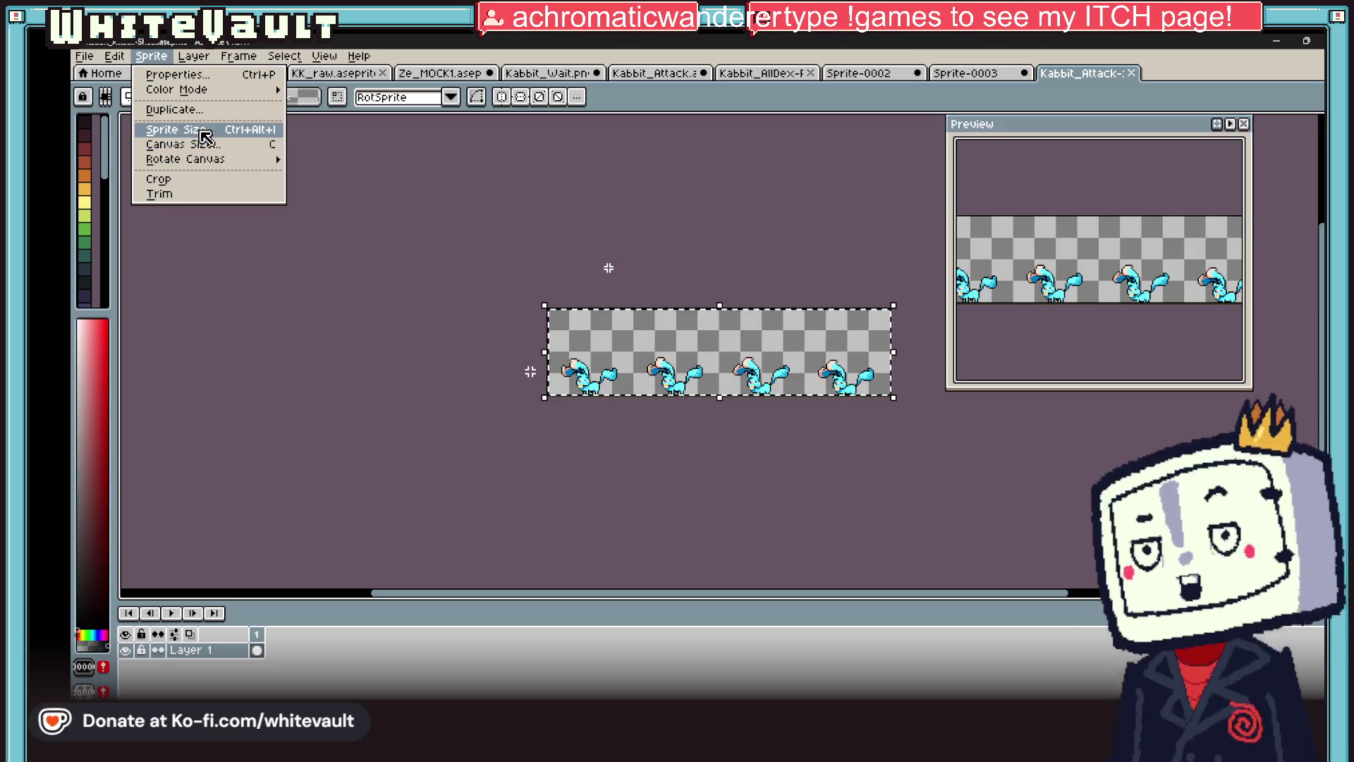
{"action": "mouse_move", "coordinate": [345, 62]}
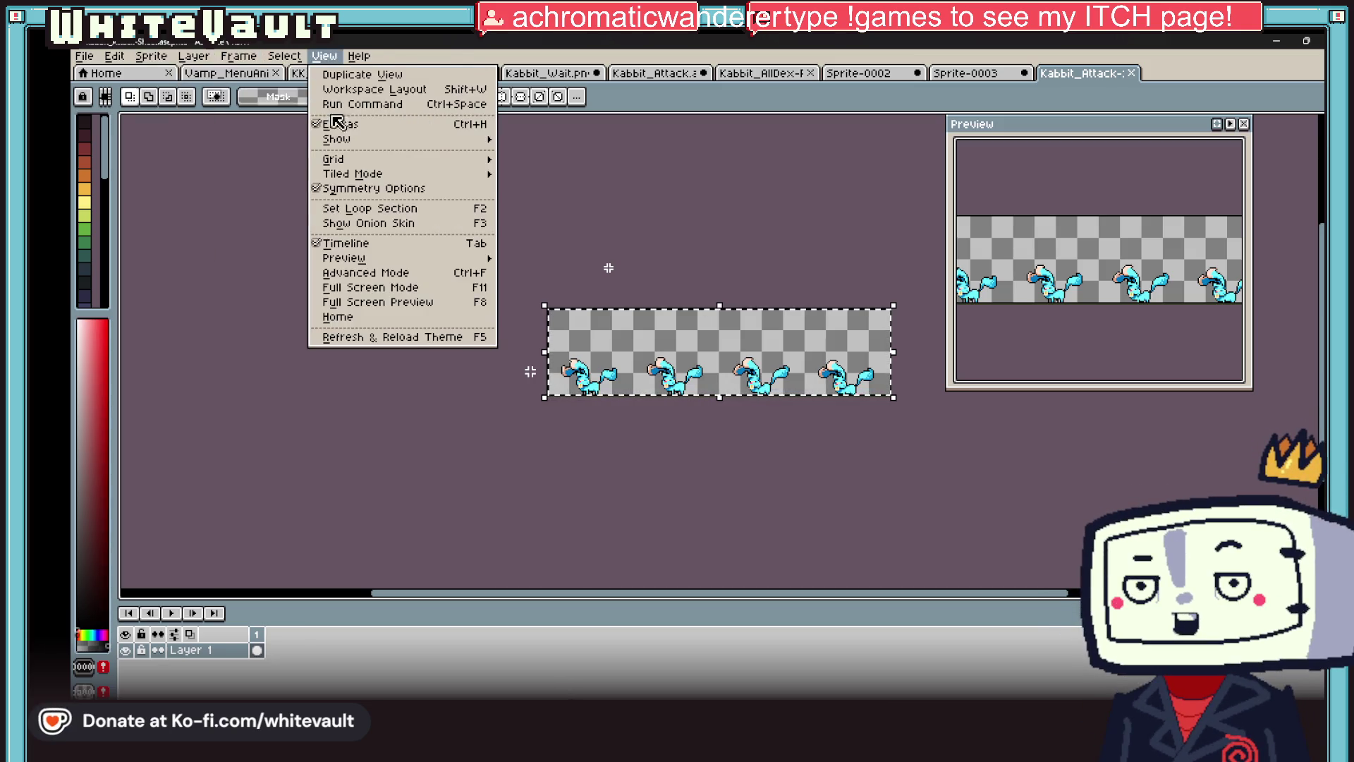
{"action": "mouse_move", "coordinate": [380, 163]}
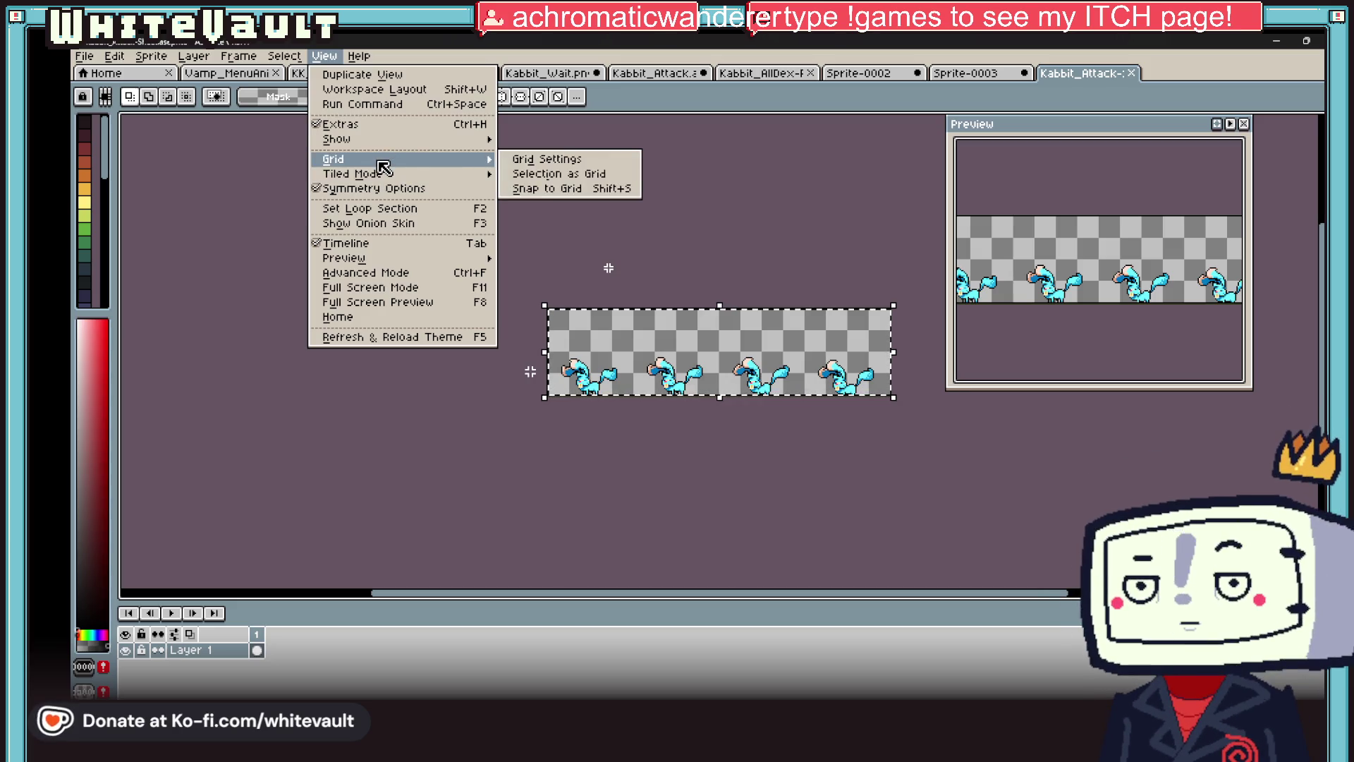
{"action": "left_click", "coordinate": [550, 174]}
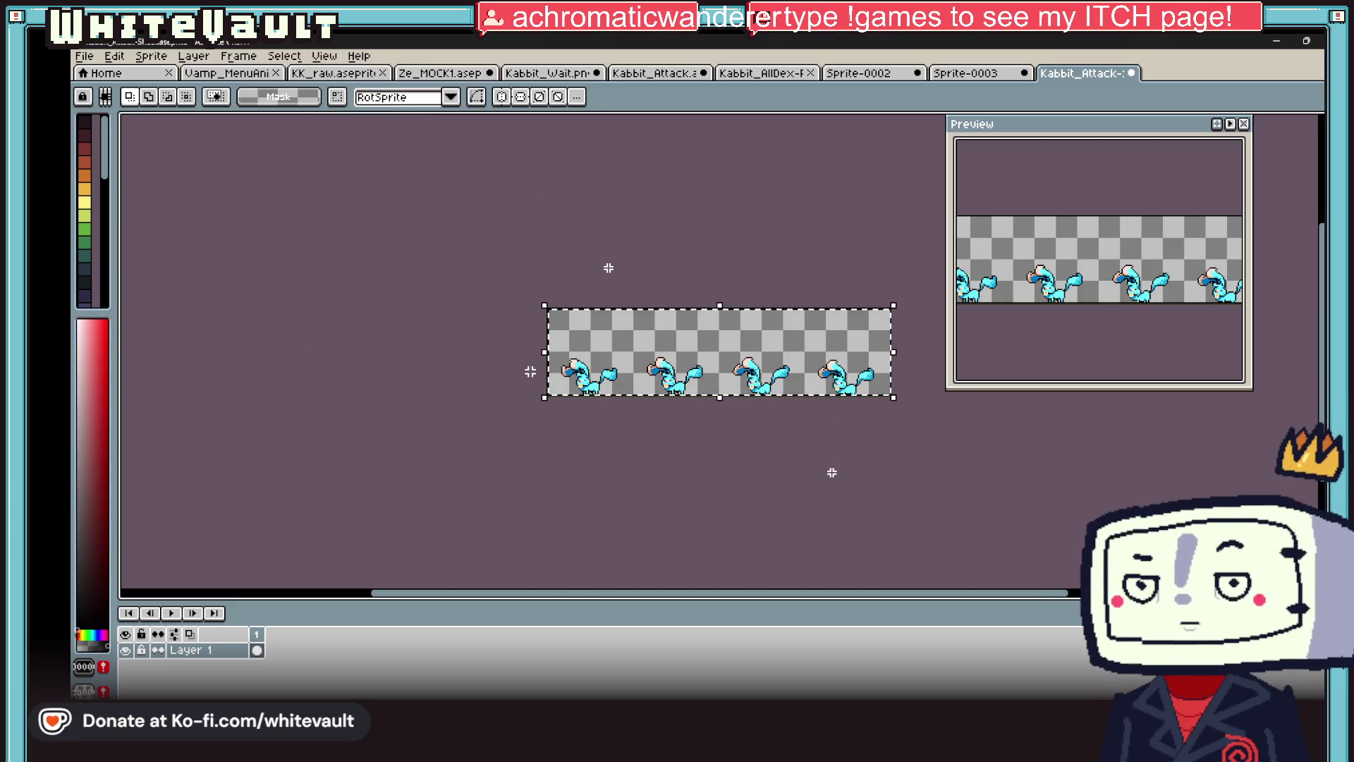
- Extend the sheet's canvas downward to 358 pixels tall
{"action": "left_click", "coordinate": [194, 56]}
{"action": "left_click", "coordinate": [159, 149]}
{"action": "scroll", "coordinate": [688, 360], "scroll_direction": "down", "scroll_amount": 3}
{"action": "left_click_drag", "start_coordinate": [692, 370], "coordinate": [712, 495]}
{"action": "key", "text": "Return"}
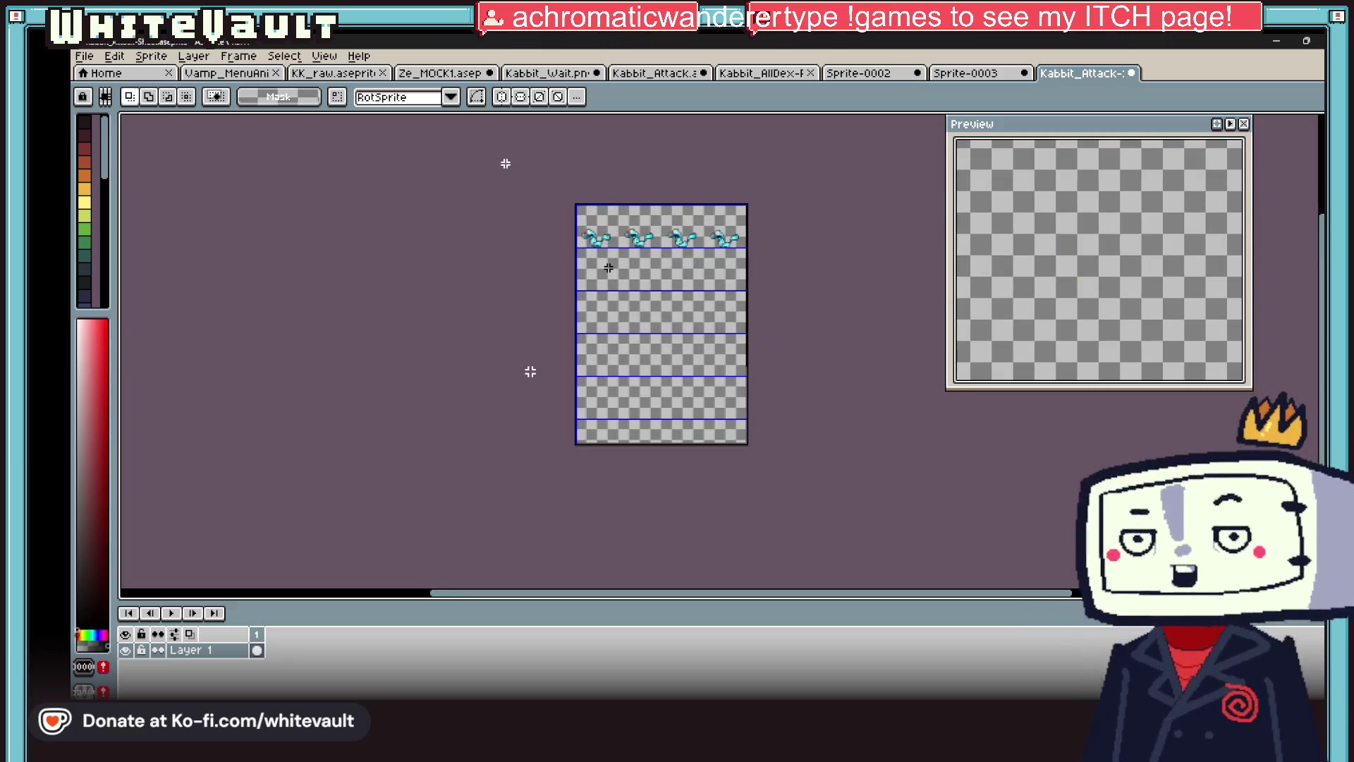
{"action": "scroll", "coordinate": [712, 209], "scroll_direction": "up", "scroll_amount": 1}
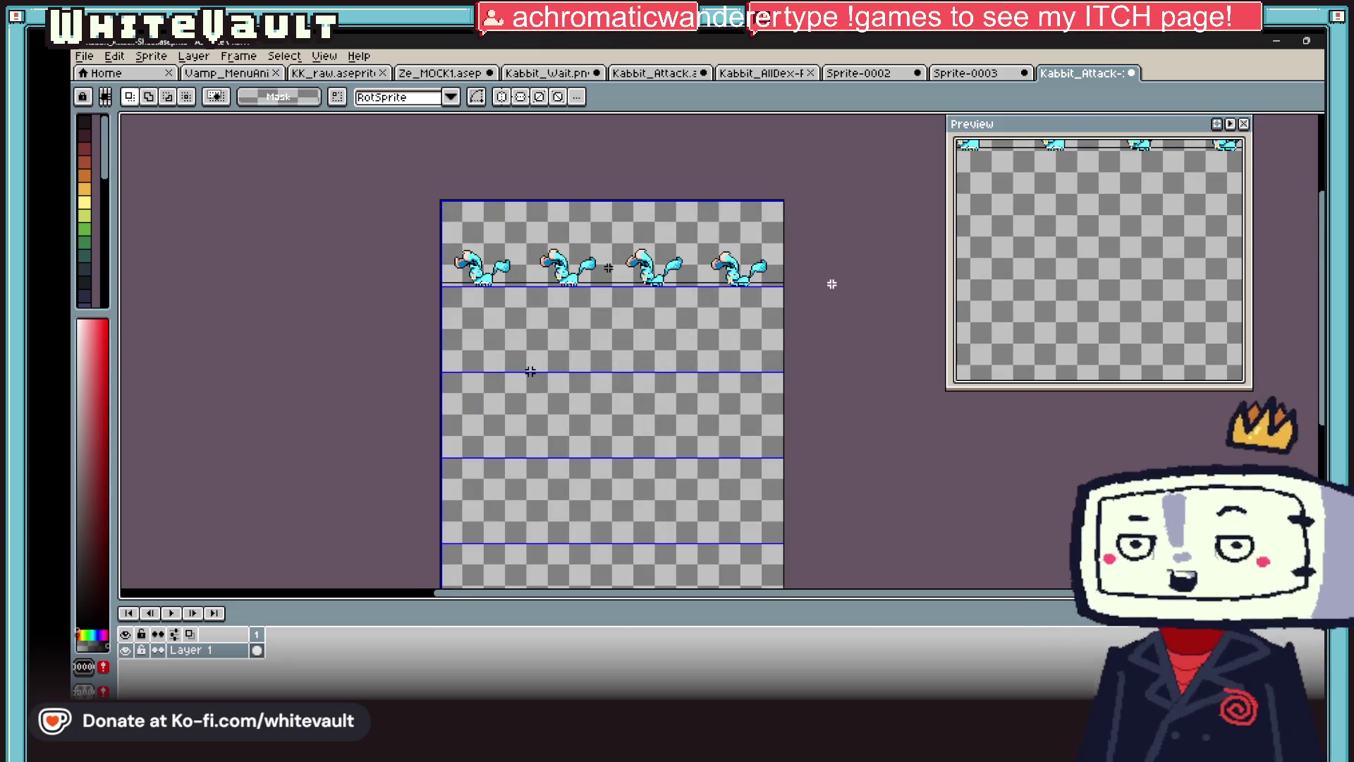
{"action": "scroll", "coordinate": [829, 283], "scroll_direction": "up", "scroll_amount": 1}
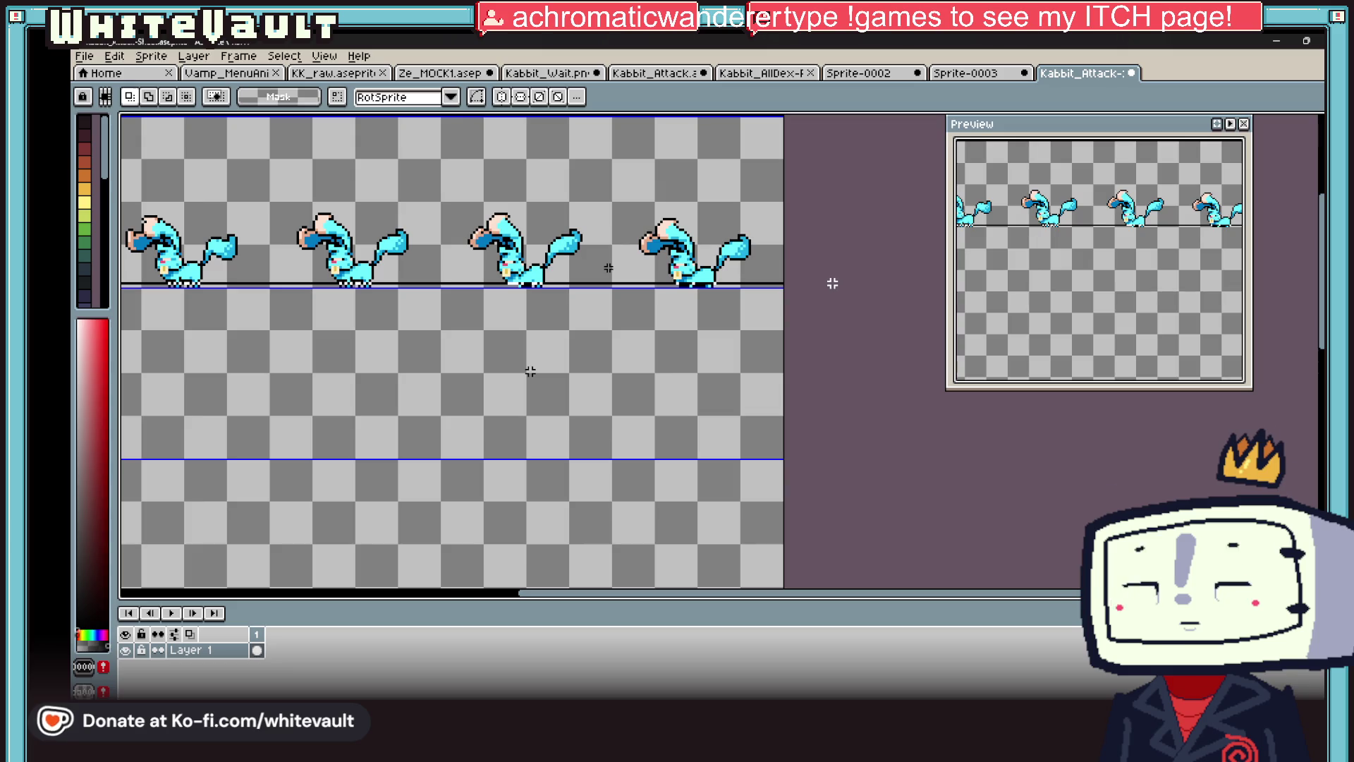
- Flip the top sprite row horizontally and copy it into the lower rows
{"action": "key", "text": "ctrl+shift+d"}
{"action": "scroll", "coordinate": [786, 295], "scroll_direction": "down", "scroll_amount": 1}
{"action": "left_click", "coordinate": [737, 264]}
{"action": "key", "text": "shift+h"}
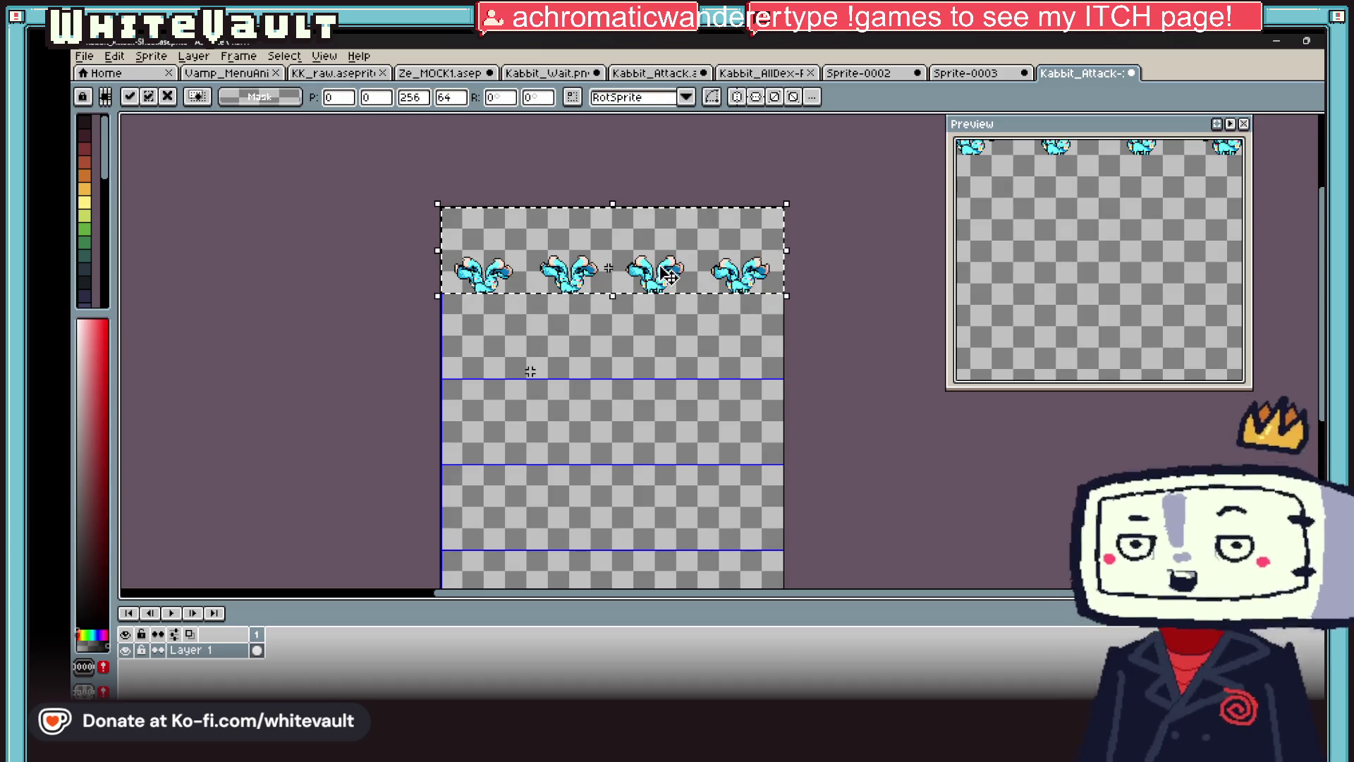
{"action": "mouse_move", "coordinate": [655, 270]}
{"action": "left_mouse_down"}
{"action": "mouse_move", "coordinate": [664, 373]}
{"action": "mouse_move", "coordinate": [645, 381]}
{"action": "mouse_move", "coordinate": [670, 530]}
{"action": "left_mouse_up"}
{"action": "left_click", "coordinate": [737, 320]}
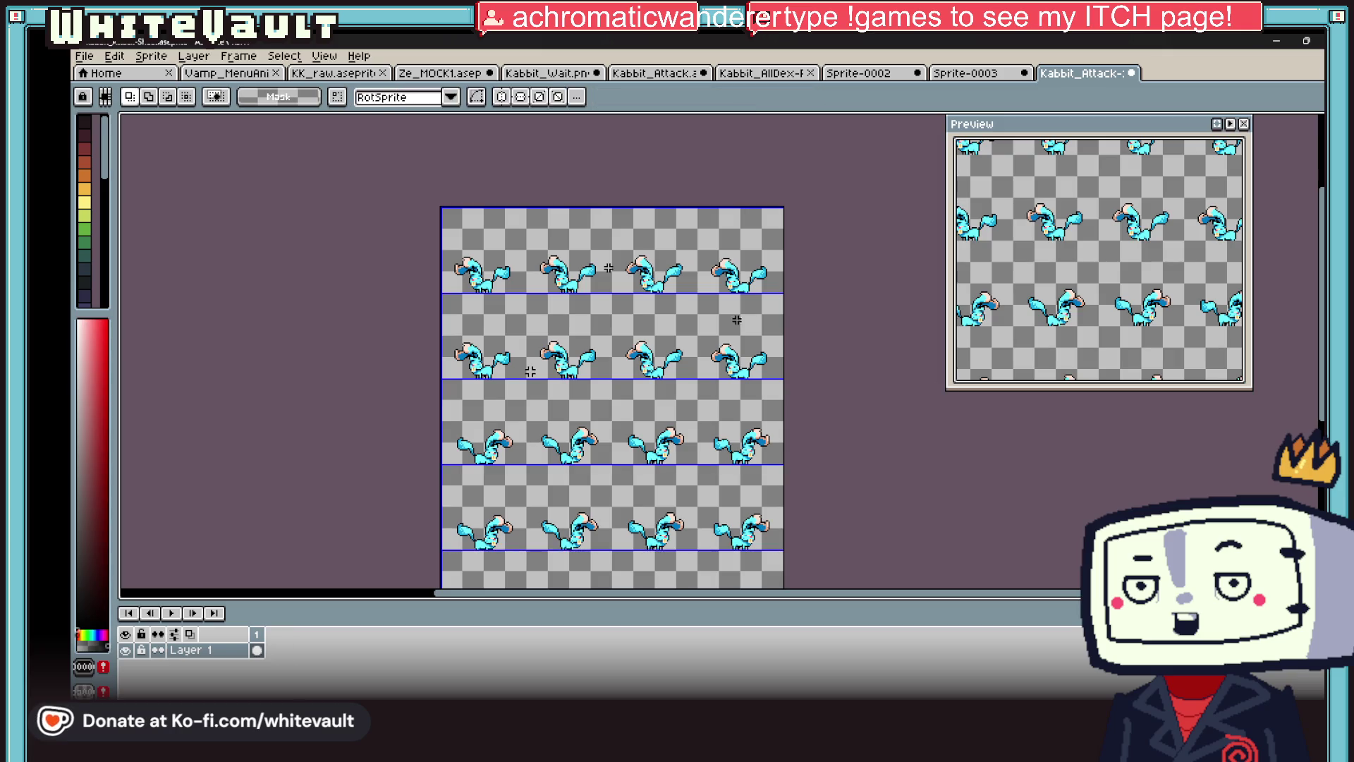
{"action": "scroll", "coordinate": [794, 548], "scroll_direction": "up", "scroll_amount": 1}
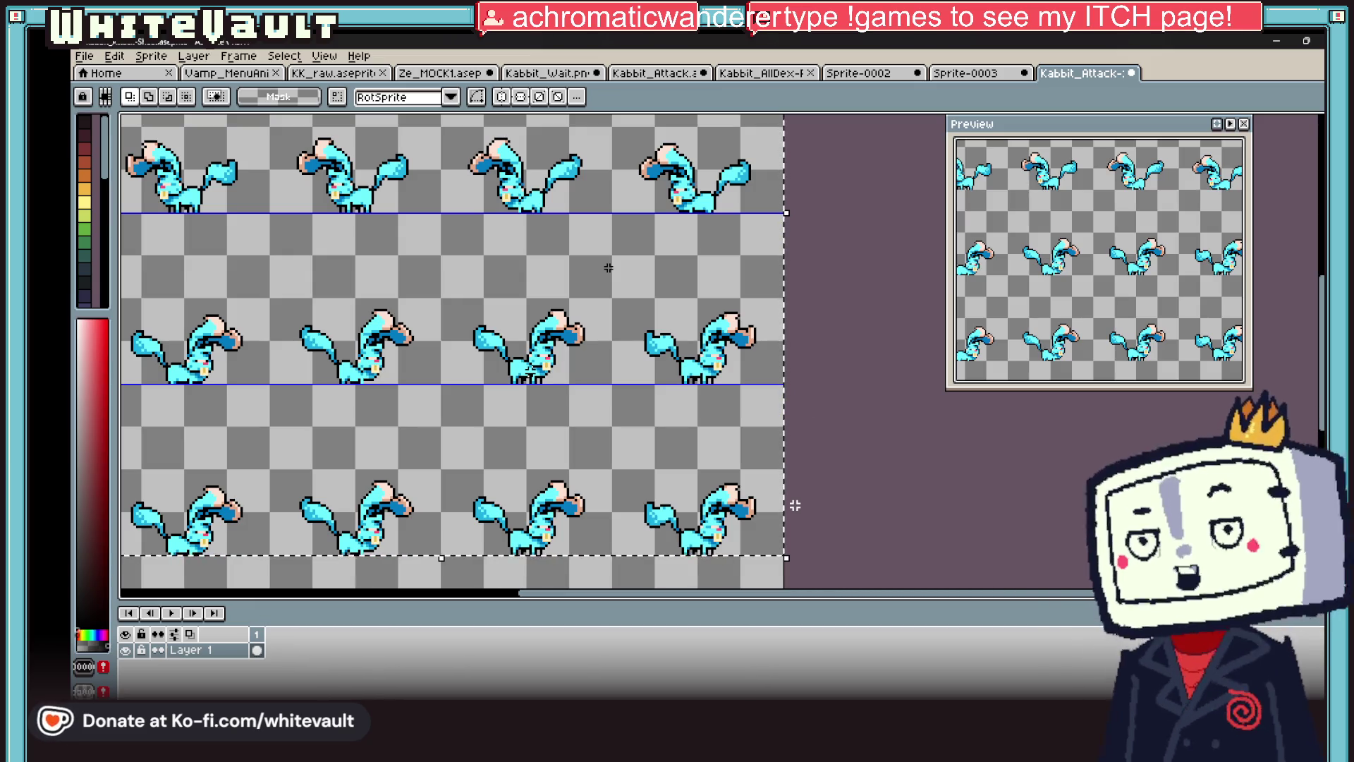
{"action": "scroll", "coordinate": [811, 212], "scroll_direction": "down", "scroll_amount": 2}
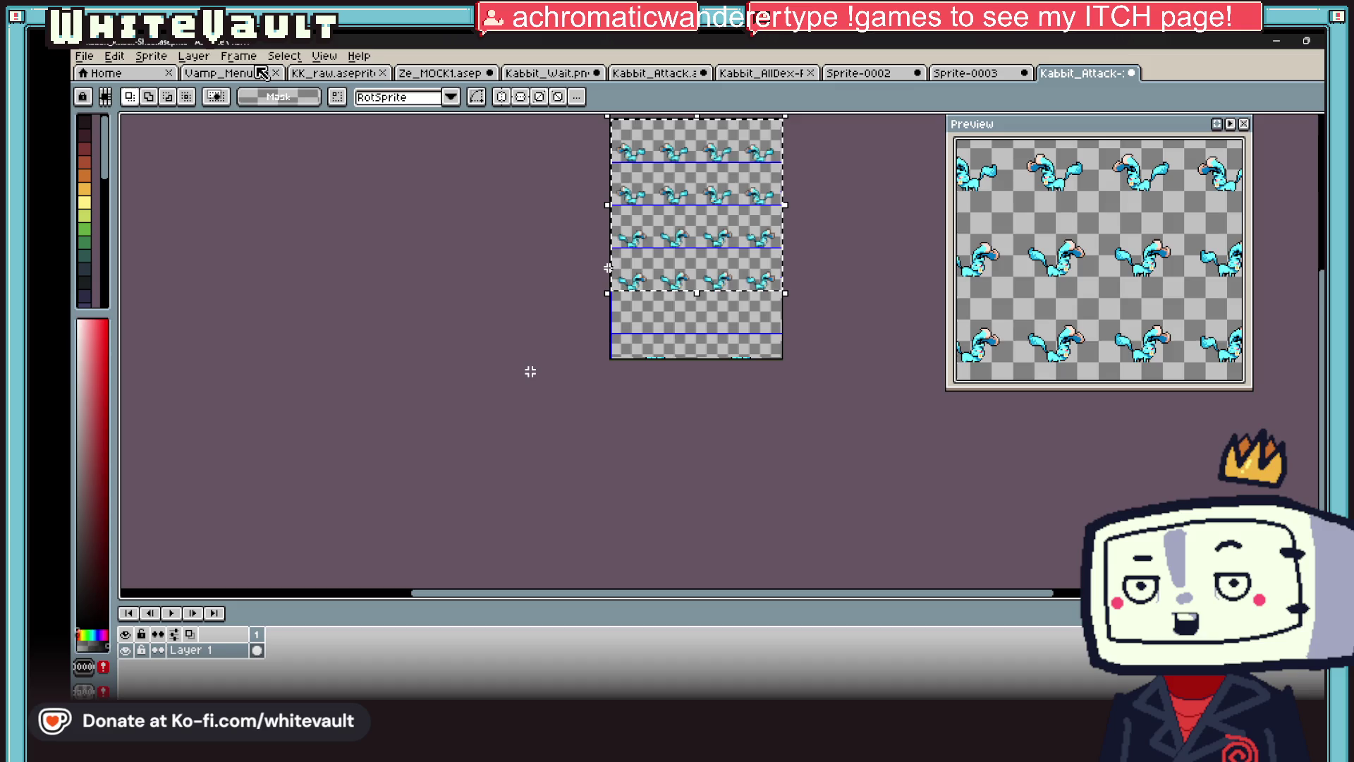
- Crop the sheet to the selected area with Sprite > Crop
{"action": "left_click", "coordinate": [282, 56]}
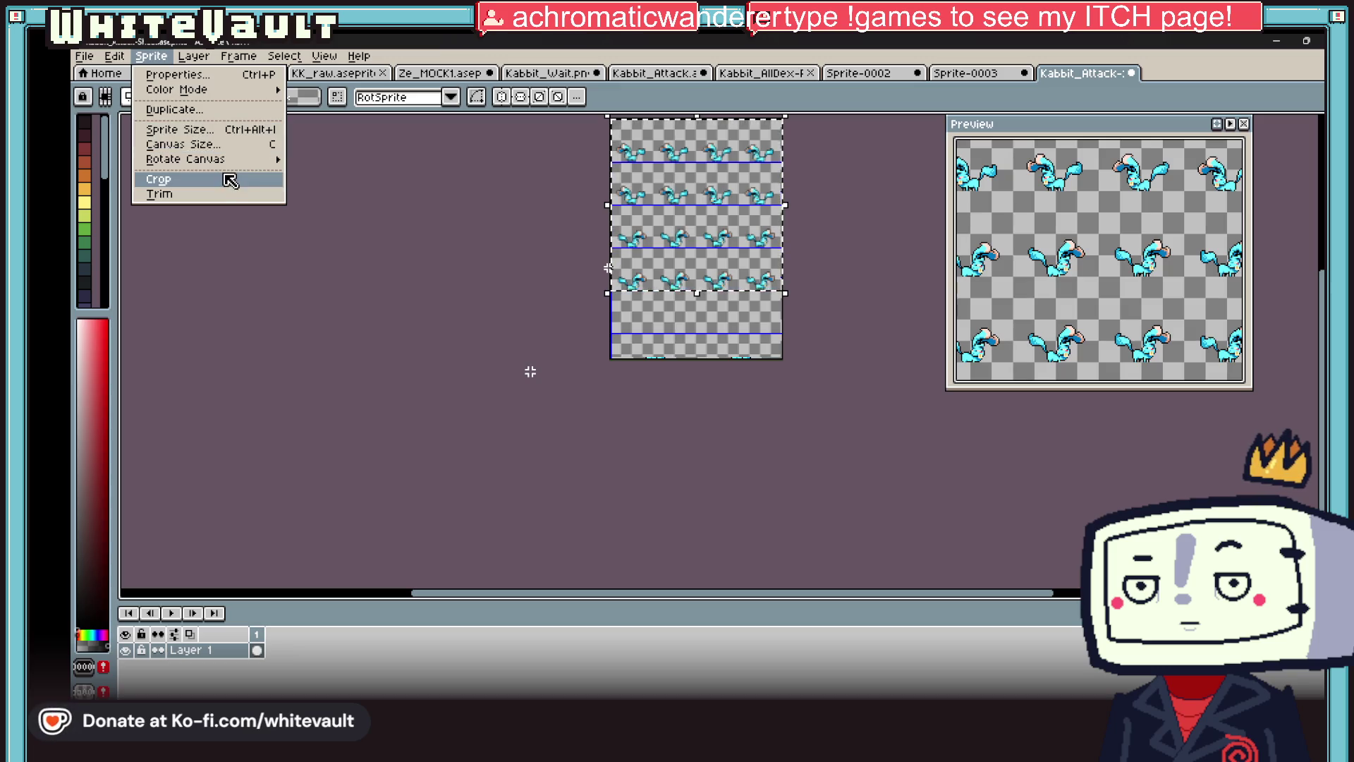
{"action": "left_click", "coordinate": [229, 181]}
{"action": "scroll", "coordinate": [774, 379], "scroll_direction": "up", "scroll_amount": 1}
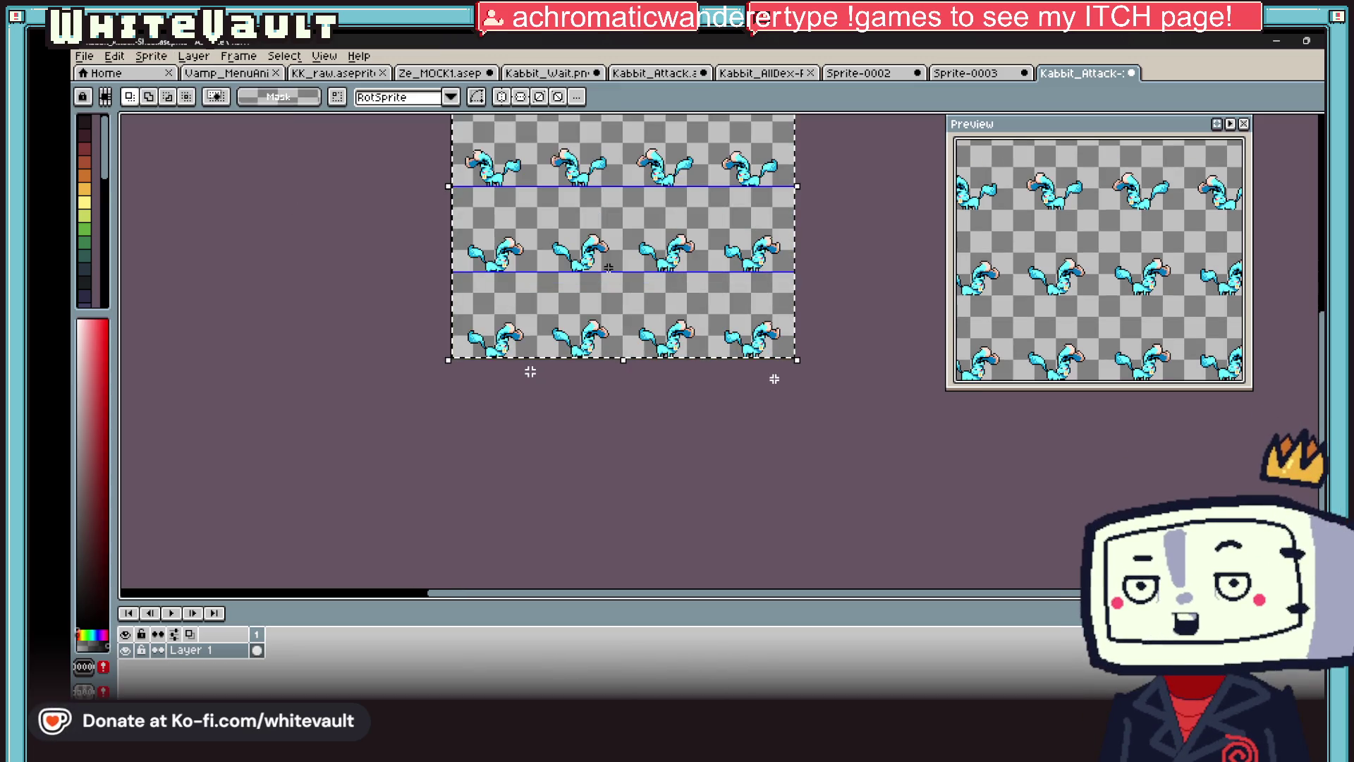
{"action": "left_click", "coordinate": [84, 56]}
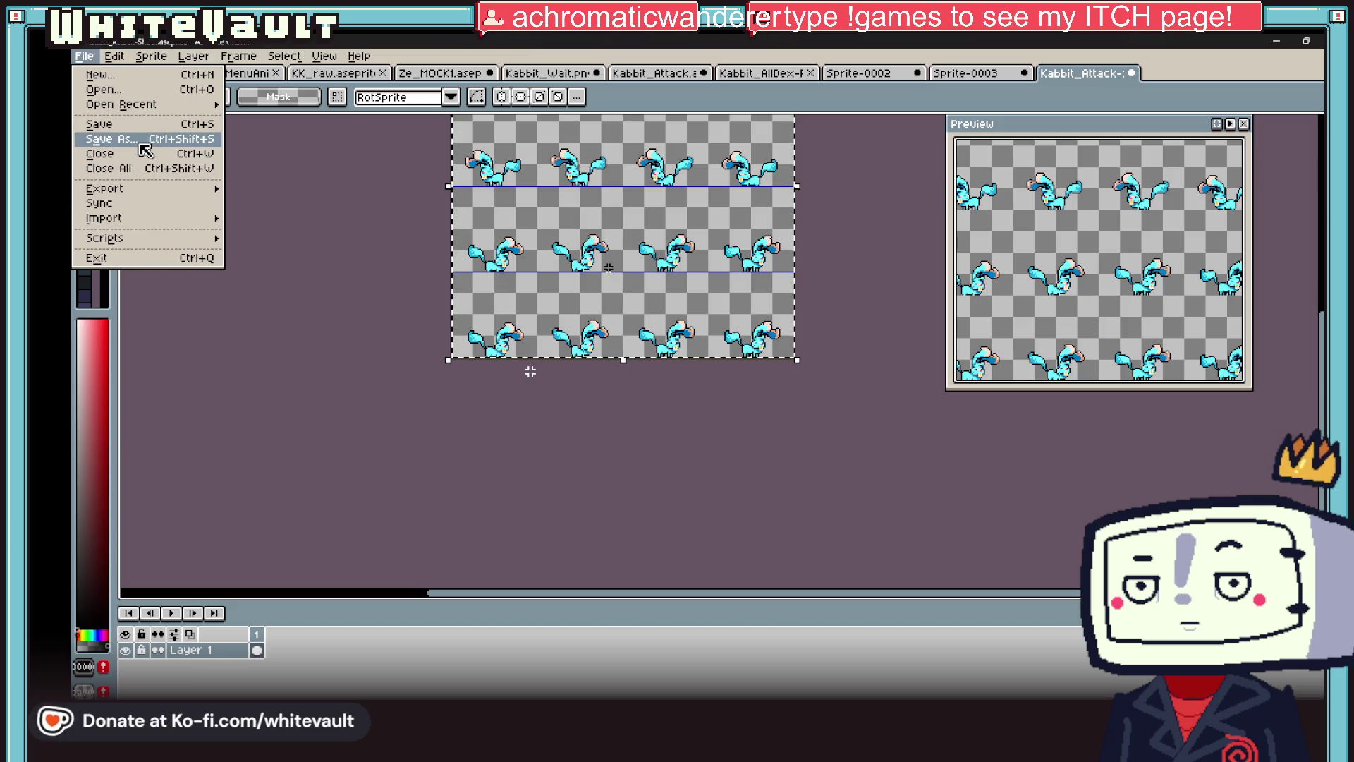
- Start Save As and create a new GG_Sprites folder on the Desktop as the location
{"action": "left_click", "coordinate": [144, 139]}
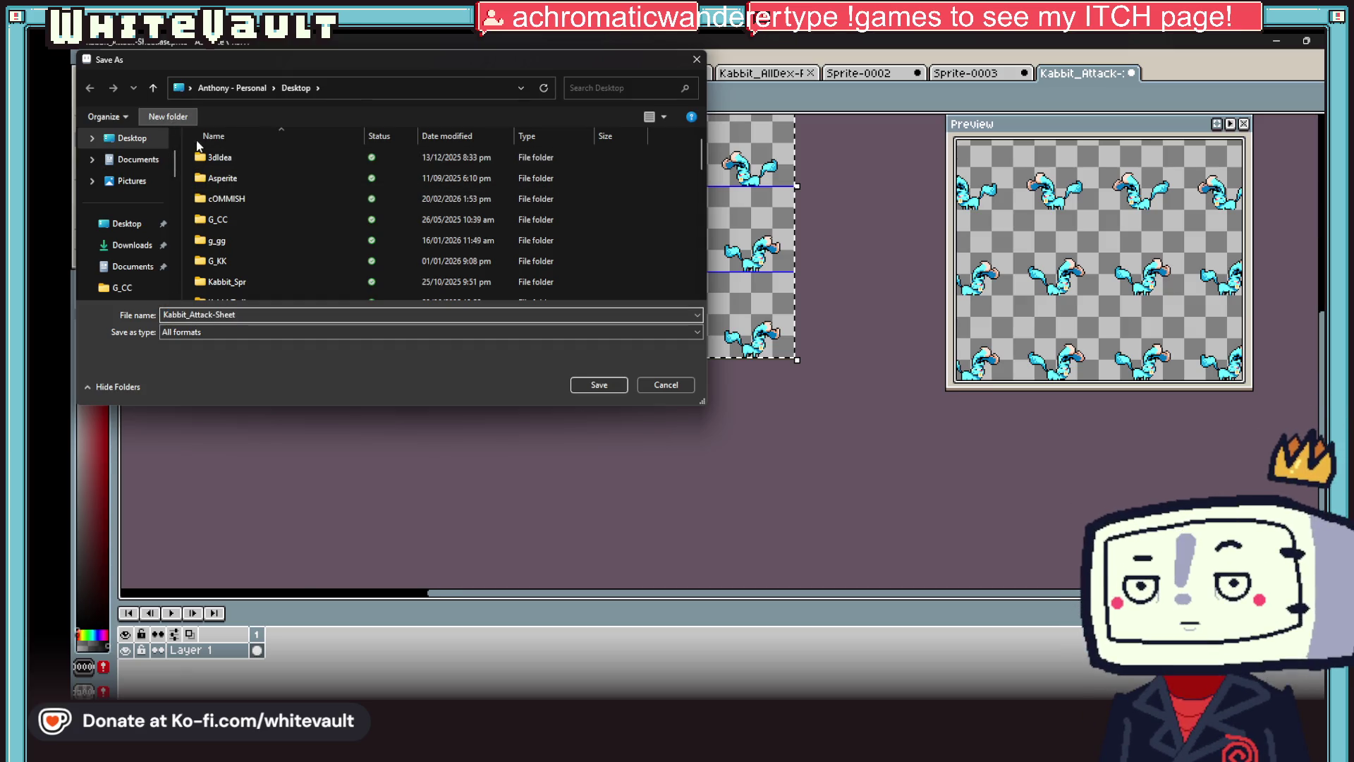
{"action": "type", "text": "G"}
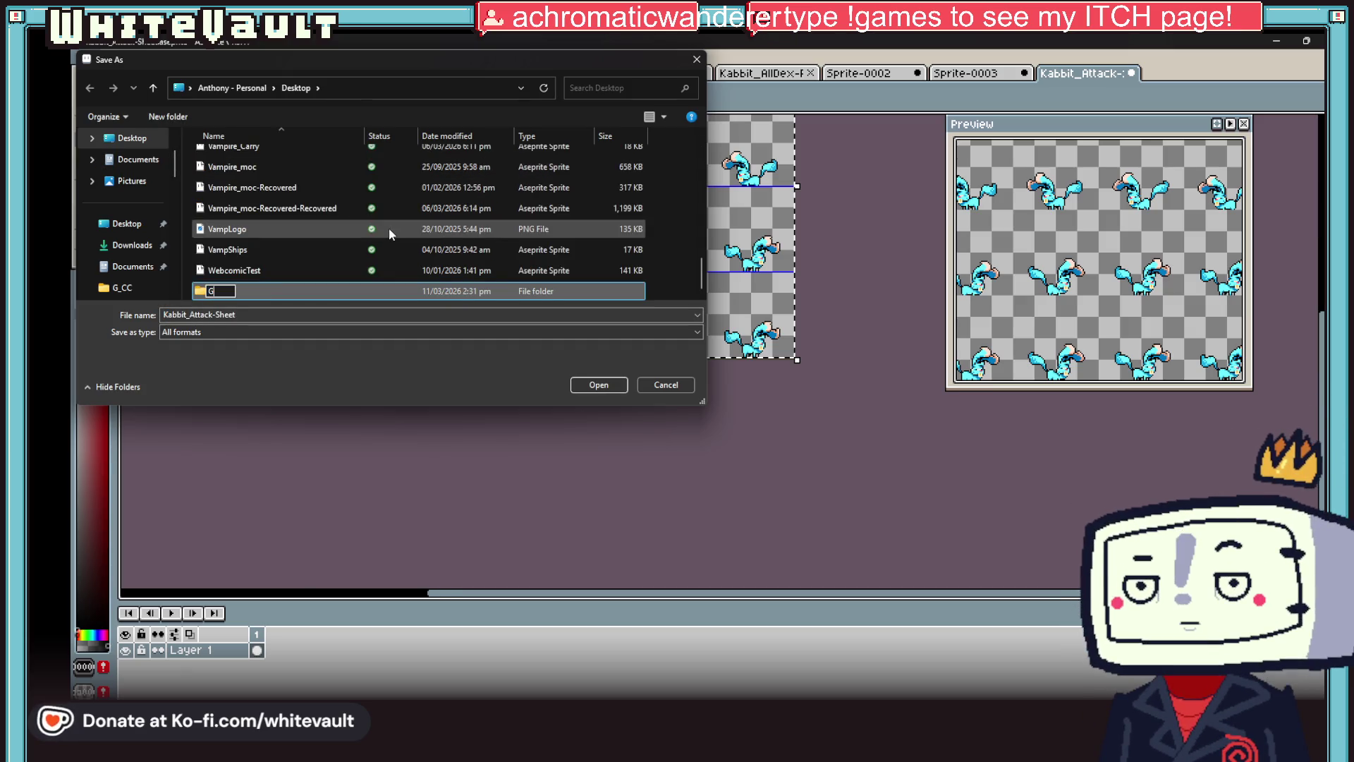
{"action": "type", "text": "G_Sprites"}
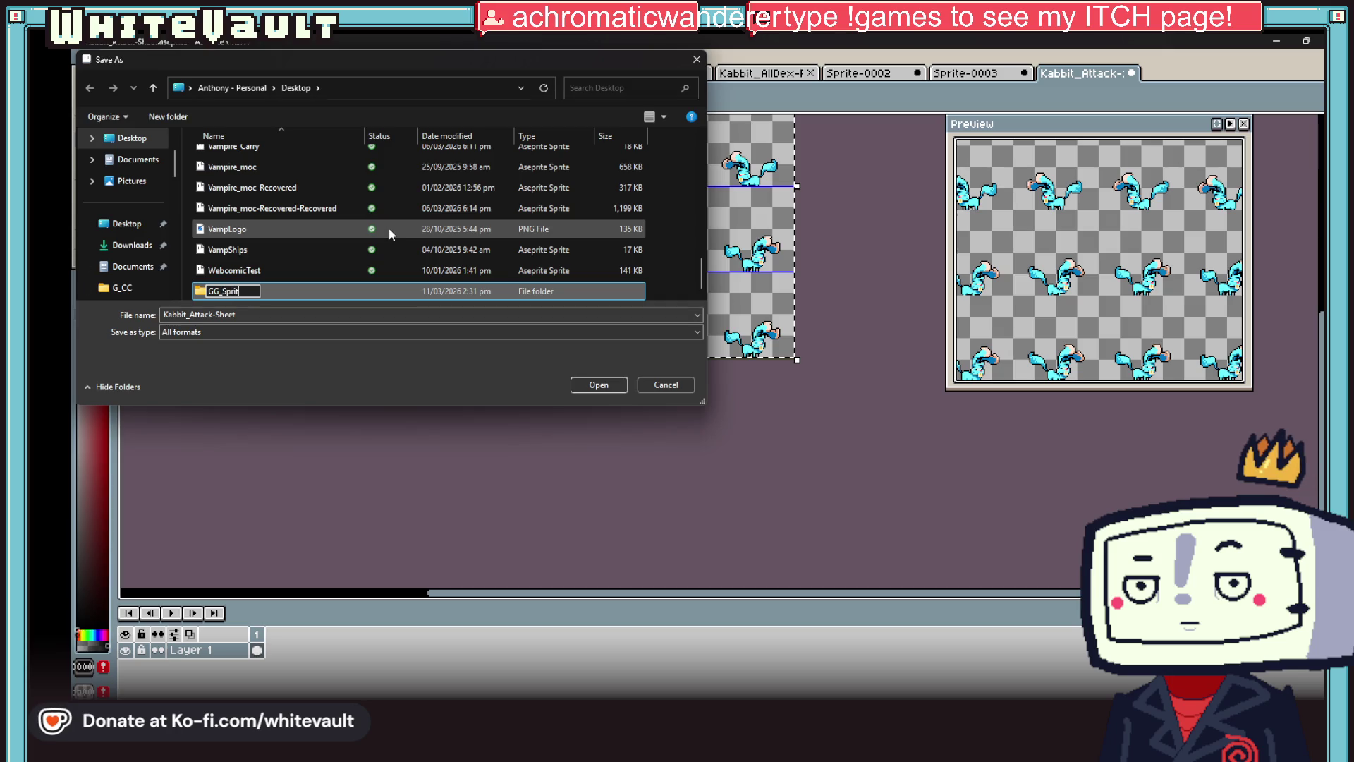
{"action": "left_click", "coordinate": [267, 293]}
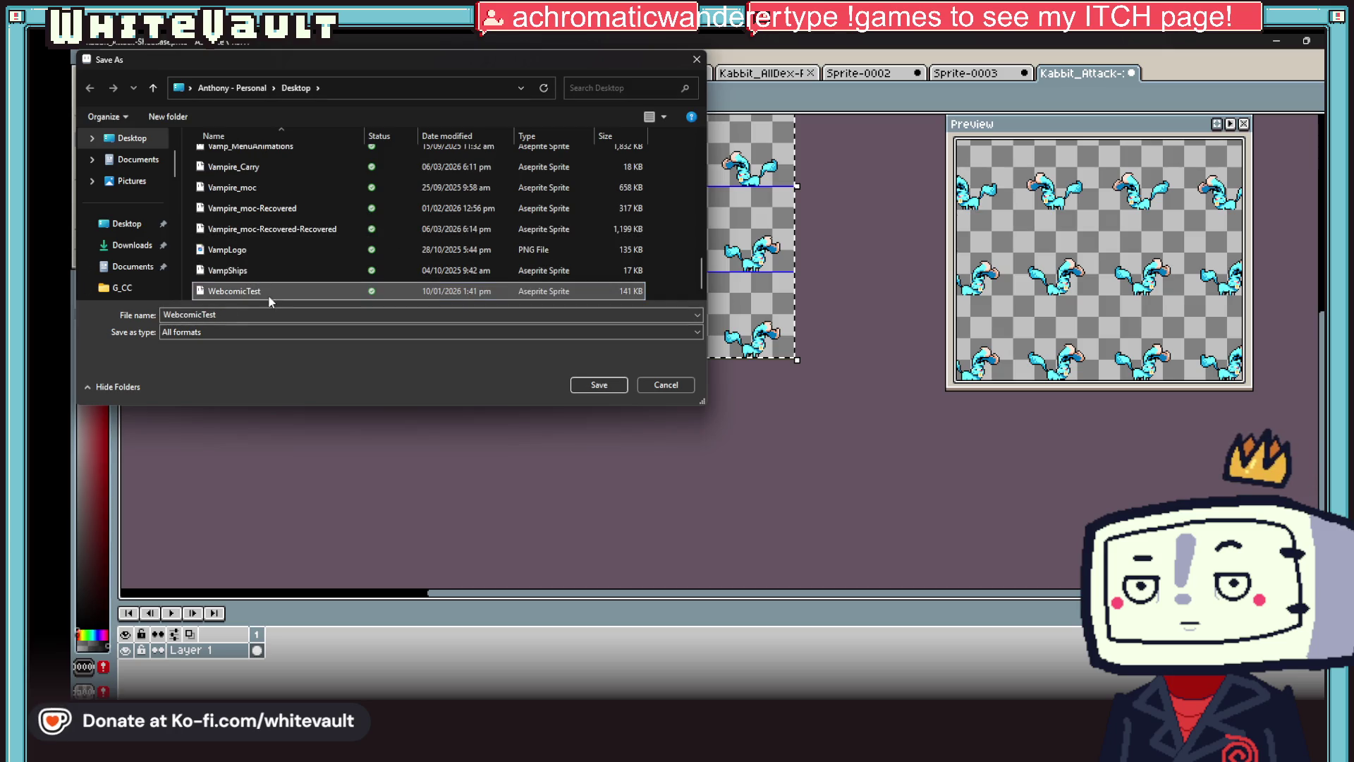
{"action": "scroll", "coordinate": [296, 227], "scroll_direction": "up", "scroll_amount": 10}
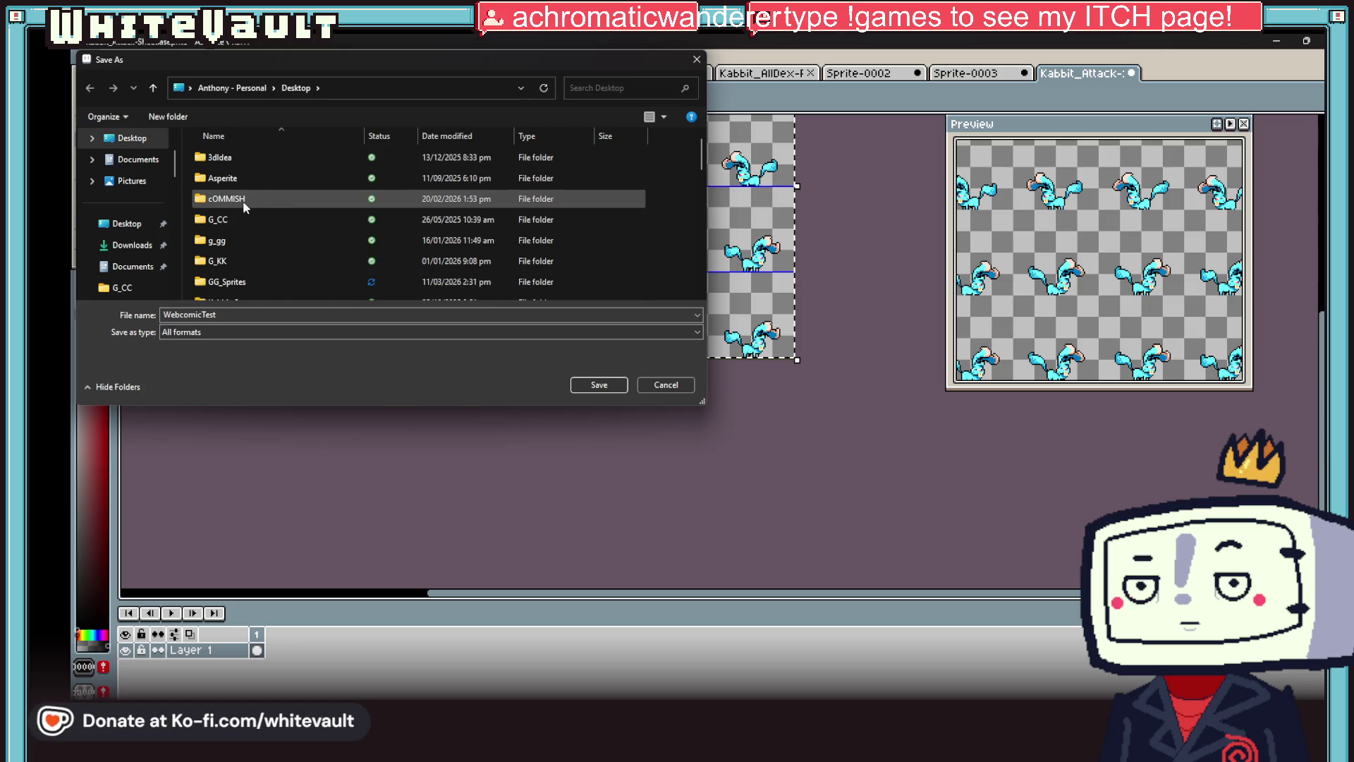
{"action": "left_click", "coordinate": [277, 281]}
{"action": "double_click", "coordinate": [276, 281]}
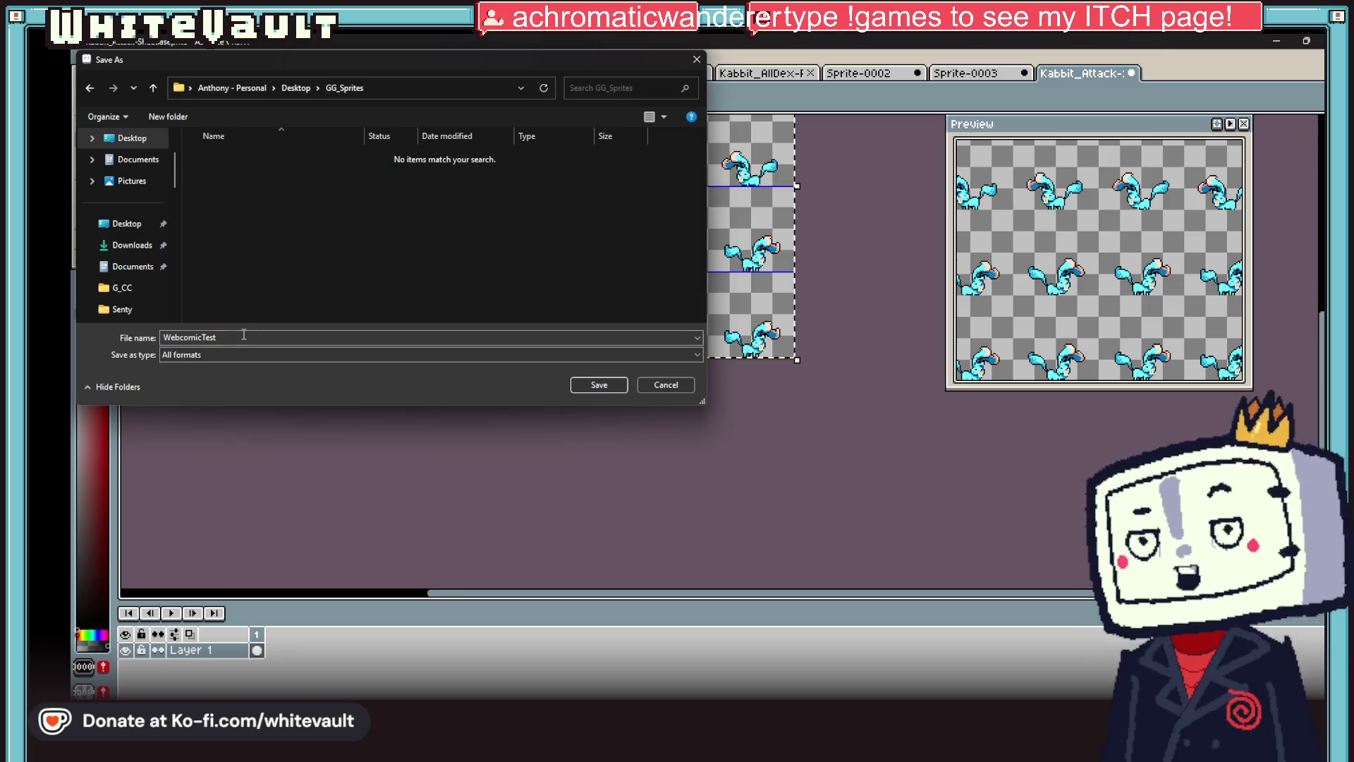
- Save the sheet as Kabbit_wait in PNG format
{"action": "type", "text": "Kabbit"}
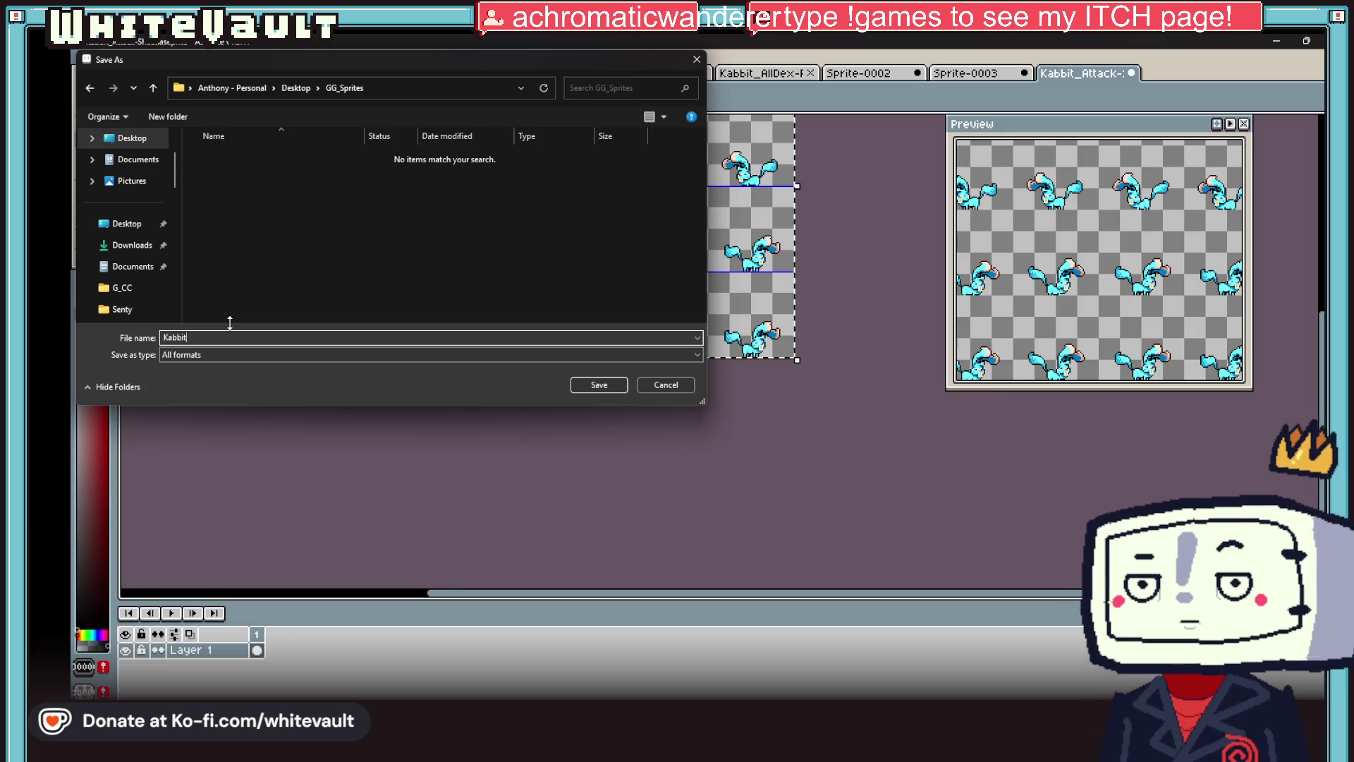
{"action": "type", "text": "_wait"}
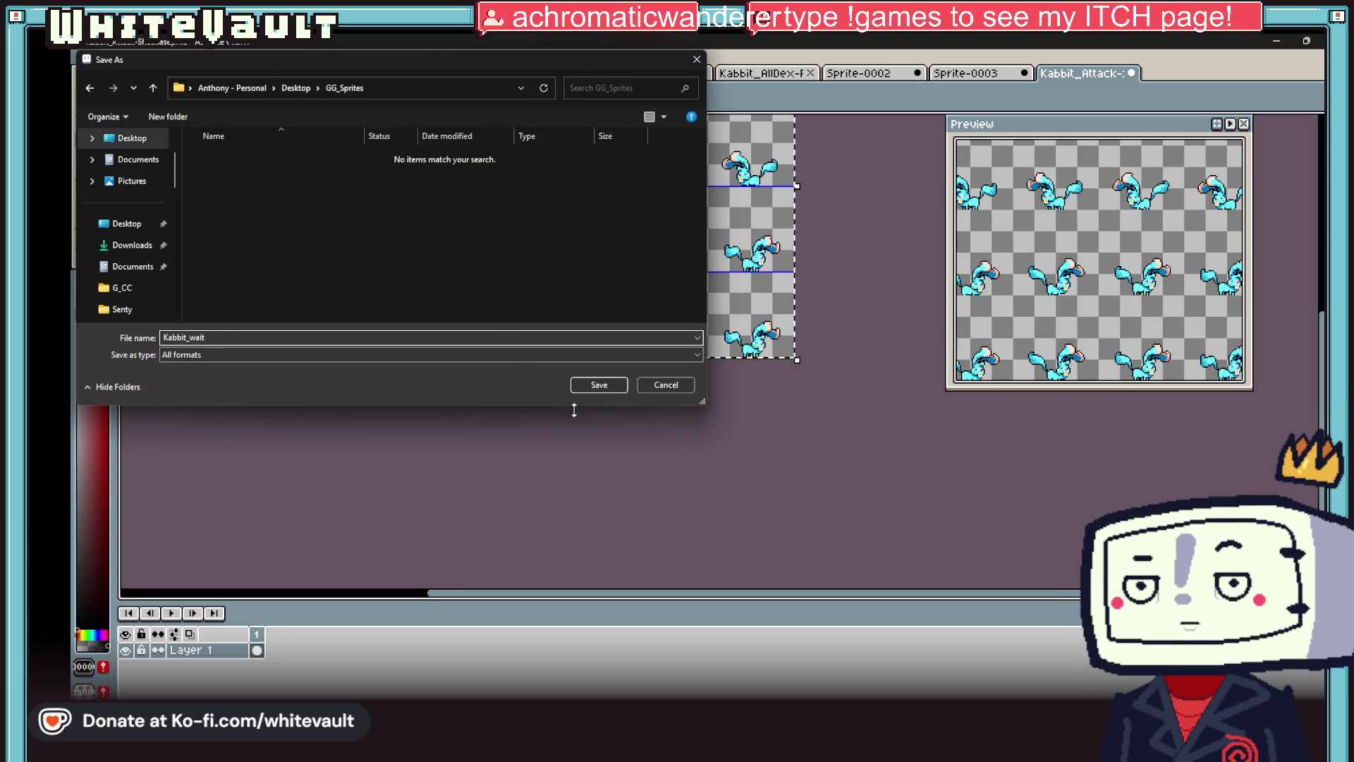
{"action": "left_click", "coordinate": [394, 354]}
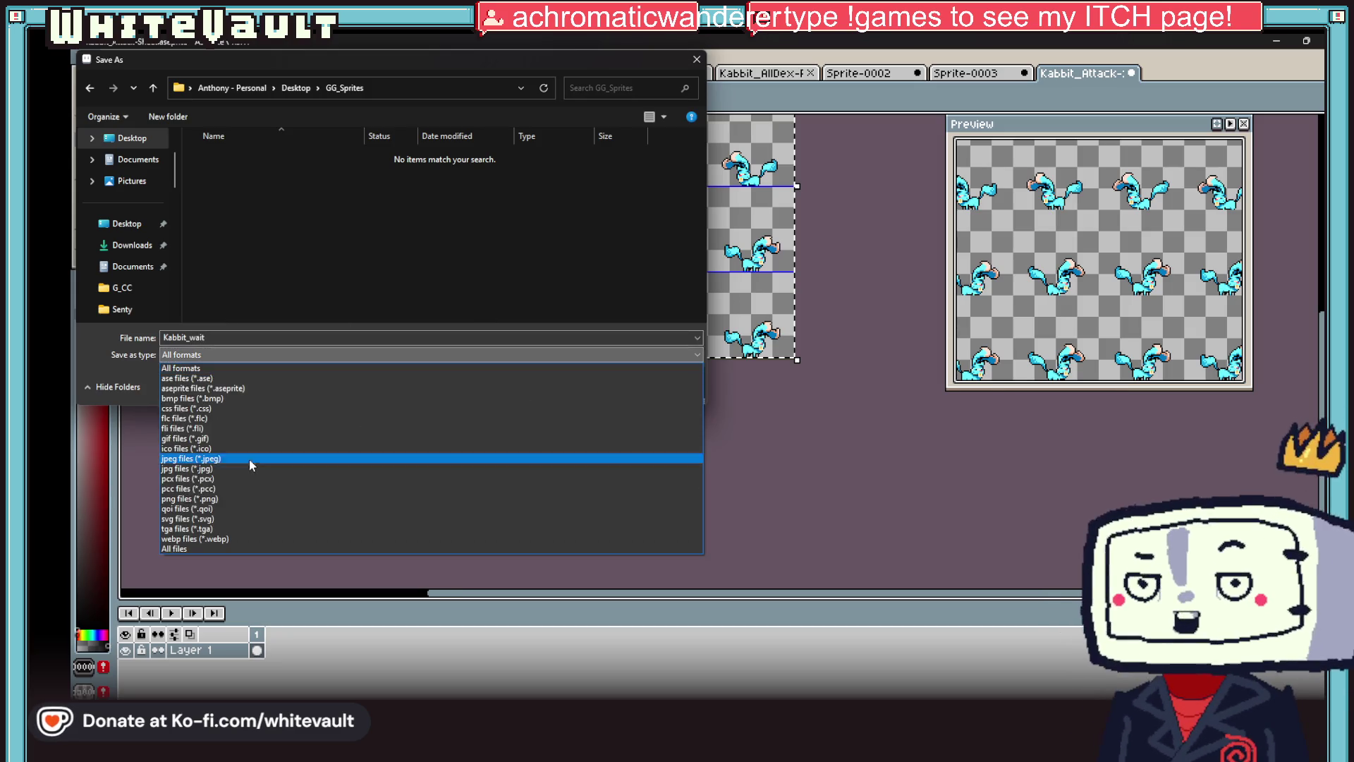
{"action": "left_click", "coordinate": [242, 498]}
{"action": "left_click", "coordinate": [601, 384]}
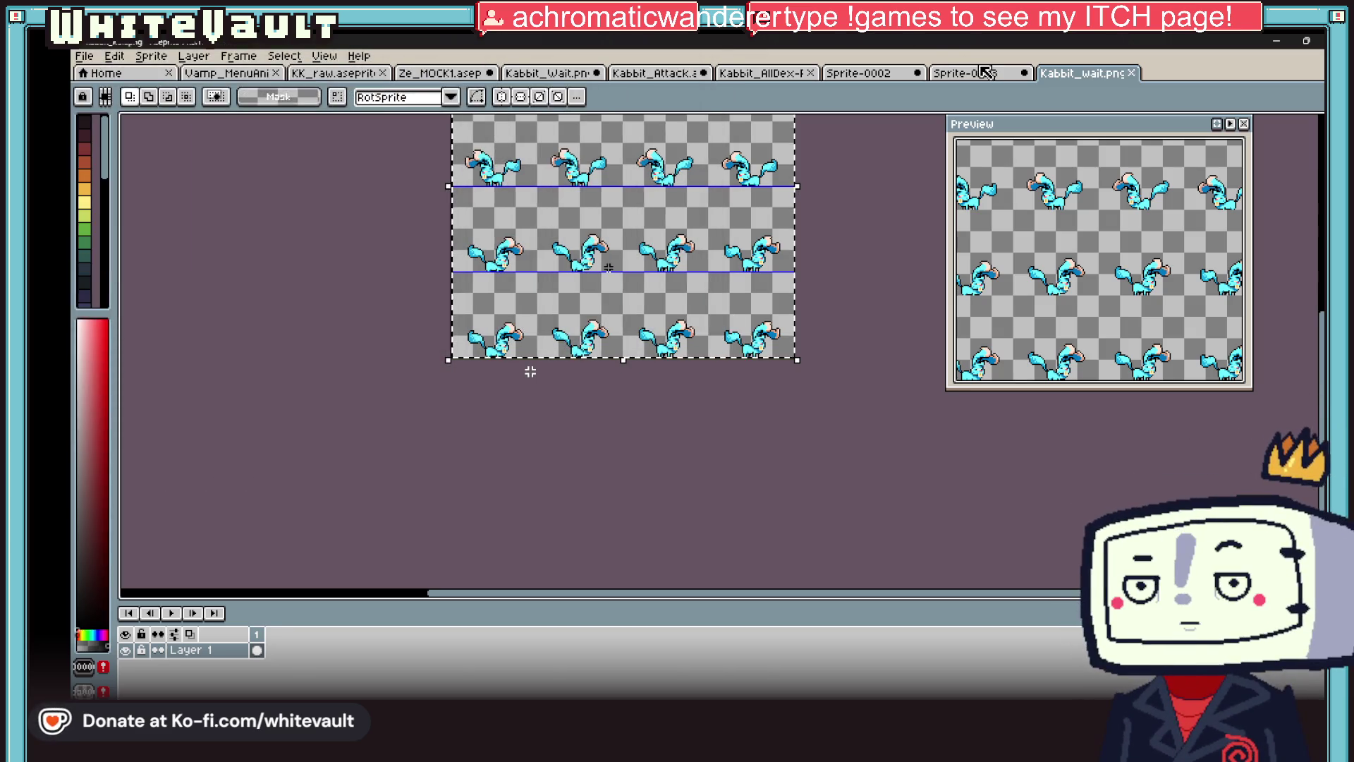
- Close Sprite-0003 and Sprite-0002, discarding their changes
{"action": "left_click", "coordinate": [985, 71]}
{"action": "left_click", "coordinate": [1024, 73]}
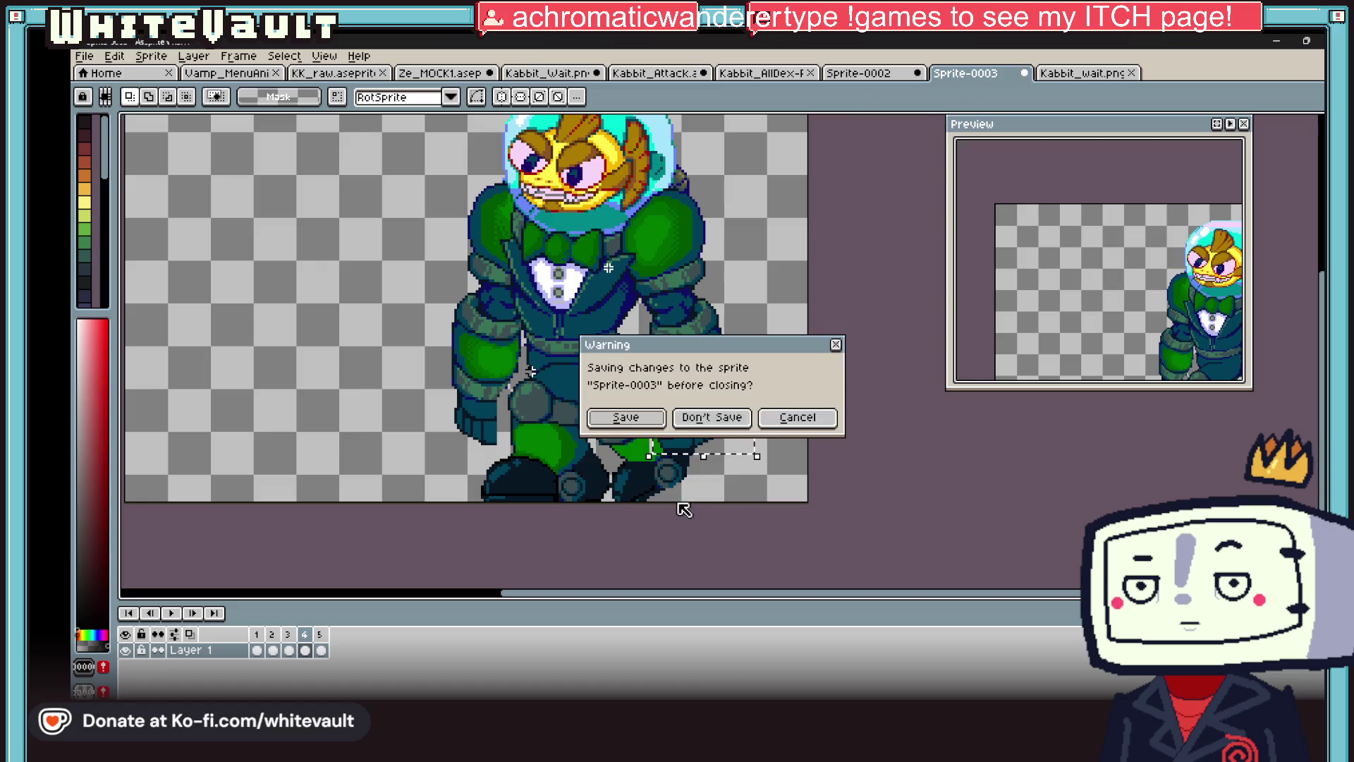
{"action": "left_click", "coordinate": [712, 417]}
{"action": "left_click", "coordinate": [859, 74]}
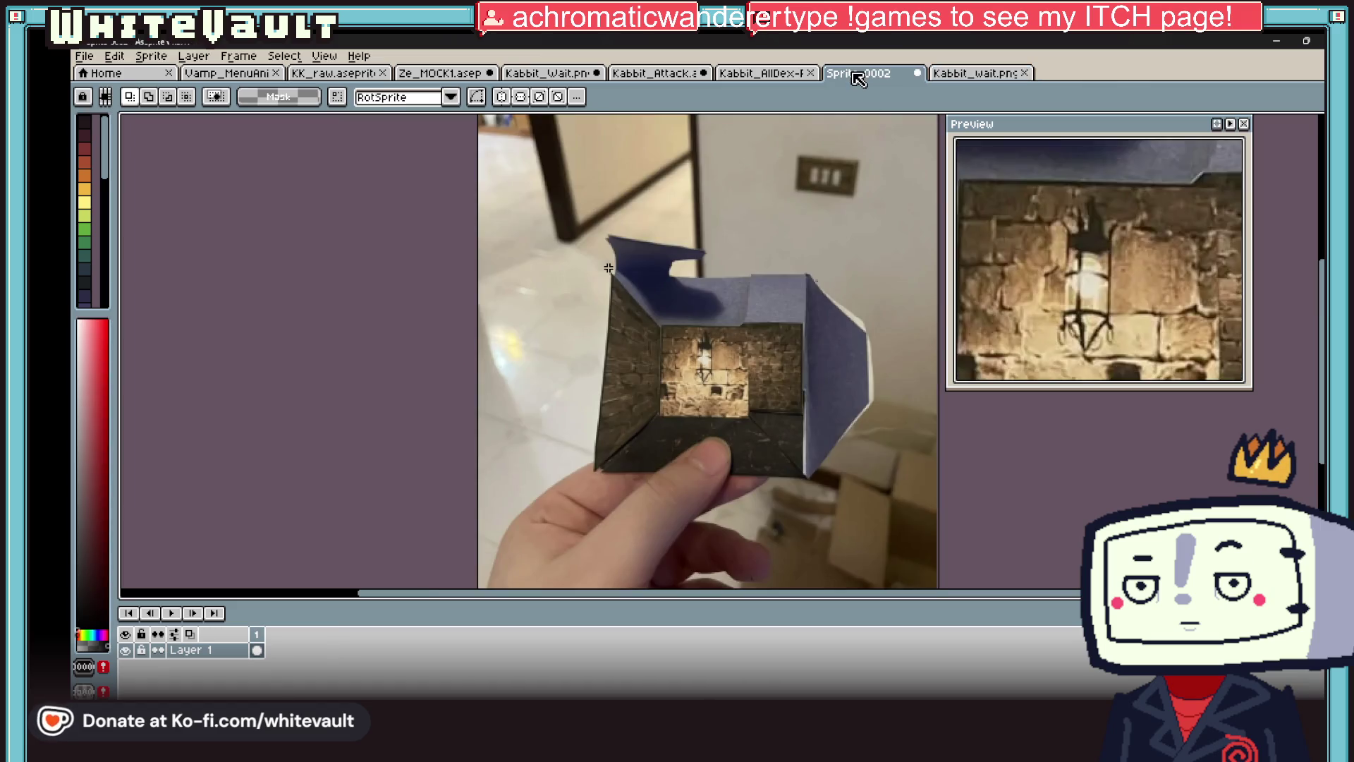
{"action": "left_click", "coordinate": [916, 74]}
{"action": "left_click", "coordinate": [713, 416]}
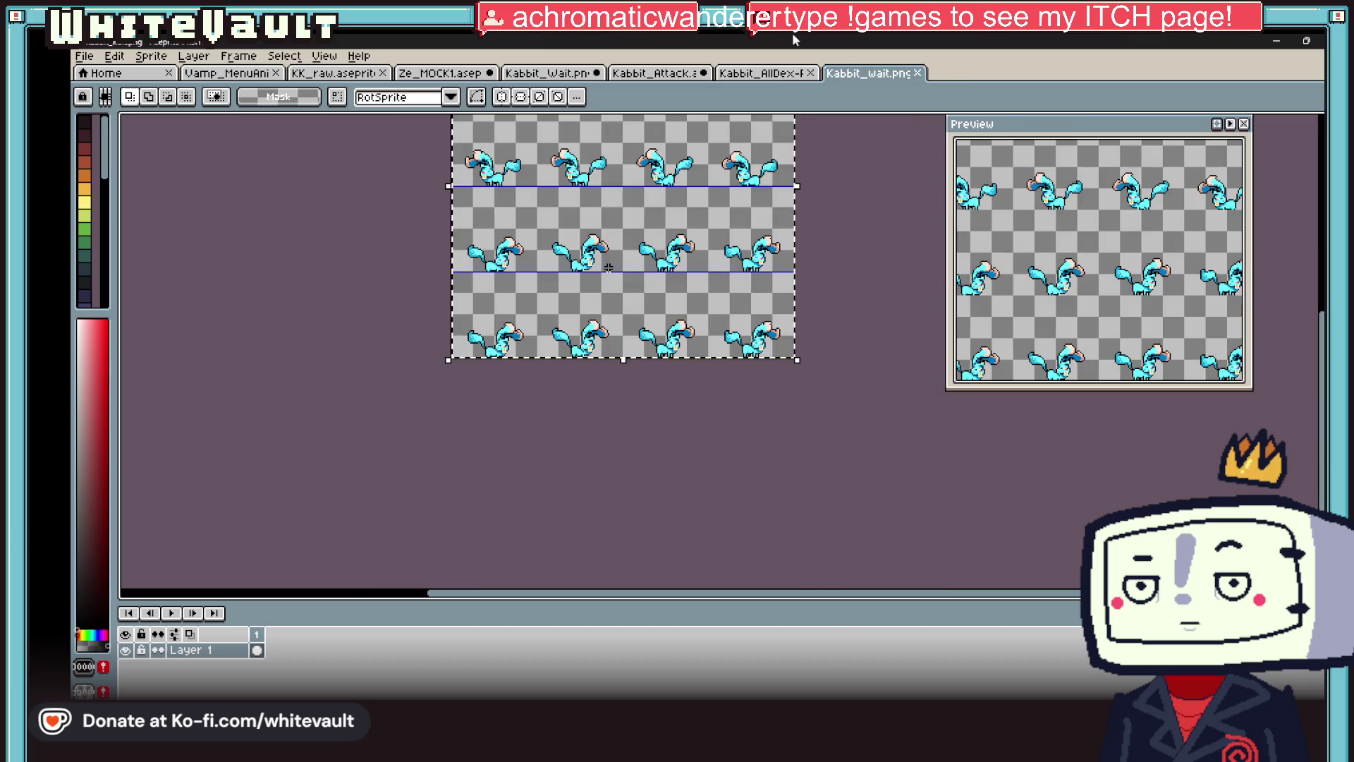
- Look over the Kabbit_AllDex and Kabbit_wait sheets, then select Kabbit_Attack's first frame cel
{"action": "left_click", "coordinate": [765, 74]}
{"action": "key", "text": "minus"}
{"action": "left_click", "coordinate": [664, 73]}
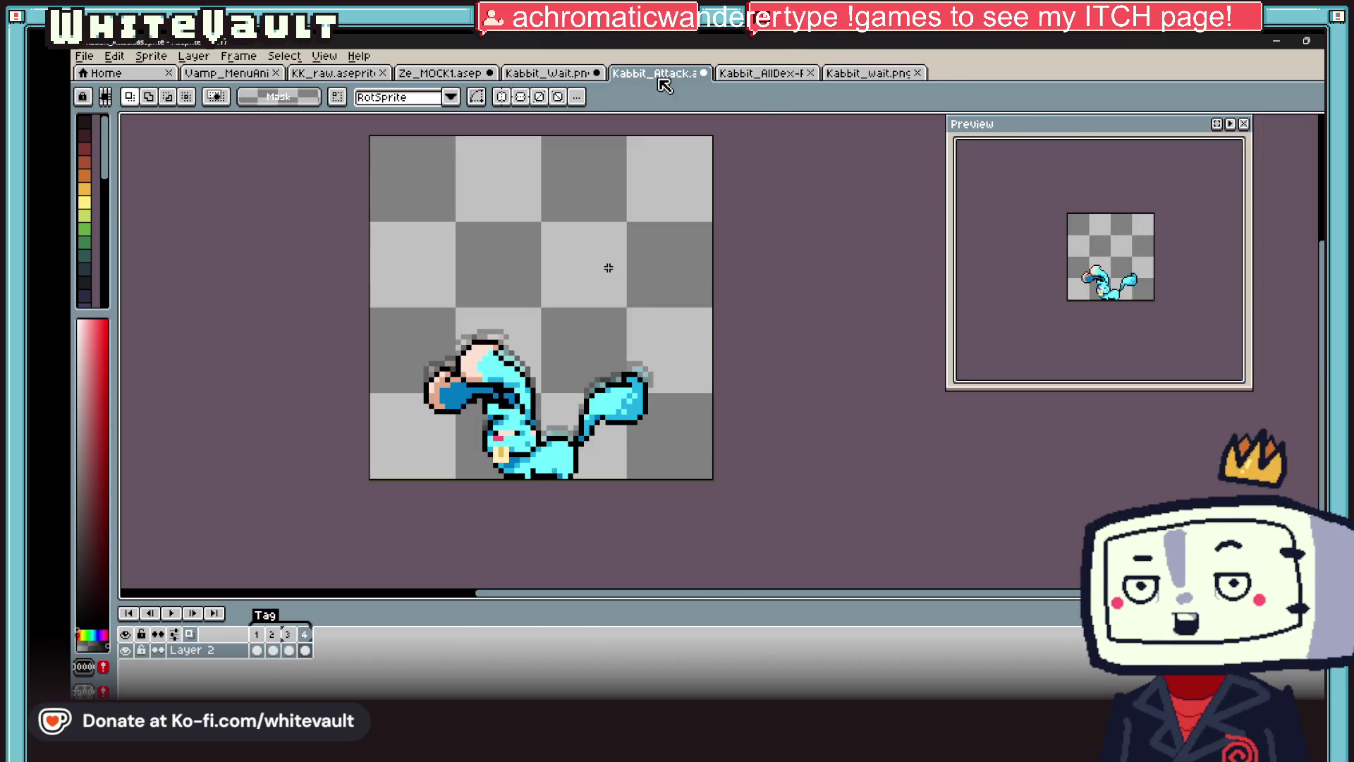
{"action": "left_click", "coordinate": [790, 79]}
{"action": "scroll", "coordinate": [608, 267], "scroll_direction": "up", "scroll_amount": 2}
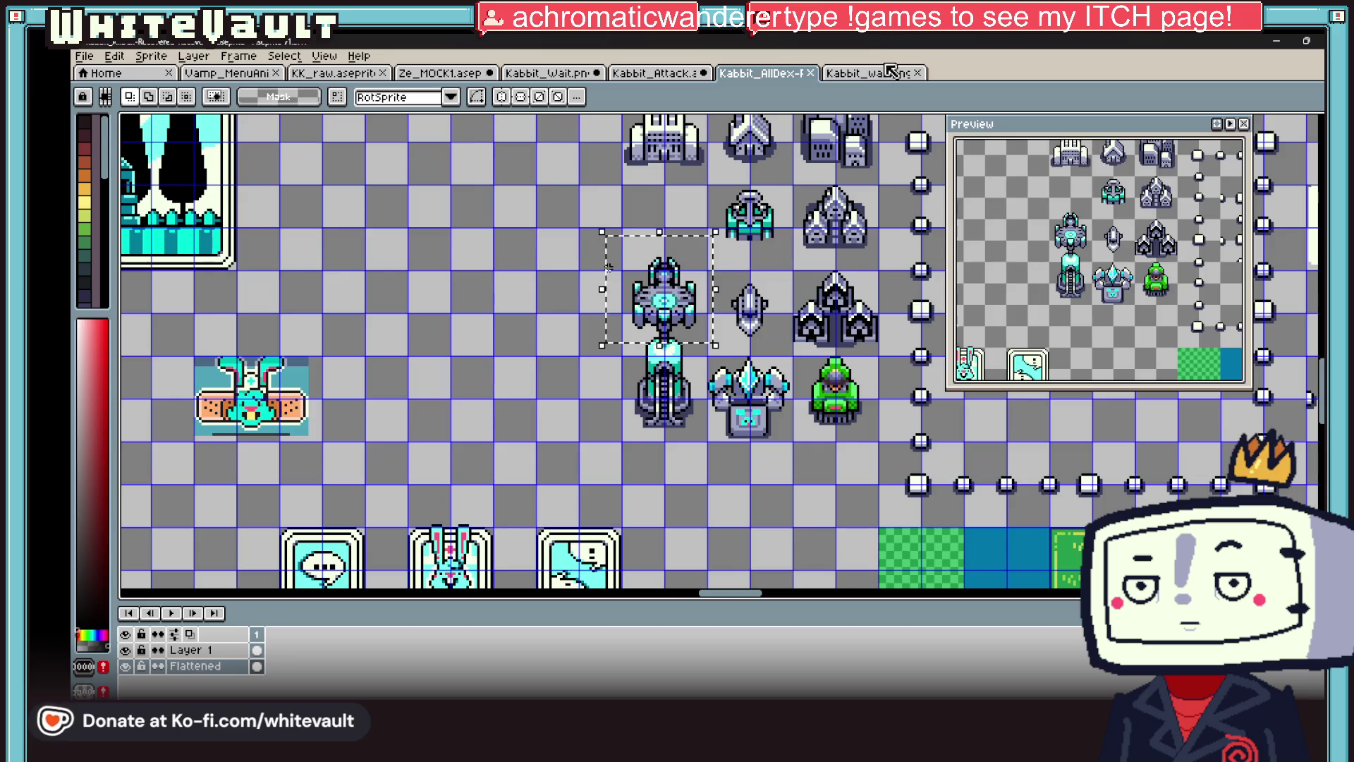
{"action": "left_click", "coordinate": [885, 73]}
{"action": "left_click", "coordinate": [557, 73]}
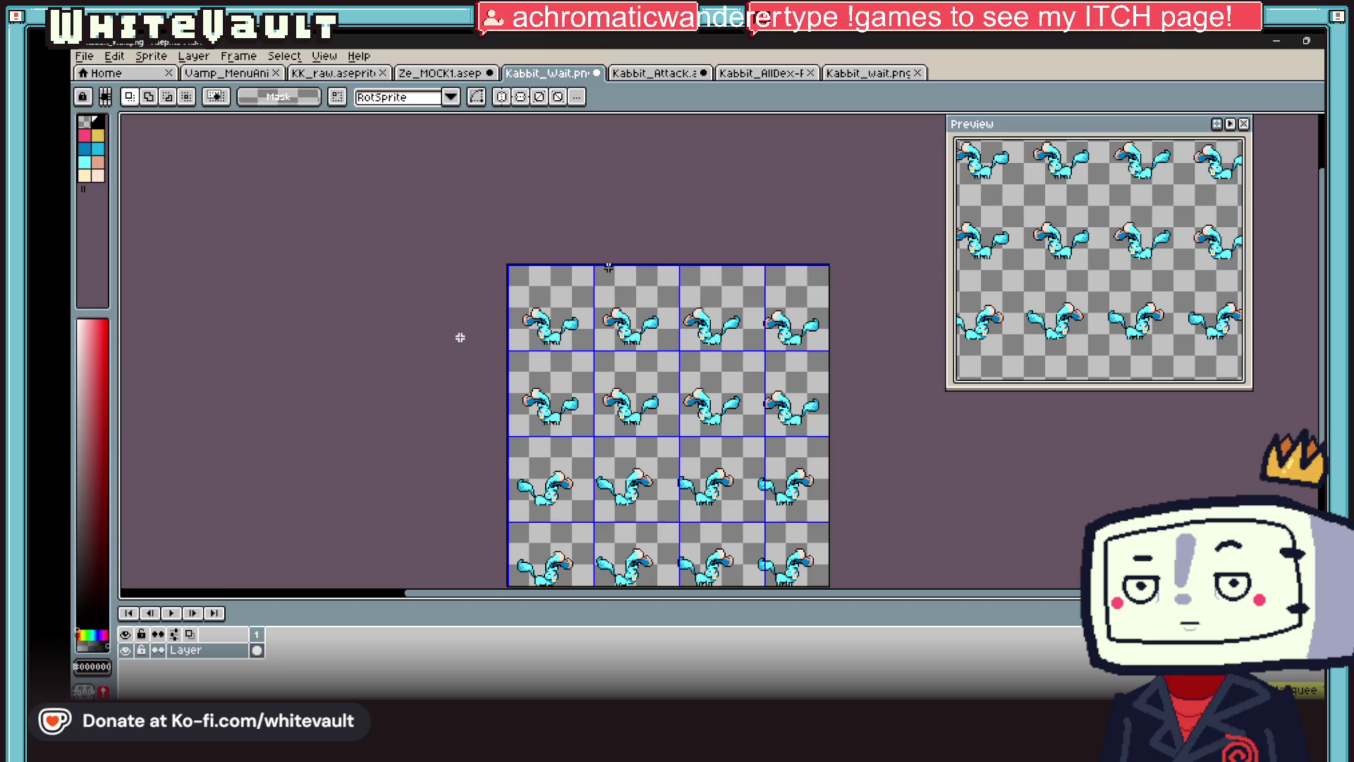
{"action": "left_click", "coordinate": [638, 74]}
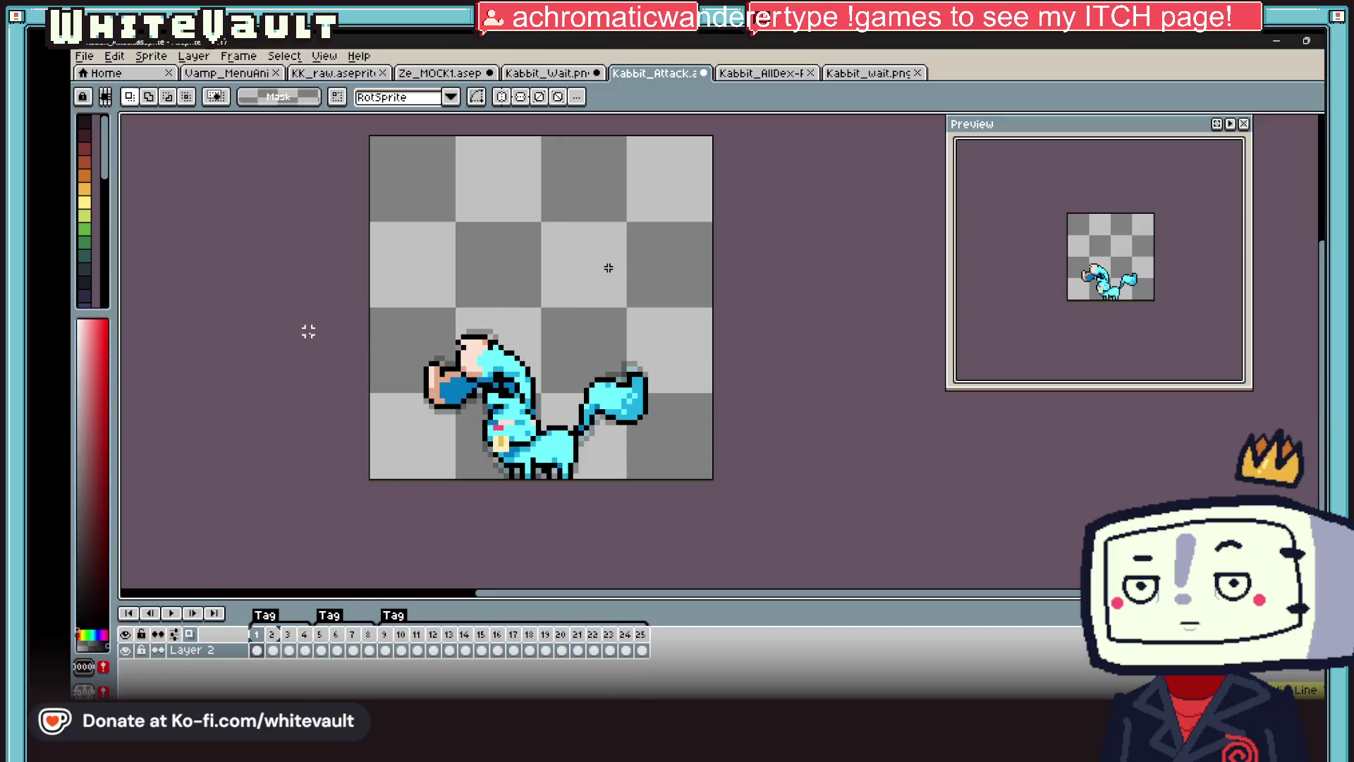
{"action": "left_click", "coordinate": [263, 643]}
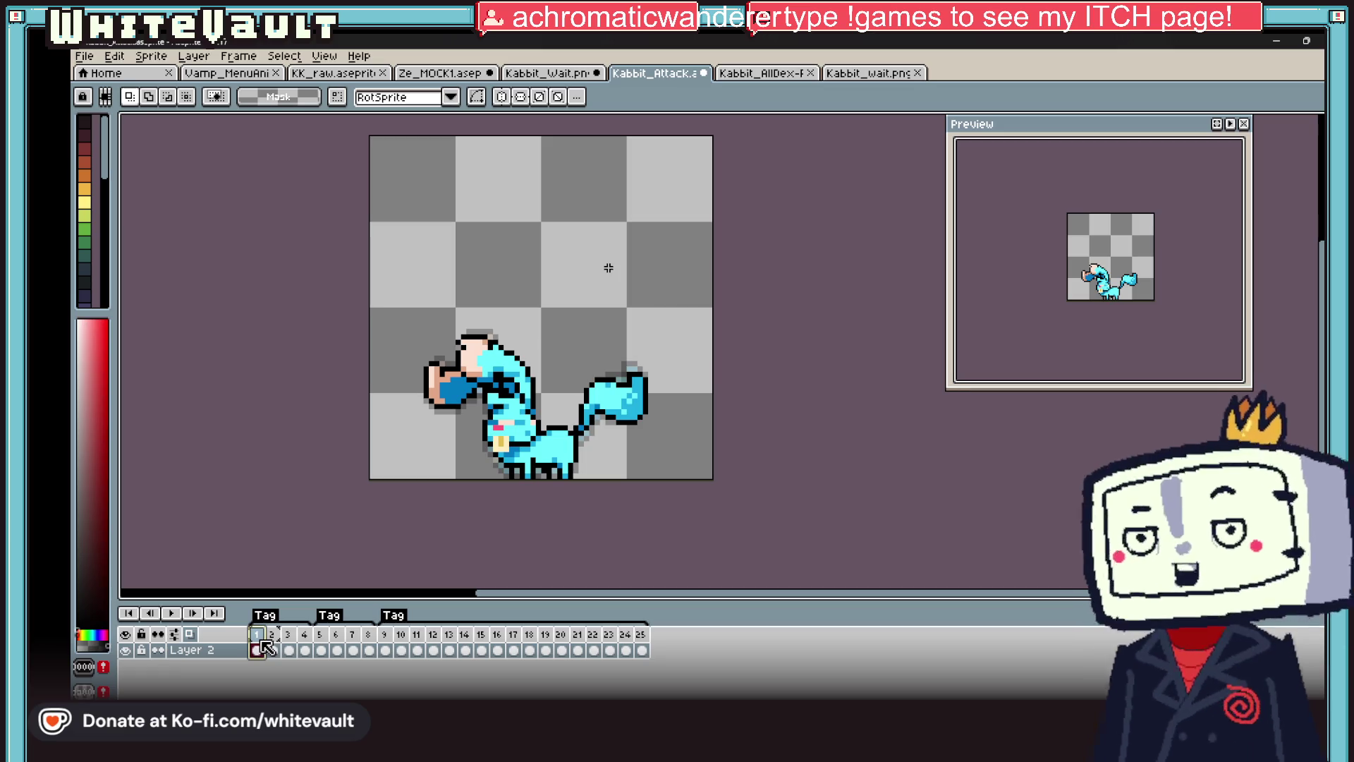
- Remove the extra attack frames and play the four-frame animation to check it
{"action": "key", "text": "ctrl+z"}
{"action": "key", "text": "ctrl+z"}
{"action": "key", "text": "ctrl+z"}
{"action": "key", "text": "ctrl+z"}
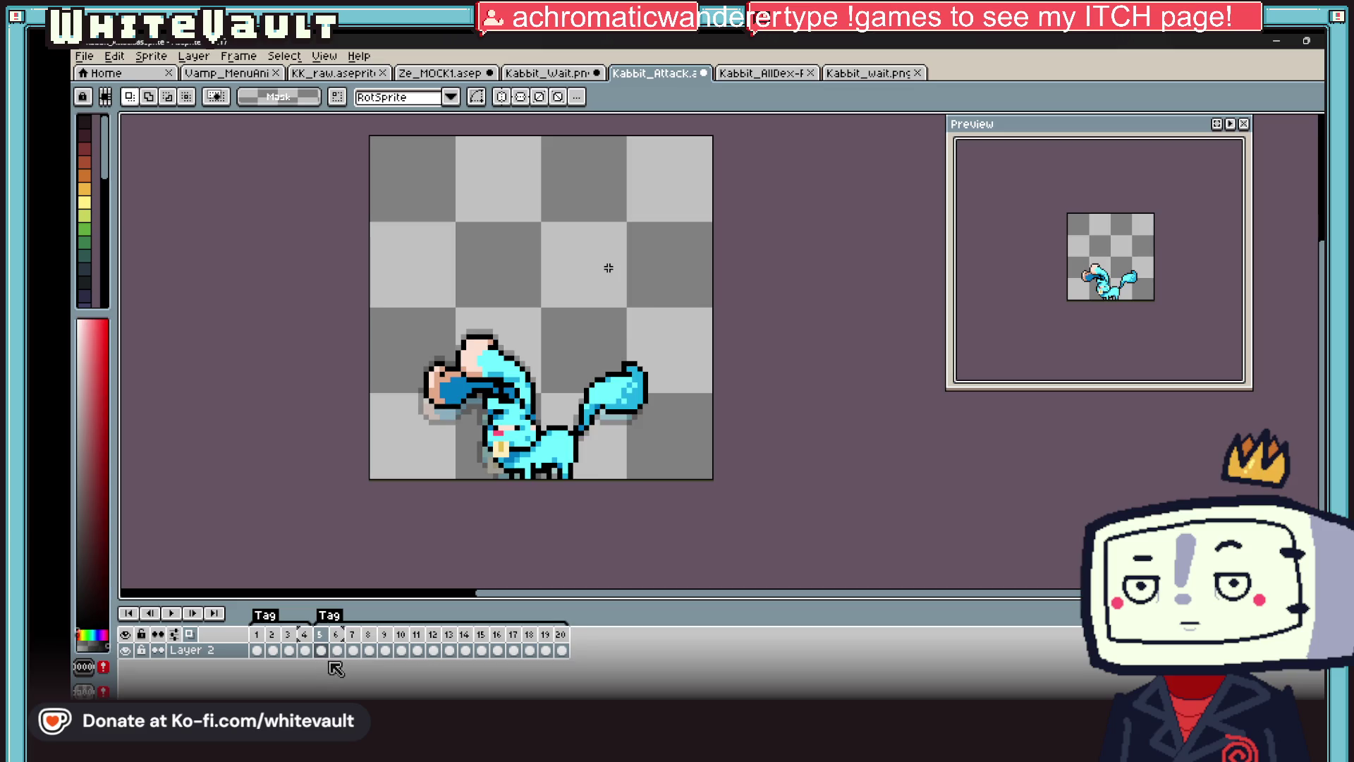
{"action": "left_click", "coordinate": [173, 616]}
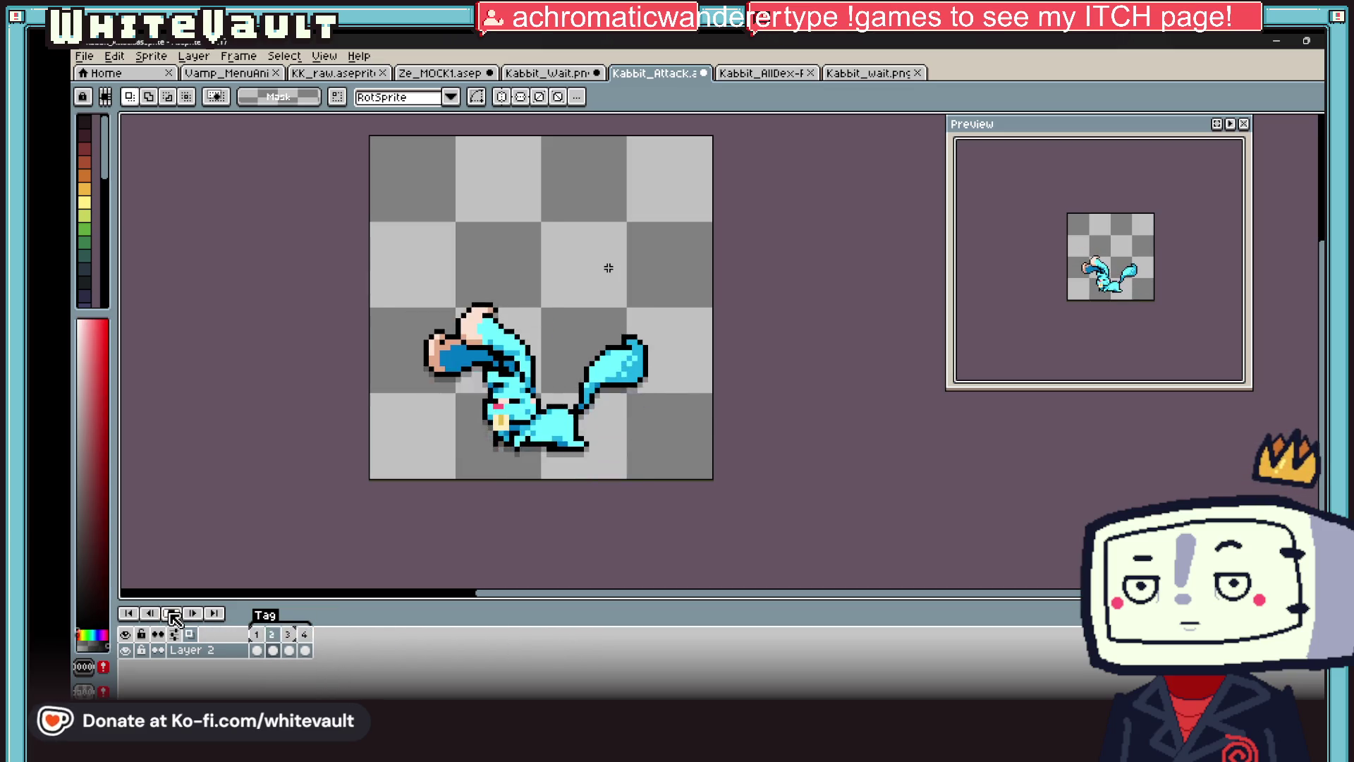
{"action": "left_click", "coordinate": [173, 616]}
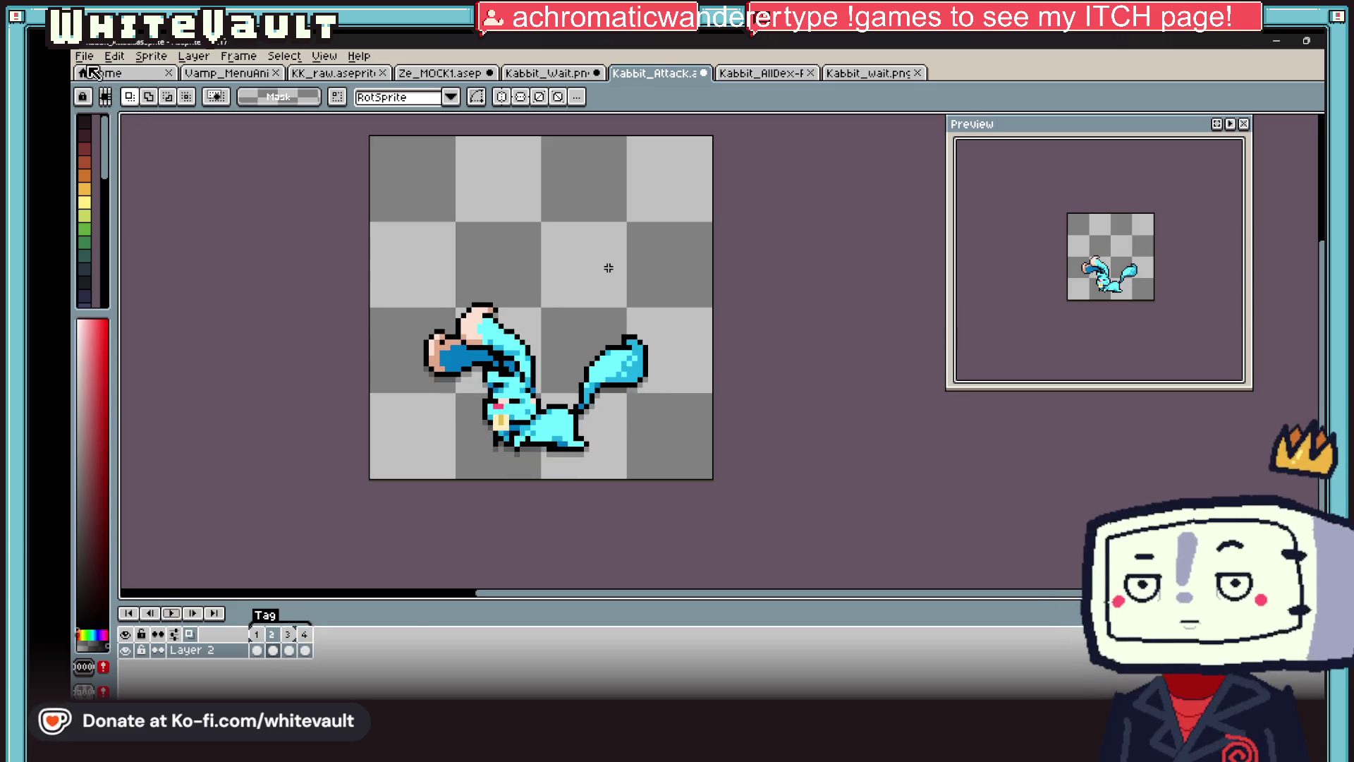
- Compare the Kabbit_wait and Kabbit_AllDex sheets, ending on the trimmed attack animation
{"action": "left_click", "coordinate": [95, 73]}
{"action": "left_click", "coordinate": [869, 73]}
{"action": "left_click", "coordinate": [760, 73]}
{"action": "left_click", "coordinate": [652, 73]}
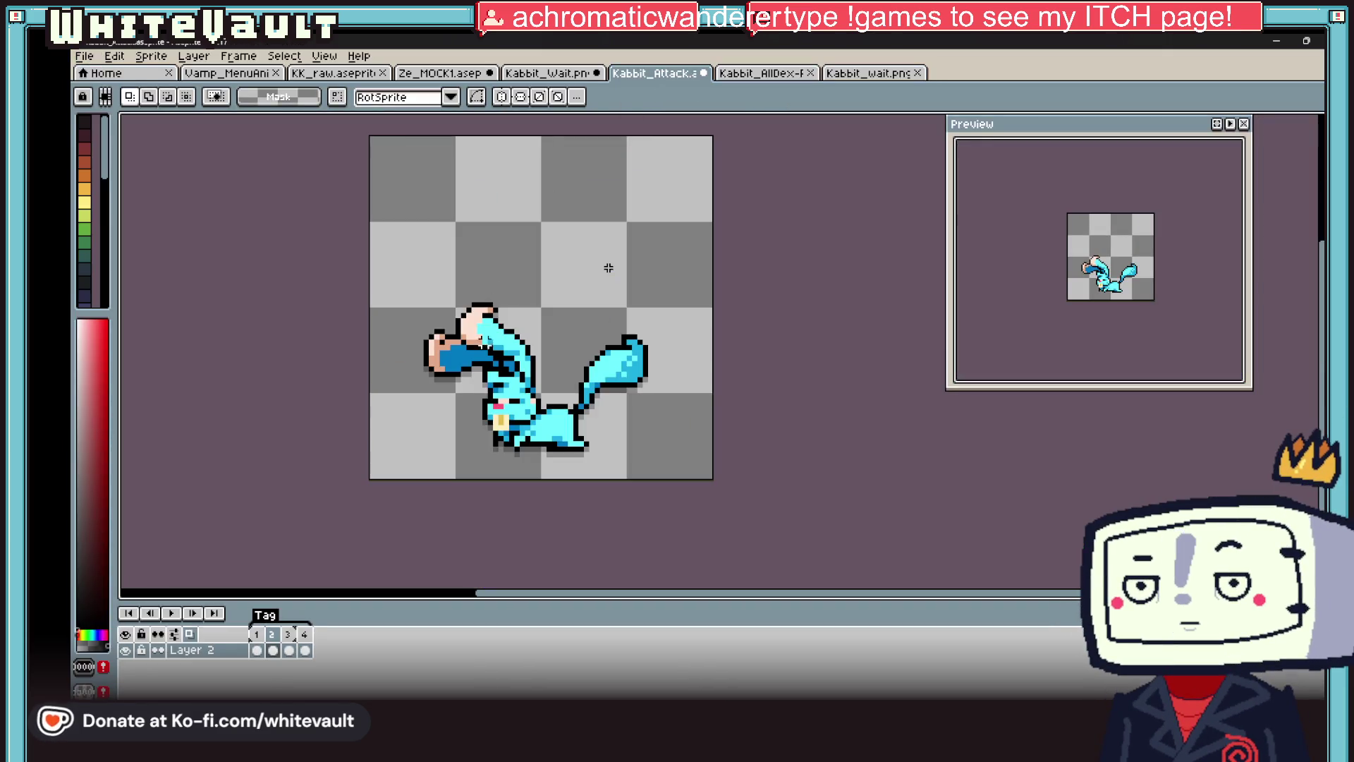
{"action": "left_click", "coordinate": [846, 73]}
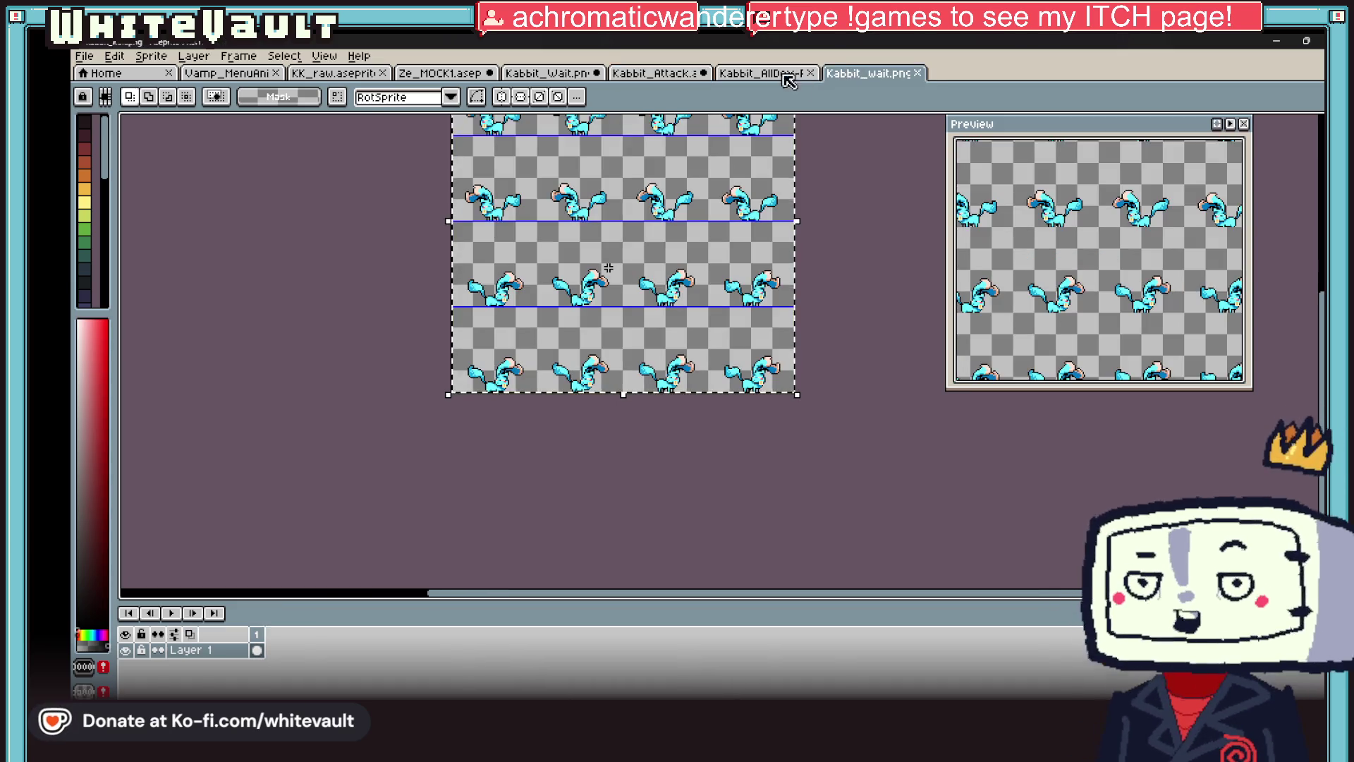
{"action": "left_click", "coordinate": [780, 74]}
{"action": "left_click", "coordinate": [868, 74]}
{"action": "scroll", "coordinate": [707, 229], "scroll_direction": "down", "scroll_amount": 3}
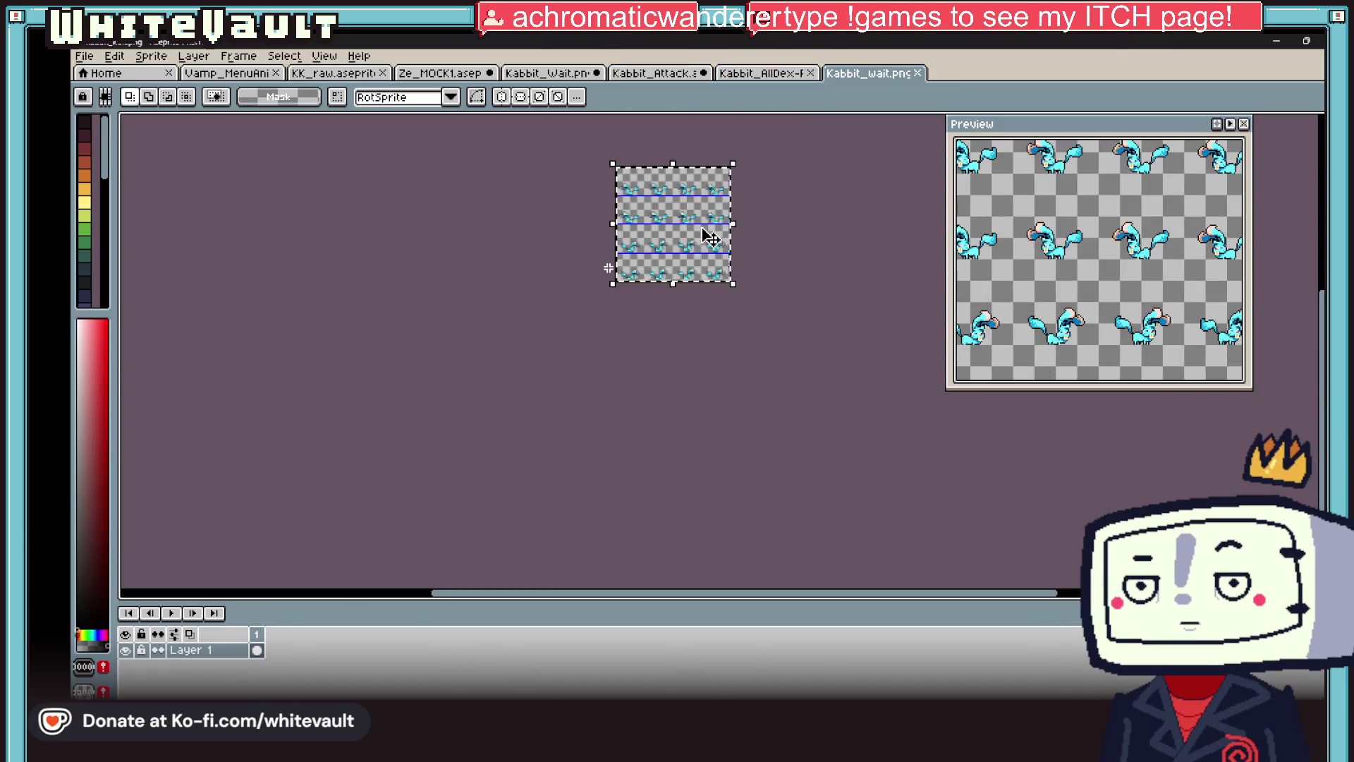
{"action": "left_click", "coordinate": [772, 72]}
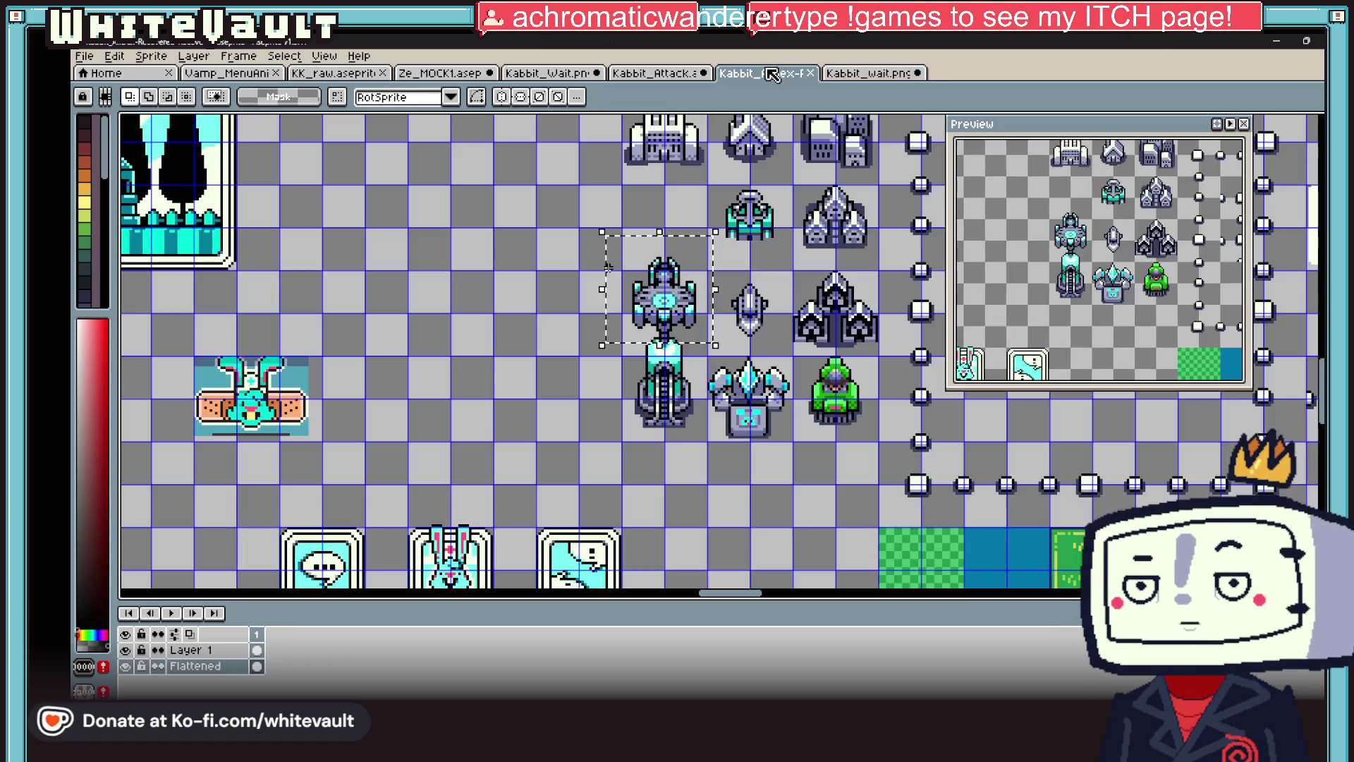
{"action": "left_click", "coordinate": [673, 73]}
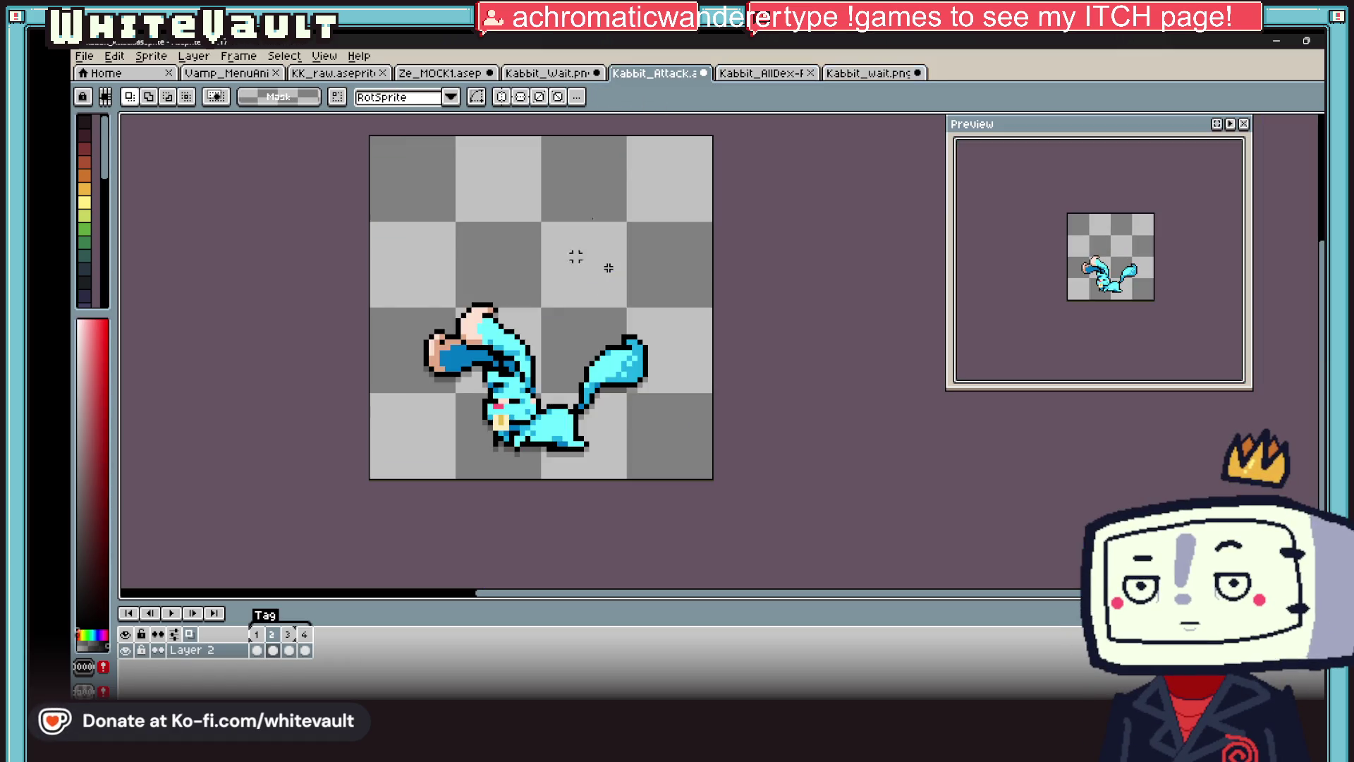
- Re-export the attack animation with Repeat Last Export and select the whole strip
{"action": "left_click", "coordinate": [84, 56]}
{"action": "mouse_move", "coordinate": [130, 104]}
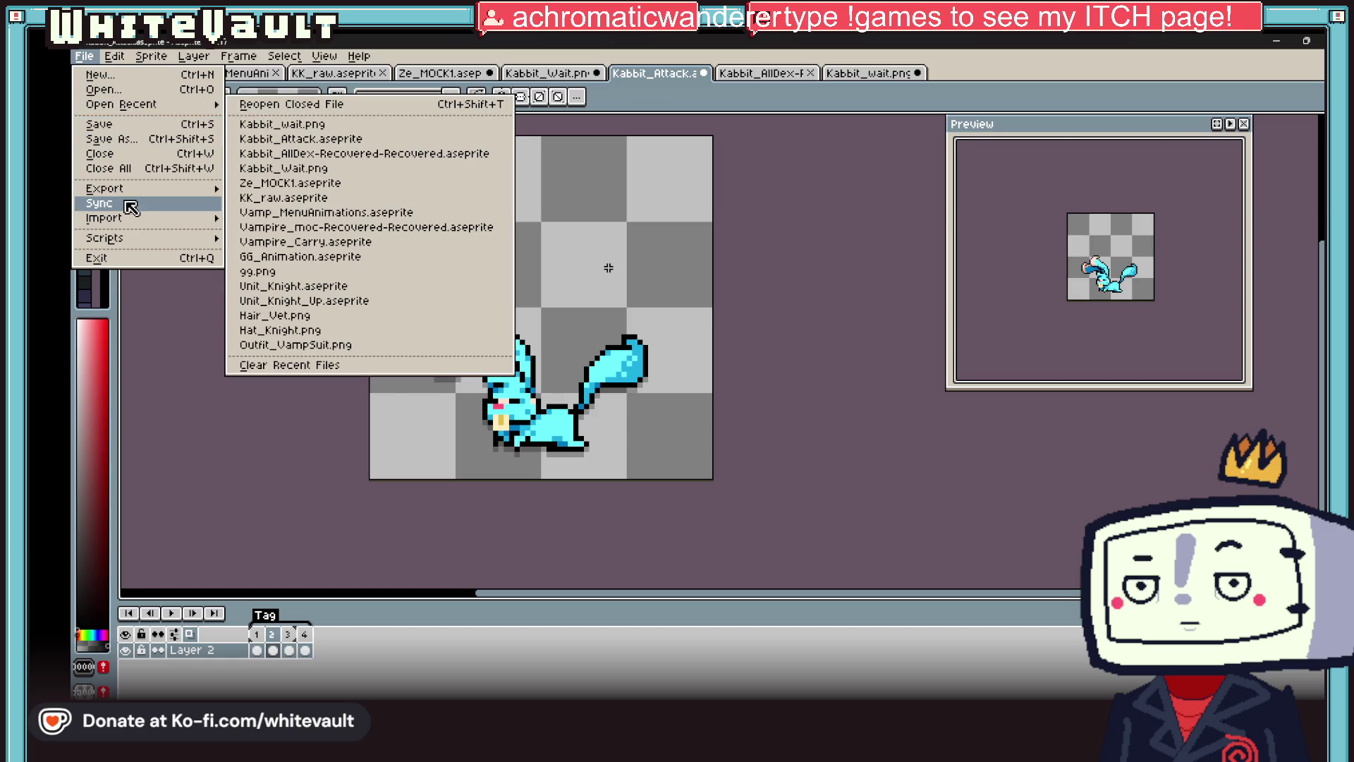
{"action": "mouse_move", "coordinate": [127, 189]}
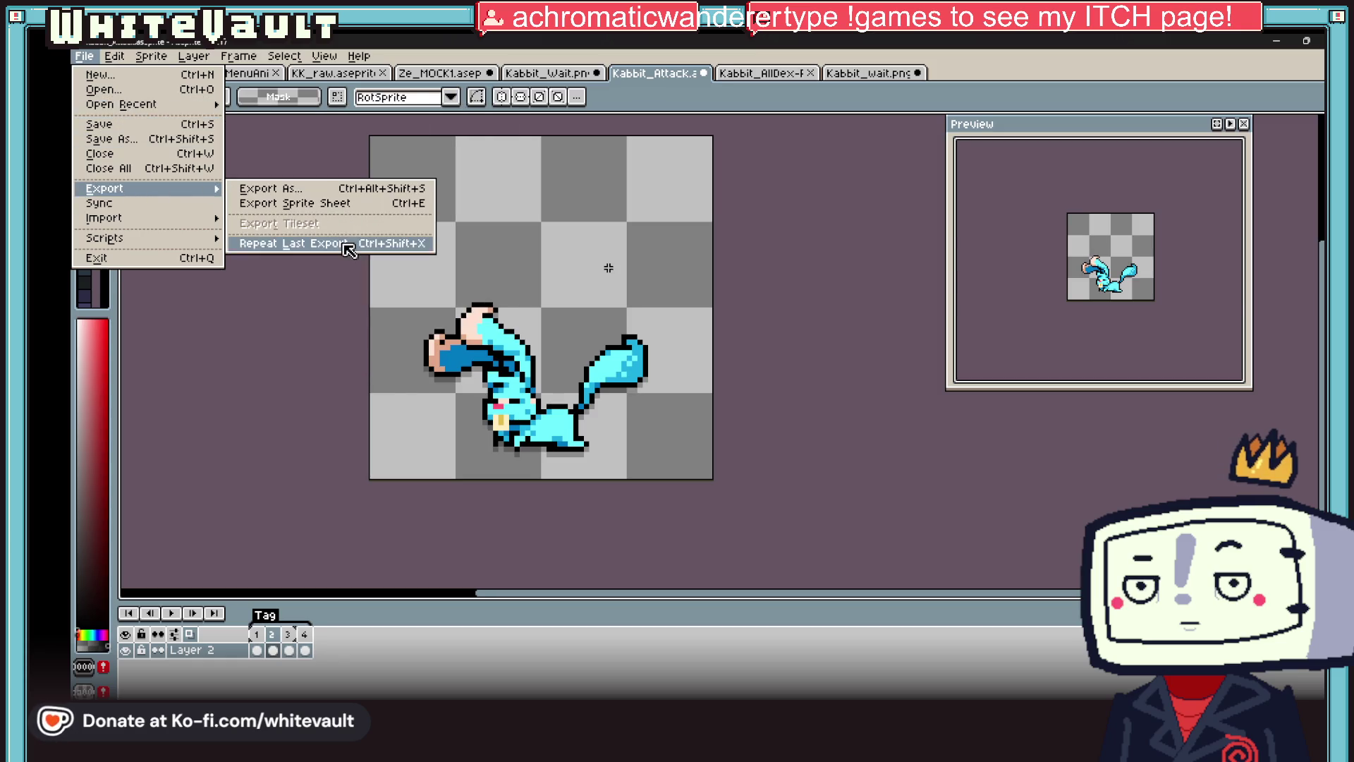
{"action": "left_click", "coordinate": [344, 244]}
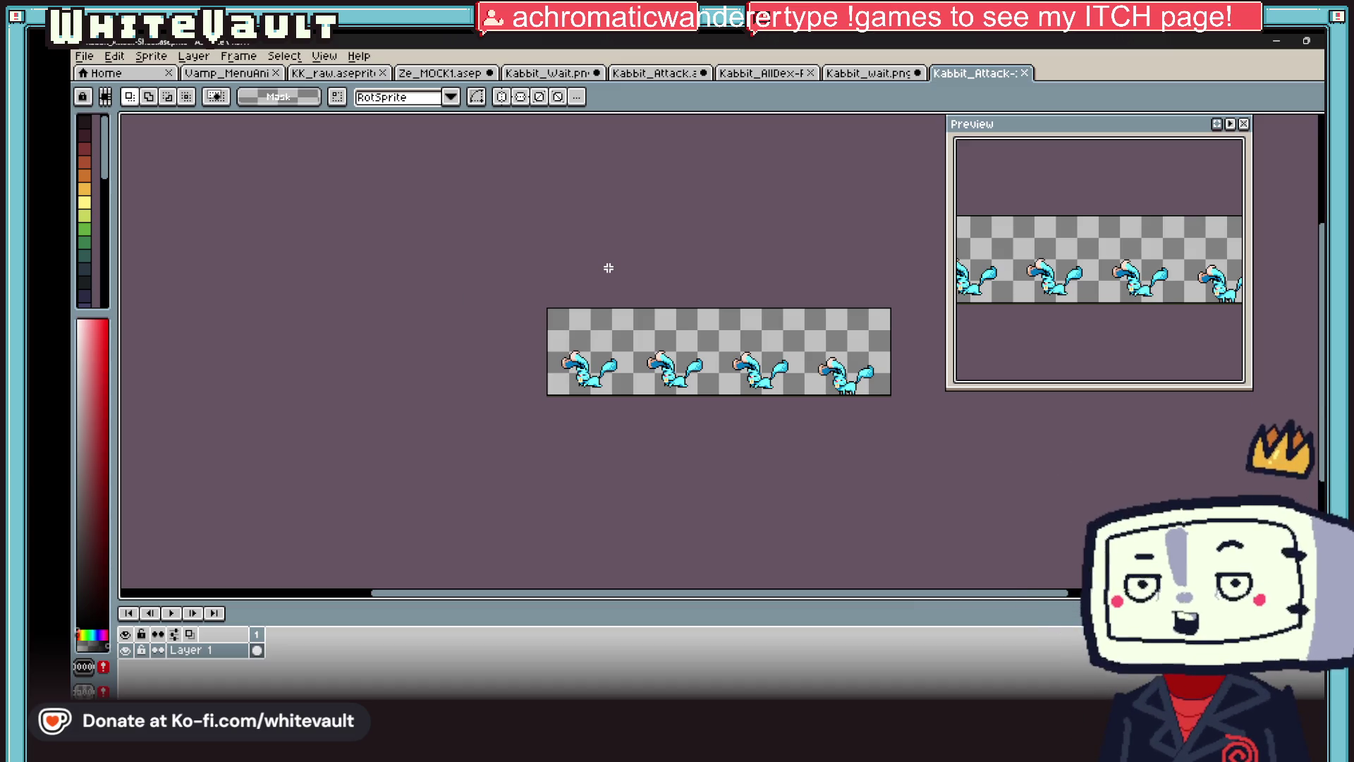
{"action": "key", "text": "ctrl+a"}
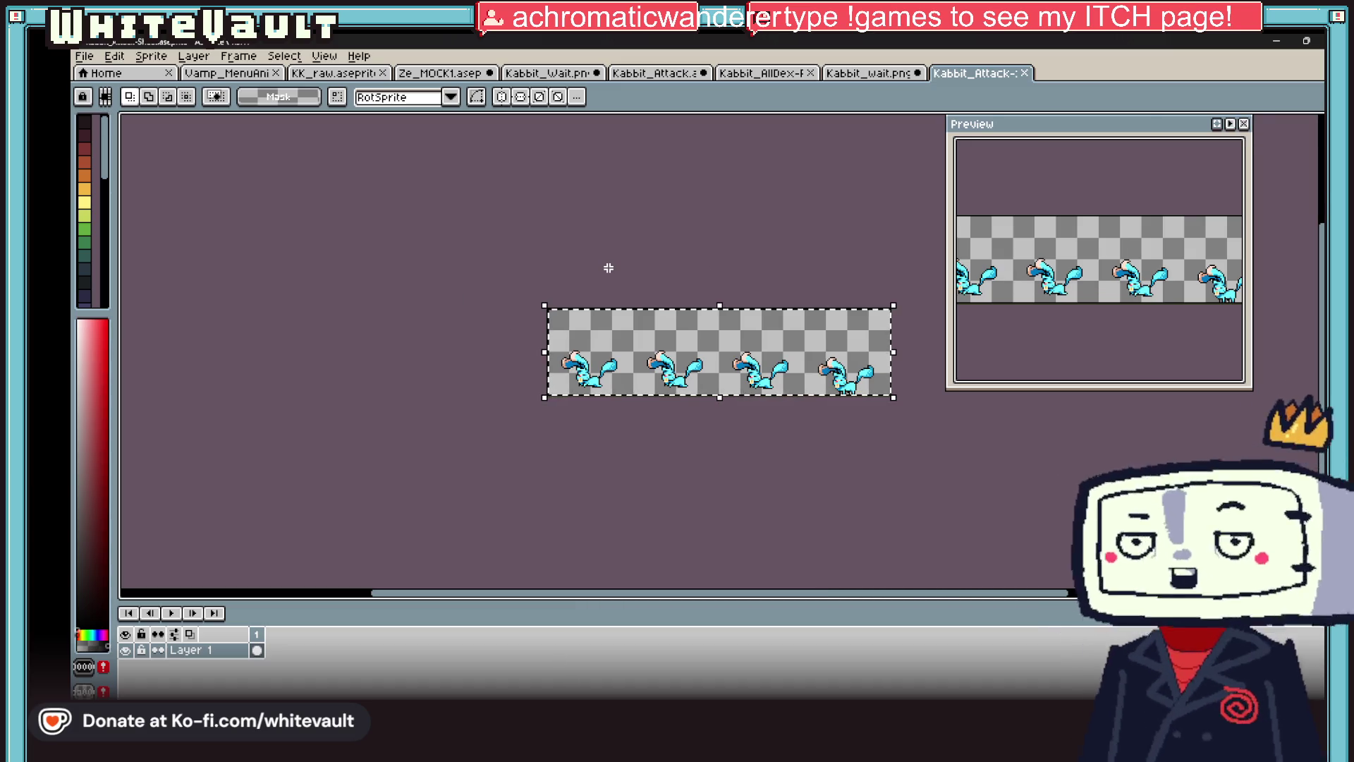
- Paste the four frames into Kabbit_wait's top row, duplicate them into the second row, and commit
{"action": "left_click", "coordinate": [853, 73]}
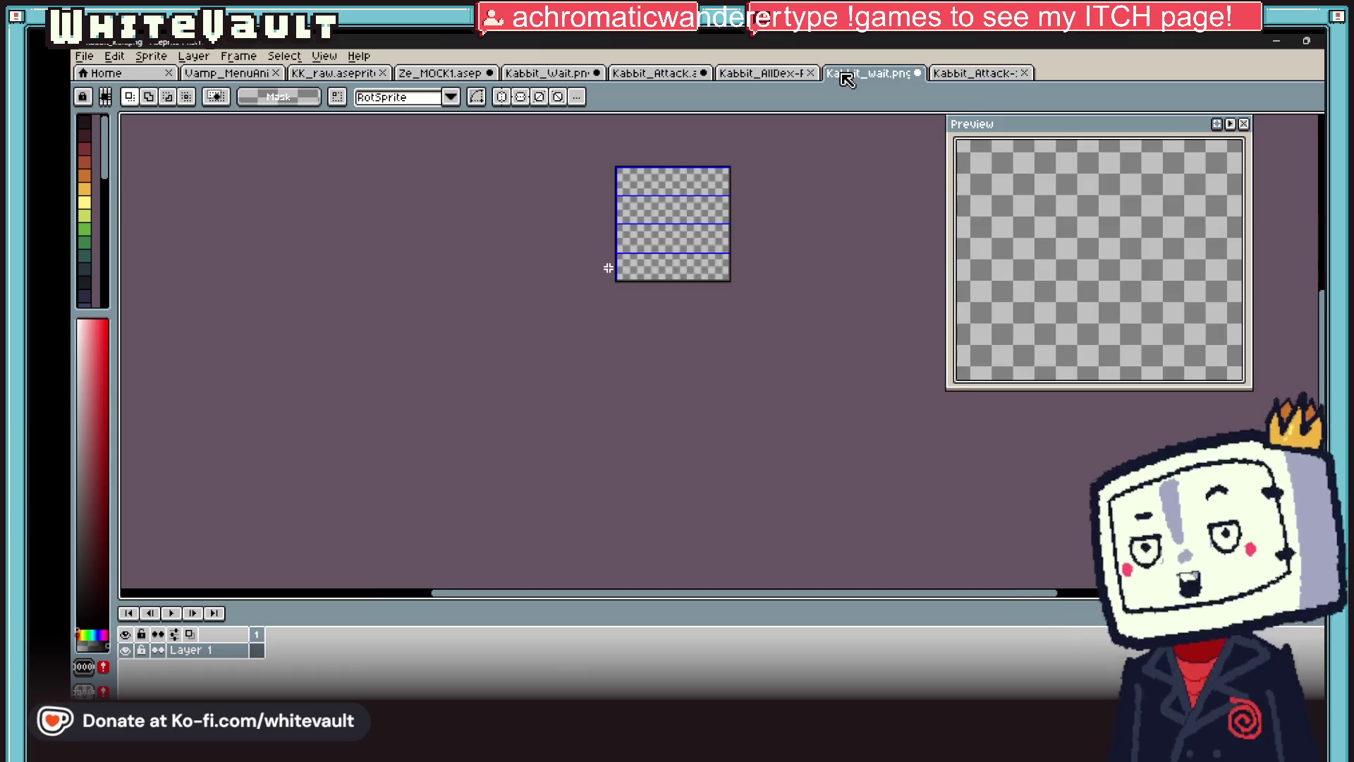
{"action": "key", "text": "ctrl+v"}
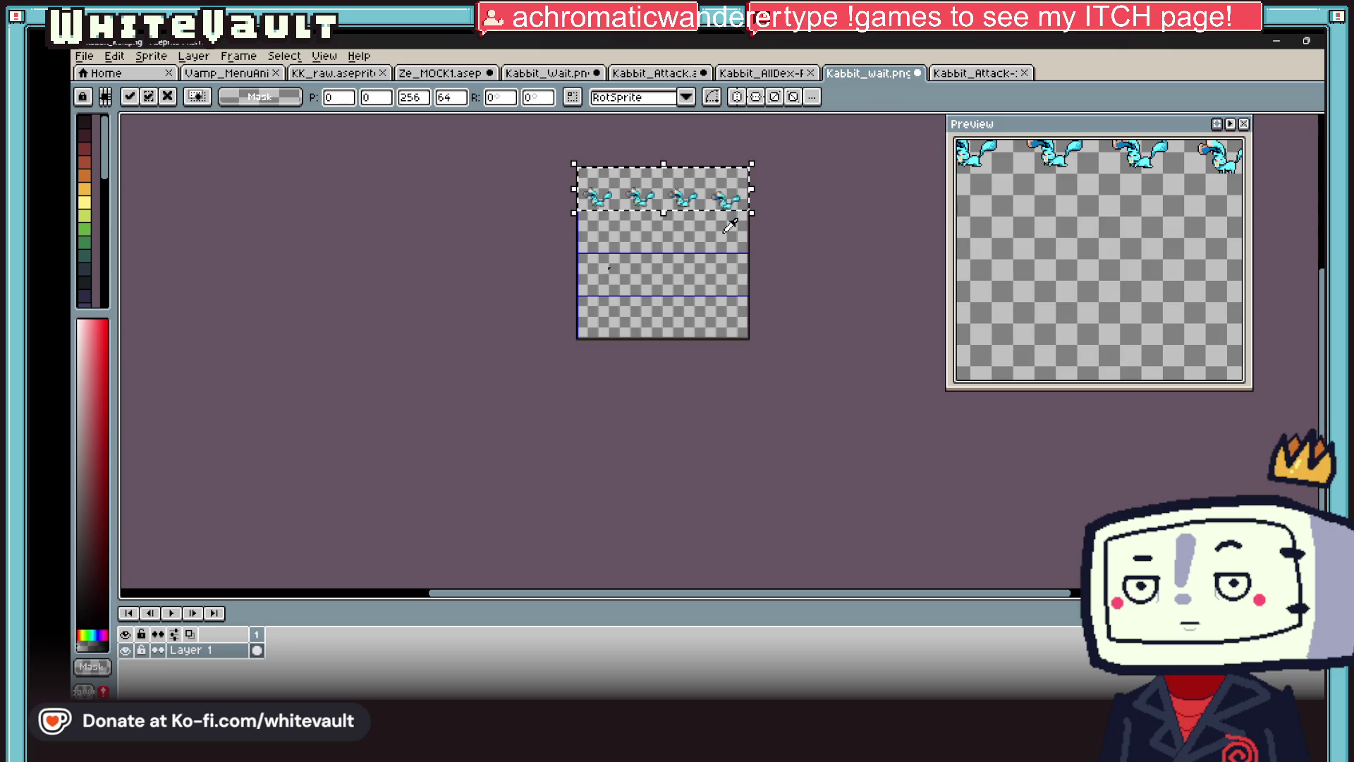
{"action": "left_click_drag", "start_coordinate": [725, 199], "coordinate": [733, 341]}
{"action": "key", "text": "ctrl+d"}
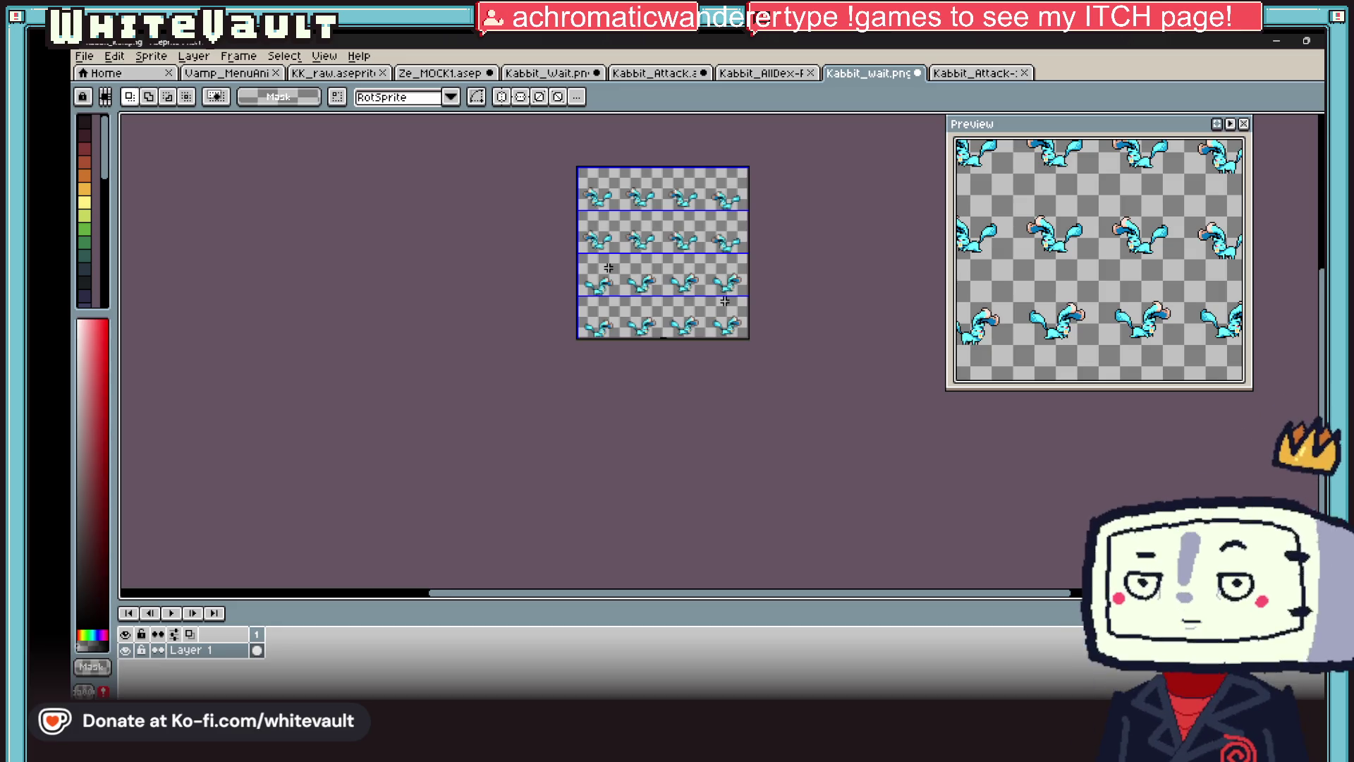
{"action": "left_click", "coordinate": [654, 73]}
{"action": "left_click", "coordinate": [115, 56]}
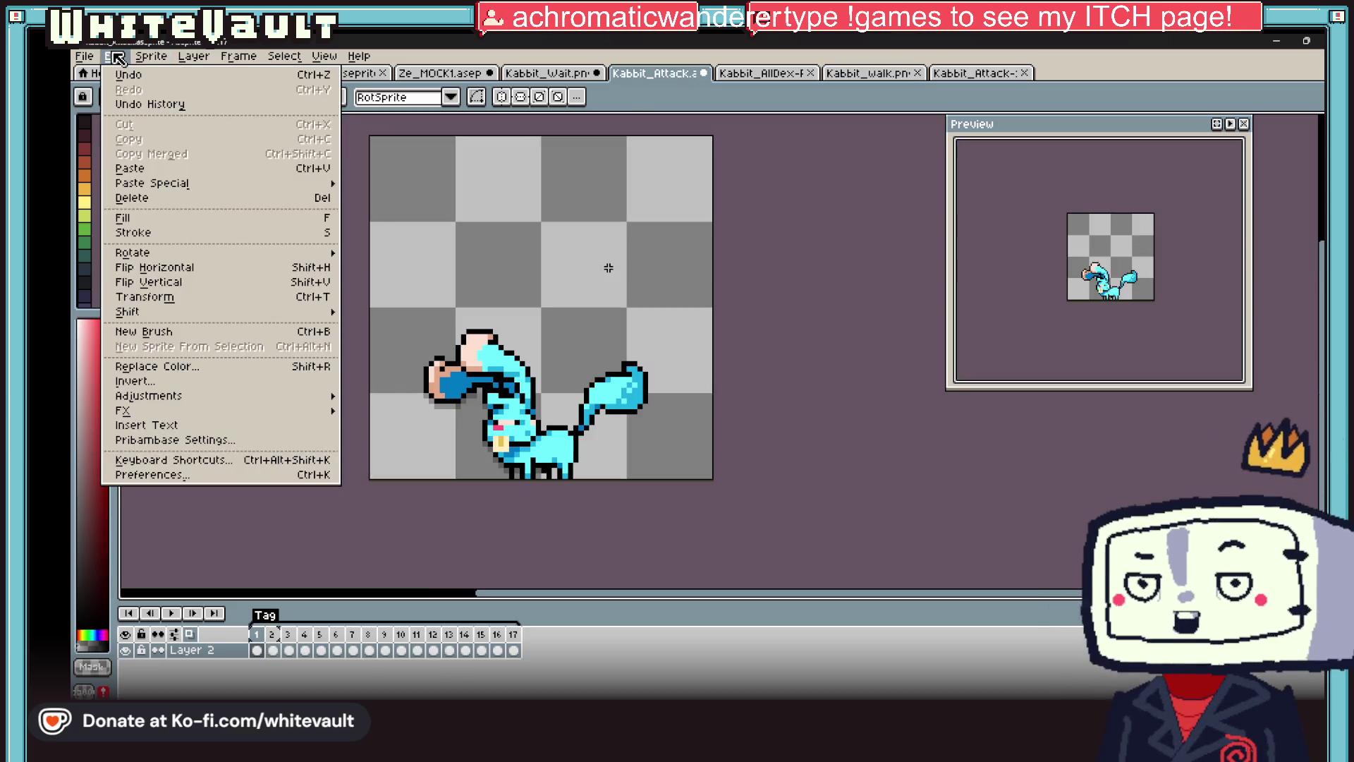
- Repeat the last export to produce the full attack strip as a new document
{"action": "mouse_move", "coordinate": [146, 191]}
{"action": "left_click", "coordinate": [314, 243]}
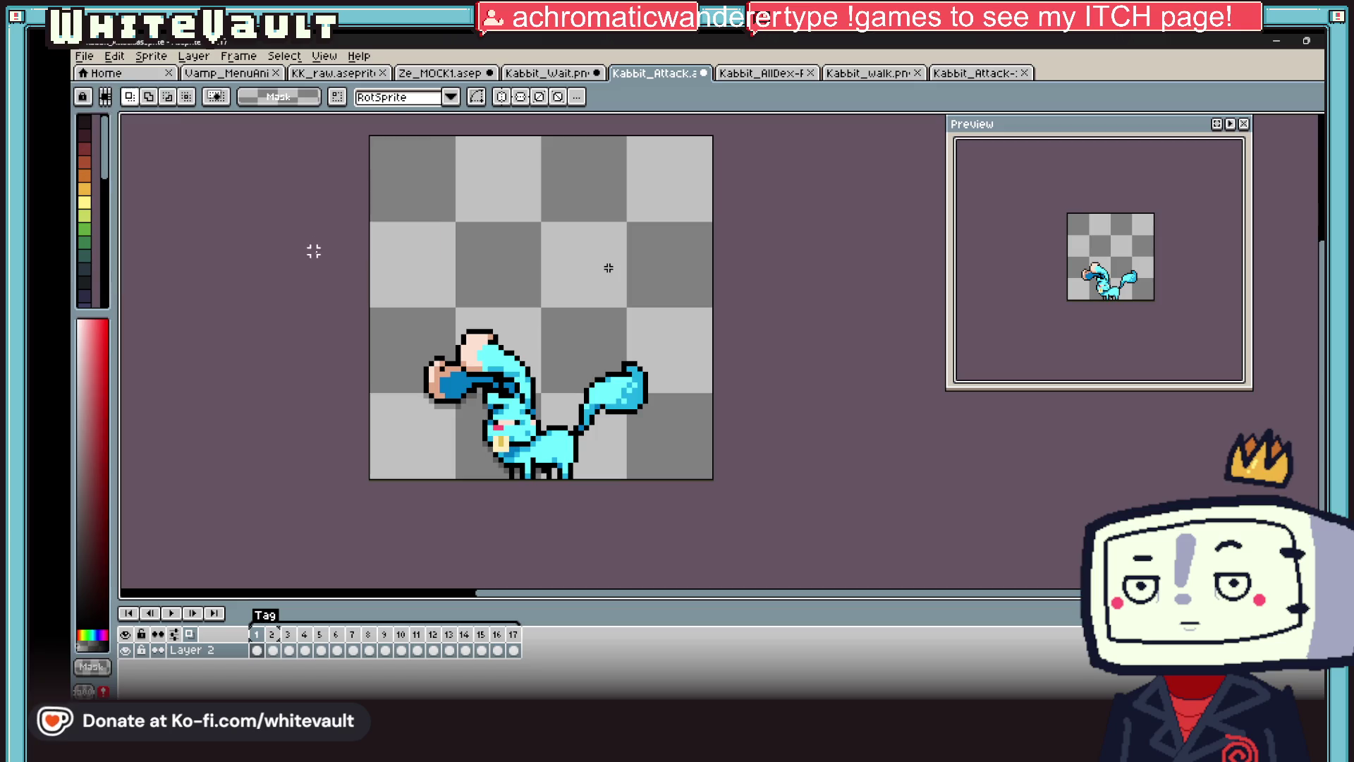
{"action": "left_click", "coordinate": [84, 55]}
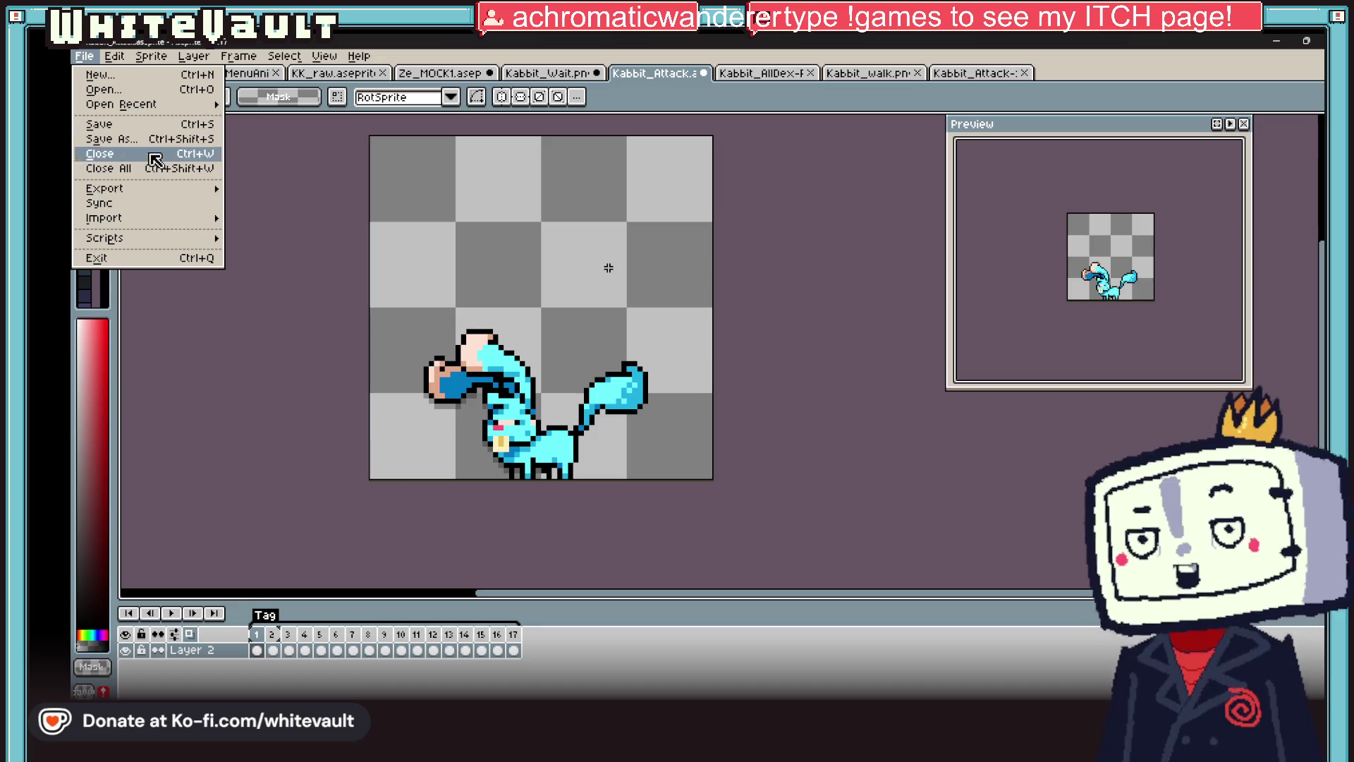
{"action": "mouse_move", "coordinate": [164, 189]}
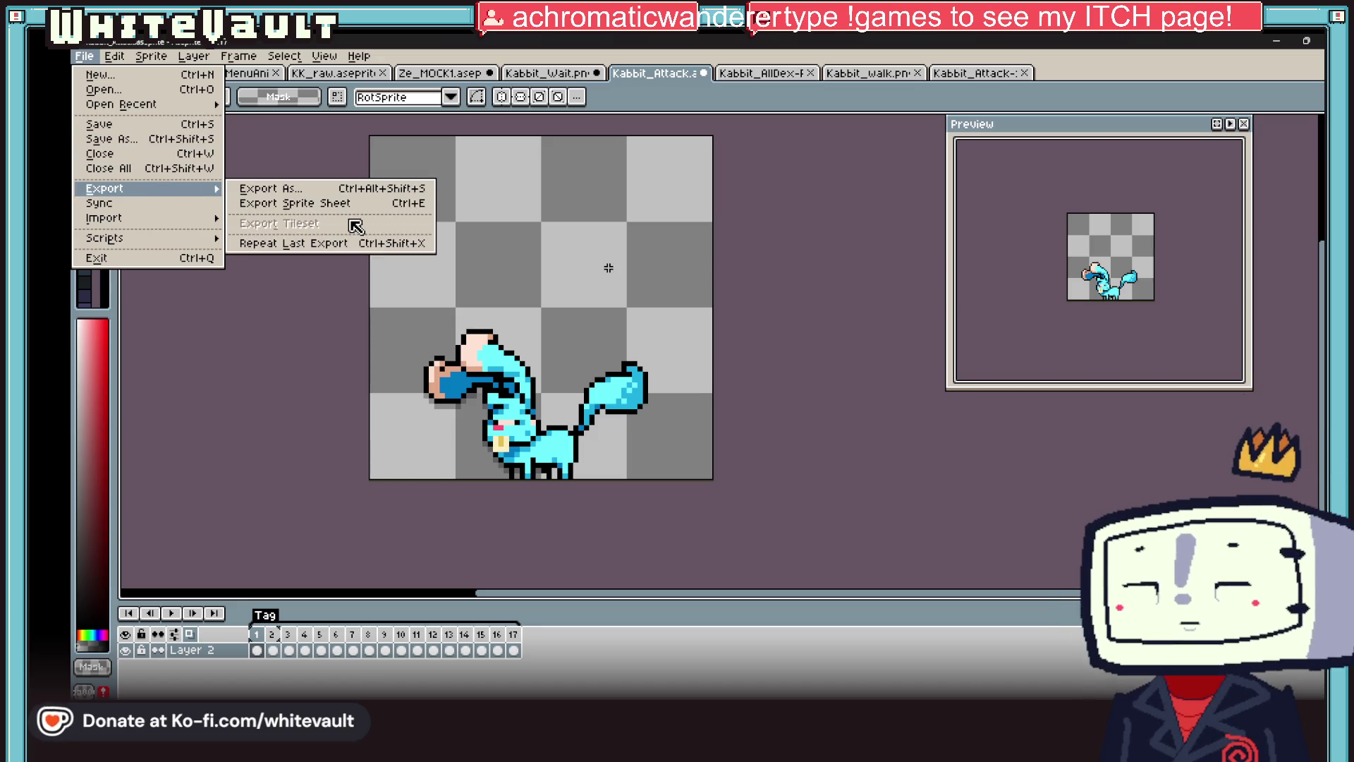
{"action": "left_click", "coordinate": [332, 244]}
{"action": "scroll", "coordinate": [723, 424], "scroll_direction": "down", "scroll_amount": 3}
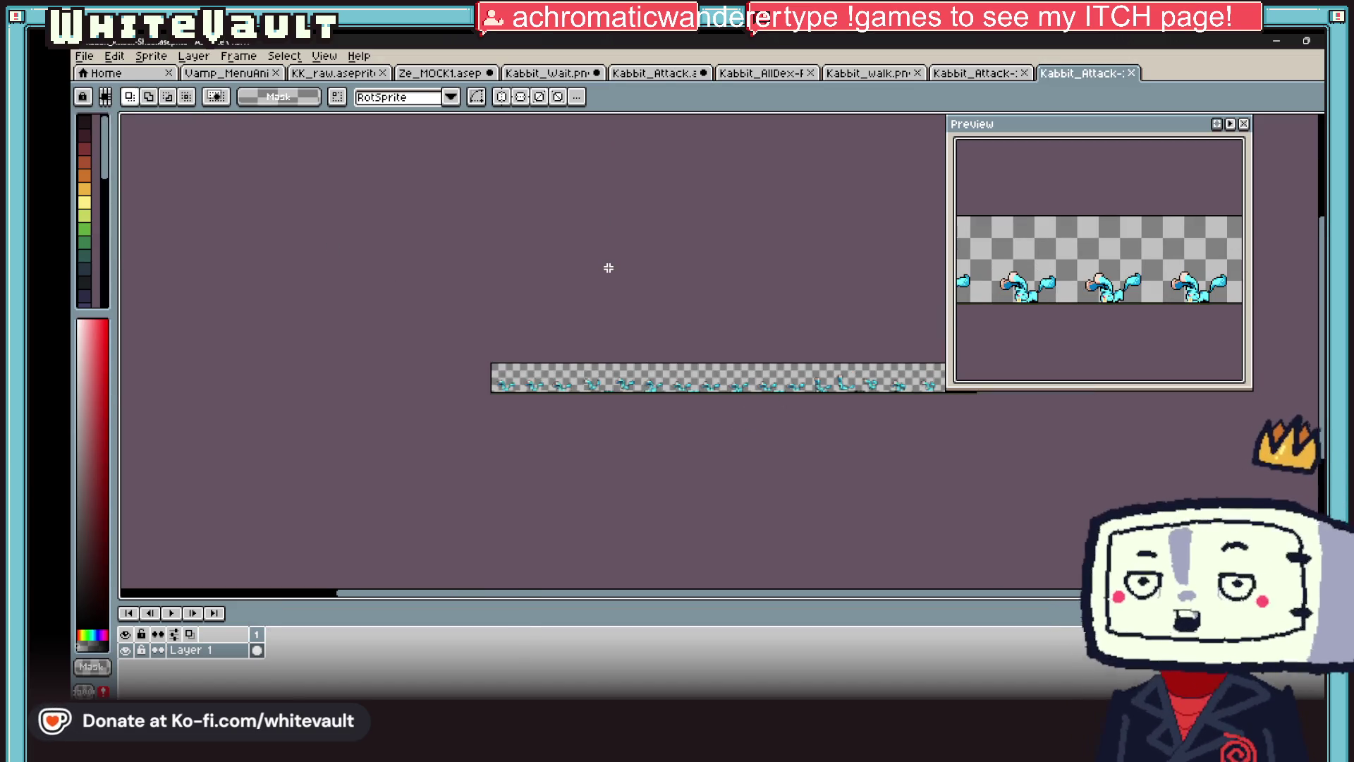
{"action": "scroll", "coordinate": [578, 333], "scroll_direction": "right", "scroll_amount": 1}
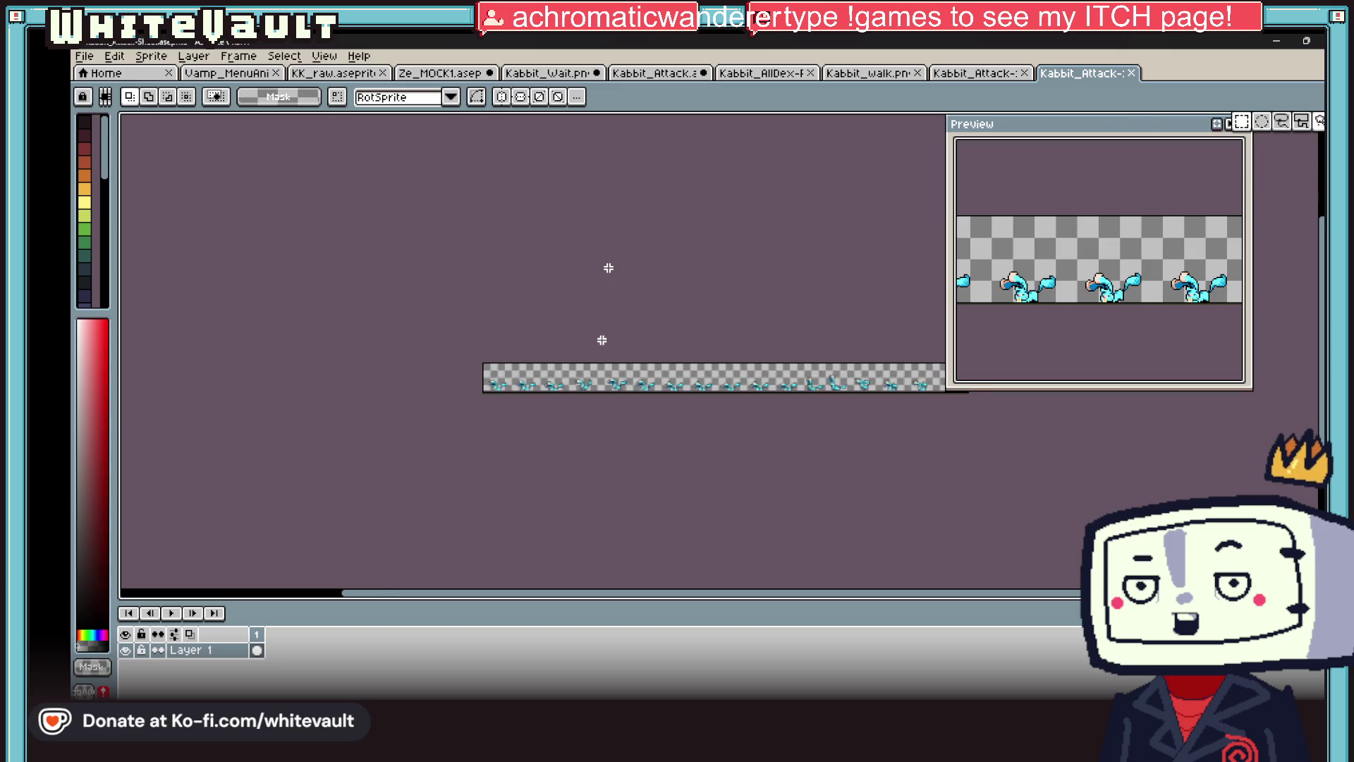
{"action": "scroll", "coordinate": [609, 268], "scroll_direction": "right", "scroll_amount": 5}
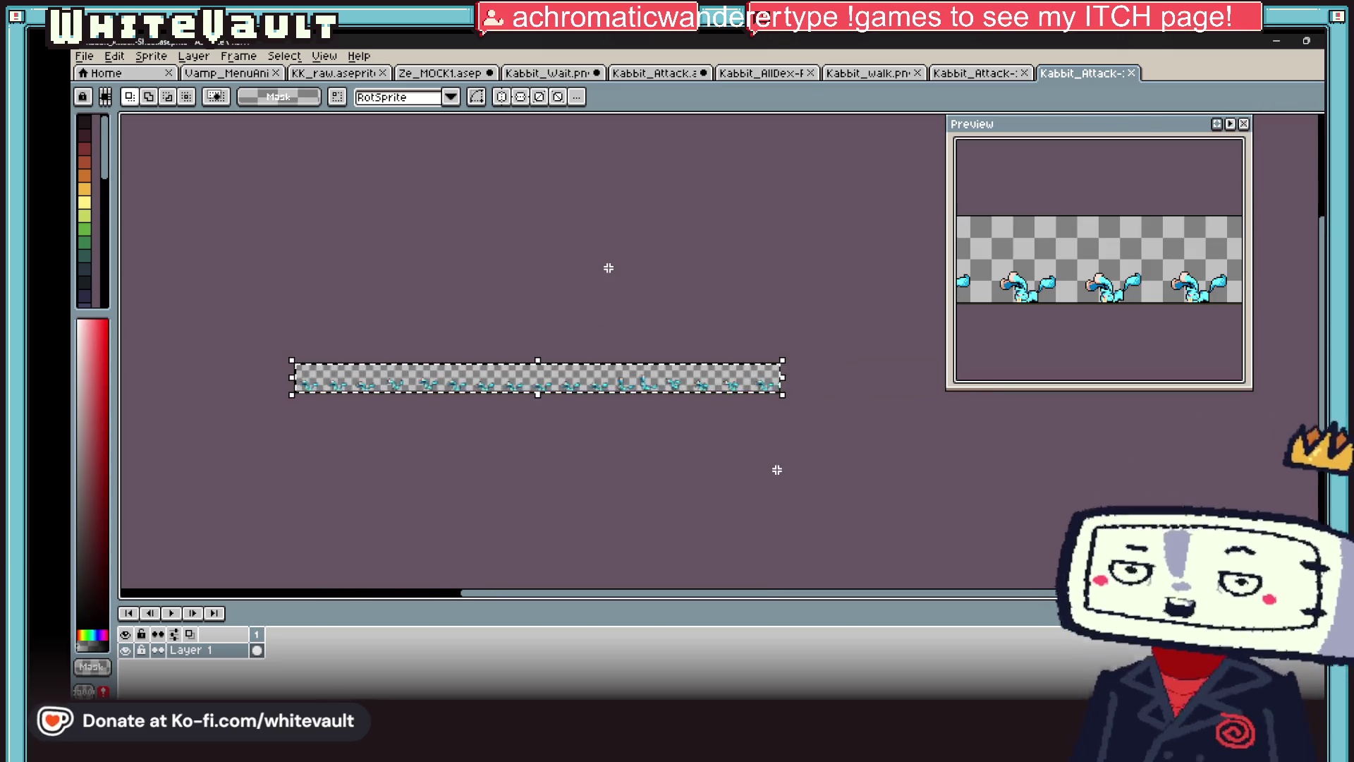
- Browse the Edit, Sprite and View menus for resizing and grid options
{"action": "left_click", "coordinate": [82, 60]}
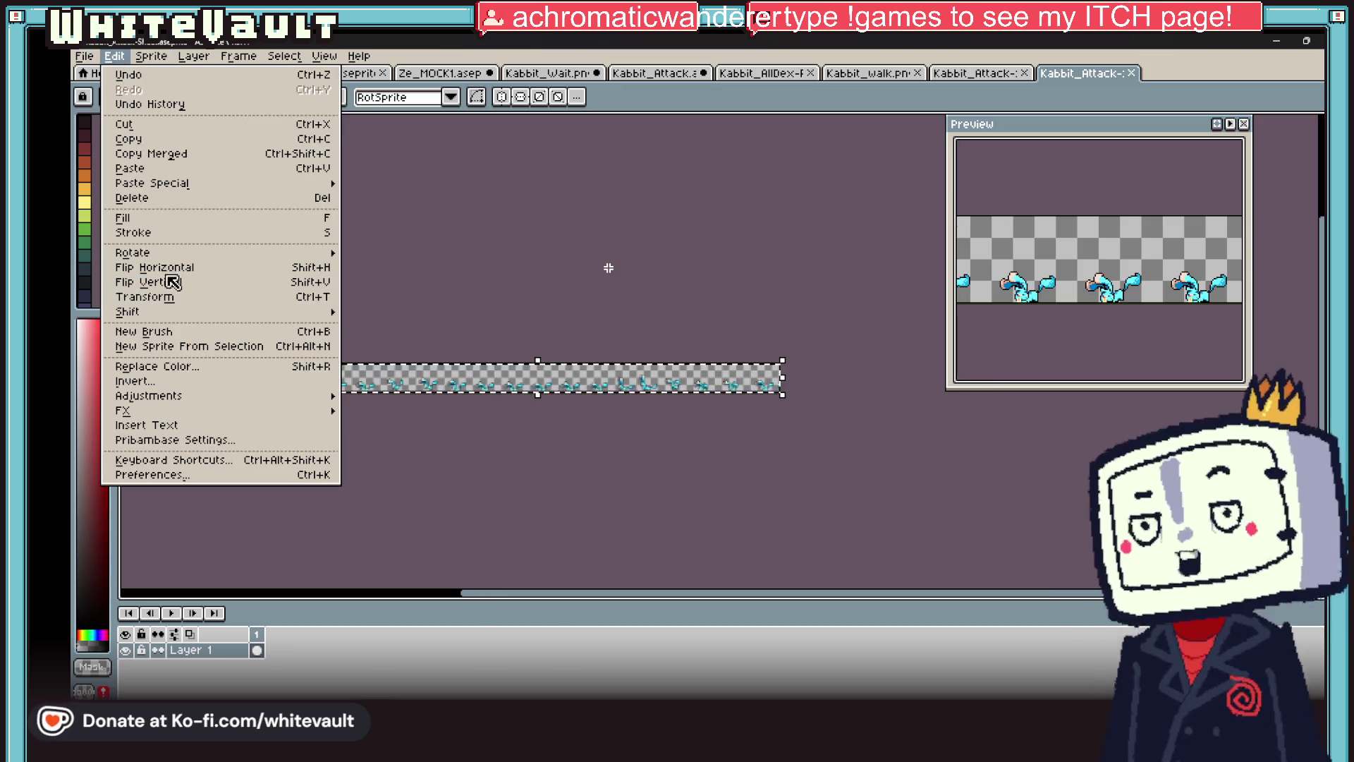
{"action": "left_click", "coordinate": [151, 56]}
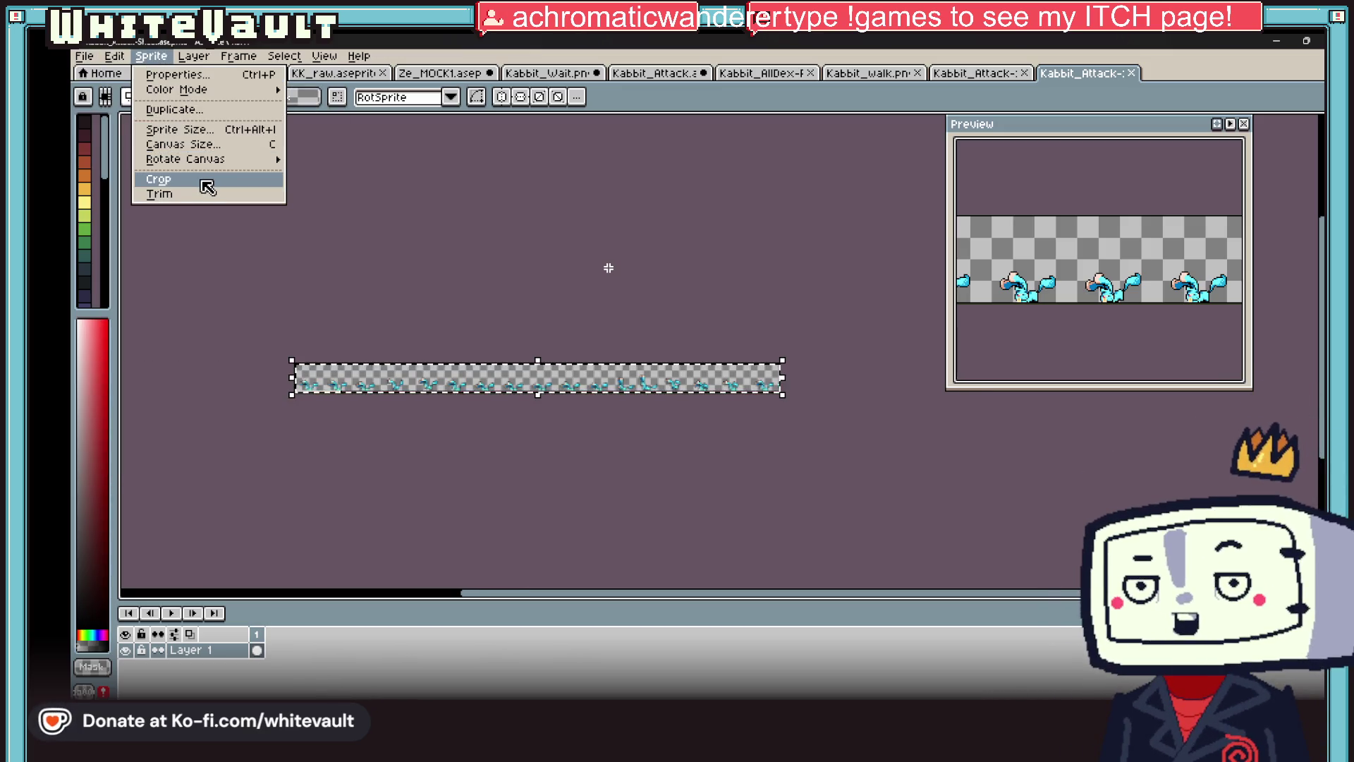
{"action": "mouse_move", "coordinate": [325, 56]}
{"action": "mouse_move", "coordinate": [379, 161]}
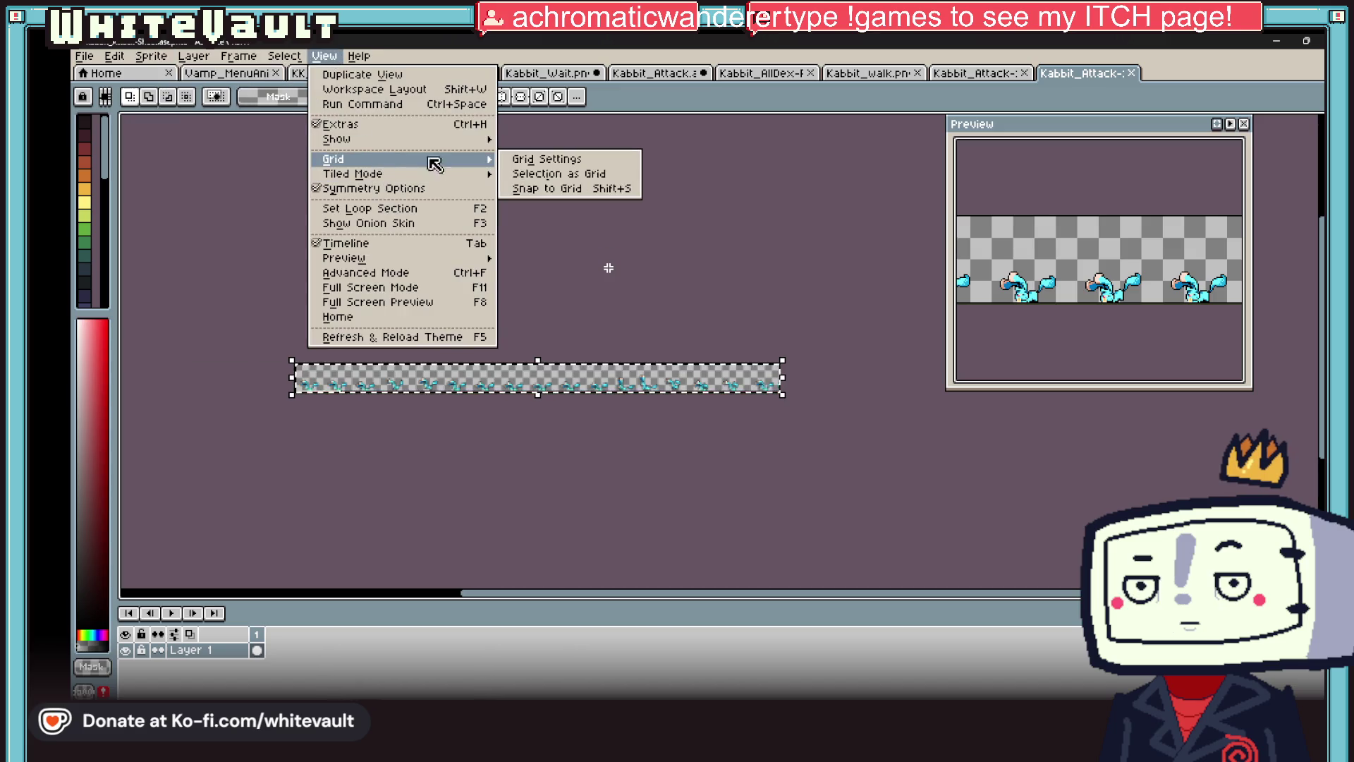
{"action": "left_click", "coordinate": [543, 172]}
{"action": "left_click", "coordinate": [149, 56]}
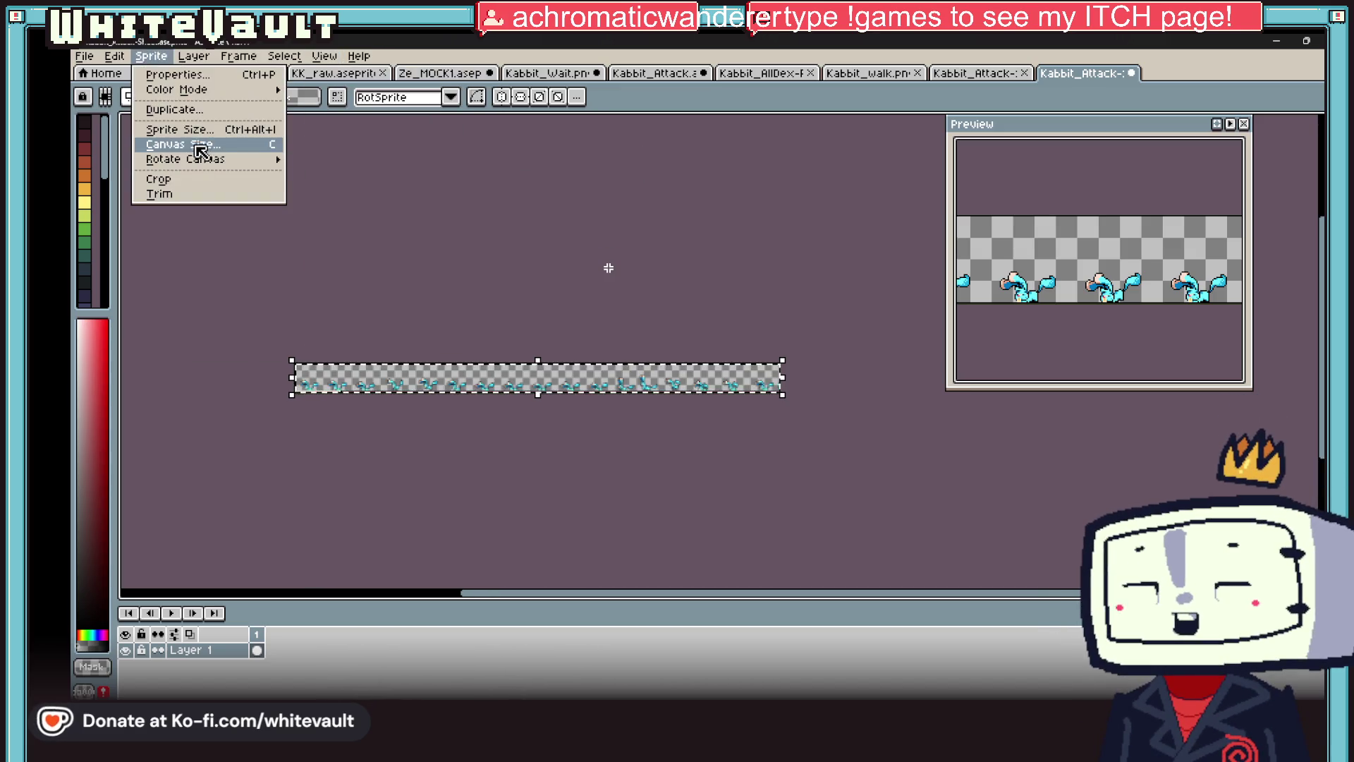
- Extend the canvas to 322 px tall and move frame rows down into the new rows
{"action": "left_click", "coordinate": [169, 150]}
{"action": "left_click_drag", "start_coordinate": [491, 398], "coordinate": [517, 508]}
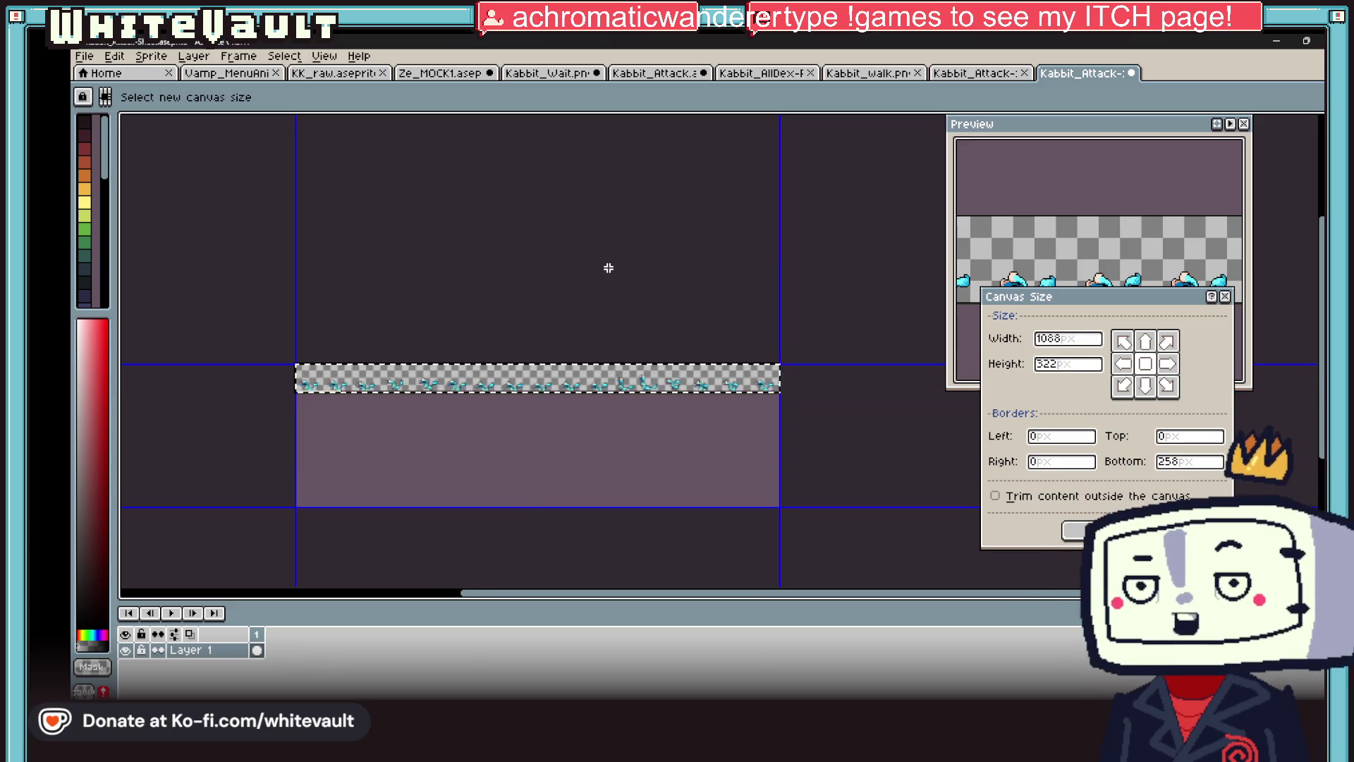
{"action": "key", "text": "Return"}
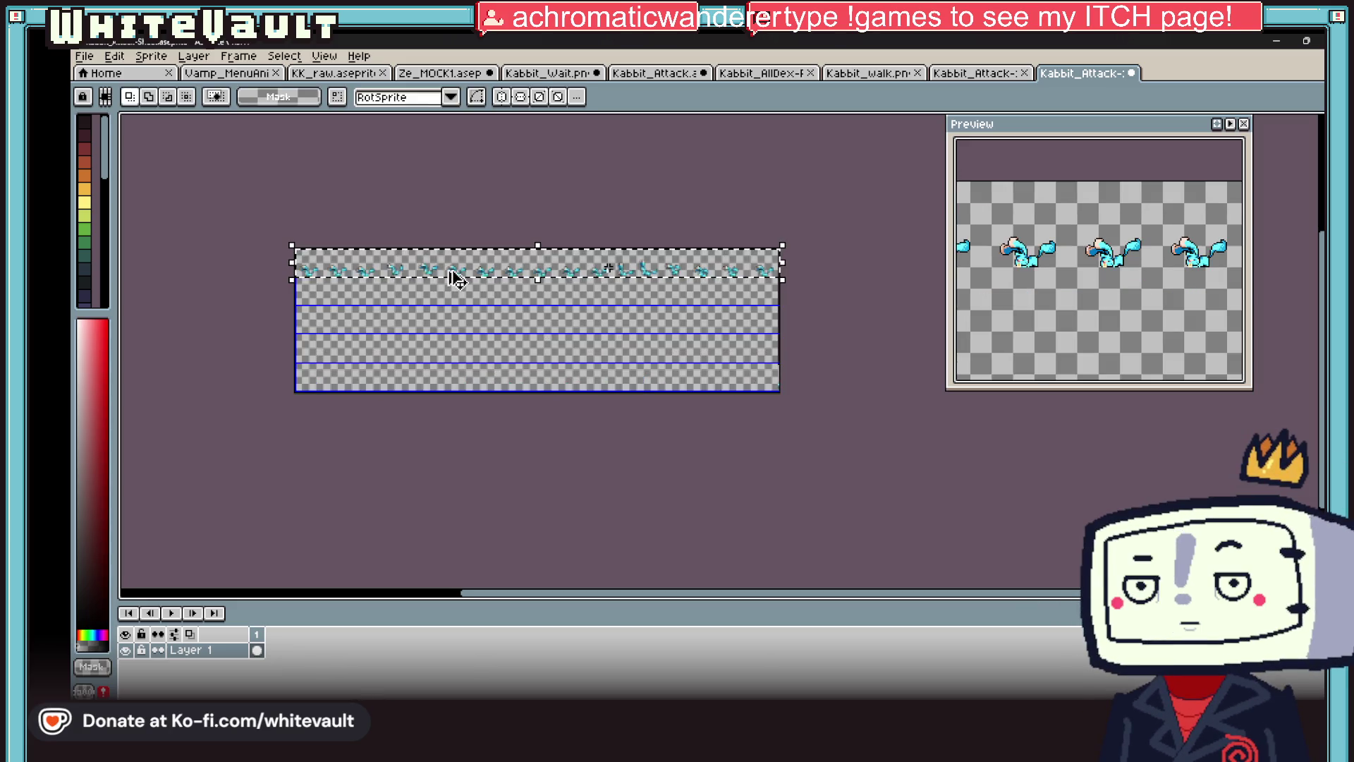
{"action": "left_click", "coordinate": [482, 281]}
{"action": "mouse_move", "coordinate": [532, 327]}
{"action": "left_mouse_down"}
{"action": "mouse_move", "coordinate": [530, 299]}
{"action": "mouse_move", "coordinate": [603, 336]}
{"action": "mouse_move", "coordinate": [601, 360]}
{"action": "left_mouse_up"}
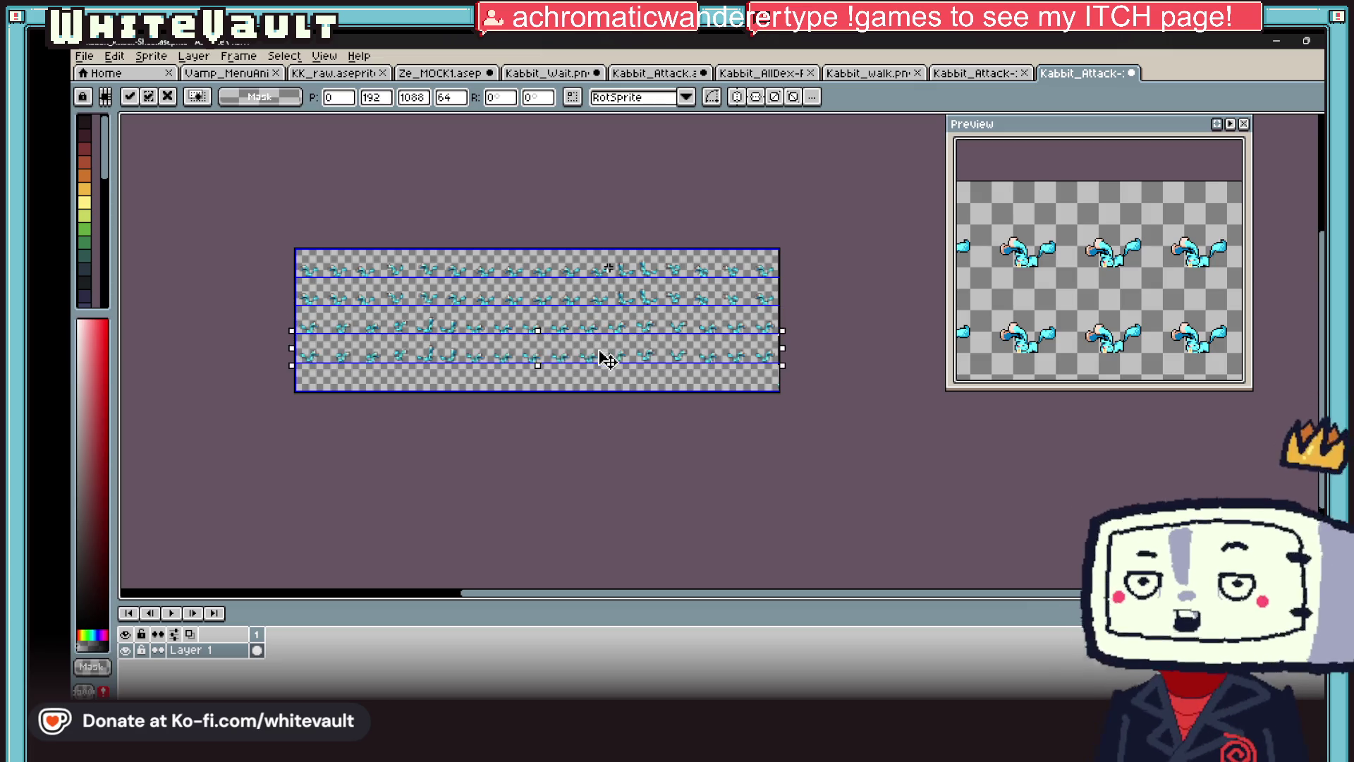
{"action": "left_click", "coordinate": [695, 233]}
{"action": "scroll", "coordinate": [695, 233], "scroll_direction": "up", "scroll_amount": 4}
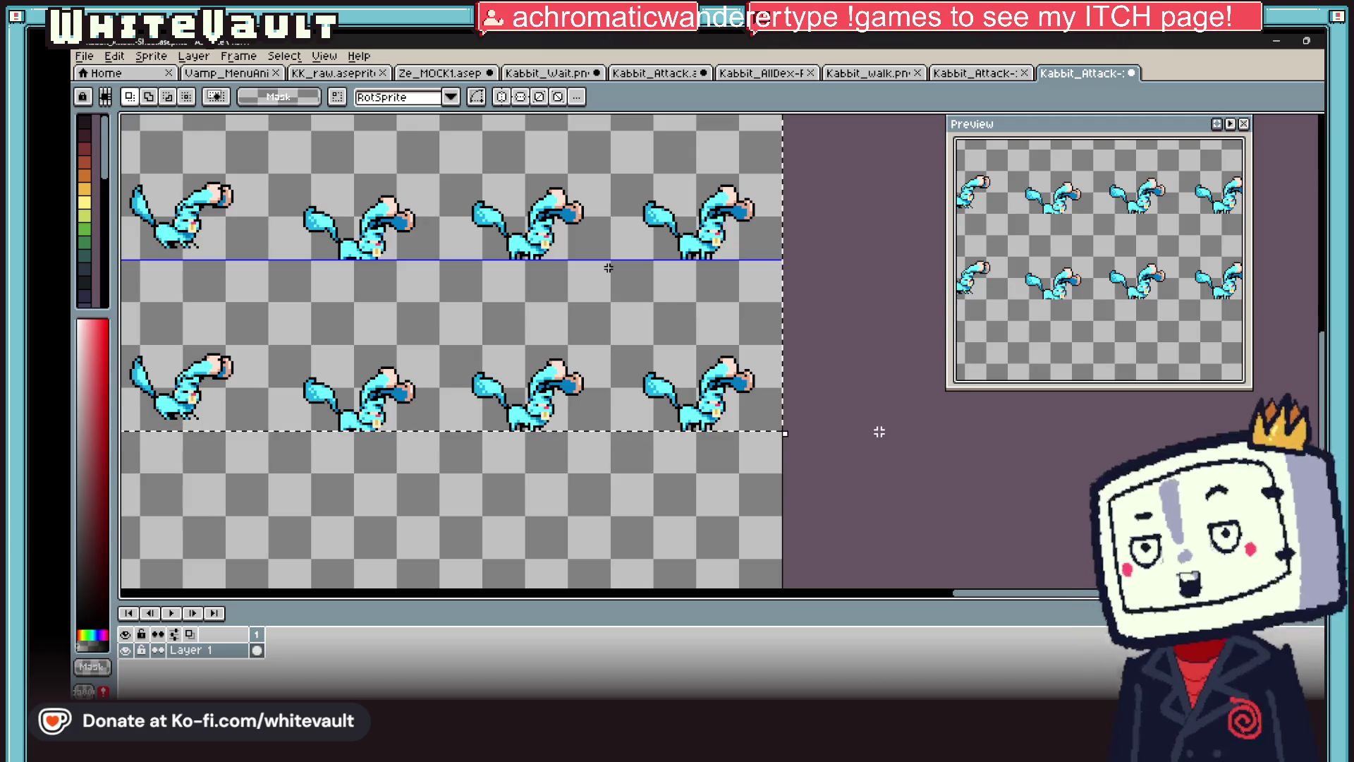
{"action": "key", "text": "ctrl+z"}
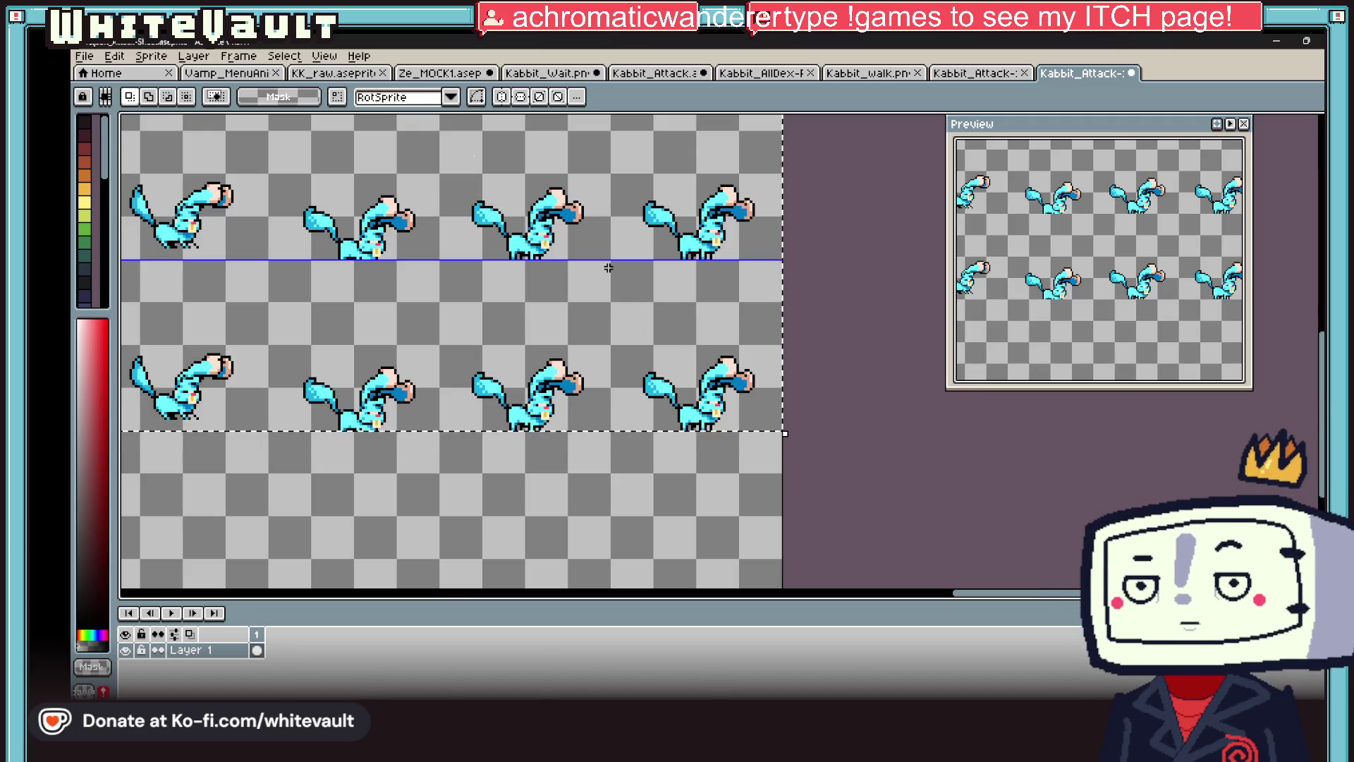
- Trim away the empty area below the rows with Sprite > Trim
{"action": "left_click", "coordinate": [84, 56]}
{"action": "mouse_move", "coordinate": [131, 106]}
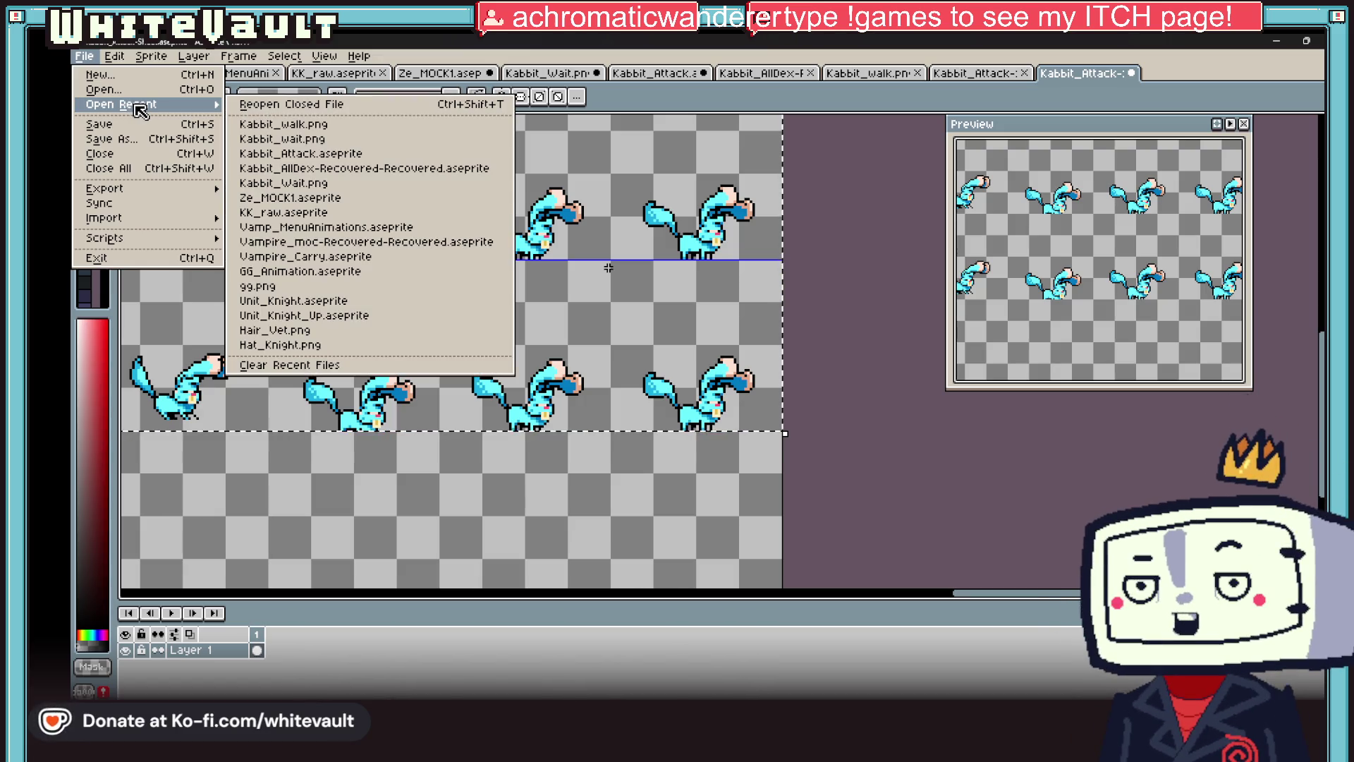
{"action": "mouse_move", "coordinate": [151, 56]}
{"action": "mouse_move", "coordinate": [182, 160]}
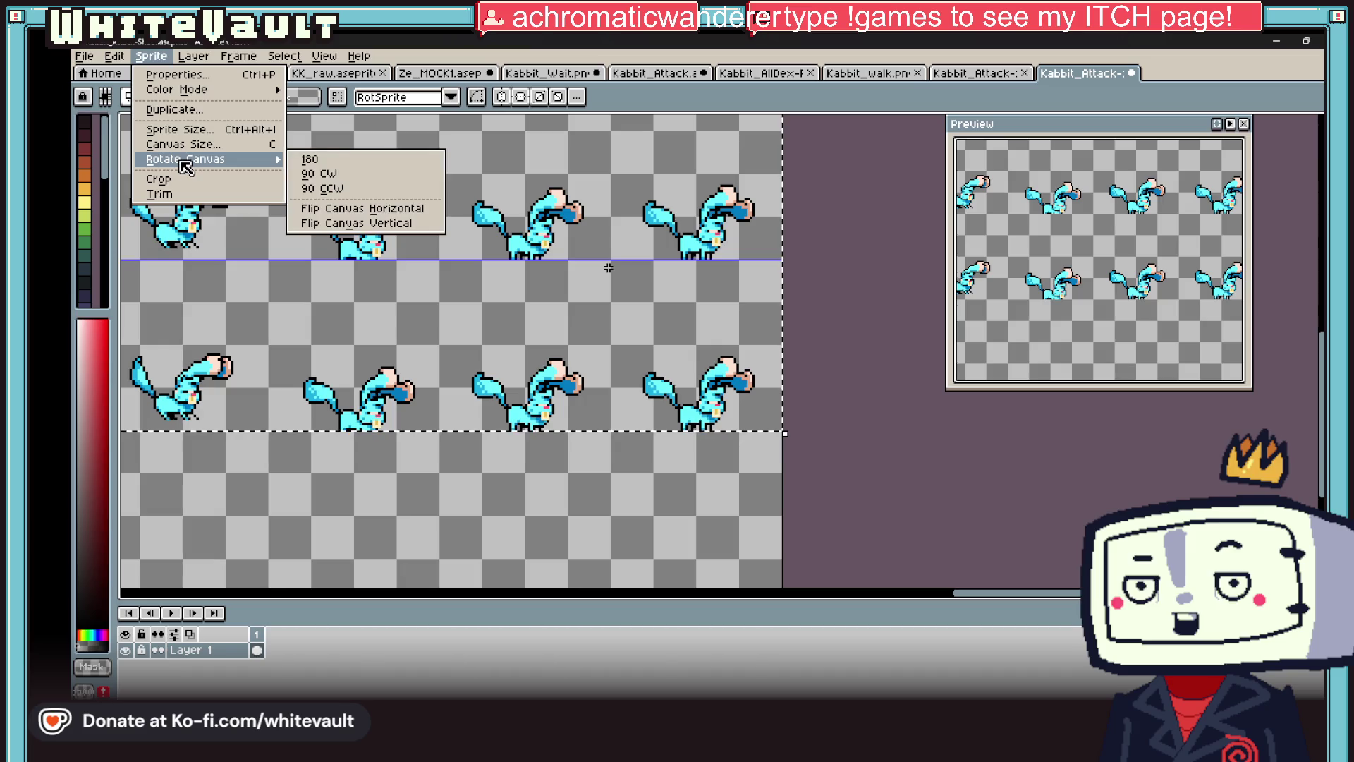
{"action": "left_click", "coordinate": [169, 193]}
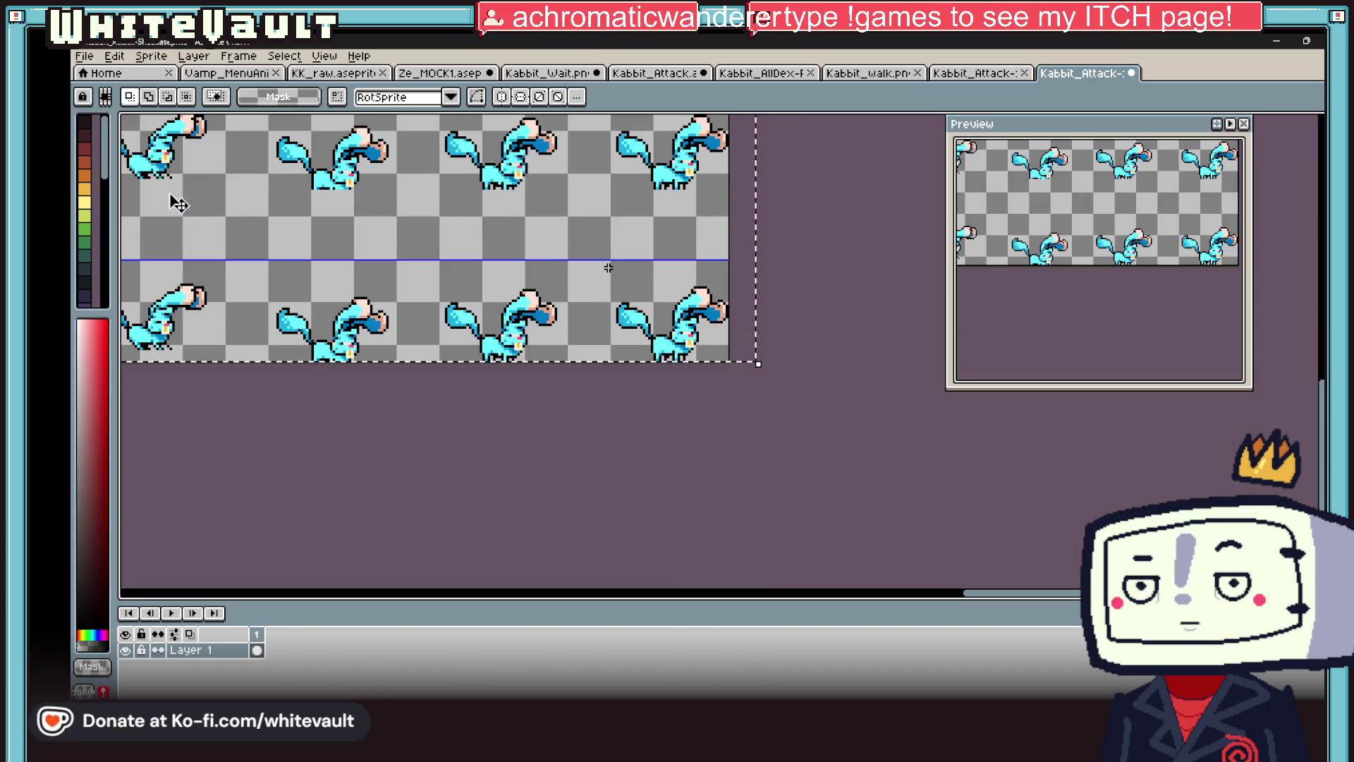
{"action": "key", "text": "ctrl+z"}
{"action": "left_click", "coordinate": [150, 56]}
{"action": "left_click", "coordinate": [169, 193]}
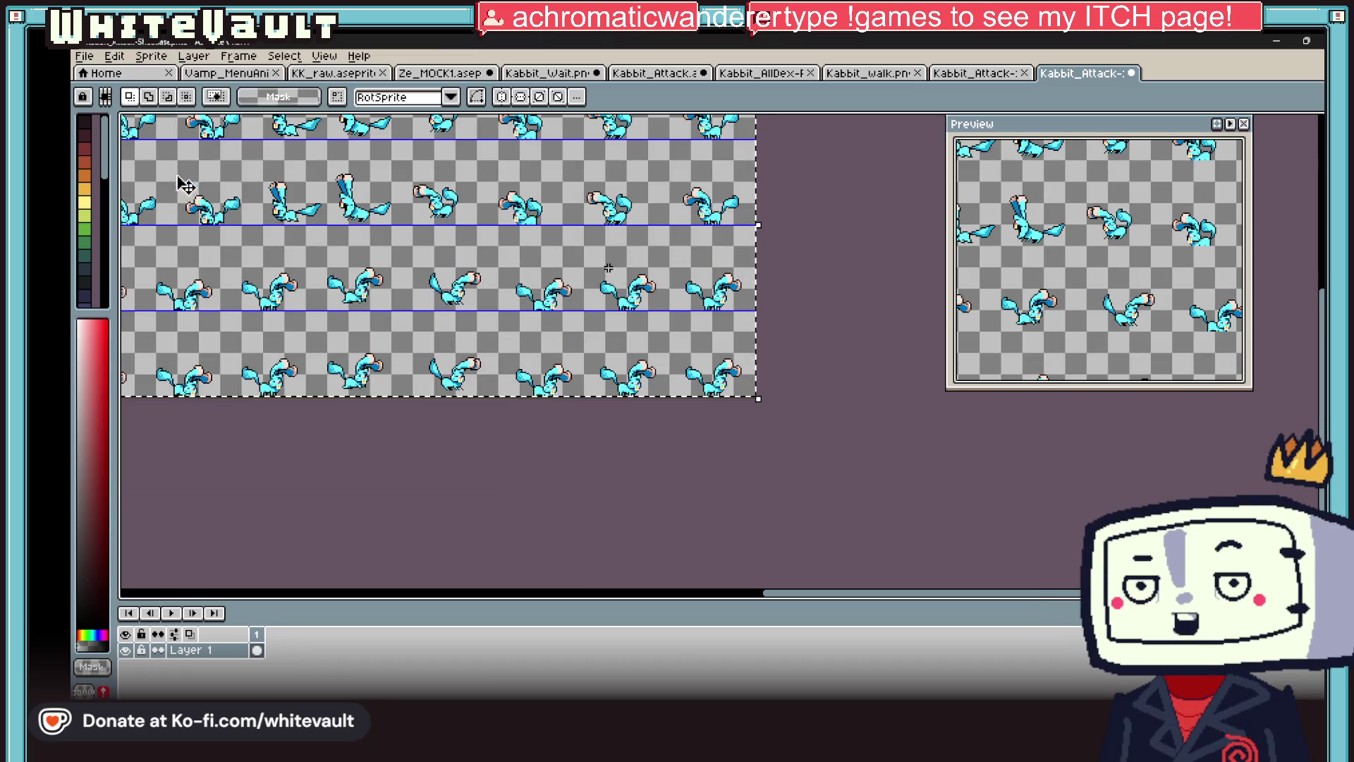
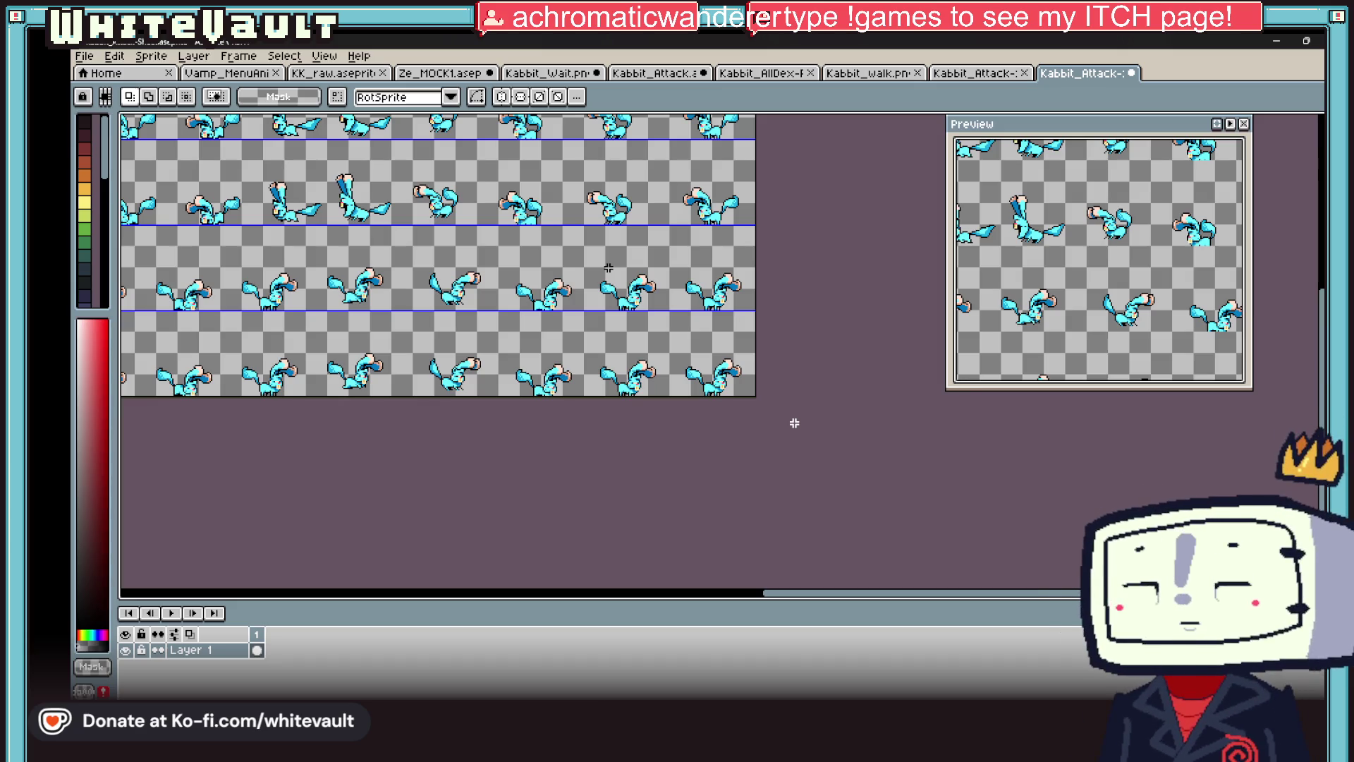
- Save the four-row attack sheet under the new name Kabbit_Attack in the GG_Sprites folder
{"action": "scroll", "coordinate": [816, 316], "scroll_direction": "down", "scroll_amount": 3}
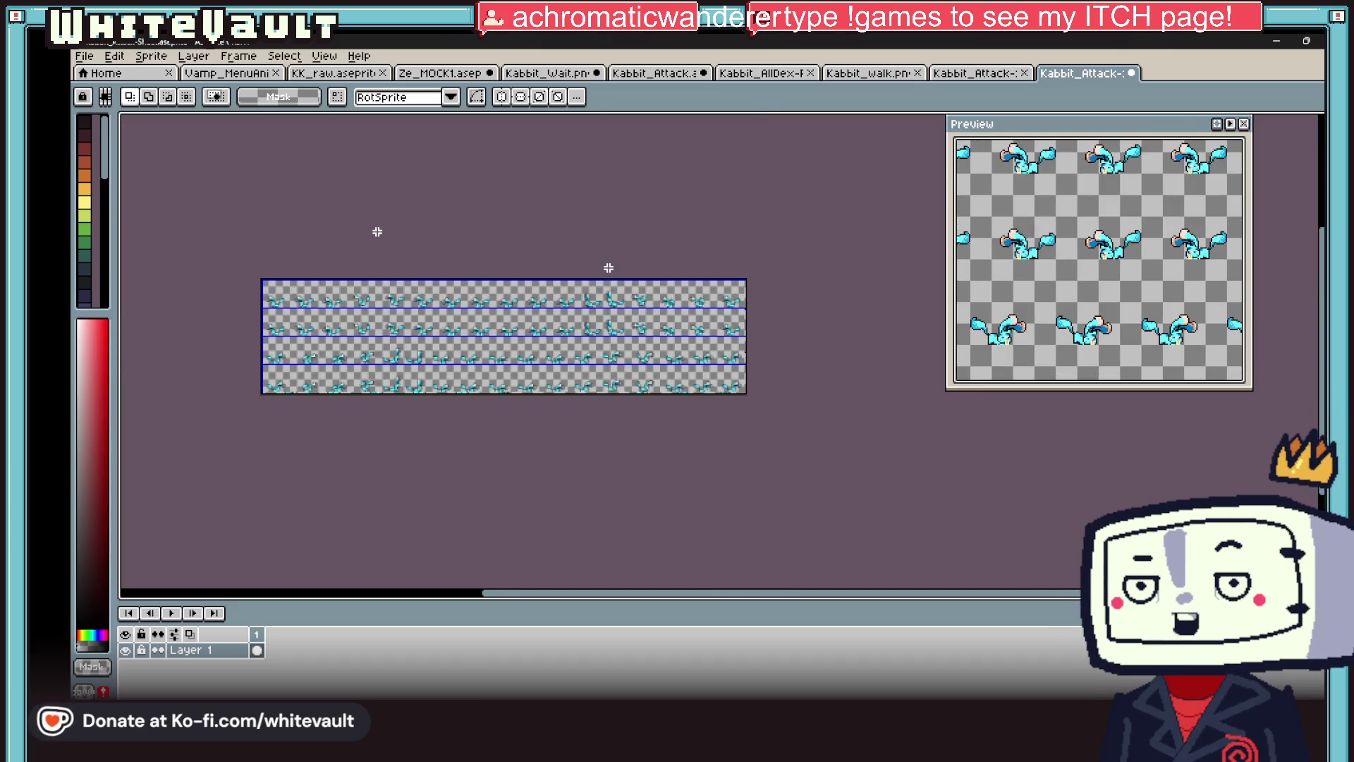
{"action": "scroll", "coordinate": [377, 231], "scroll_direction": "up", "scroll_amount": 1}
{"action": "left_click", "coordinate": [86, 56]}
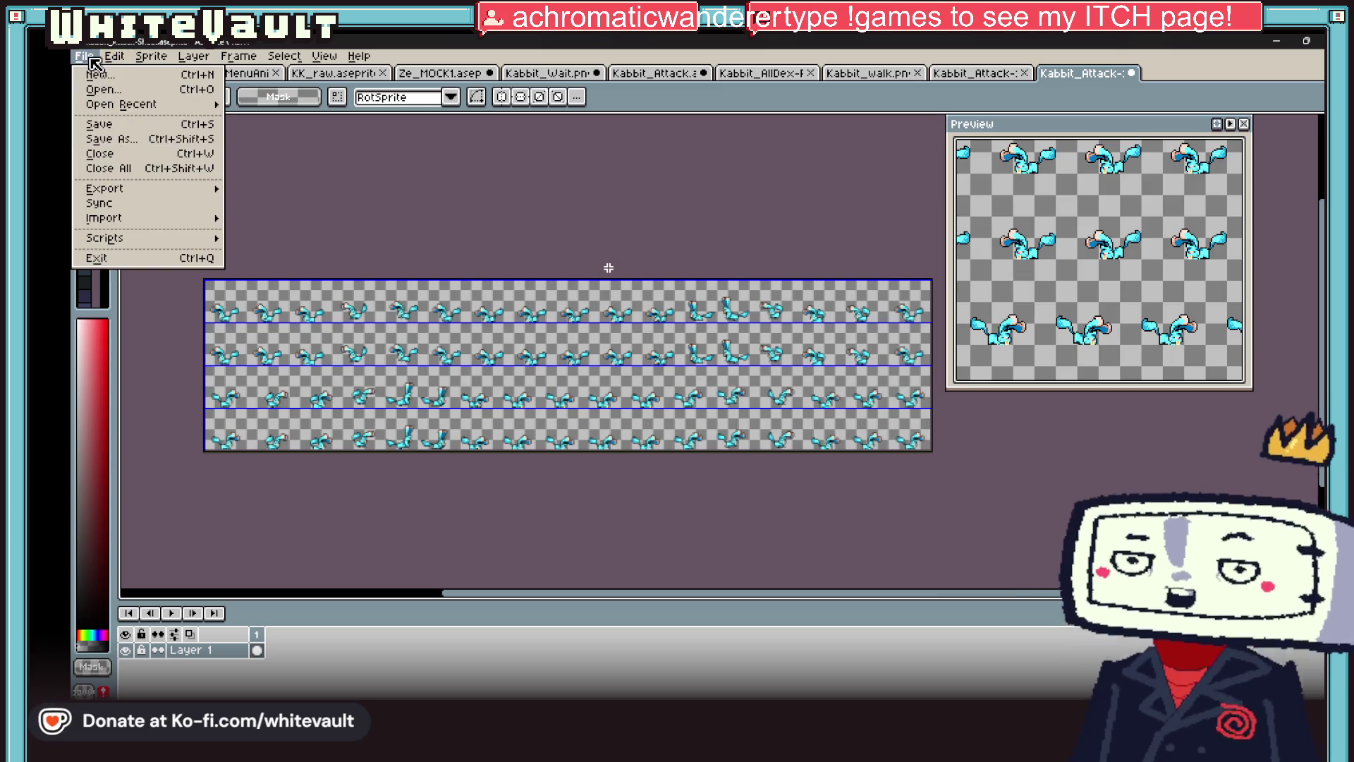
{"action": "left_click", "coordinate": [127, 143]}
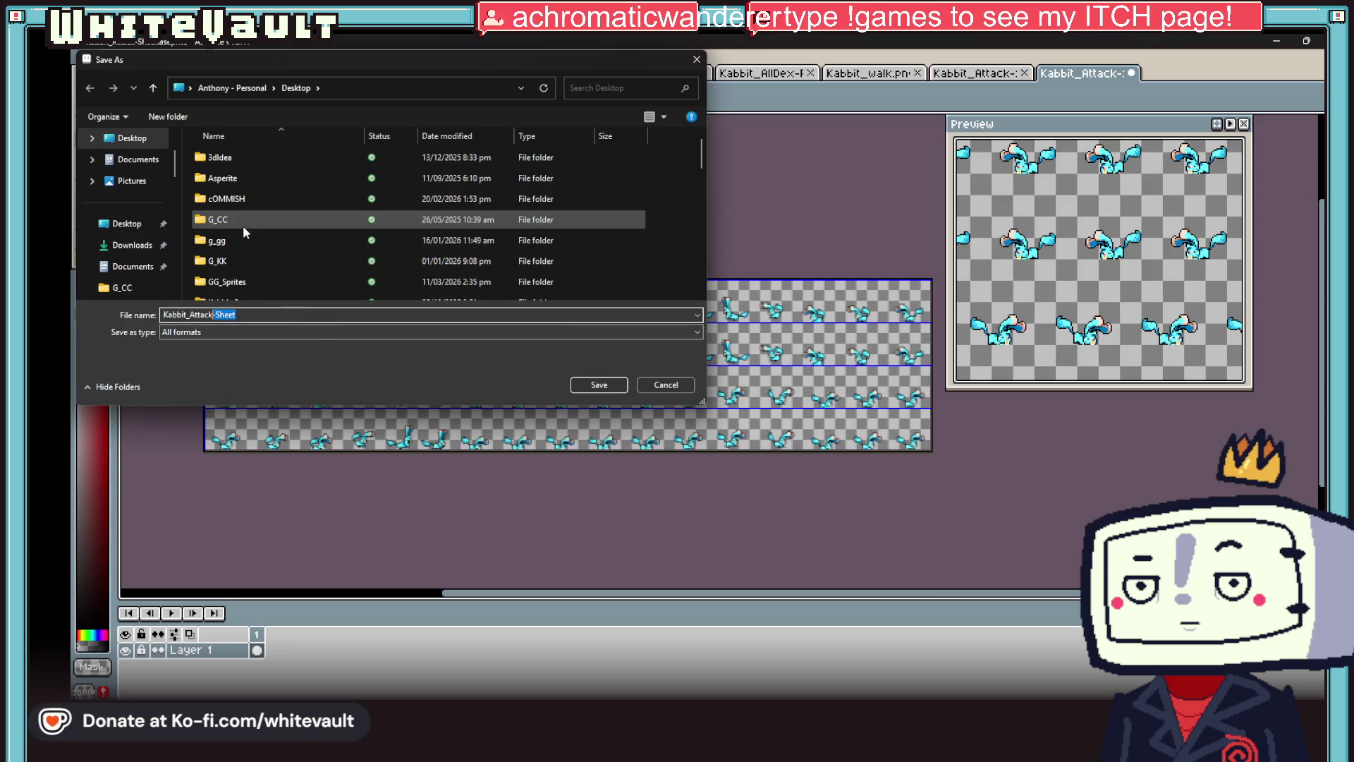
{"action": "scroll", "coordinate": [295, 240], "scroll_direction": "down", "scroll_amount": 1}
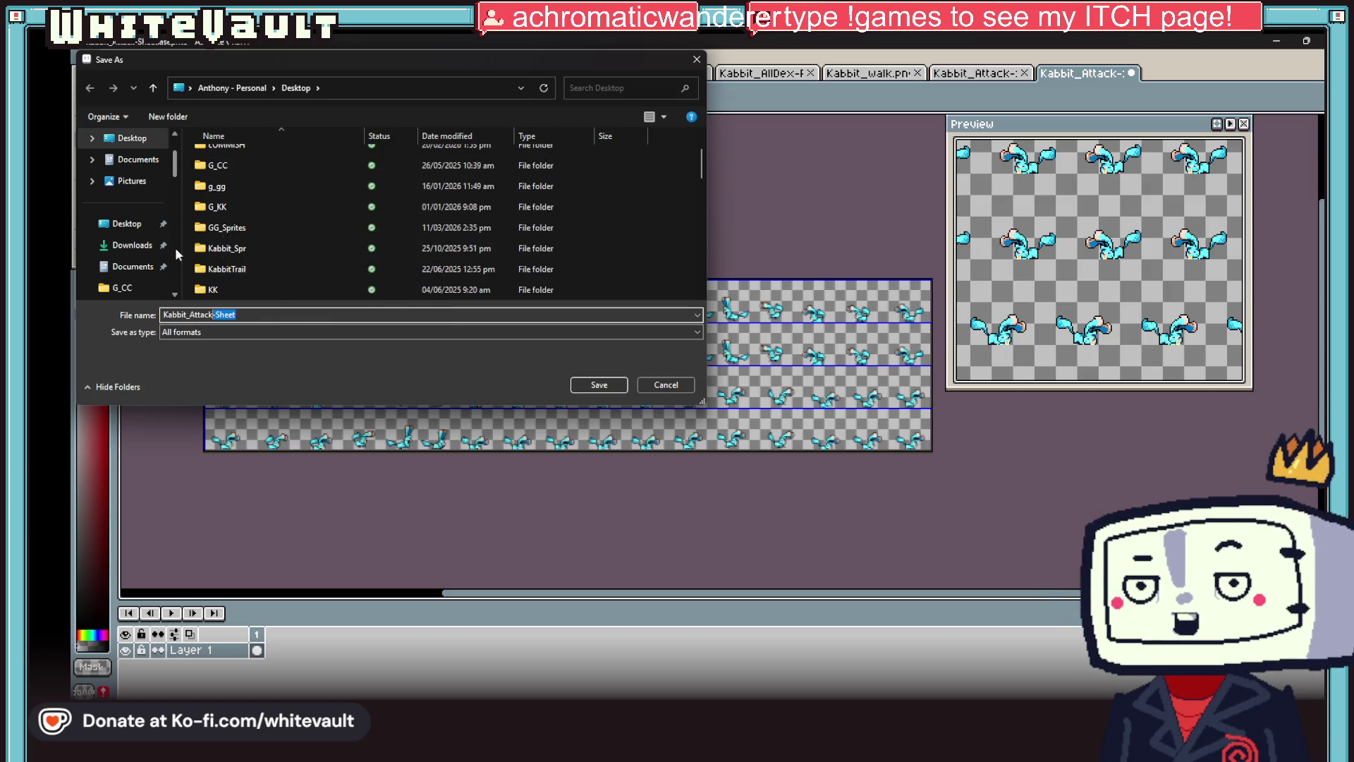
{"action": "scroll", "coordinate": [282, 247], "scroll_direction": "down", "scroll_amount": 1}
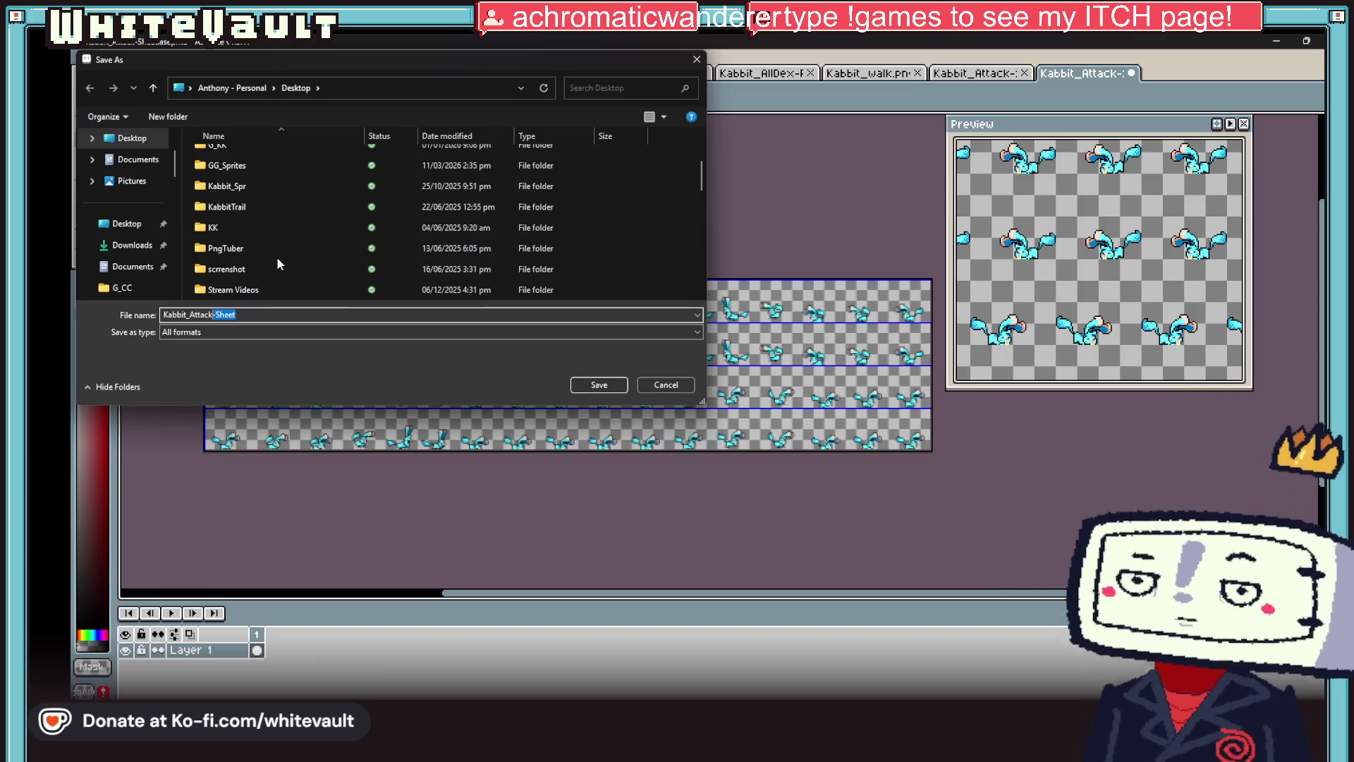
{"action": "scroll", "coordinate": [294, 263], "scroll_direction": "up", "scroll_amount": 1}
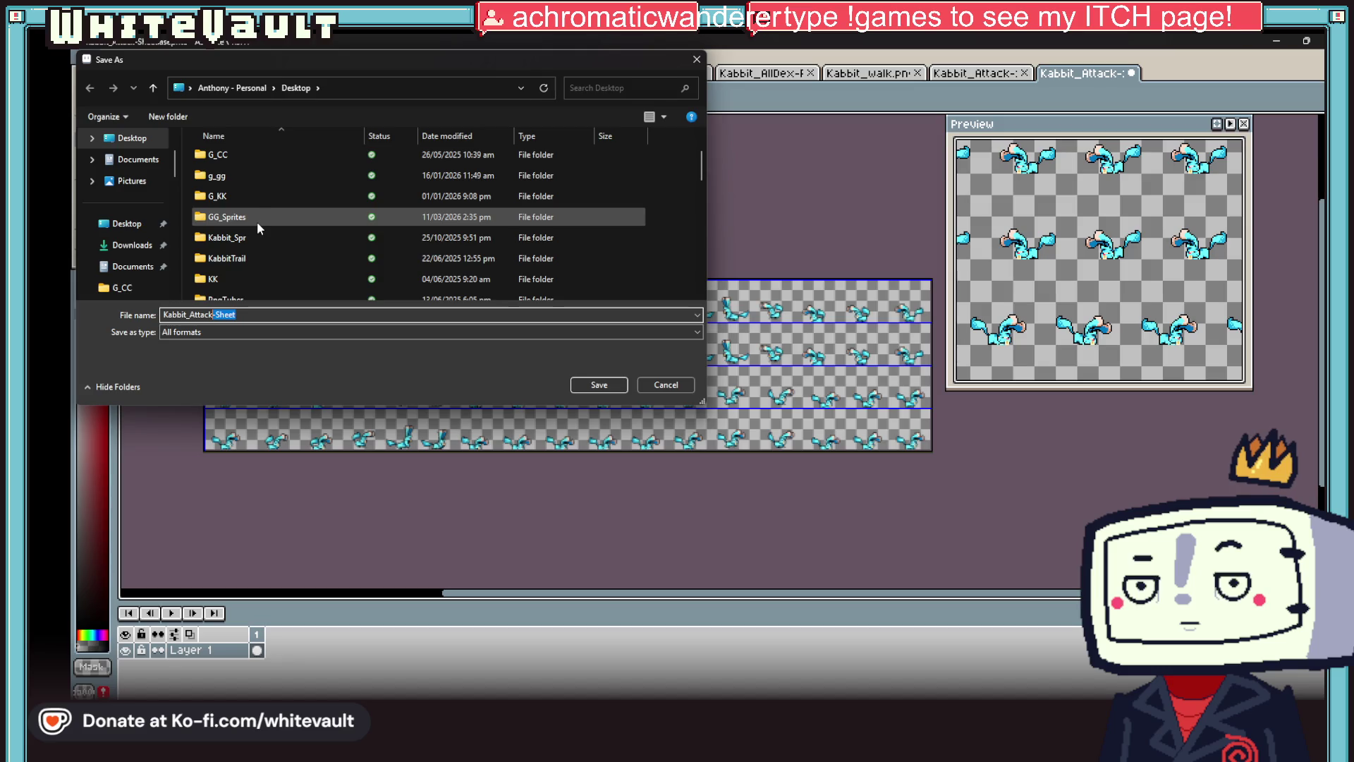
{"action": "scroll", "coordinate": [259, 228], "scroll_direction": "down", "scroll_amount": 4}
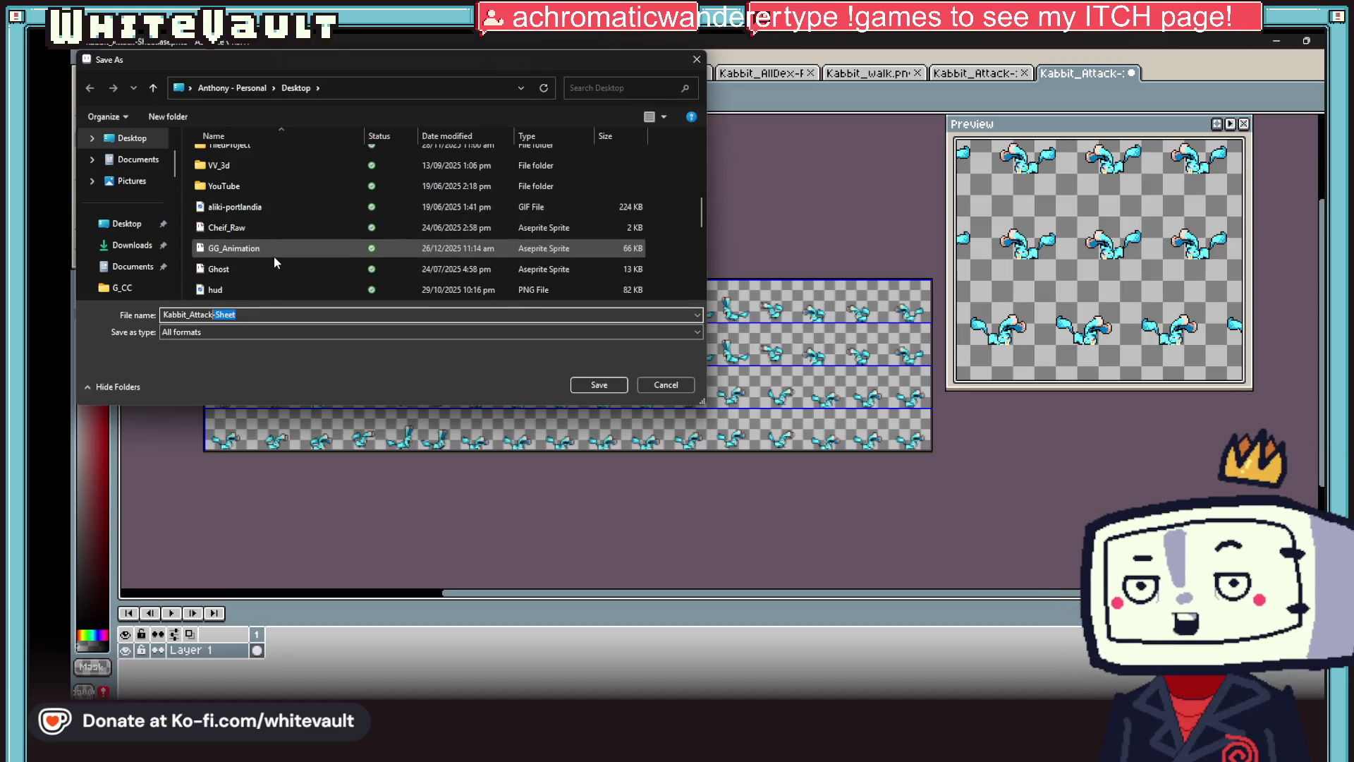
{"action": "scroll", "coordinate": [275, 263], "scroll_direction": "up", "scroll_amount": 4}
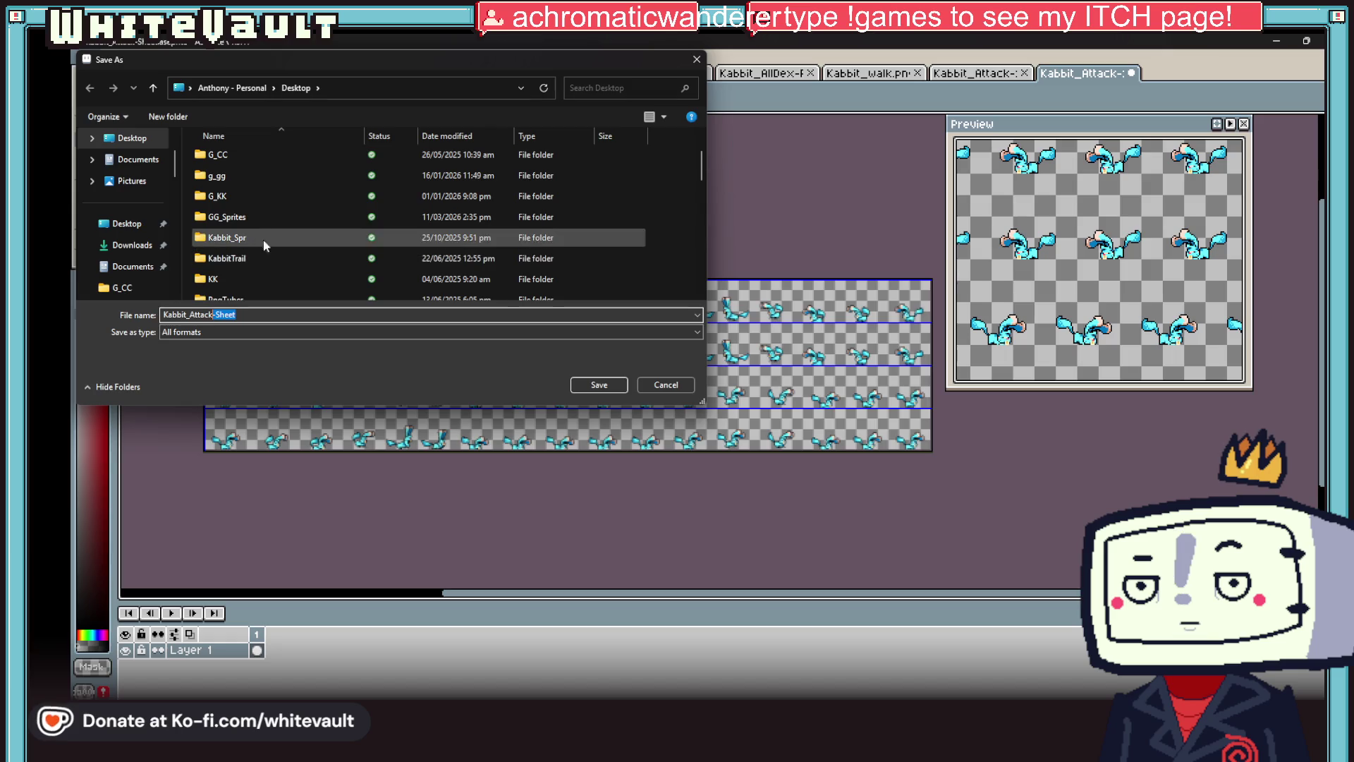
{"action": "double_click", "coordinate": [239, 217]}
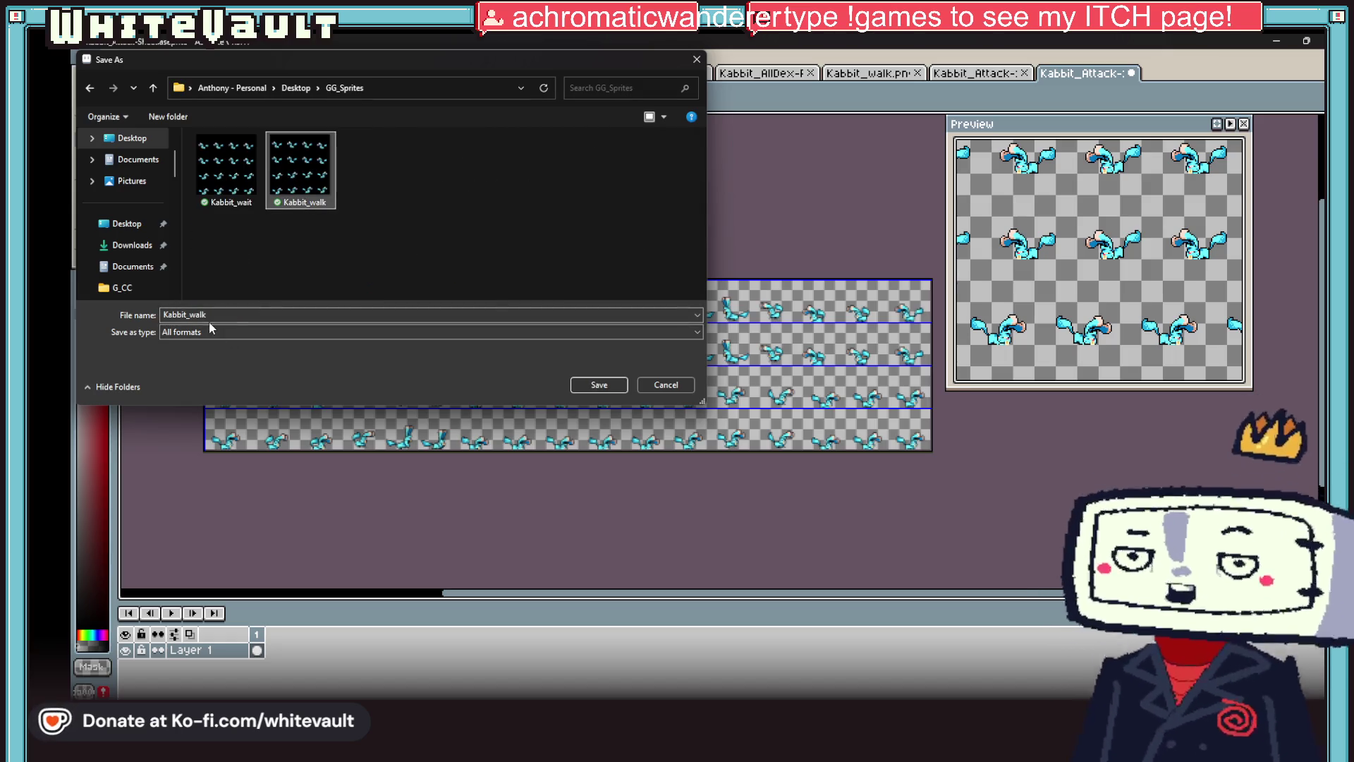
{"action": "left_click", "coordinate": [296, 180]}
{"action": "type", "text": "Attac"}
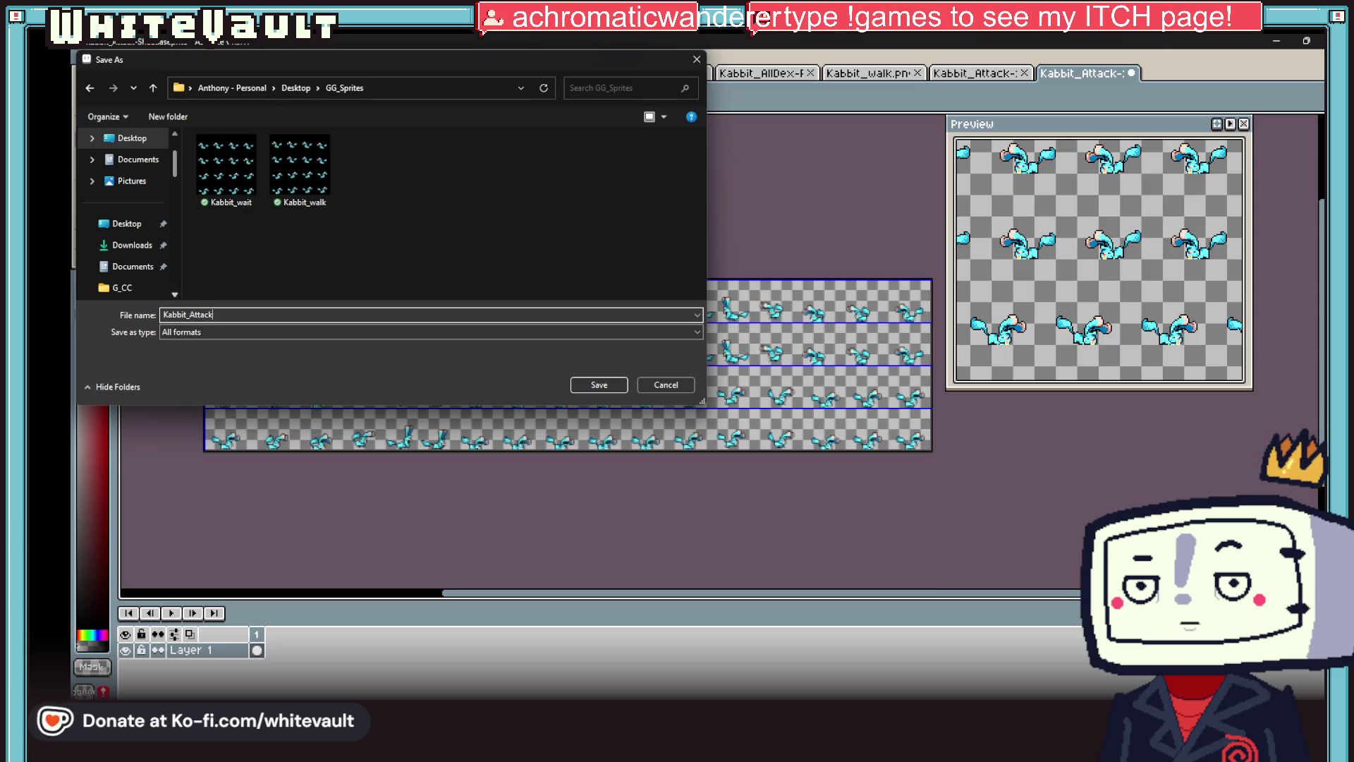
{"action": "left_click", "coordinate": [589, 387]}
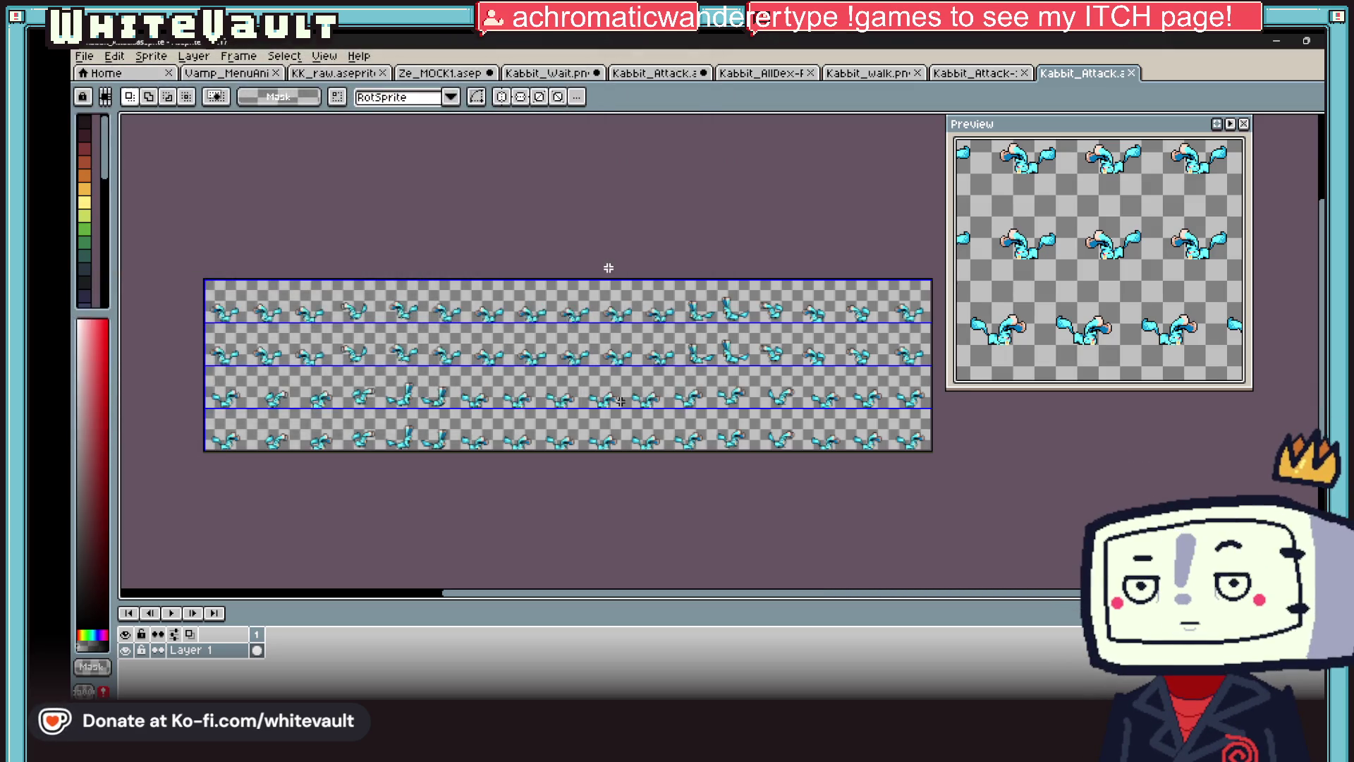
- In Bakin, place a character on the grid cell just in front of the arena
{"action": "key", "text": "alt+Tab"}
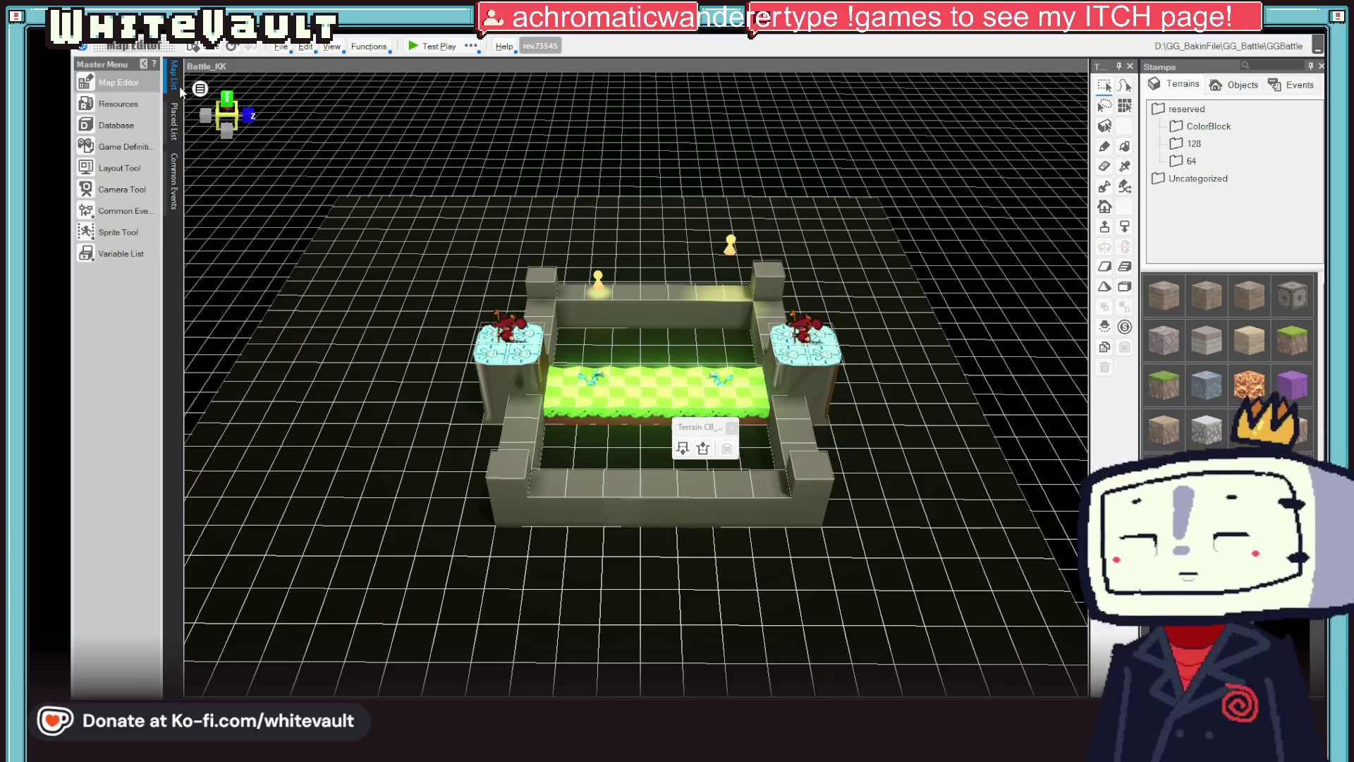
{"action": "right_click", "coordinate": [537, 570]}
{"action": "left_click", "coordinate": [571, 577]}
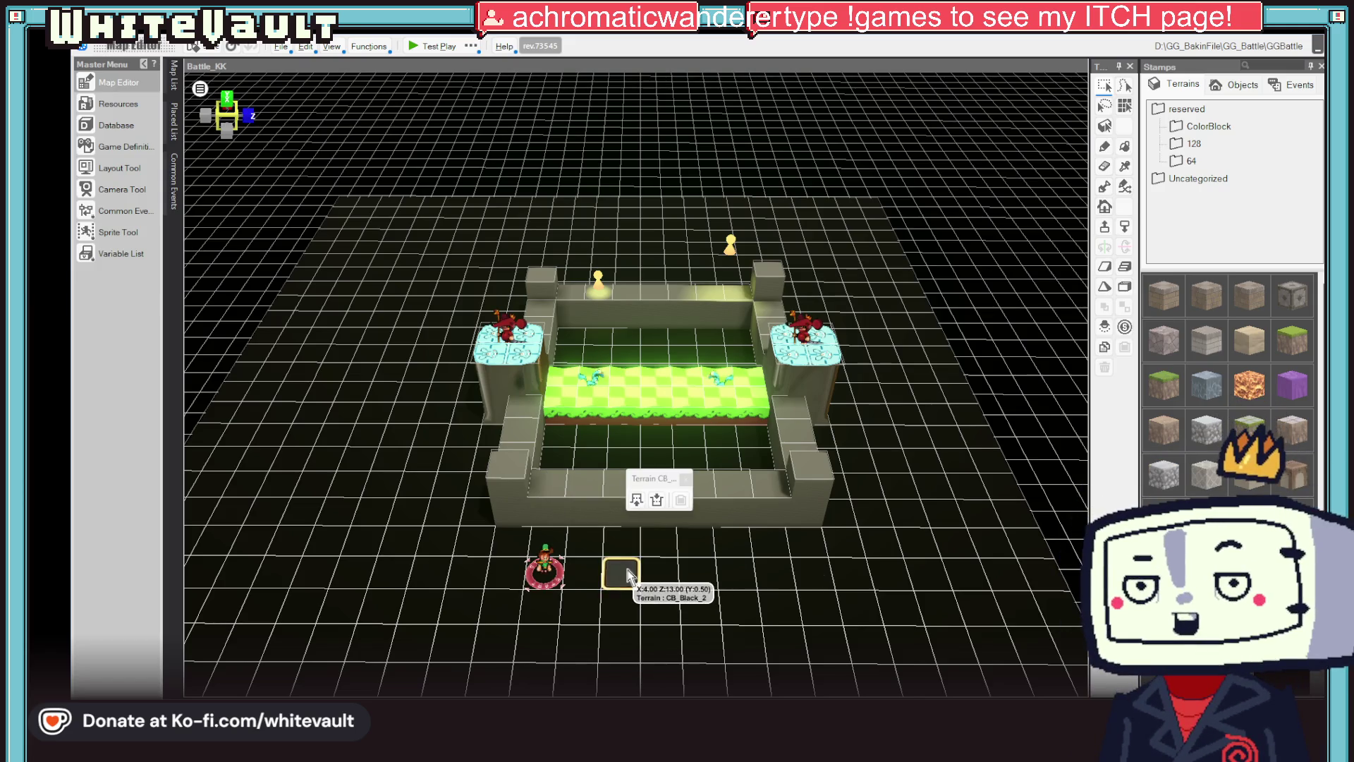
{"action": "key", "text": "alt+Tab"}
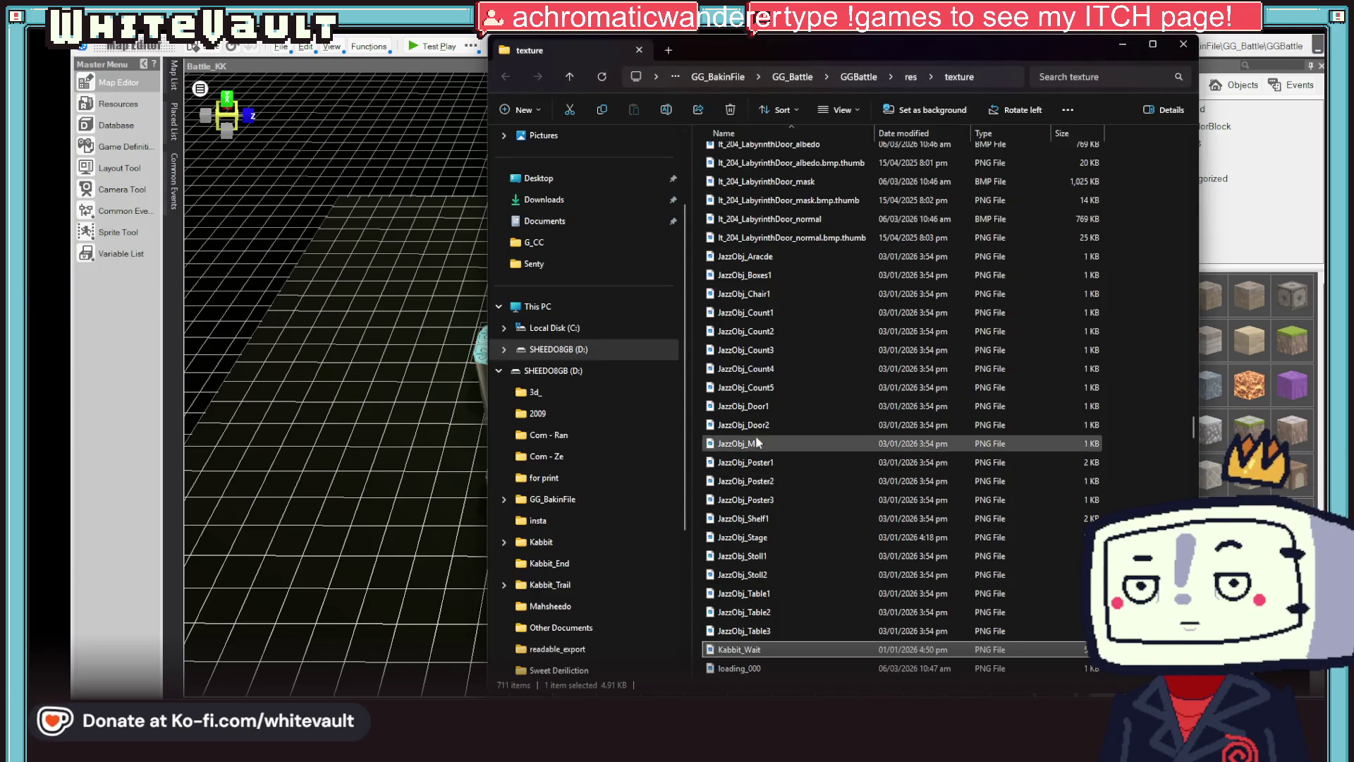
- Leave the Explorer texture window and return to the Kabbit attack sheet in Aseprite
{"action": "key", "text": "alt+Tab"}
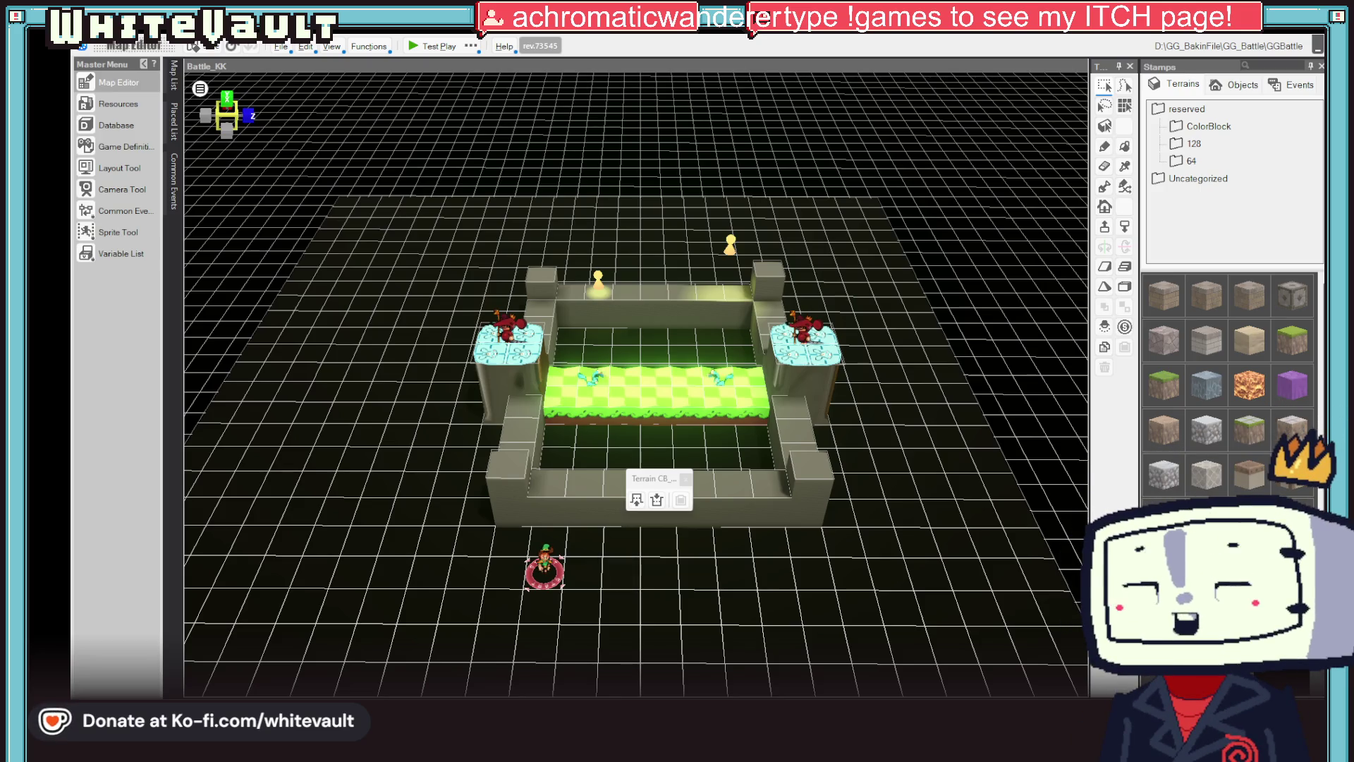
{"action": "key", "text": "alt+Tab"}
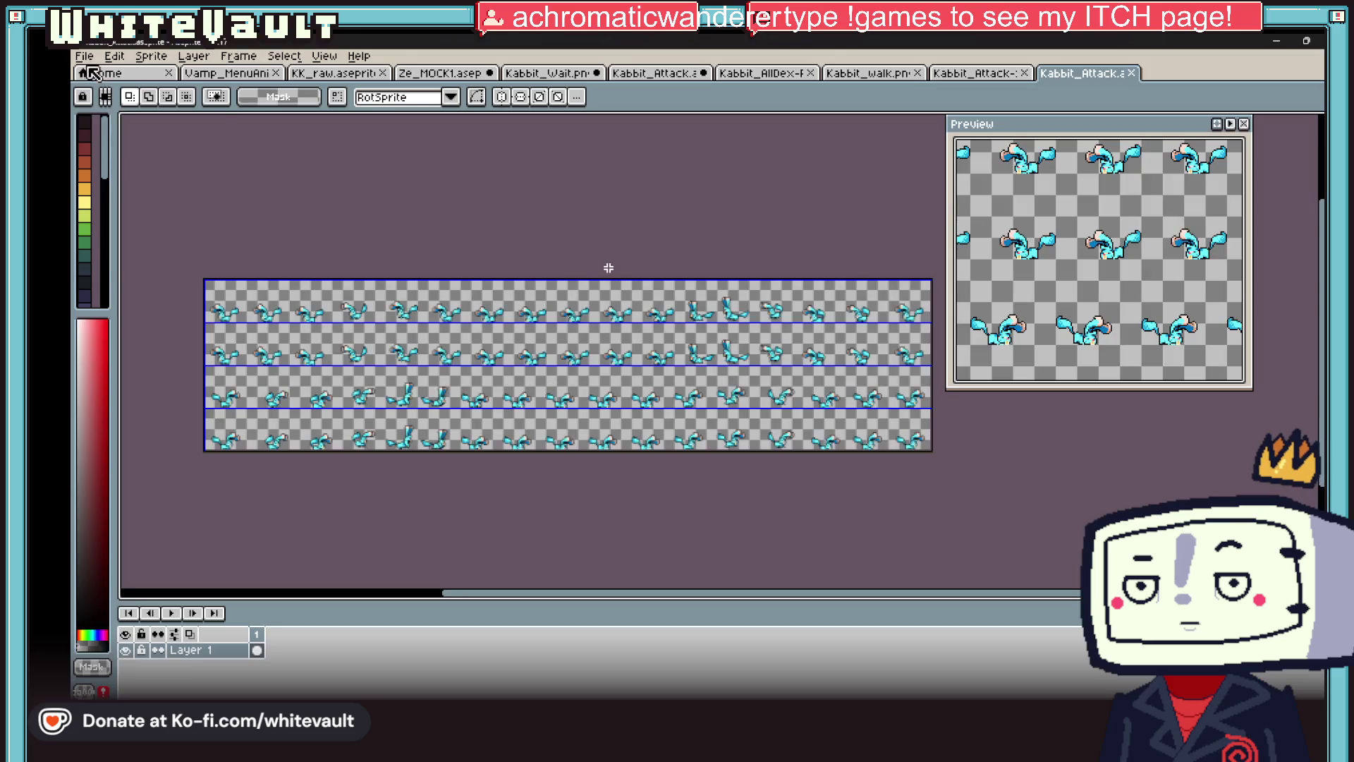
- Save the attack sheet again as Kabbit_Attack with file type png files (*.png)
{"action": "left_click", "coordinate": [85, 56]}
{"action": "left_click", "coordinate": [120, 136]}
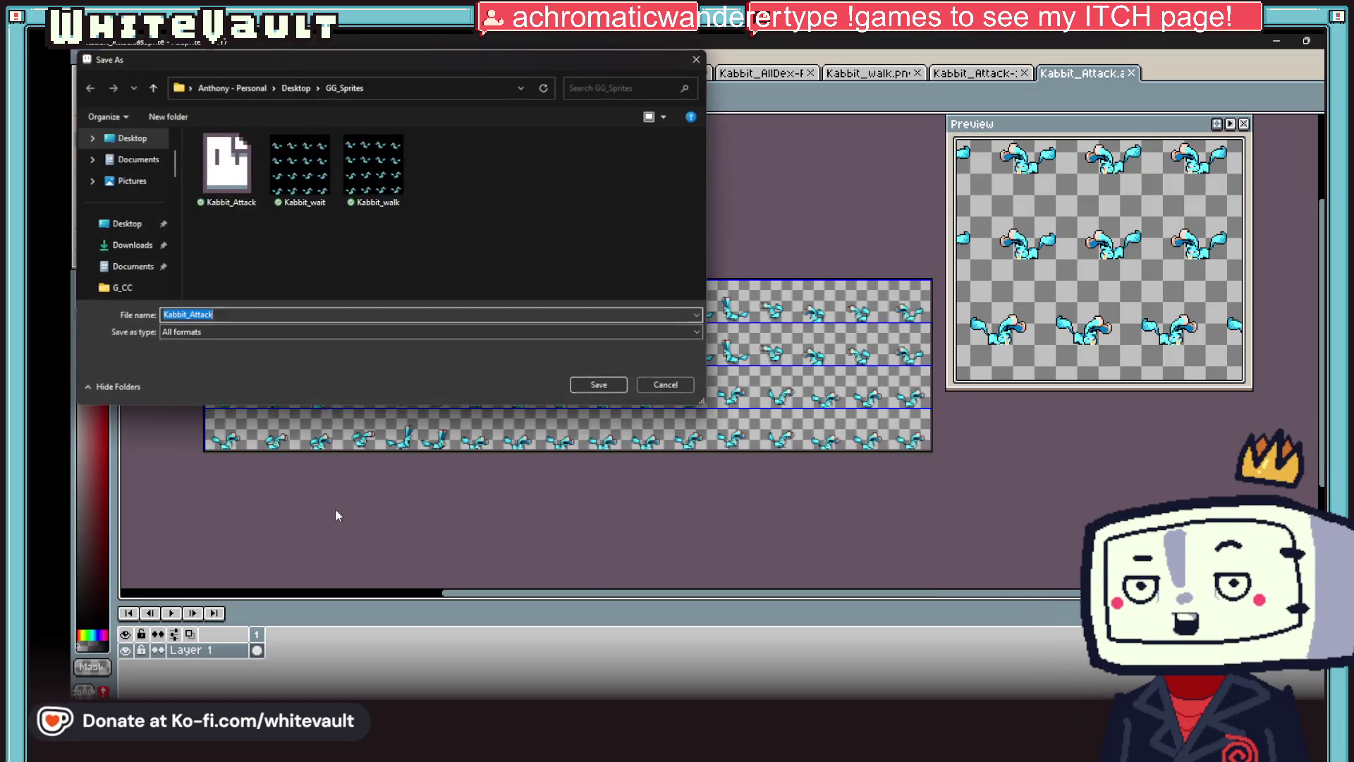
{"action": "left_click", "coordinate": [486, 331]}
{"action": "left_click", "coordinate": [212, 482]}
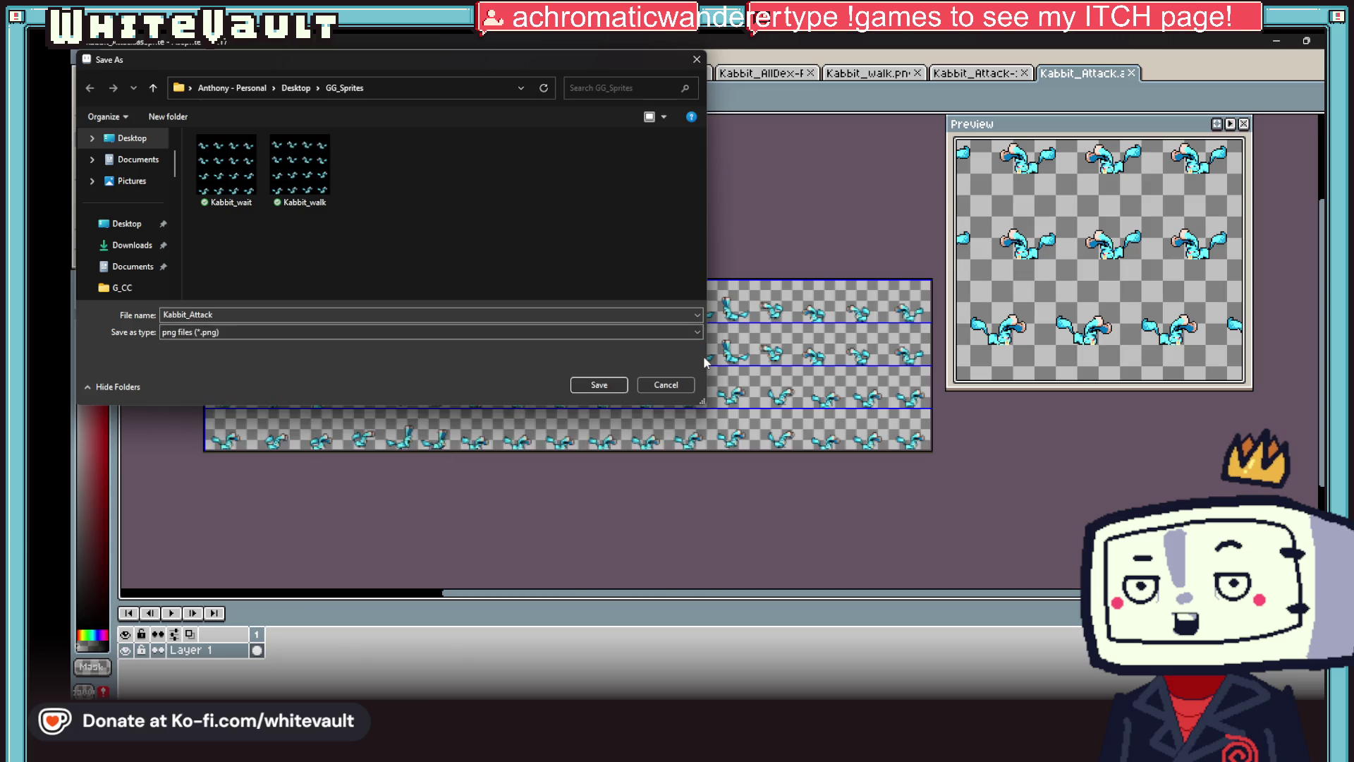
{"action": "left_click", "coordinate": [606, 385]}
{"action": "key", "text": "alt+Tab"}
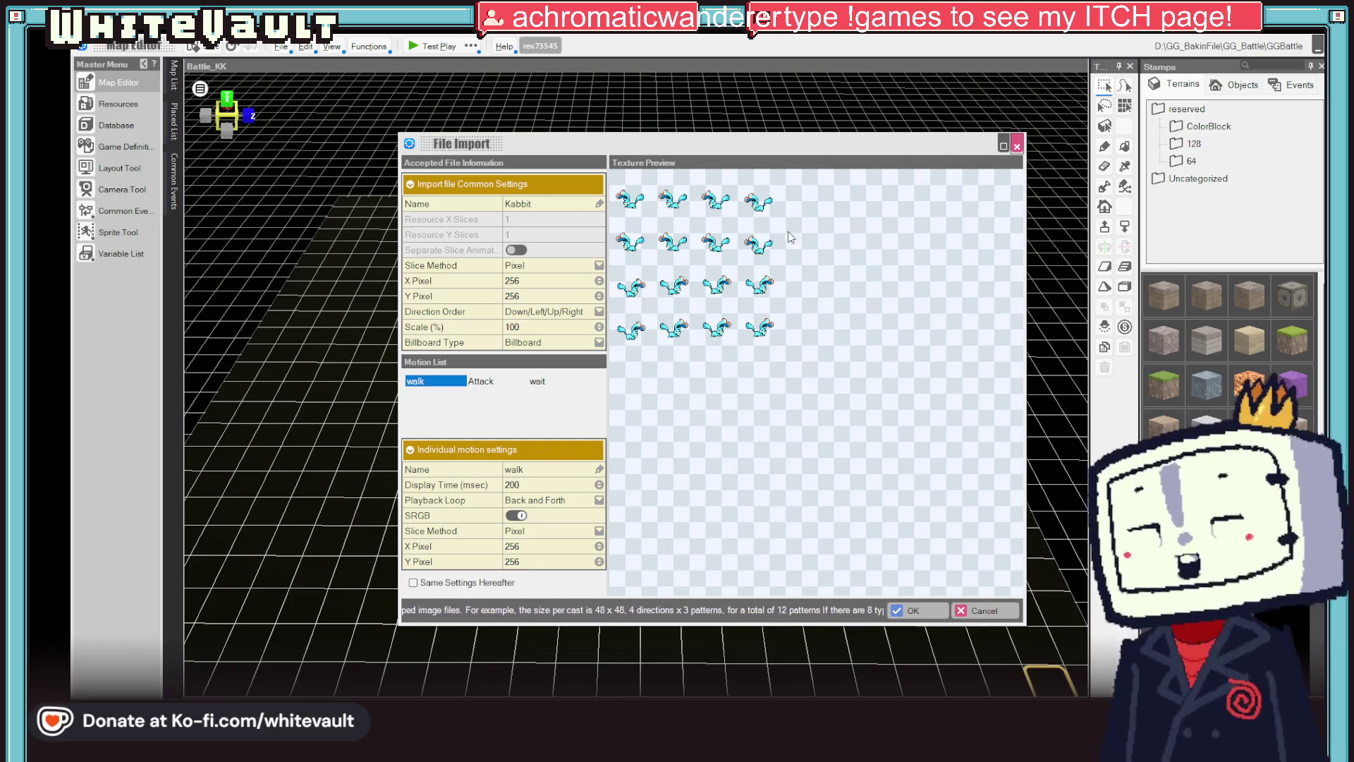
- Slice the walk motion by Frame at 4 by 4 frames
{"action": "left_click", "coordinate": [600, 500]}
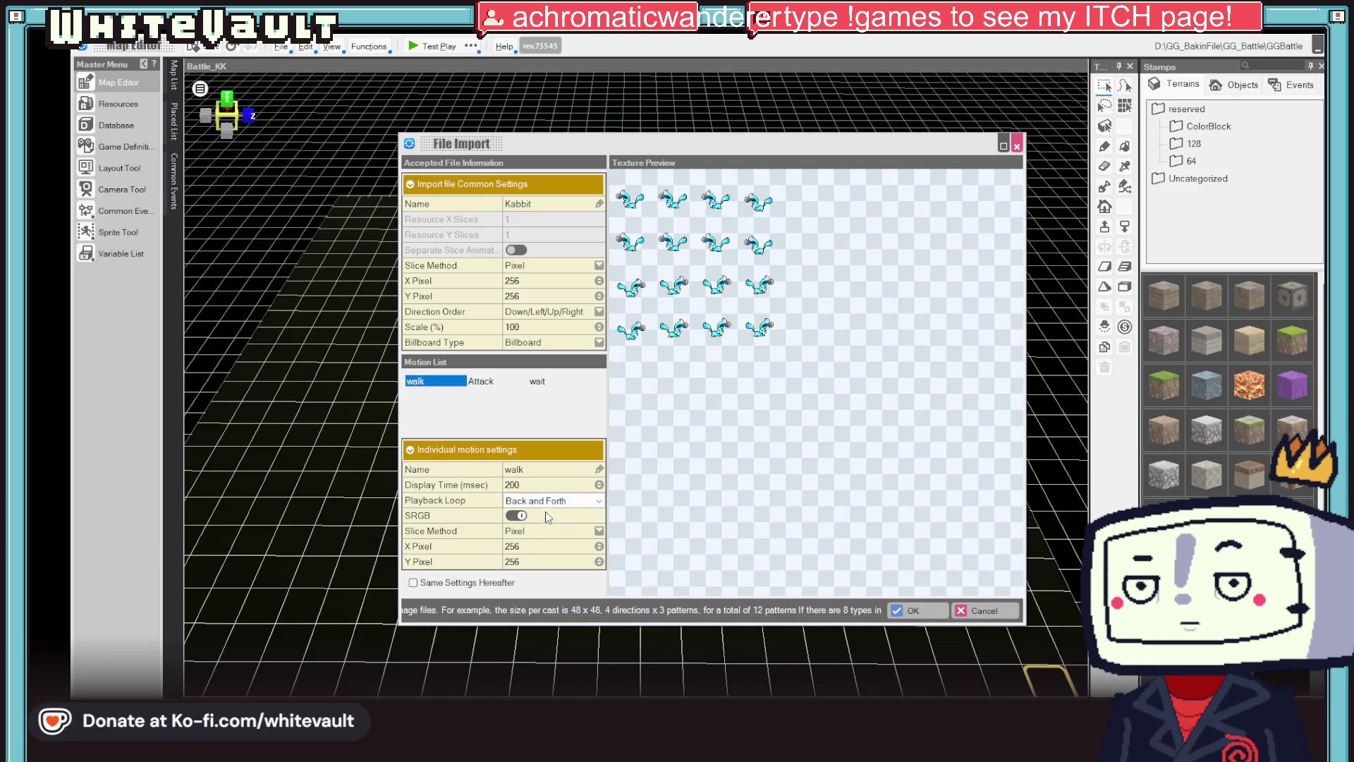
{"action": "left_click", "coordinate": [560, 531]}
{"action": "left_click", "coordinate": [569, 556]}
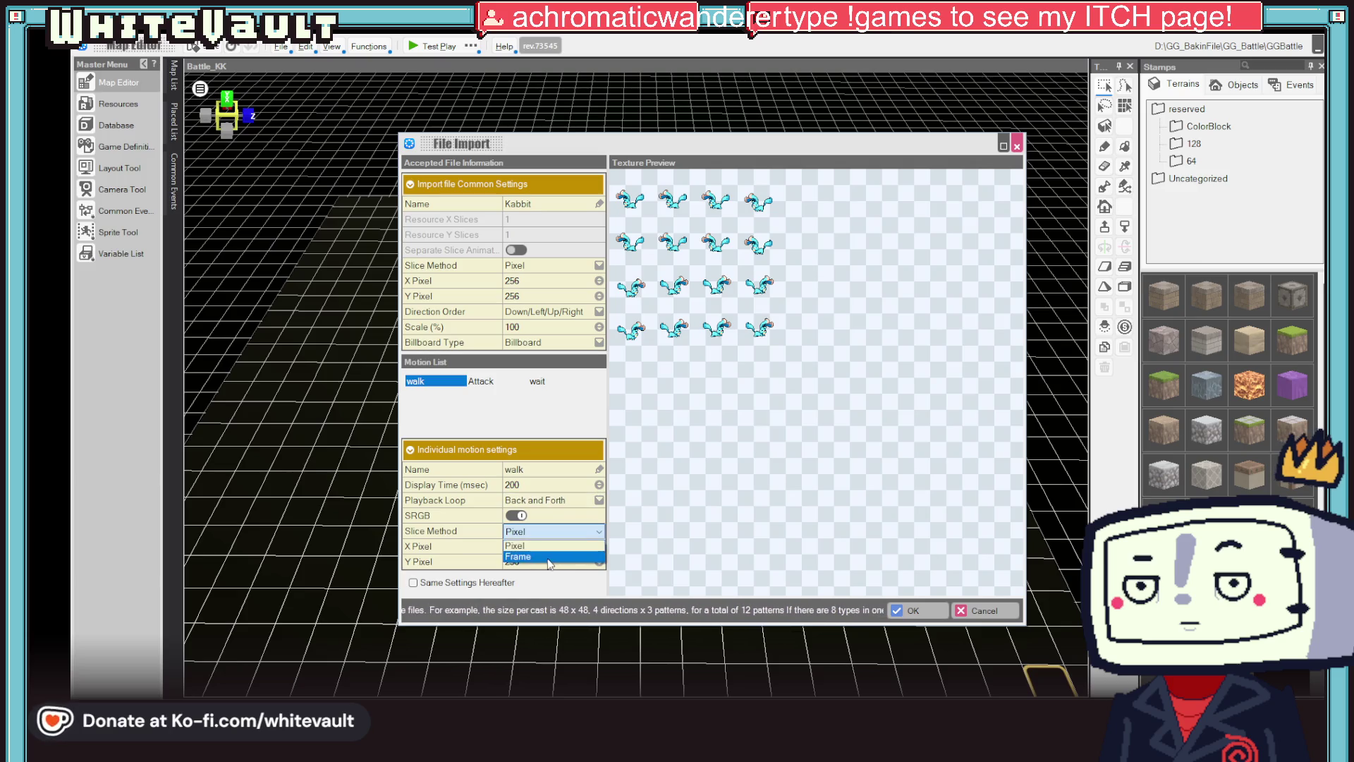
{"action": "left_click", "coordinate": [600, 546]}
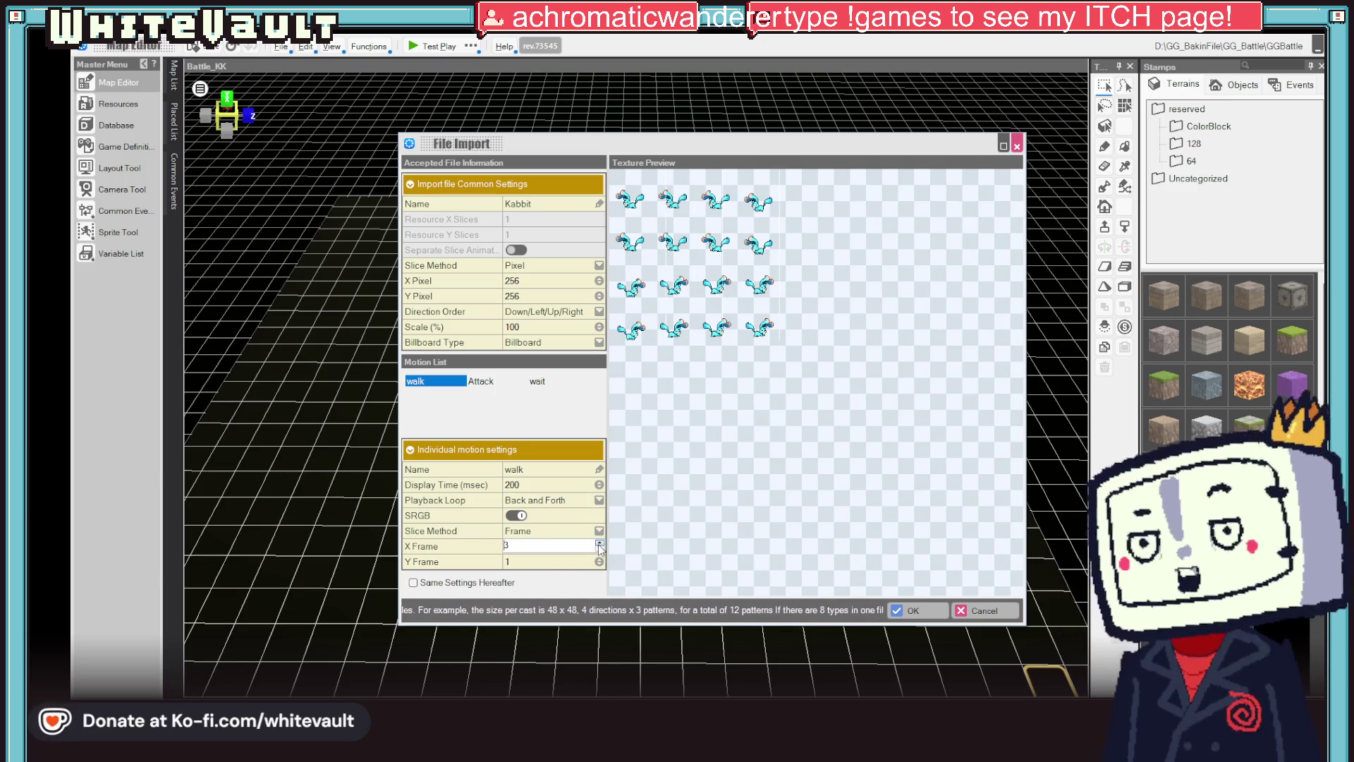
{"action": "left_click", "coordinate": [599, 561]}
{"action": "type", "text": "2"}
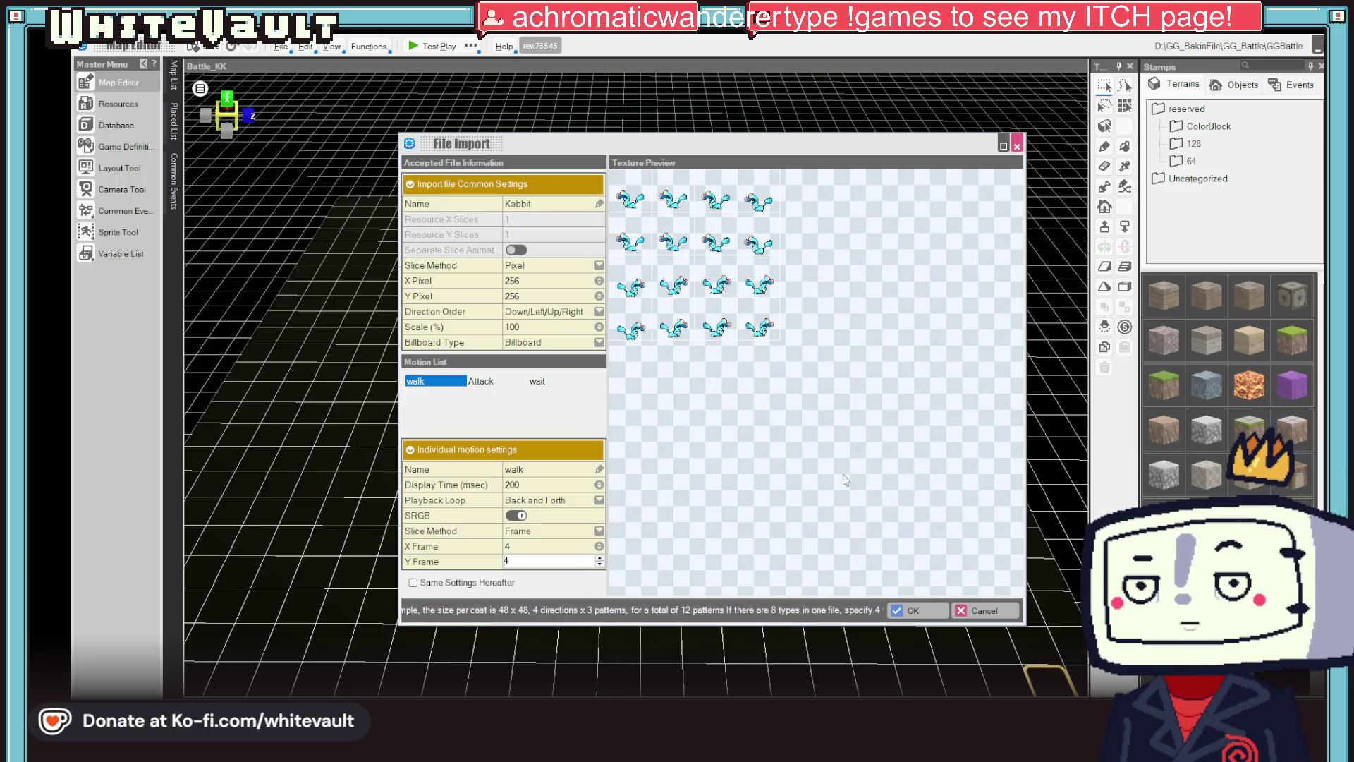
- Set the Attack motion to slice by Frame with Y Frame 4 and X Frame 17
{"action": "left_click", "coordinate": [480, 381]}
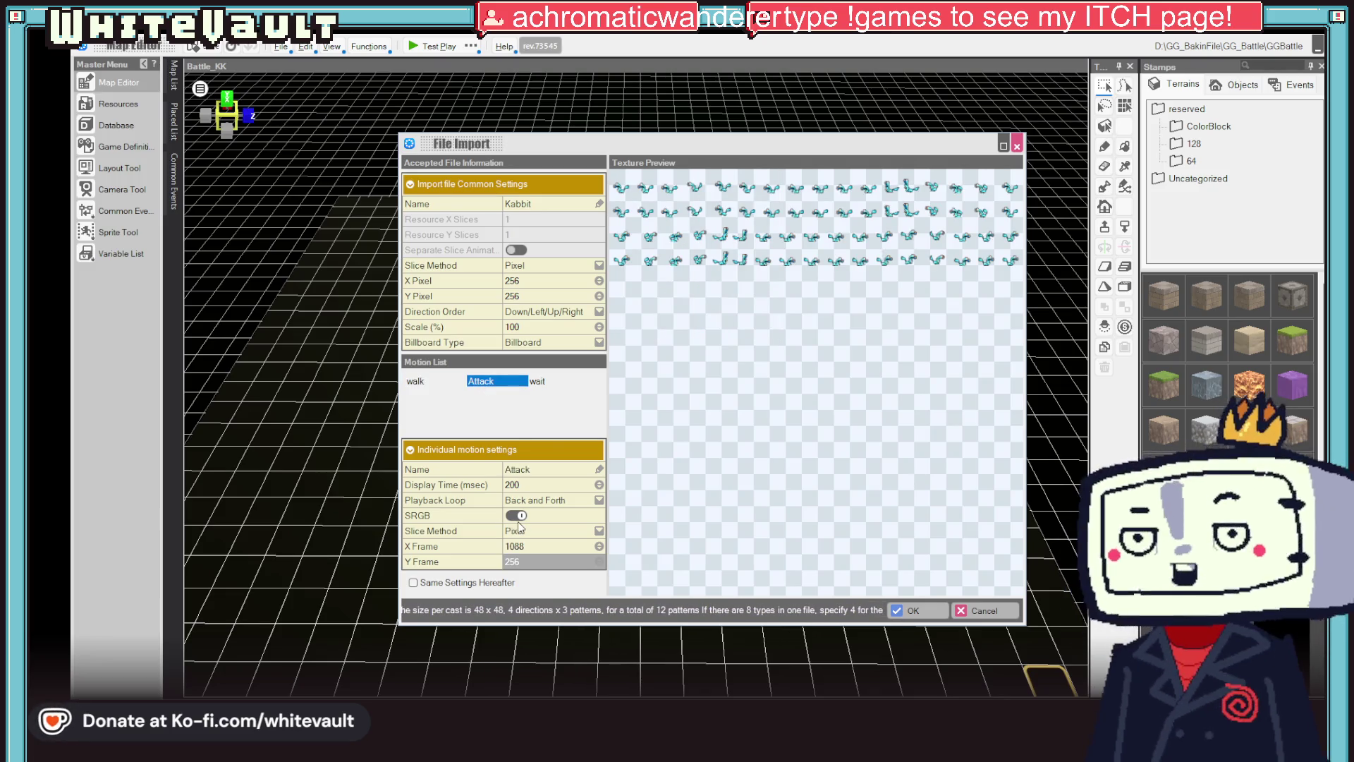
{"action": "left_click", "coordinate": [577, 531]}
{"action": "left_click", "coordinate": [558, 557]}
{"action": "left_click", "coordinate": [546, 561]}
{"action": "type", "text": "4"}
{"action": "left_click", "coordinate": [542, 546]}
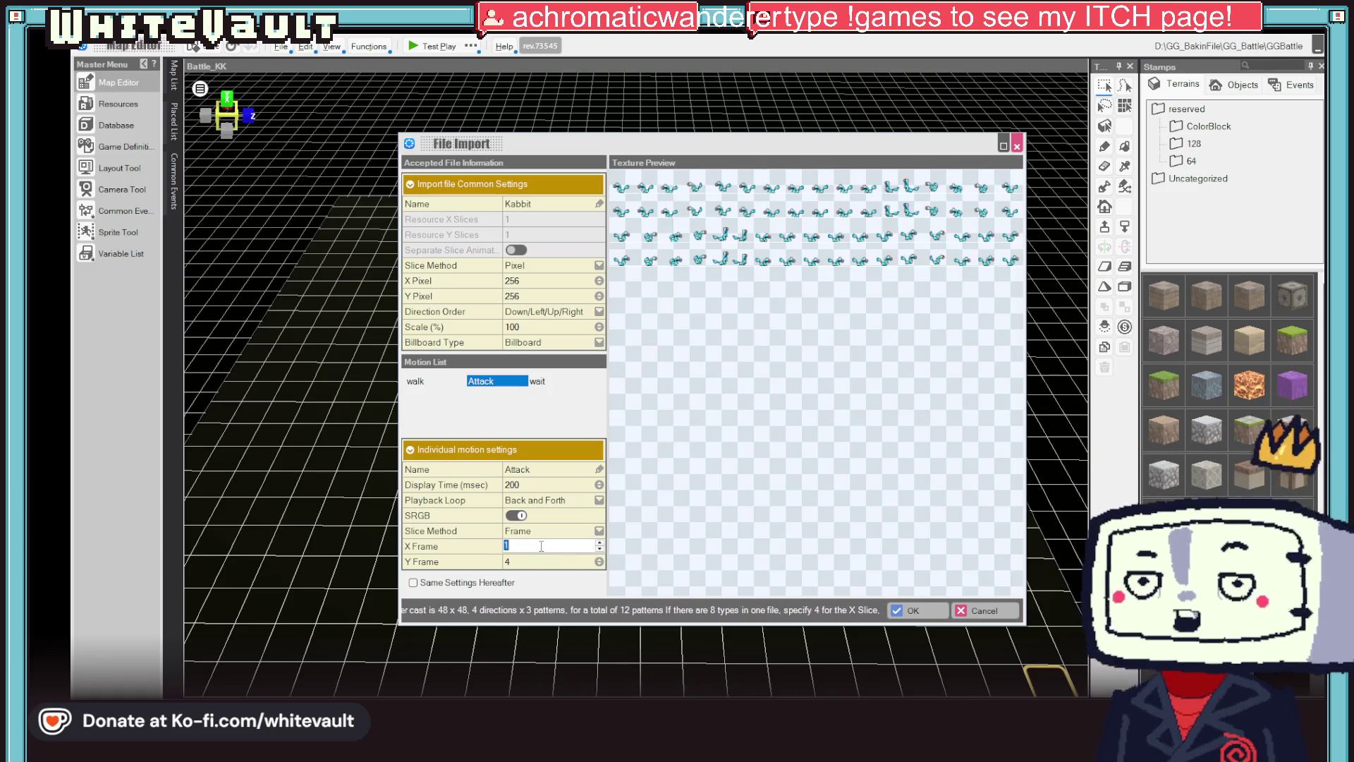
{"action": "type", "text": "7"}
{"action": "left_click", "coordinate": [539, 556]}
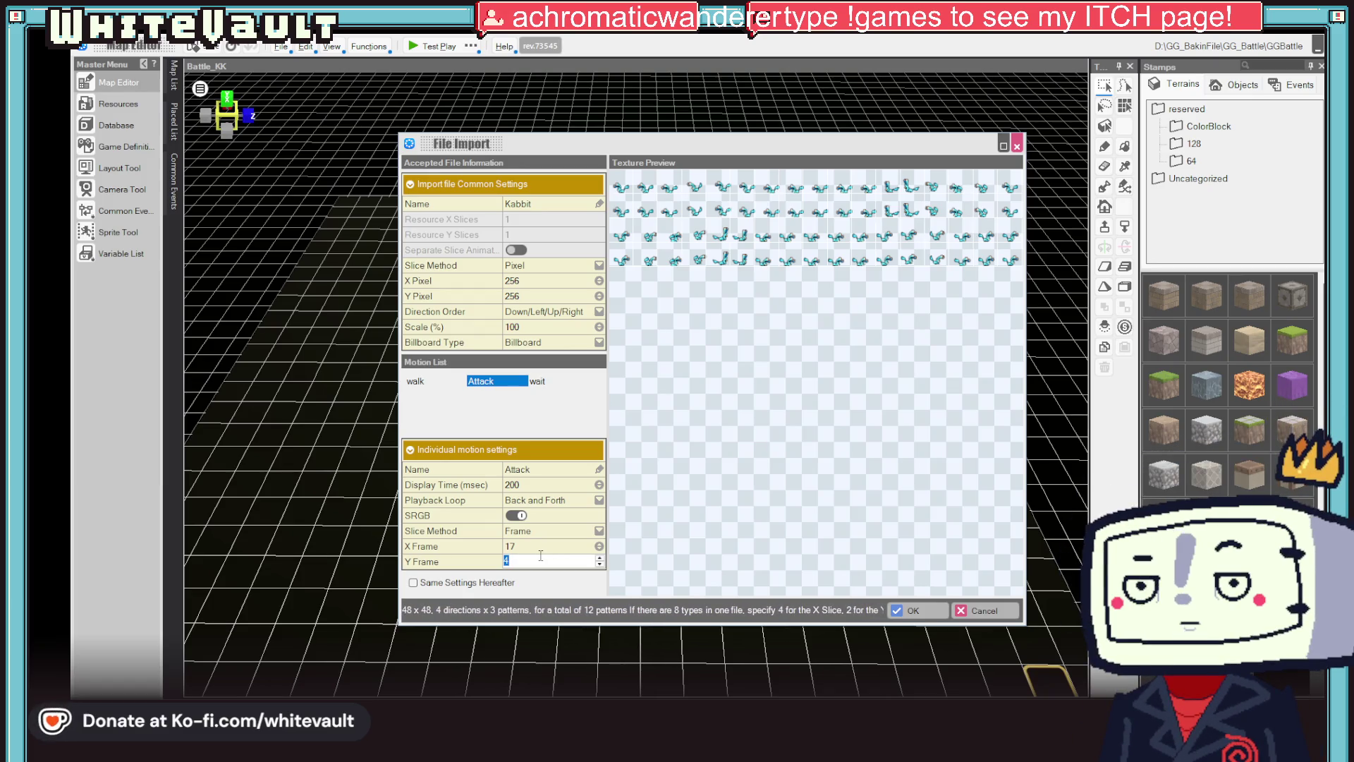
- Adjust the Attack motion's X Frame count from 18 down to 9
{"action": "left_click", "coordinate": [539, 550]}
{"action": "type", "text": "1"}
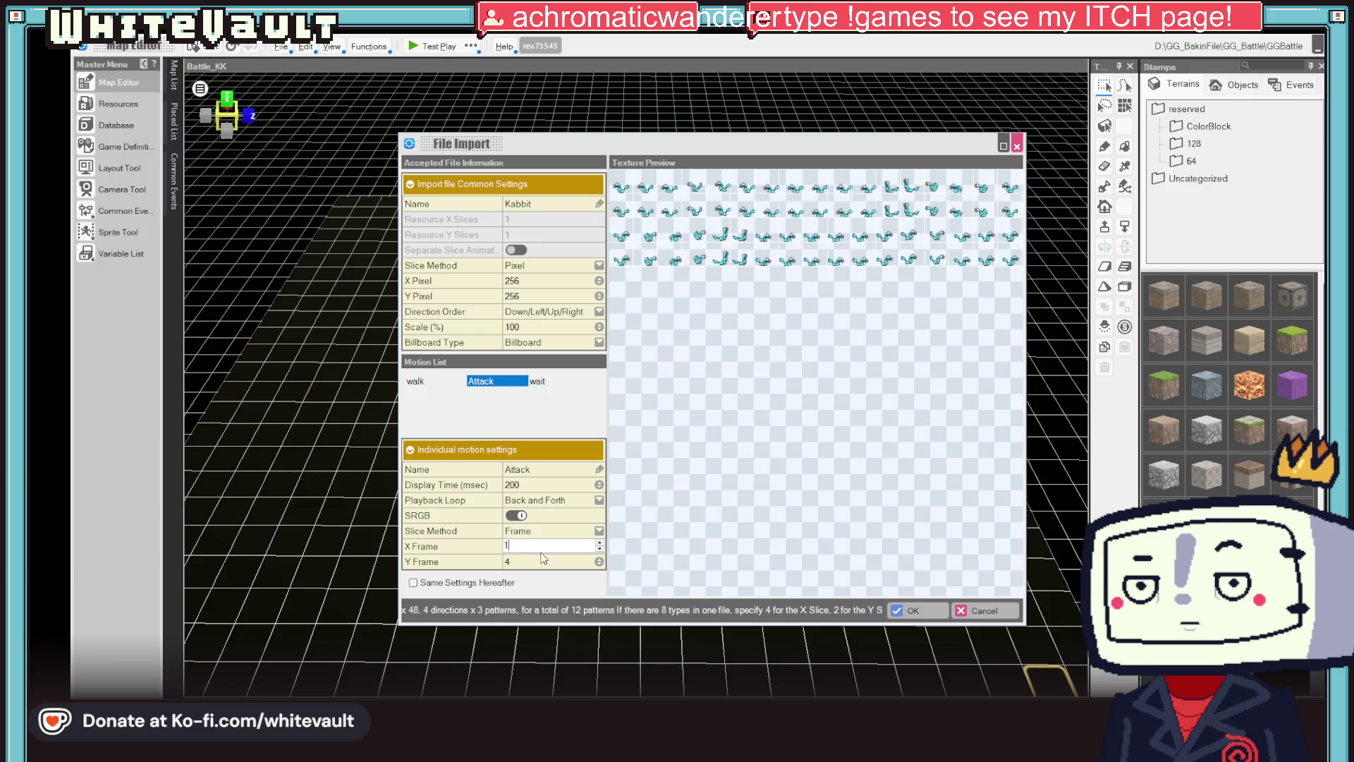
{"action": "left_click", "coordinate": [543, 560]}
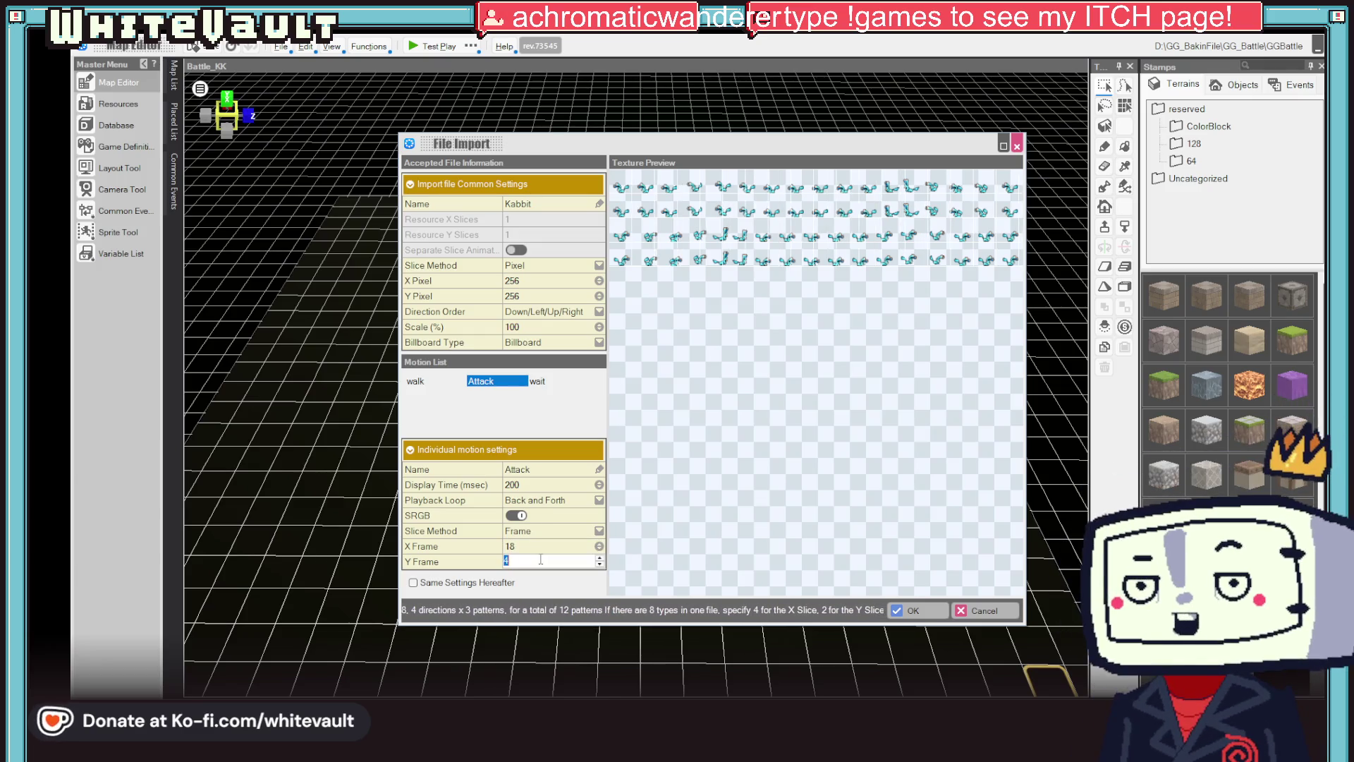
{"action": "left_click", "coordinate": [542, 545]}
{"action": "left_click", "coordinate": [599, 549]}
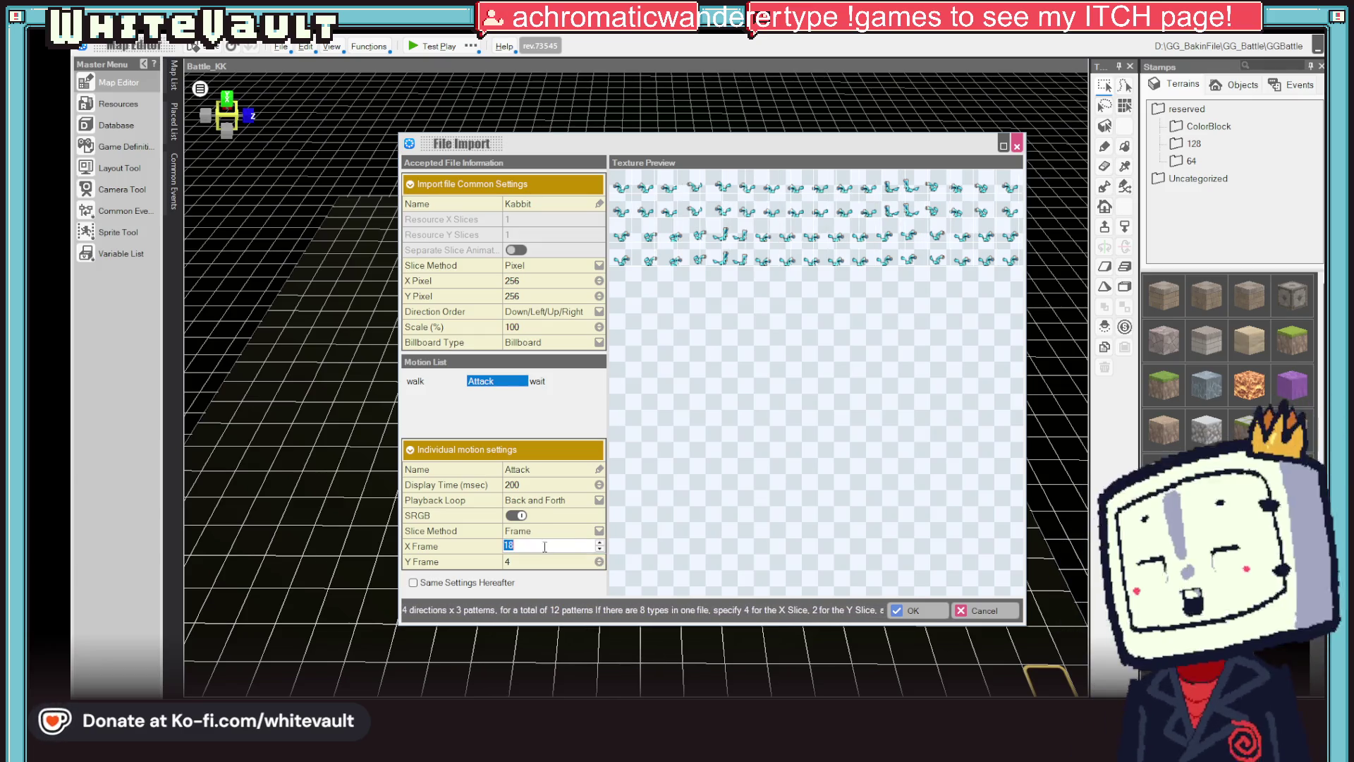
{"action": "type", "text": "16"}
{"action": "left_click", "coordinate": [601, 549]}
{"action": "left_click", "coordinate": [600, 549]}
{"action": "left_click", "coordinate": [600, 549]}
{"action": "left_click", "coordinate": [600, 549]}
{"action": "left_click", "coordinate": [600, 549]}
{"action": "left_click", "coordinate": [600, 548]}
{"action": "left_click", "coordinate": [600, 549]}
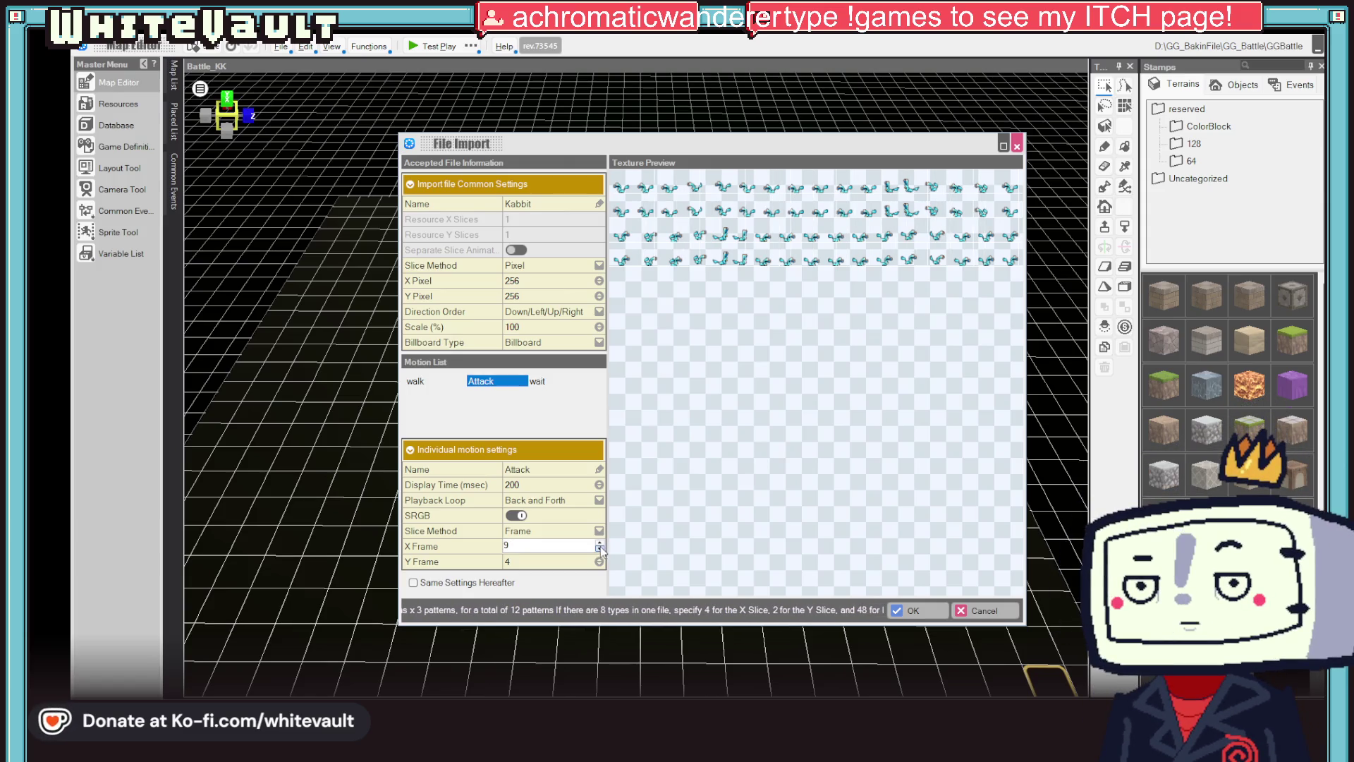
{"action": "key", "text": "alt+Tab"}
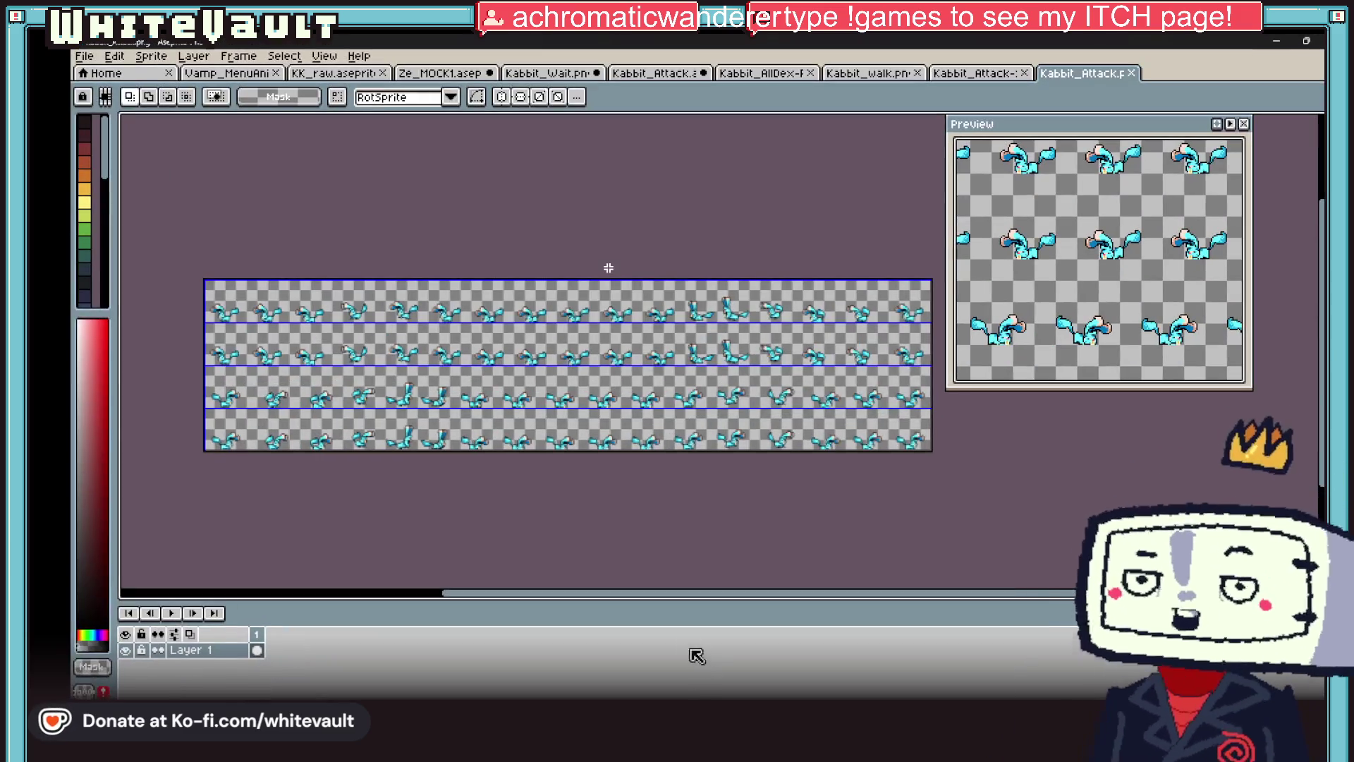
- Browse the open Kabbit tabs and confirm the single-sprite attack animation ends at frame 17
{"action": "left_click", "coordinate": [1016, 73]}
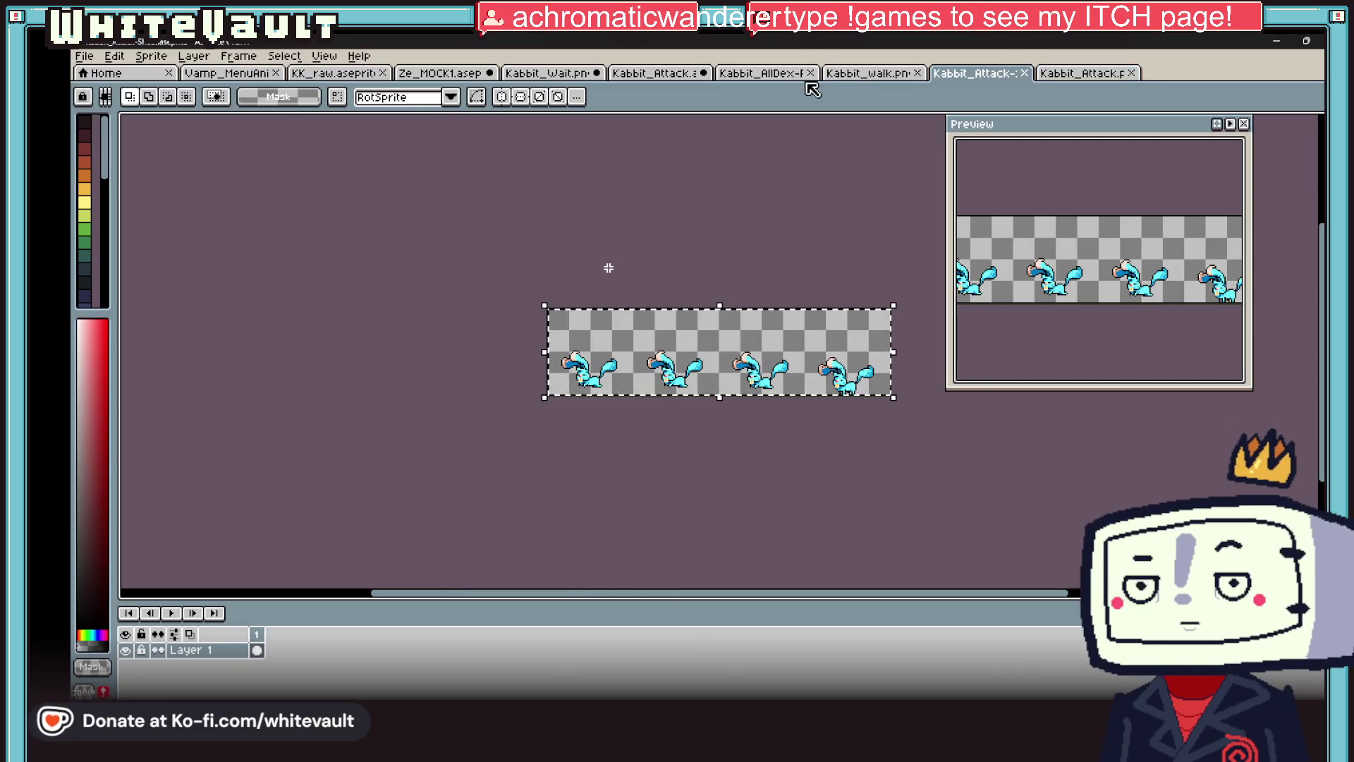
{"action": "left_click", "coordinate": [867, 73]}
{"action": "left_click", "coordinate": [788, 72]}
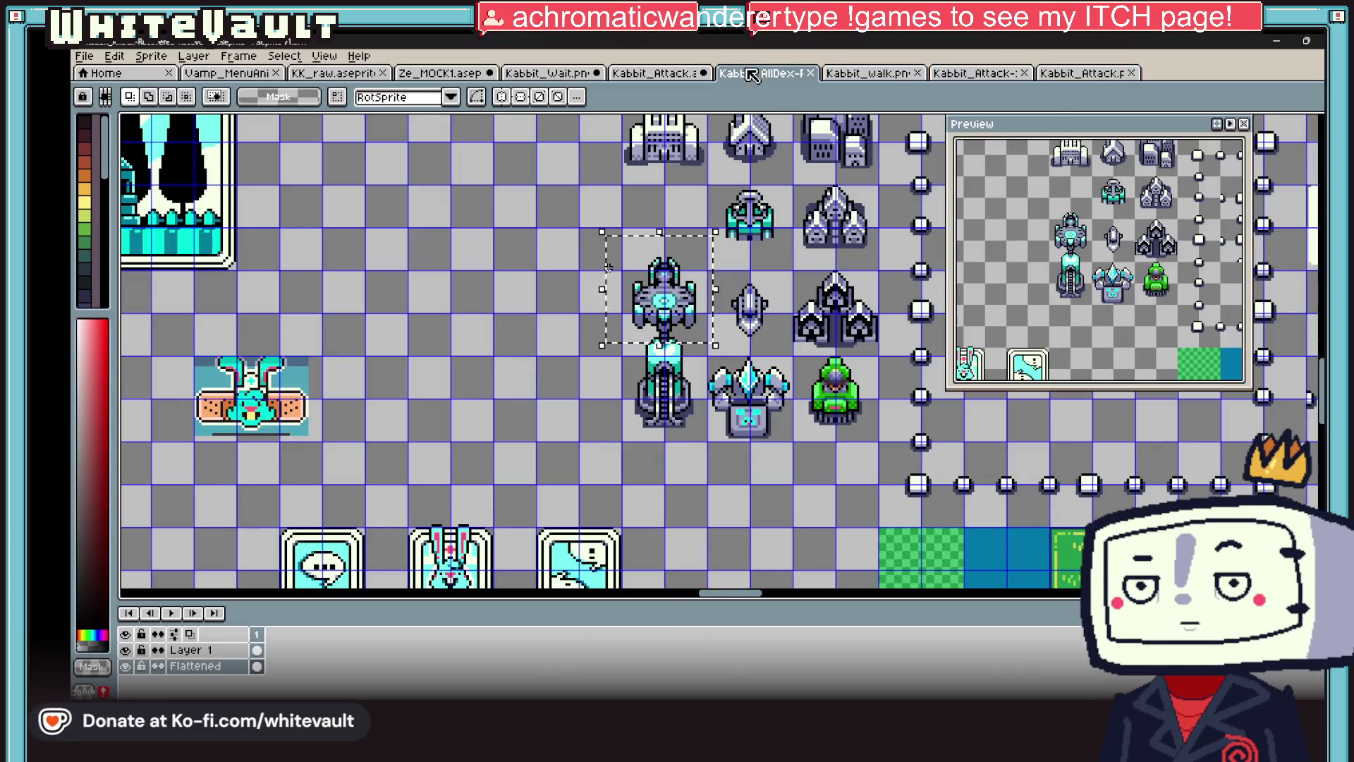
{"action": "left_click", "coordinate": [972, 73]}
{"action": "left_click", "coordinate": [972, 73]}
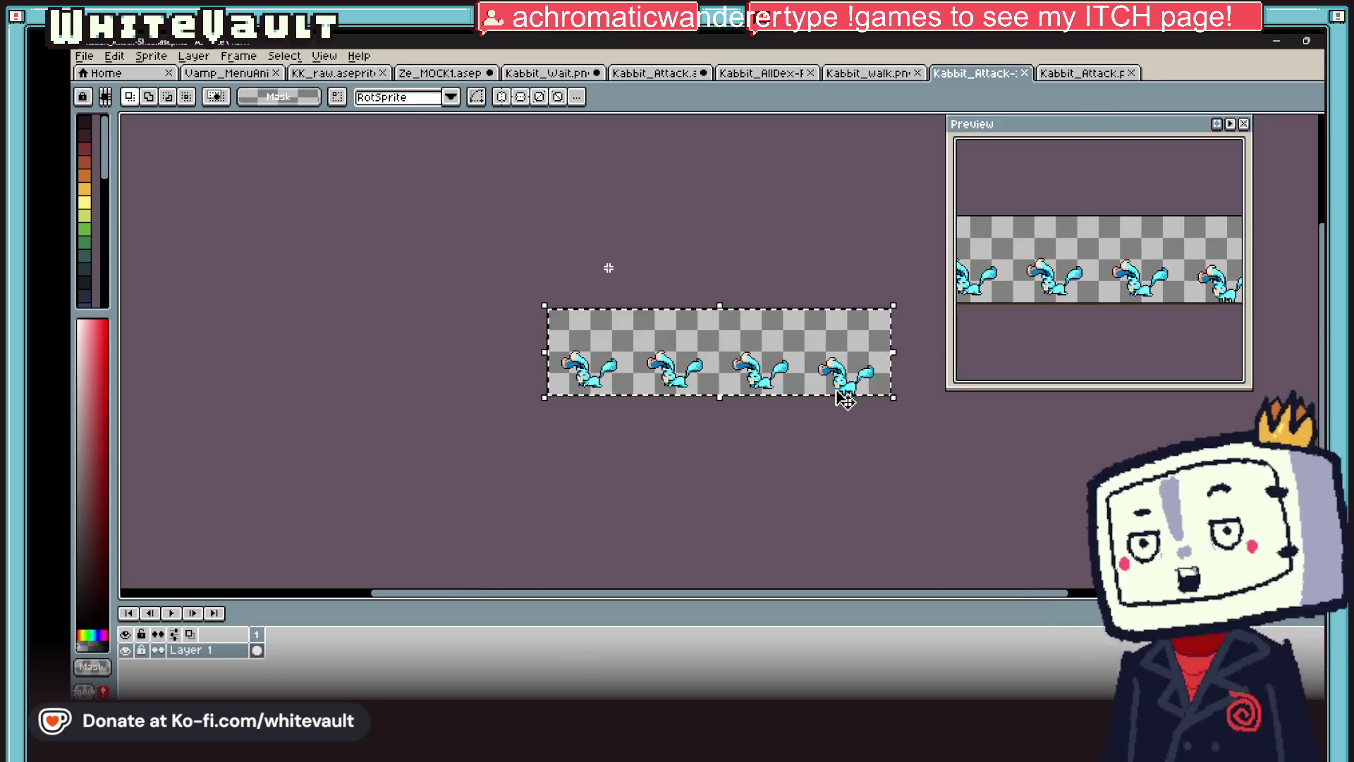
{"action": "left_click", "coordinate": [866, 74]}
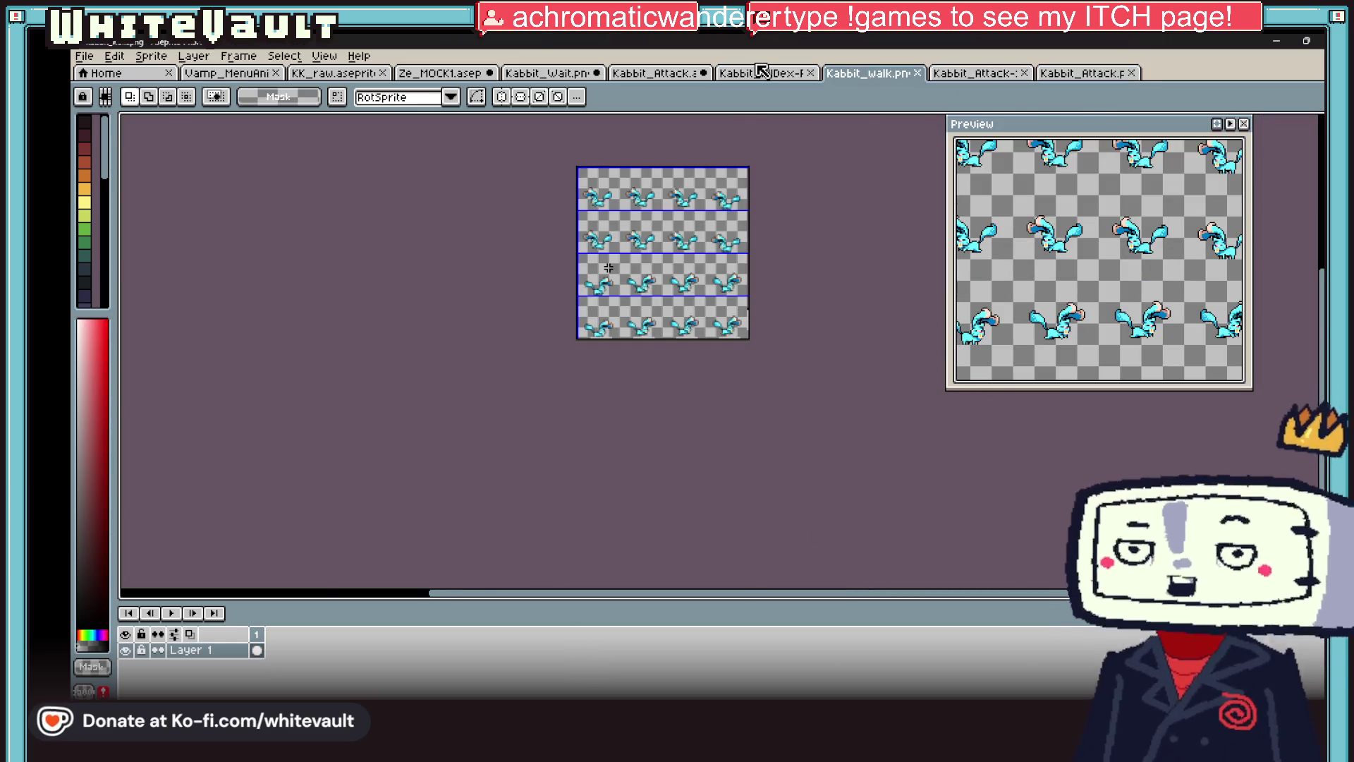
{"action": "left_click", "coordinate": [762, 73]}
{"action": "left_click", "coordinate": [665, 73]}
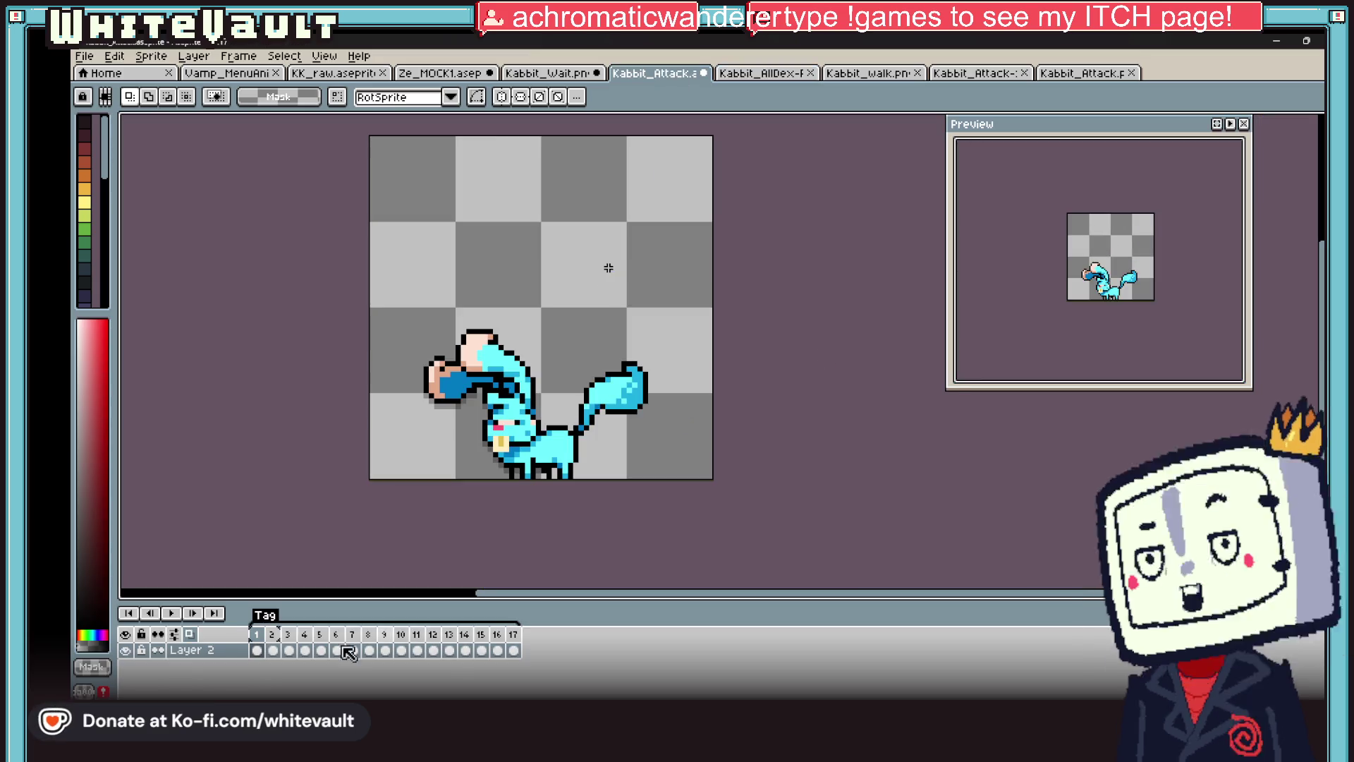
{"action": "mouse_move", "coordinate": [639, 698]}
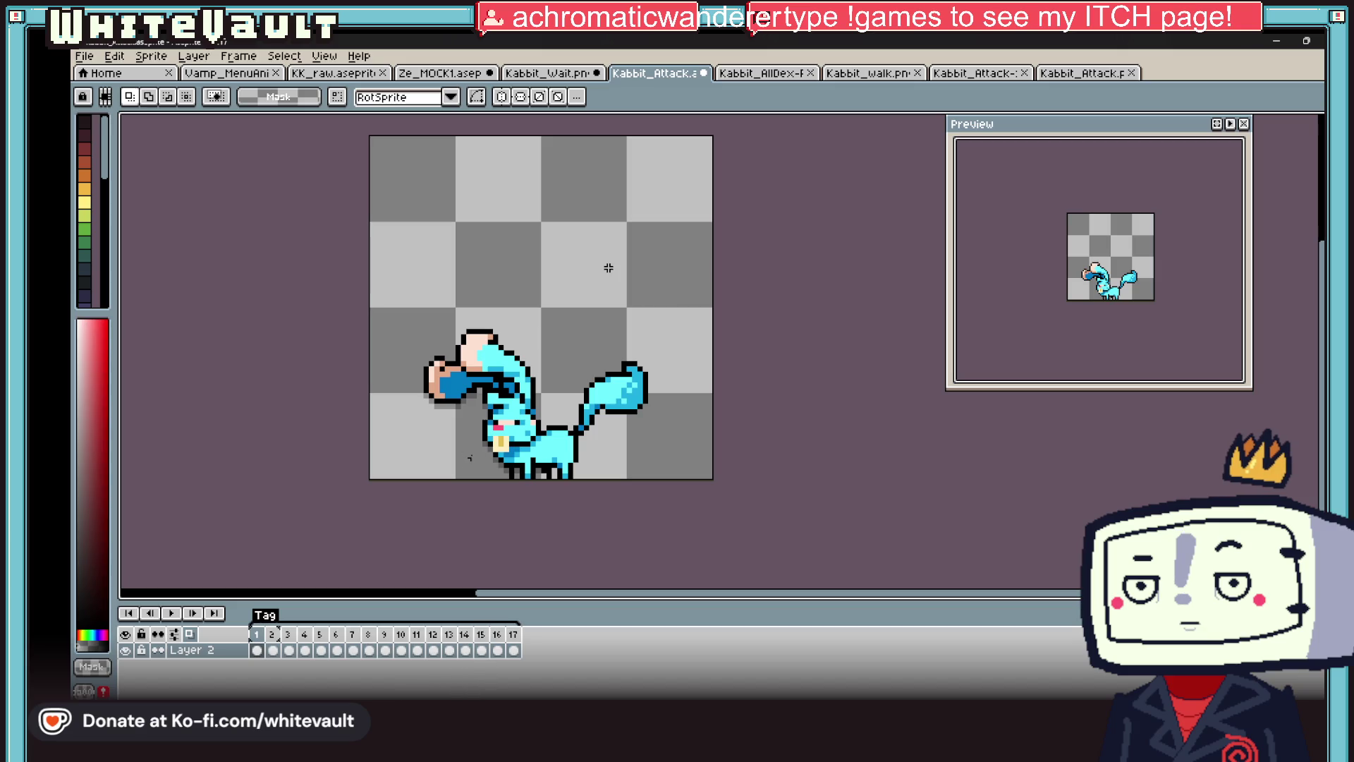
{"action": "scroll", "coordinate": [447, 550], "scroll_direction": "down", "scroll_amount": 1}
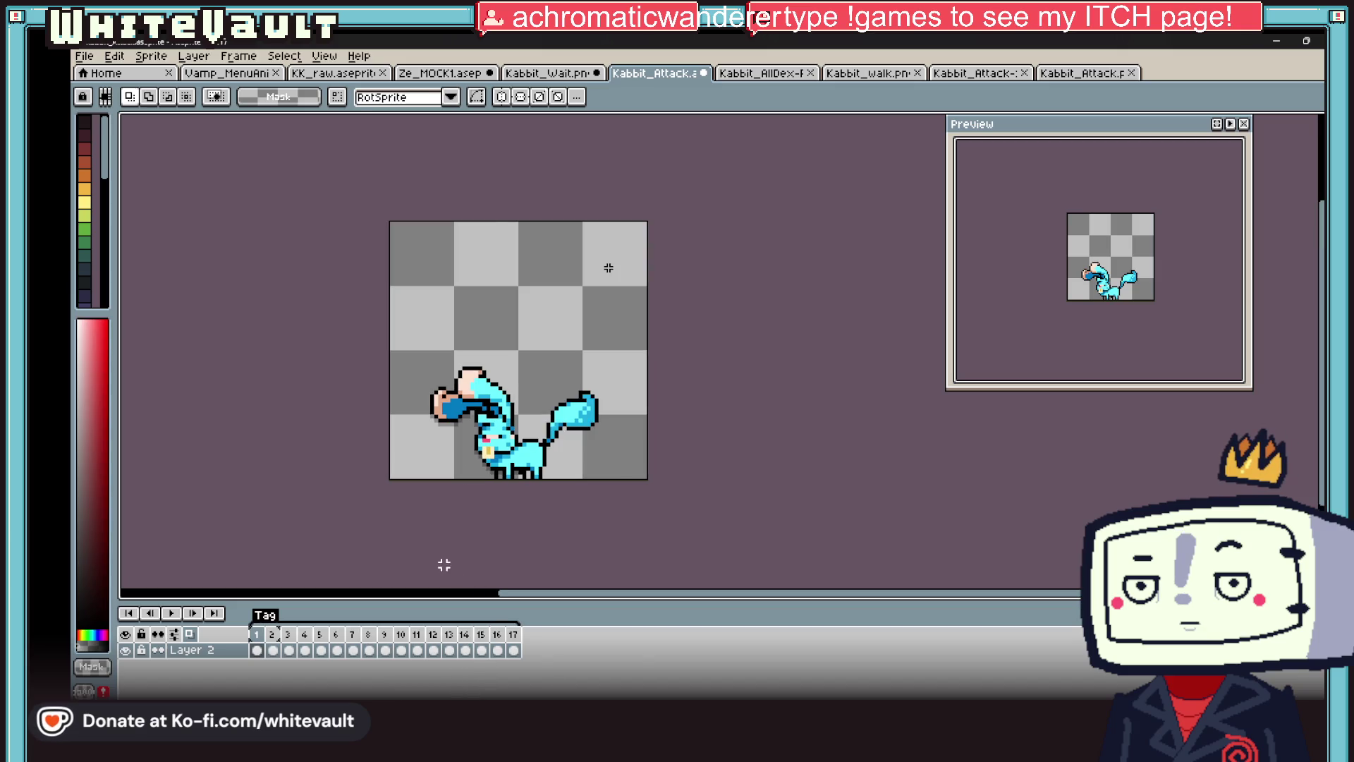
{"action": "left_click", "coordinate": [520, 646]}
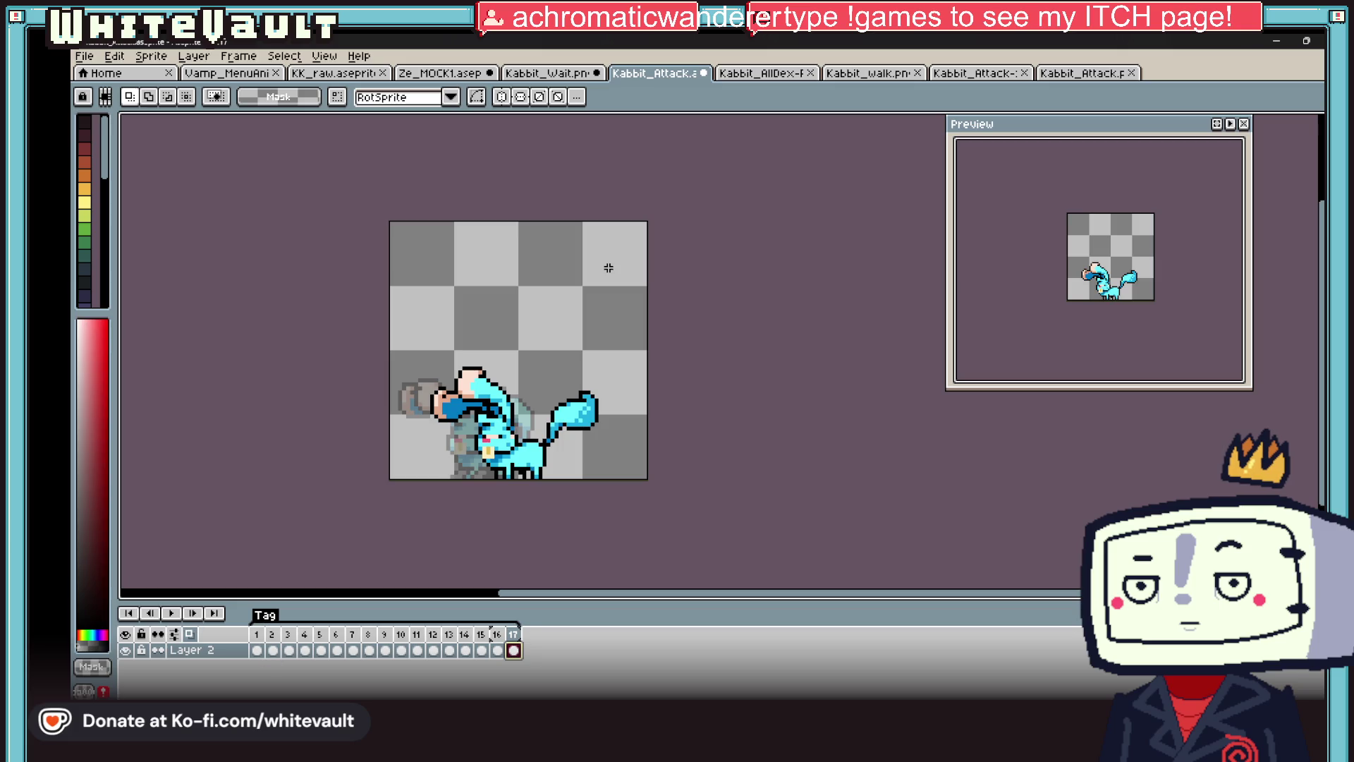
{"action": "key", "text": "alt+Tab"}
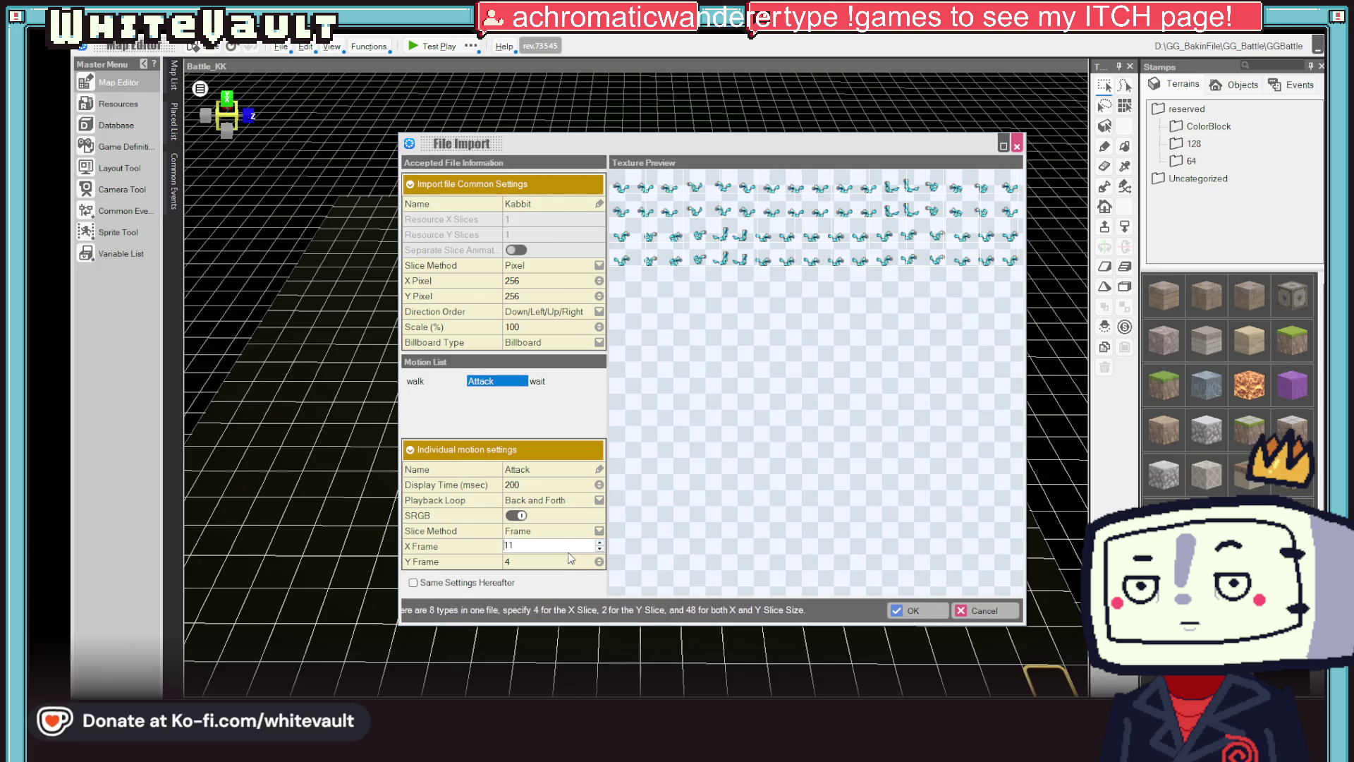
- Change the Attack motion's X Frame count from 11 to 17
{"action": "key", "text": "BackSpace"}
{"action": "type", "text": "7"}
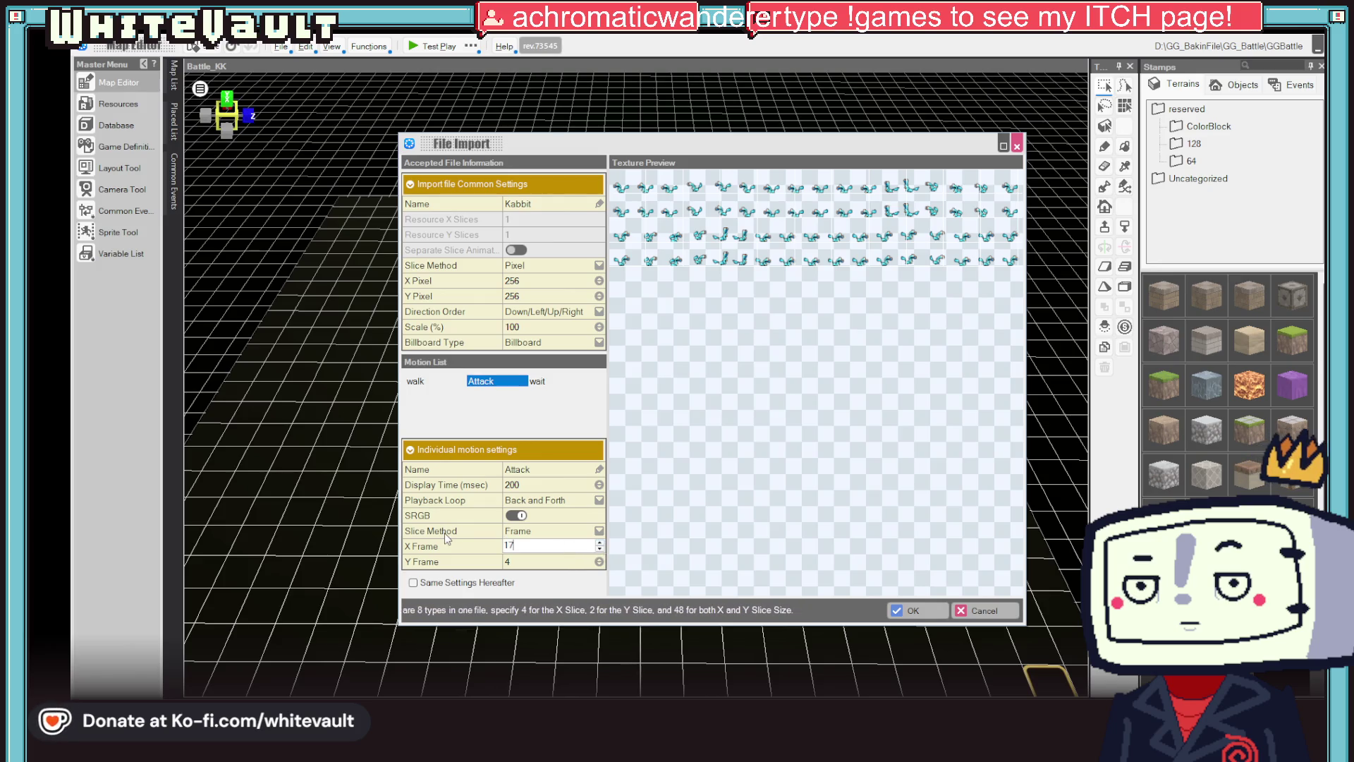
{"action": "key", "text": "Tab"}
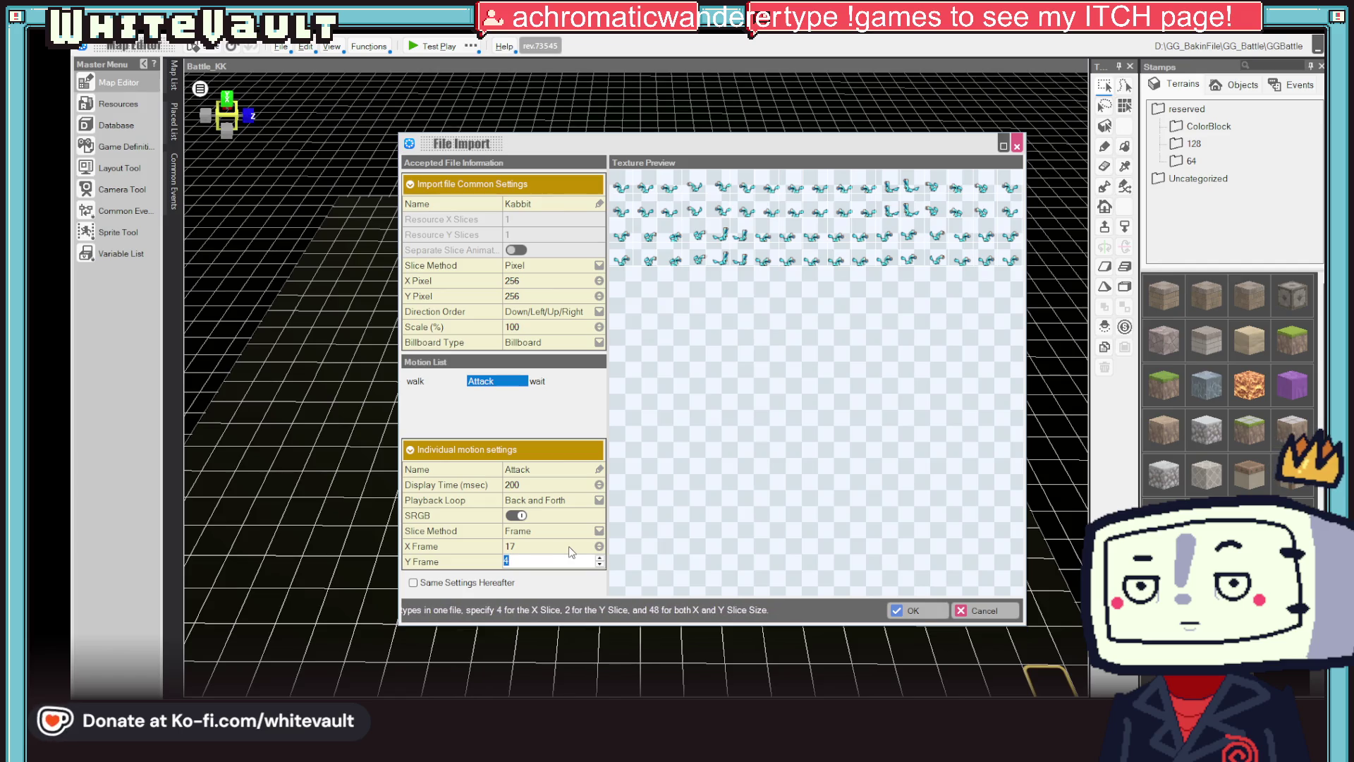
{"action": "left_click", "coordinate": [561, 547]}
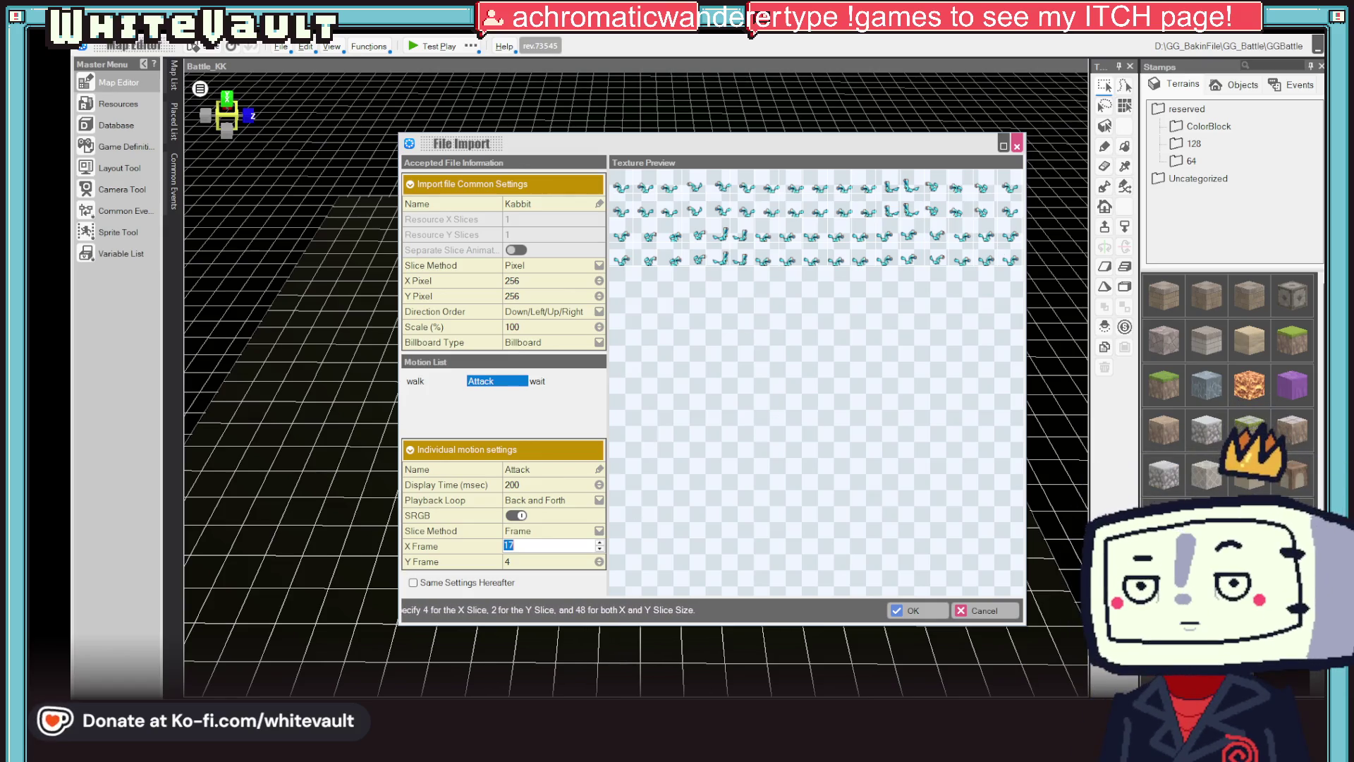
{"action": "key", "text": "alt+Tab"}
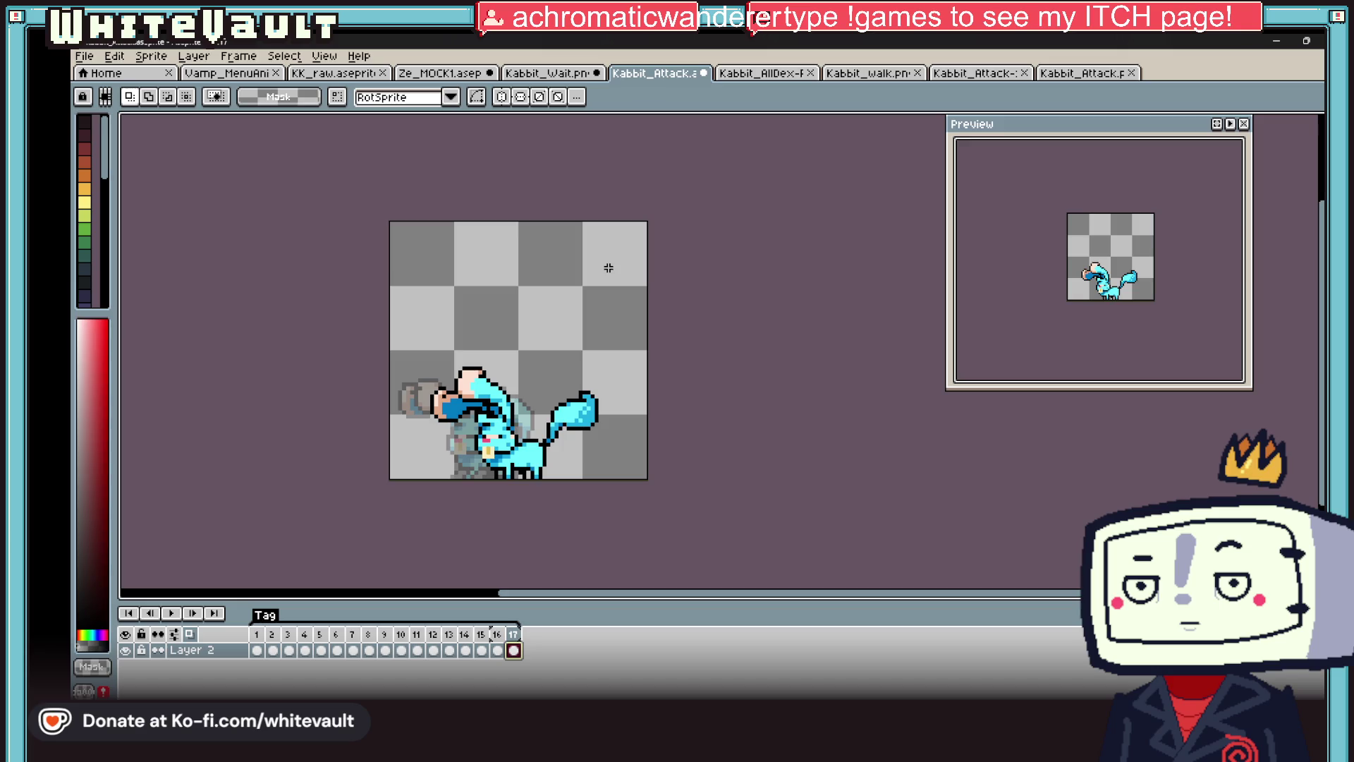
- Reset the animation to frame 1 and cycle through the tabs to the full attack sheet
{"action": "left_click", "coordinate": [257, 649]}
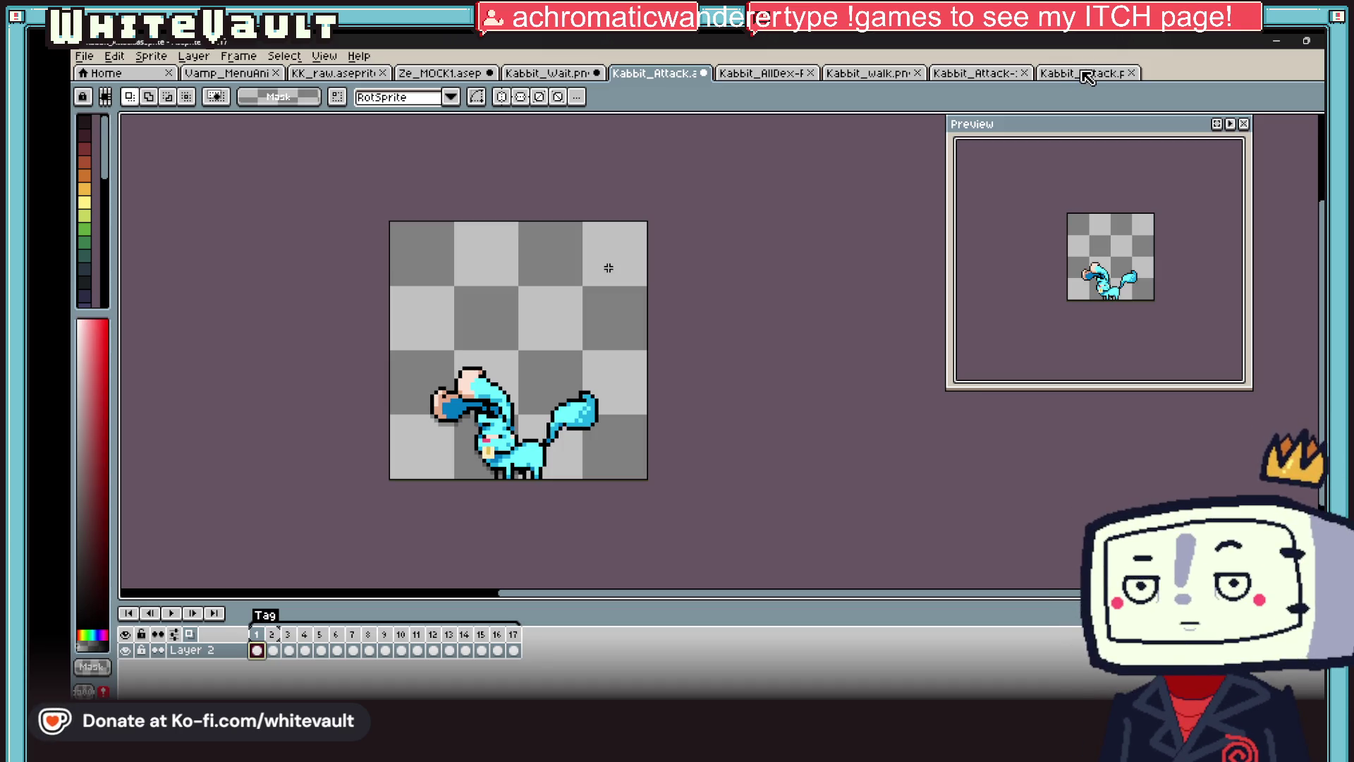
{"action": "left_click", "coordinate": [1088, 73]}
{"action": "scroll", "coordinate": [781, 351], "scroll_direction": "up", "scroll_amount": 1}
{"action": "scroll", "coordinate": [781, 351], "scroll_direction": "down", "scroll_amount": 1}
{"action": "scroll", "coordinate": [213, 360], "scroll_direction": "up", "scroll_amount": 1}
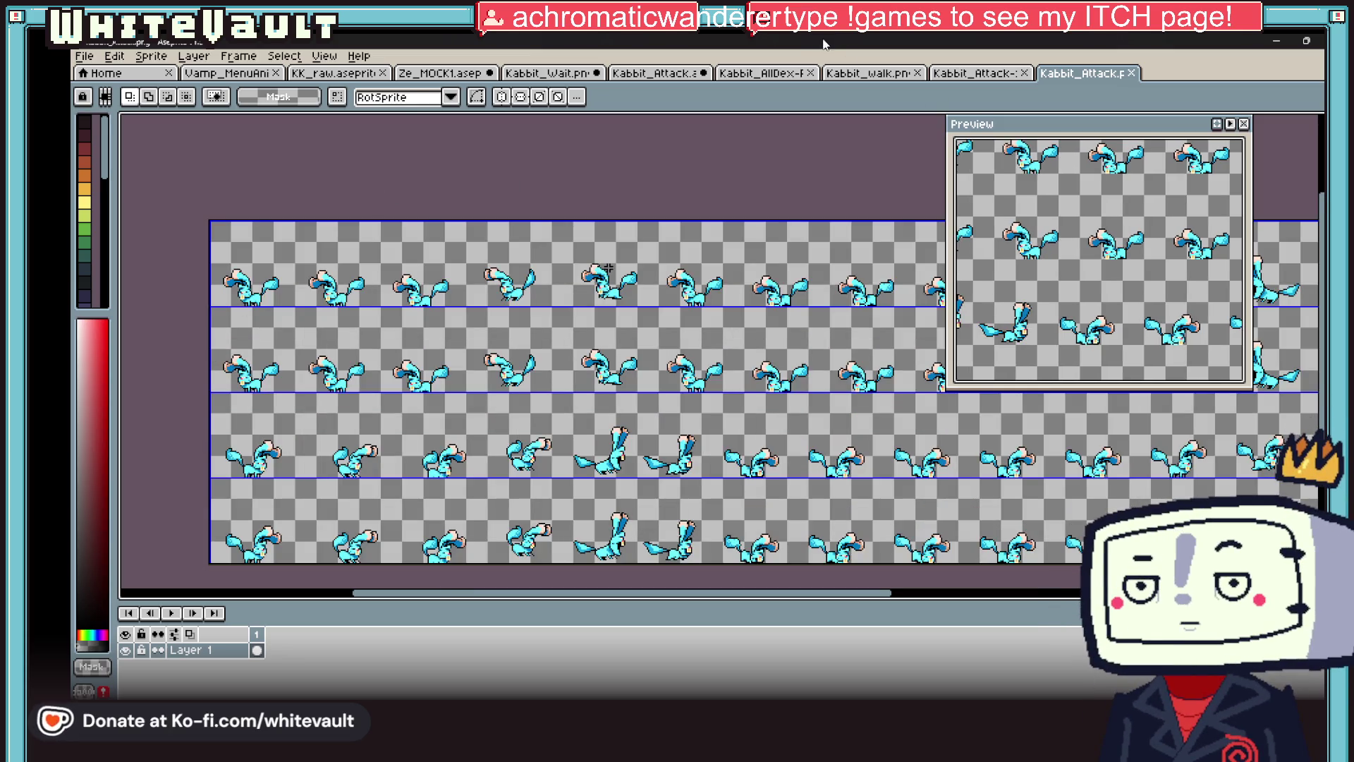
{"action": "left_click", "coordinate": [977, 74]}
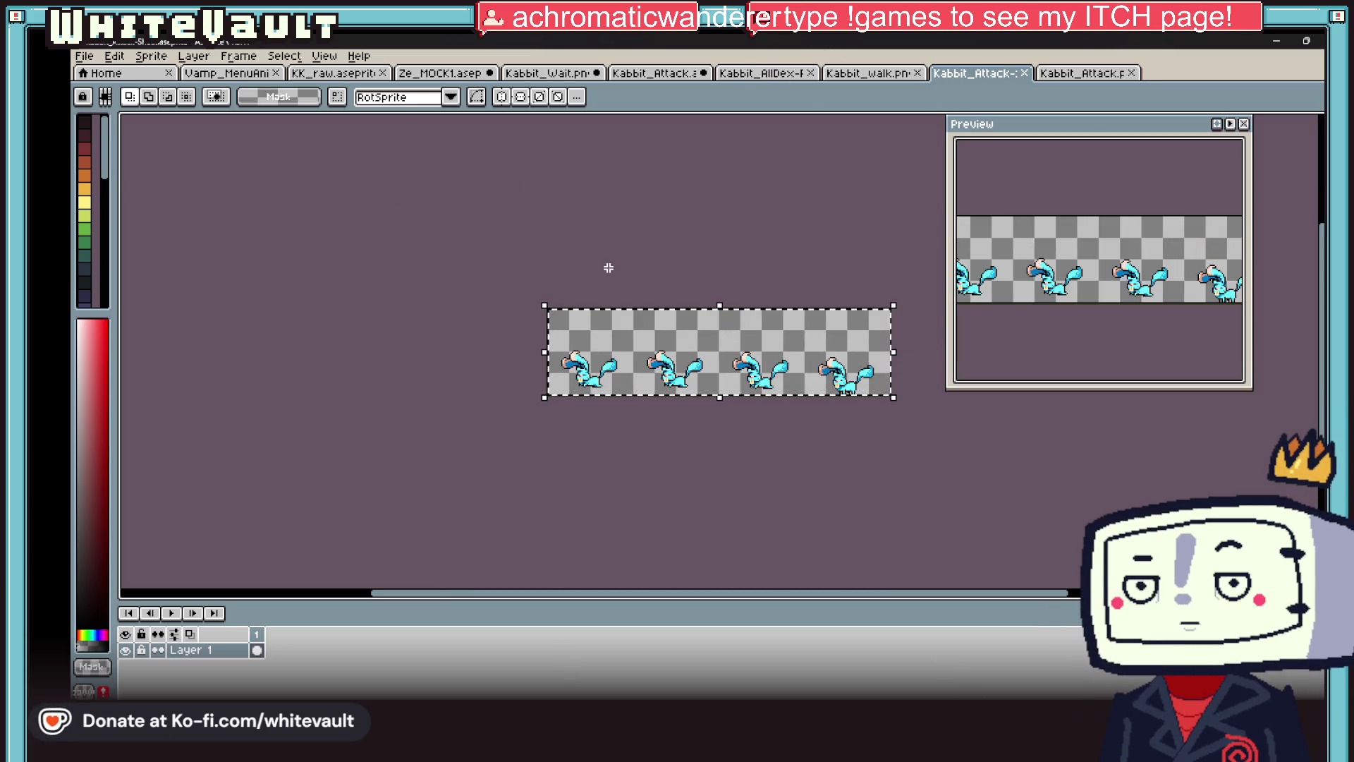
{"action": "left_click", "coordinate": [879, 74]}
{"action": "left_click", "coordinate": [765, 74]}
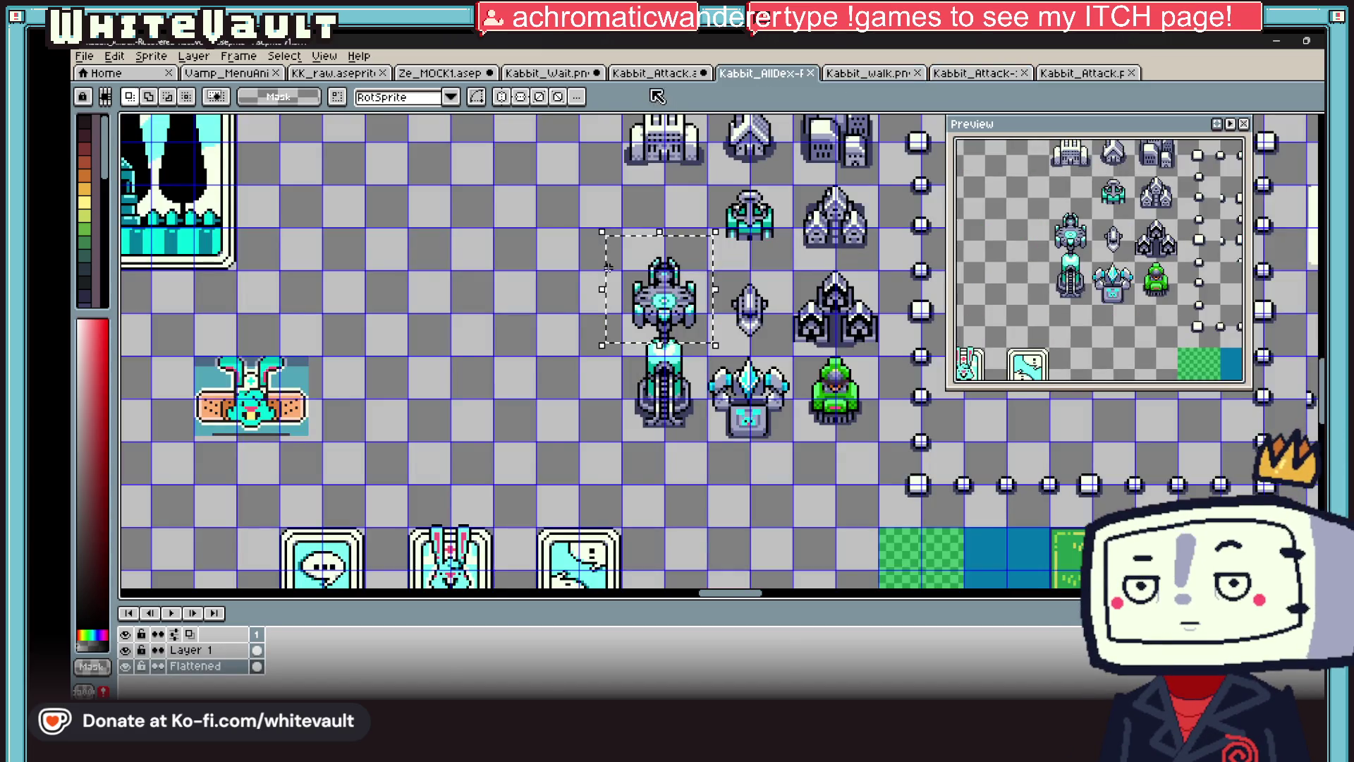
{"action": "left_click", "coordinate": [645, 75]}
{"action": "left_click", "coordinate": [1072, 73]}
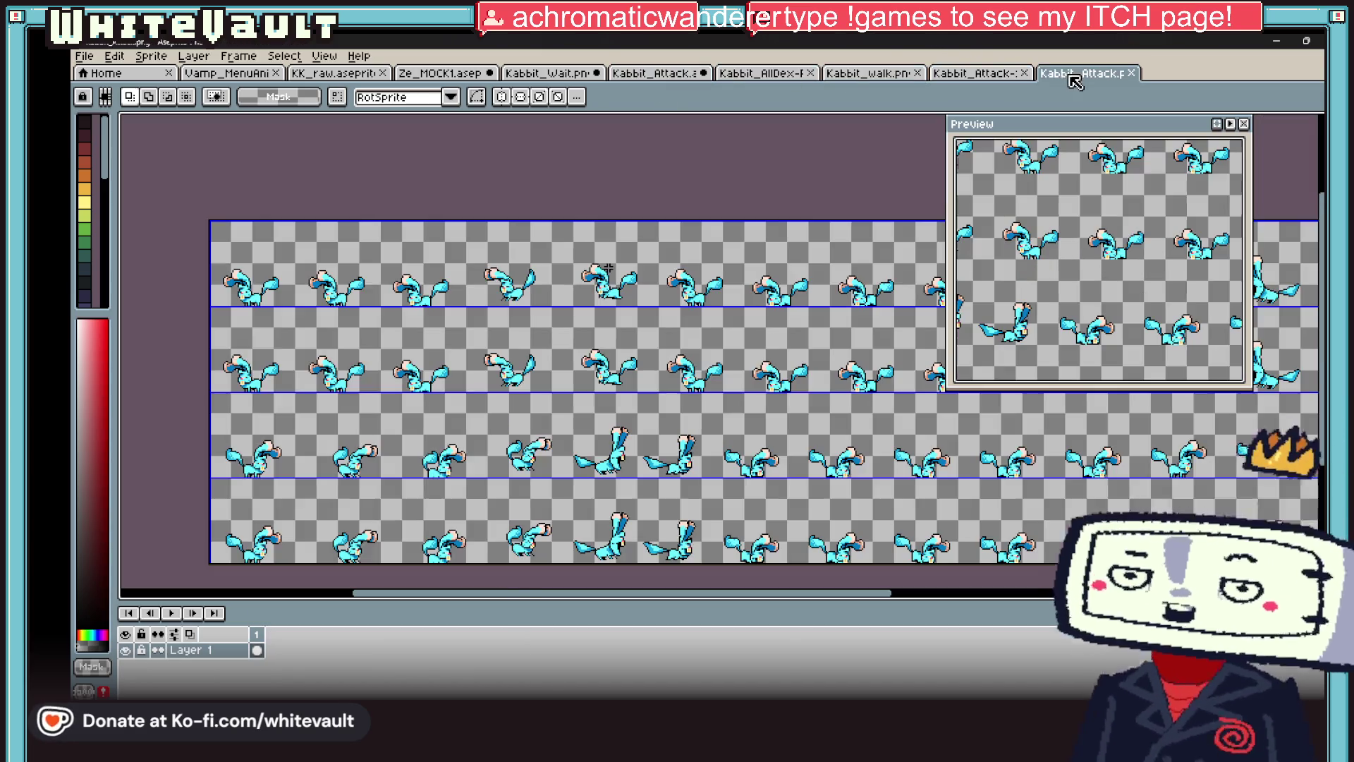
- Apply a 64×64 grid to the full attack sheet and inspect its cells
{"action": "left_click", "coordinate": [324, 56]}
{"action": "mouse_move", "coordinate": [390, 165]}
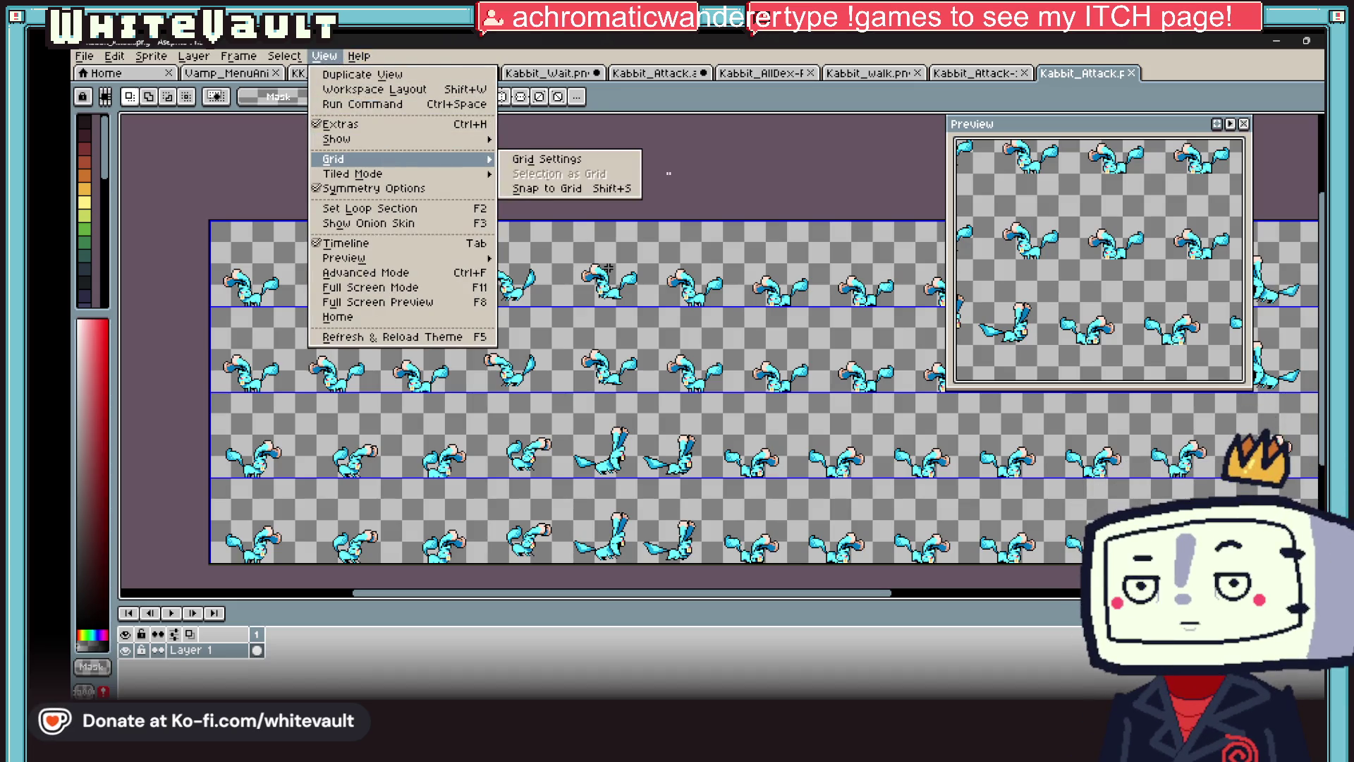
{"action": "left_click", "coordinate": [635, 161]}
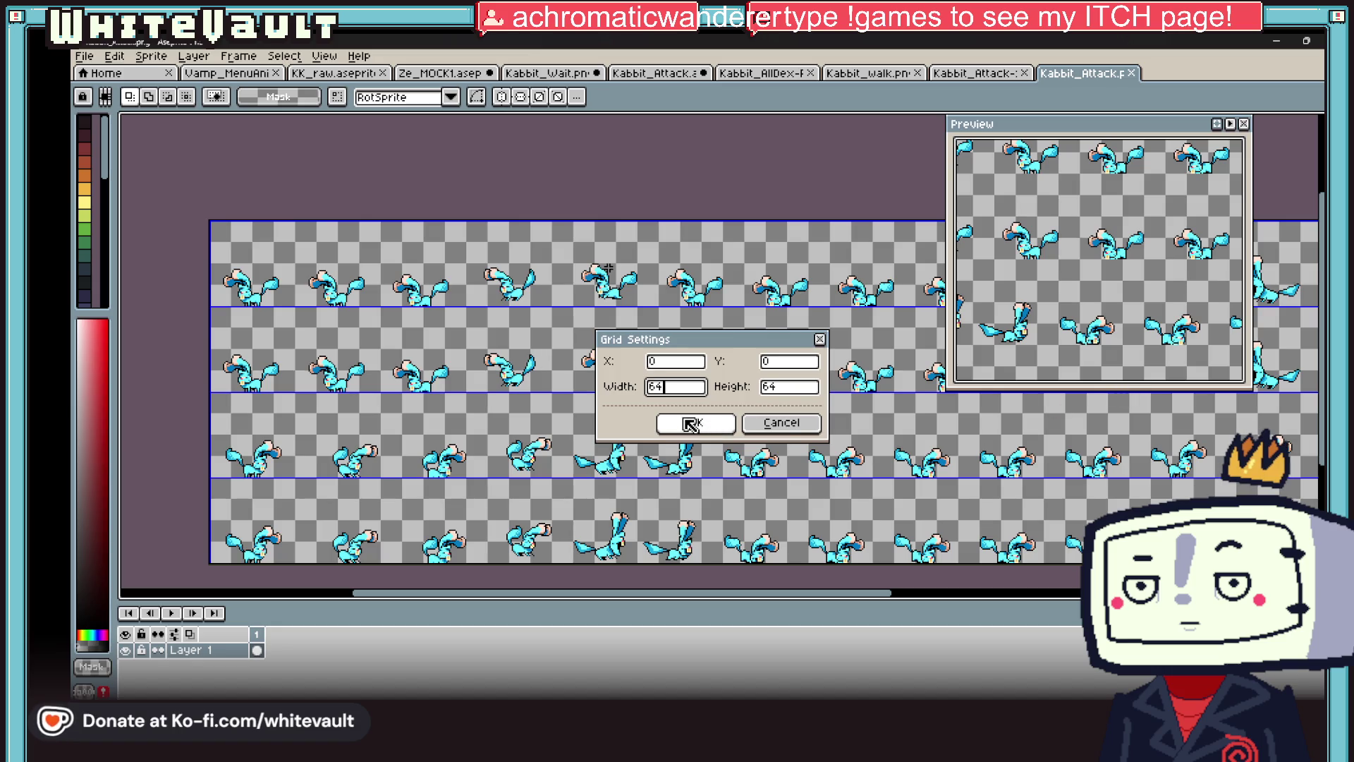
{"action": "left_click", "coordinate": [663, 417]}
{"action": "left_click_drag", "start_coordinate": [772, 600], "coordinate": [1057, 599]}
{"action": "scroll", "coordinate": [746, 569], "scroll_direction": "down", "scroll_amount": 2}
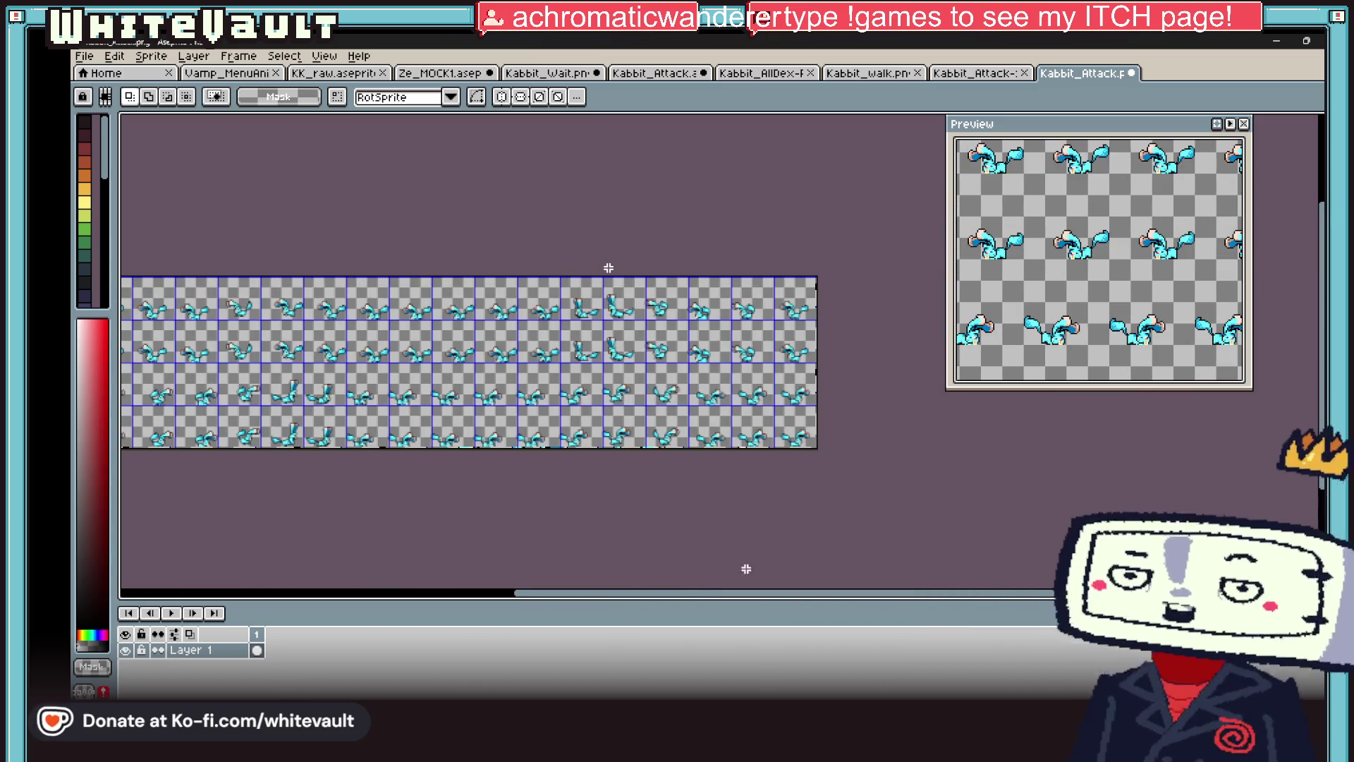
{"action": "left_click_drag", "start_coordinate": [562, 595], "coordinate": [484, 591]}
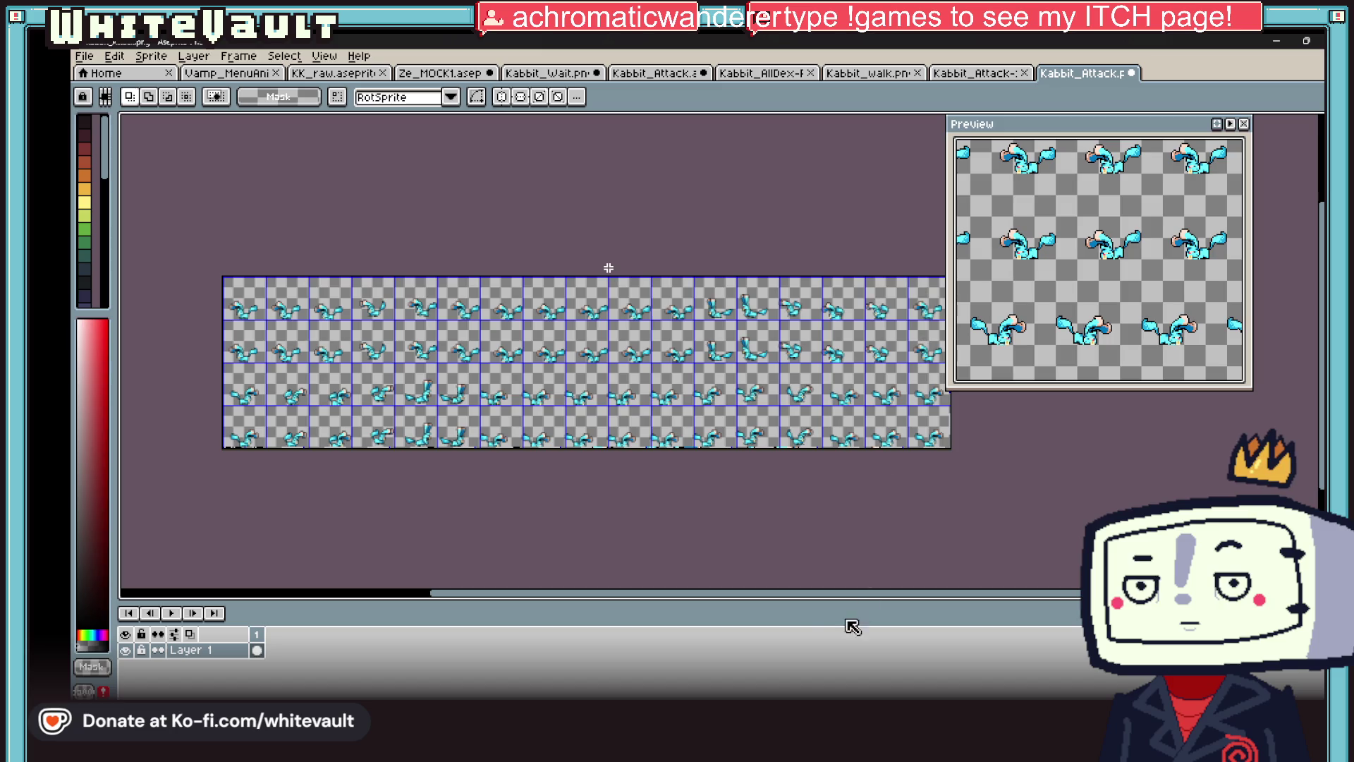
{"action": "left_click_drag", "start_coordinate": [810, 592], "coordinate": [846, 595]}
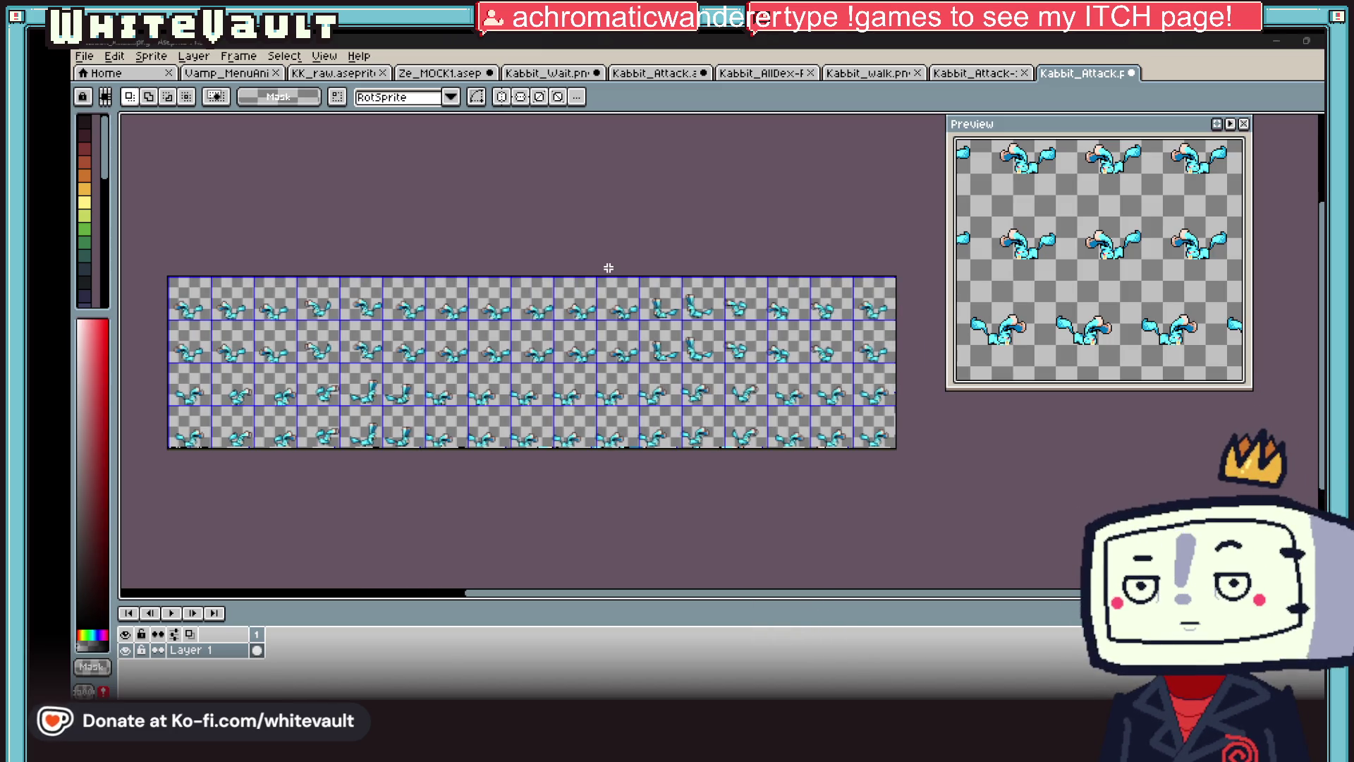
{"action": "key", "text": "alt+Tab"}
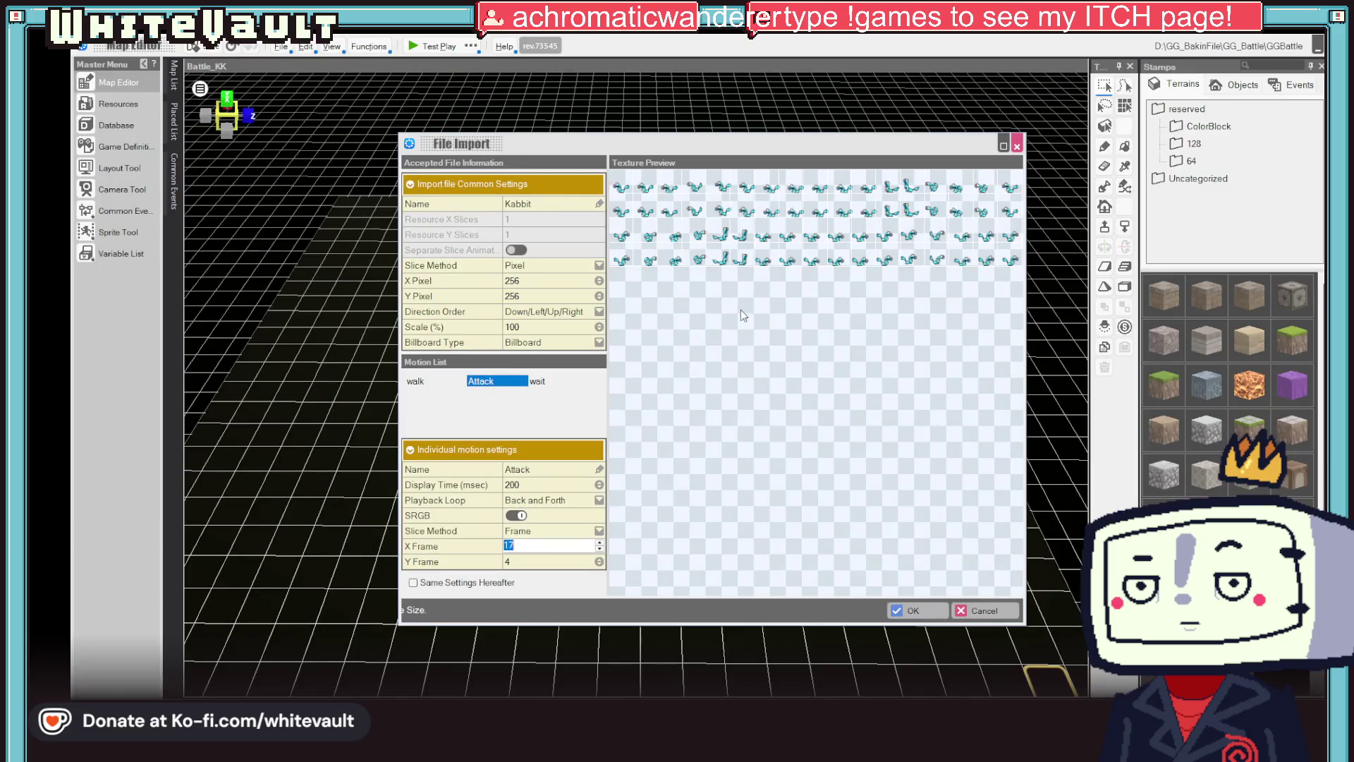
- Switch the Attack motion's Slice Method from Frame to Pixel, giving 64×64 cells
{"action": "left_click", "coordinate": [545, 533]}
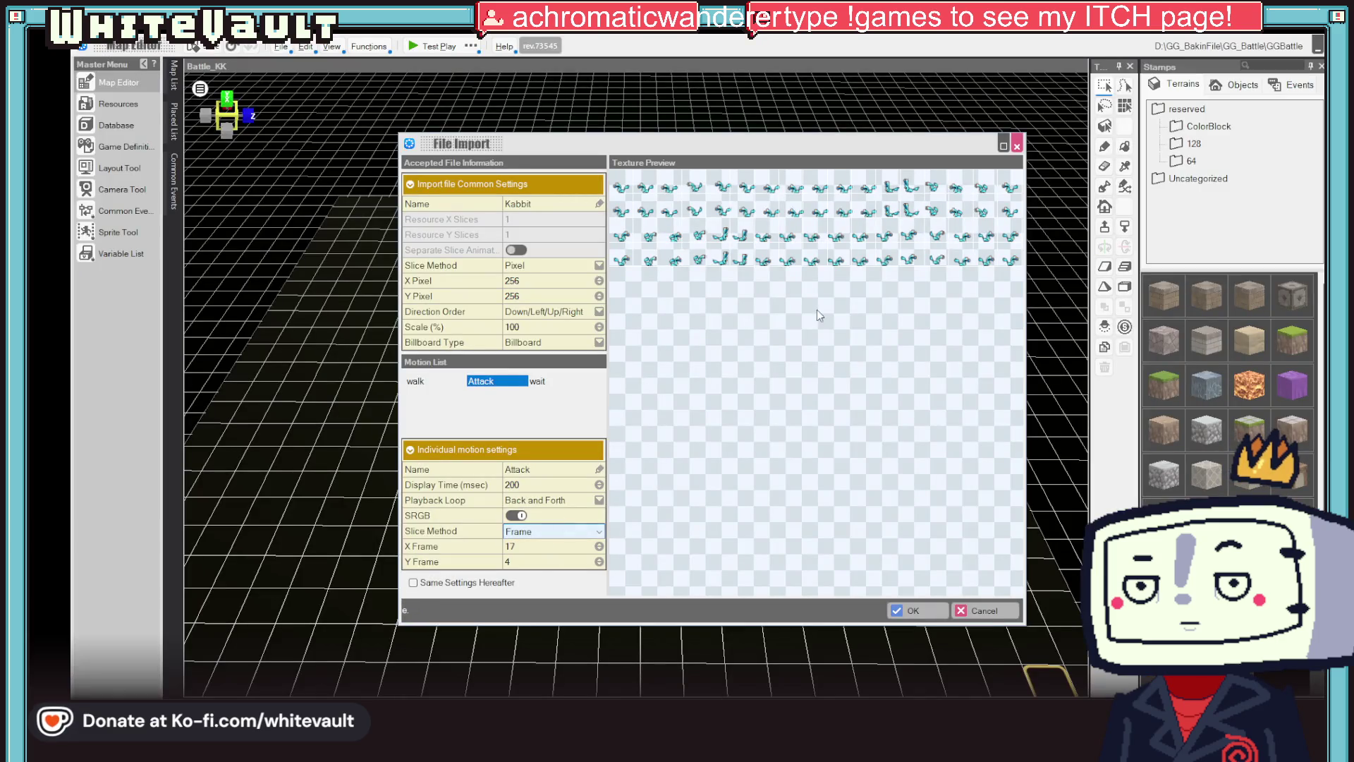
{"action": "left_click", "coordinate": [542, 535]}
{"action": "left_click", "coordinate": [528, 548]}
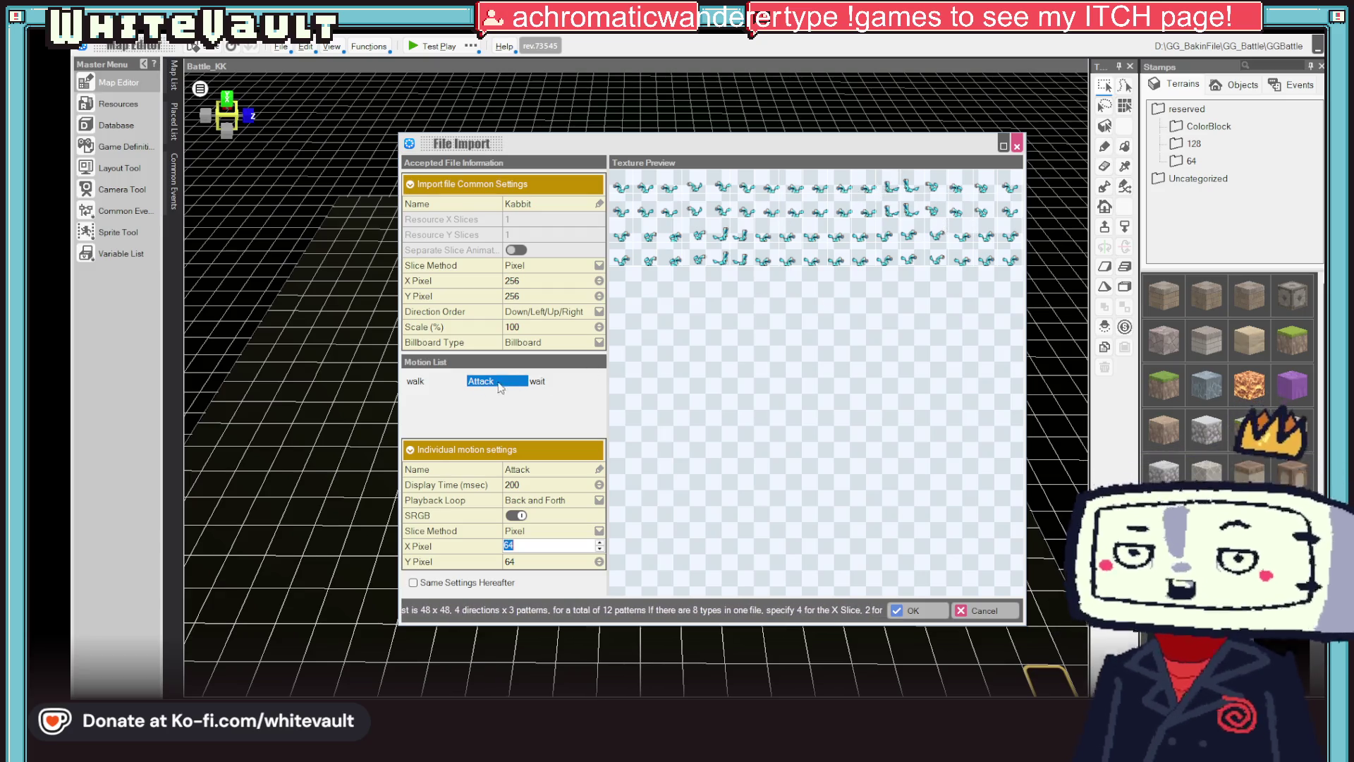
- Slice the wait motion by Frame with Y Frame 4 and set its playback to Loop
{"action": "left_click", "coordinate": [557, 380]}
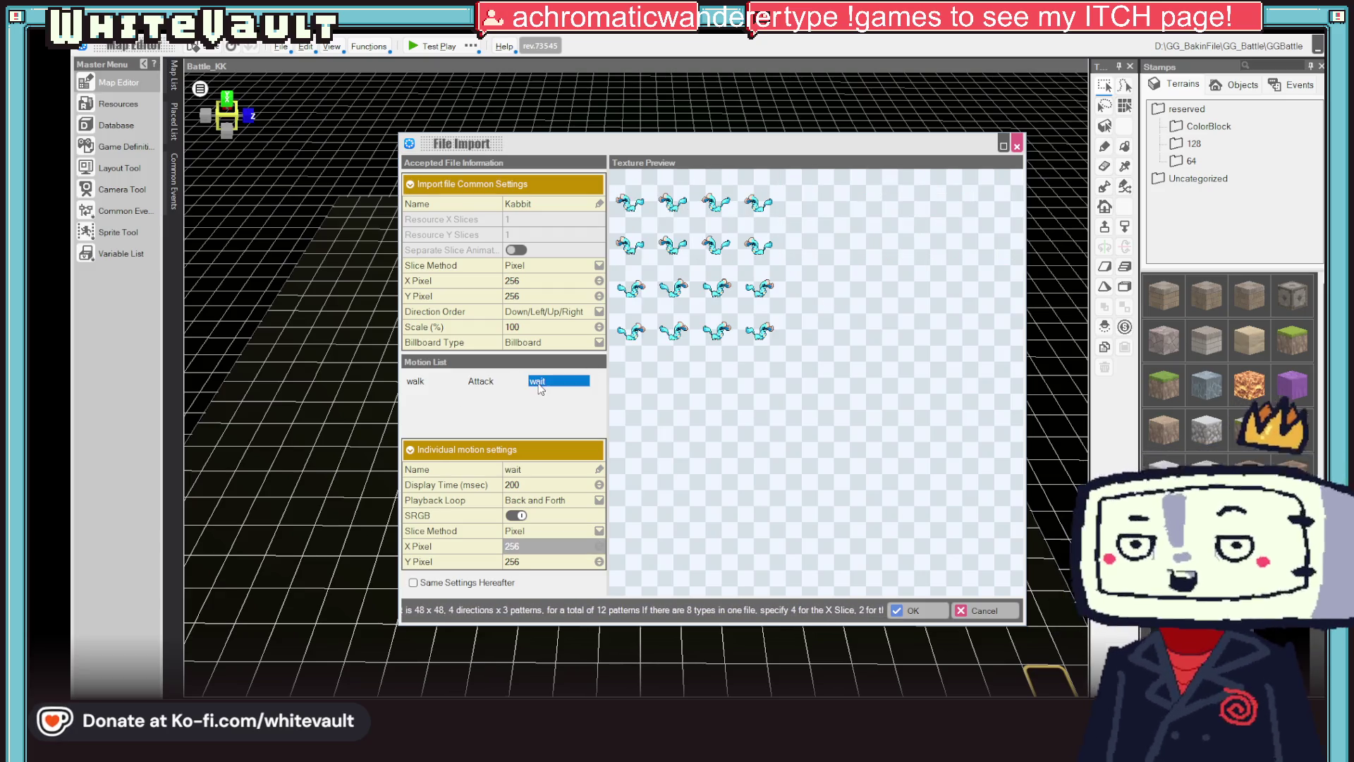
{"action": "left_click", "coordinate": [599, 532]}
{"action": "left_click", "coordinate": [562, 556]}
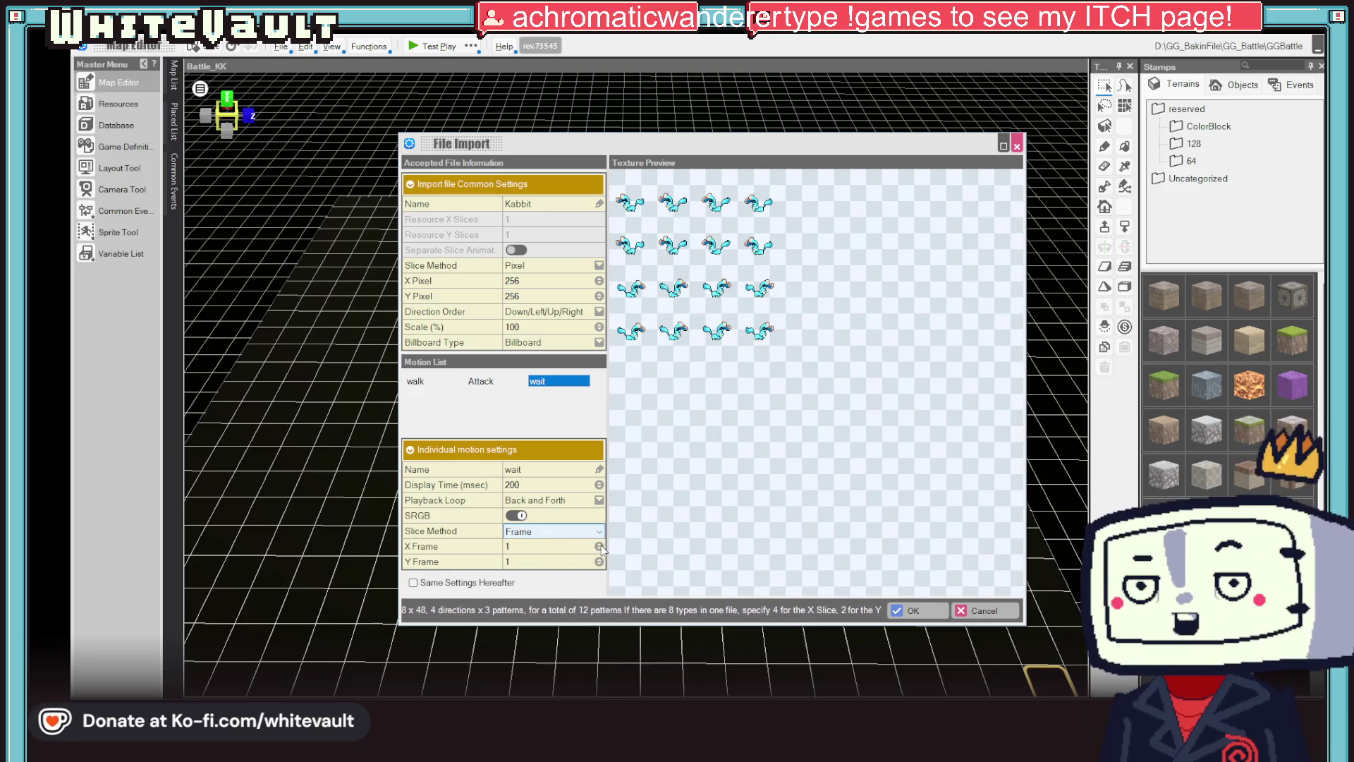
{"action": "type", "text": "2"}
{"action": "left_click", "coordinate": [600, 557]}
{"action": "type", "text": "4"}
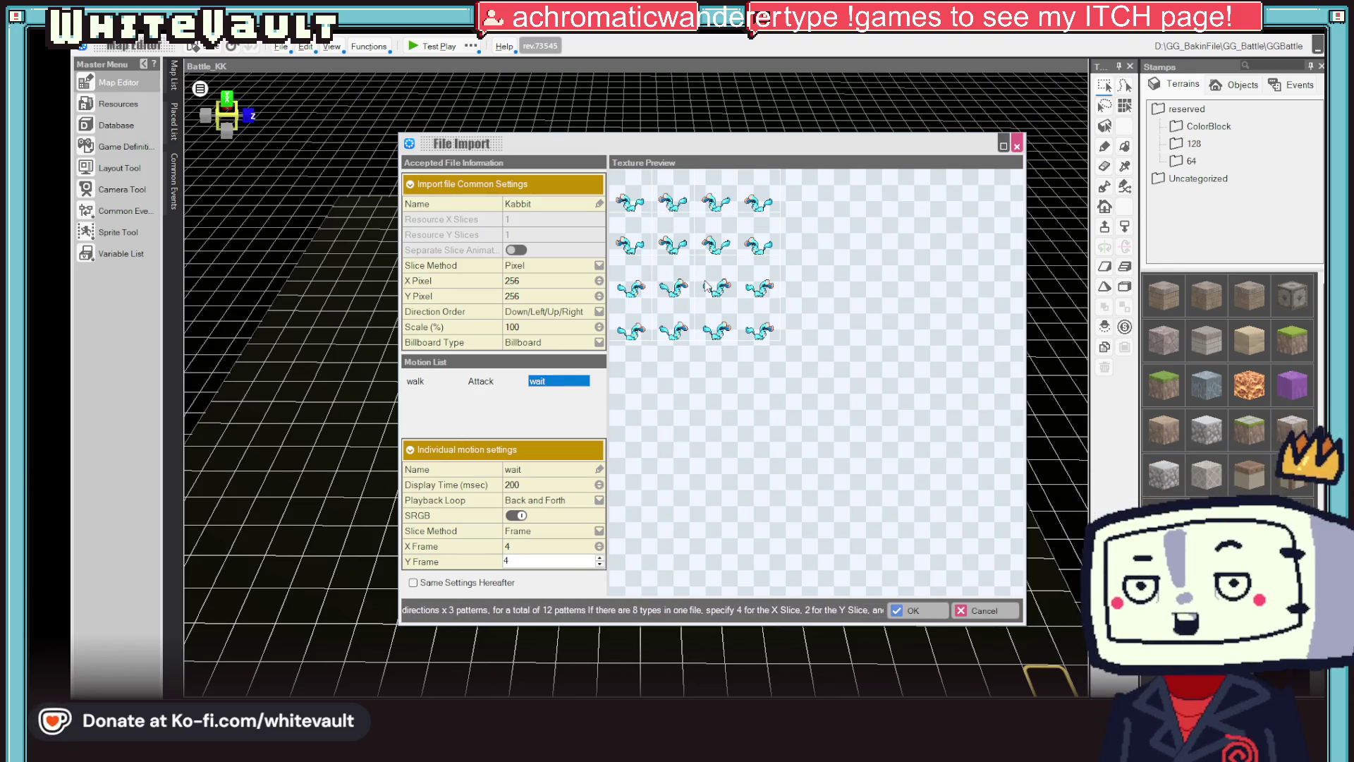
{"action": "left_click", "coordinate": [599, 500]}
{"action": "left_click", "coordinate": [600, 501]}
{"action": "left_click", "coordinate": [528, 520]}
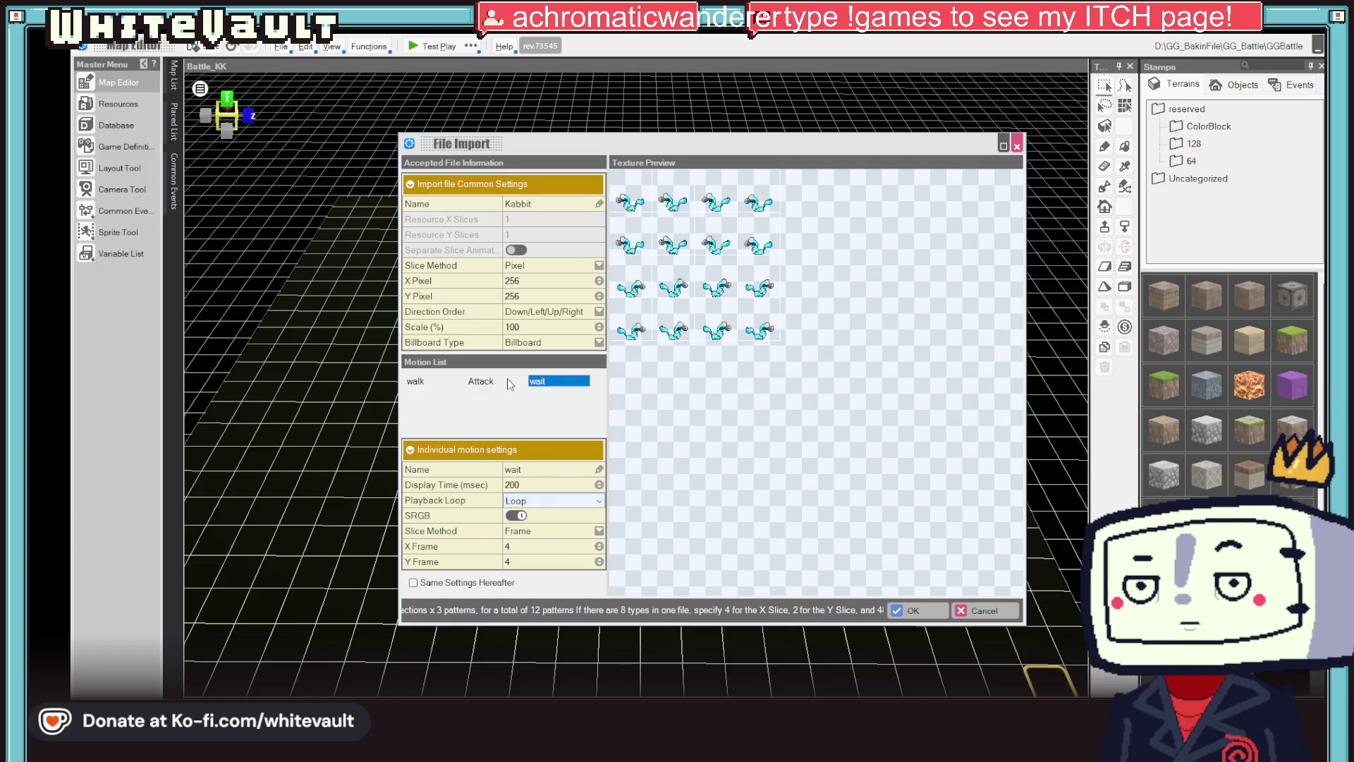
- Set the Attack motion's playback to None and submit the Kabbit import
{"action": "left_click", "coordinate": [481, 381]}
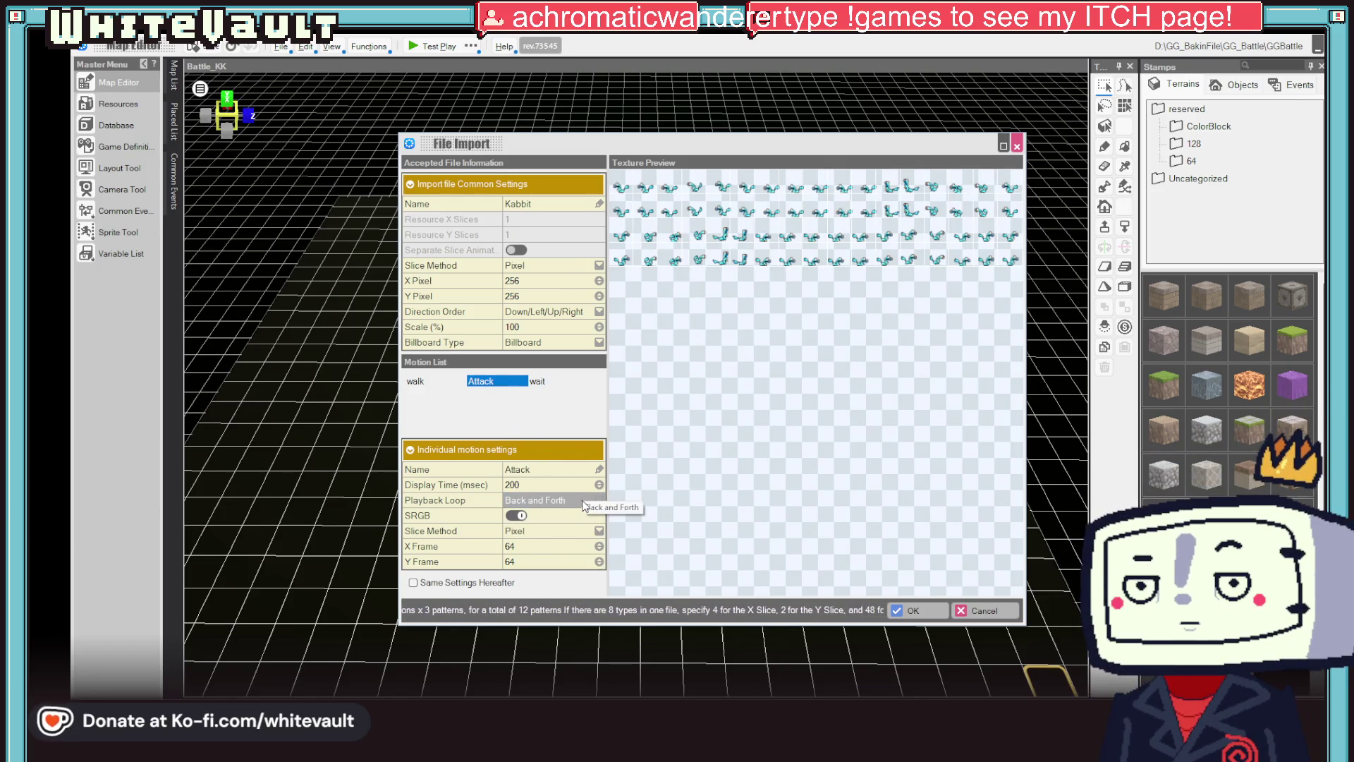
{"action": "left_click", "coordinate": [582, 500]}
{"action": "left_click", "coordinate": [584, 500]}
{"action": "left_click", "coordinate": [552, 516]}
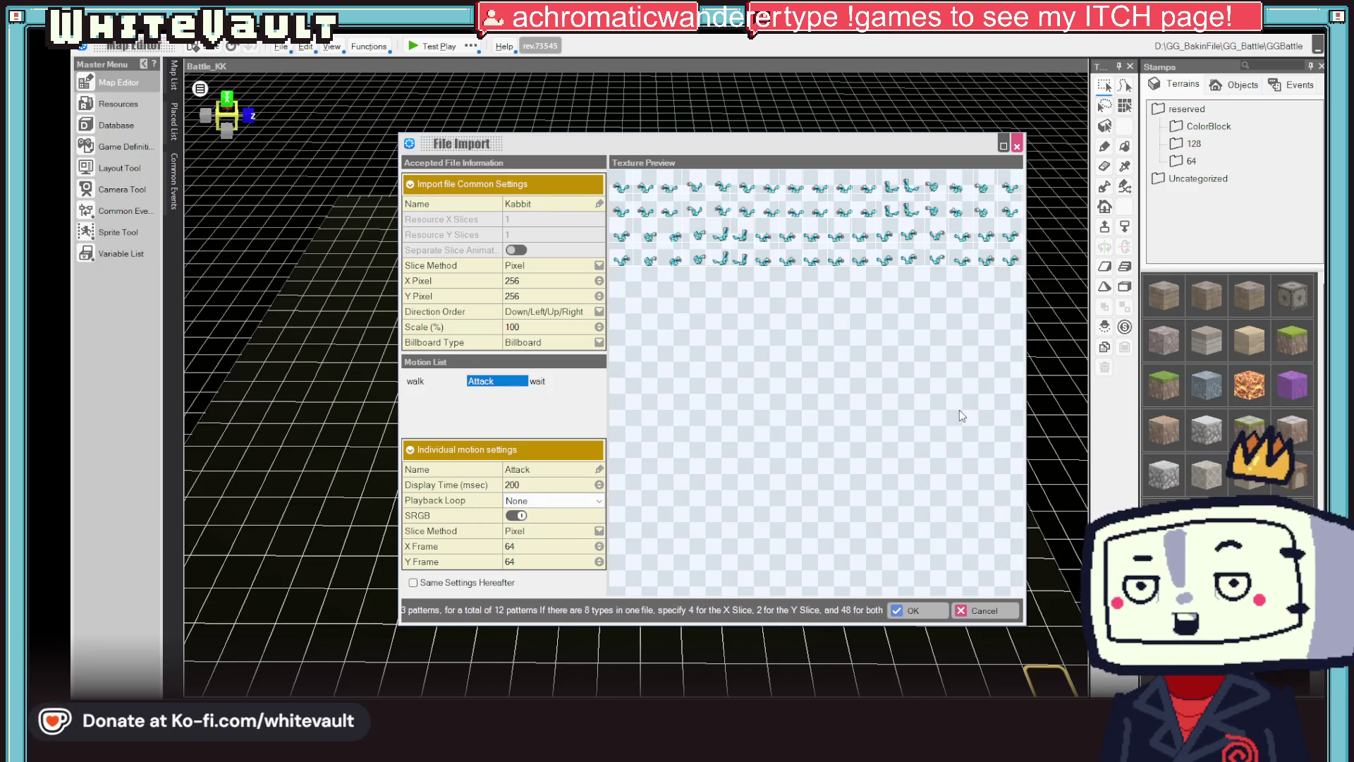
{"action": "left_click", "coordinate": [423, 383]}
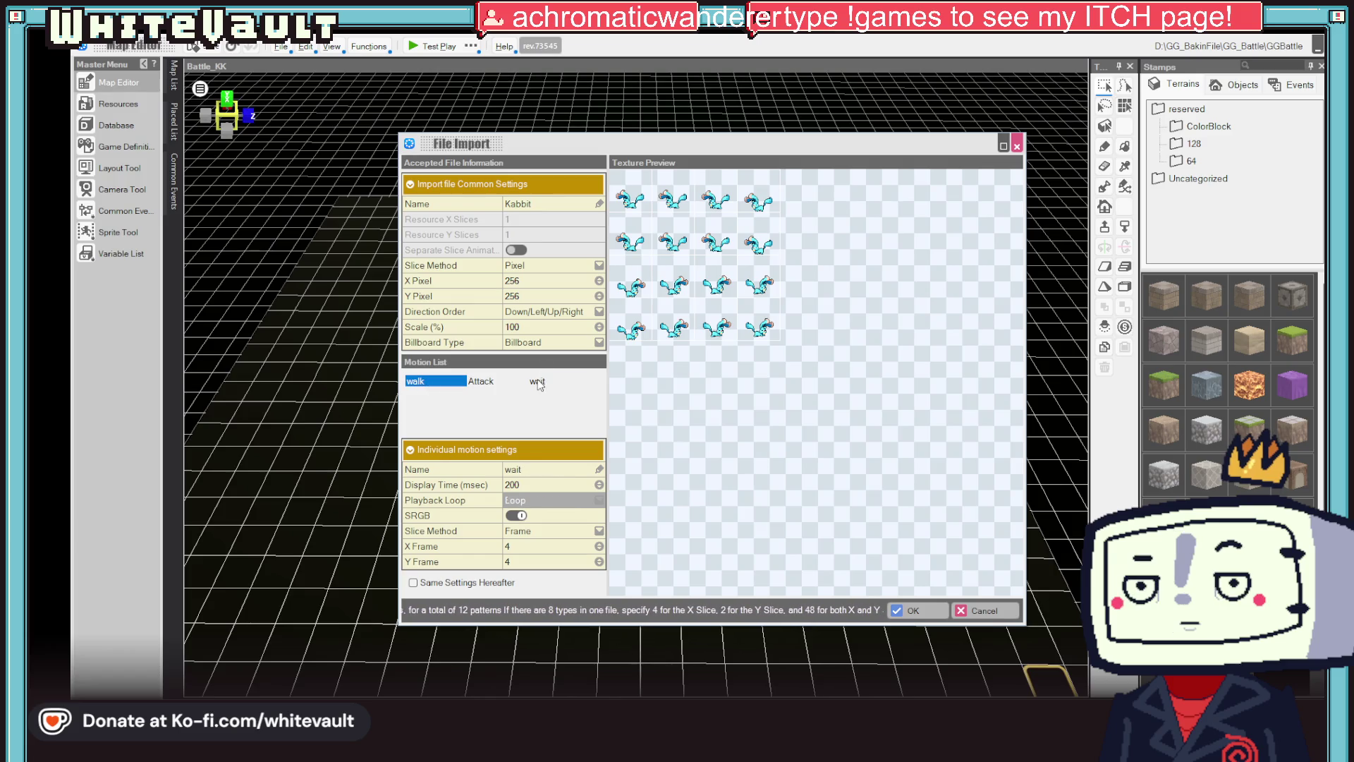
{"action": "left_click", "coordinate": [928, 608]}
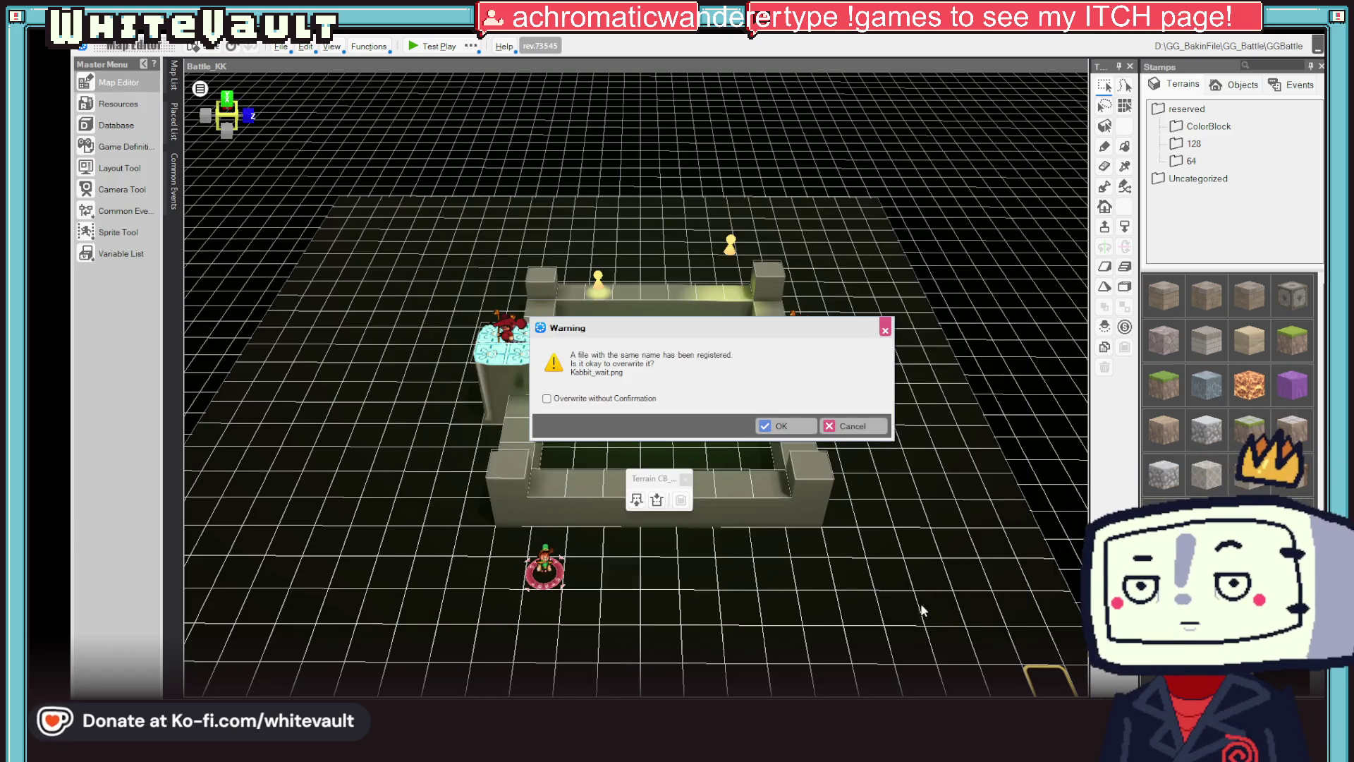
- Overwrite Kabbit_wait.png, accept the new Kabbit_walk and Kabbit_Attack textures, and nudge the door object
{"action": "left_click", "coordinate": [785, 425]}
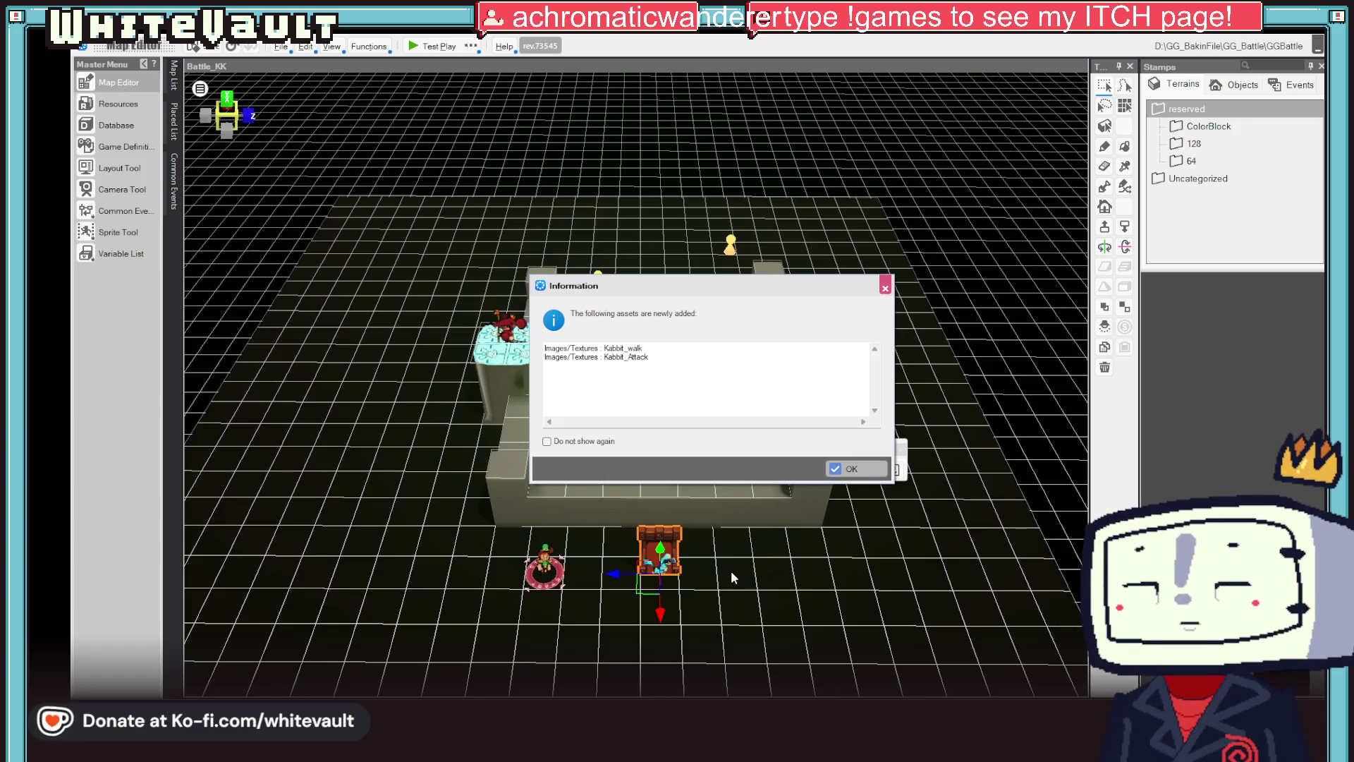
{"action": "left_click", "coordinate": [850, 471]}
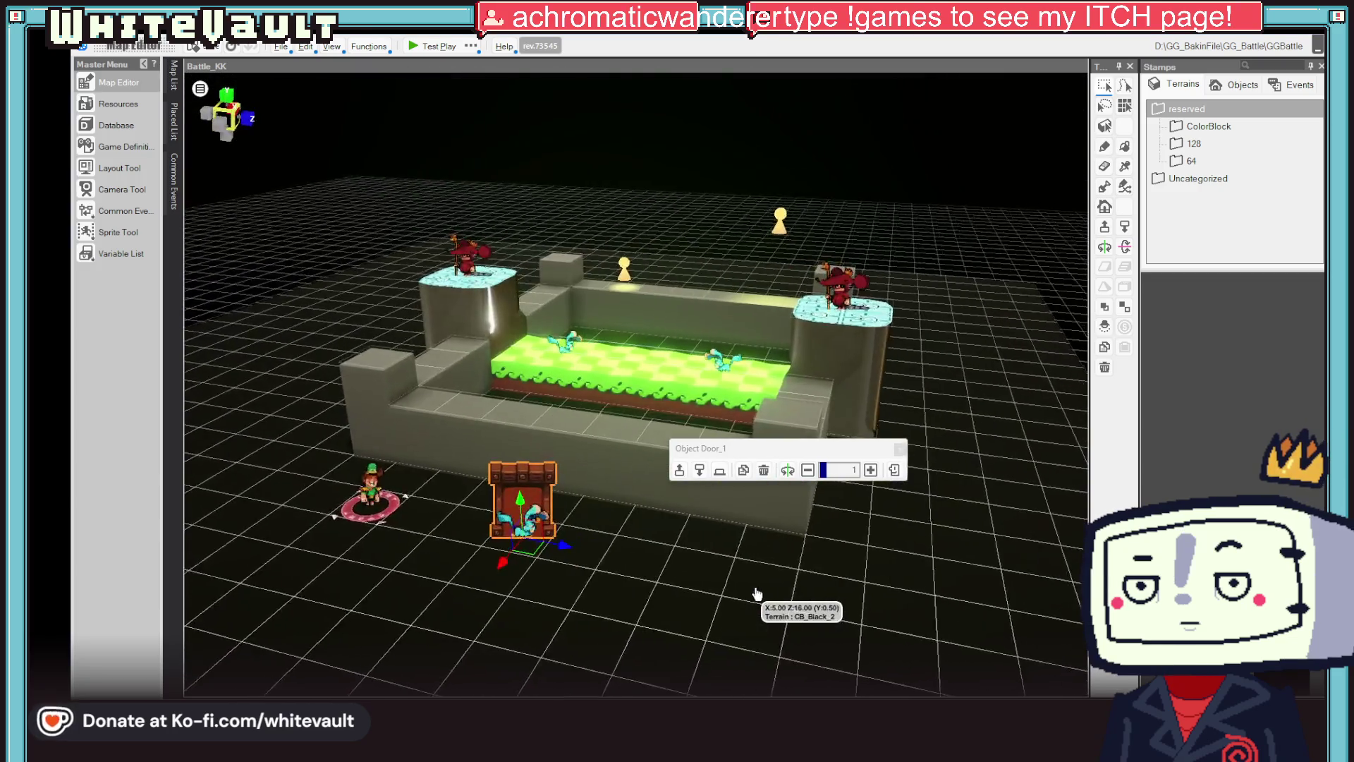
{"action": "left_click_drag", "start_coordinate": [594, 600], "coordinate": [613, 567]}
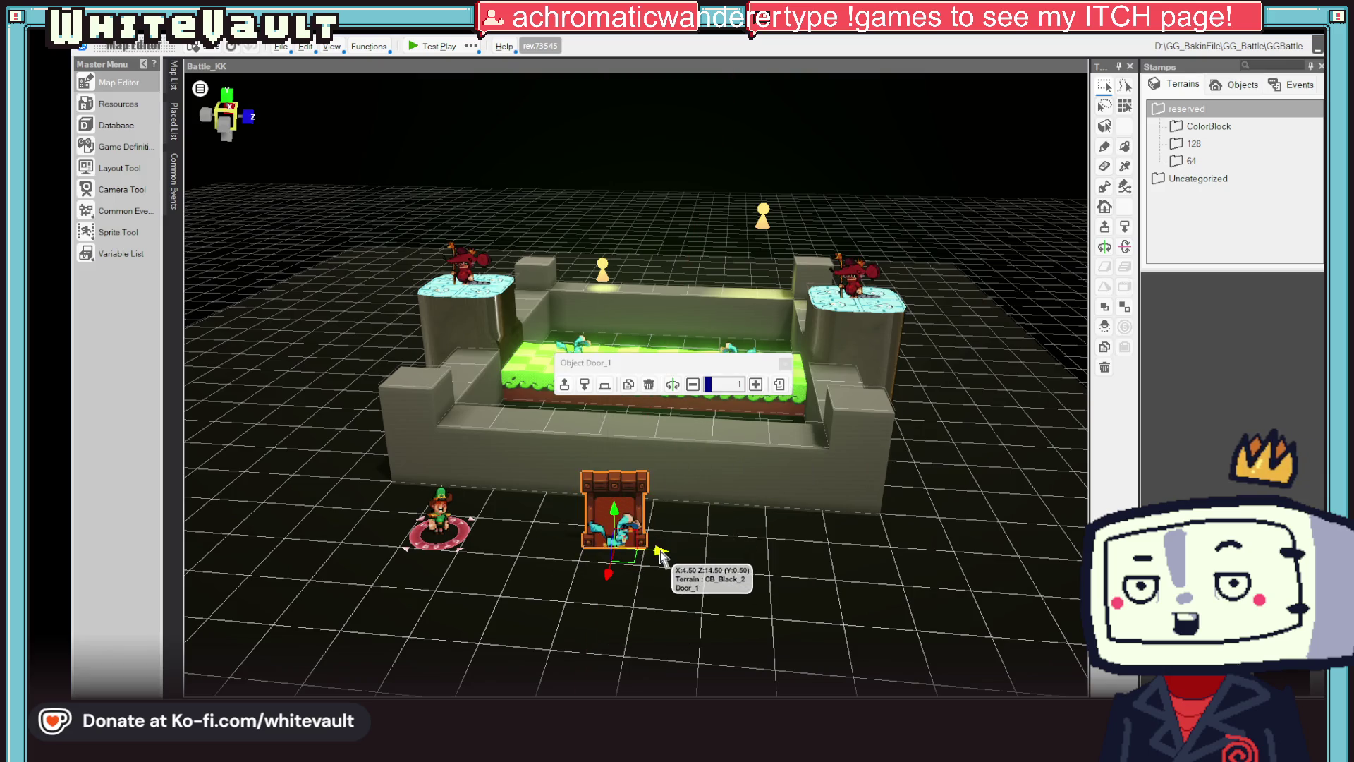
- Drag the Door_1 object right, away from the Kabbit sprite, after cancelling the event prompt
{"action": "double_click", "coordinate": [624, 499]}
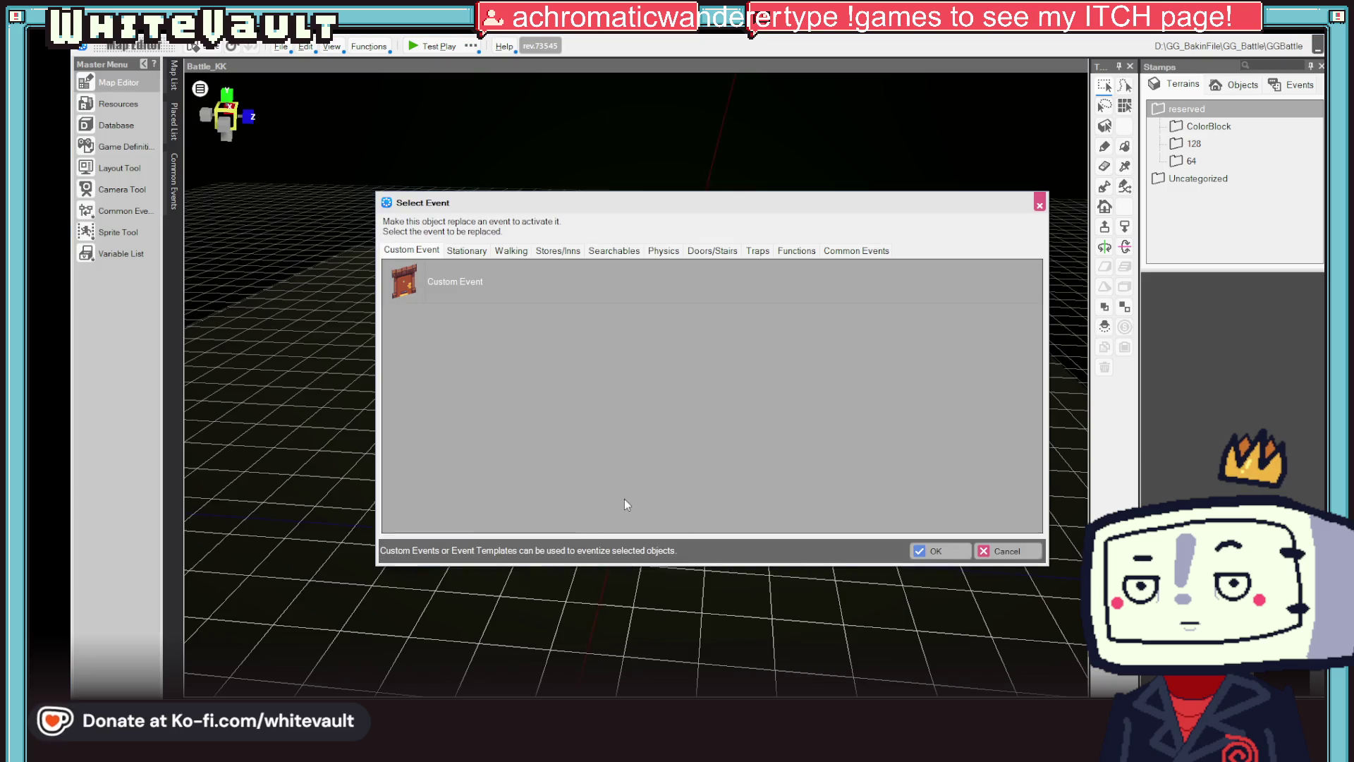
{"action": "left_click", "coordinate": [1005, 551]}
{"action": "left_click_drag", "start_coordinate": [621, 526], "coordinate": [1013, 582]}
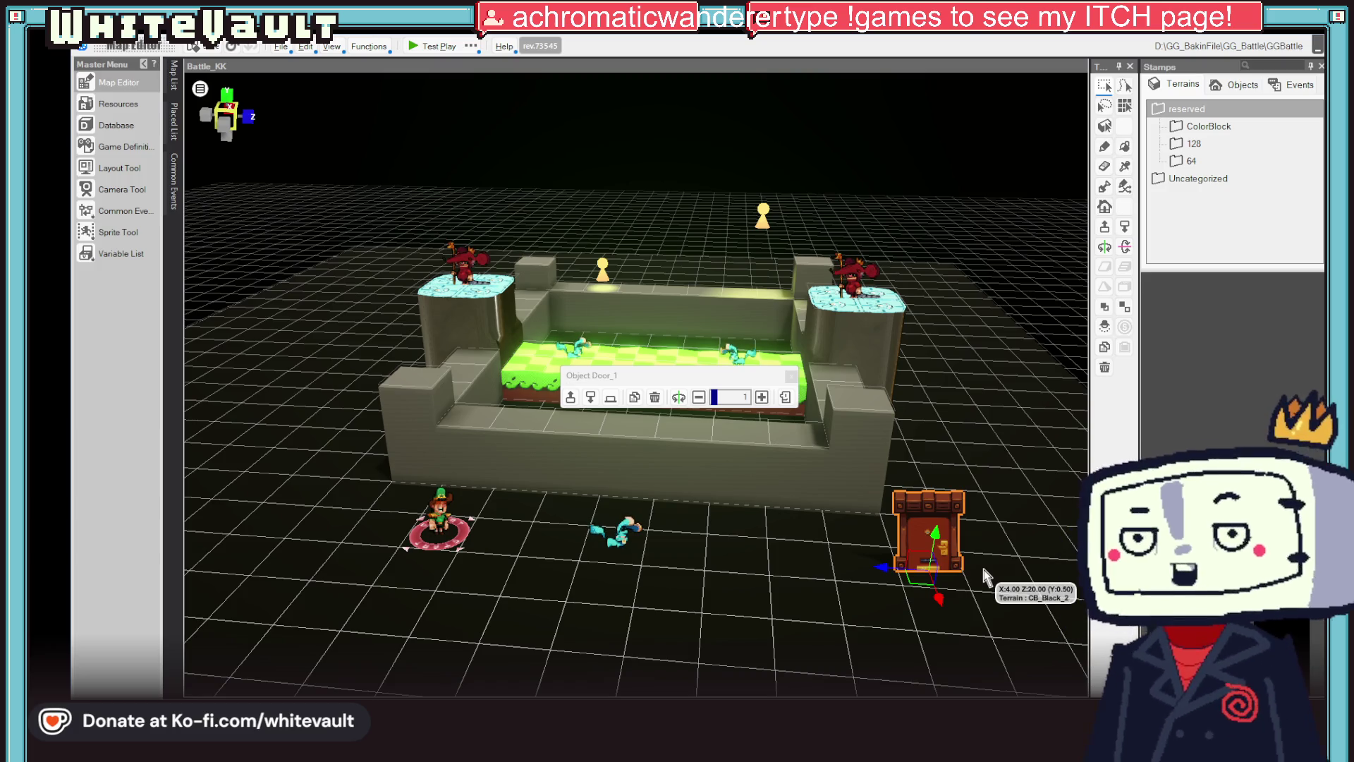
{"action": "left_click", "coordinate": [619, 530]}
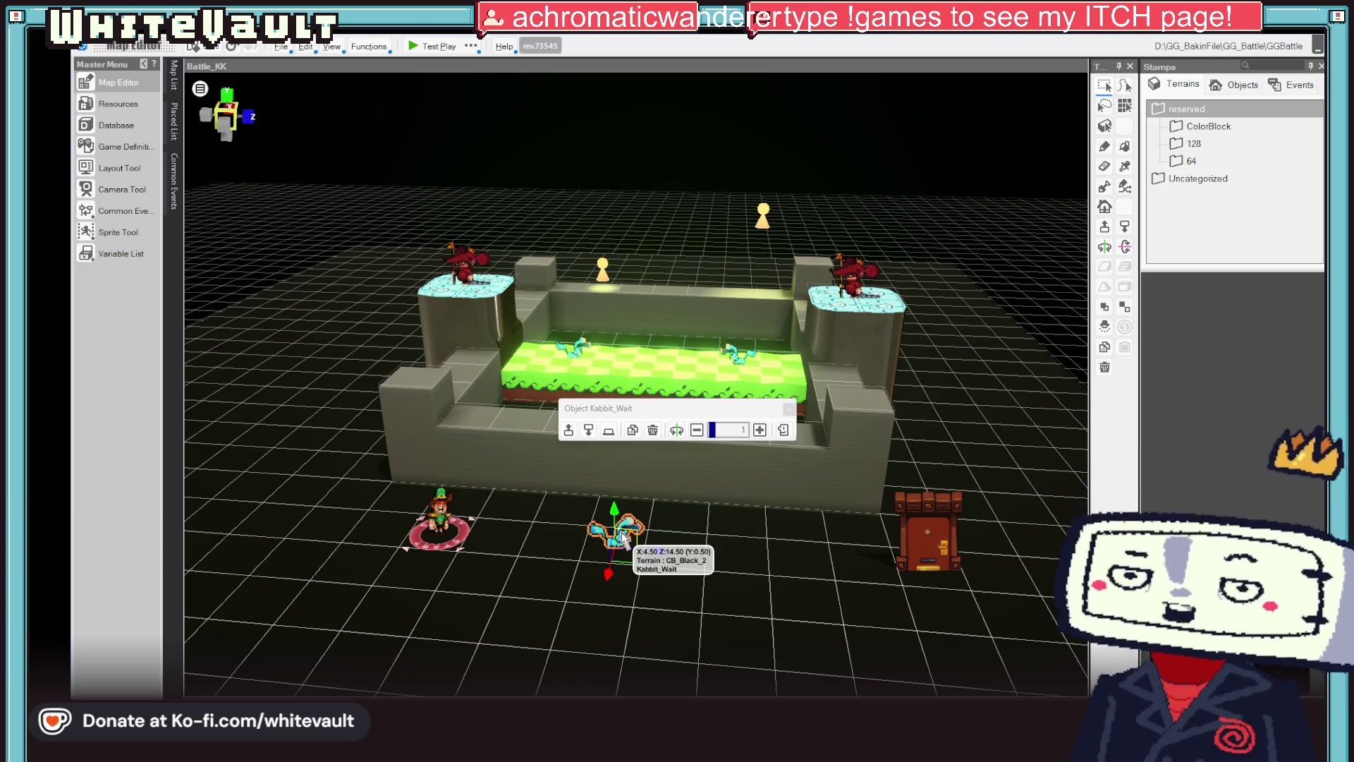
- Orbit and pan around the arena to check the door's new spot, then begin making Kabbit an event
{"action": "mouse_move", "coordinate": [773, 620]}
{"action": "left_mouse_down"}
{"action": "mouse_move", "coordinate": [900, 632]}
{"action": "mouse_move", "coordinate": [767, 587]}
{"action": "left_mouse_up"}
{"action": "mouse_move", "coordinate": [825, 452]}
{"action": "left_mouse_down"}
{"action": "mouse_move", "coordinate": [864, 452]}
{"action": "mouse_move", "coordinate": [858, 486]}
{"action": "mouse_move", "coordinate": [865, 465]}
{"action": "left_mouse_up"}
{"action": "left_click", "coordinate": [868, 493]}
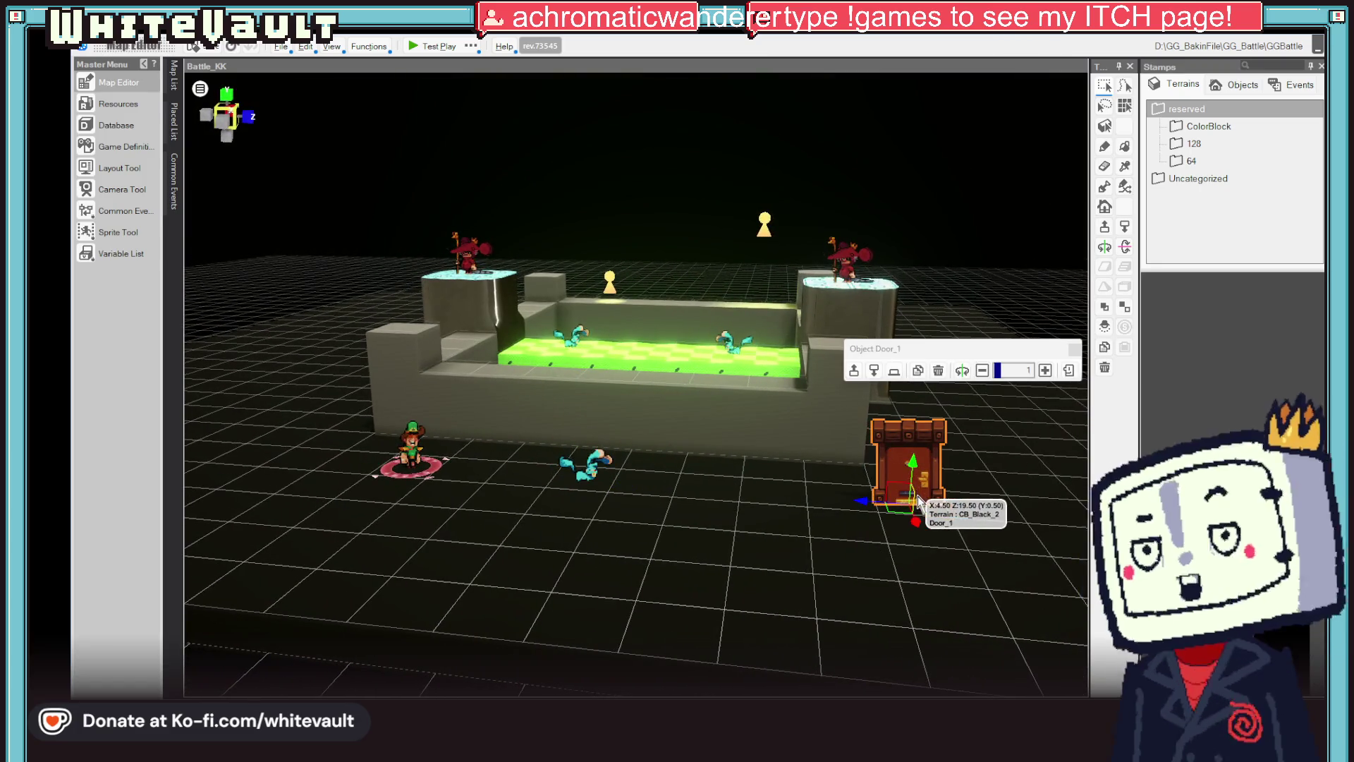
{"action": "scroll", "coordinate": [976, 528], "scroll_direction": "down", "scroll_amount": 2}
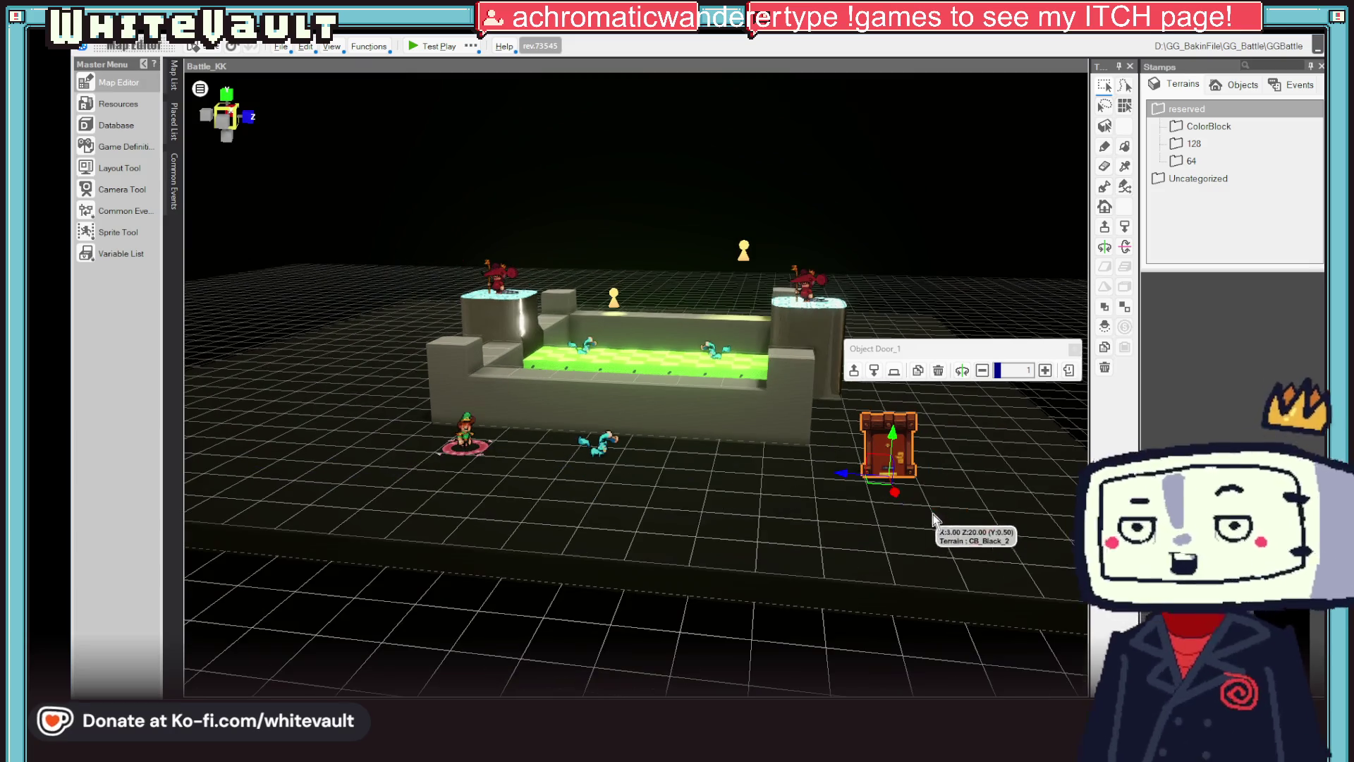
{"action": "mouse_move", "coordinate": [1002, 535]}
{"action": "left_mouse_down"}
{"action": "mouse_move", "coordinate": [973, 538]}
{"action": "mouse_move", "coordinate": [1019, 544]}
{"action": "mouse_move", "coordinate": [1000, 529]}
{"action": "mouse_move", "coordinate": [988, 538]}
{"action": "left_mouse_up"}
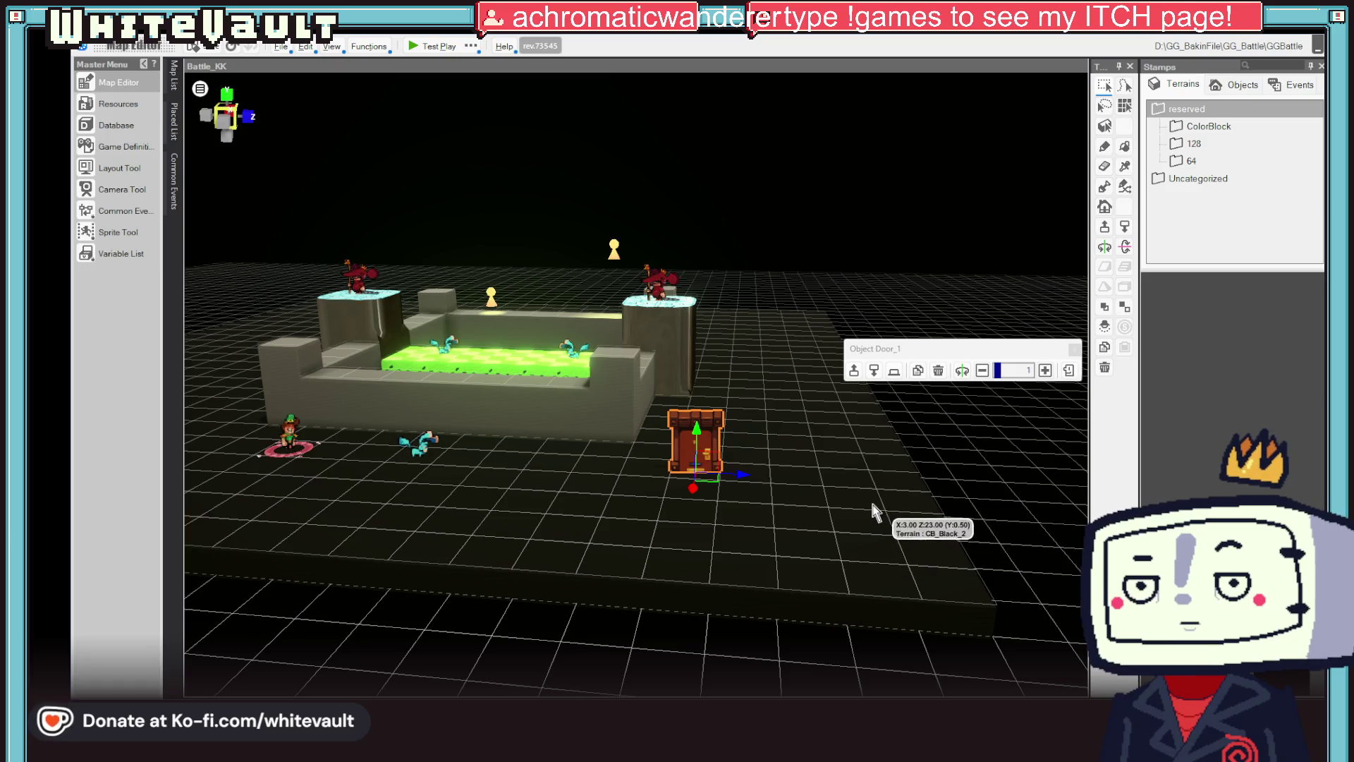
{"action": "mouse_move", "coordinate": [855, 483]}
{"action": "left_mouse_down"}
{"action": "mouse_move", "coordinate": [710, 532]}
{"action": "mouse_move", "coordinate": [879, 547]}
{"action": "mouse_move", "coordinate": [863, 483]}
{"action": "mouse_move", "coordinate": [759, 499]}
{"action": "mouse_move", "coordinate": [915, 498]}
{"action": "mouse_move", "coordinate": [876, 505]}
{"action": "mouse_move", "coordinate": [875, 571]}
{"action": "left_mouse_up"}
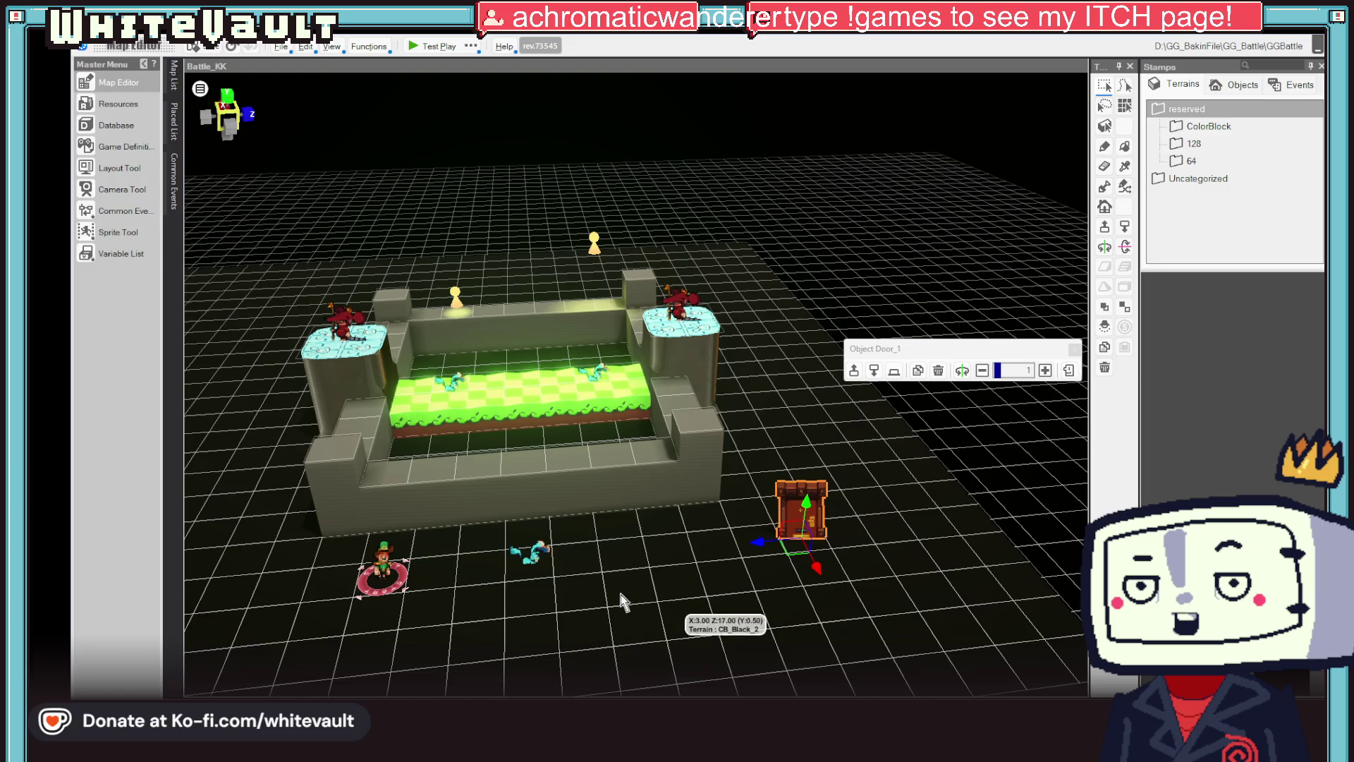
{"action": "double_click", "coordinate": [527, 555]}
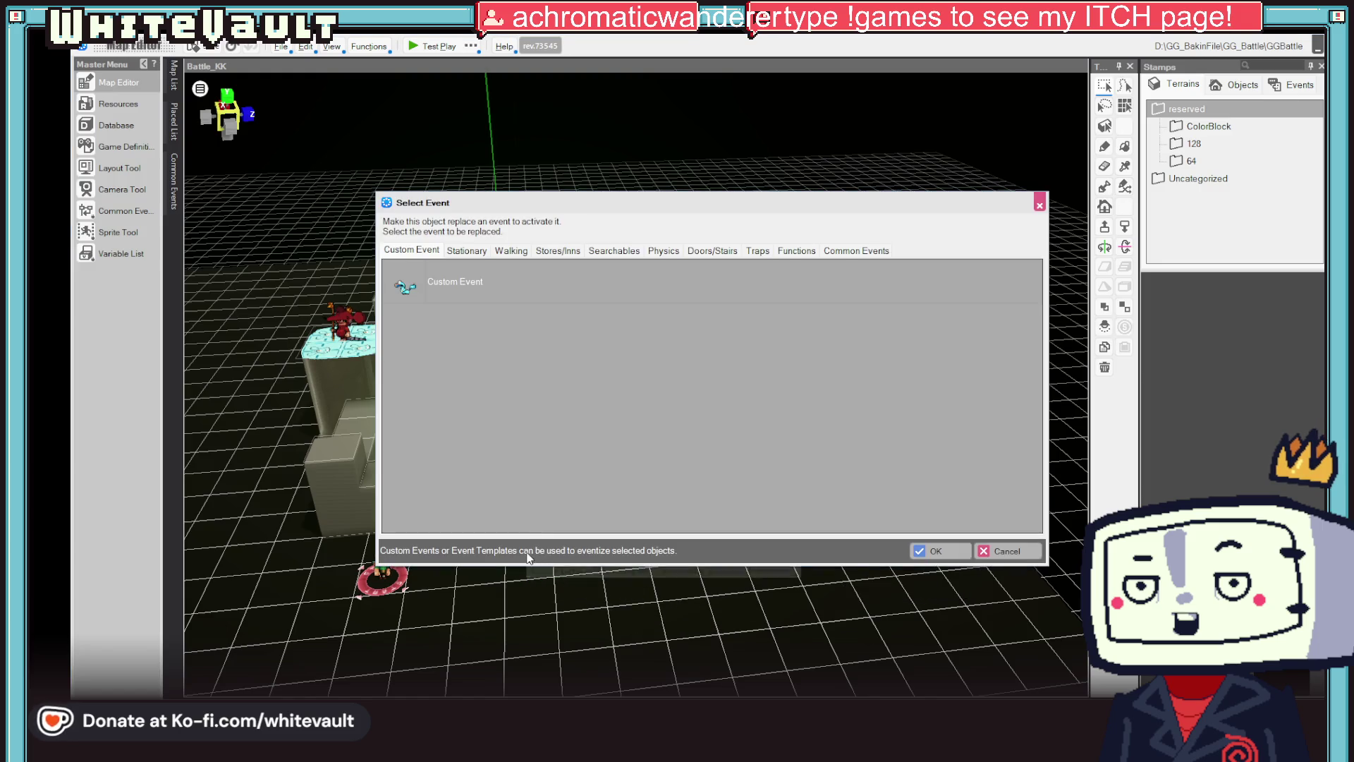
{"action": "double_click", "coordinate": [467, 285]}
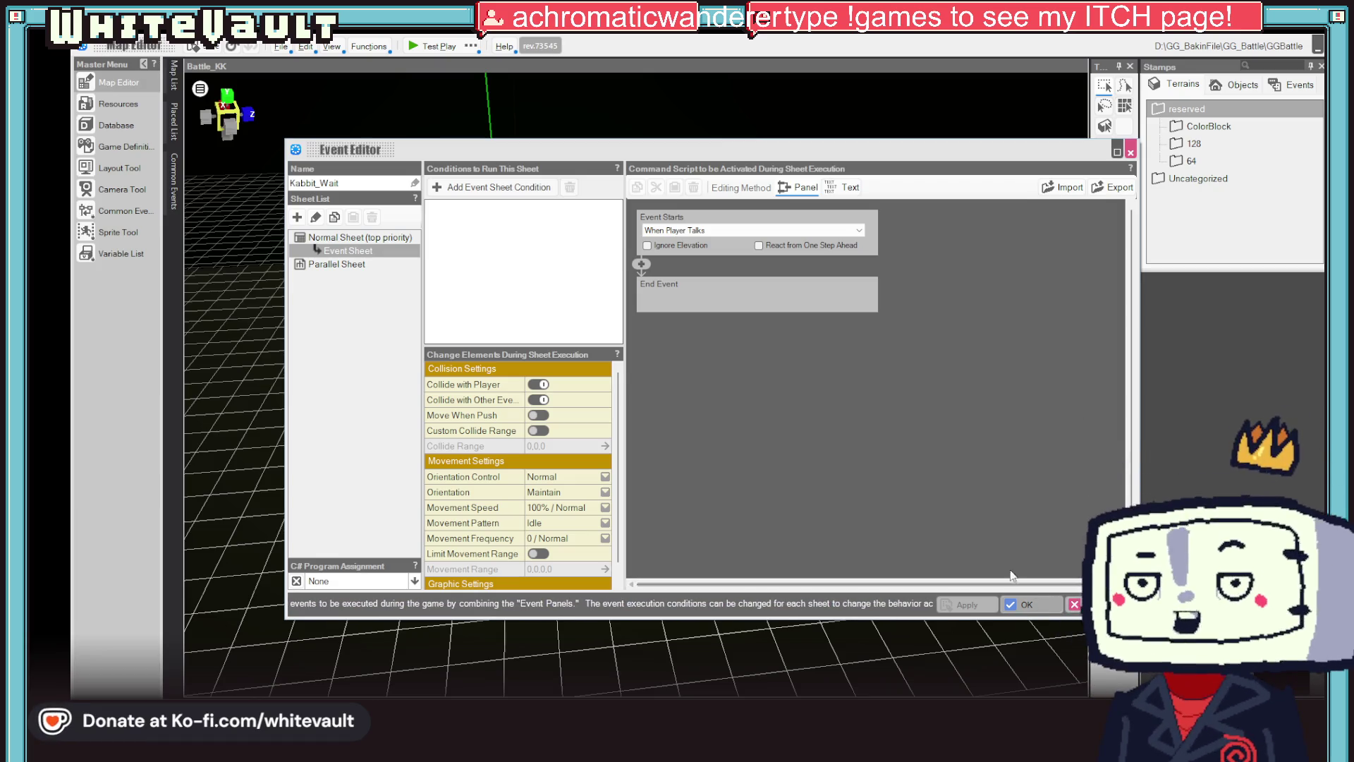
{"action": "left_click", "coordinate": [1090, 605]}
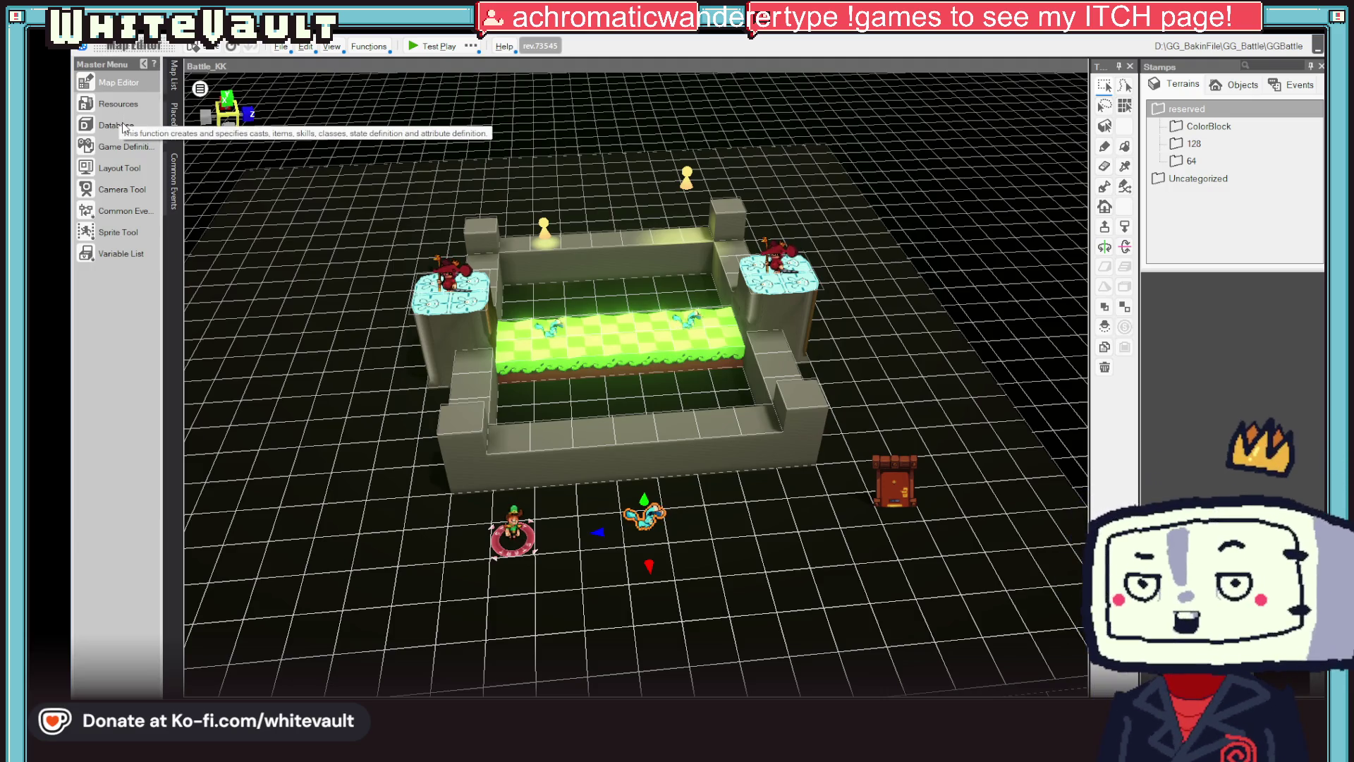
- Create a new cast in Database > Casts from the Kabbit_Wait asset and return to the map
{"action": "left_click", "coordinate": [121, 125]}
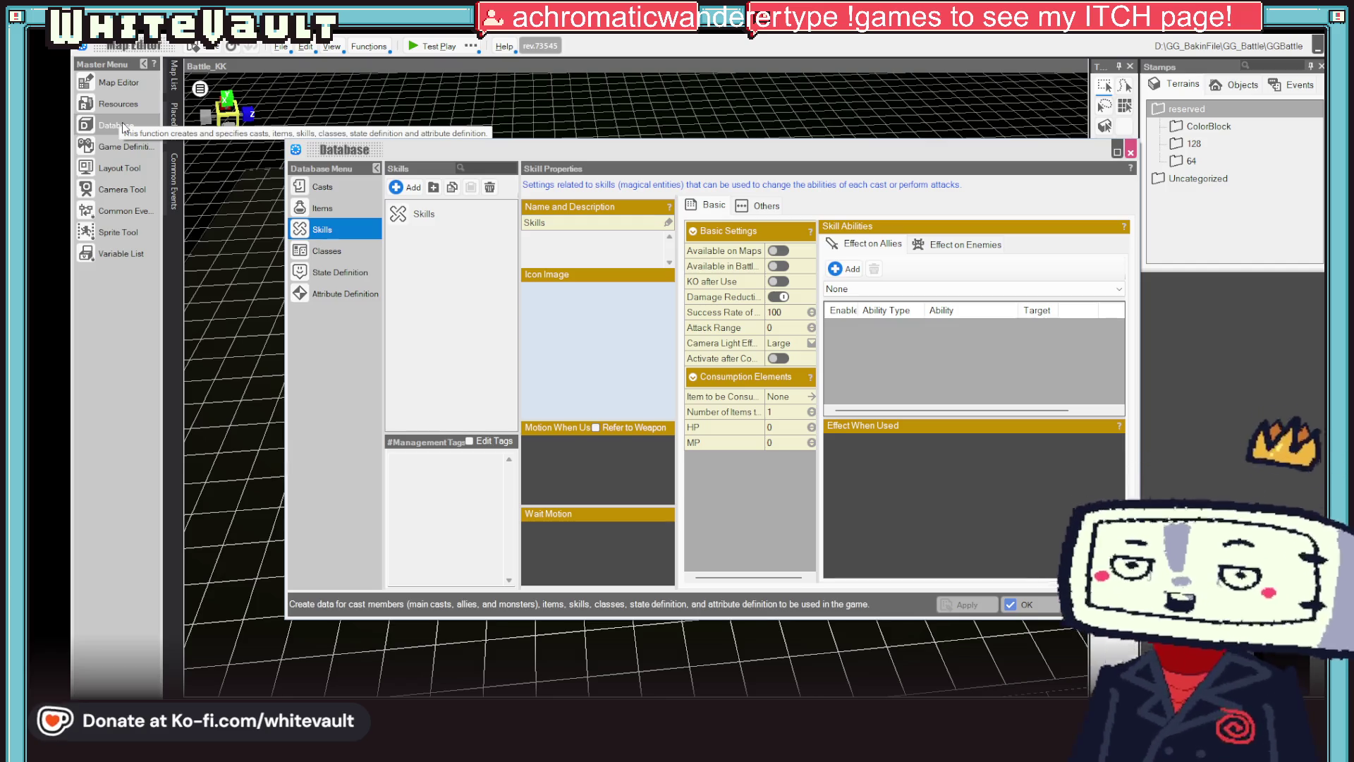
{"action": "left_click", "coordinate": [323, 188]}
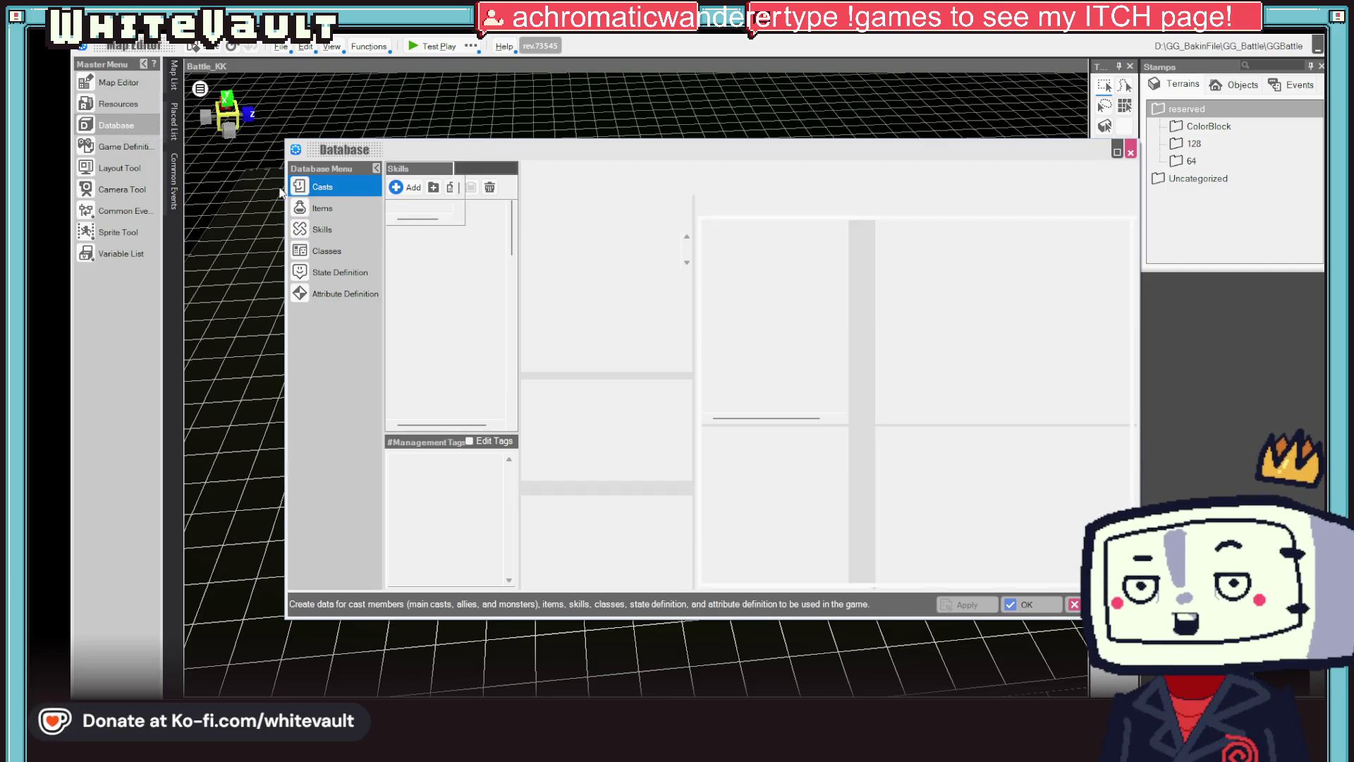
{"action": "left_click", "coordinate": [408, 189]}
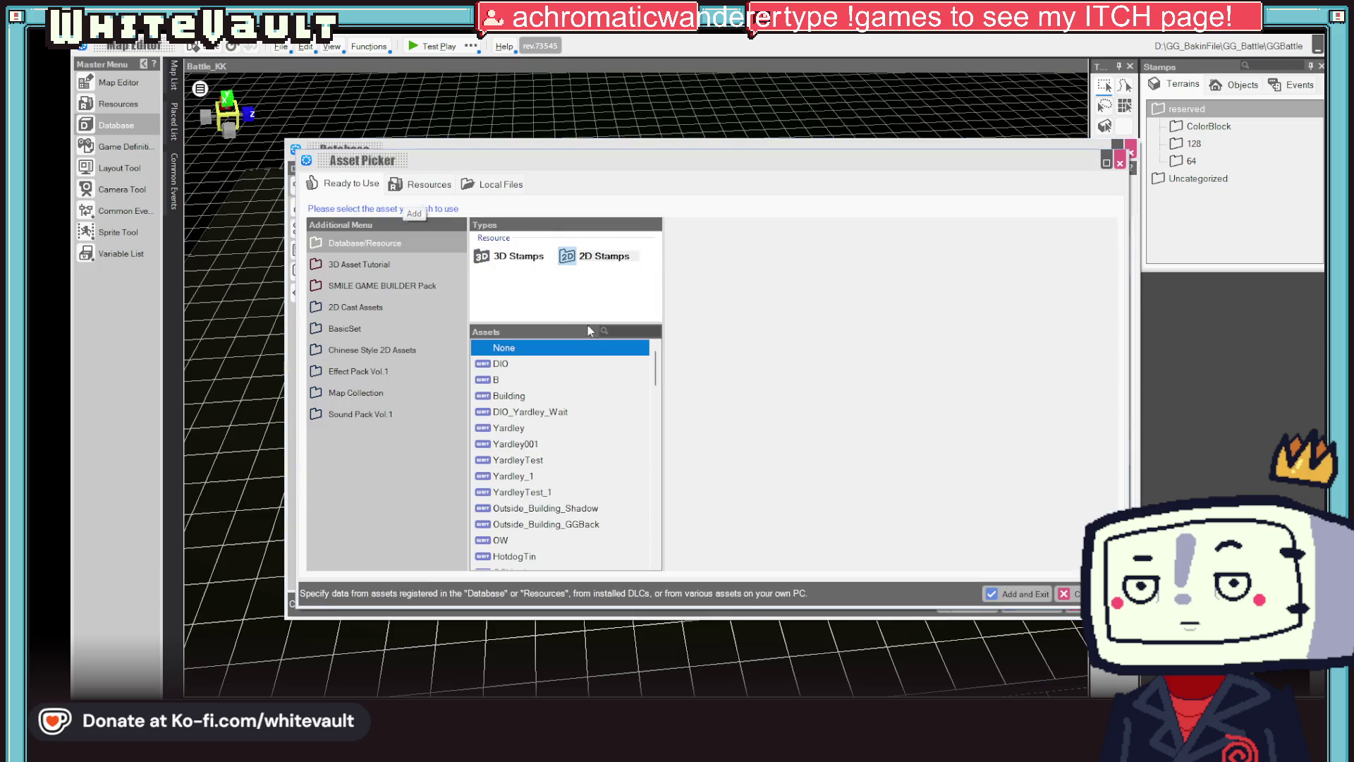
{"action": "scroll", "coordinate": [557, 494], "scroll_direction": "down", "scroll_amount": 15}
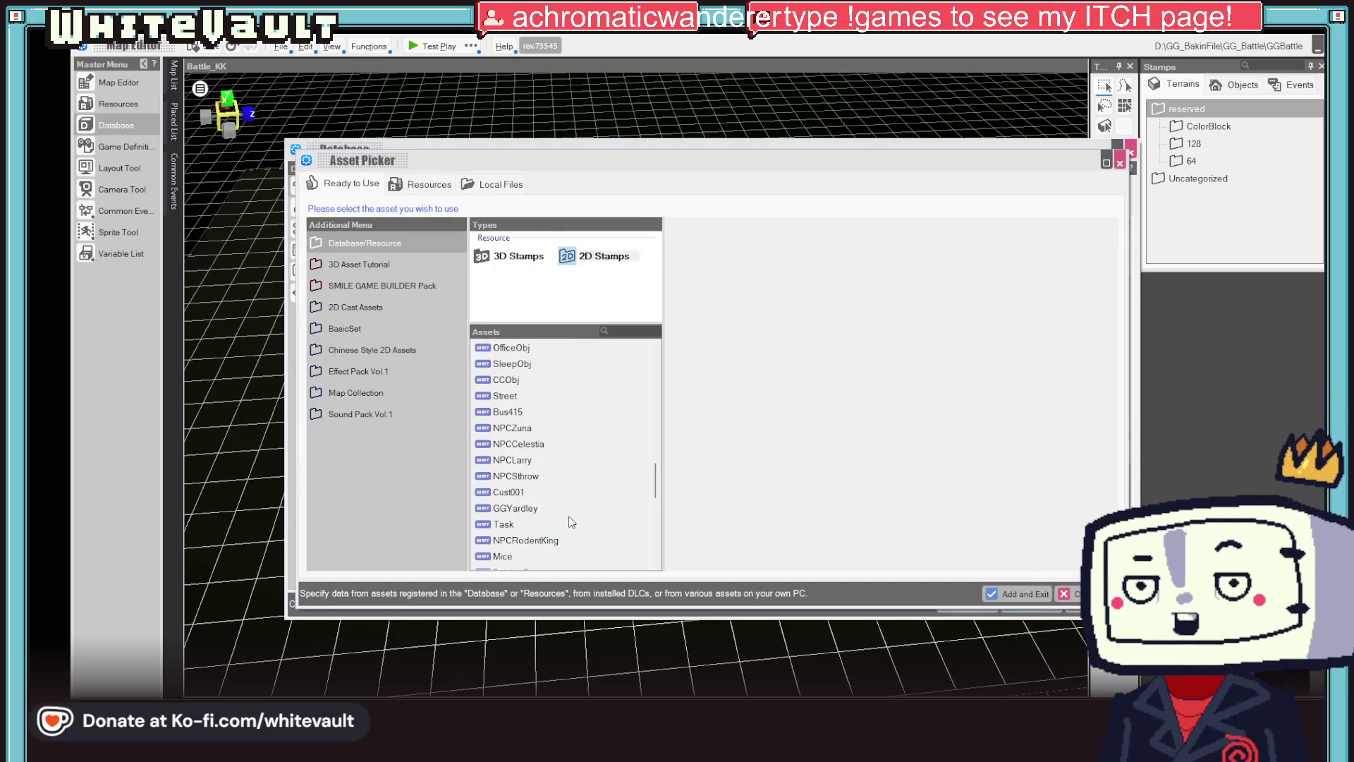
{"action": "scroll", "coordinate": [573, 522], "scroll_direction": "down", "scroll_amount": 3}
{"action": "left_click", "coordinate": [532, 557]}
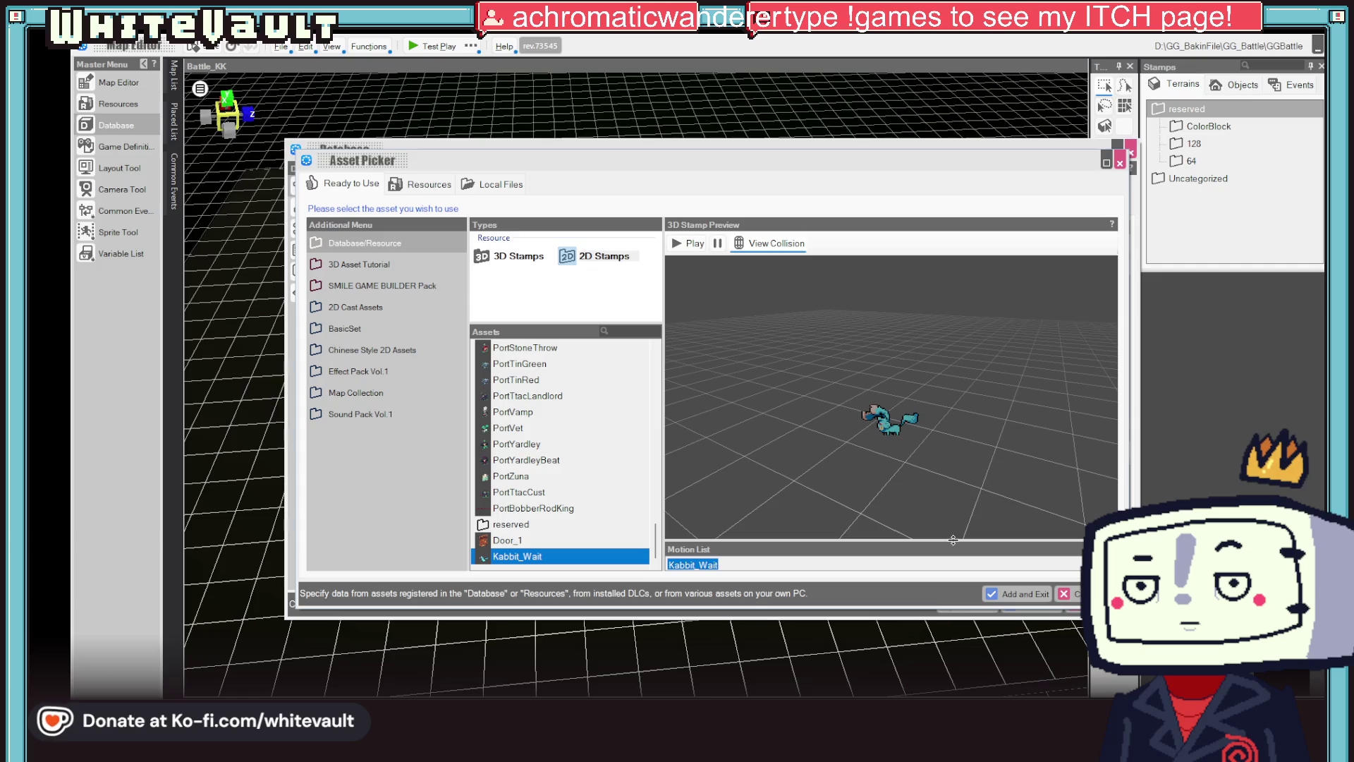
{"action": "left_click_drag", "start_coordinate": [952, 540], "coordinate": [946, 458]}
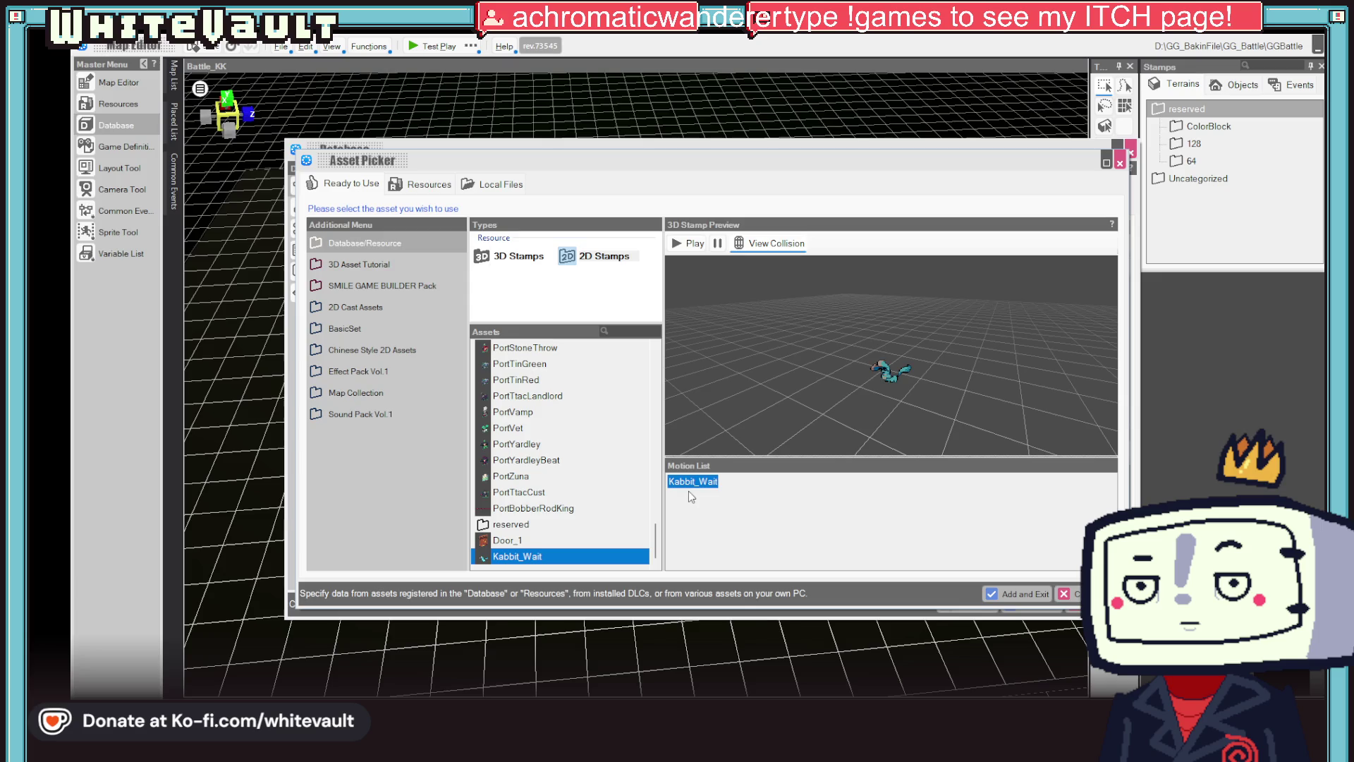
{"action": "left_click", "coordinate": [1030, 591]}
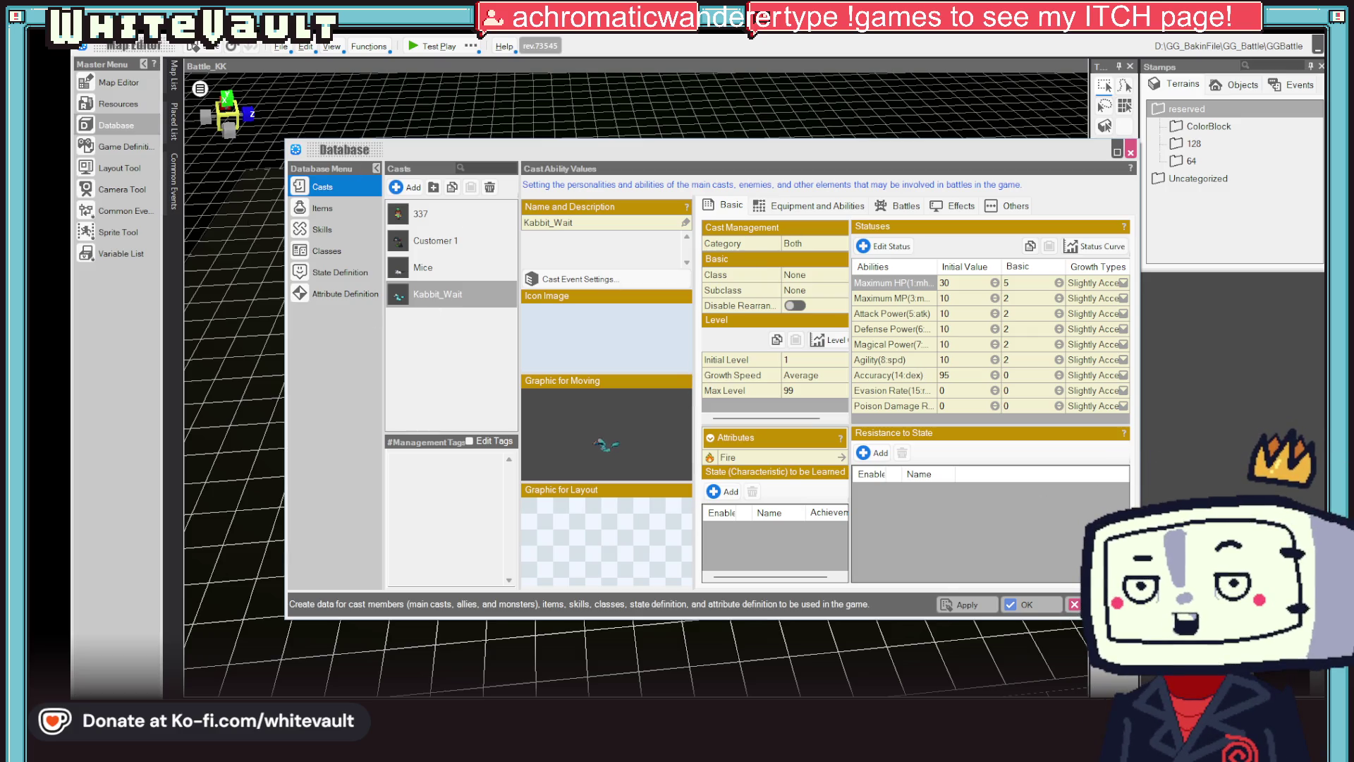
{"action": "left_click", "coordinate": [1027, 604]}
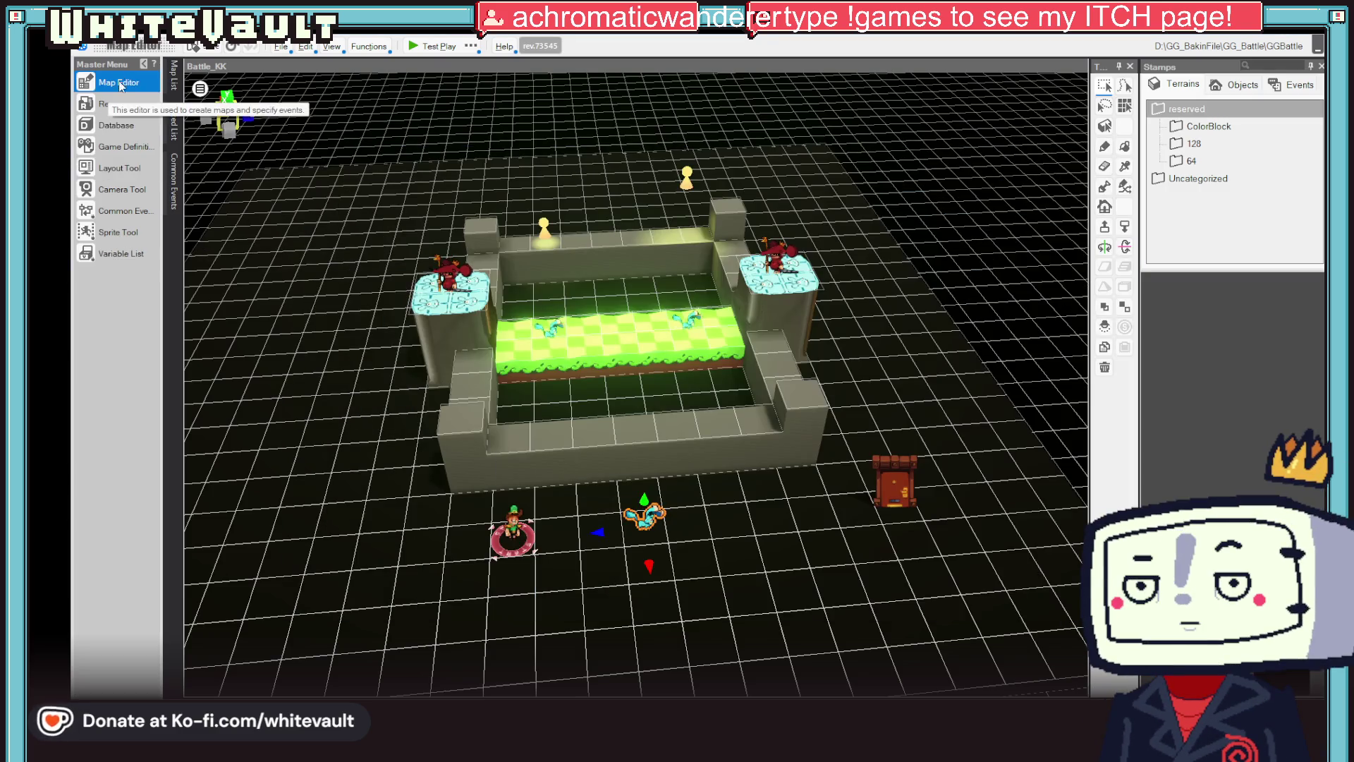
{"action": "left_click", "coordinate": [118, 104]}
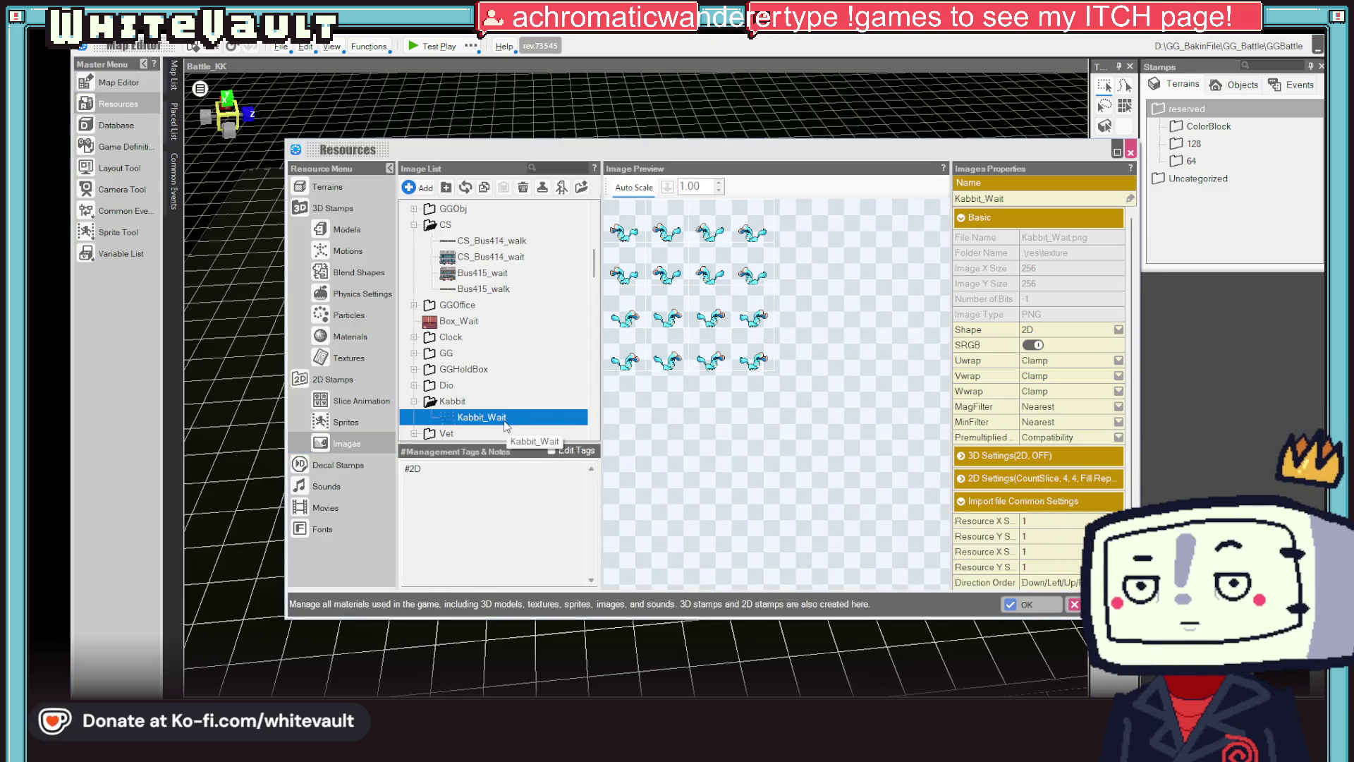
- In the Slice Animation resources, rename the Kabbit_Wait entry to Kabbit
{"action": "scroll", "coordinate": [465, 395], "scroll_direction": "down", "scroll_amount": 2}
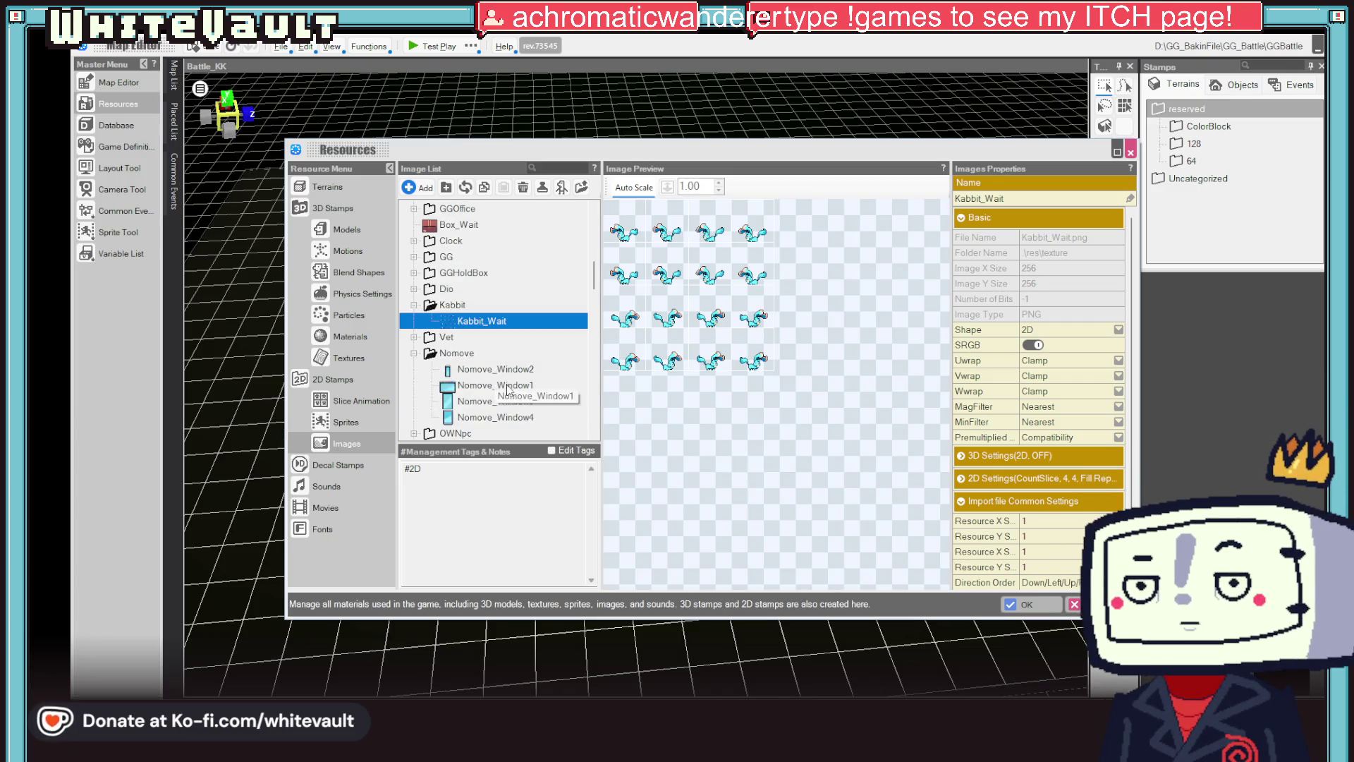
{"action": "scroll", "coordinate": [518, 409], "scroll_direction": "down", "scroll_amount": 4}
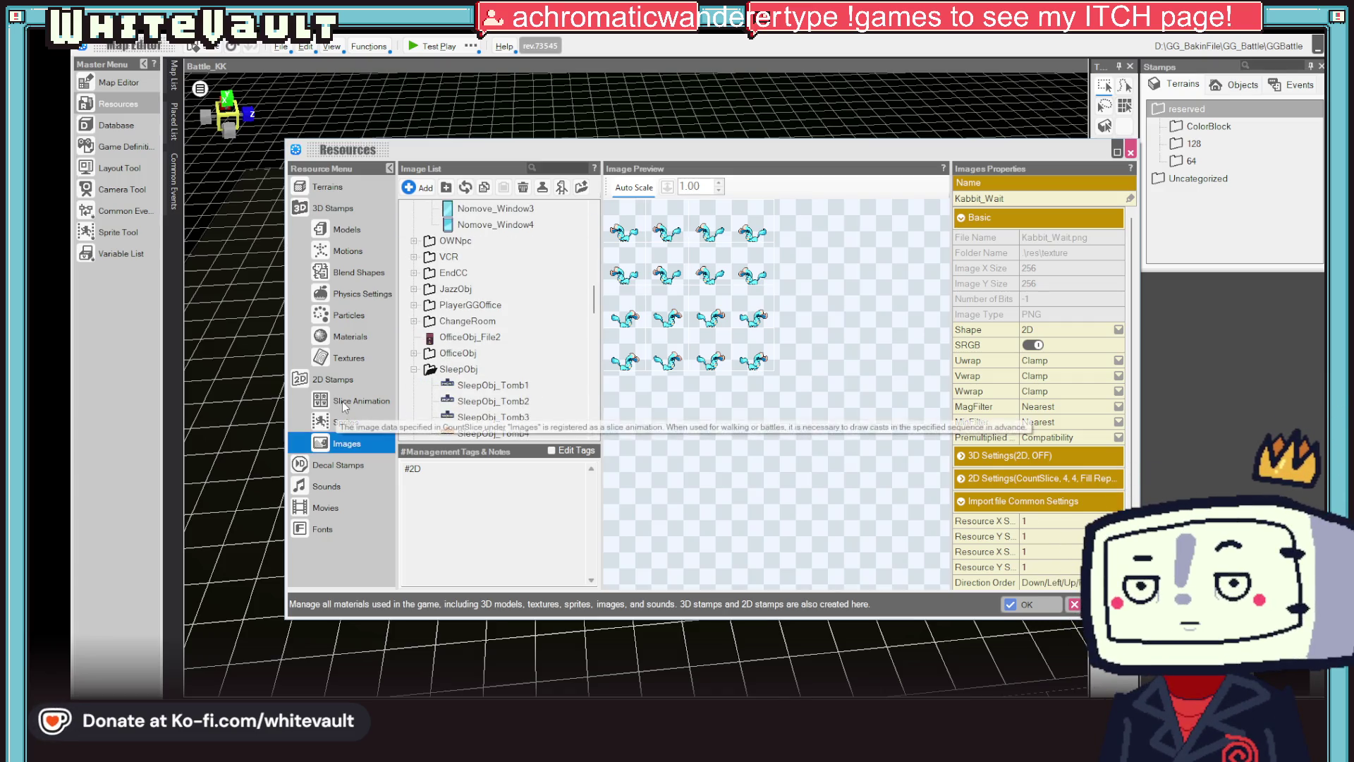
{"action": "left_click", "coordinate": [341, 400]}
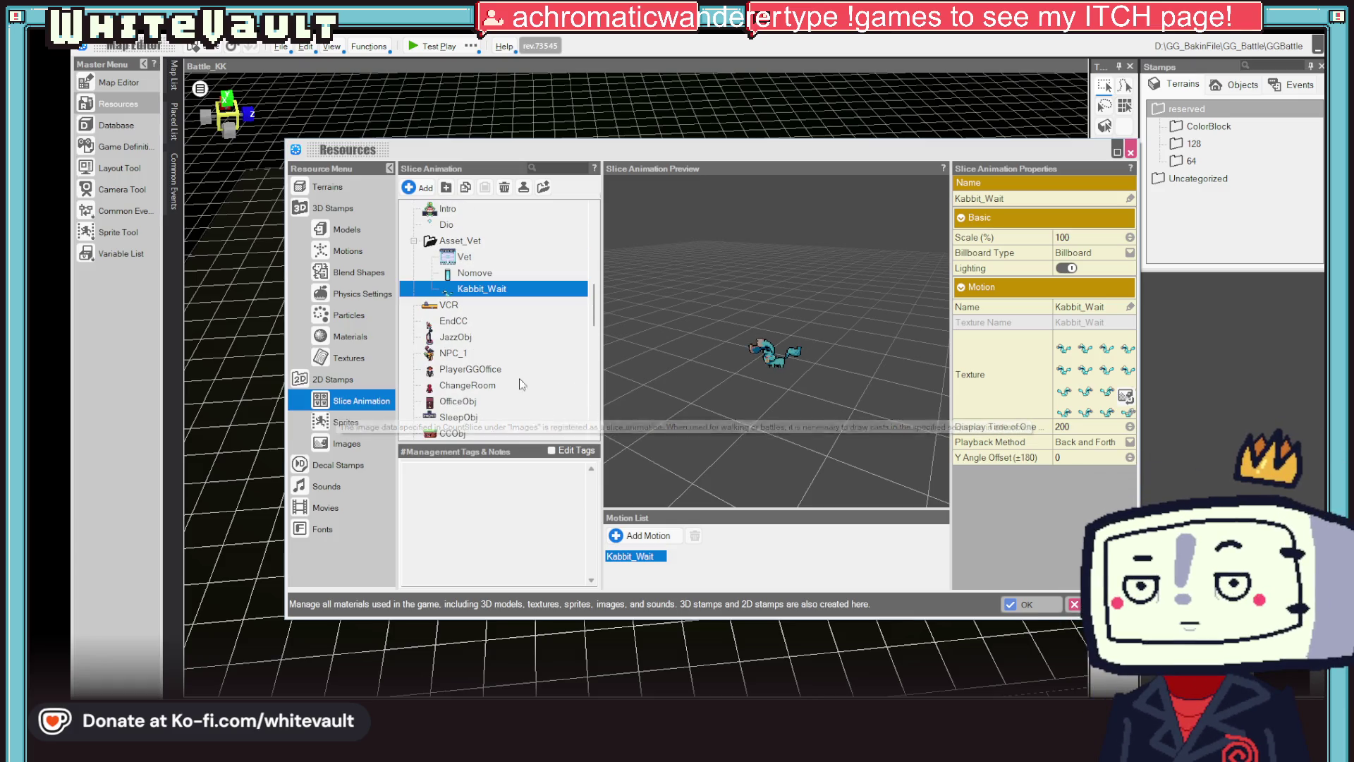
{"action": "scroll", "coordinate": [505, 416], "scroll_direction": "down", "scroll_amount": 10}
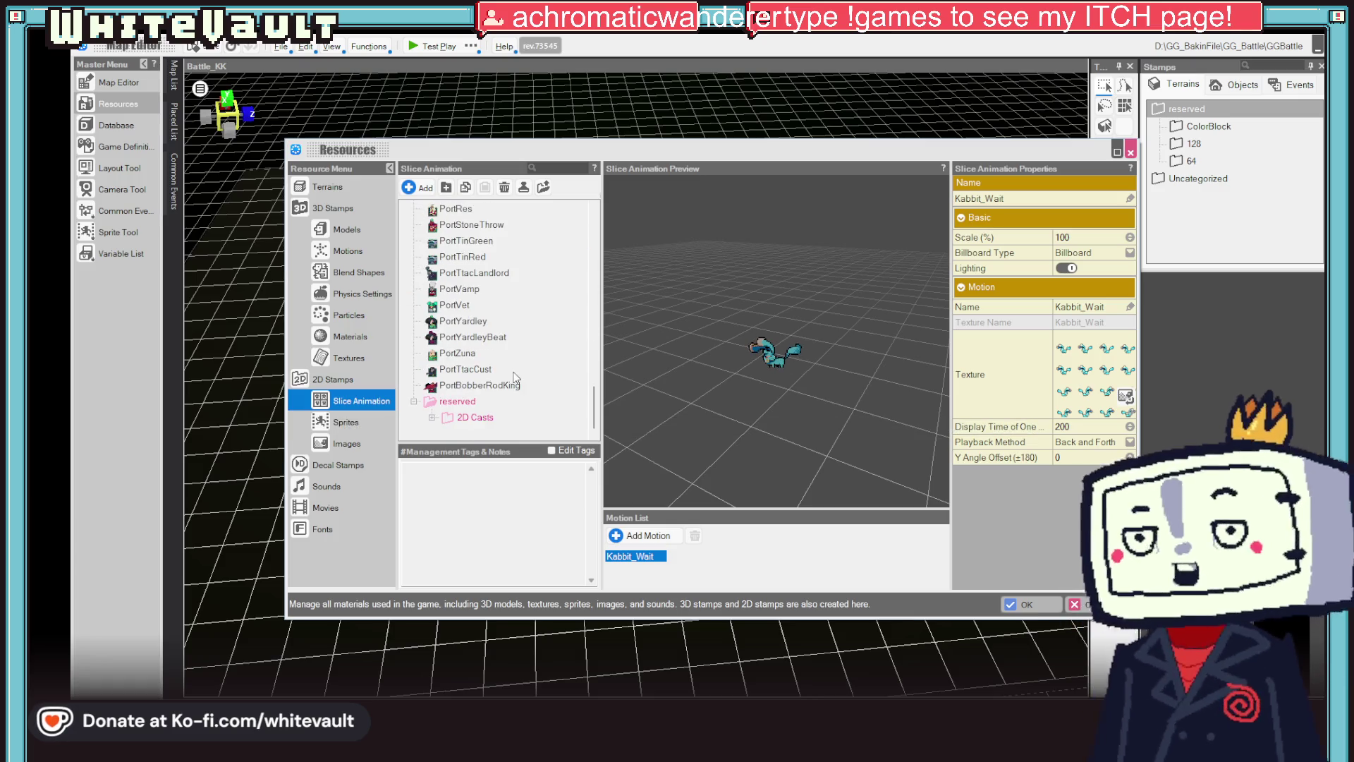
{"action": "double_click", "coordinate": [476, 418]}
{"action": "left_click", "coordinate": [483, 418]}
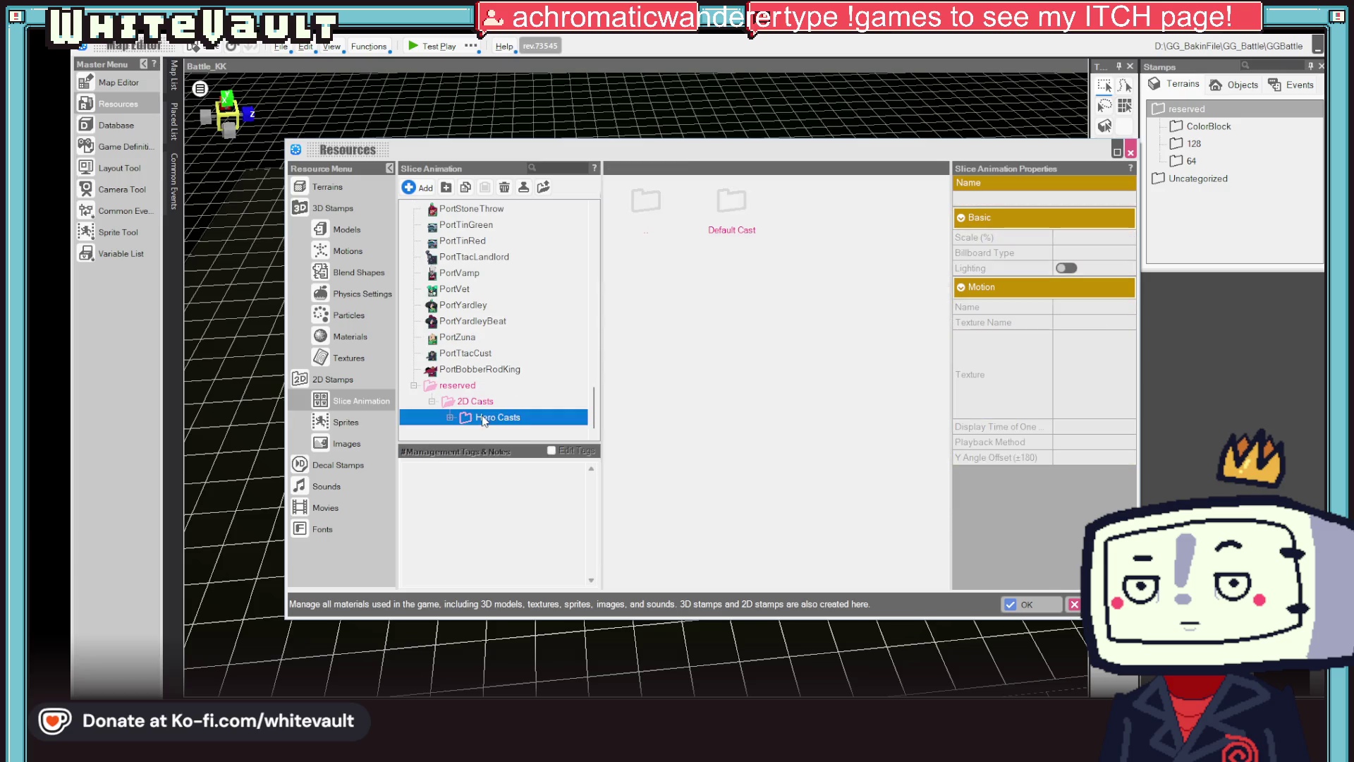
{"action": "scroll", "coordinate": [490, 386], "scroll_direction": "up", "scroll_amount": 10}
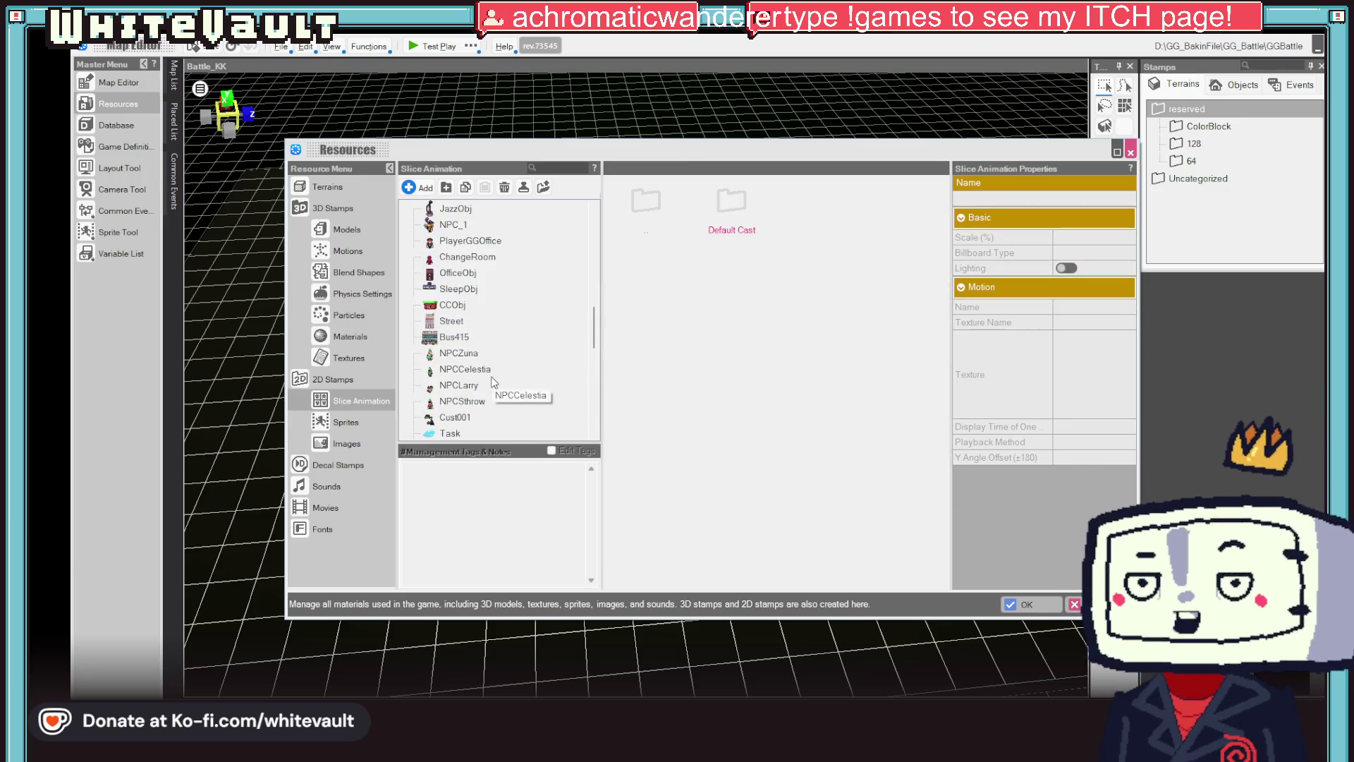
{"action": "scroll", "coordinate": [492, 382], "scroll_direction": "up", "scroll_amount": 1}
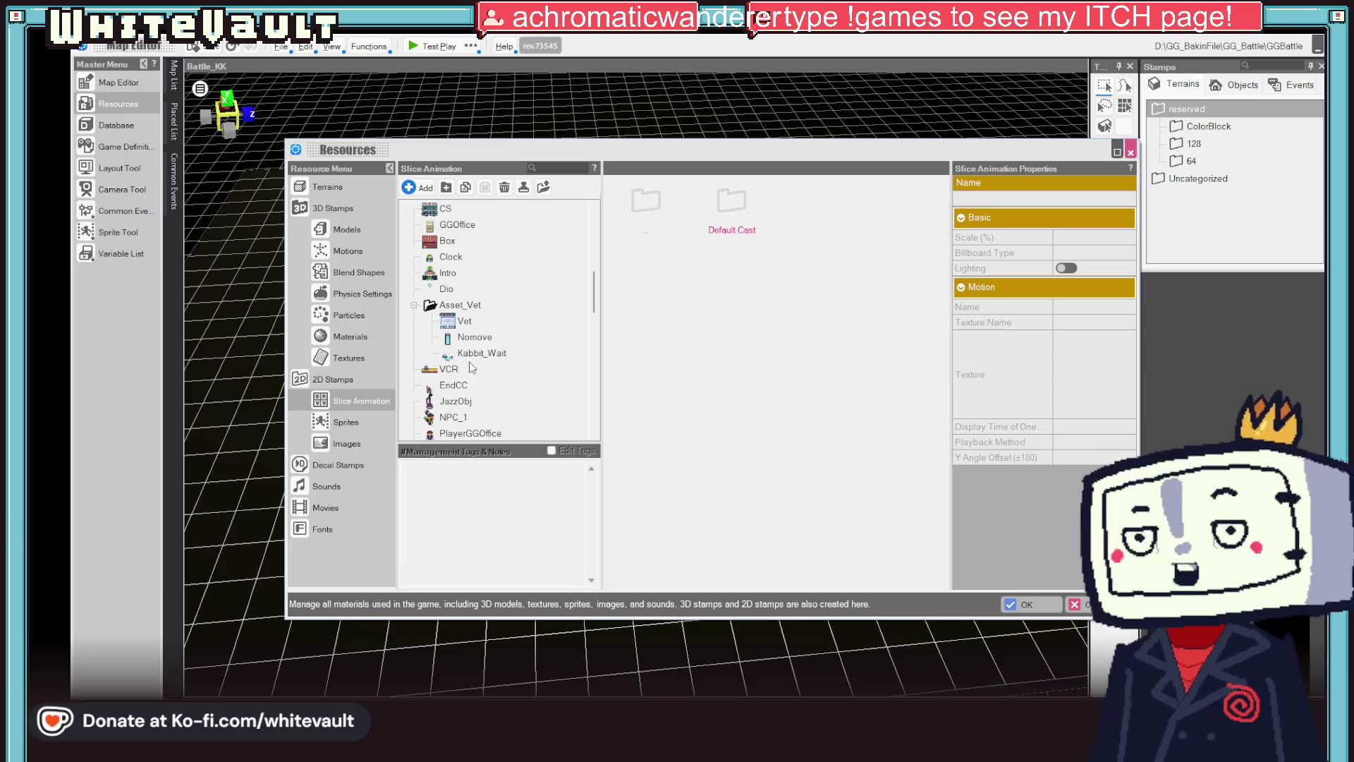
{"action": "left_click", "coordinate": [471, 354]}
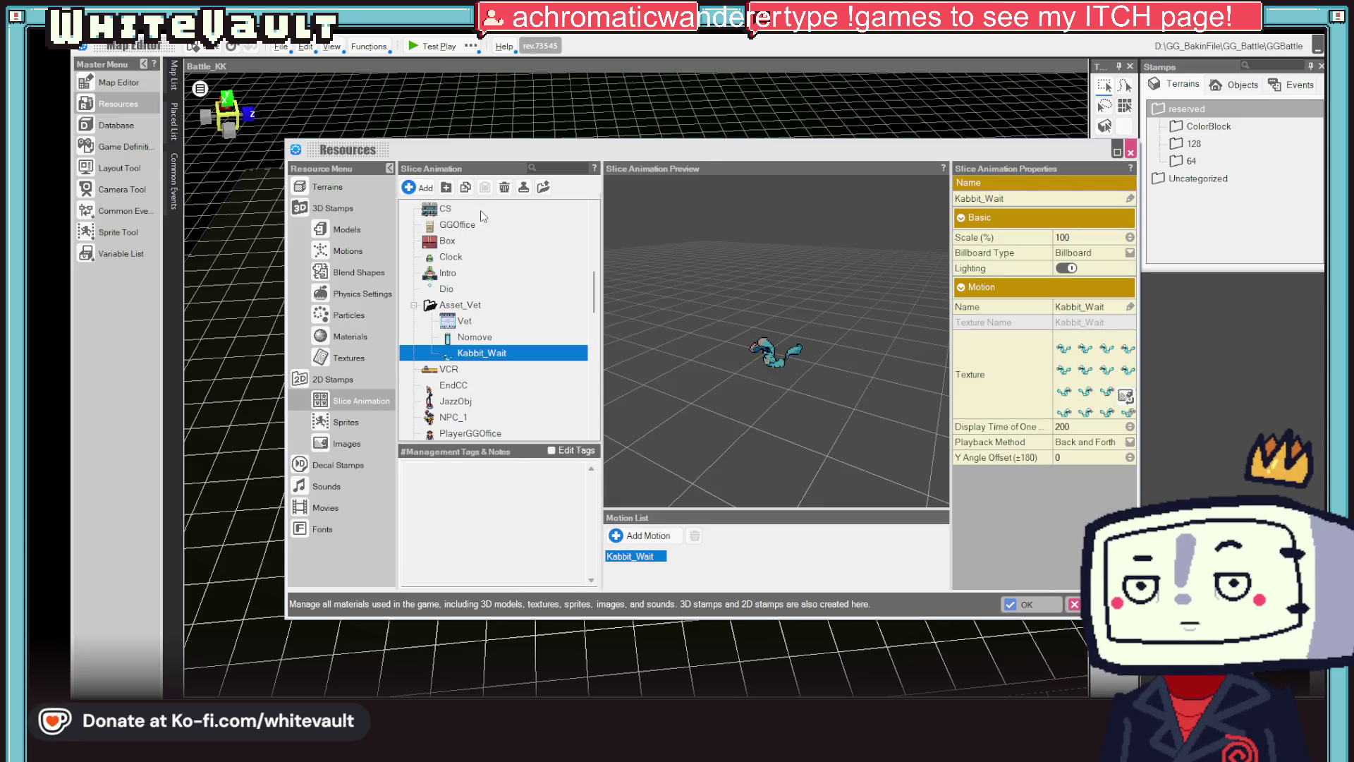
{"action": "left_click", "coordinate": [506, 356]}
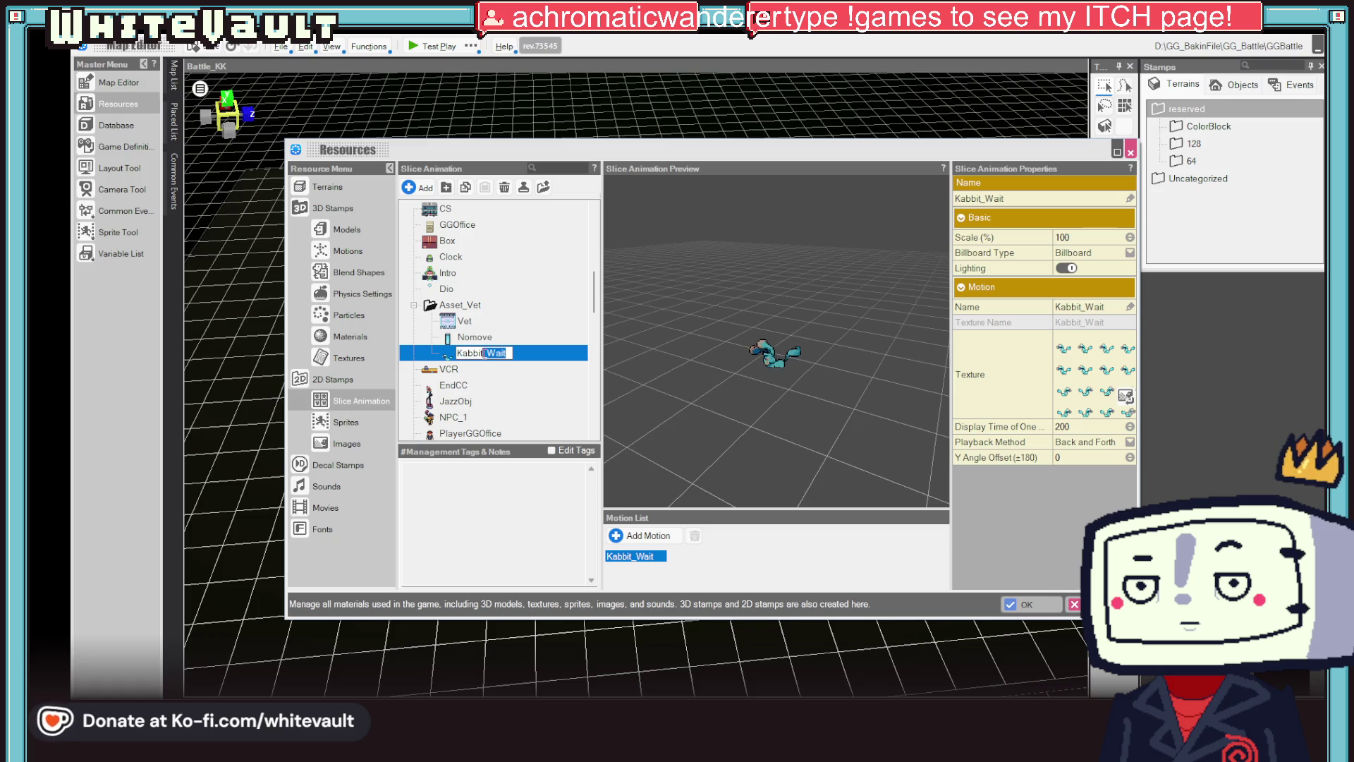
{"action": "key", "text": "BackSpace"}
{"action": "key", "text": "Return"}
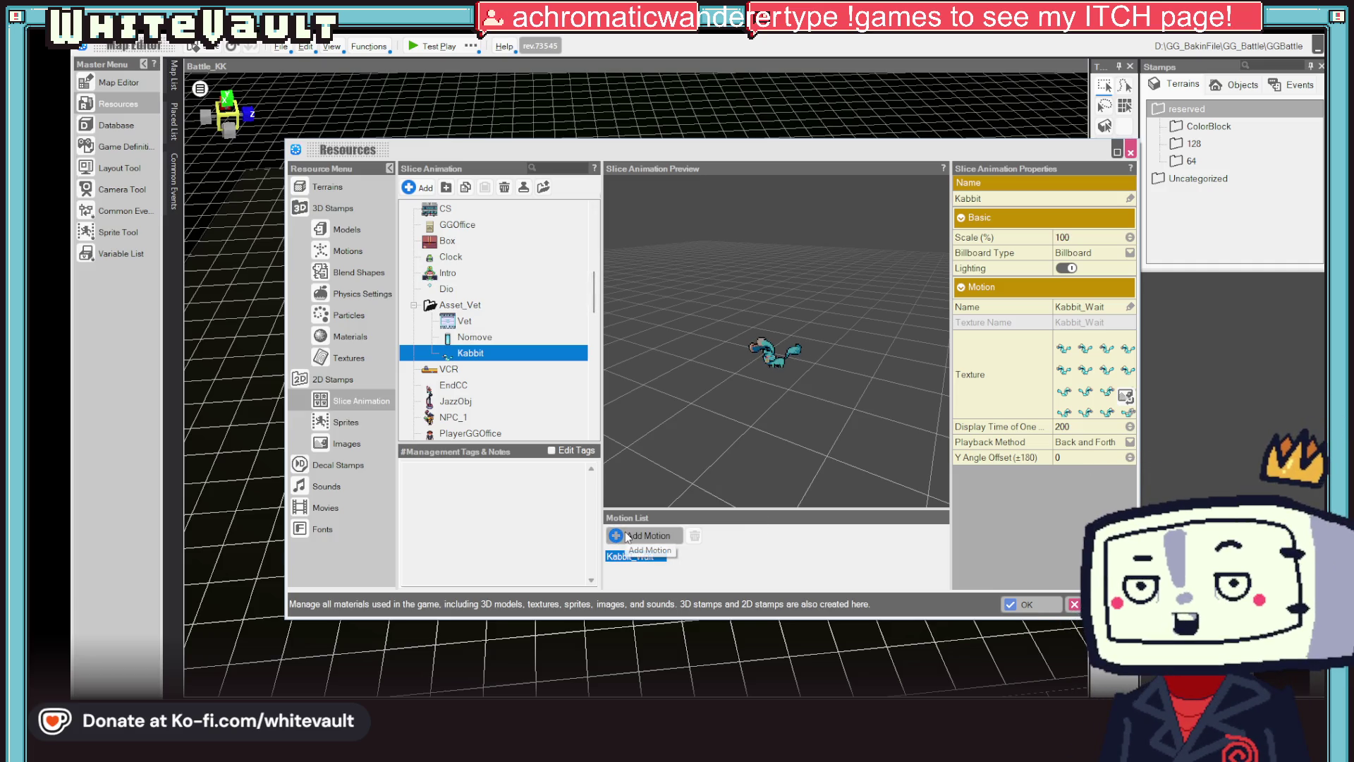
- Add the Kabbit_walk sheet as a motion of the Kabbit animation
{"action": "left_click", "coordinate": [626, 537]}
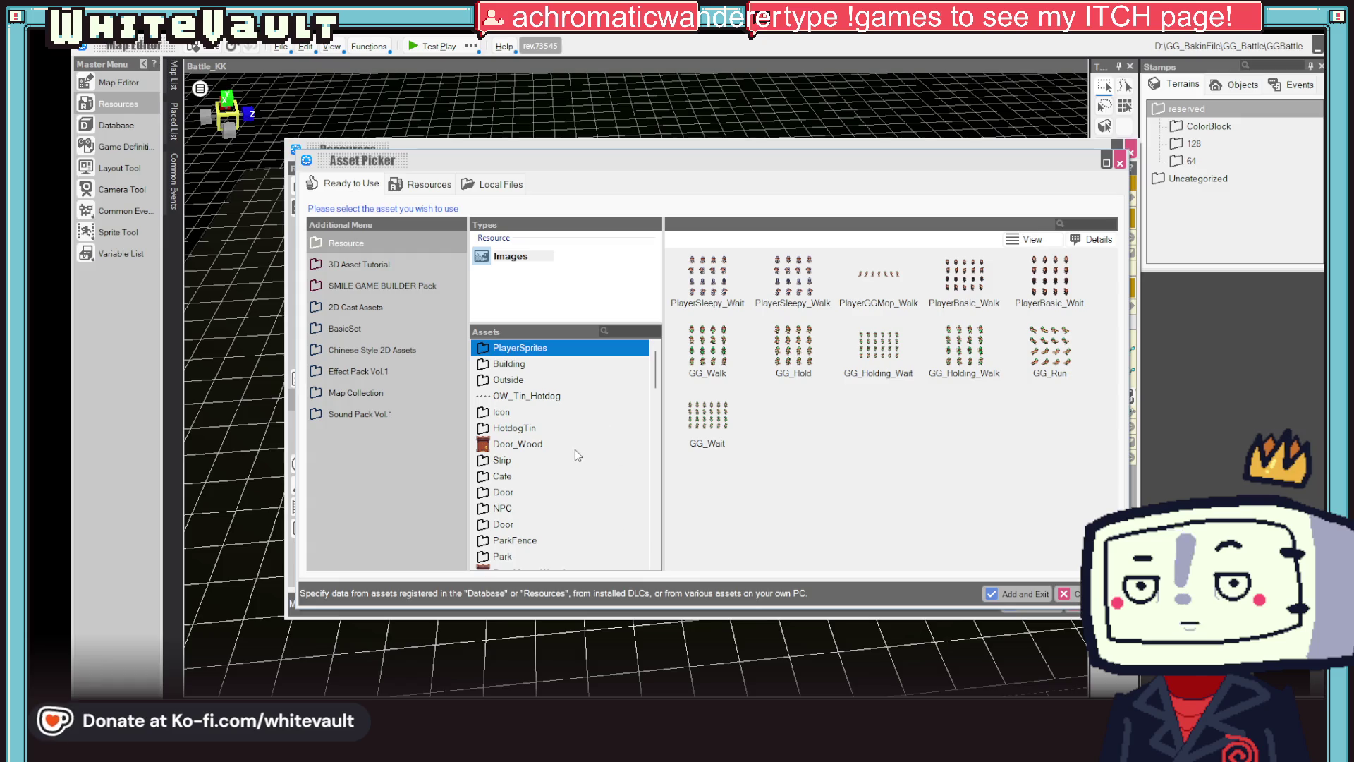
{"action": "scroll", "coordinate": [574, 455], "scroll_direction": "down", "scroll_amount": 15}
{"action": "scroll", "coordinate": [571, 557], "scroll_direction": "down", "scroll_amount": 1}
{"action": "left_click", "coordinate": [534, 545]}
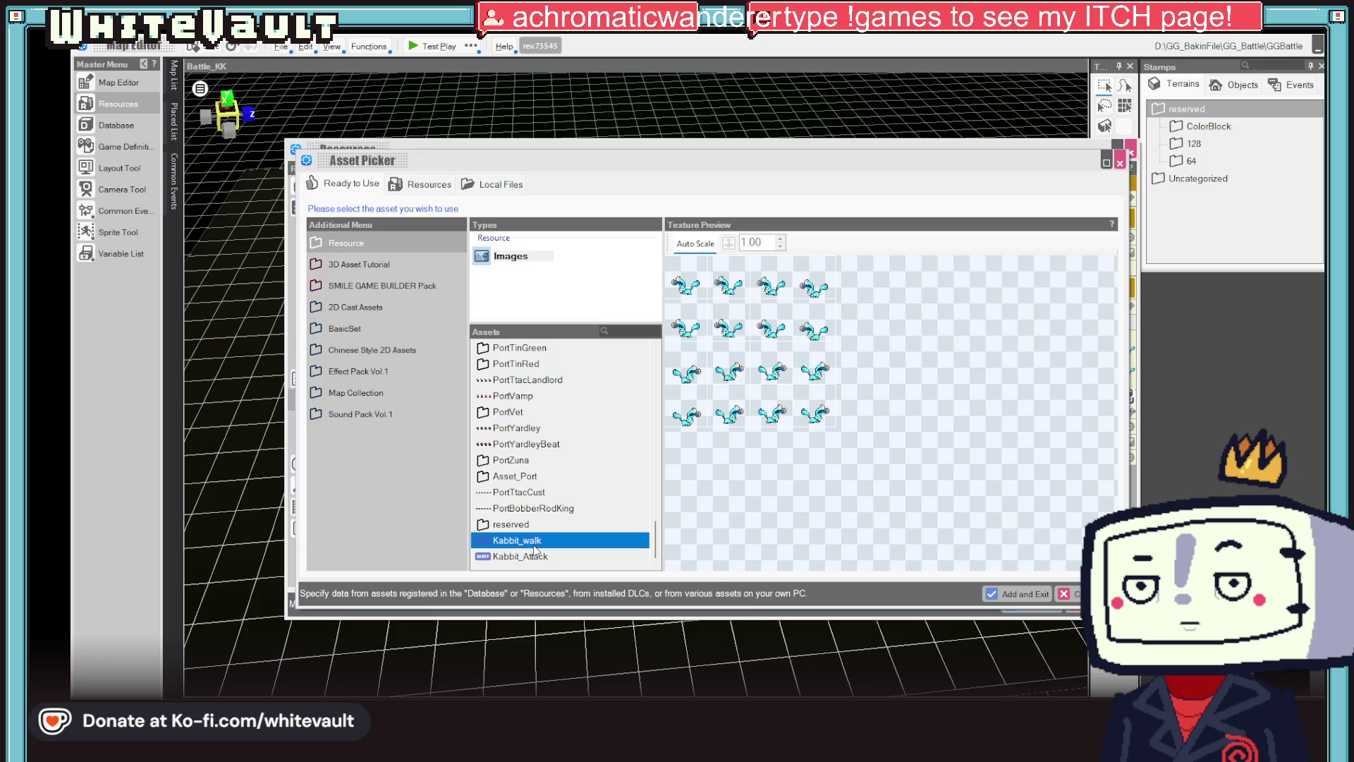
{"action": "double_click", "coordinate": [534, 541]}
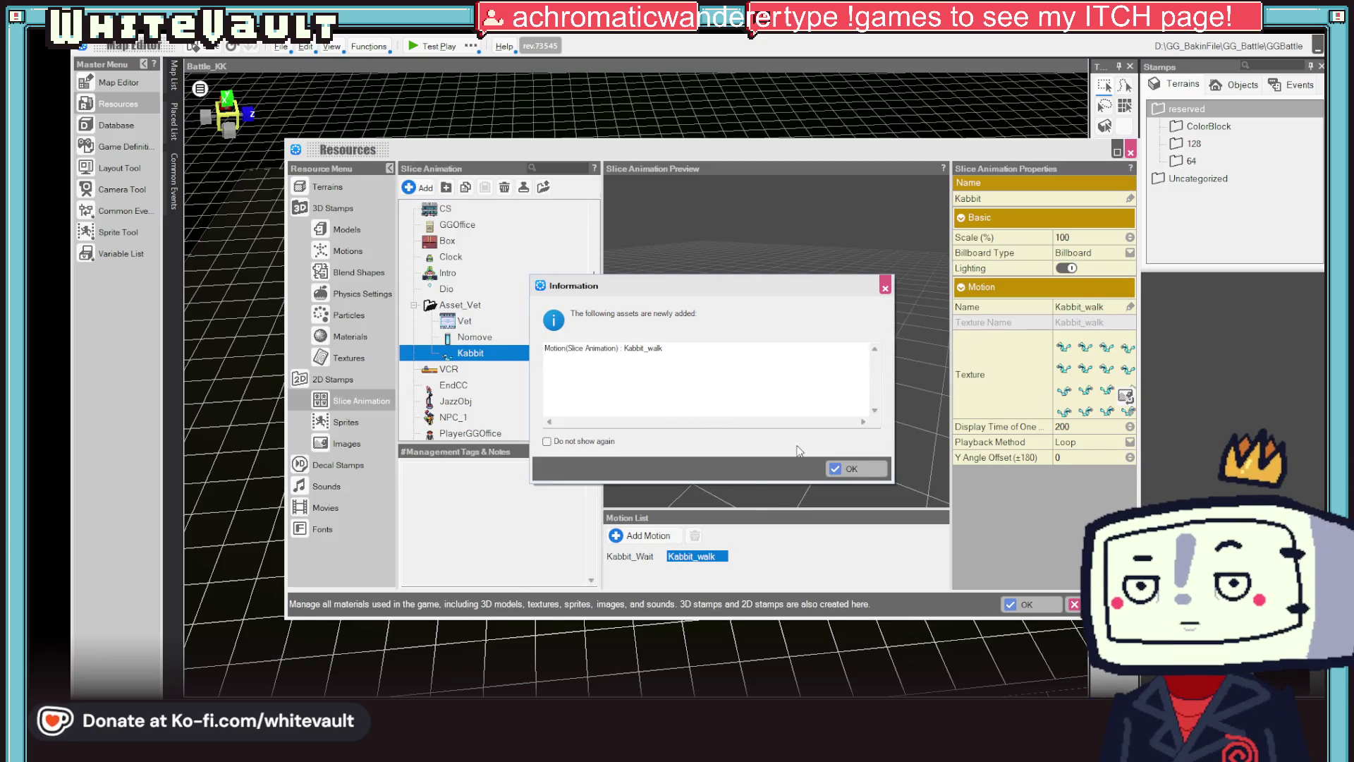
{"action": "left_click", "coordinate": [853, 472]}
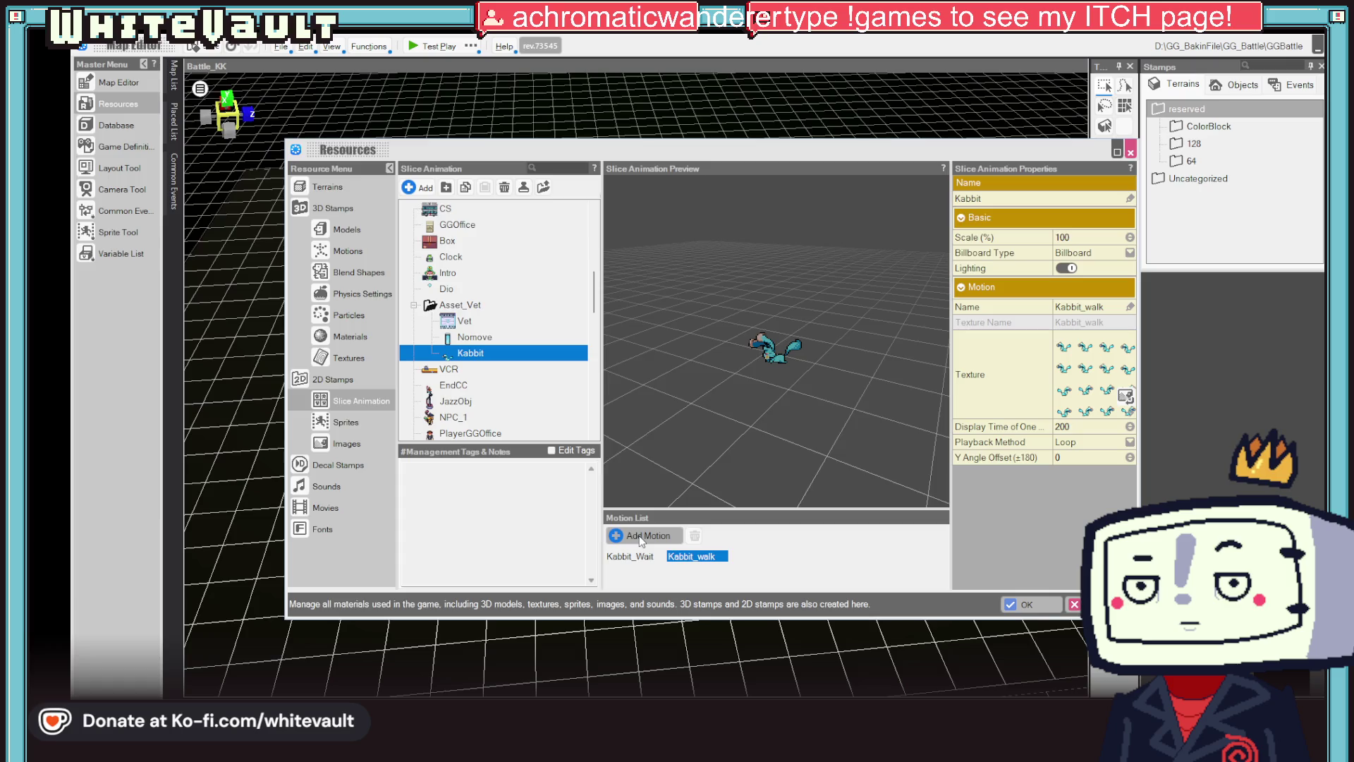
- Add the Kabbit_Attack sheet as another motion of the Kabbit animation
{"action": "left_click", "coordinate": [642, 539]}
{"action": "scroll", "coordinate": [557, 480], "scroll_direction": "down", "scroll_amount": 10}
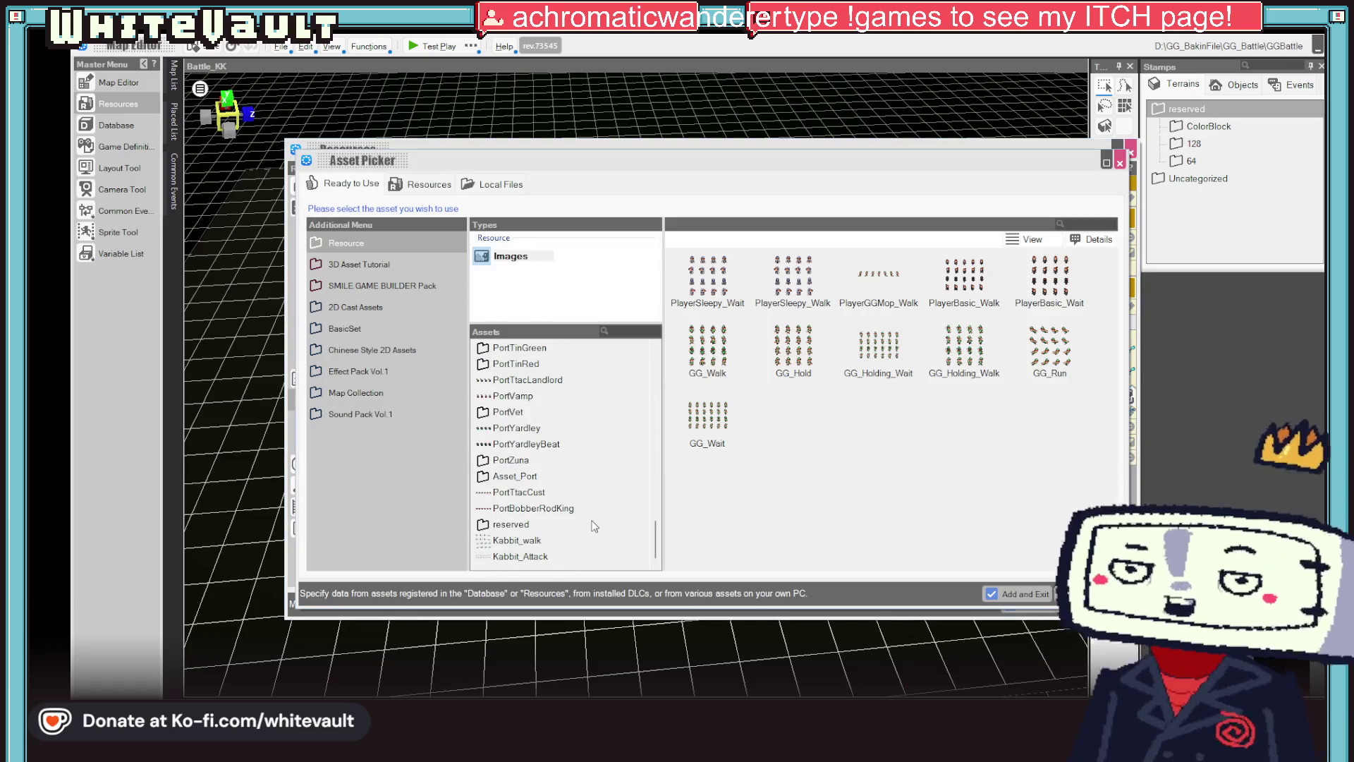
{"action": "left_click", "coordinate": [521, 556]}
{"action": "left_click", "coordinate": [1013, 598]}
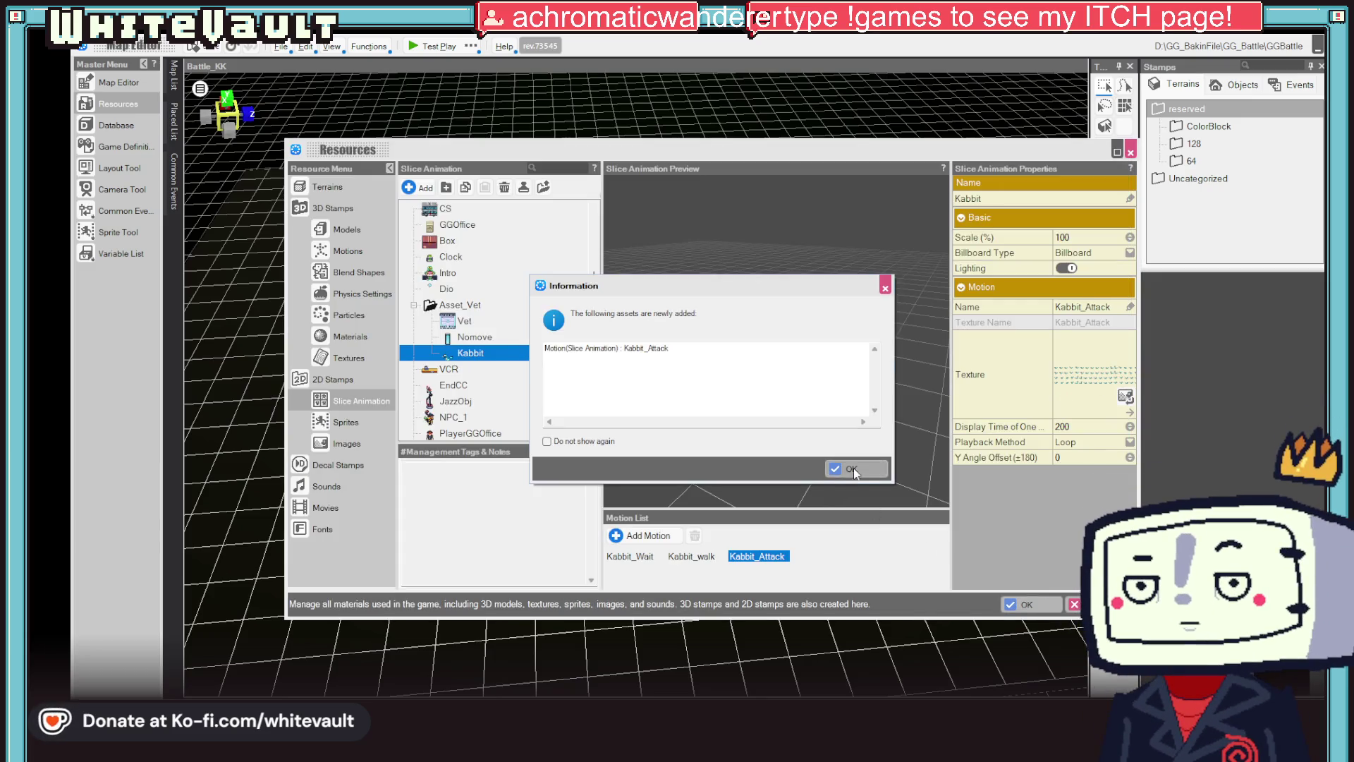
{"action": "left_click", "coordinate": [853, 469]}
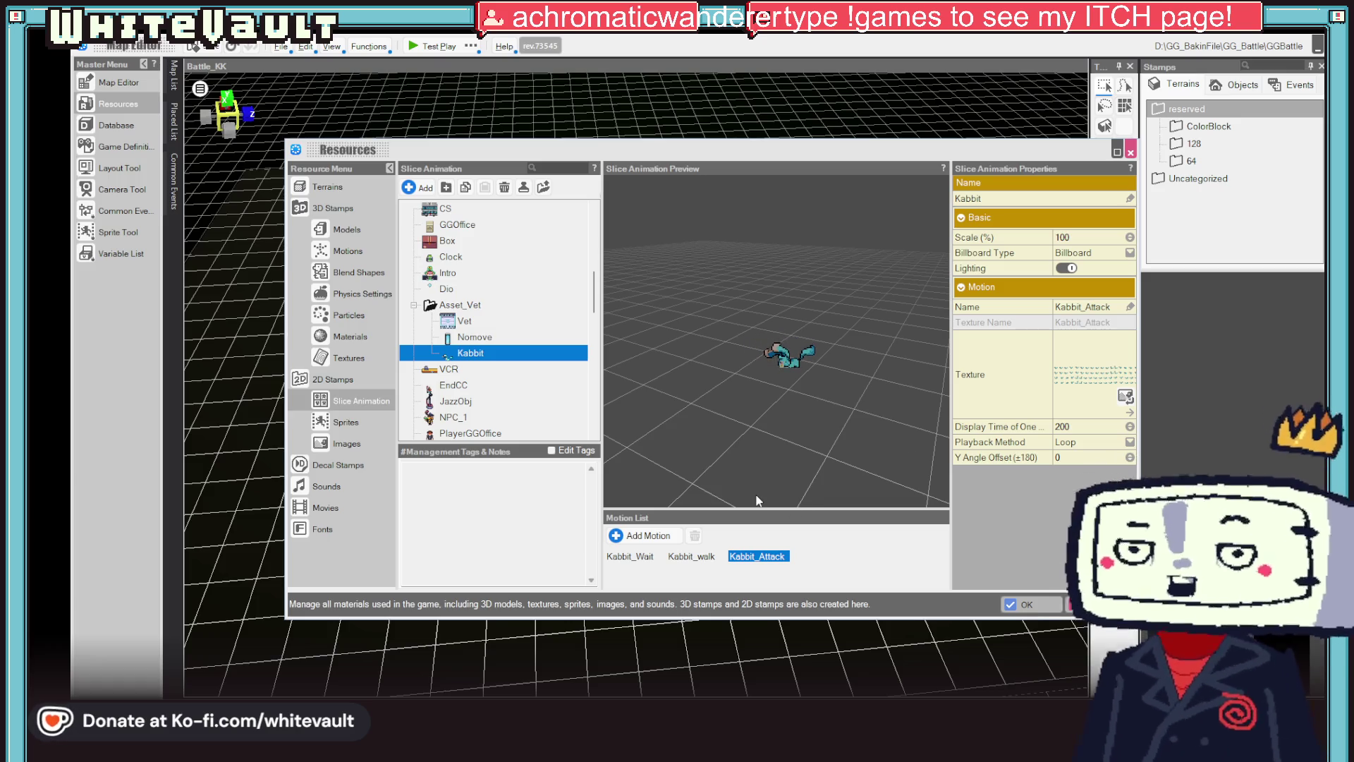
- Set Kabbit_Attack's Display Time of One to 100, then edit Kabbit_walk's display time
{"action": "type", "text": "100"}
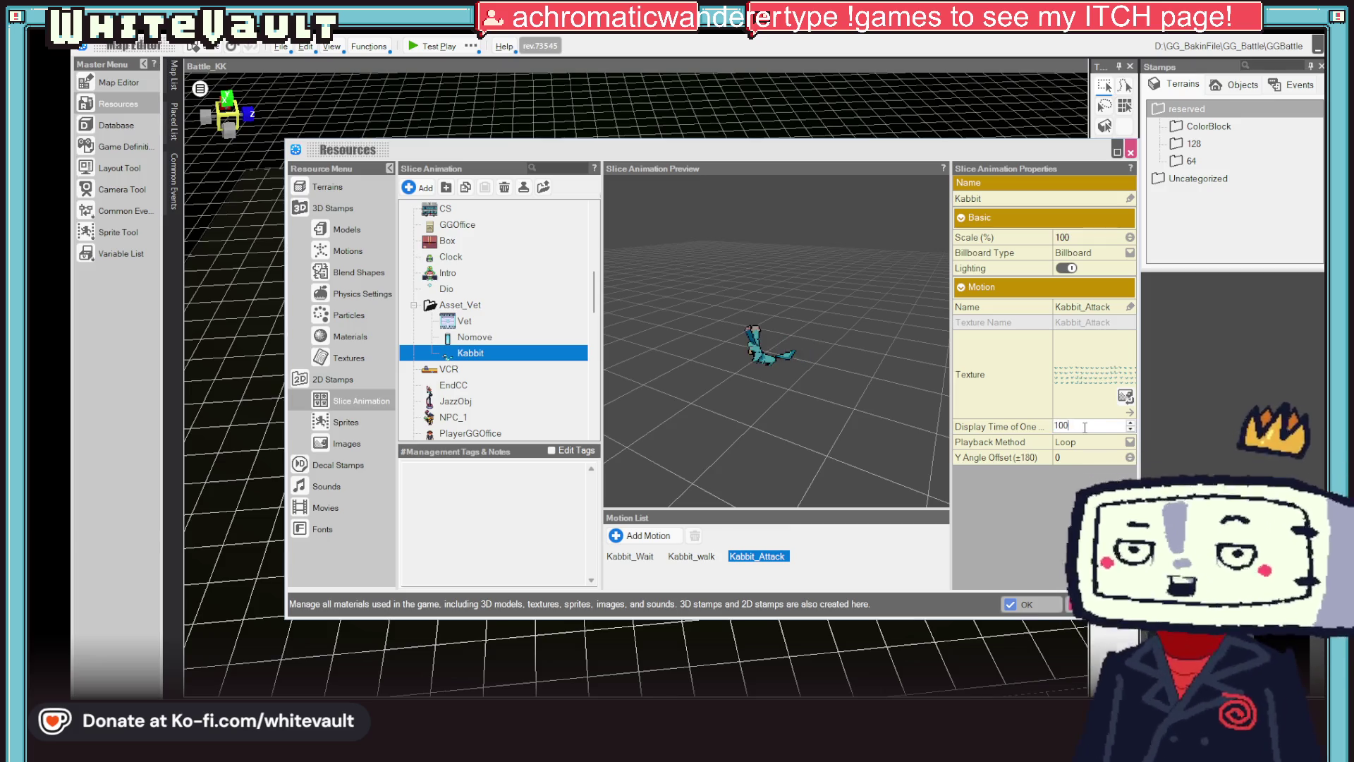
{"action": "key", "text": "Return"}
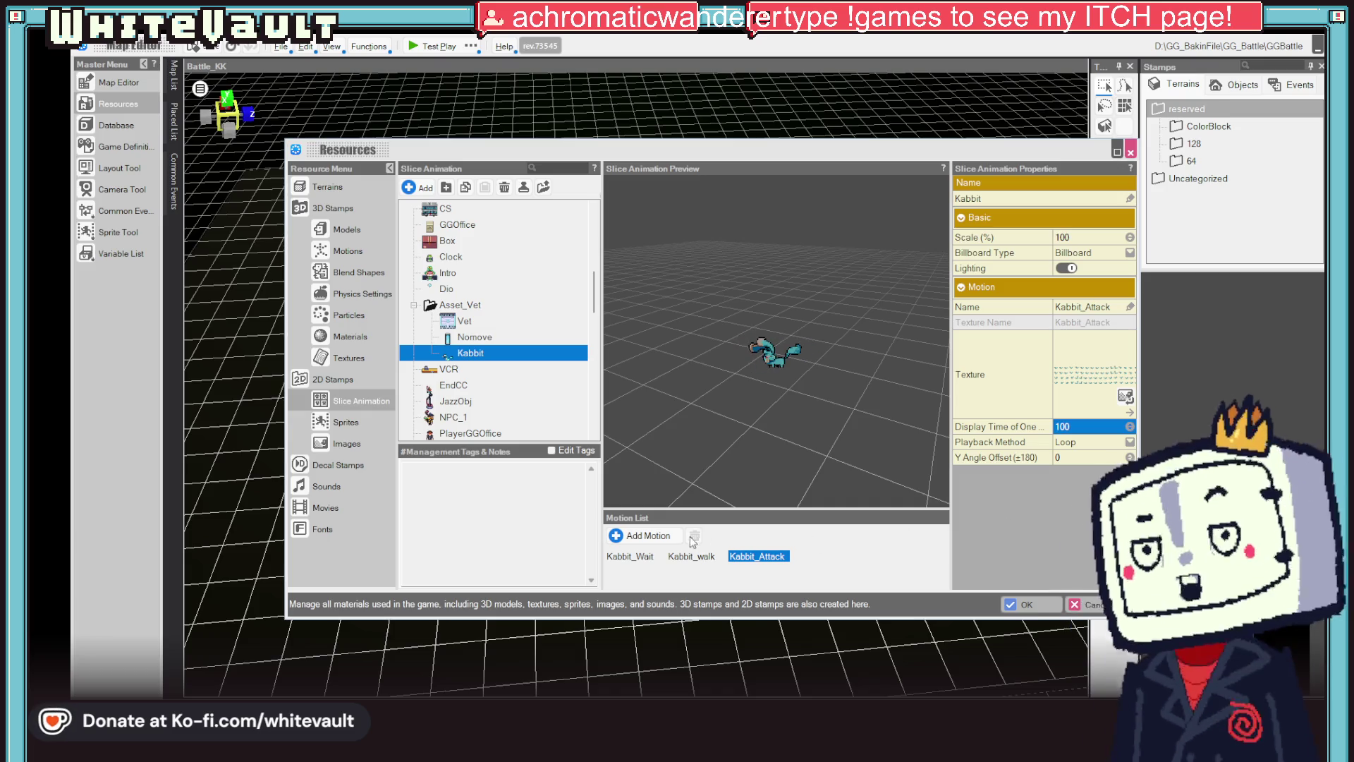
{"action": "key", "text": "Left"}
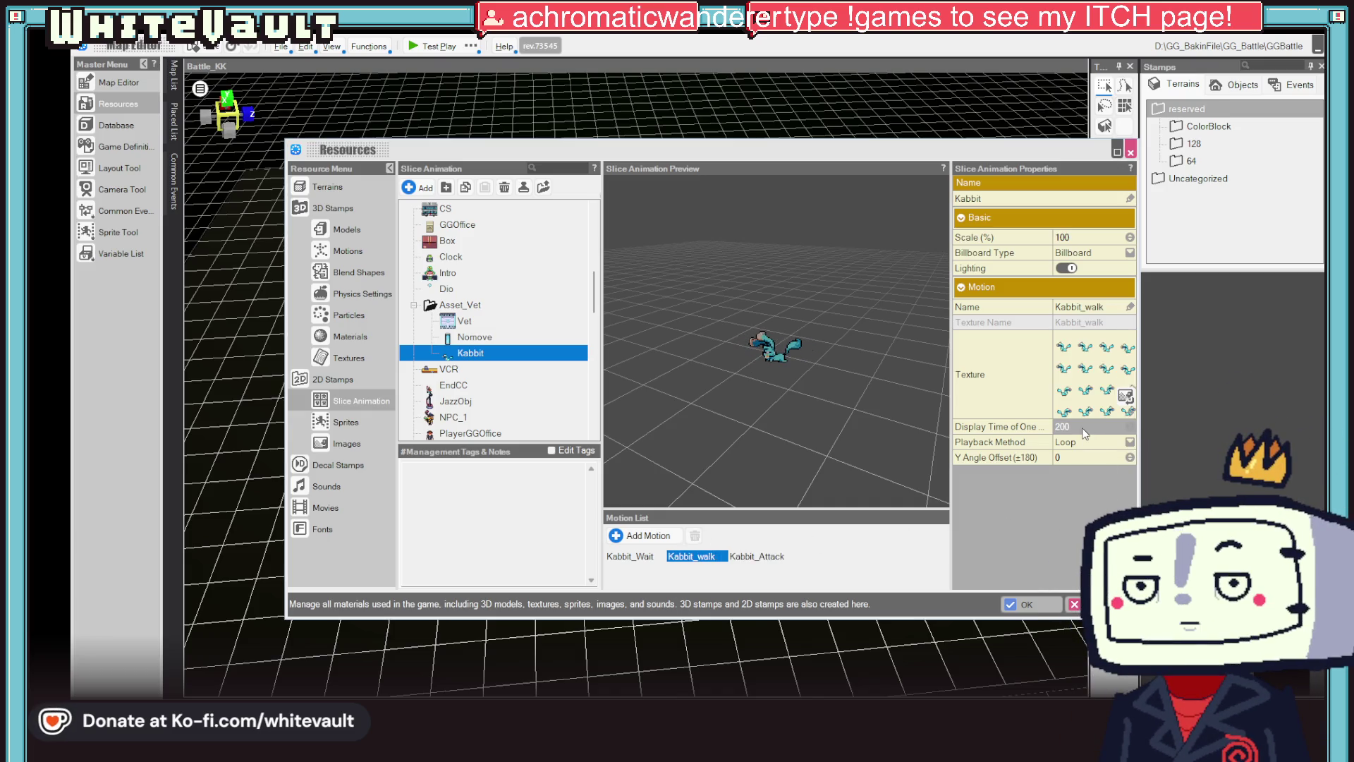
{"action": "left_click", "coordinate": [1084, 427]}
{"action": "type", "text": "10"}
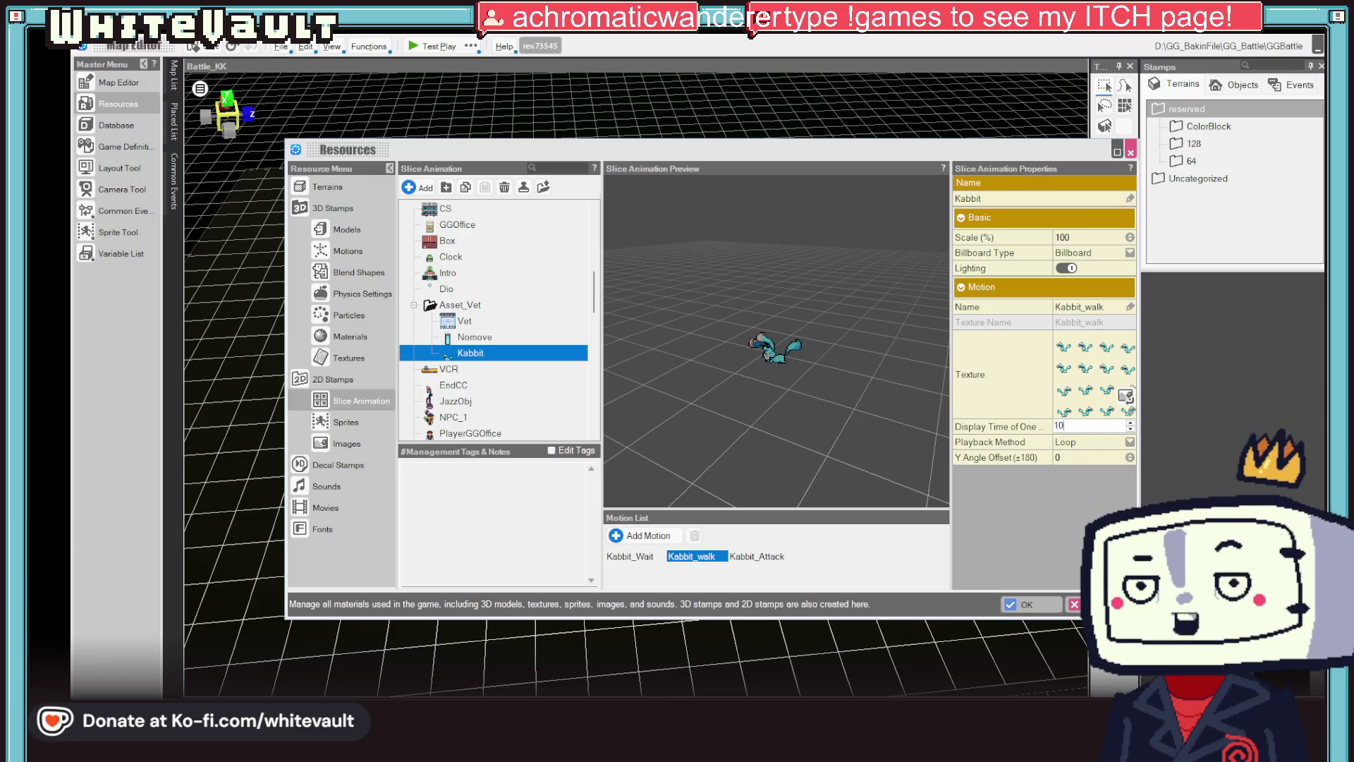
{"action": "key", "text": "Return"}
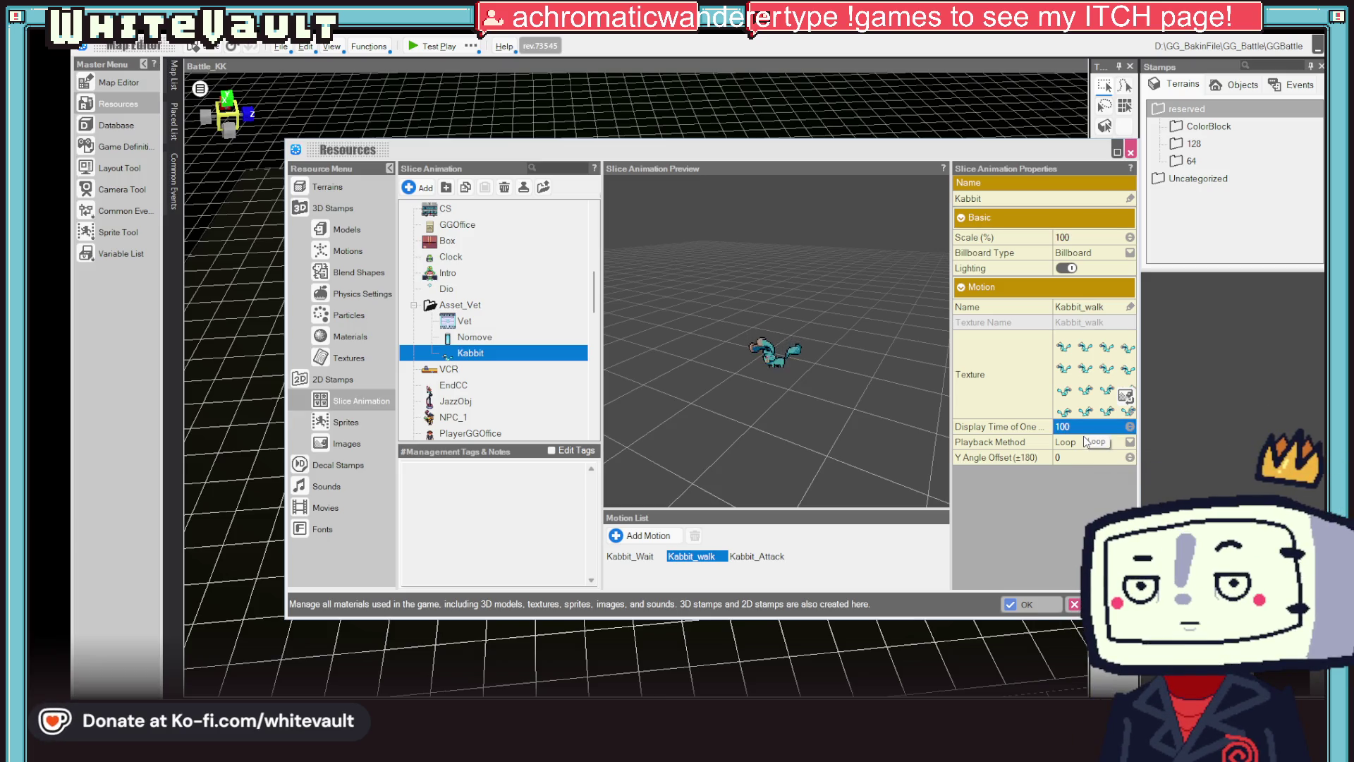
{"action": "left_click", "coordinate": [1082, 427]}
{"action": "type", "text": "150"}
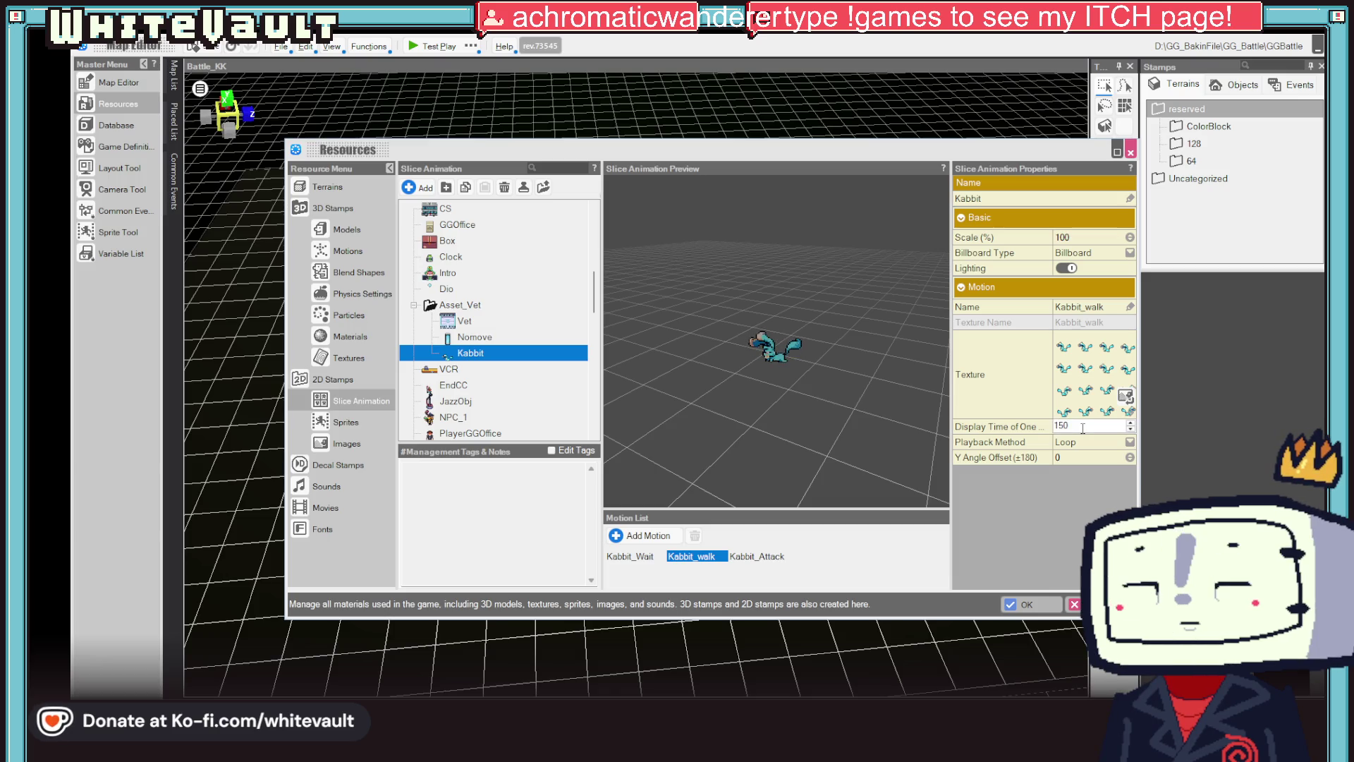
{"action": "key", "text": "Return"}
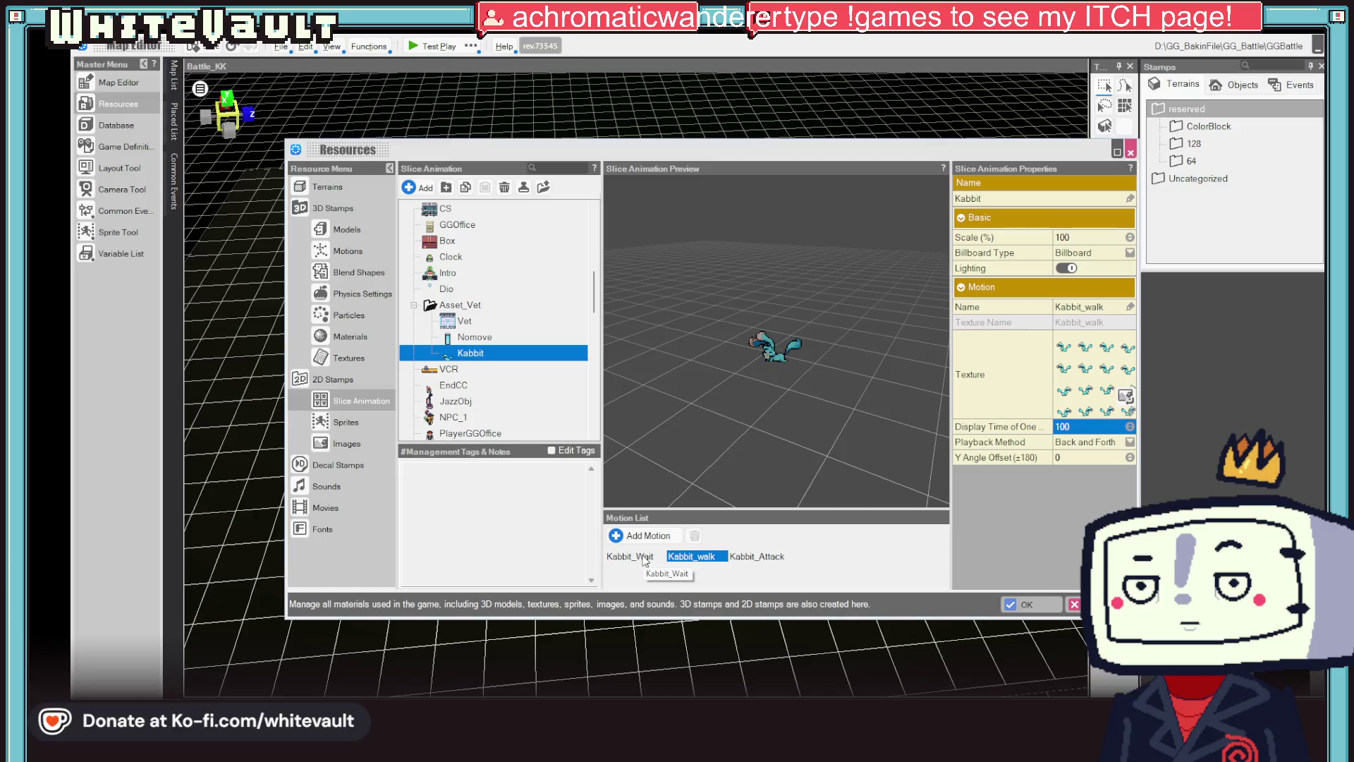
- Give Kabbit_walk a display time of 200 with Loop playback, and confirm the resources
{"action": "left_click", "coordinate": [644, 559]}
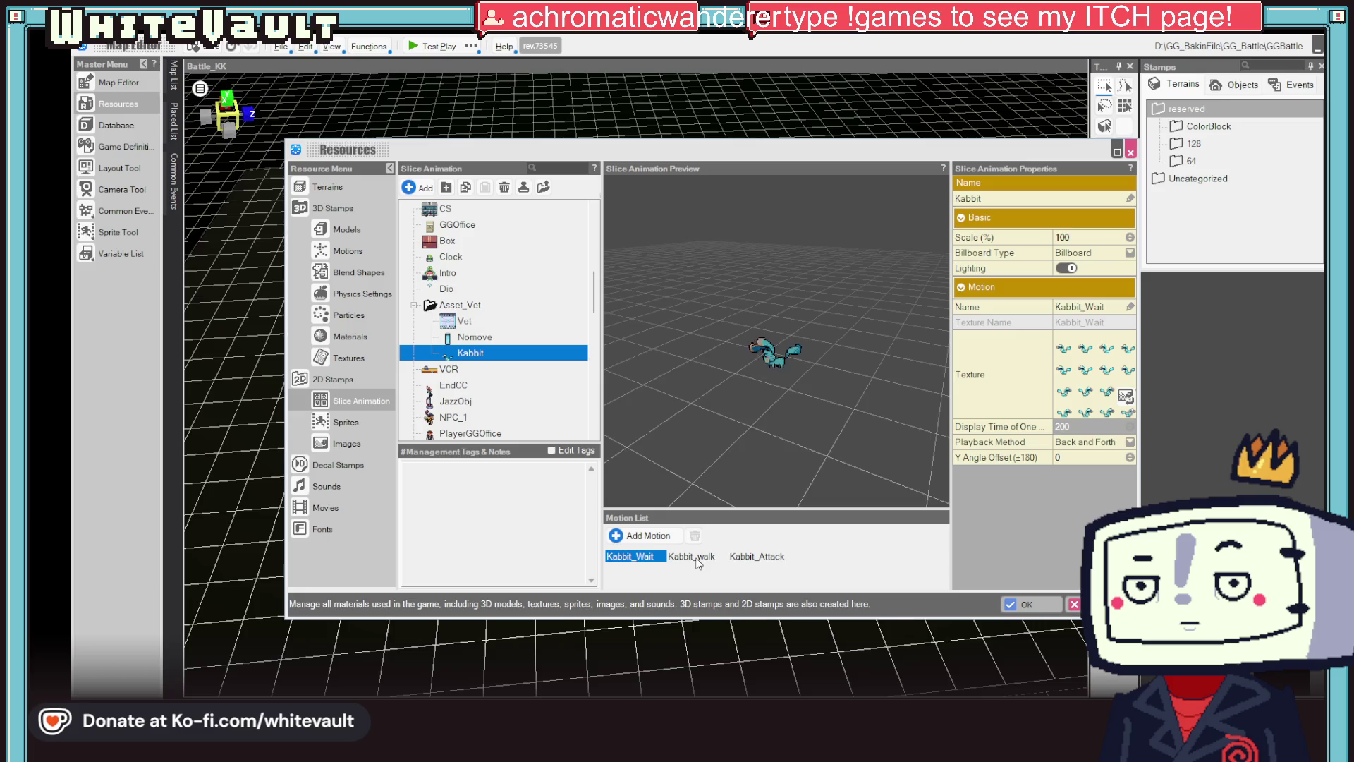
{"action": "left_click", "coordinate": [1107, 426]}
{"action": "type", "text": "200"}
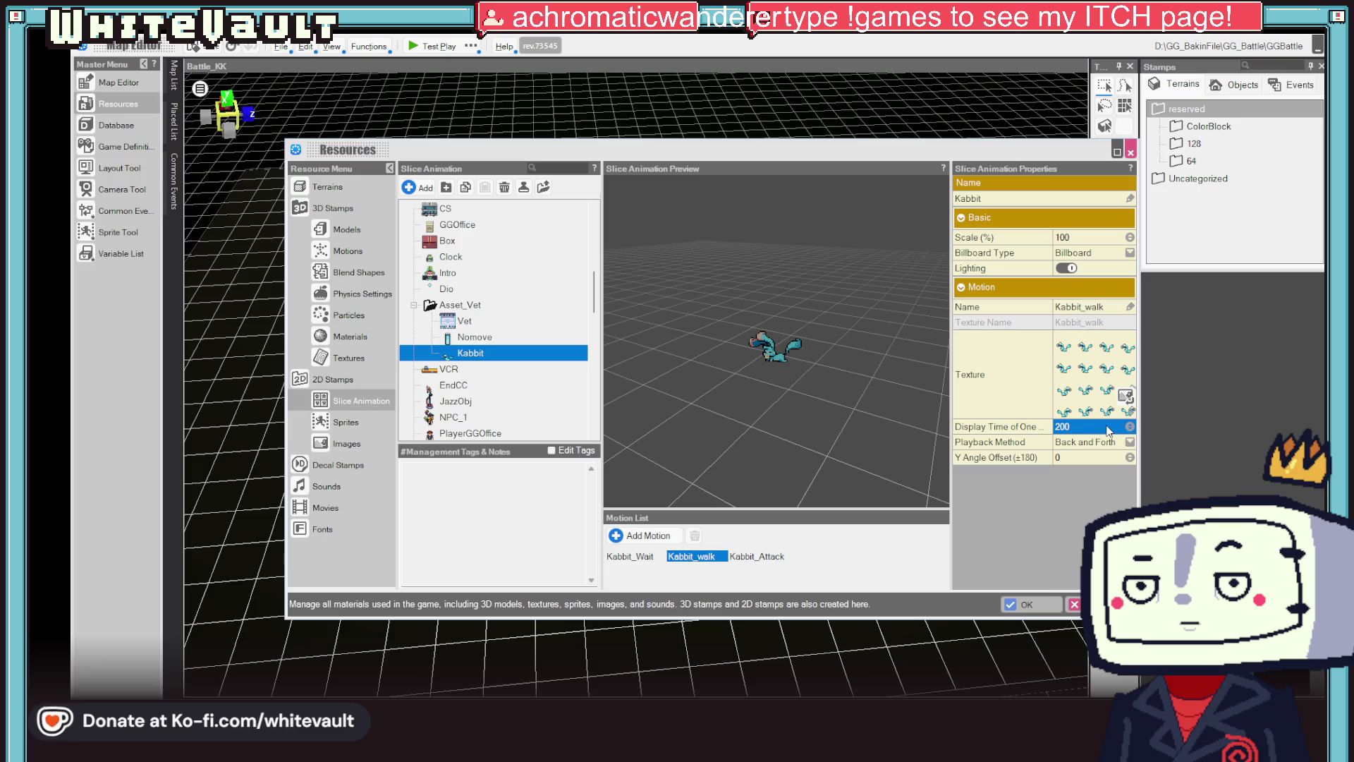
{"action": "left_click", "coordinate": [1101, 444]}
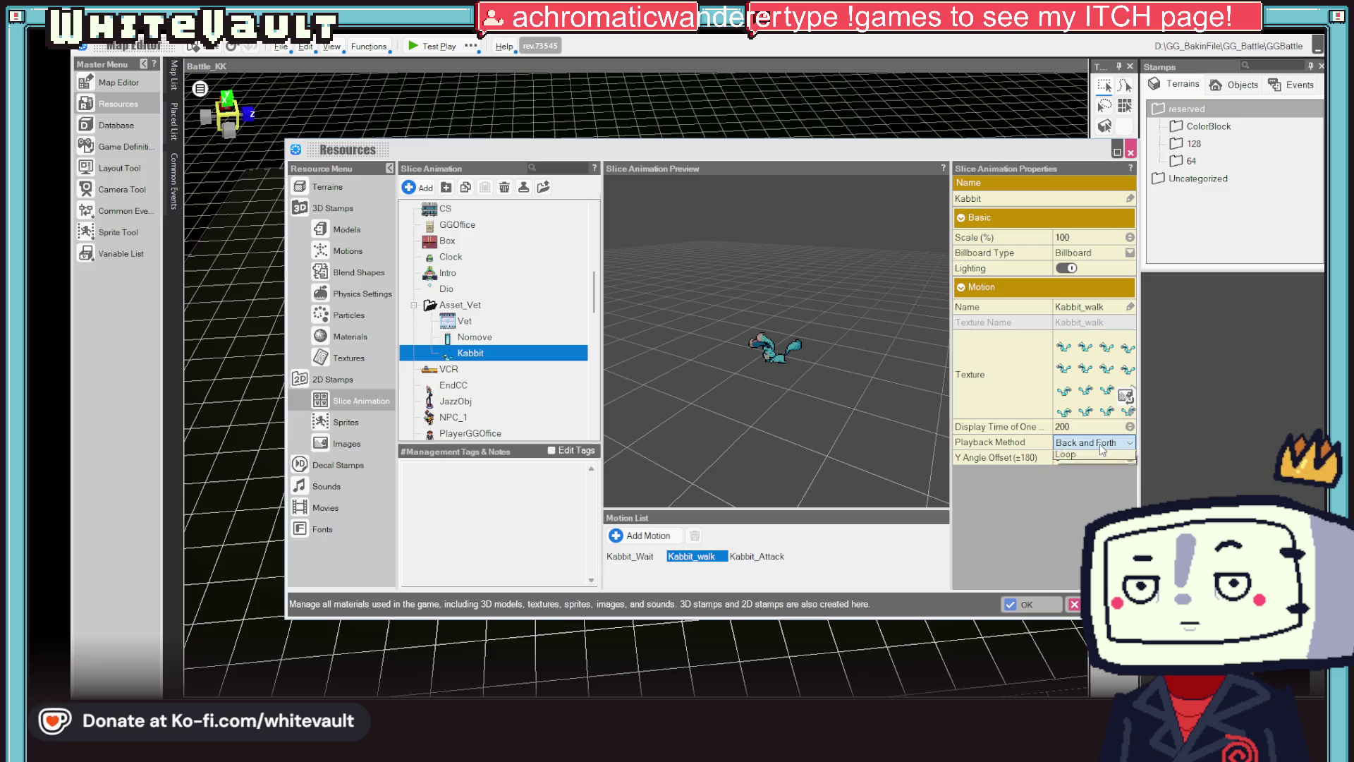
{"action": "left_click", "coordinate": [1092, 479]}
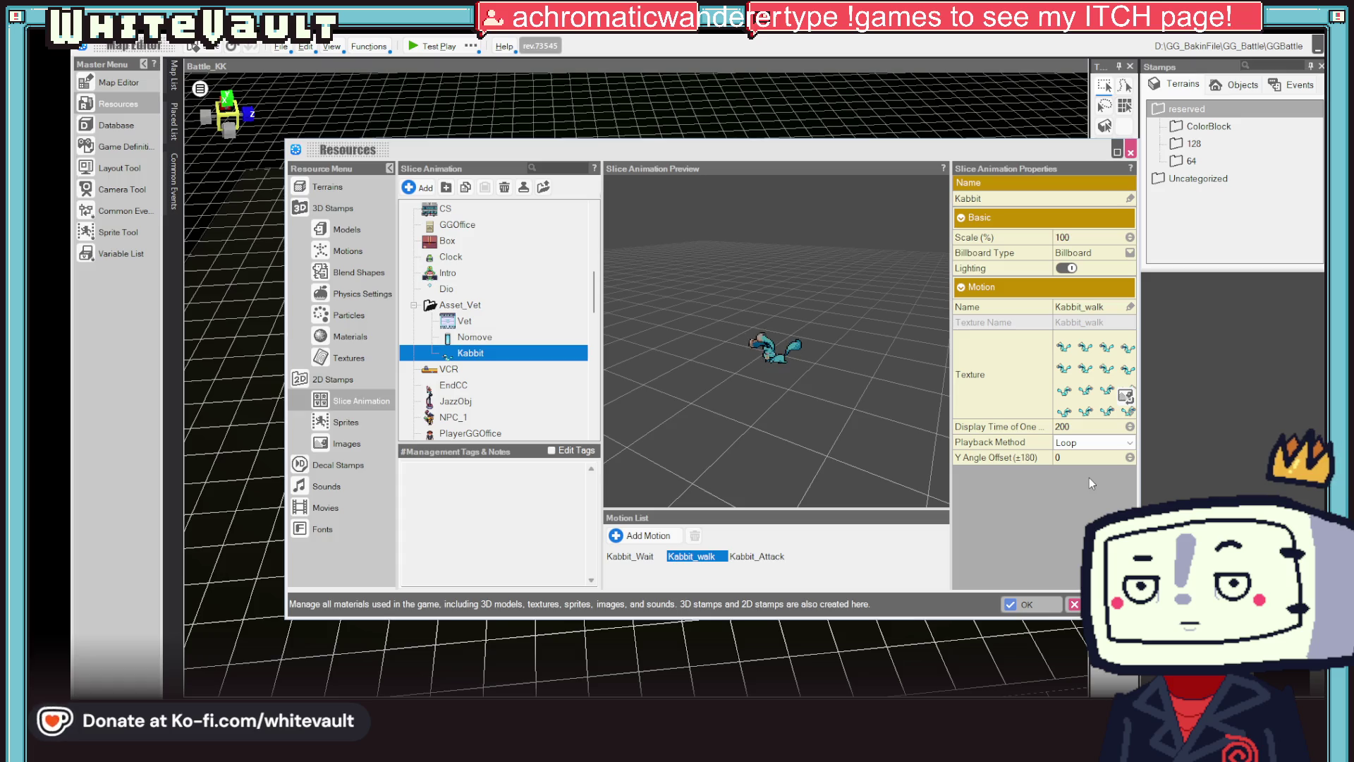
{"action": "left_click", "coordinate": [773, 559]}
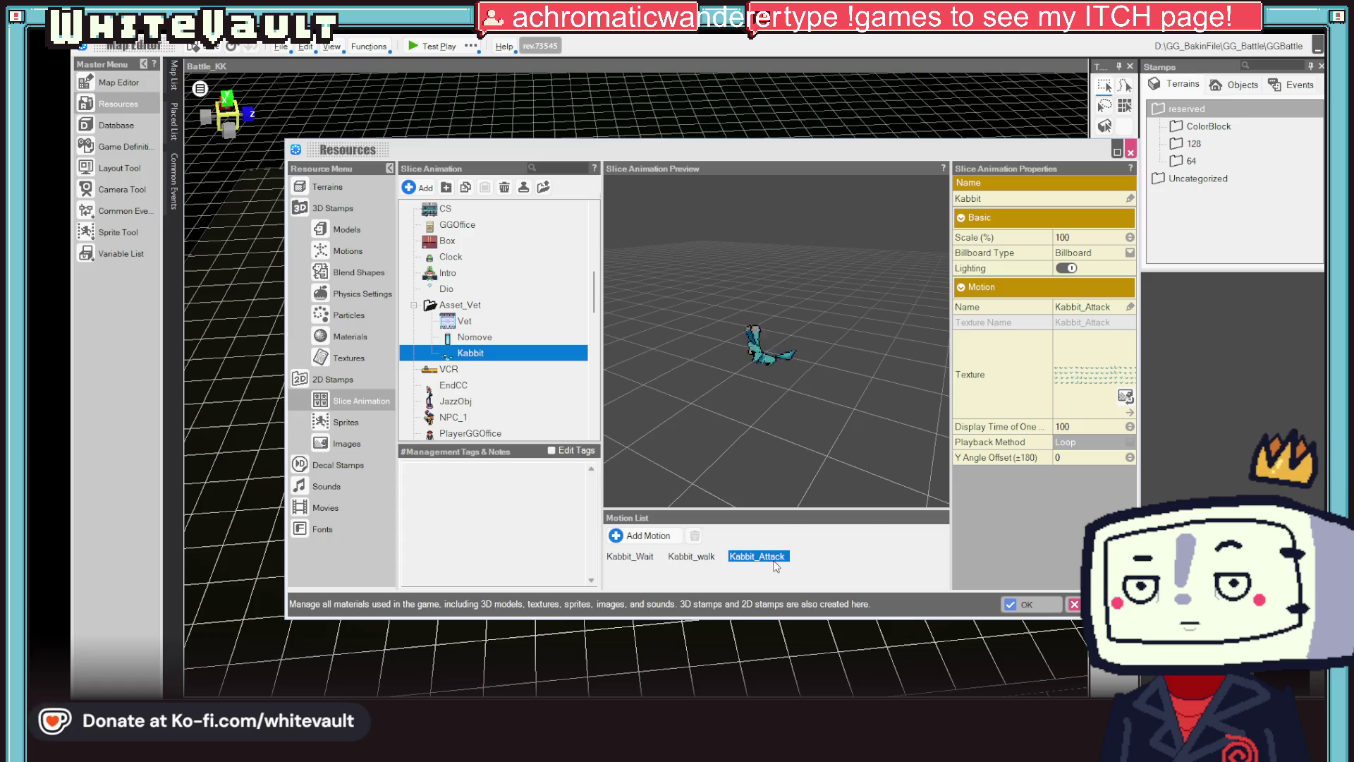
{"action": "left_click", "coordinate": [1026, 604]}
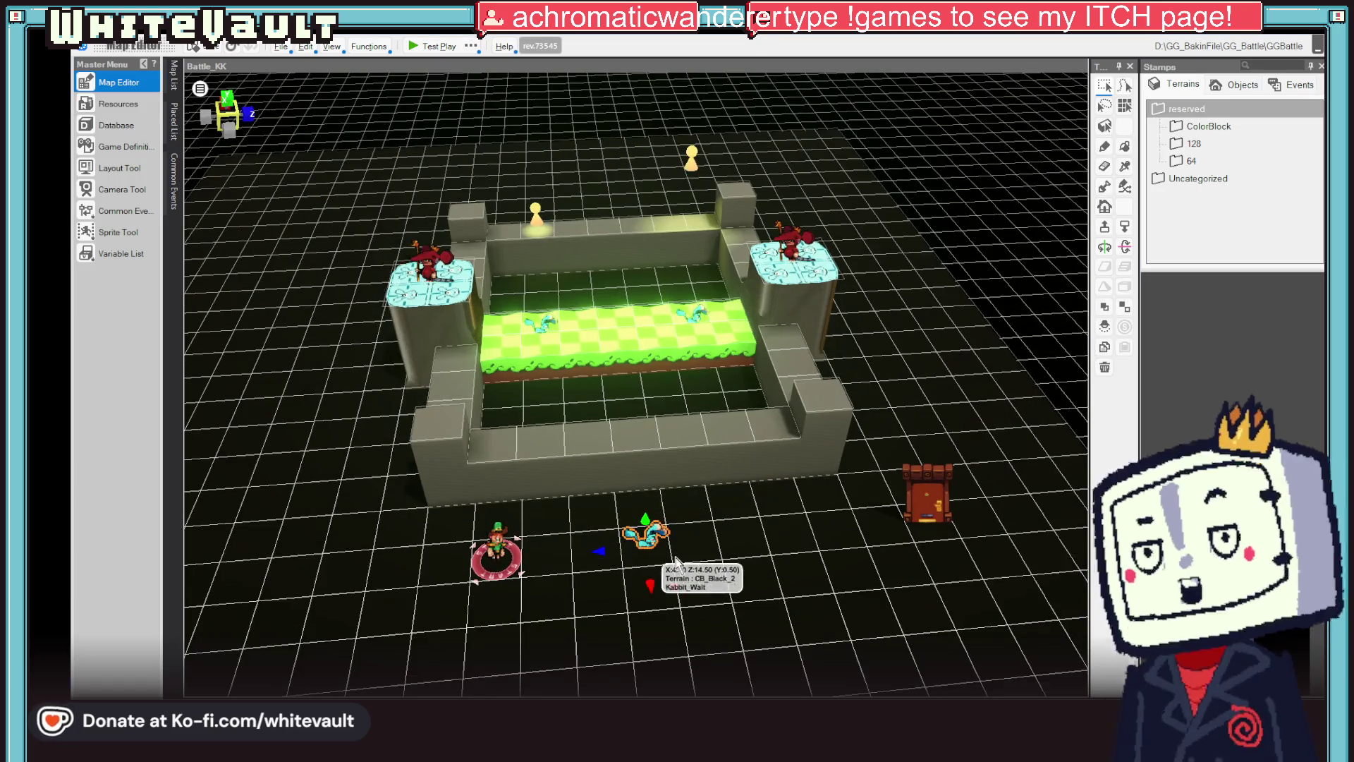
- Open the Kabbit_Wait event on the battle map in the Event Editor
{"action": "scroll", "coordinate": [639, 536], "scroll_direction": "up", "scroll_amount": 1}
{"action": "right_click", "coordinate": [639, 536]}
{"action": "left_click", "coordinate": [639, 536]}
{"action": "left_click", "coordinate": [648, 539]}
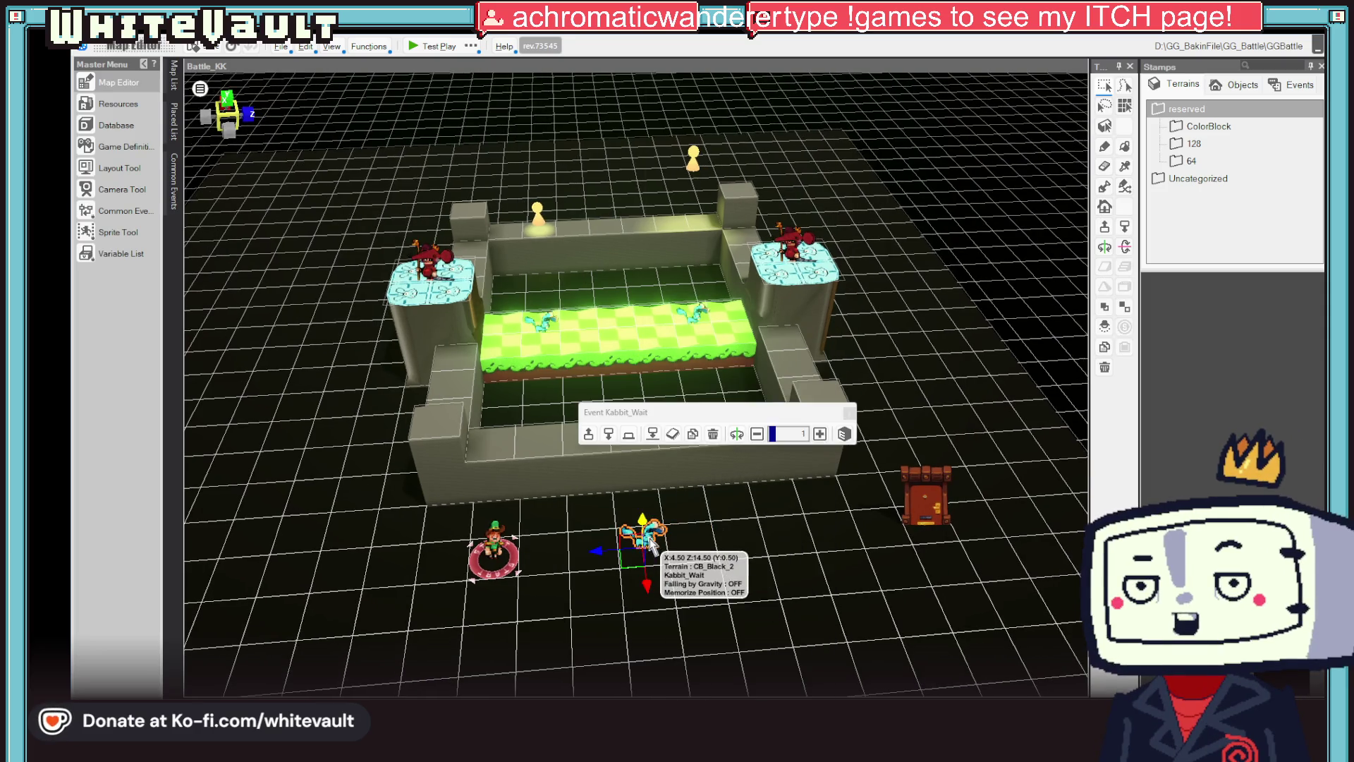
{"action": "double_click", "coordinate": [649, 539]}
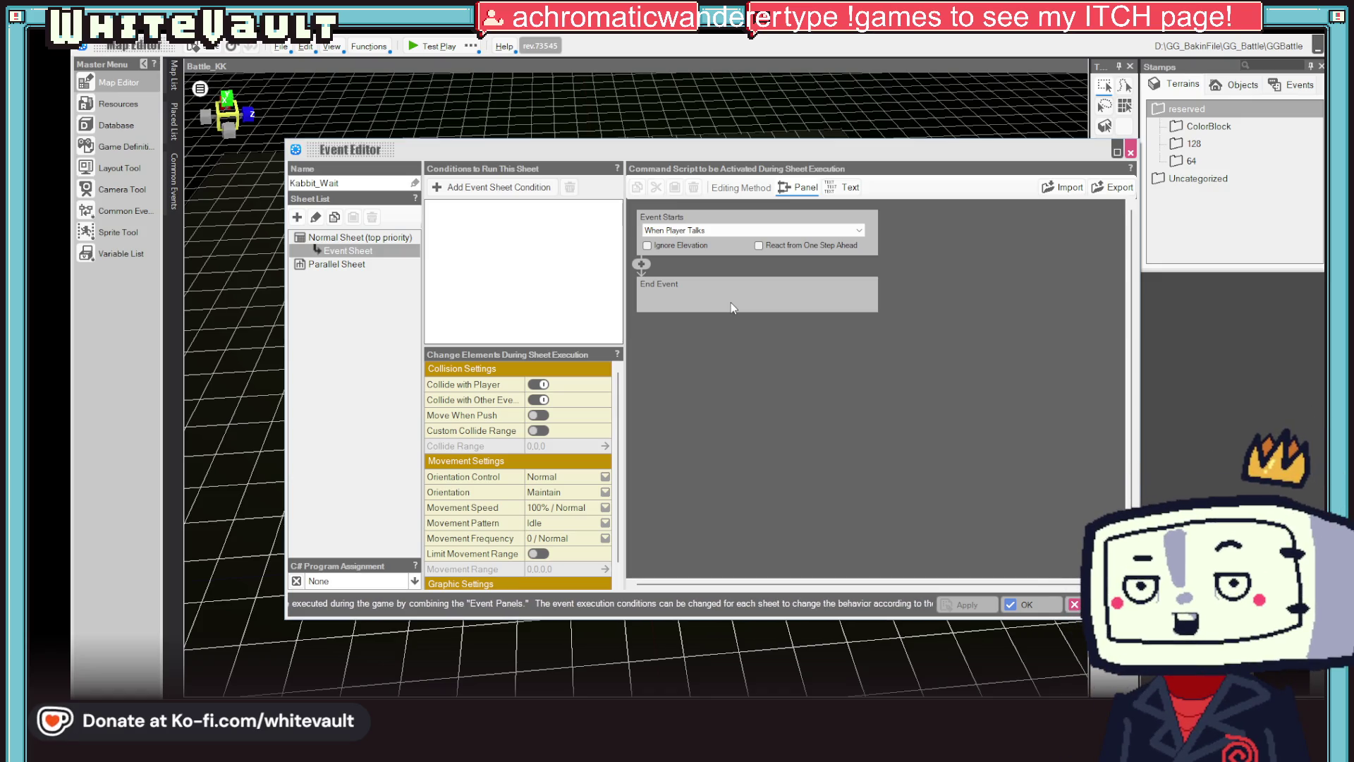
- Add a Party > Add/Remove Party Member command for Kabbit_Wait, save the event, and launch Test Play
{"action": "left_click", "coordinate": [641, 266]}
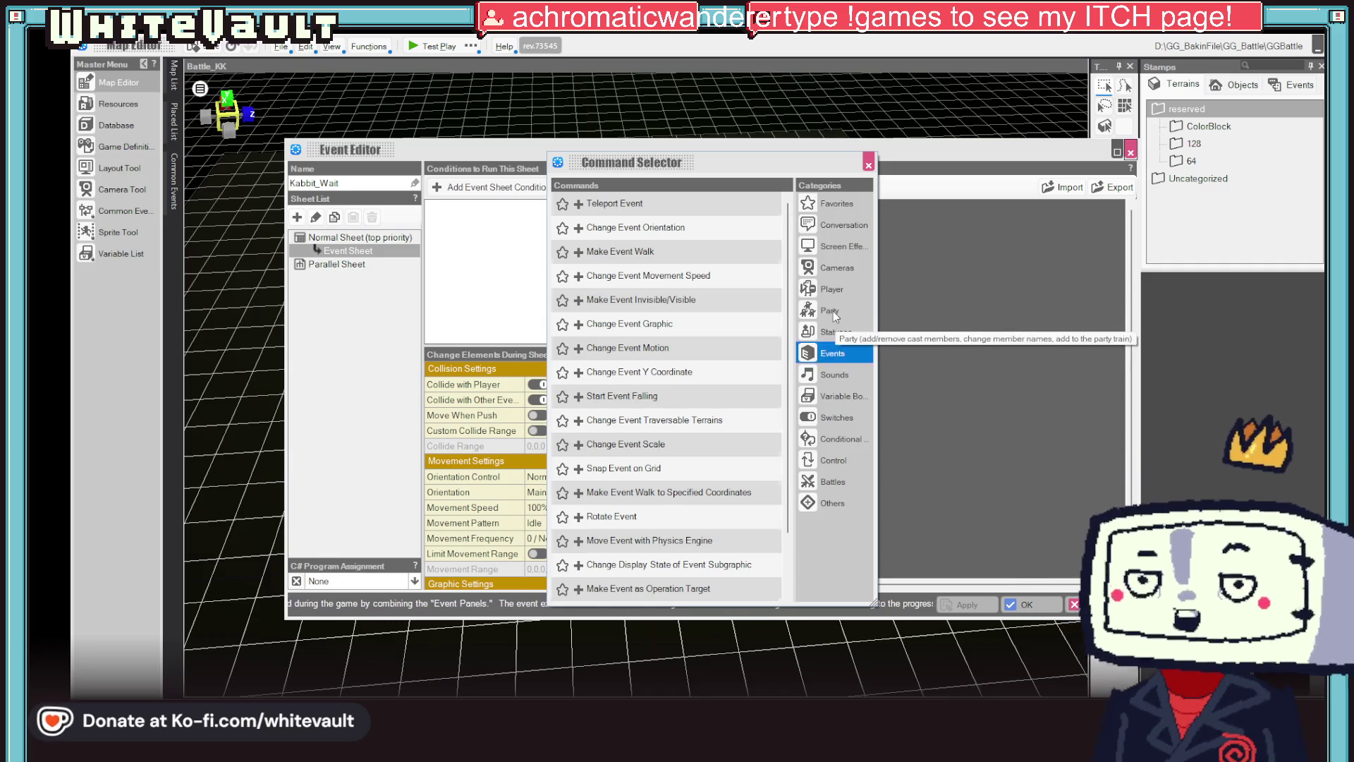
{"action": "left_click", "coordinate": [831, 310]}
{"action": "double_click", "coordinate": [583, 206]}
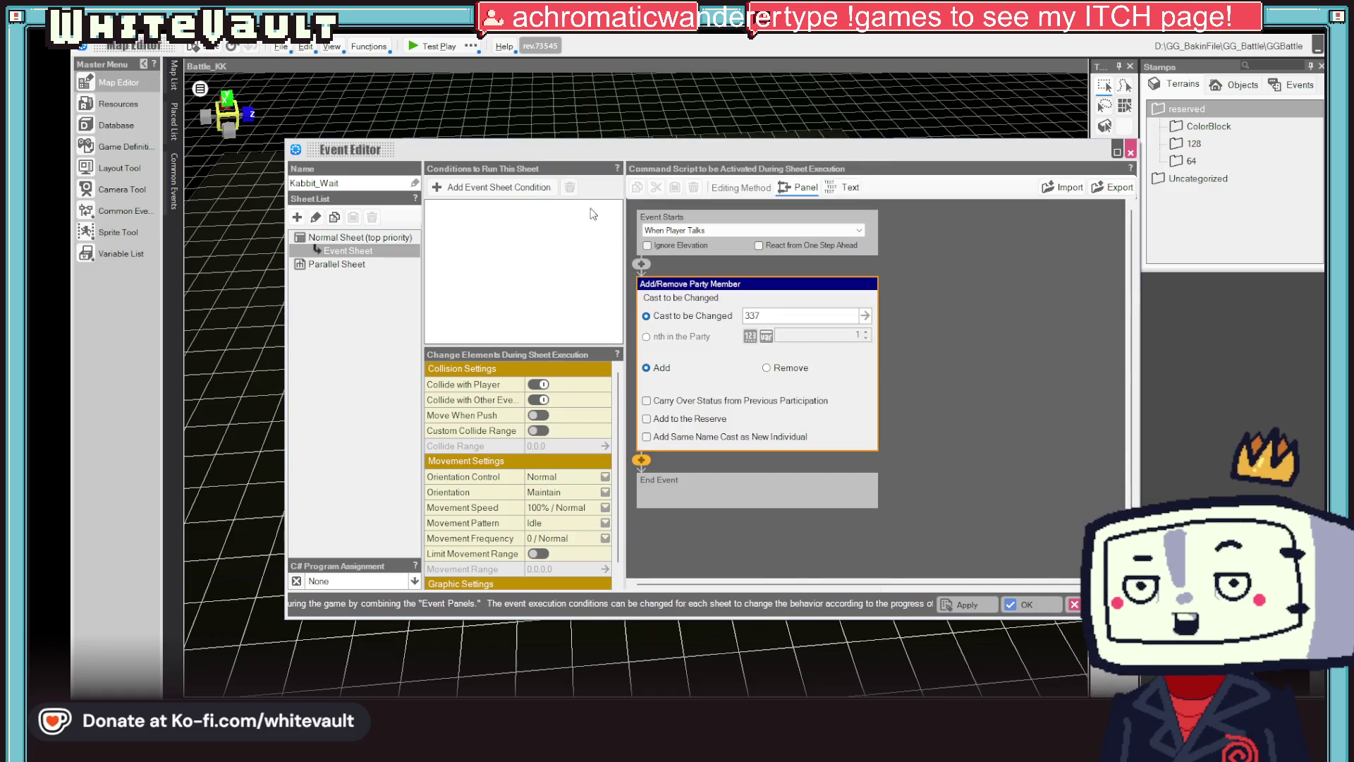
{"action": "left_click", "coordinate": [864, 316]}
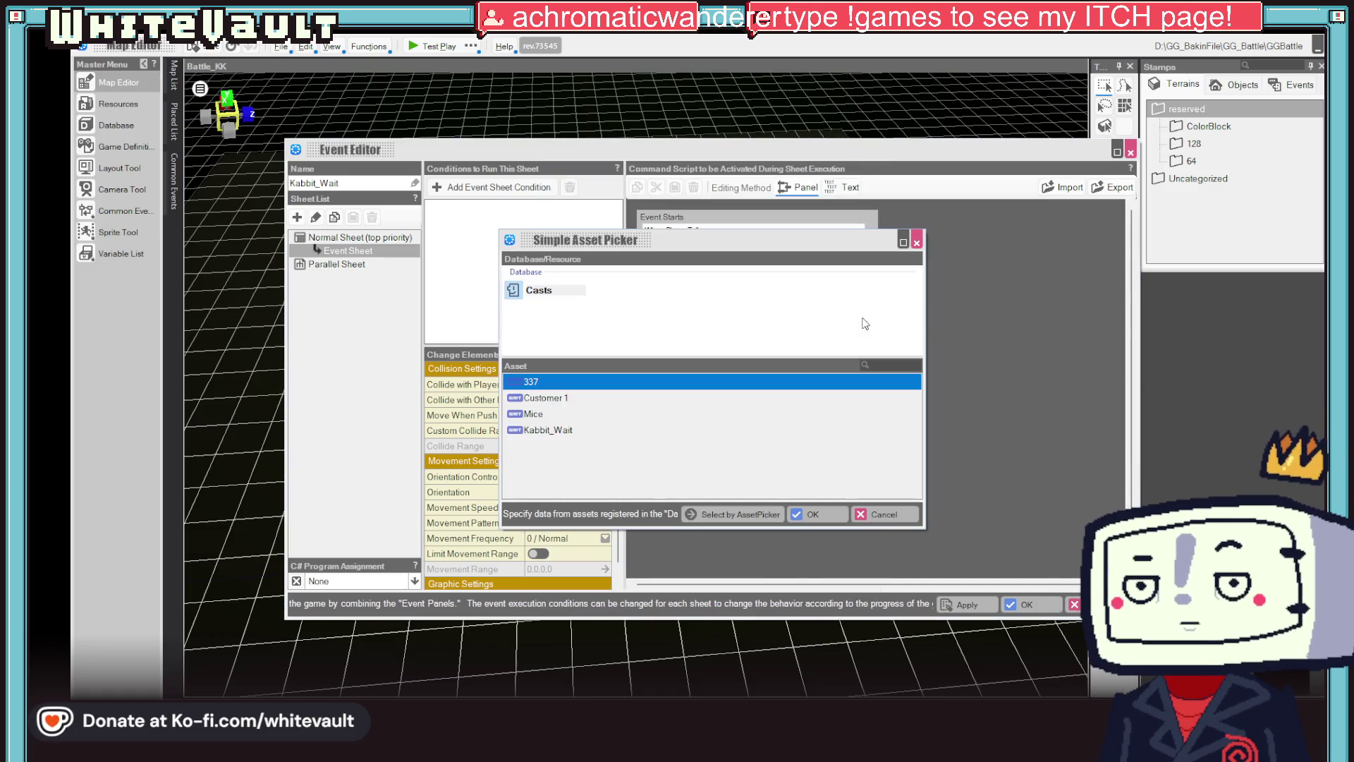
{"action": "left_click", "coordinate": [545, 432]}
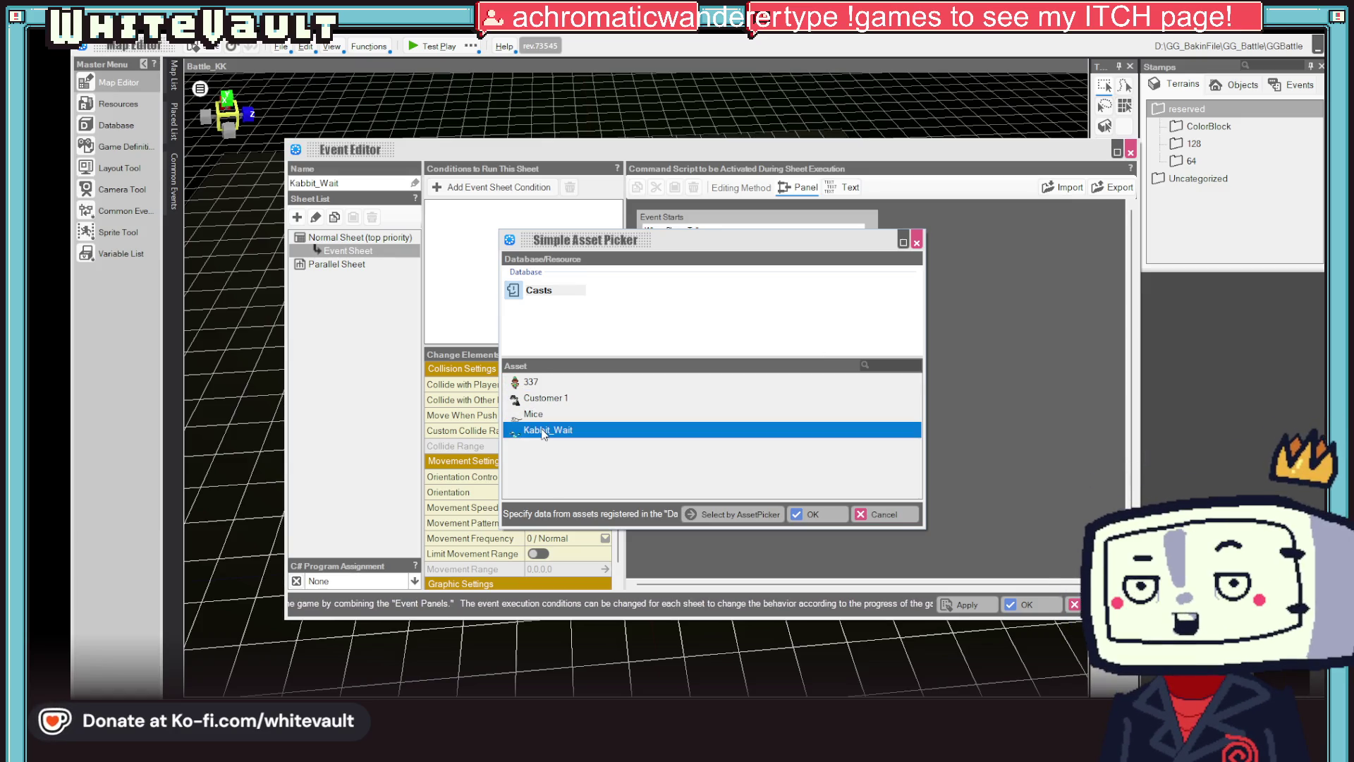
{"action": "left_click", "coordinate": [807, 514]}
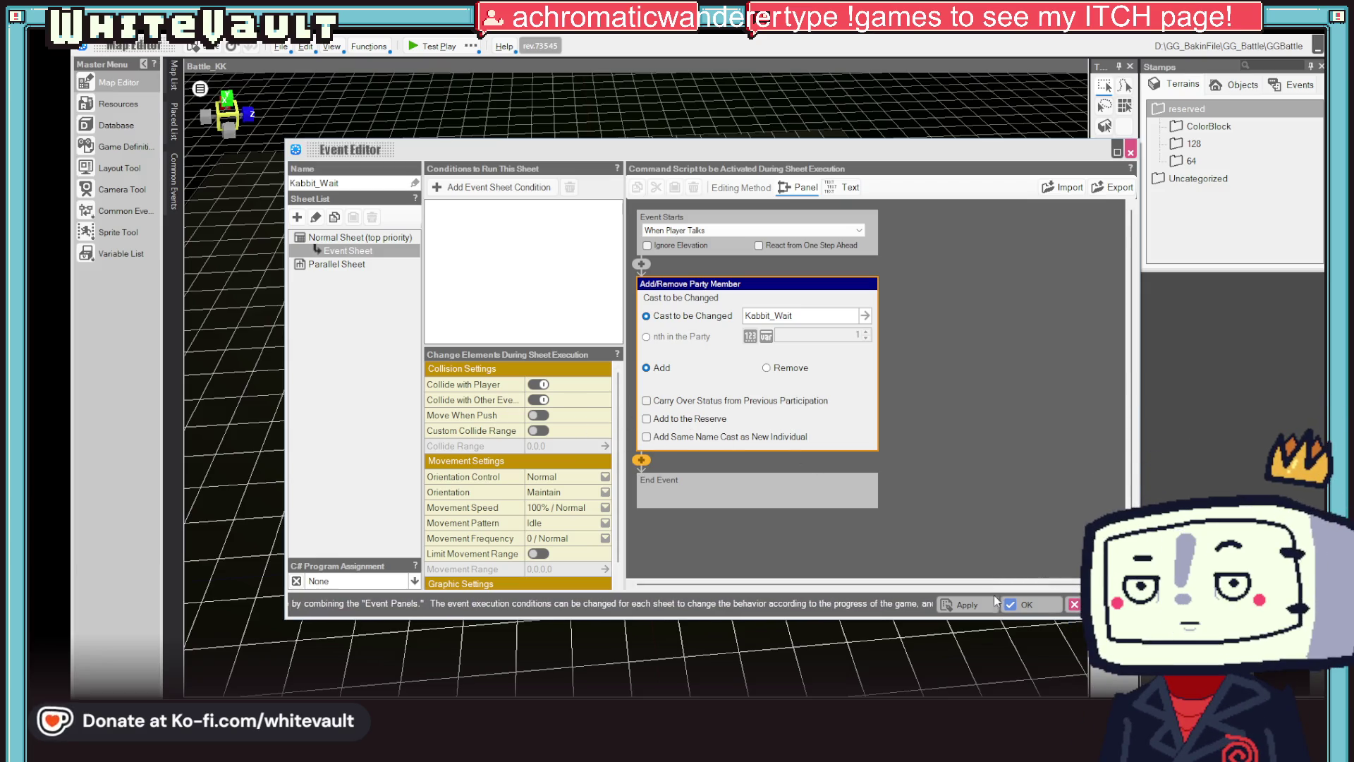
{"action": "left_click", "coordinate": [974, 601]}
{"action": "left_click", "coordinate": [1020, 598]}
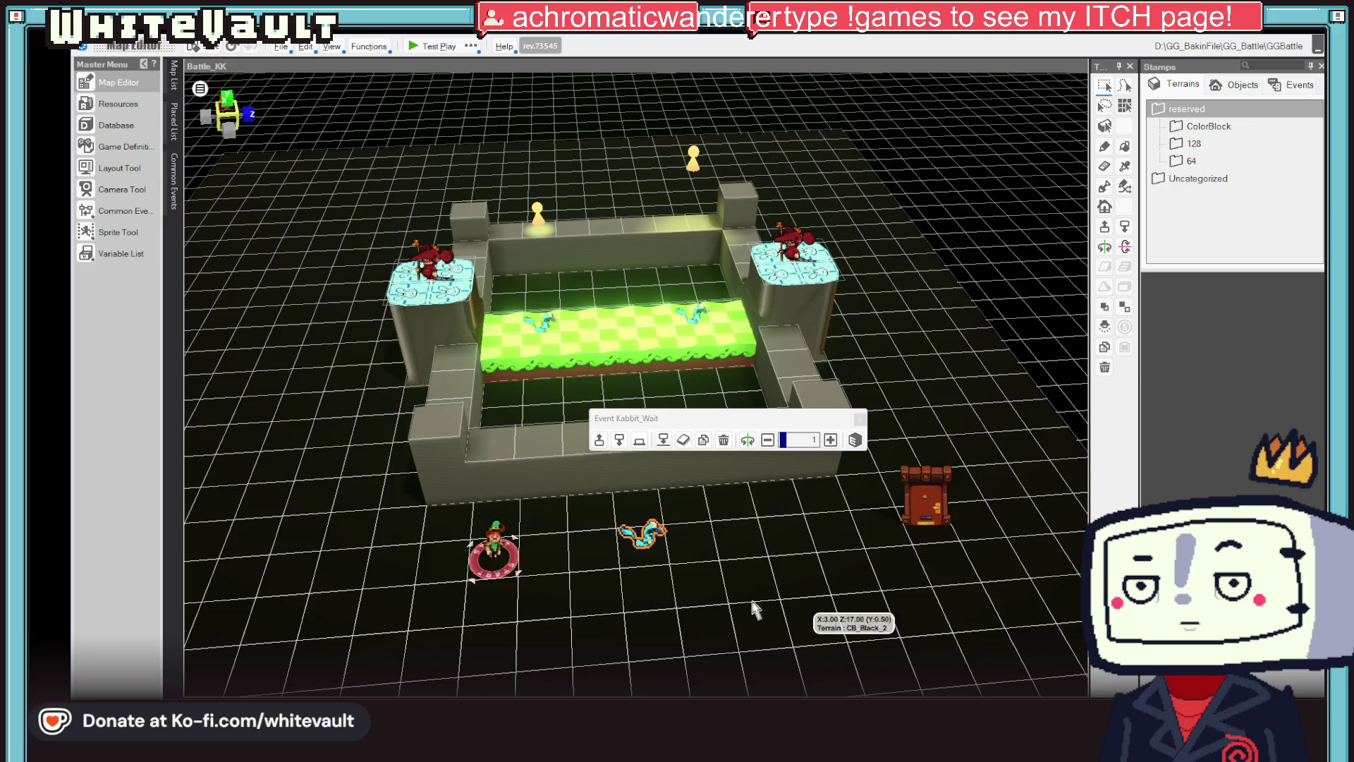
{"action": "left_click", "coordinate": [416, 44]}
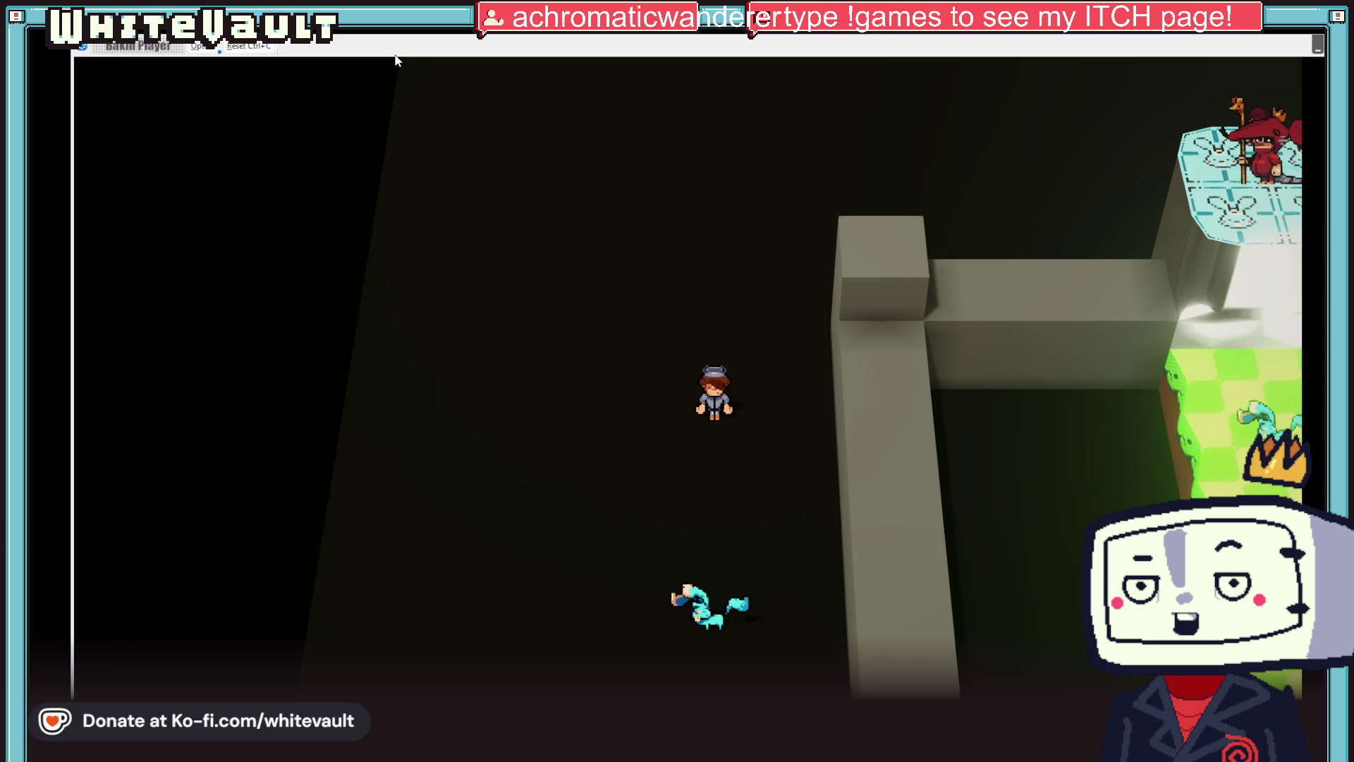
- Walk the hero around the battle map with Kabbit following, then exit the test play with Escape
{"action": "key", "text": "Down"}
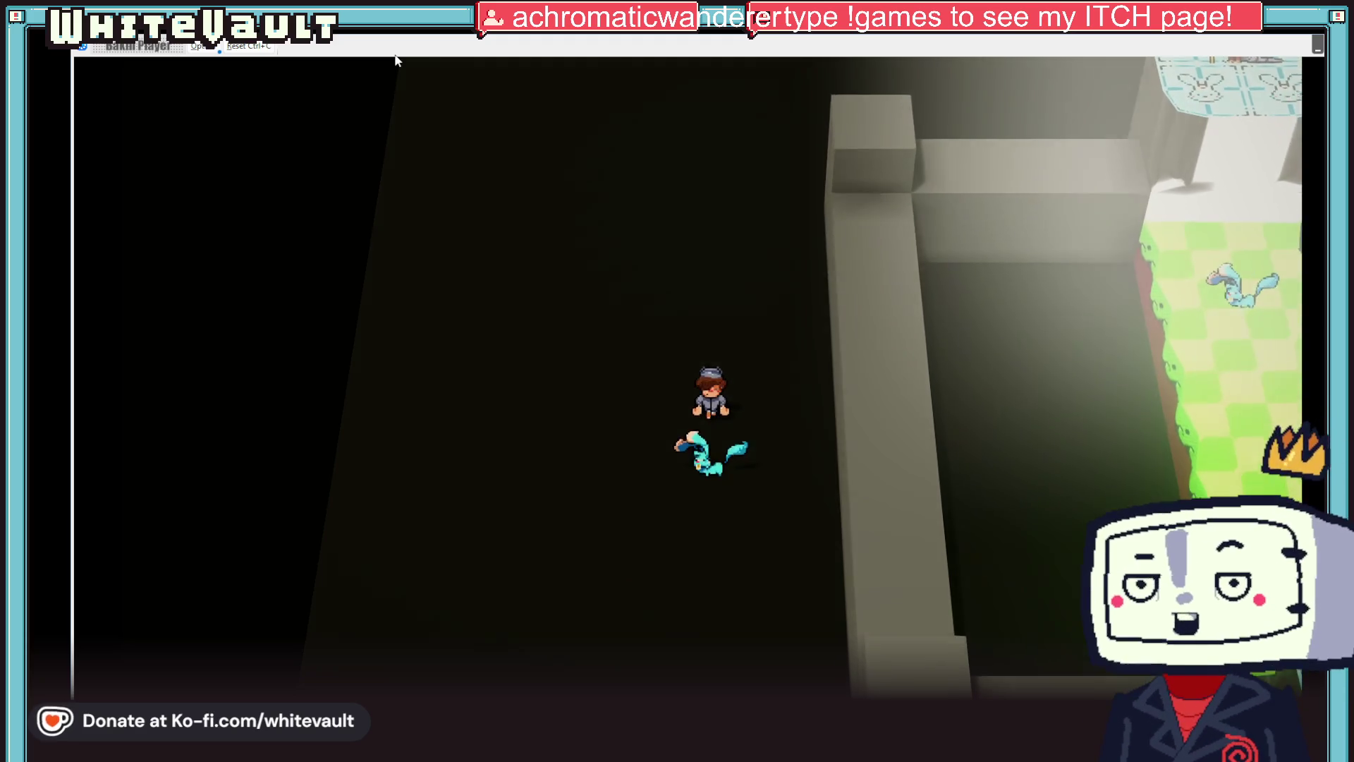
{"action": "key", "text": "Left"}
{"action": "key", "text": "Right"}
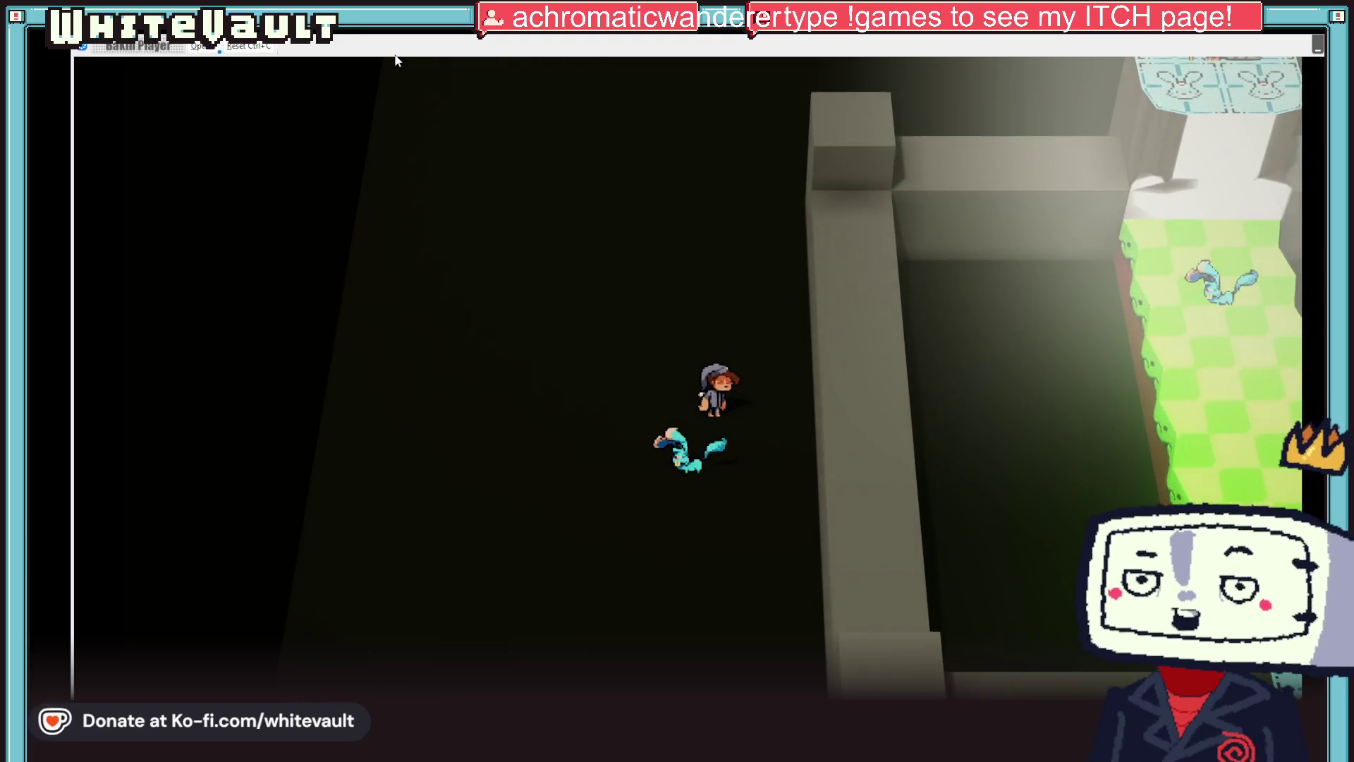
{"action": "key", "text": "Up"}
{"action": "key", "text": "Down"}
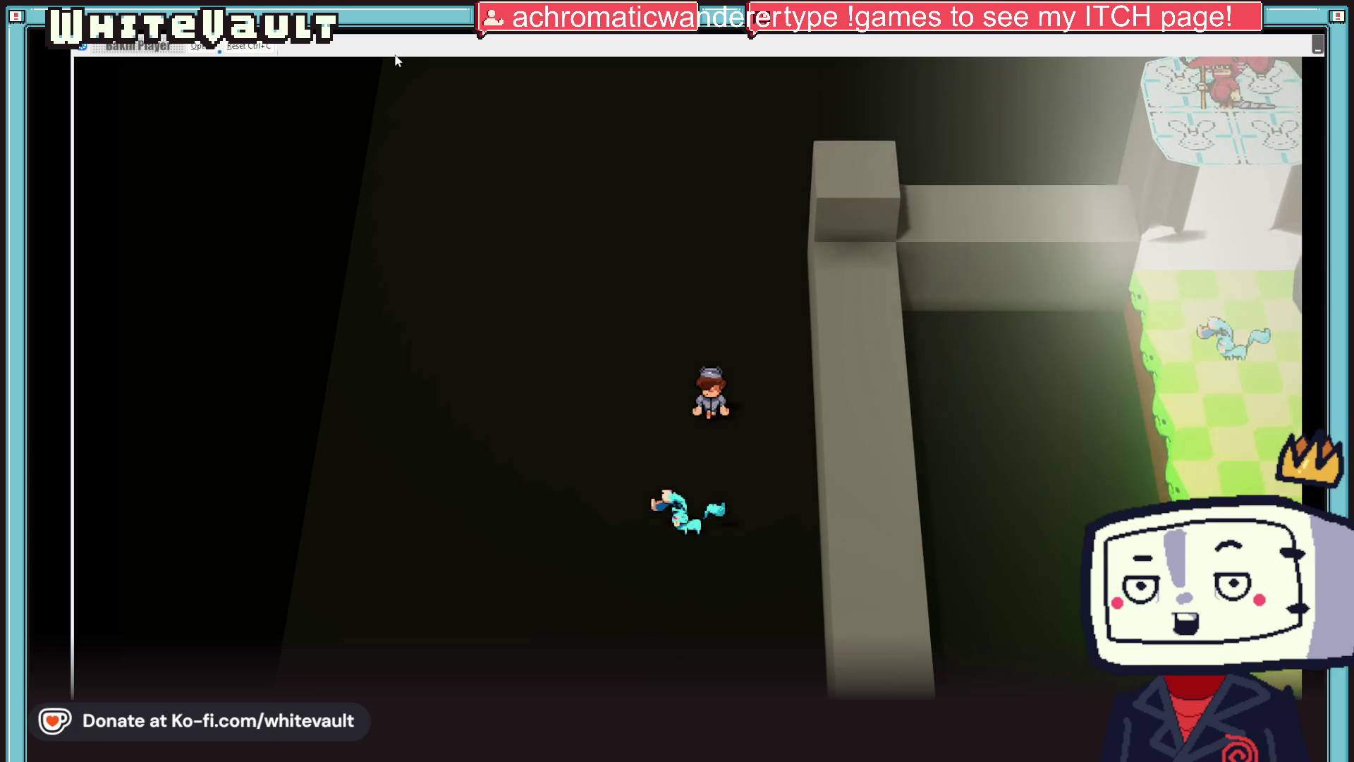
{"action": "key", "text": "Right"}
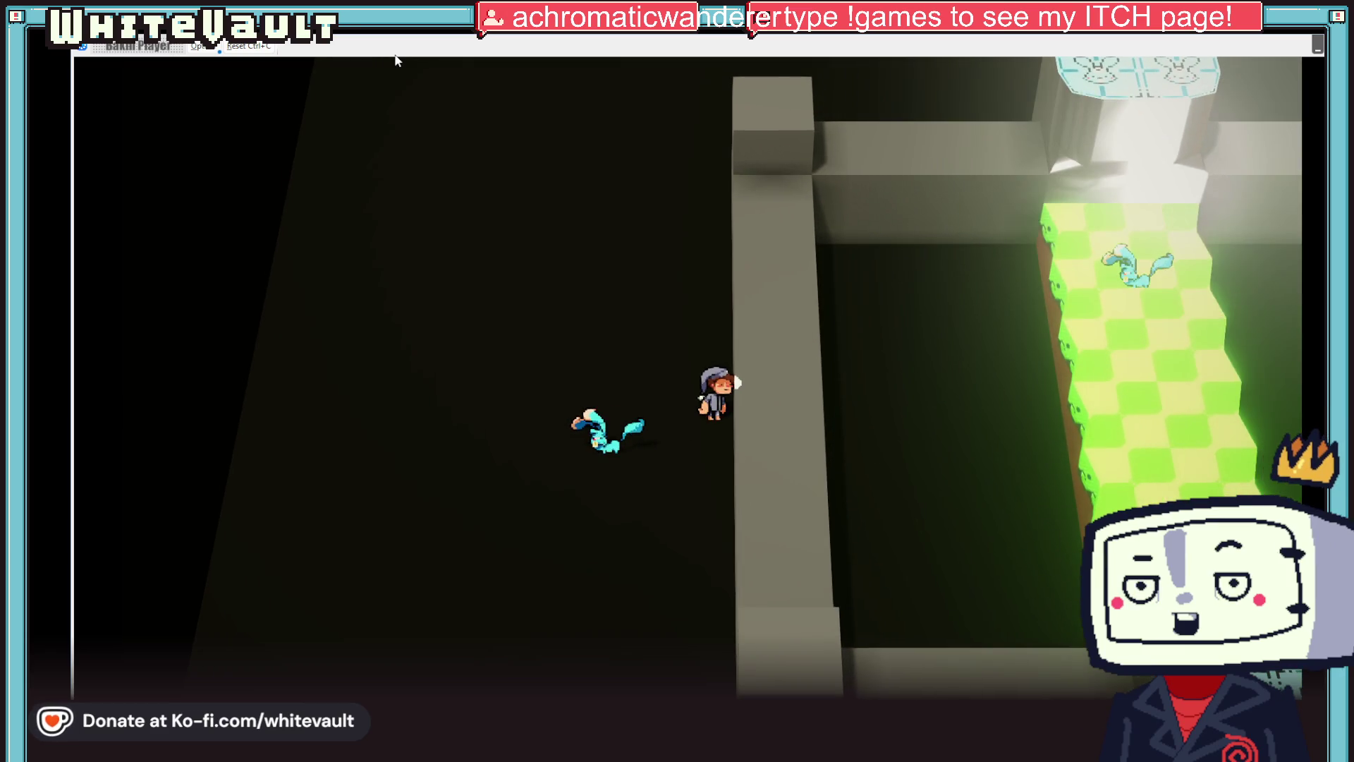
{"action": "key", "text": "Up"}
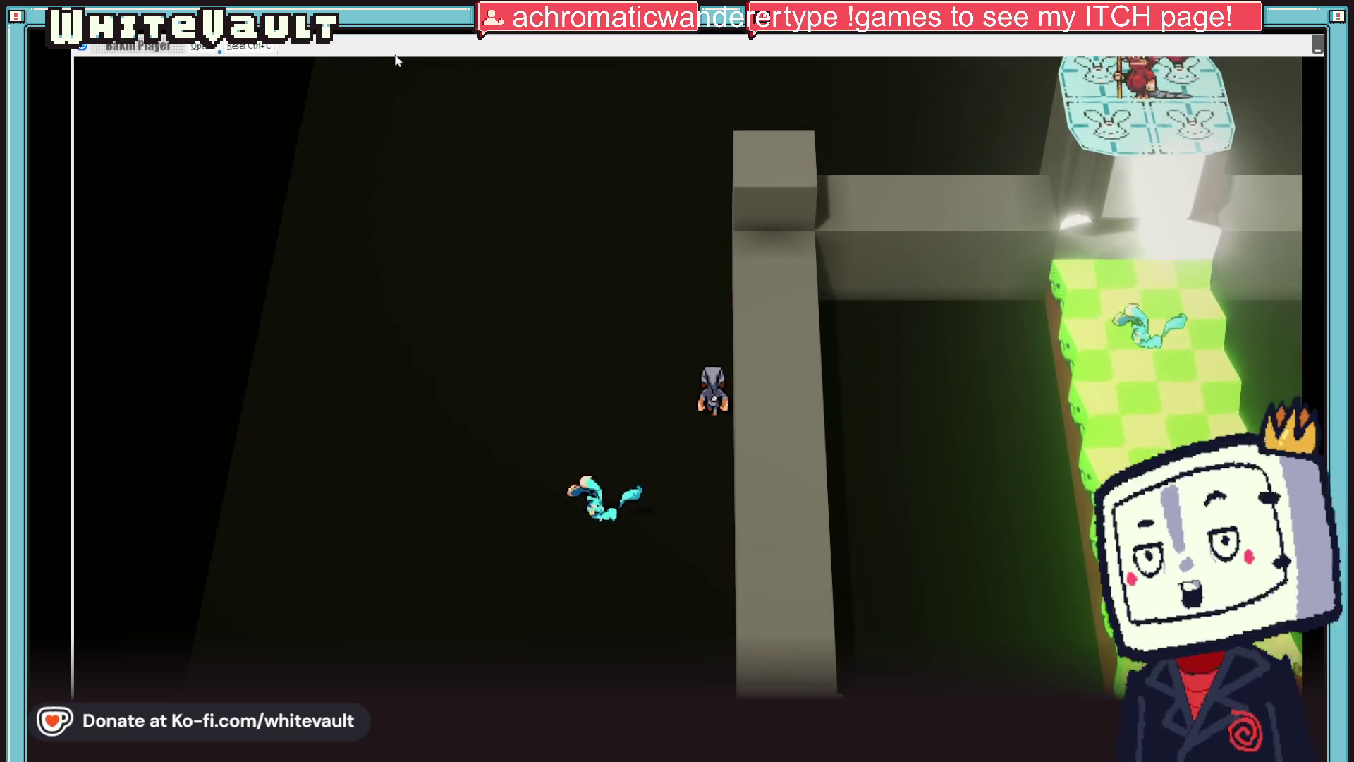
{"action": "key", "text": "Down"}
{"action": "key", "text": "Left"}
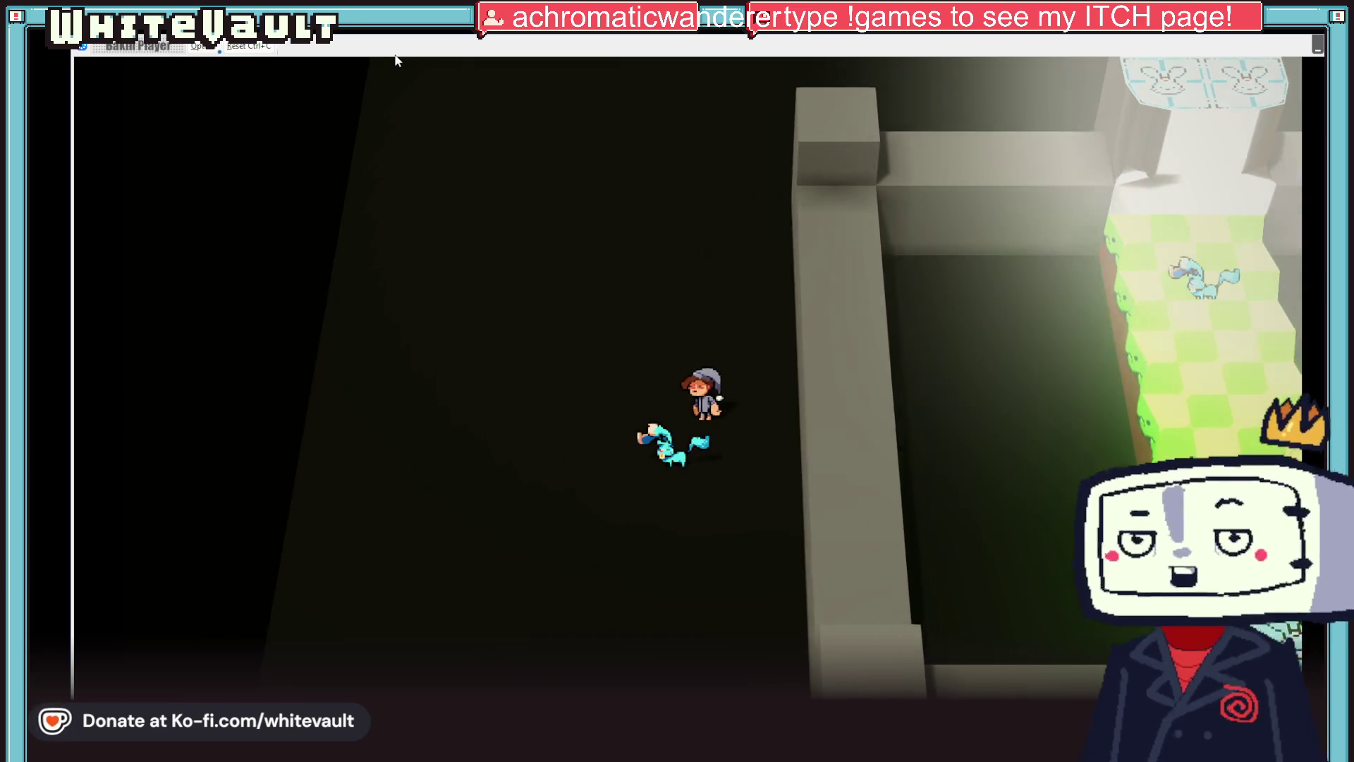
{"action": "key", "text": "Left"}
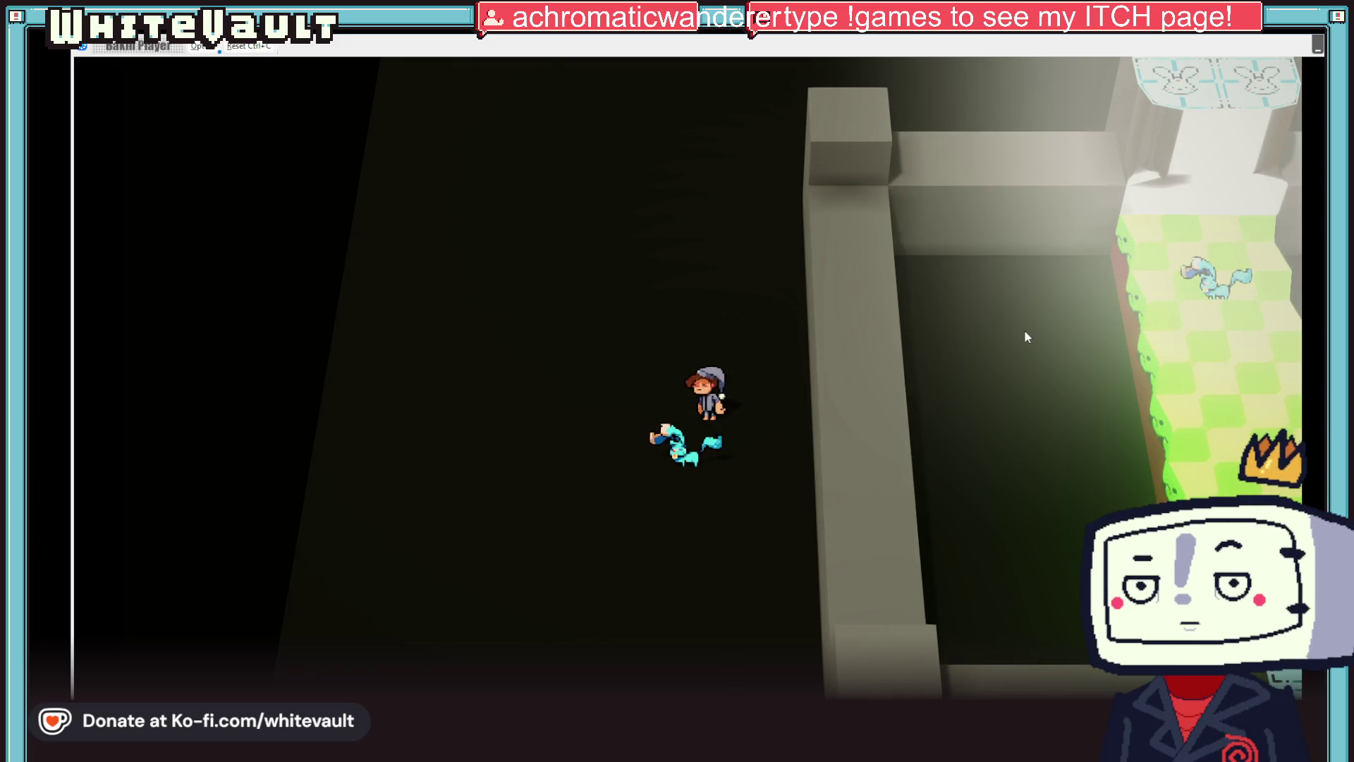
{"action": "key", "text": "Right"}
{"action": "key", "text": "Up"}
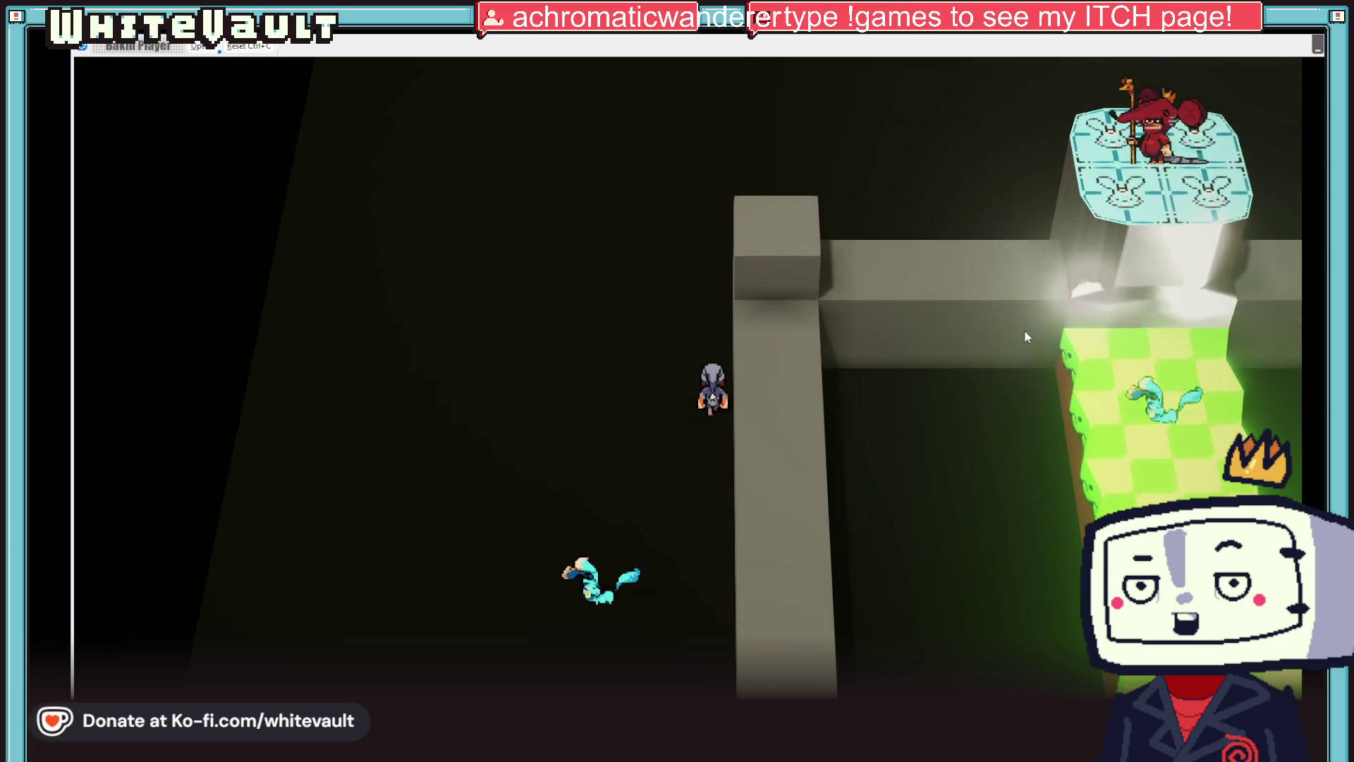
{"action": "key", "text": "Down"}
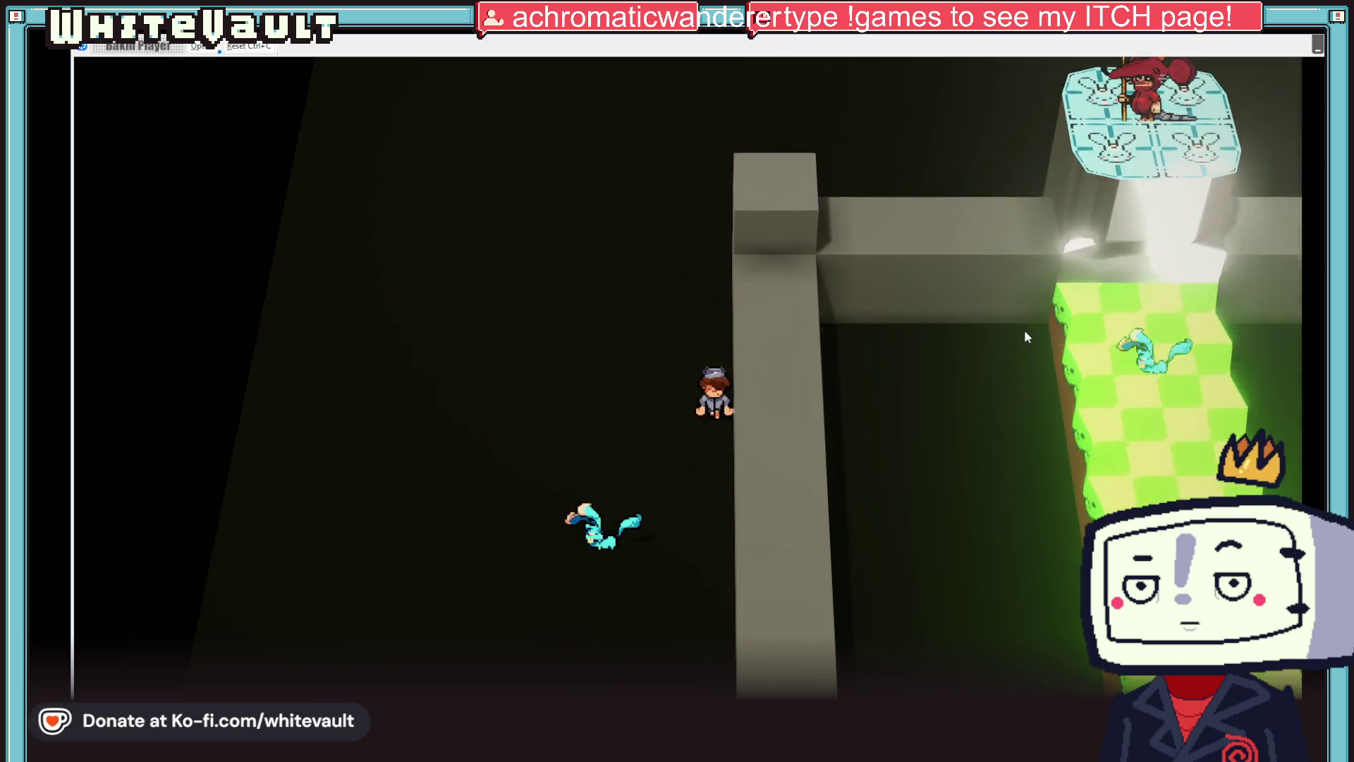
{"action": "key", "text": "Left"}
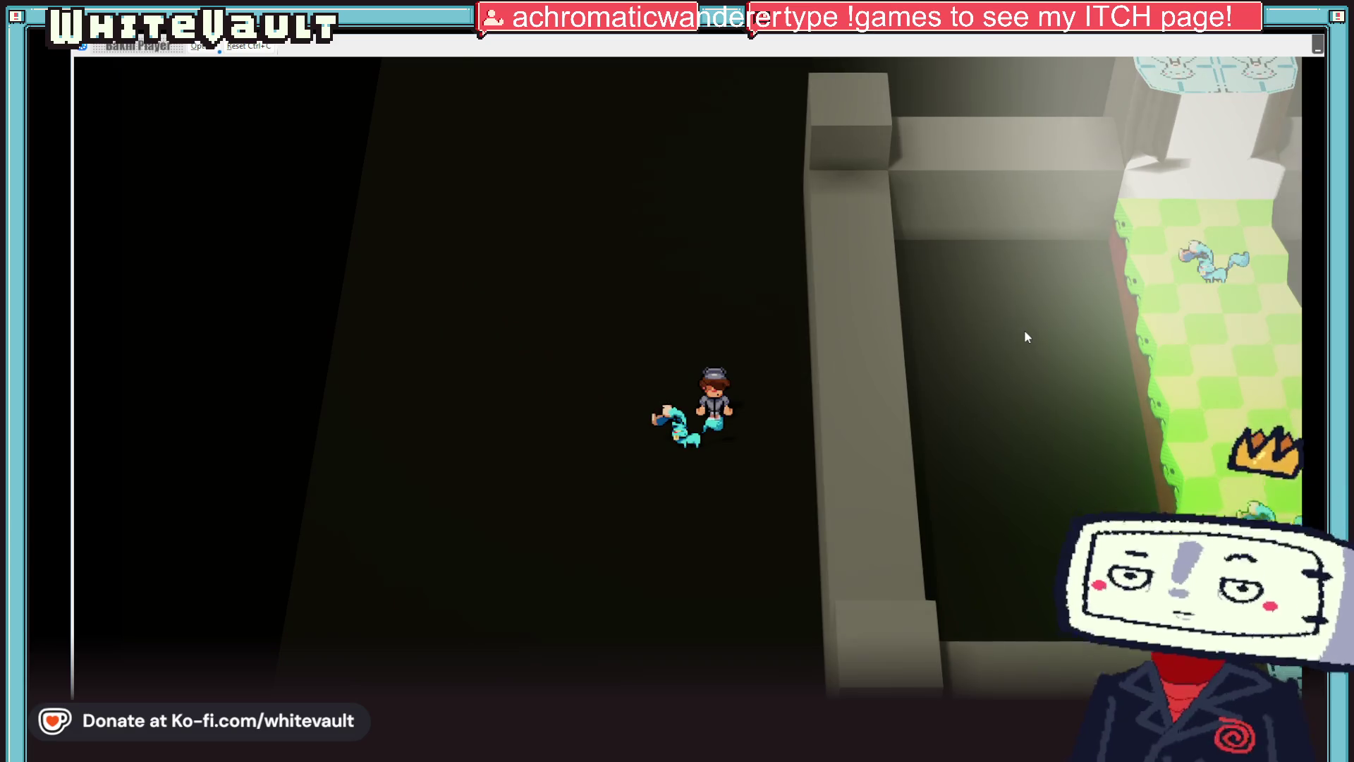
{"action": "key", "text": "Up"}
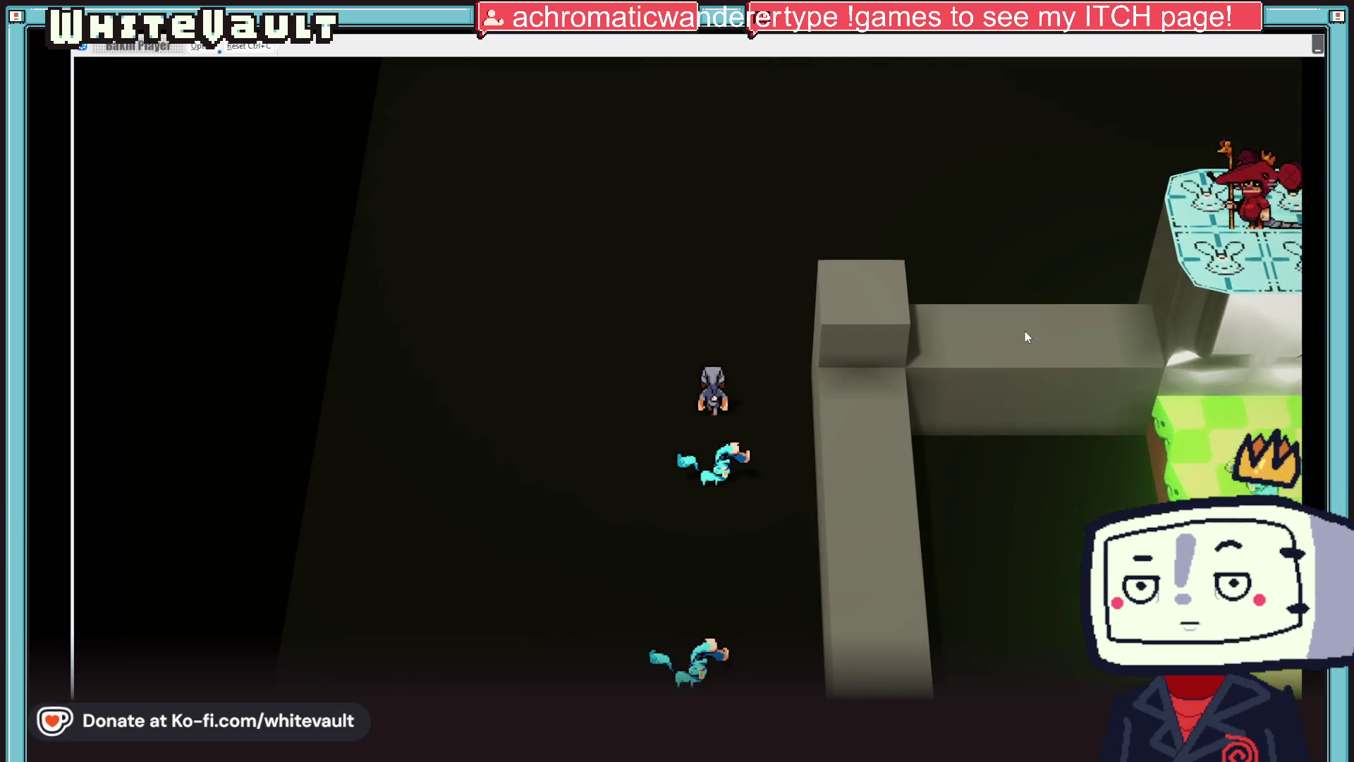
{"action": "key", "text": "Up"}
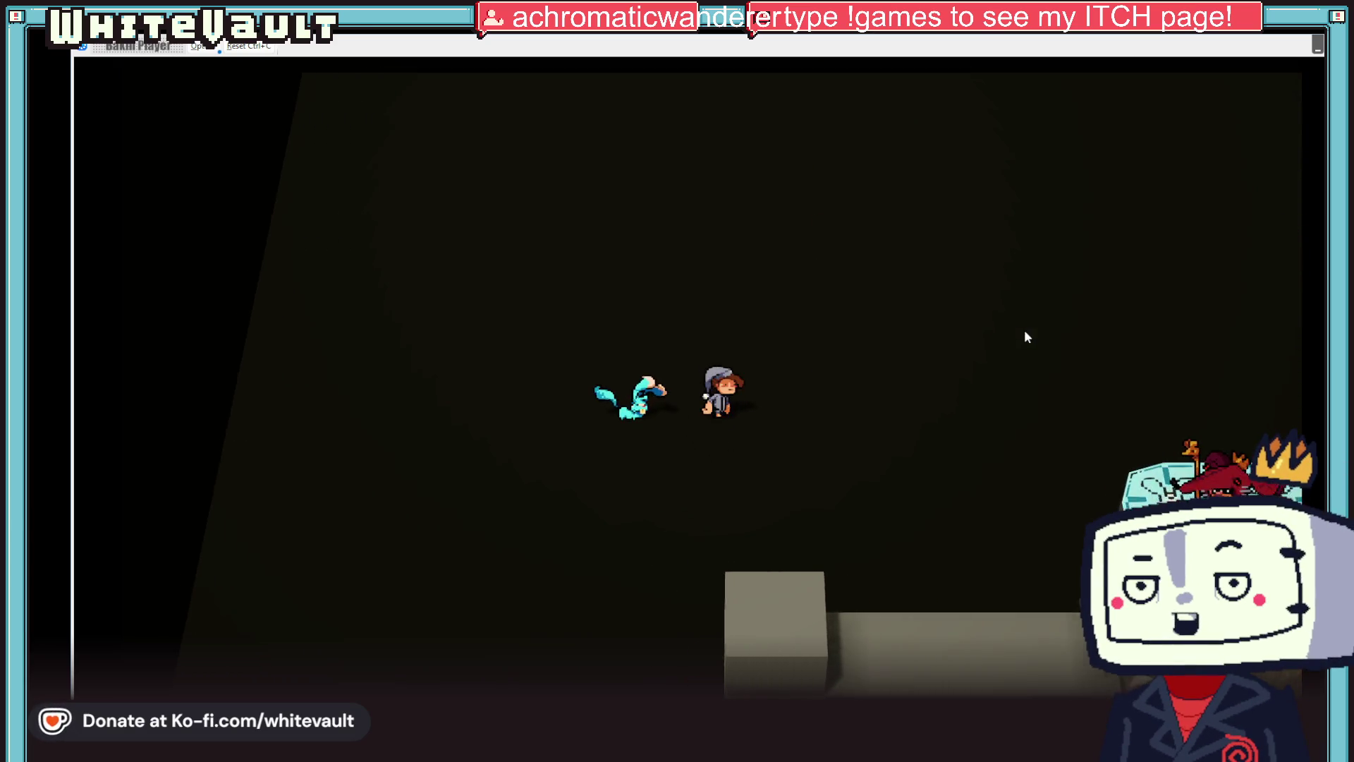
{"action": "key", "text": "Right"}
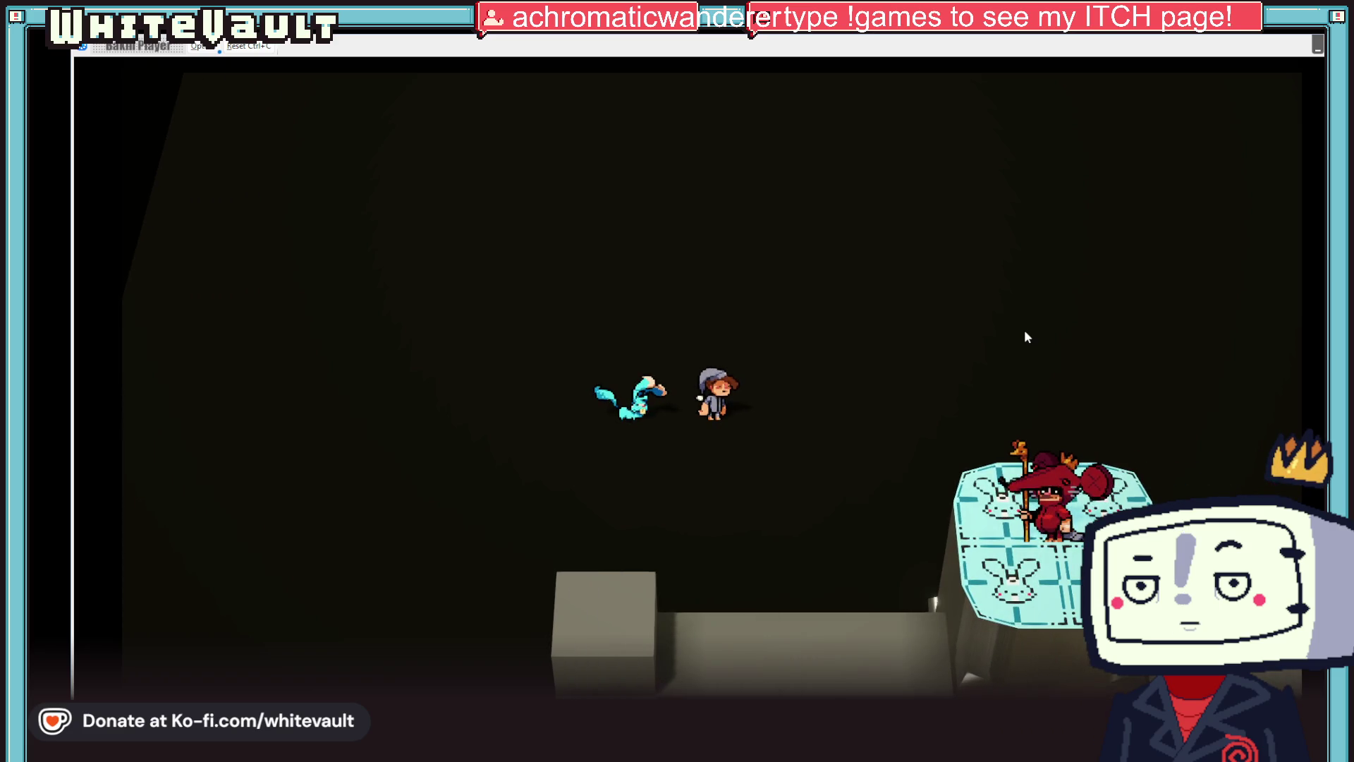
{"action": "key", "text": "Left"}
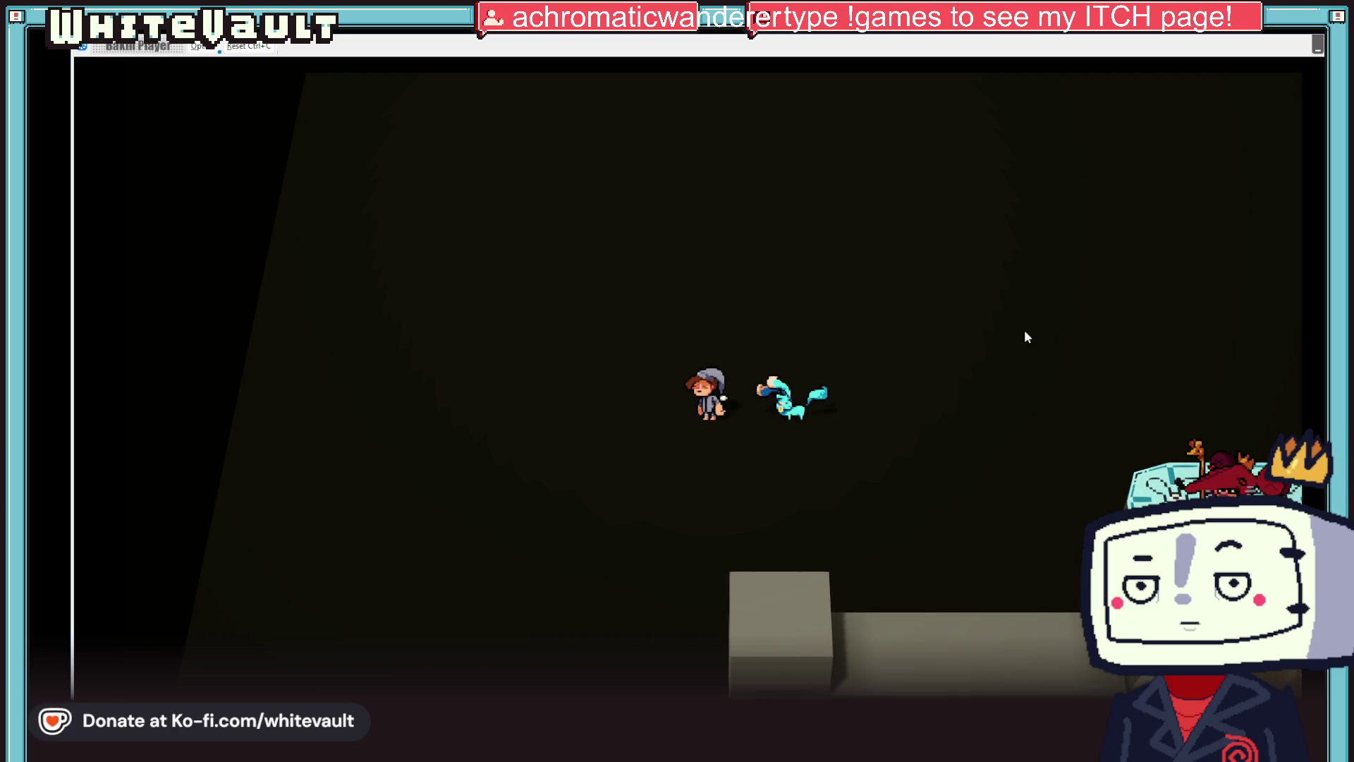
{"action": "key", "text": "Right"}
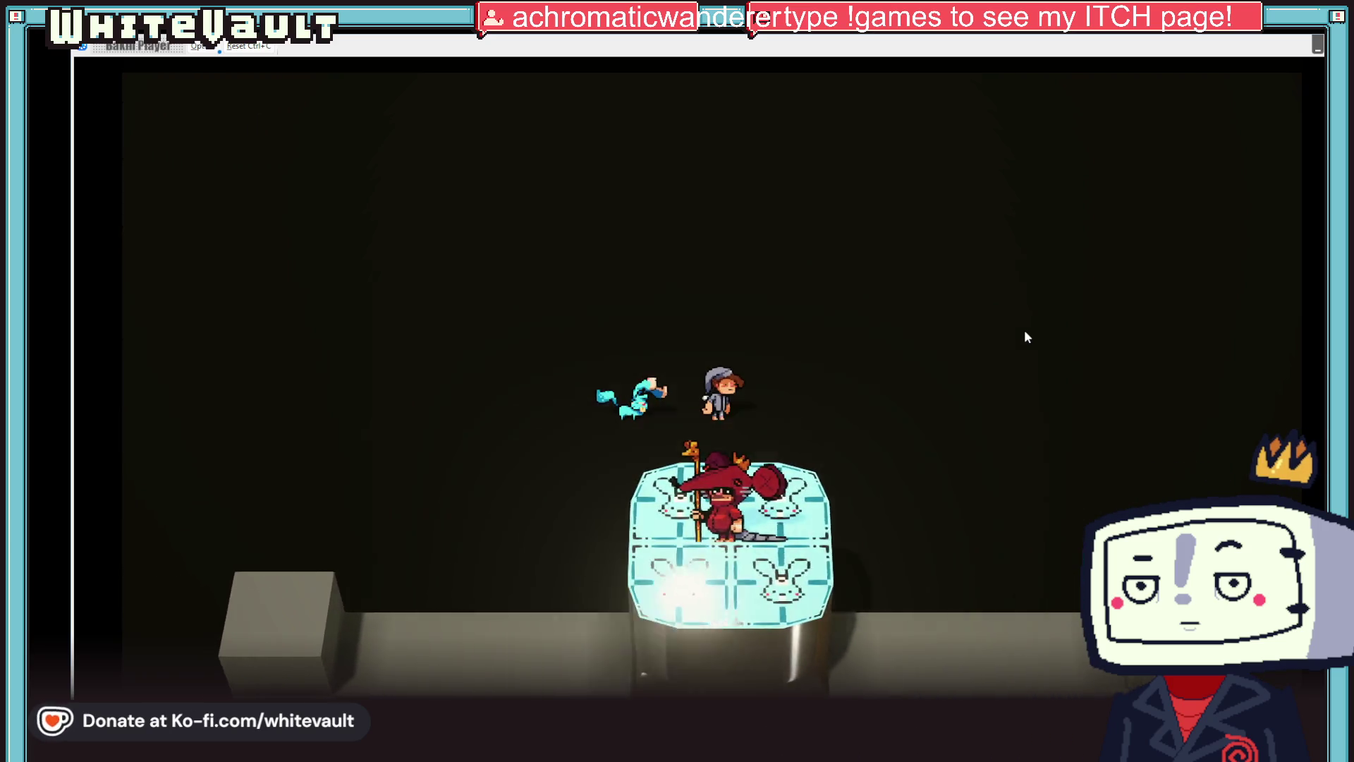
{"action": "key", "text": "Left"}
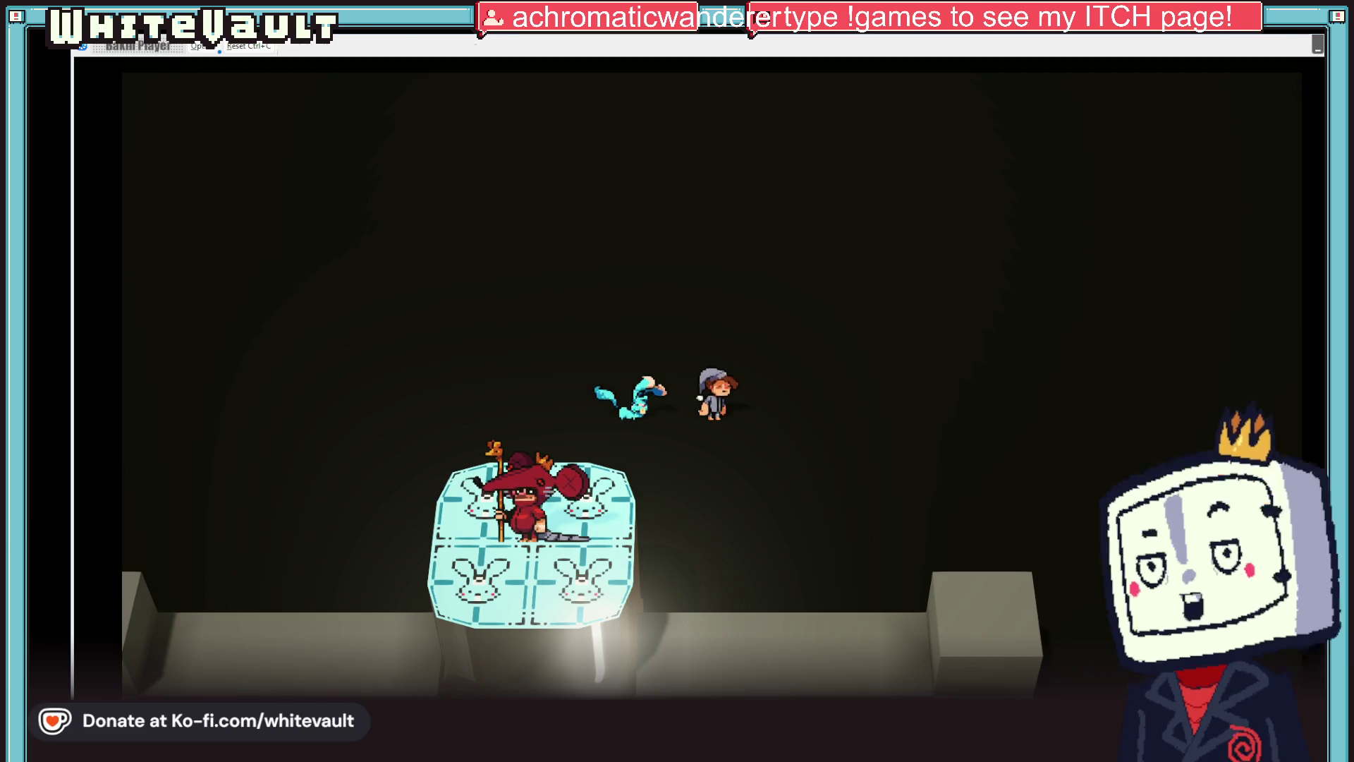
{"action": "key", "text": "Escape"}
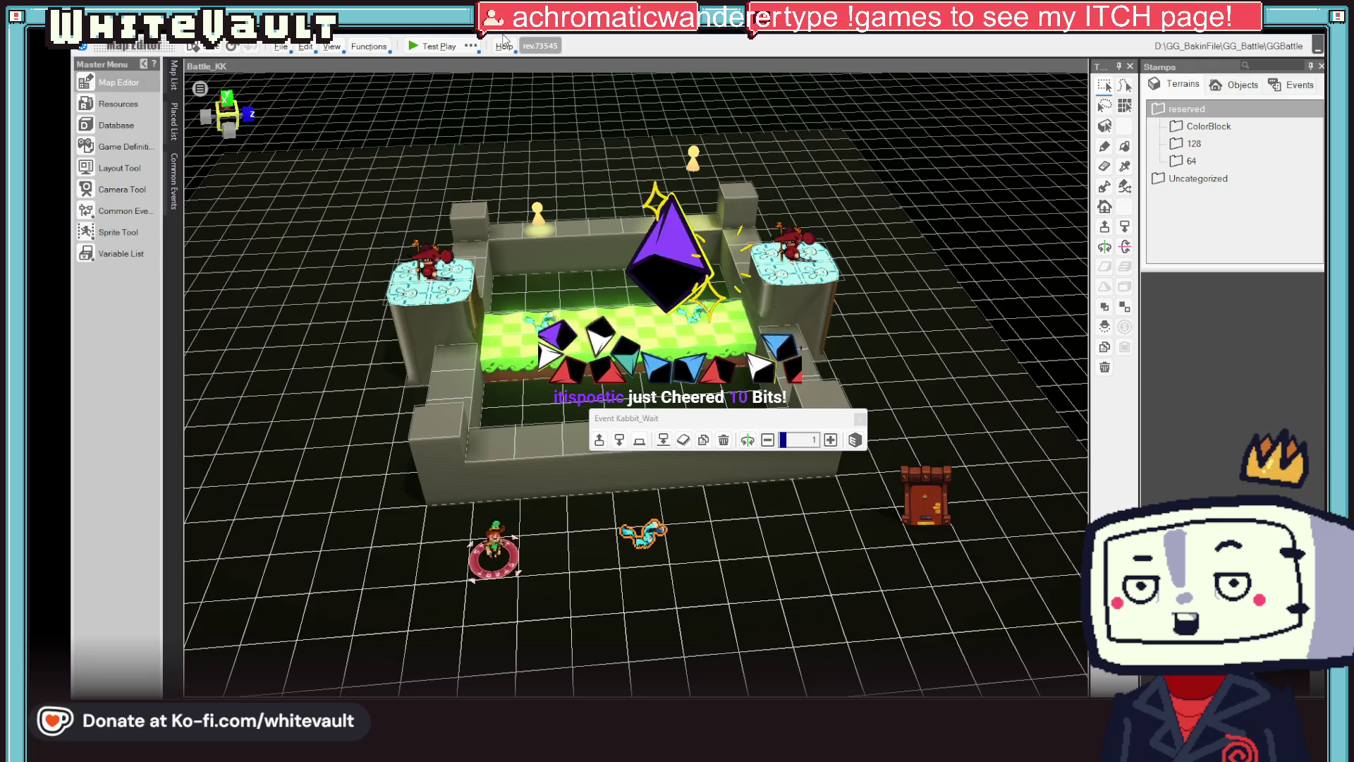
- Adjust the map view zoom and open the game database on the Kabbit_Wait cast
{"action": "scroll", "coordinate": [916, 409], "scroll_direction": "up", "scroll_amount": 4}
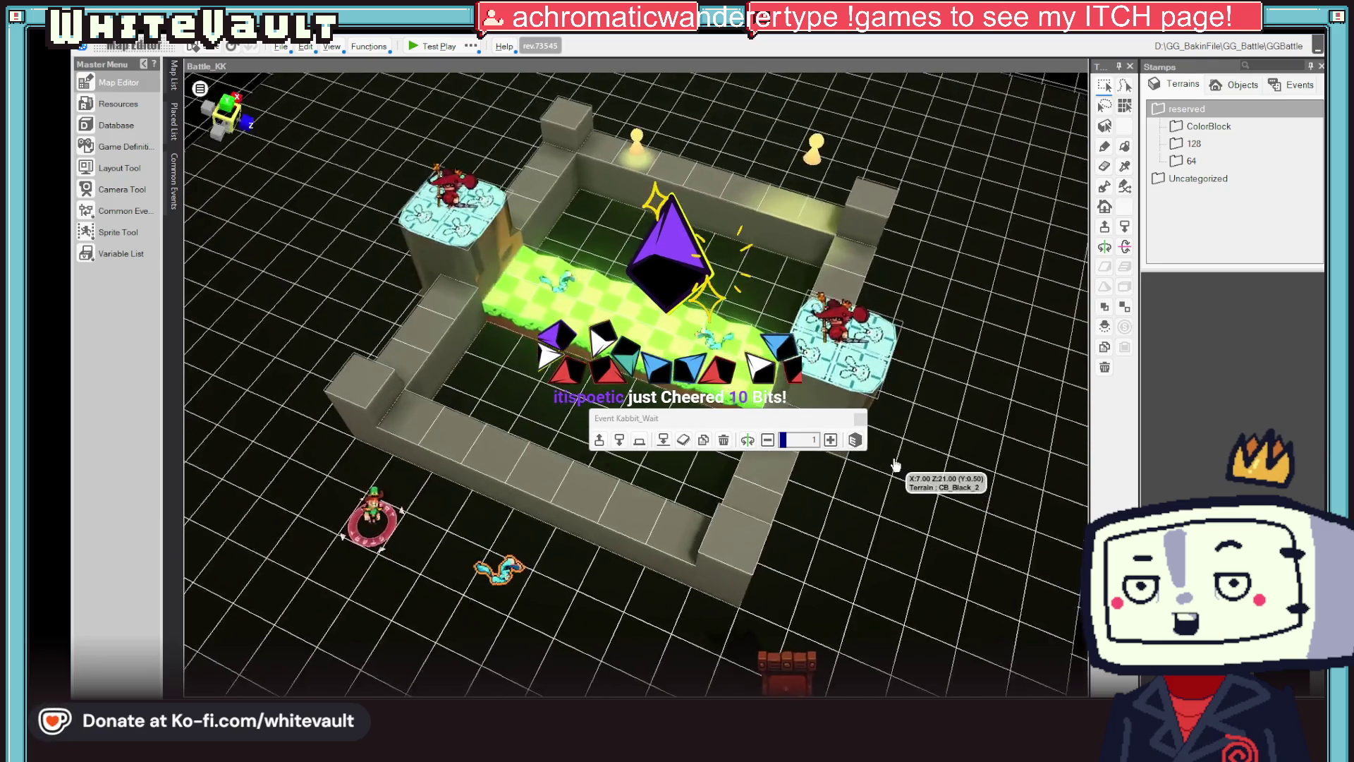
{"action": "scroll", "coordinate": [926, 434], "scroll_direction": "up", "scroll_amount": 2}
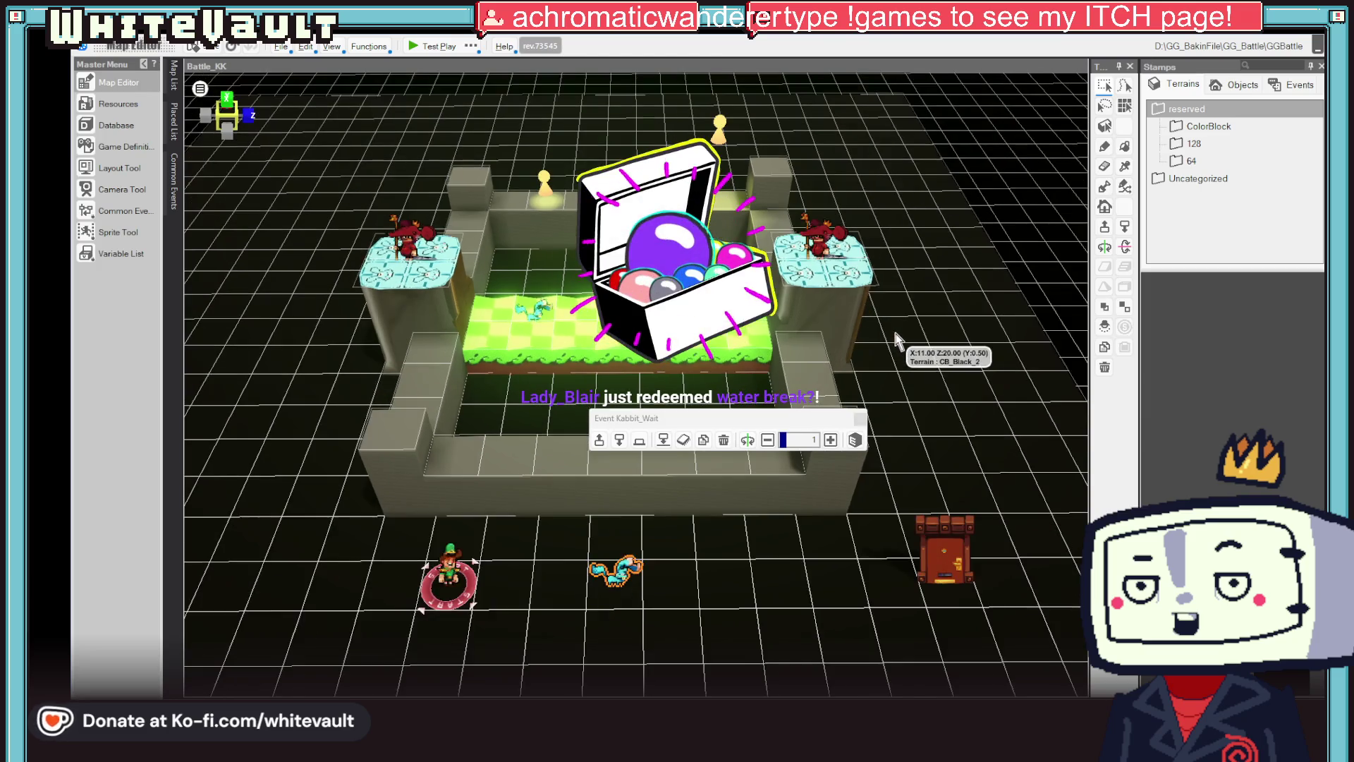
{"action": "scroll", "coordinate": [896, 333], "scroll_direction": "down", "scroll_amount": 2}
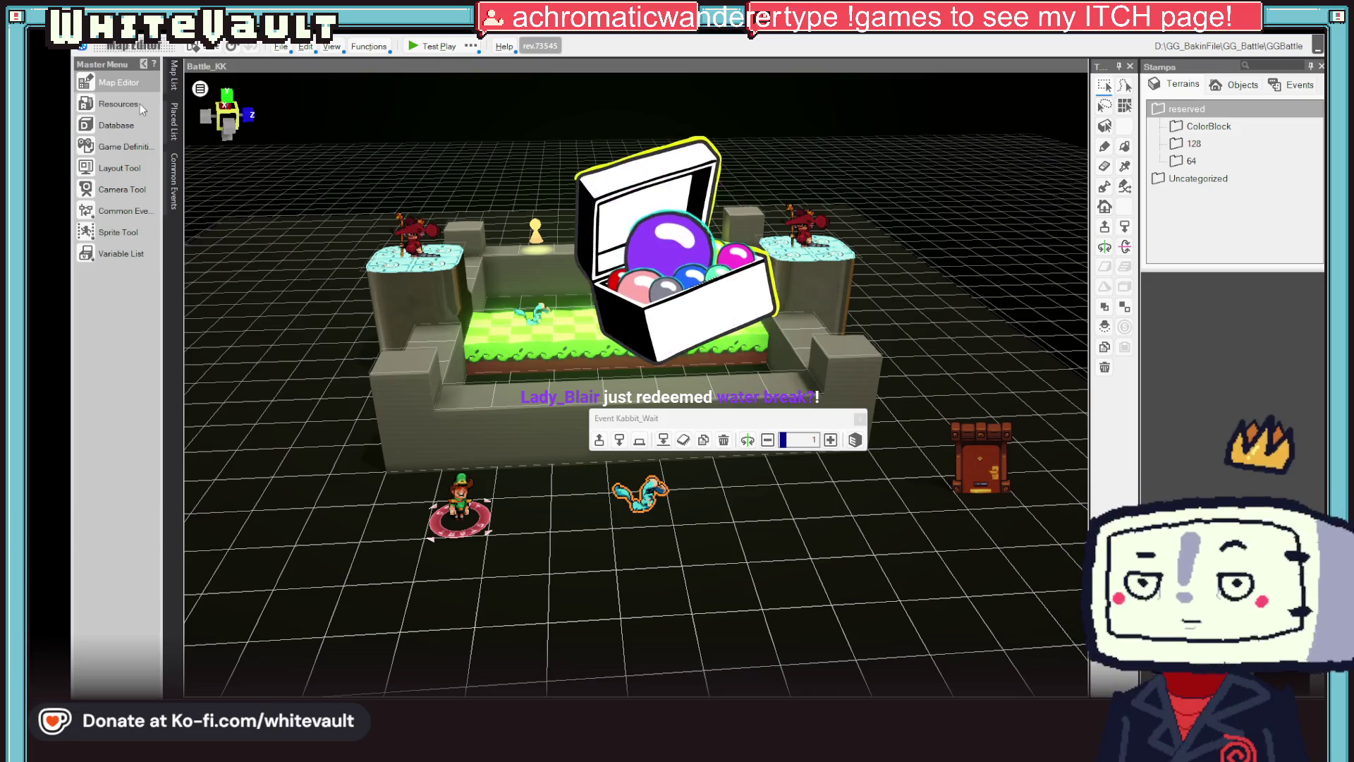
{"action": "left_click", "coordinate": [116, 124]}
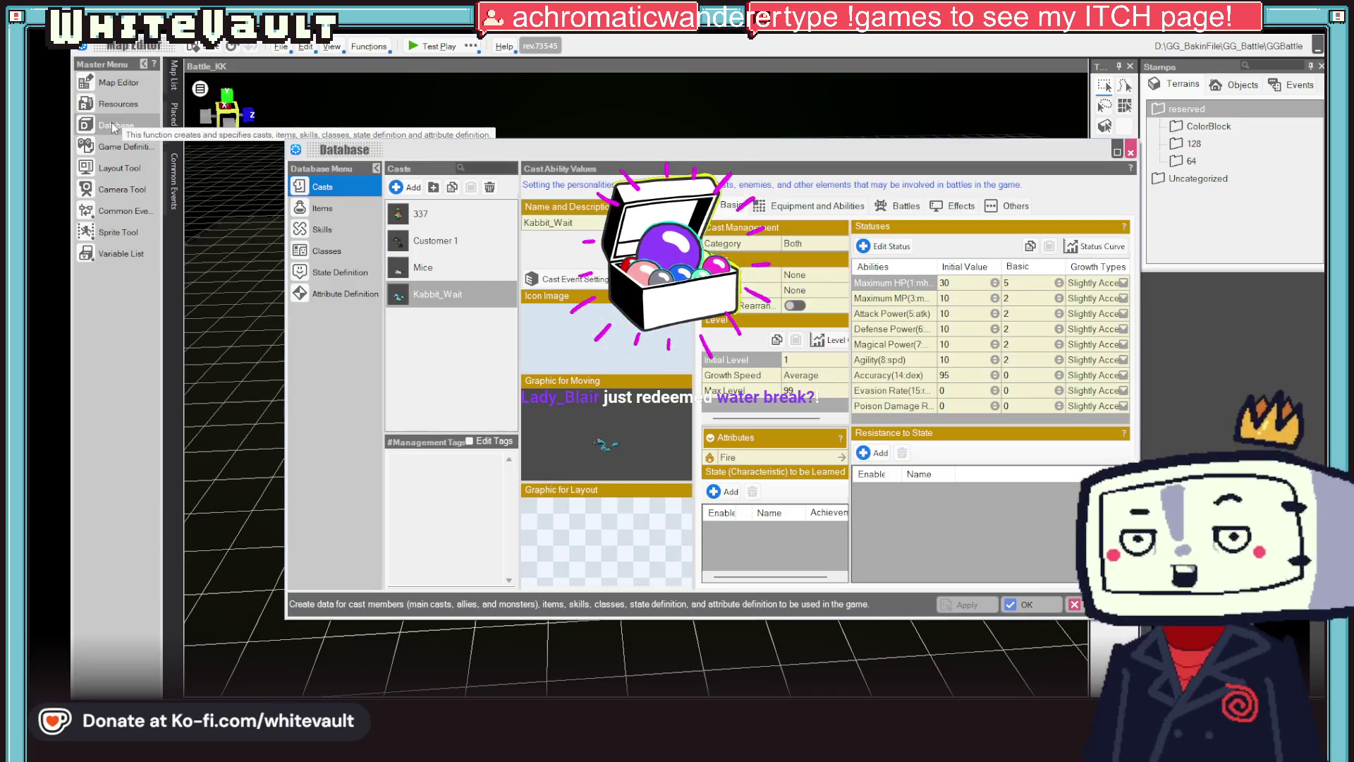
- Rename the Kabbit_Wait cast to Kabbit, then apply and confirm the database change
{"action": "left_click", "coordinate": [462, 295]}
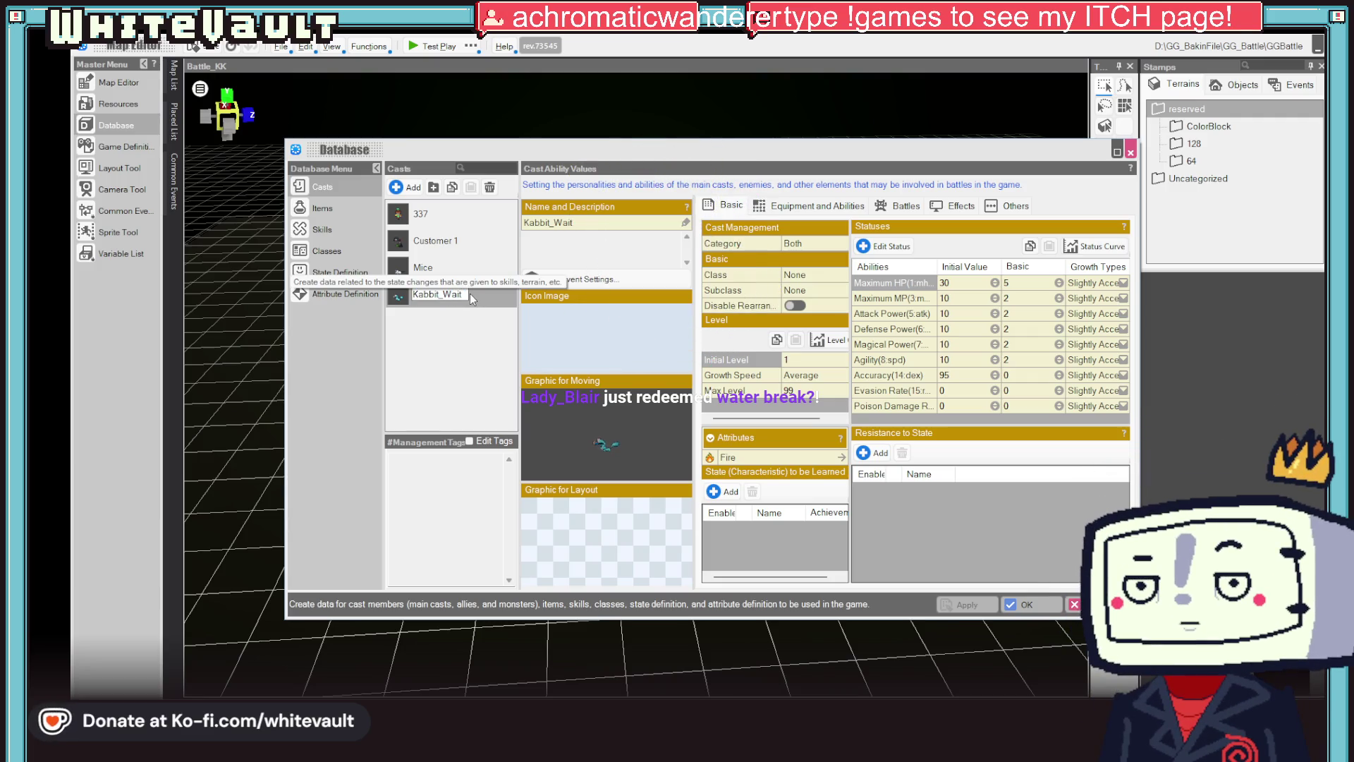
{"action": "key", "text": "BackSpace"}
{"action": "key", "text": "BackSpace"}
{"action": "key", "text": "BackSpace"}
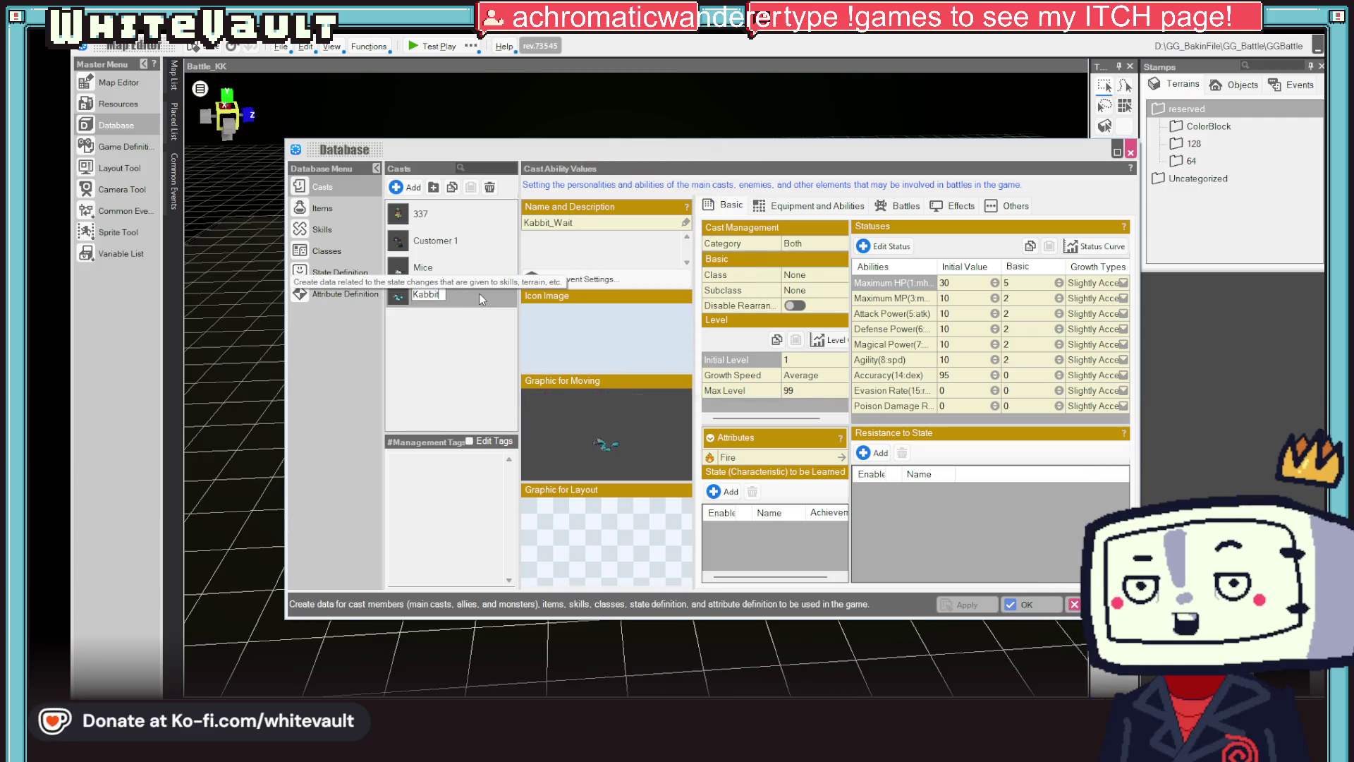
{"action": "key", "text": "Return"}
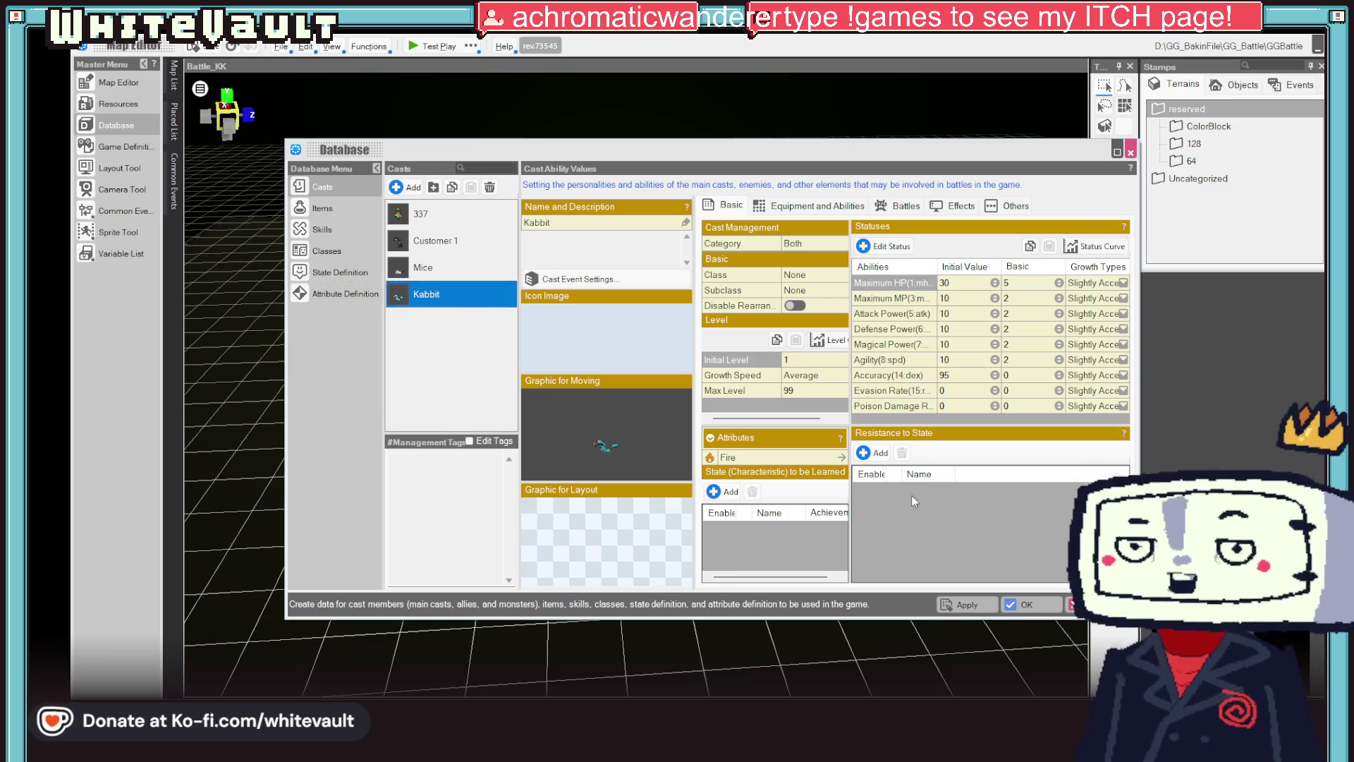
{"action": "left_click", "coordinate": [973, 610]}
{"action": "left_click", "coordinate": [1019, 605]}
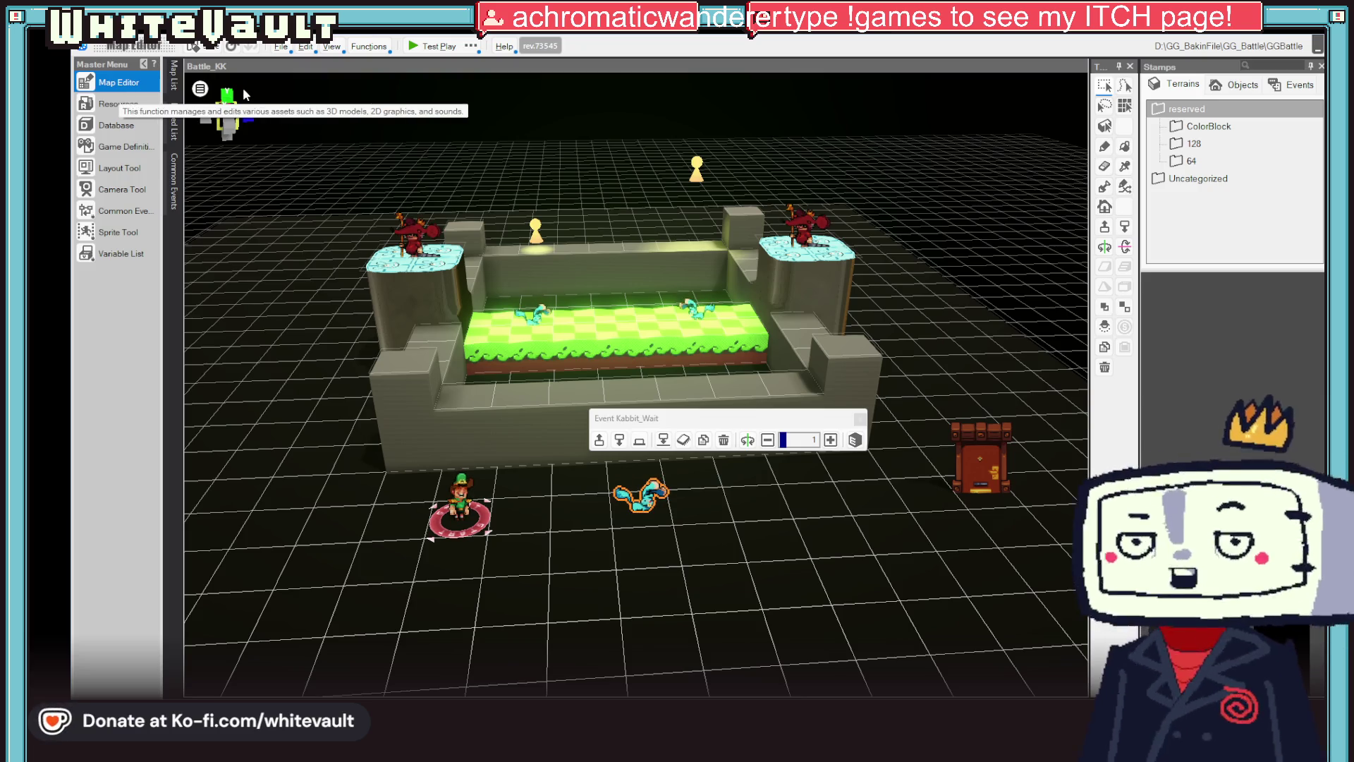
{"action": "left_click", "coordinate": [134, 107]}
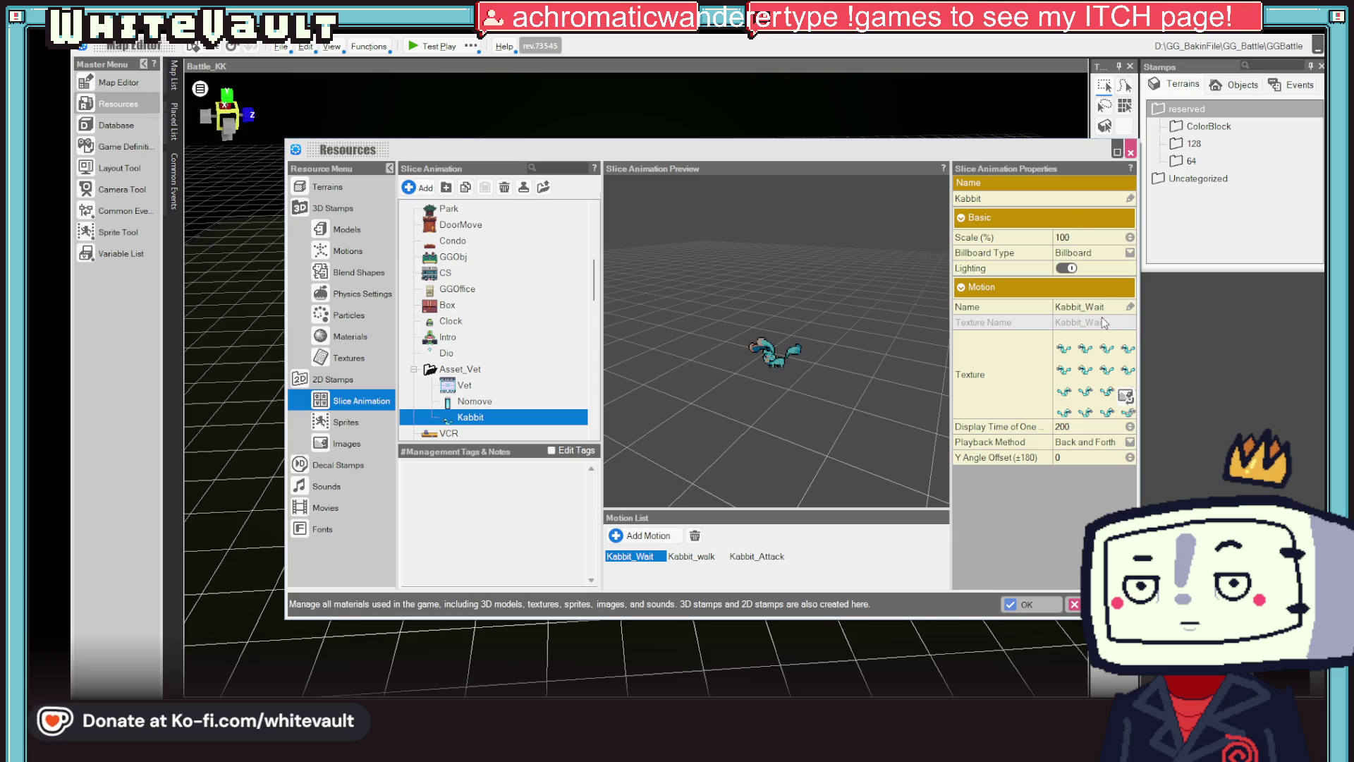
- Rename the Kabbit_Wait motion to wait and the Kabbit_walk motion to walk
{"action": "left_click", "coordinate": [1098, 289]}
{"action": "left_click", "coordinate": [1073, 290]}
{"action": "left_click", "coordinate": [1073, 314]}
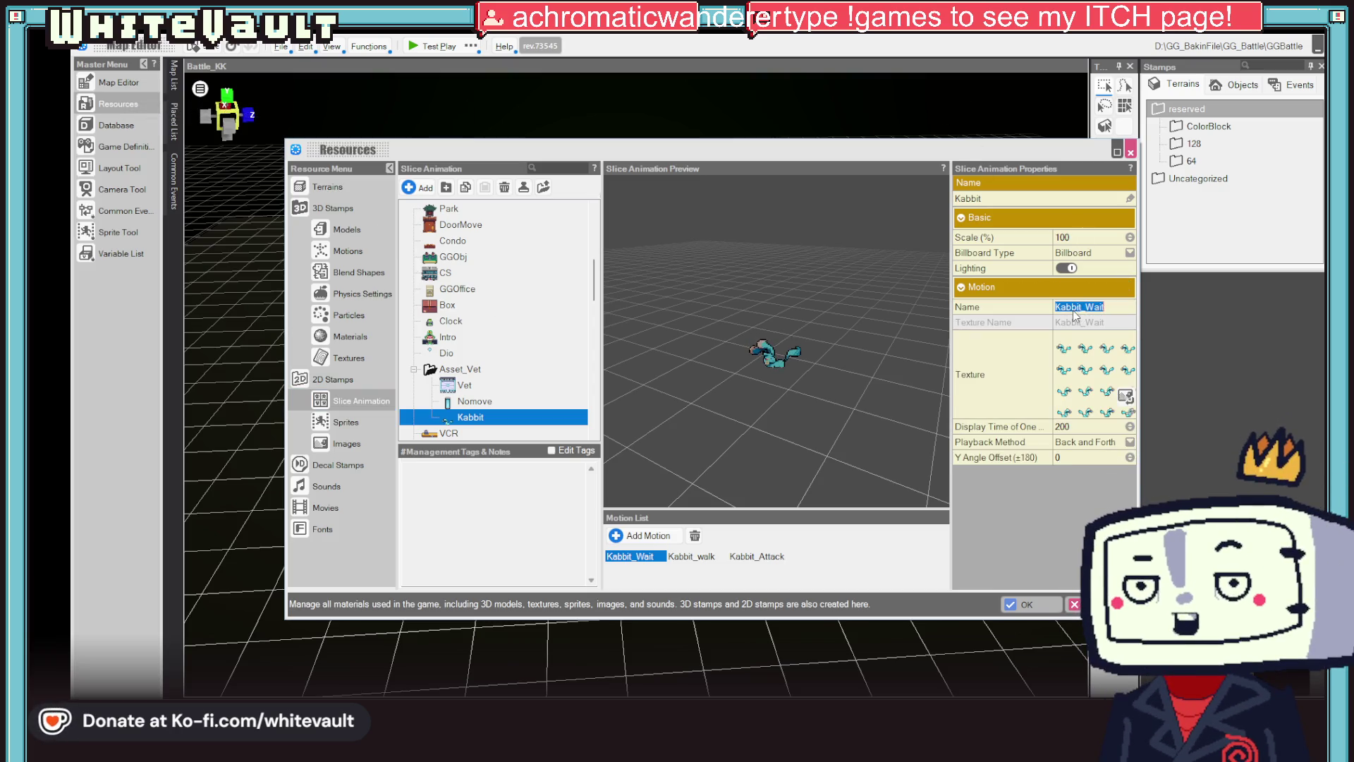
{"action": "type", "text": "wai"}
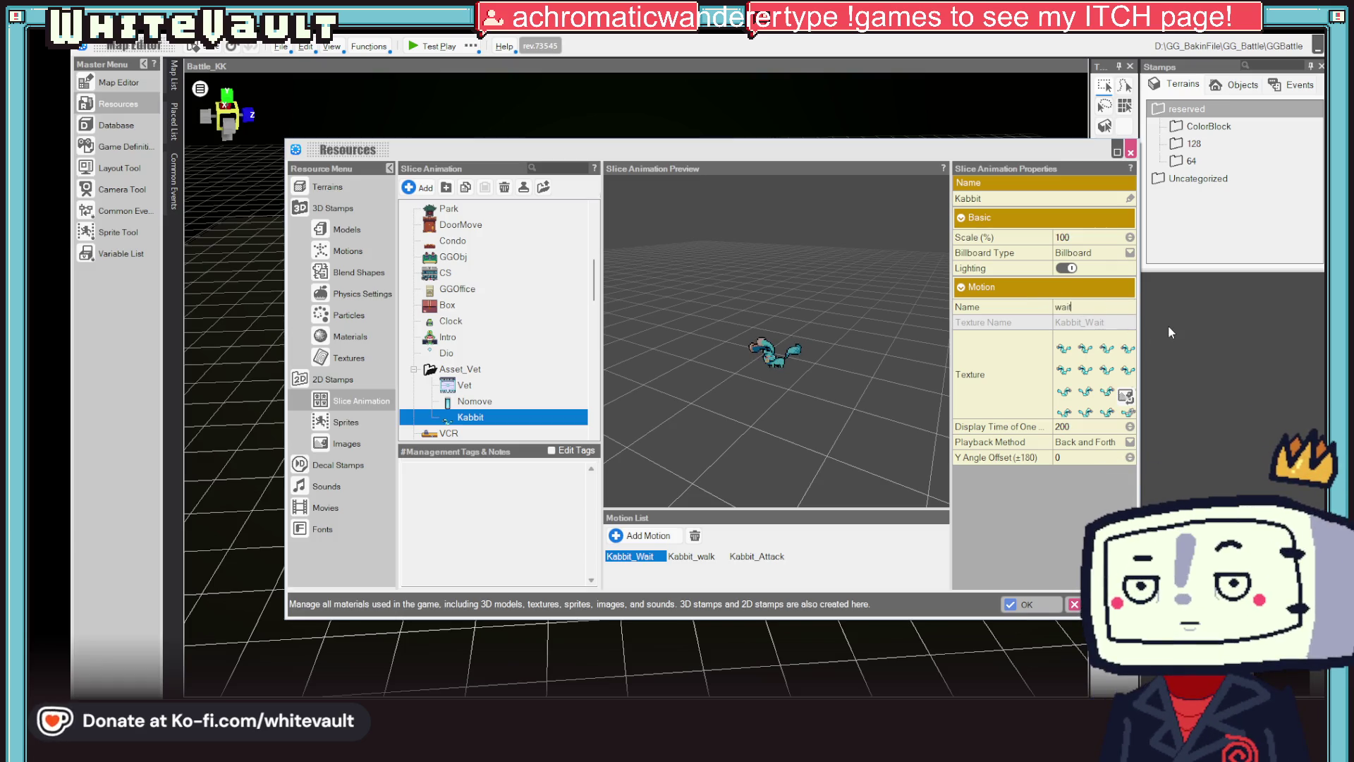
{"action": "type", "text": "t"}
{"action": "key", "text": "Return"}
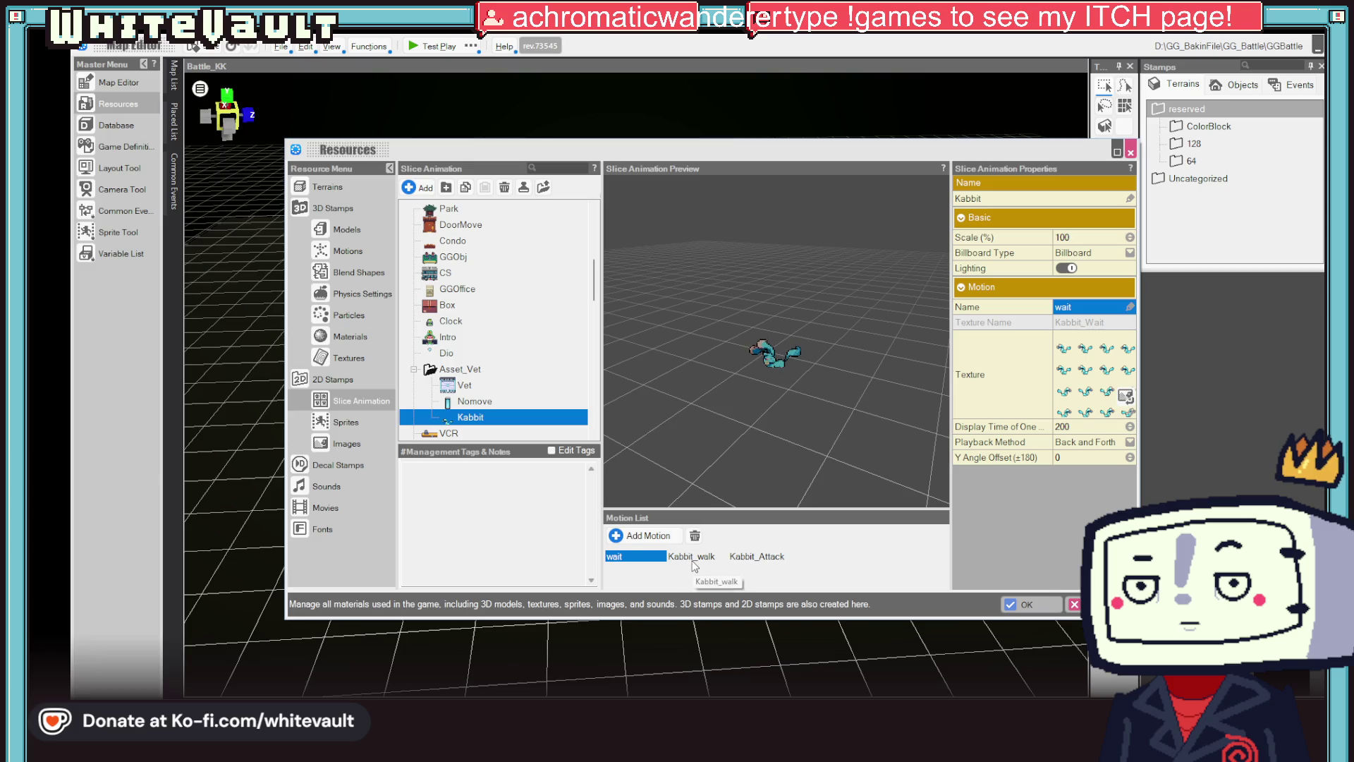
{"action": "left_click", "coordinate": [692, 557]}
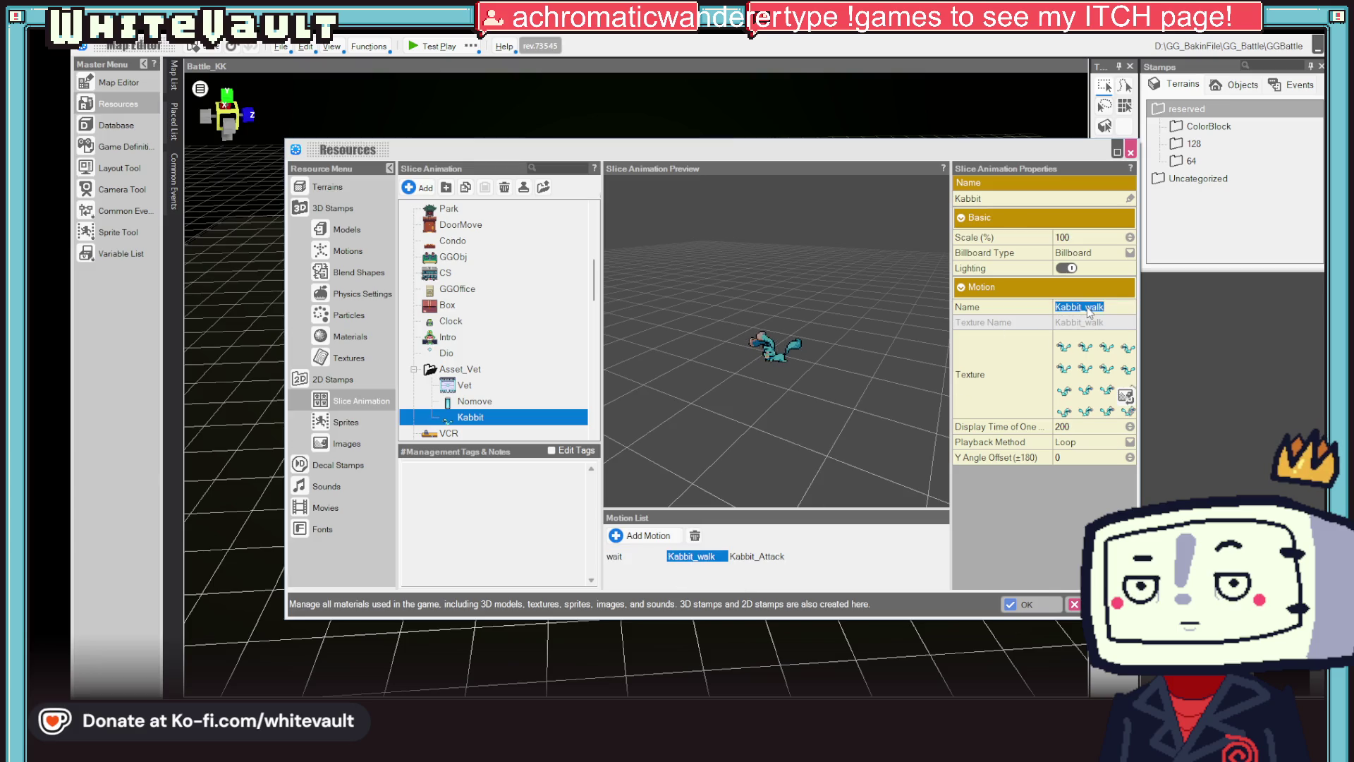
{"action": "type", "text": "walk"}
{"action": "key", "text": "Return"}
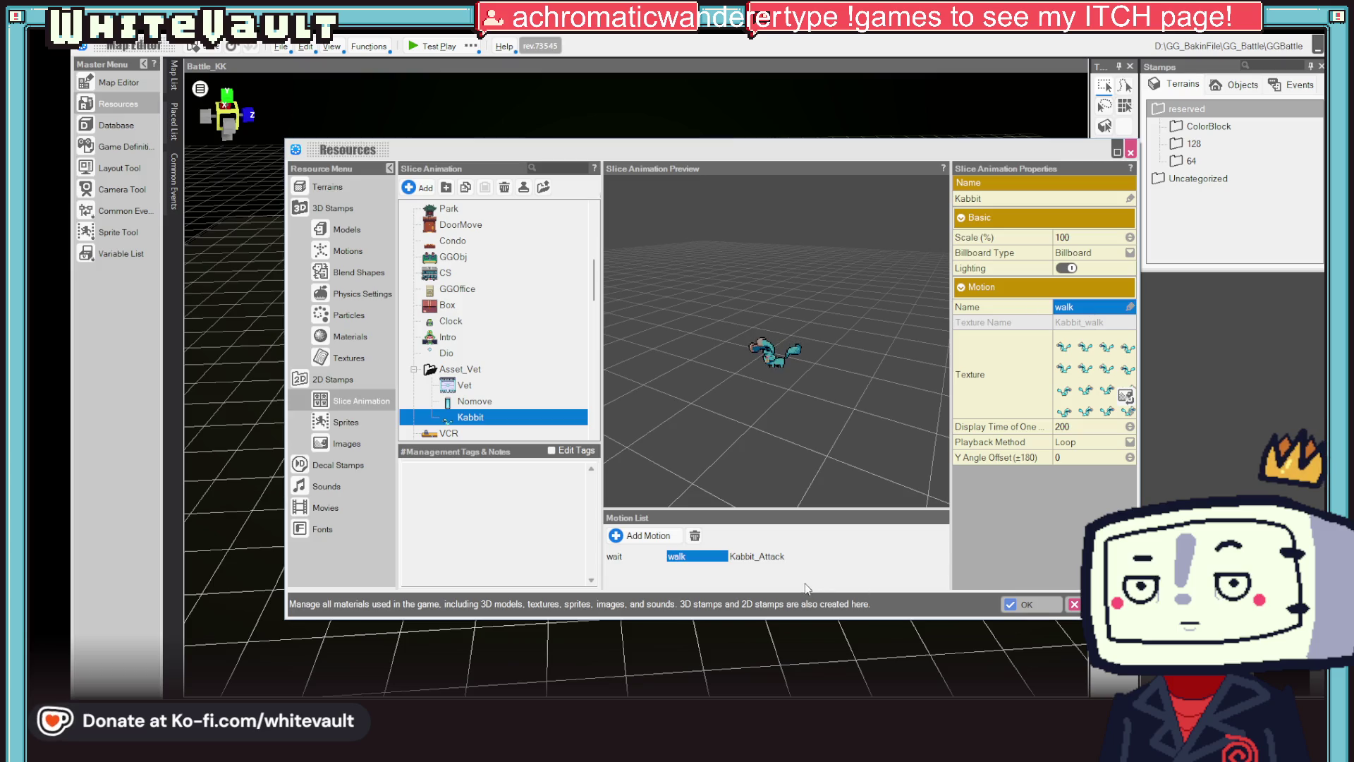
- Rename the Kabbit_Attack motion to attack and close the resources with OK
{"action": "left_click", "coordinate": [758, 557]}
{"action": "left_click", "coordinate": [1085, 307]}
{"action": "type", "text": "ac"}
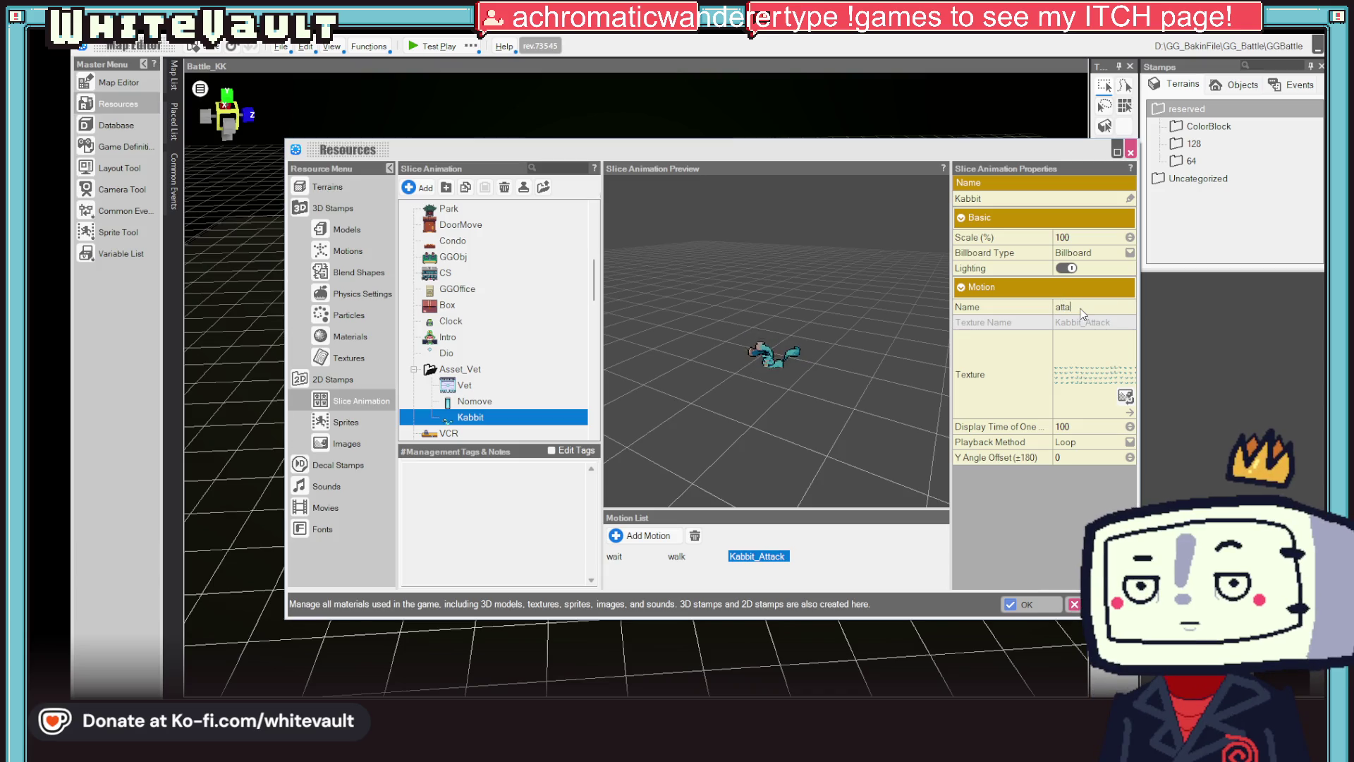
{"action": "key", "text": "Return"}
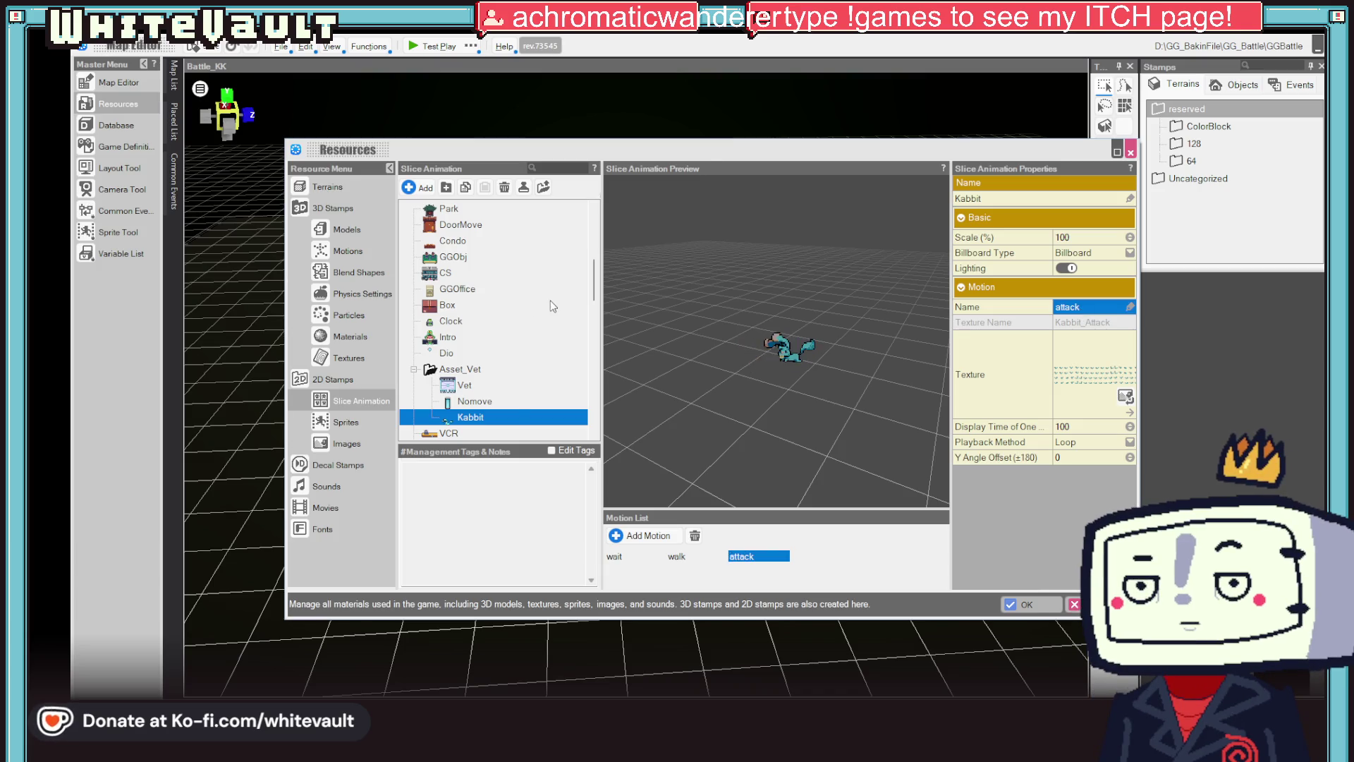
{"action": "scroll", "coordinate": [472, 362], "scroll_direction": "down", "scroll_amount": 5}
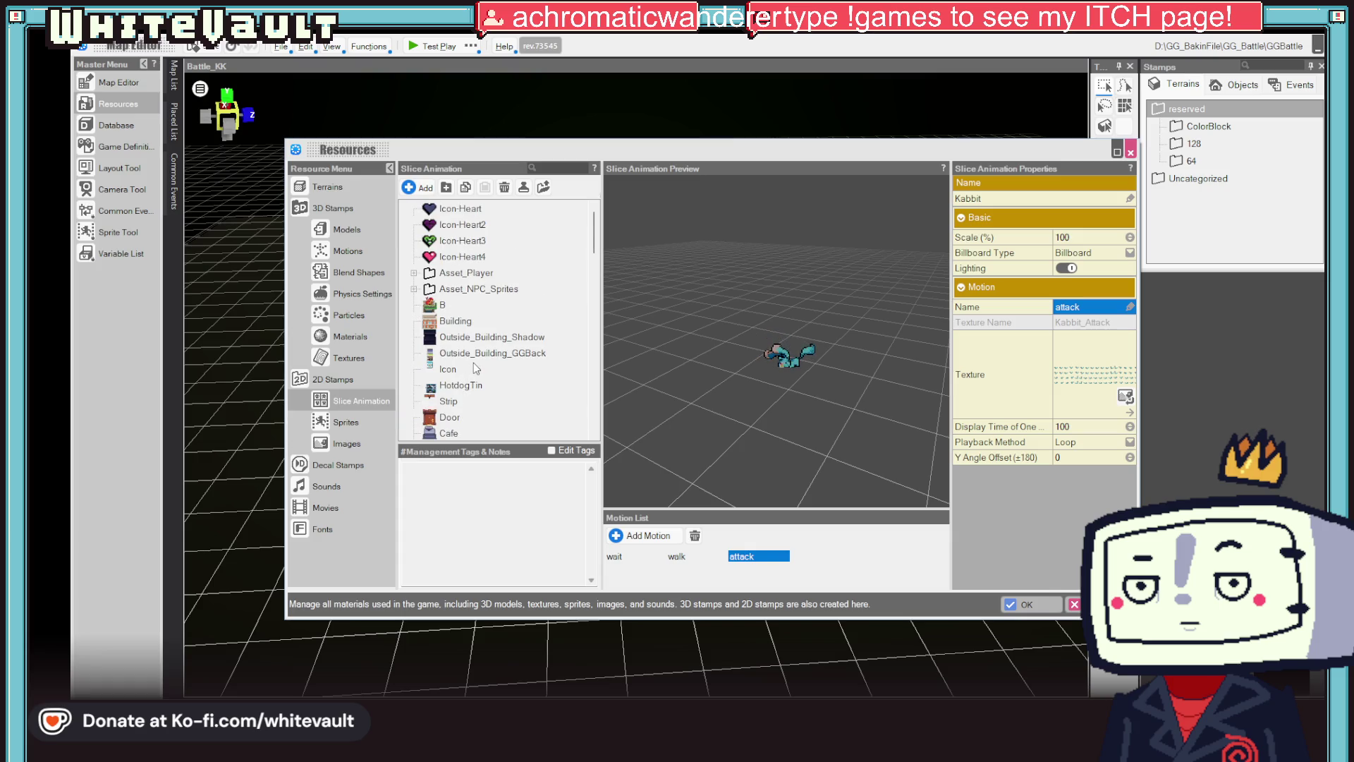
{"action": "left_click", "coordinate": [1016, 609]}
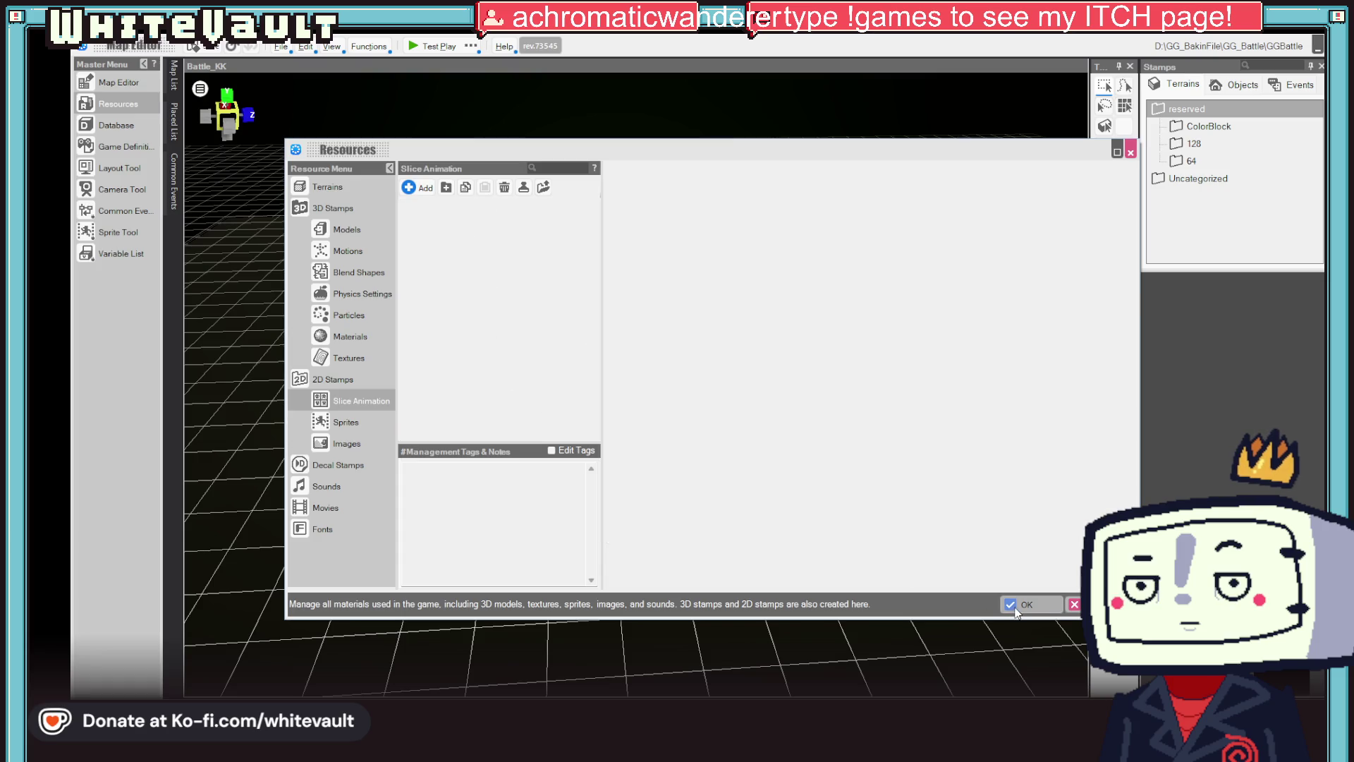
{"action": "left_click", "coordinate": [410, 49]}
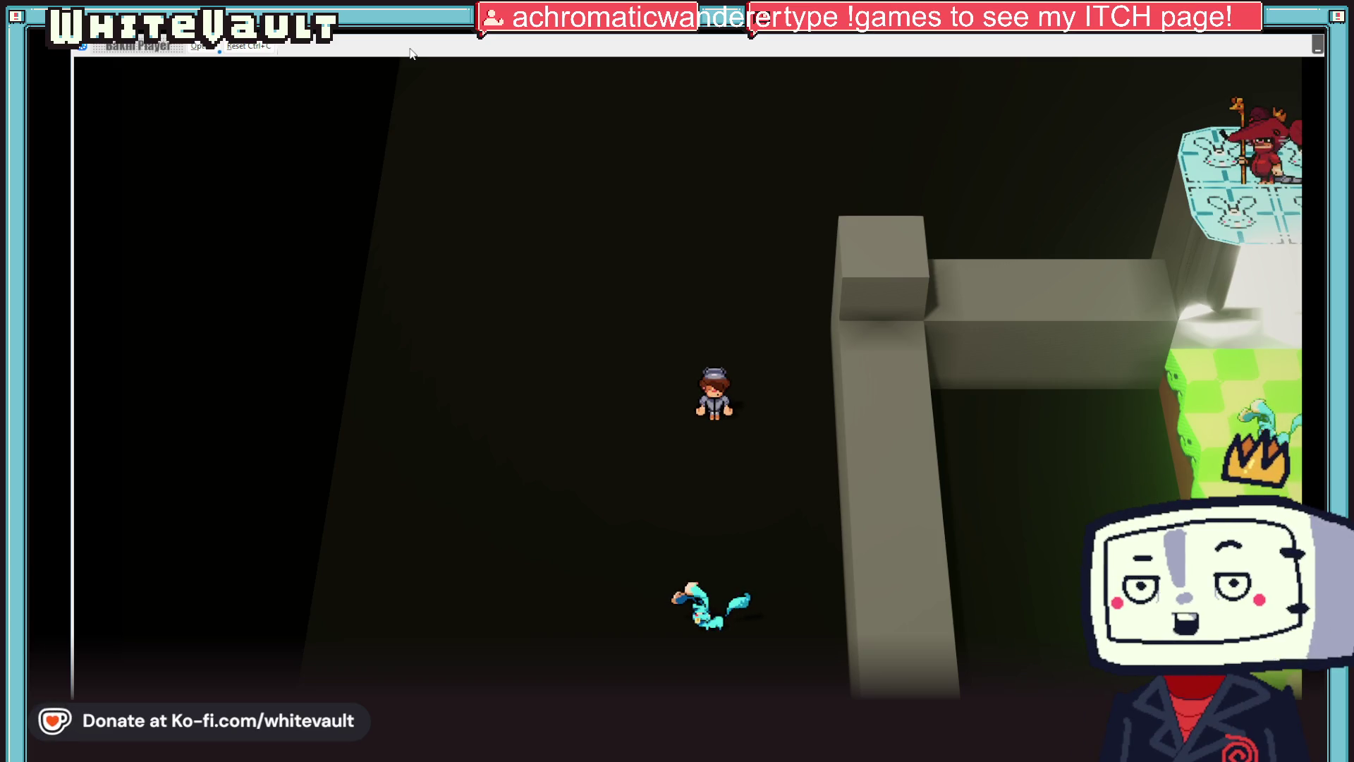
{"action": "key", "text": "Down"}
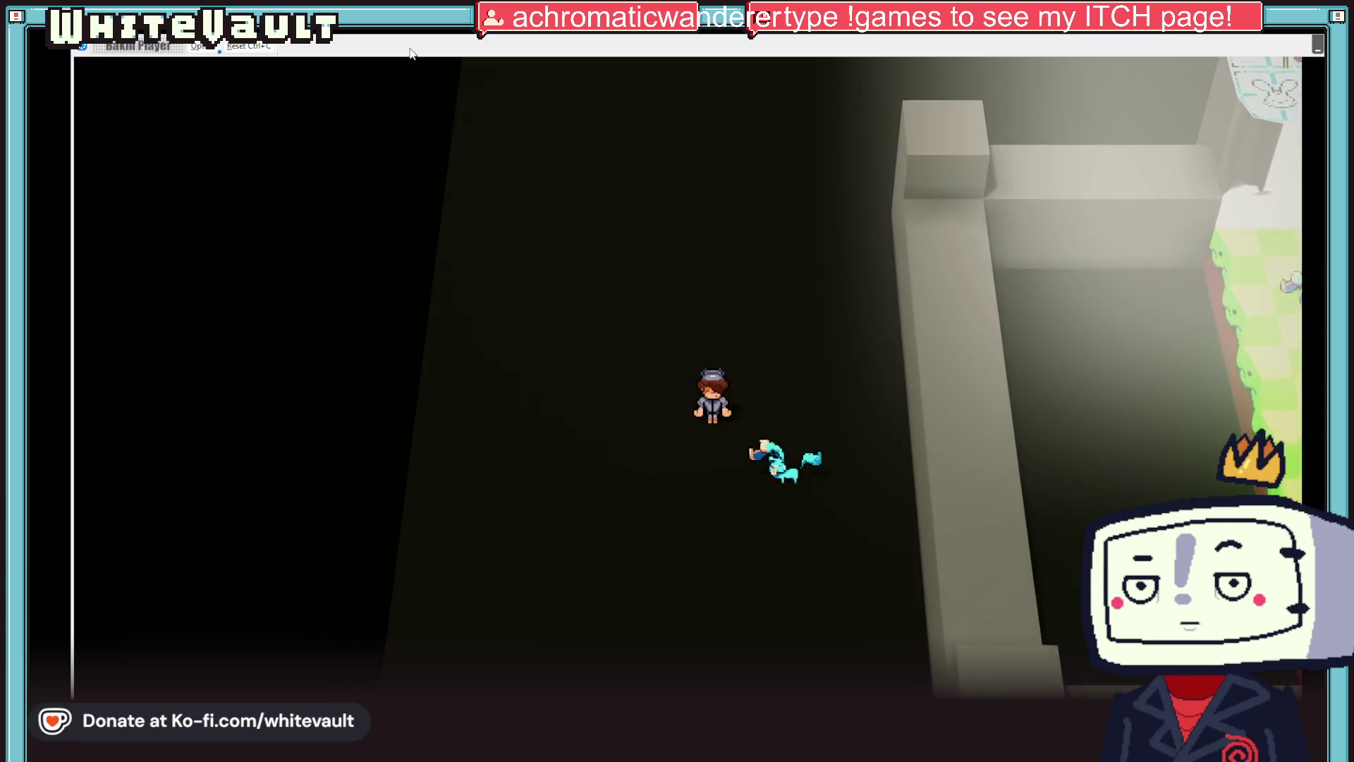
{"action": "key", "text": "Left"}
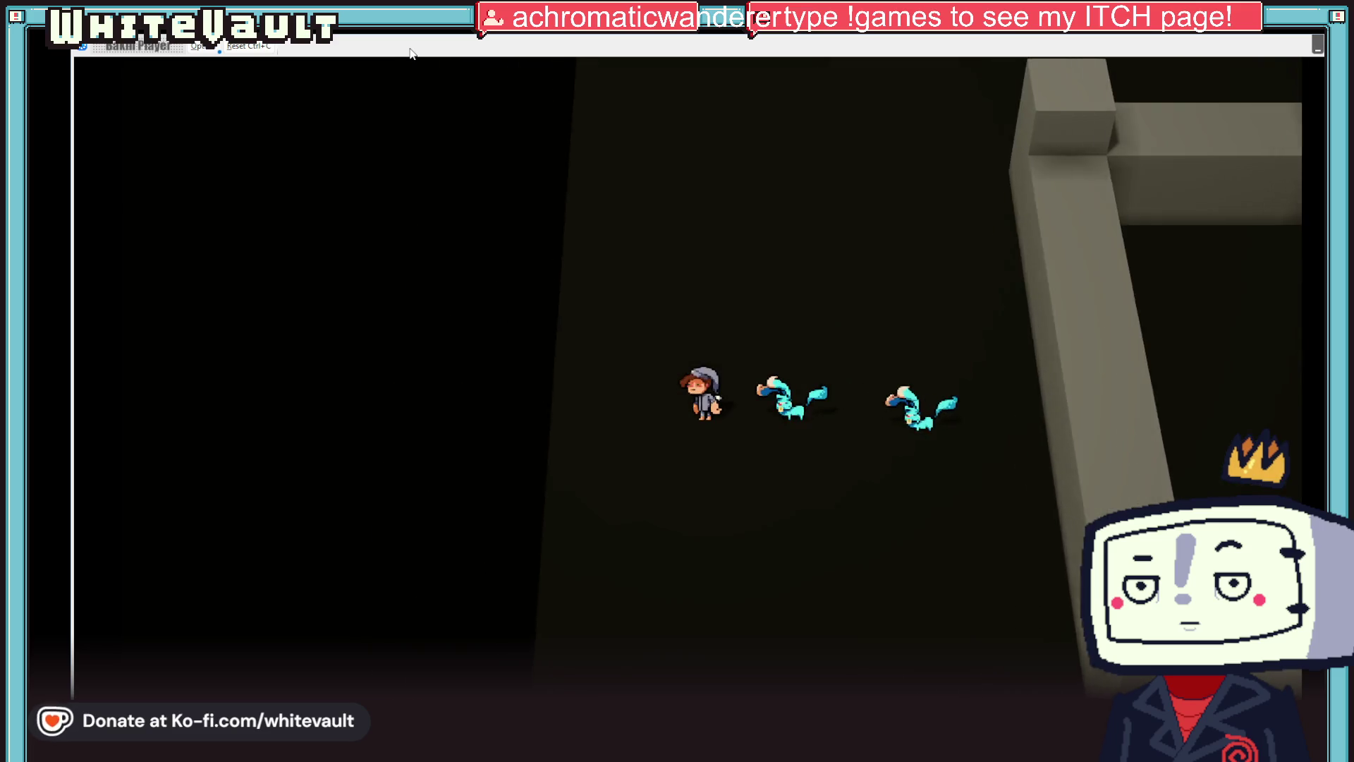
{"action": "key", "text": "Up"}
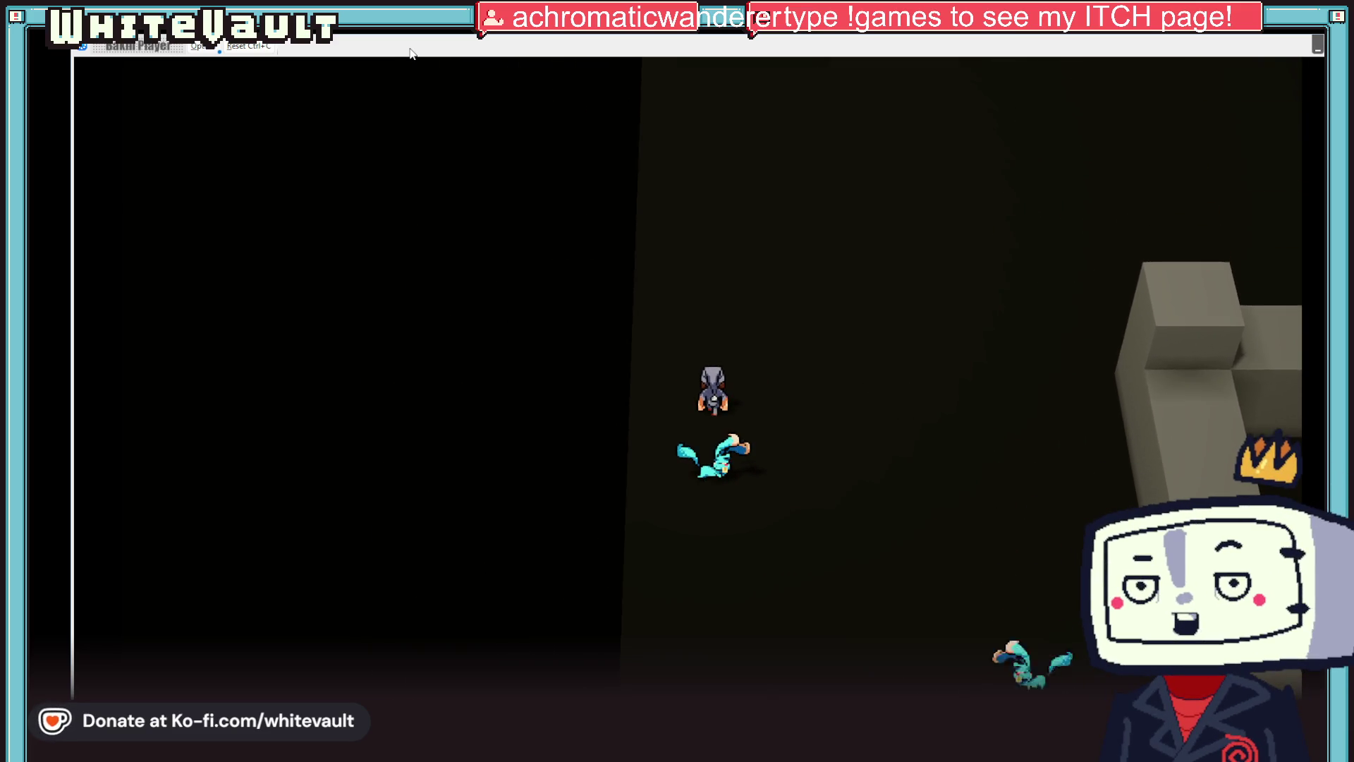
{"action": "key", "text": "Right"}
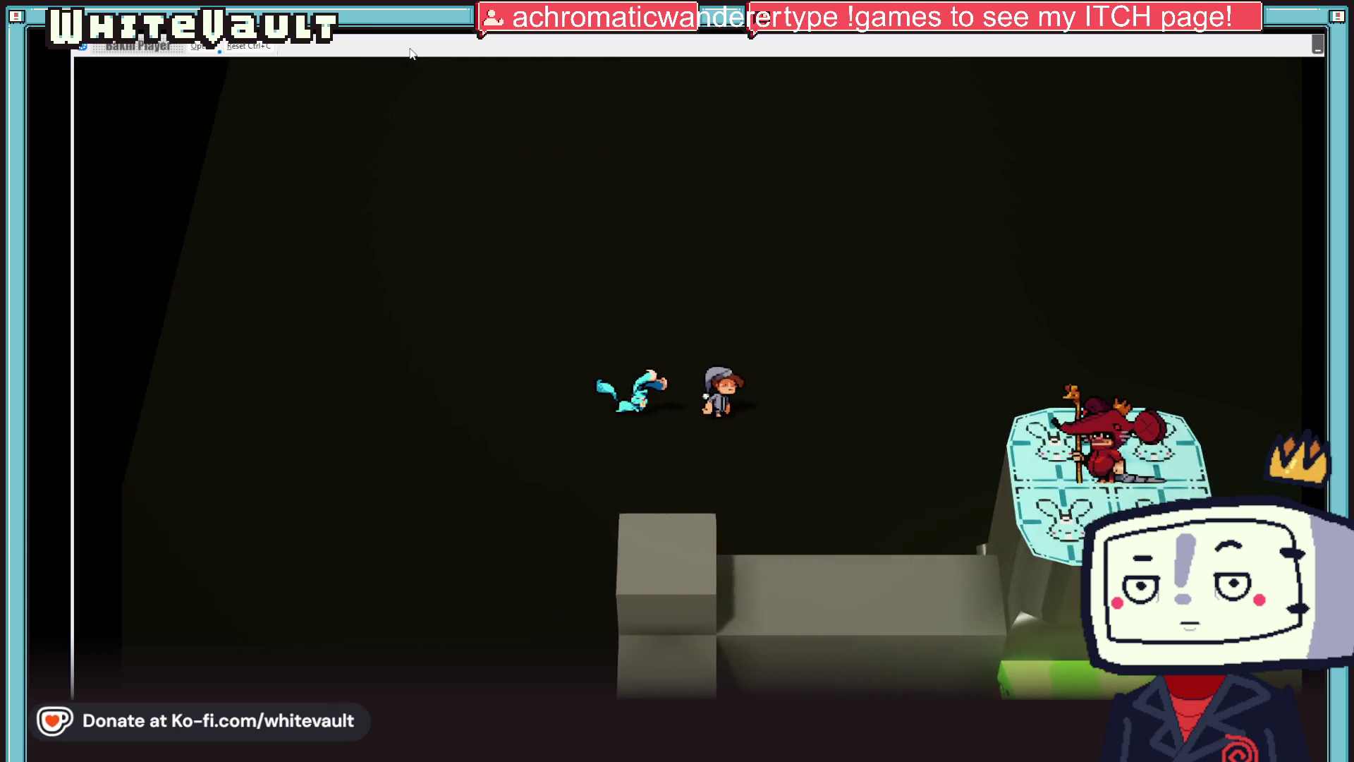
{"action": "key", "text": "Left"}
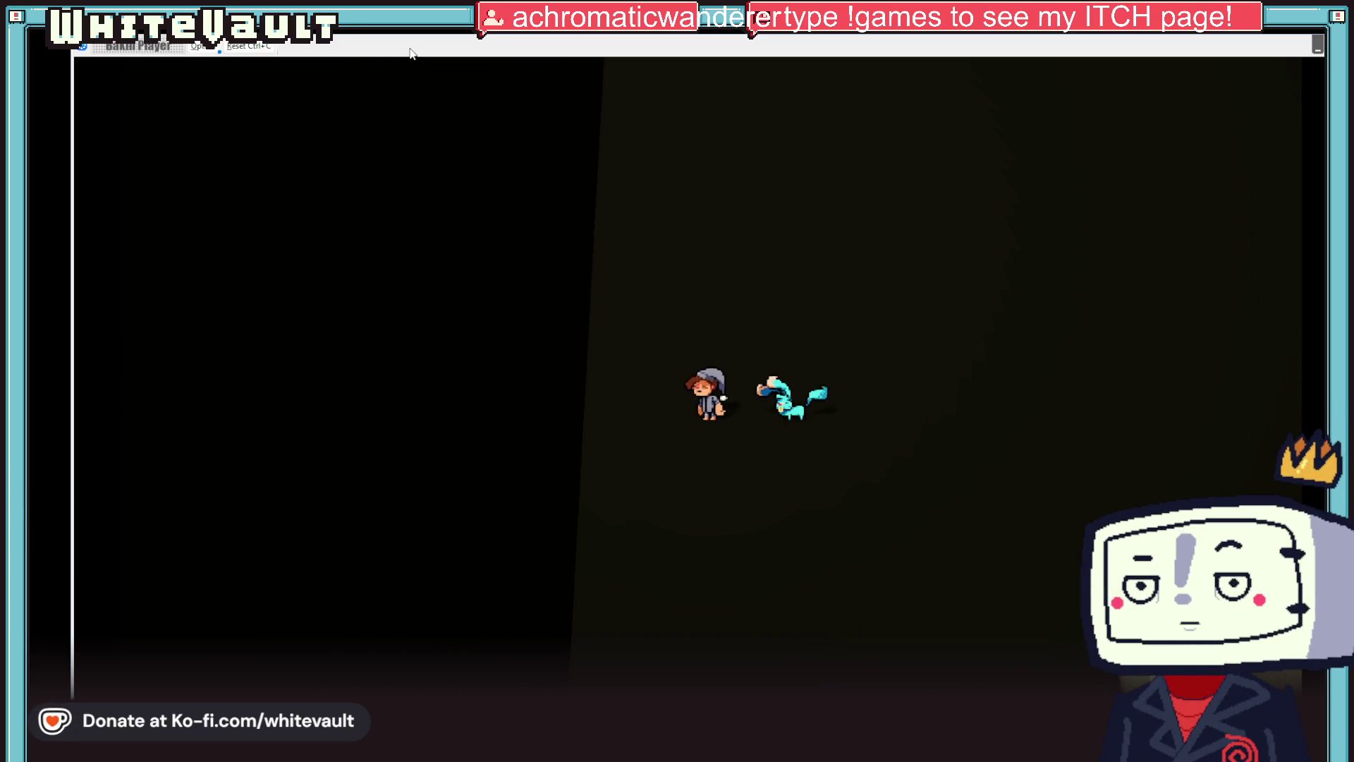
{"action": "key", "text": "Right"}
{"action": "key", "text": "Right"}
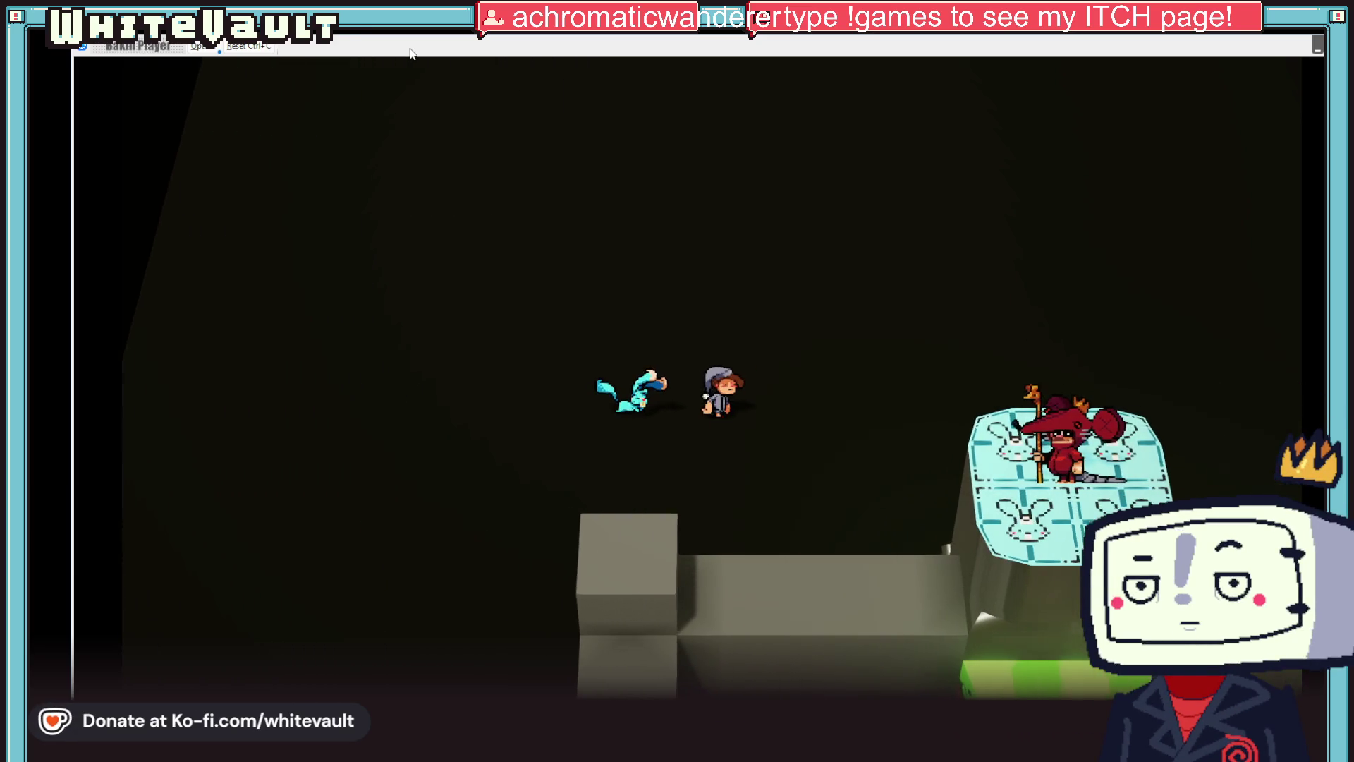
{"action": "key", "text": "Left"}
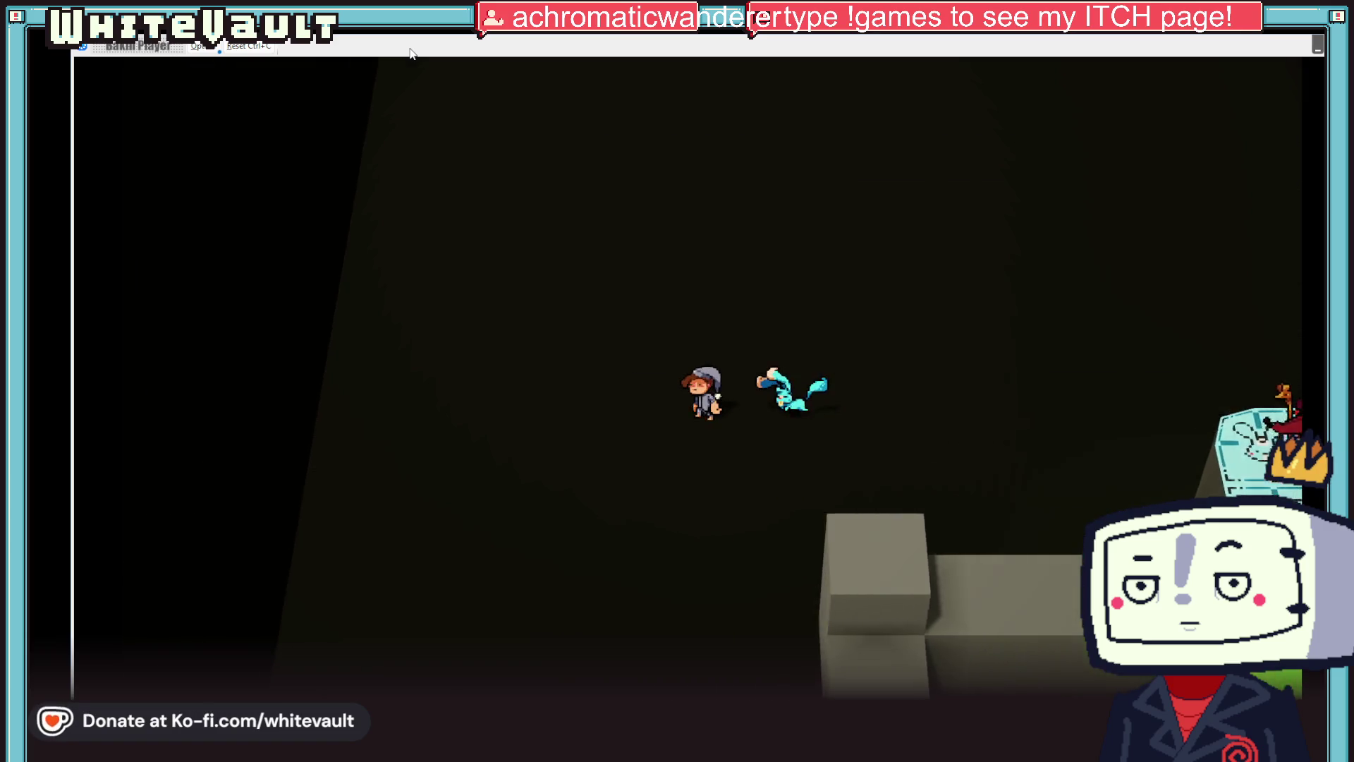
{"action": "key", "text": "Up"}
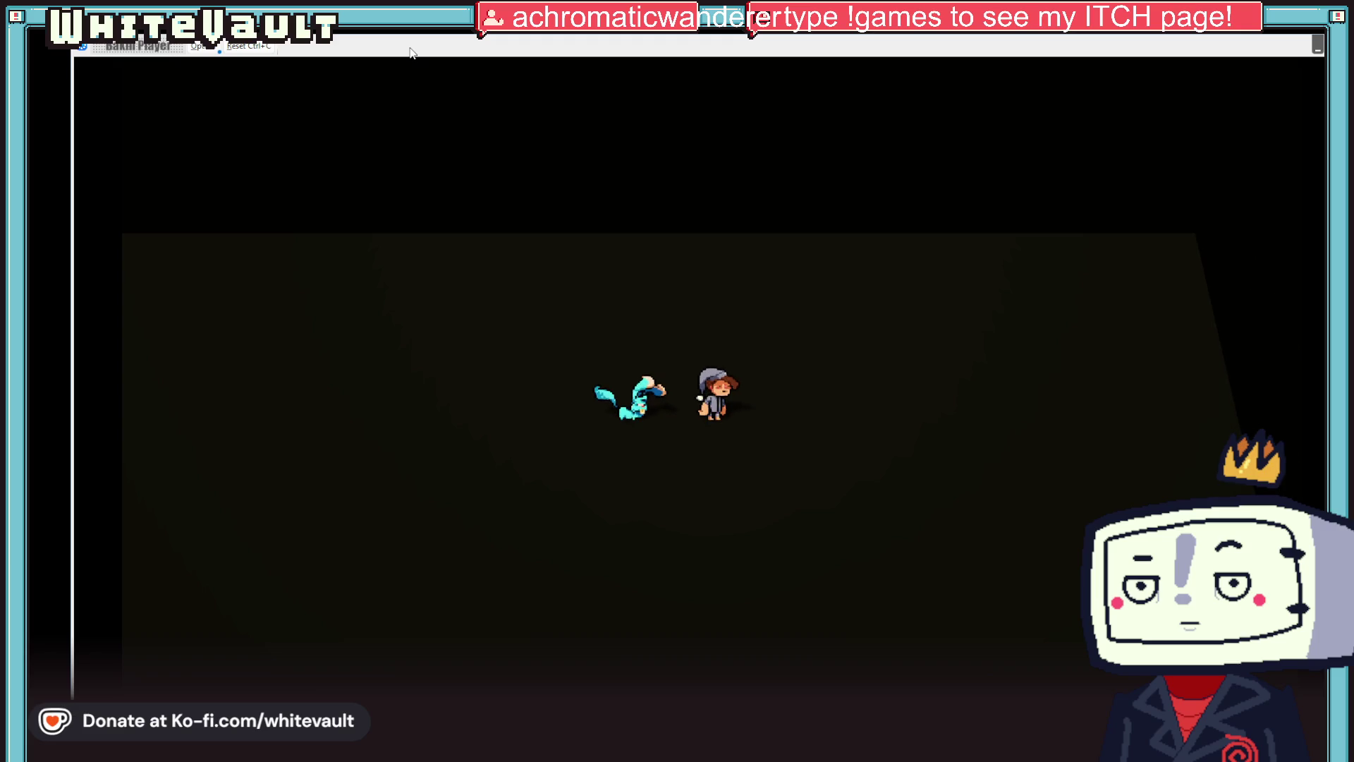
{"action": "key", "text": "alt+F4"}
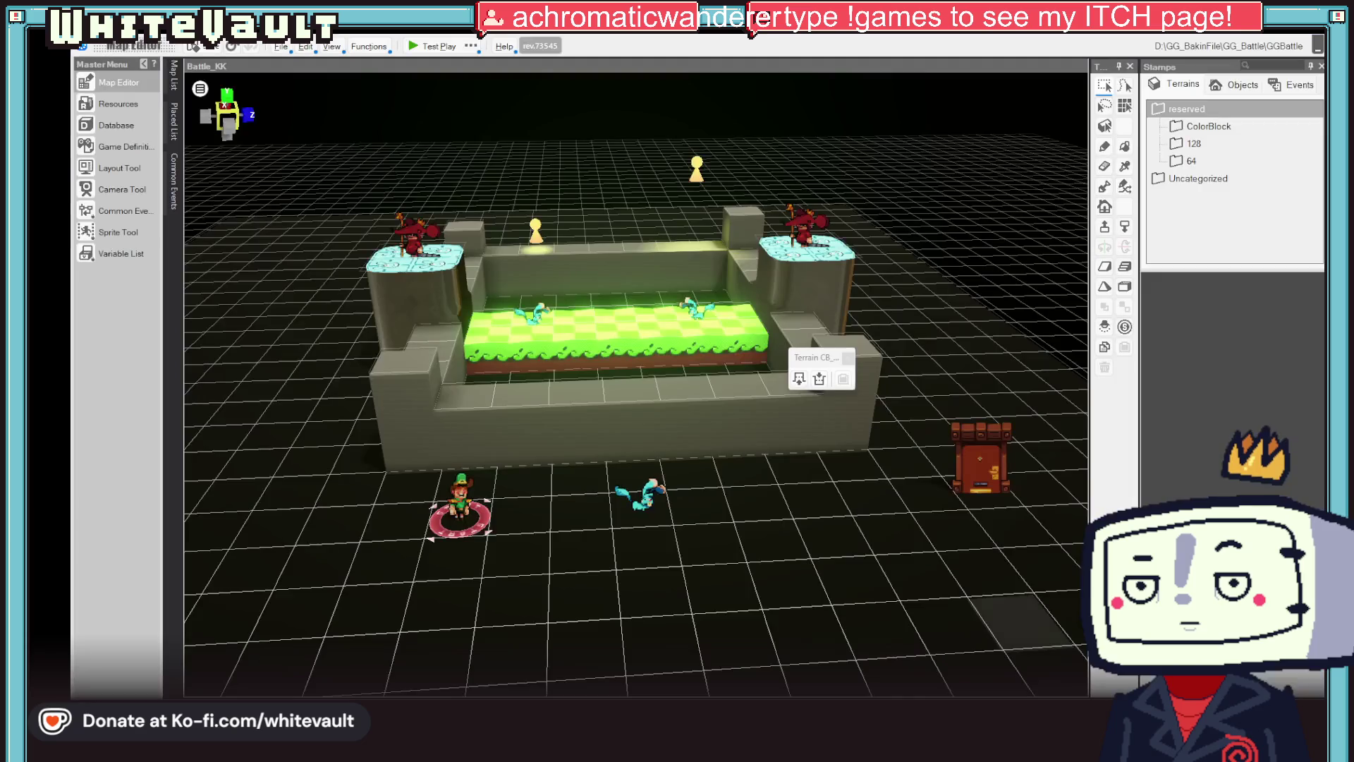
- Try the Kabbit walk motion with Back and Forth playback and a 50 per-frame display time
{"action": "left_click", "coordinate": [120, 107]}
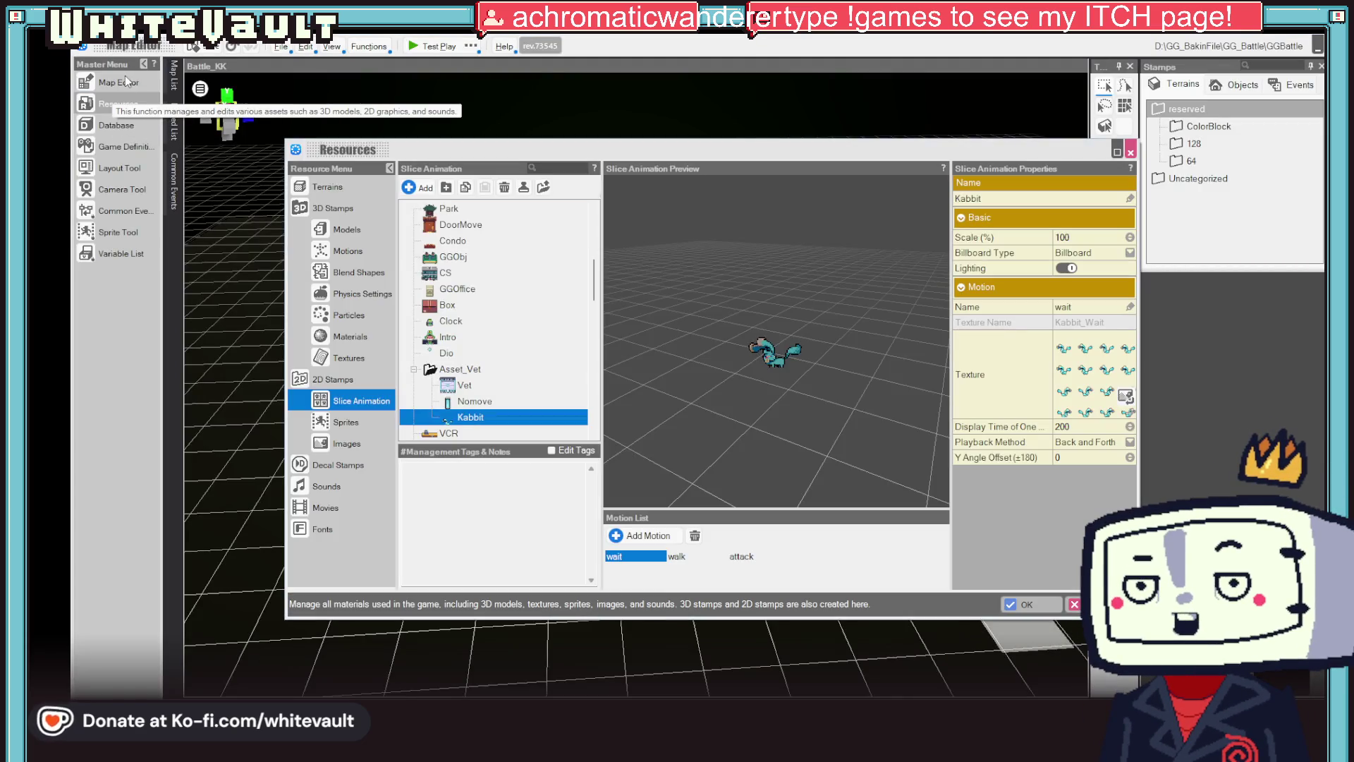
{"action": "left_click", "coordinate": [684, 557]}
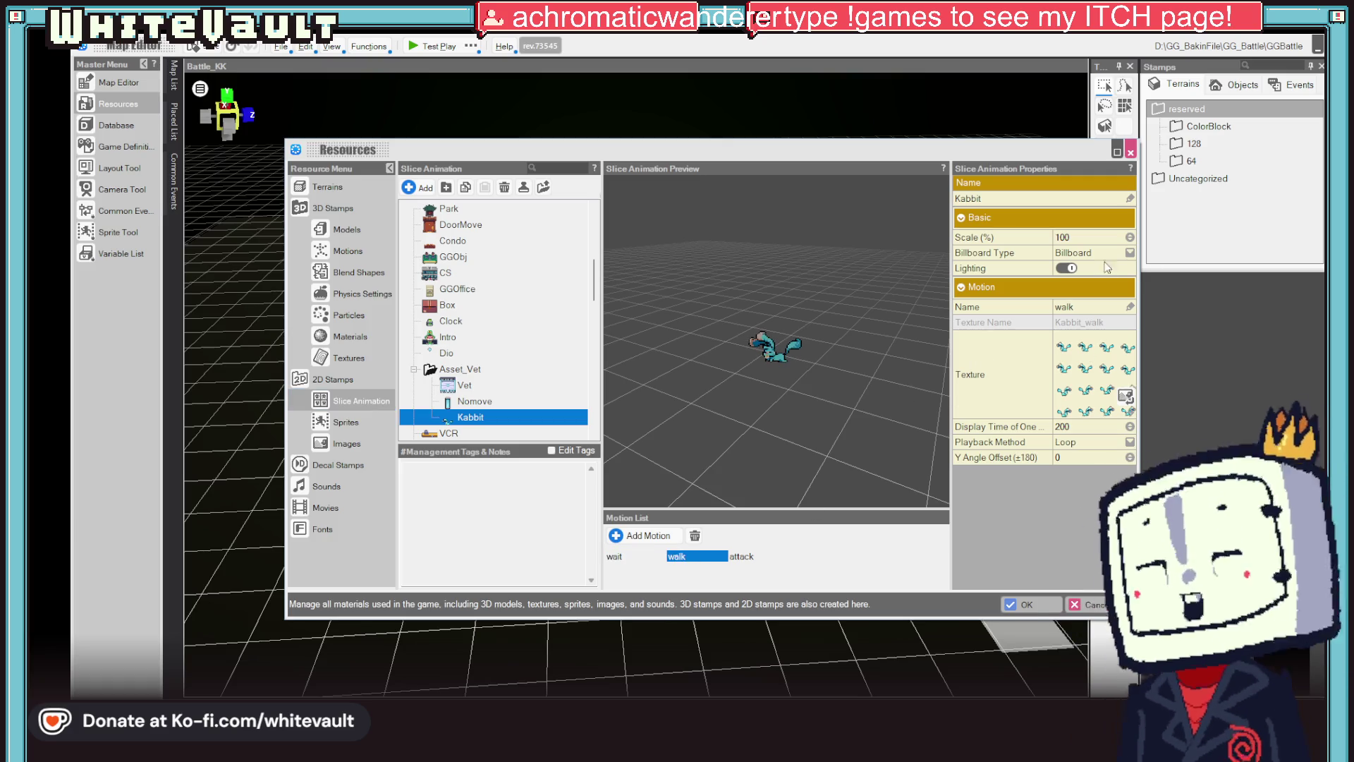
{"action": "left_click", "coordinate": [1073, 426]}
{"action": "type", "text": "100"}
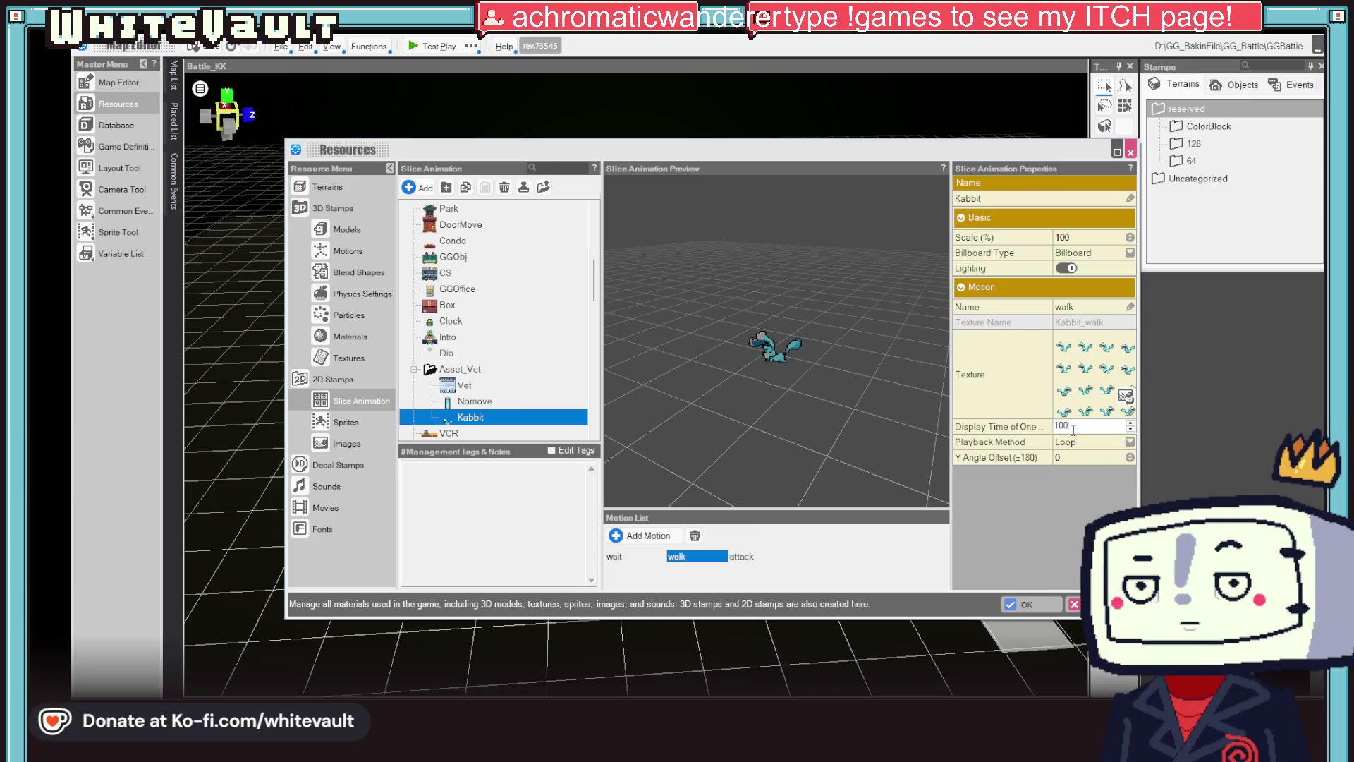
{"action": "left_click", "coordinate": [1097, 448]}
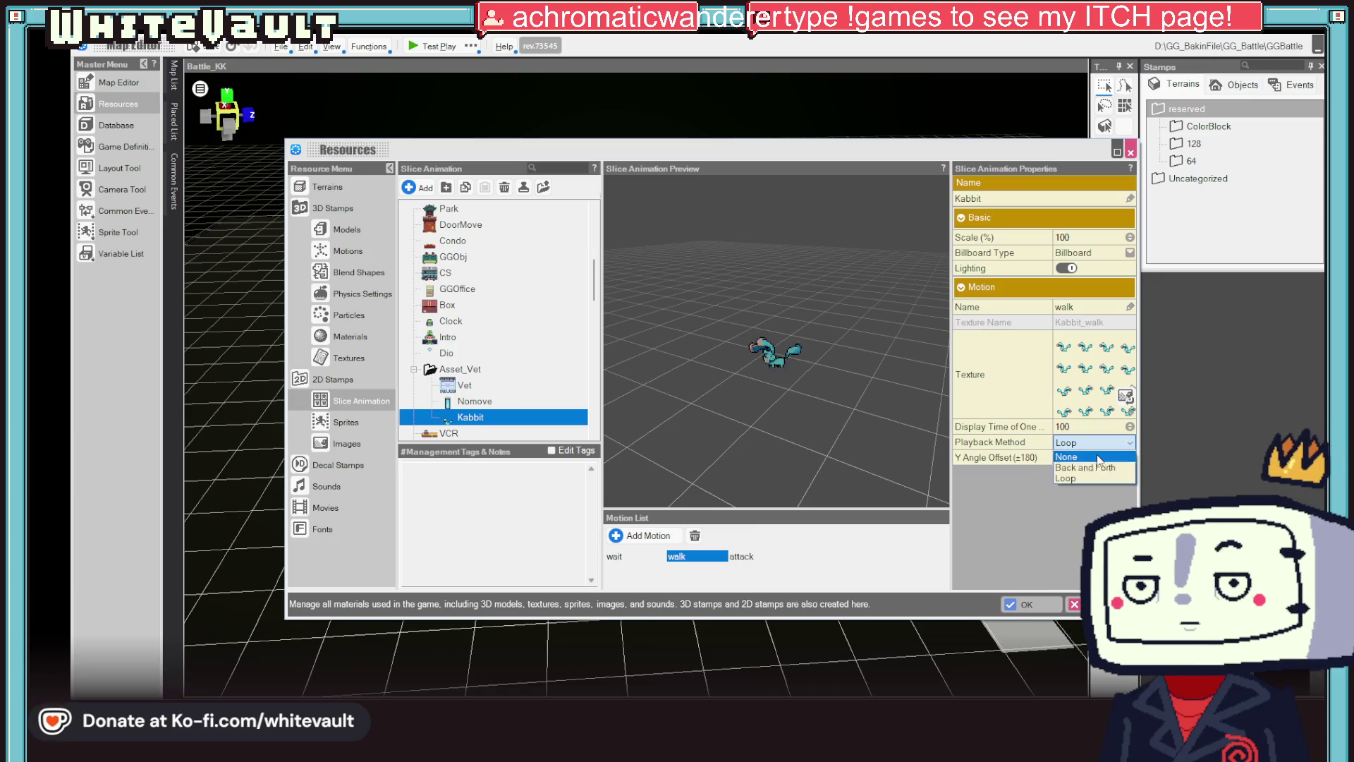
{"action": "left_click", "coordinate": [1090, 471]}
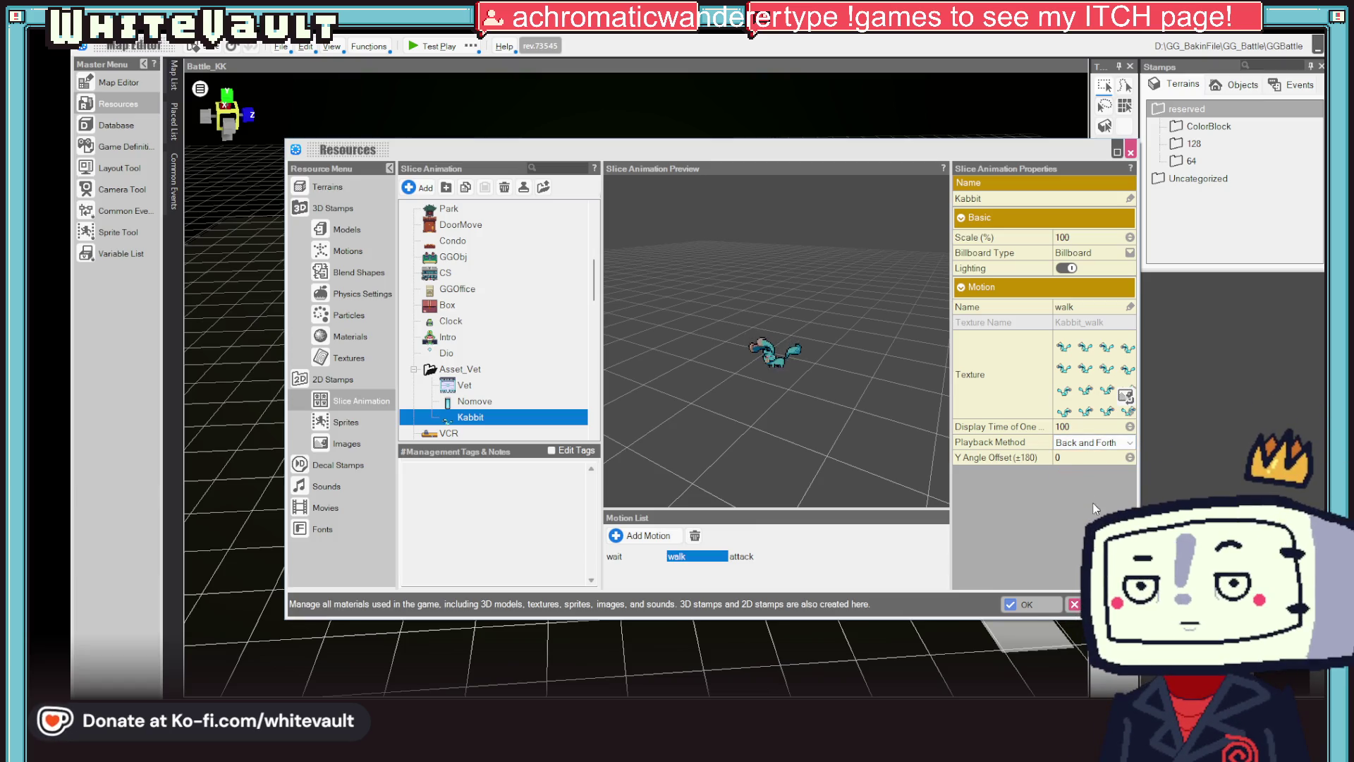
{"action": "left_click", "coordinate": [1097, 426]}
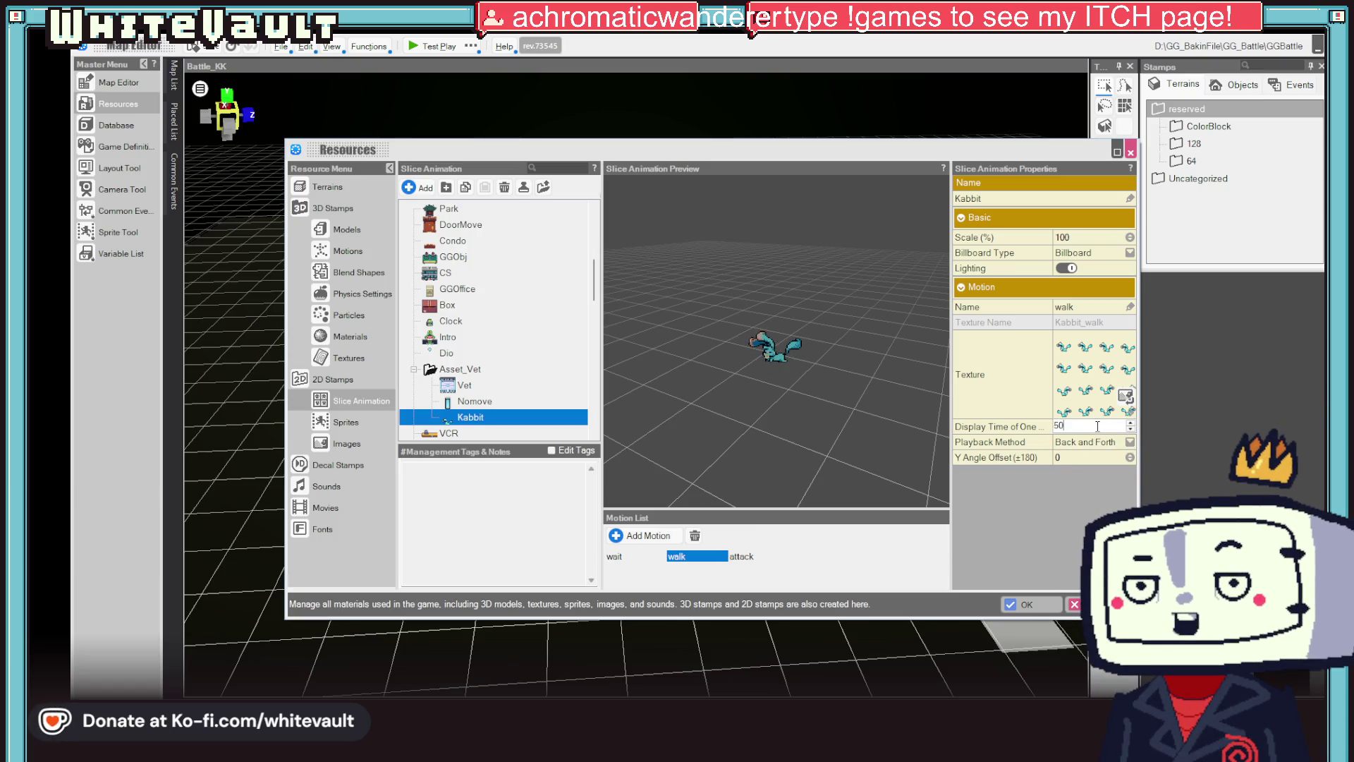
{"action": "key", "text": "Return"}
- Set the walk's per-frame display time to 100 with Loop playback and apply
{"action": "left_click", "coordinate": [1097, 425]}
{"action": "type", "text": "75"}
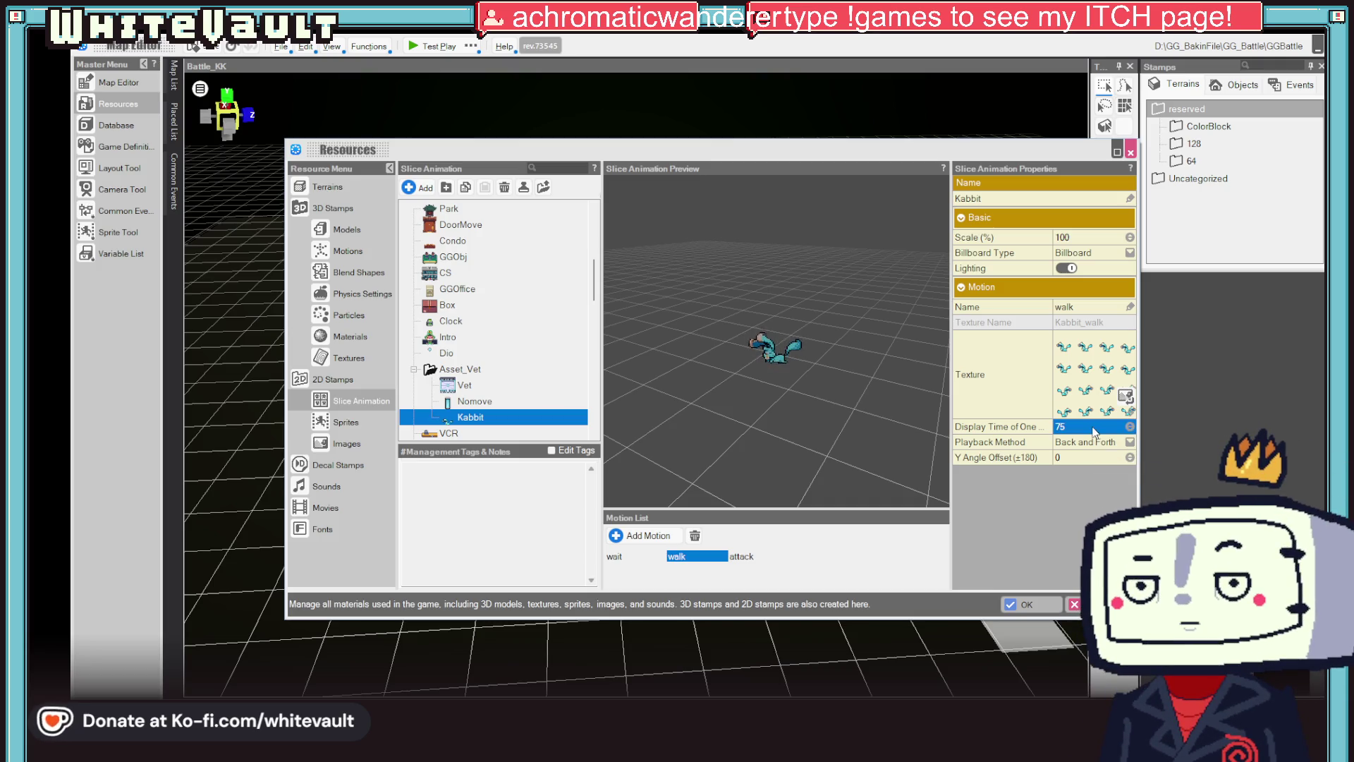
{"action": "left_click", "coordinate": [1090, 426]}
{"action": "type", "text": "100"}
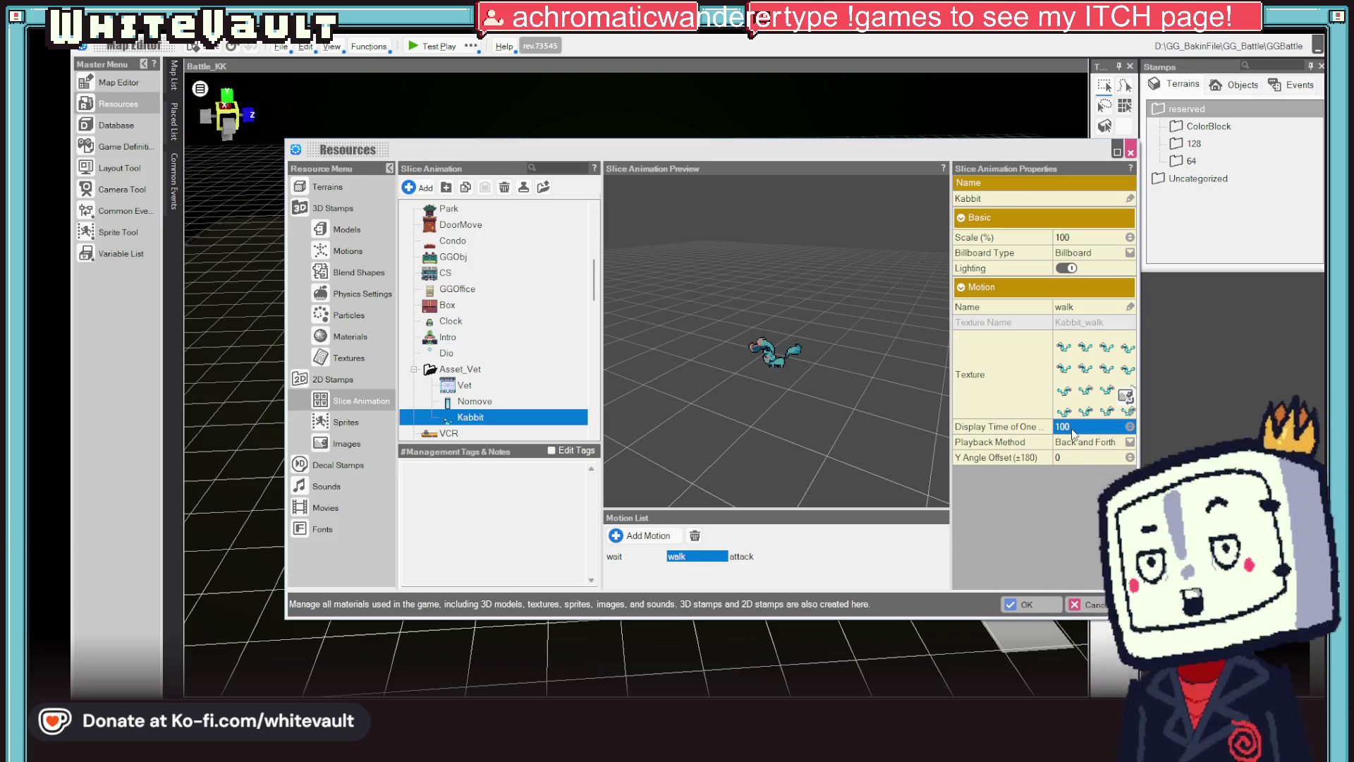
{"action": "left_click", "coordinate": [1086, 442]}
{"action": "left_click", "coordinate": [1077, 473]}
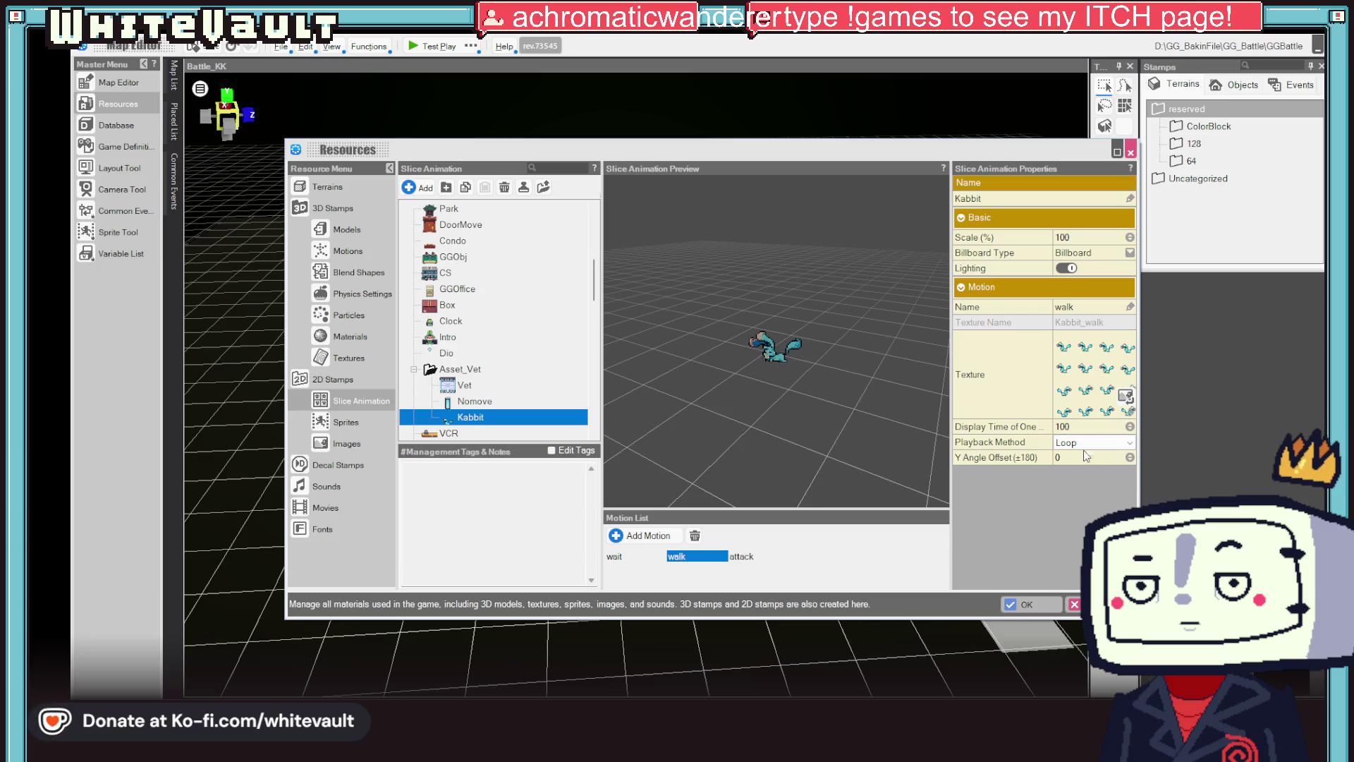
{"action": "left_click", "coordinate": [1030, 601]}
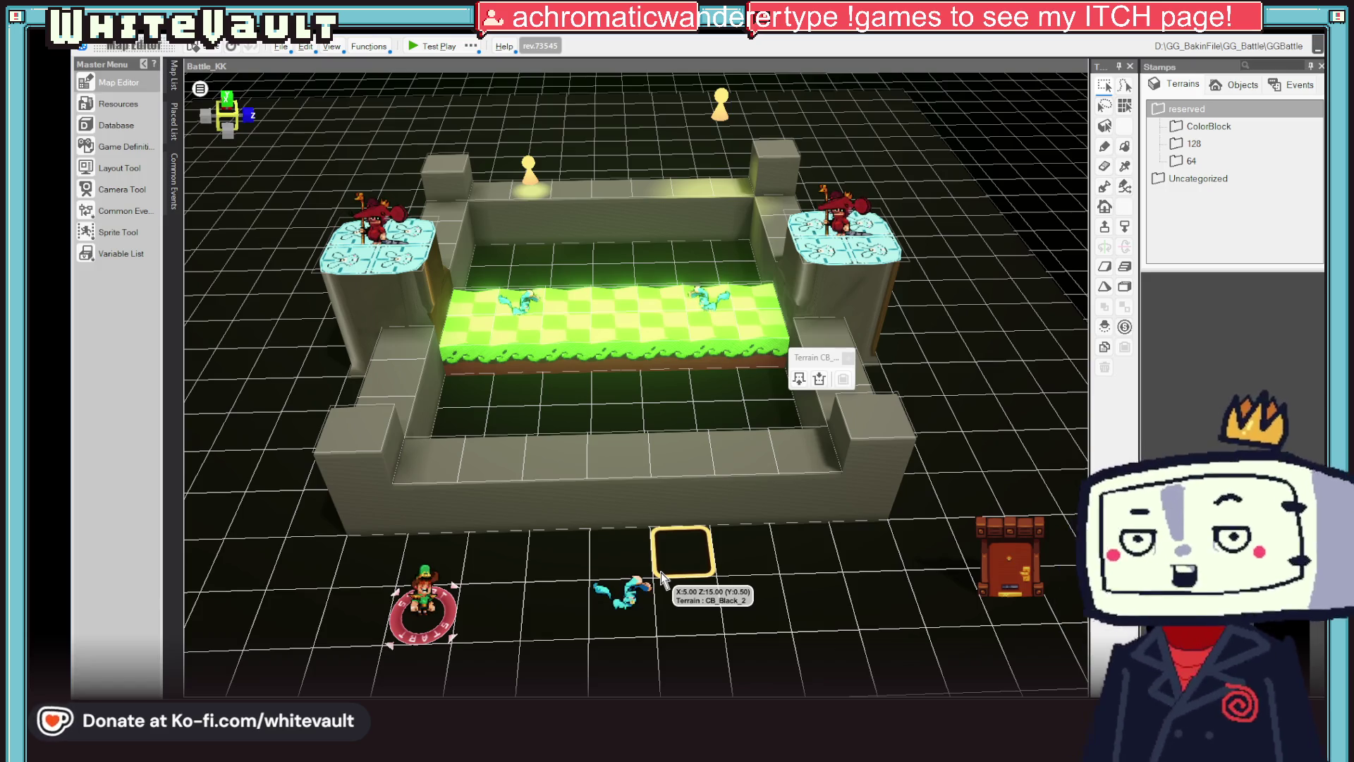
- Delete the door object from the battle map and check the map view
{"action": "left_click", "coordinate": [1012, 557]}
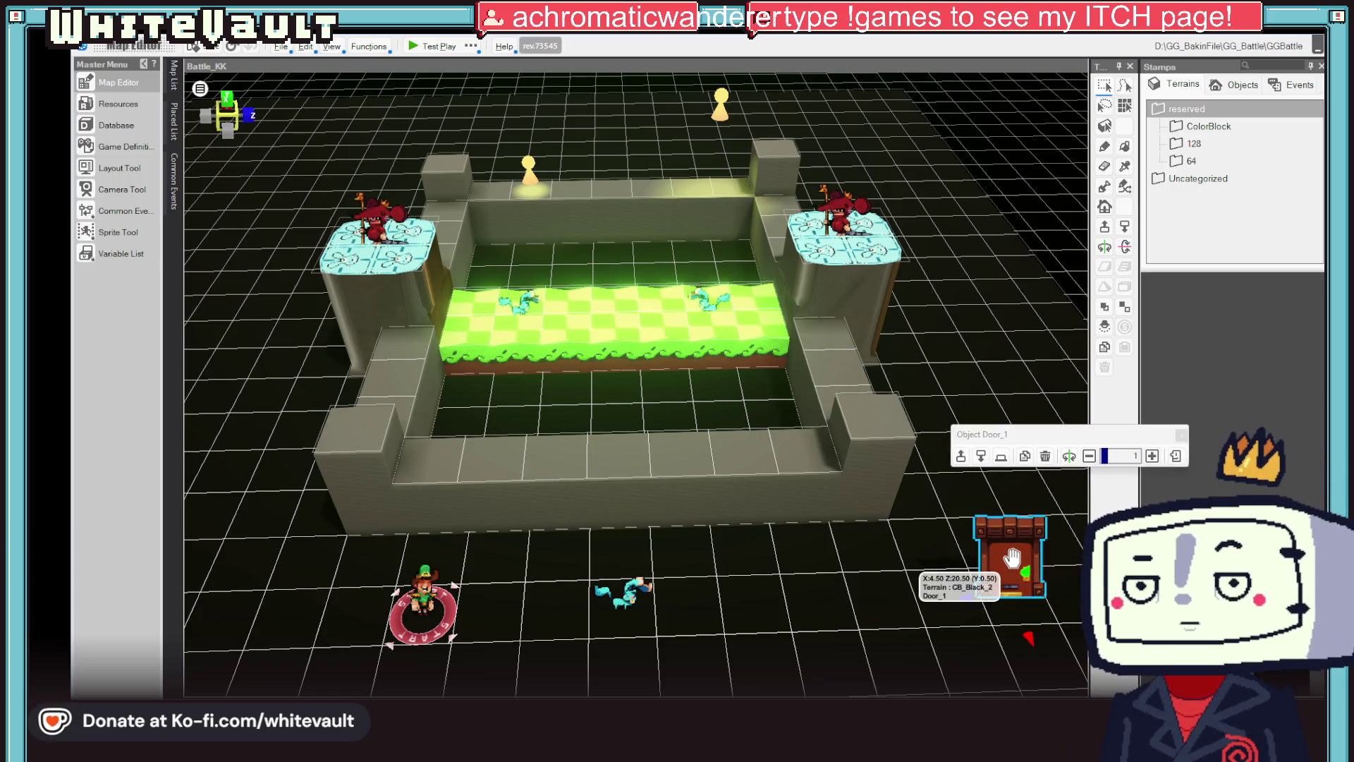
{"action": "key", "text": "Delete"}
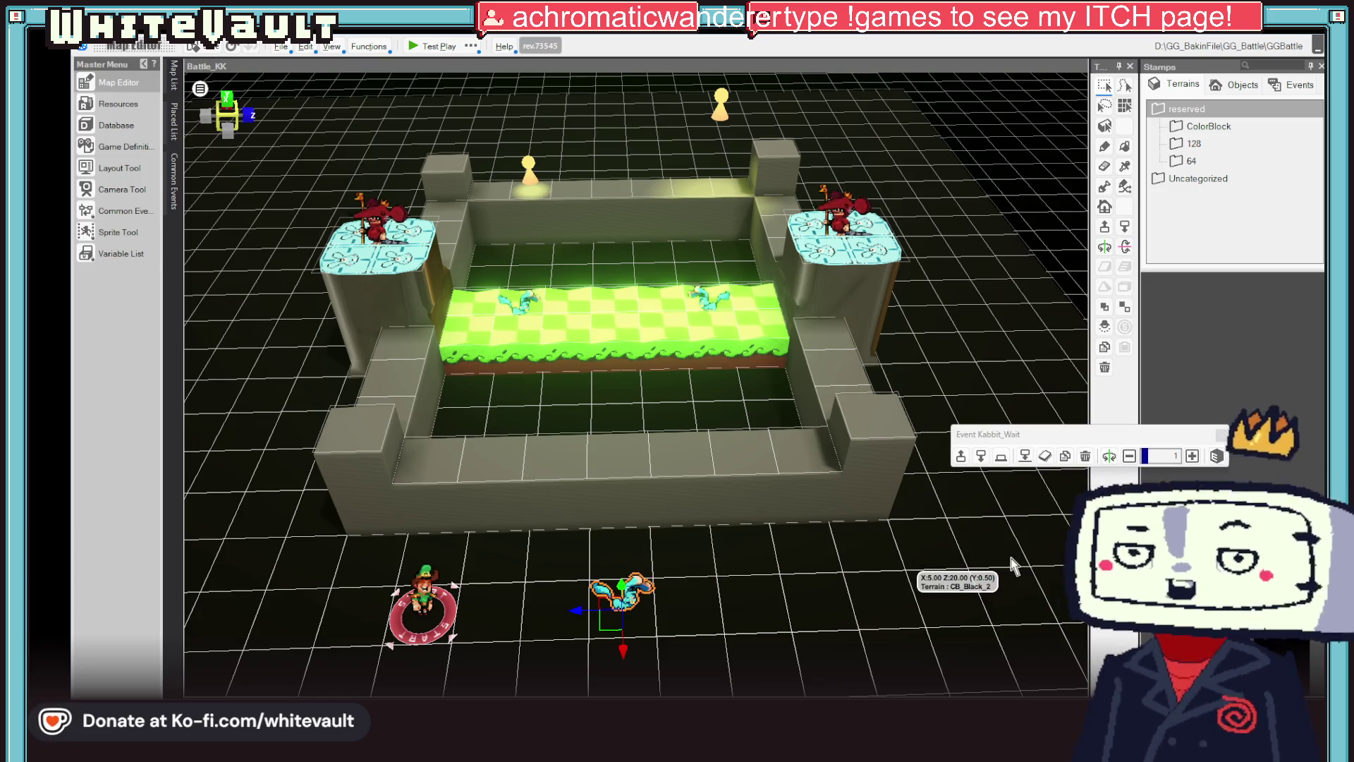
{"action": "scroll", "coordinate": [791, 526], "scroll_direction": "down", "scroll_amount": 5}
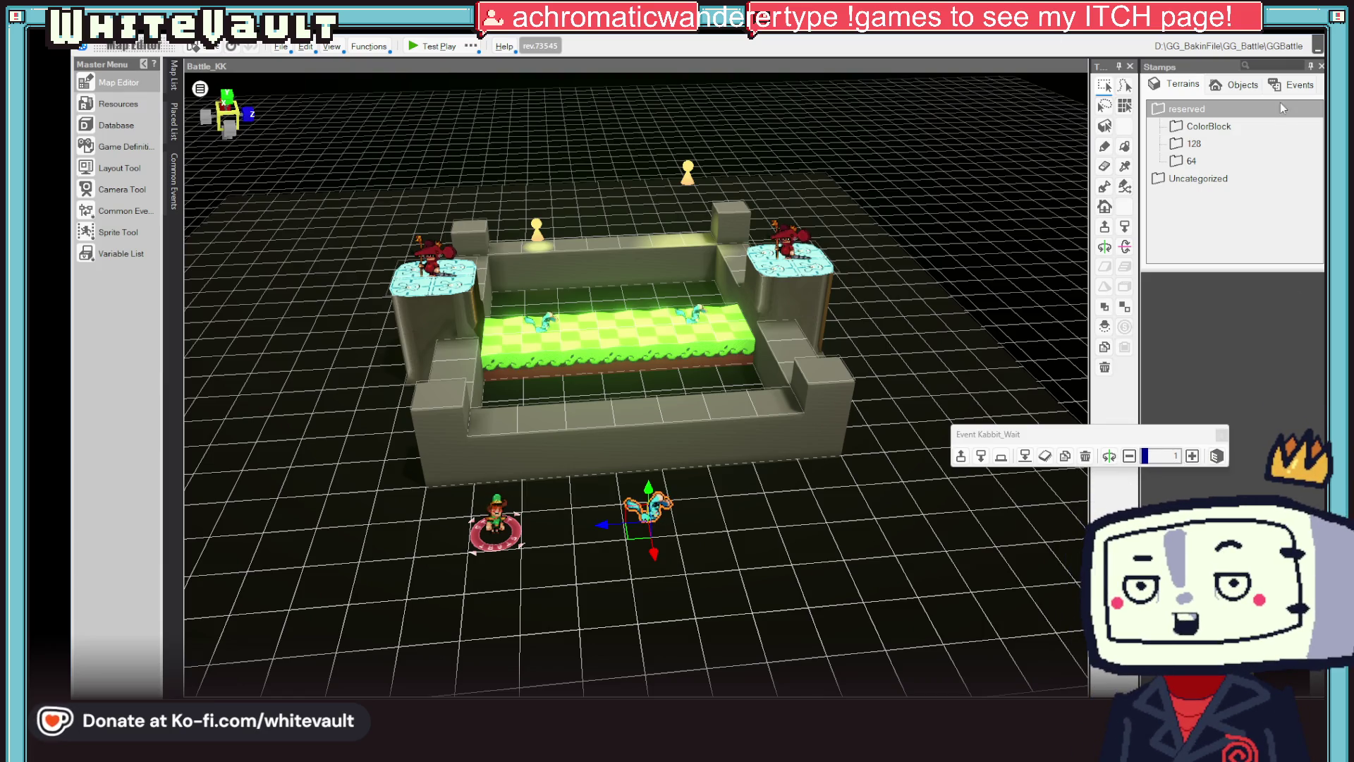
{"action": "scroll", "coordinate": [775, 645], "scroll_direction": "up", "scroll_amount": 1}
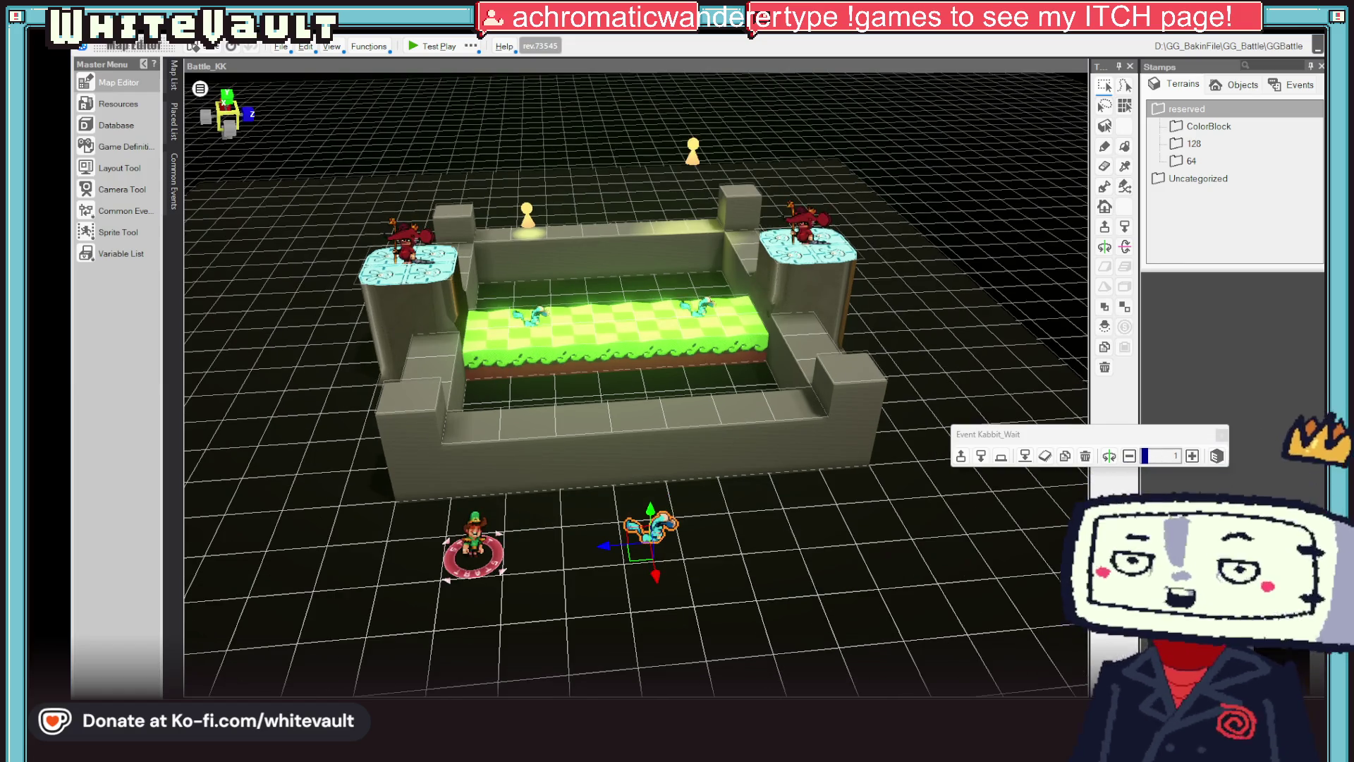
{"action": "key", "text": "alt+Tab"}
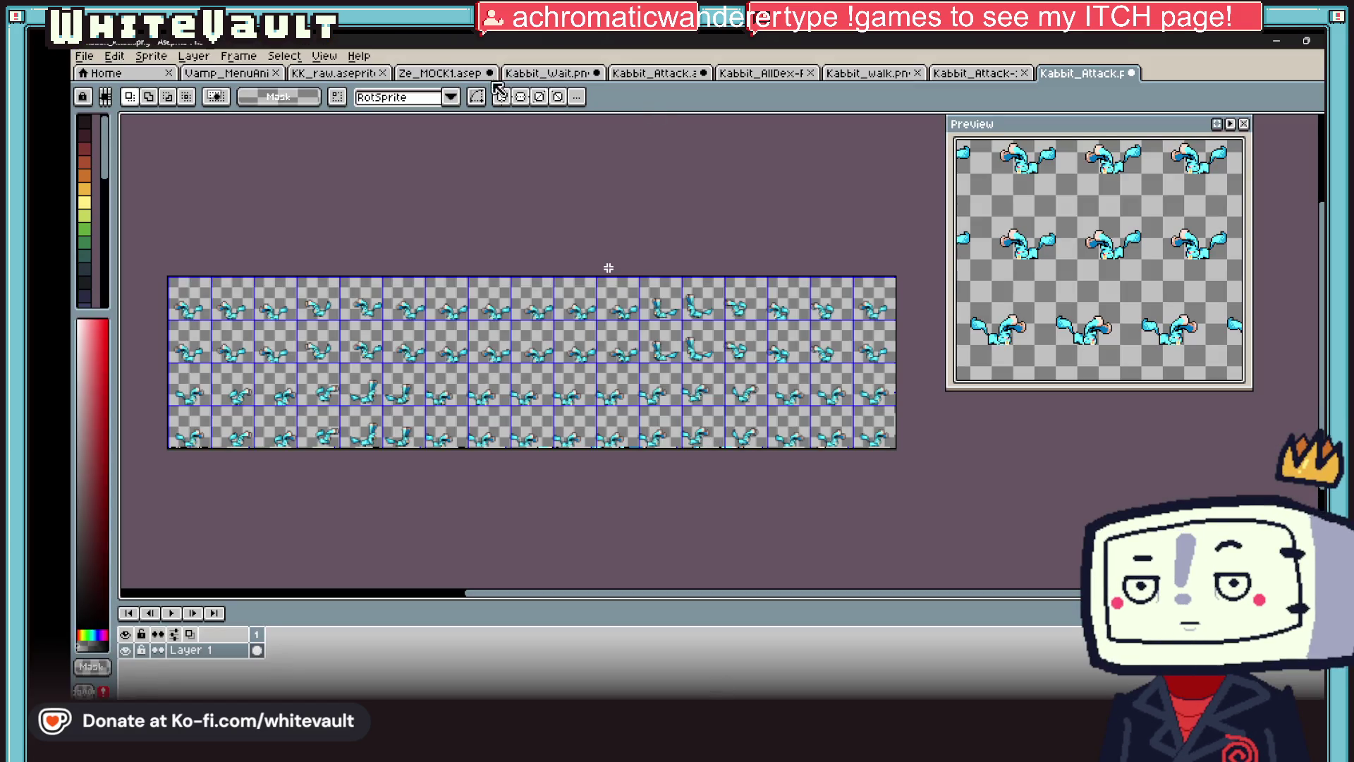
- View the BRB sketch zoomed in on the KK_raw.aseprite tab, then show the desktop
{"action": "key", "text": "ctrl+shift+Tab"}
{"action": "key", "text": "ctrl+shift+Tab"}
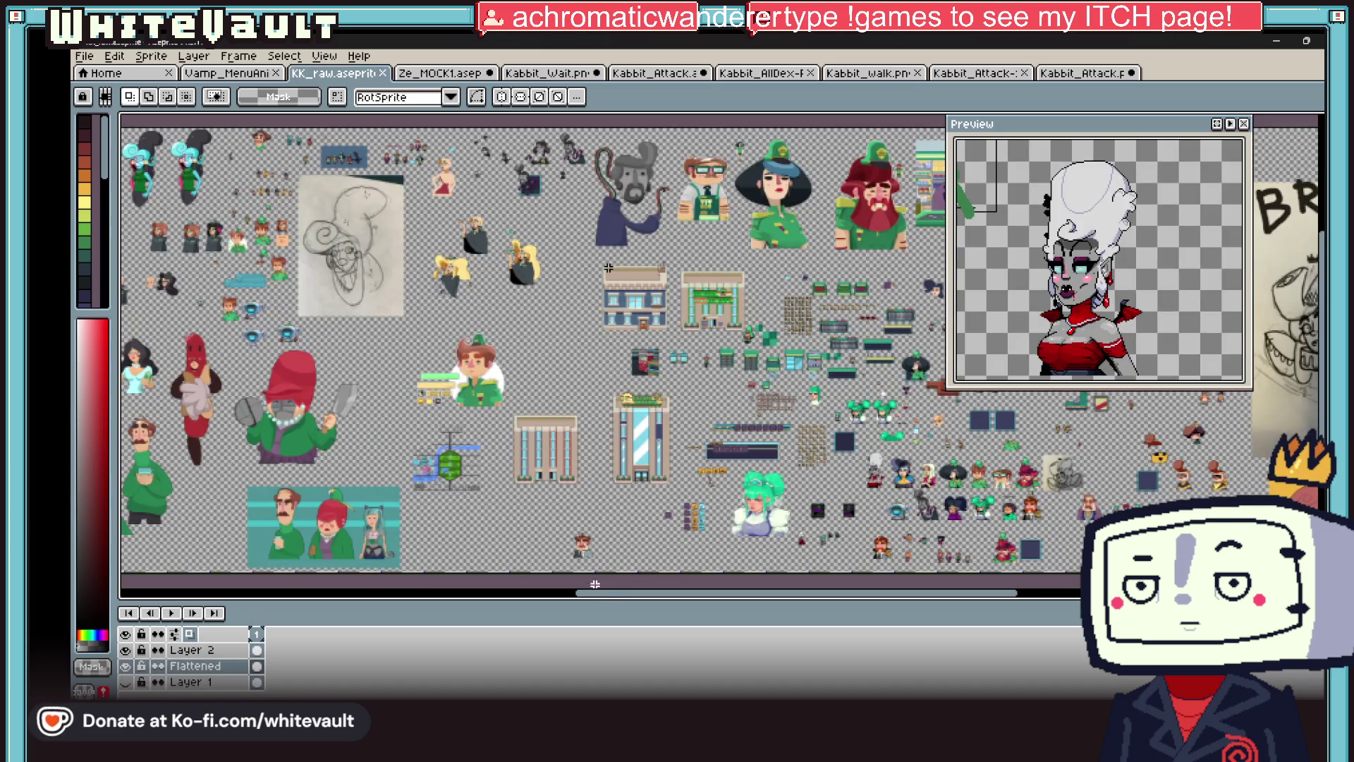
{"action": "left_click_drag", "start_coordinate": [734, 587], "coordinate": [810, 587]}
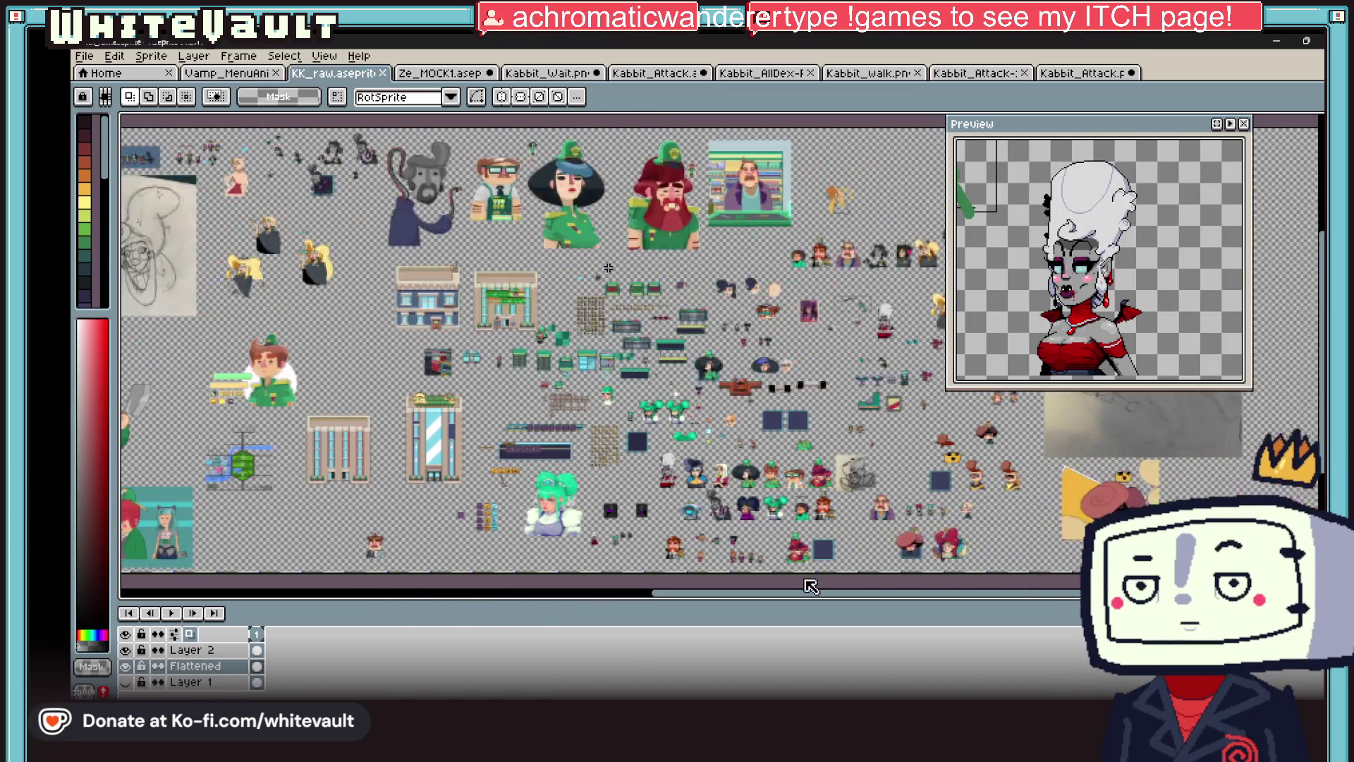
{"action": "scroll", "coordinate": [896, 423], "scroll_direction": "up", "scroll_amount": 4}
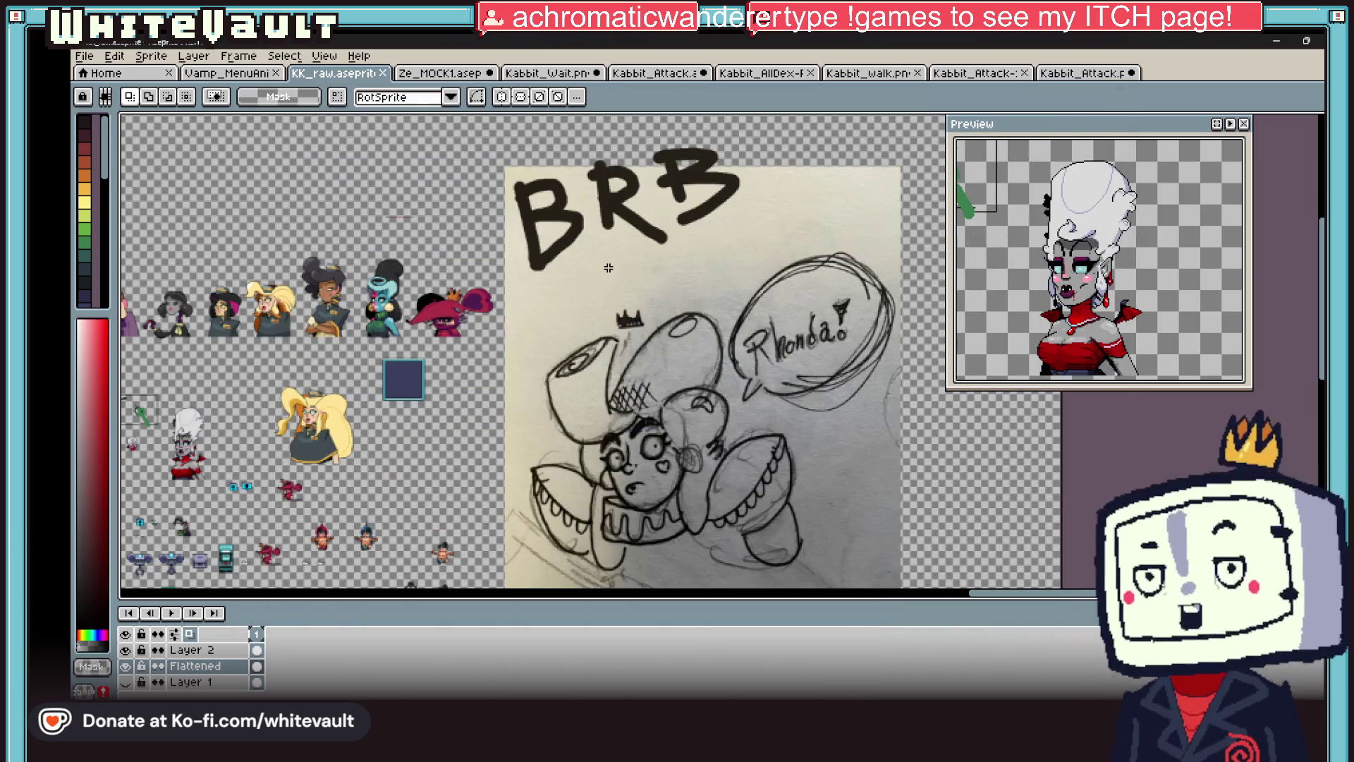
{"action": "key", "text": "super+d"}
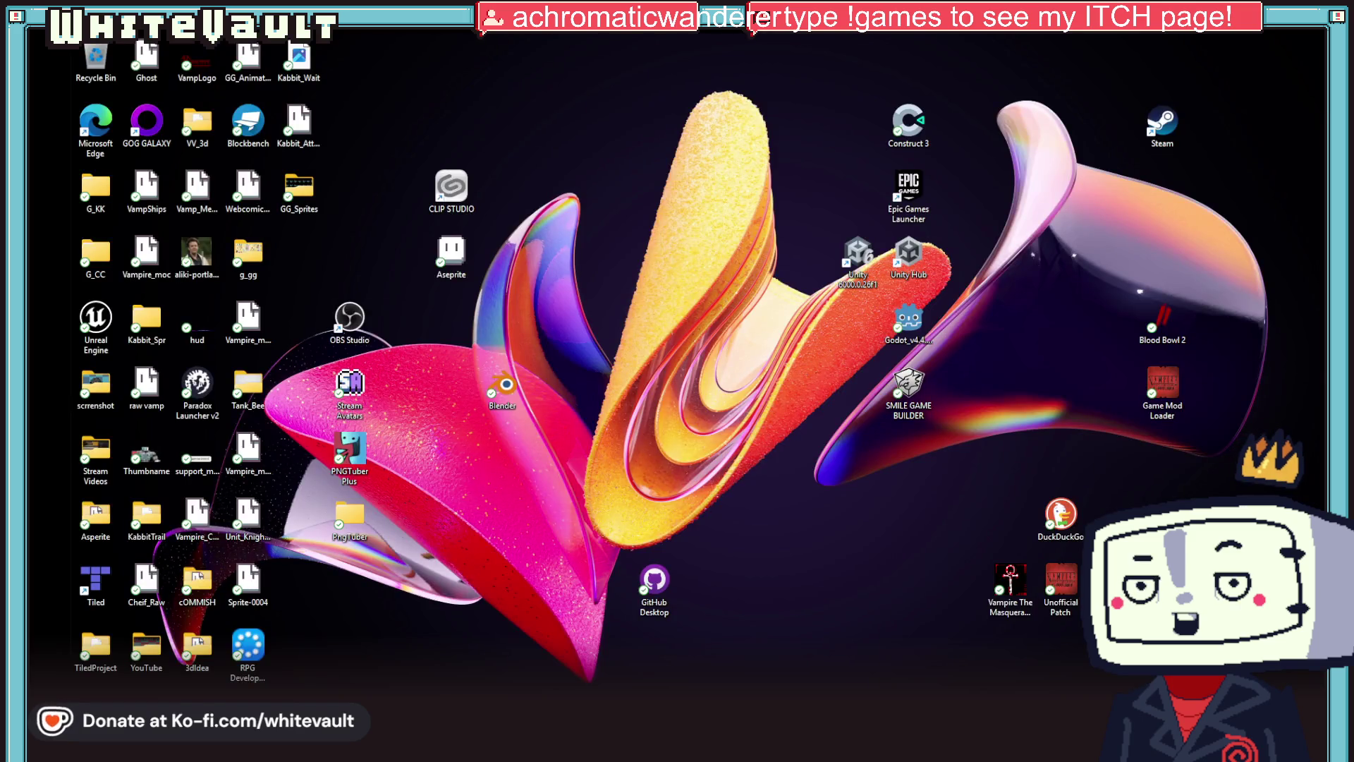
- Bring the minimized Aseprite window back from the desktop with Win+D
{"action": "key", "text": "super+d"}
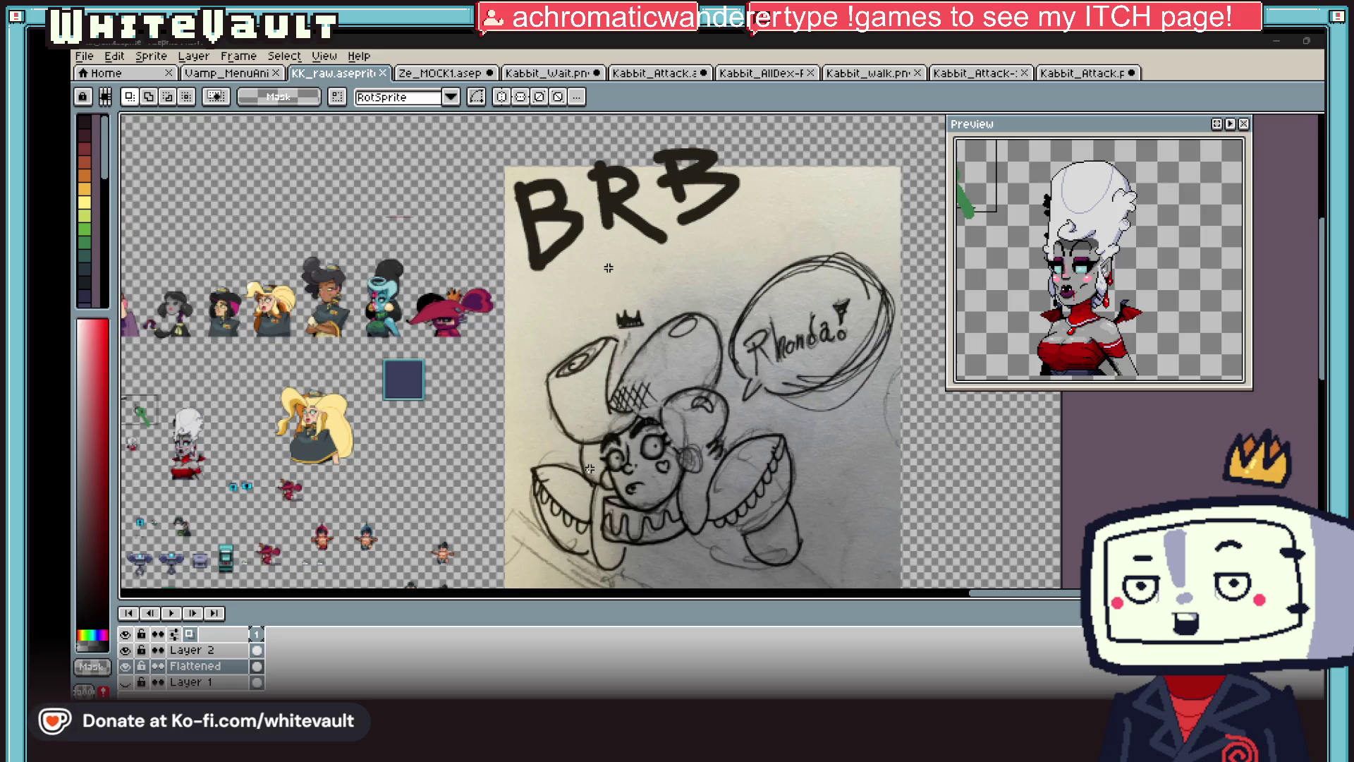
- Go to frame 1 of the Kabbit attack animation and select the whole 64×64 frame
{"action": "left_click", "coordinate": [1082, 73]}
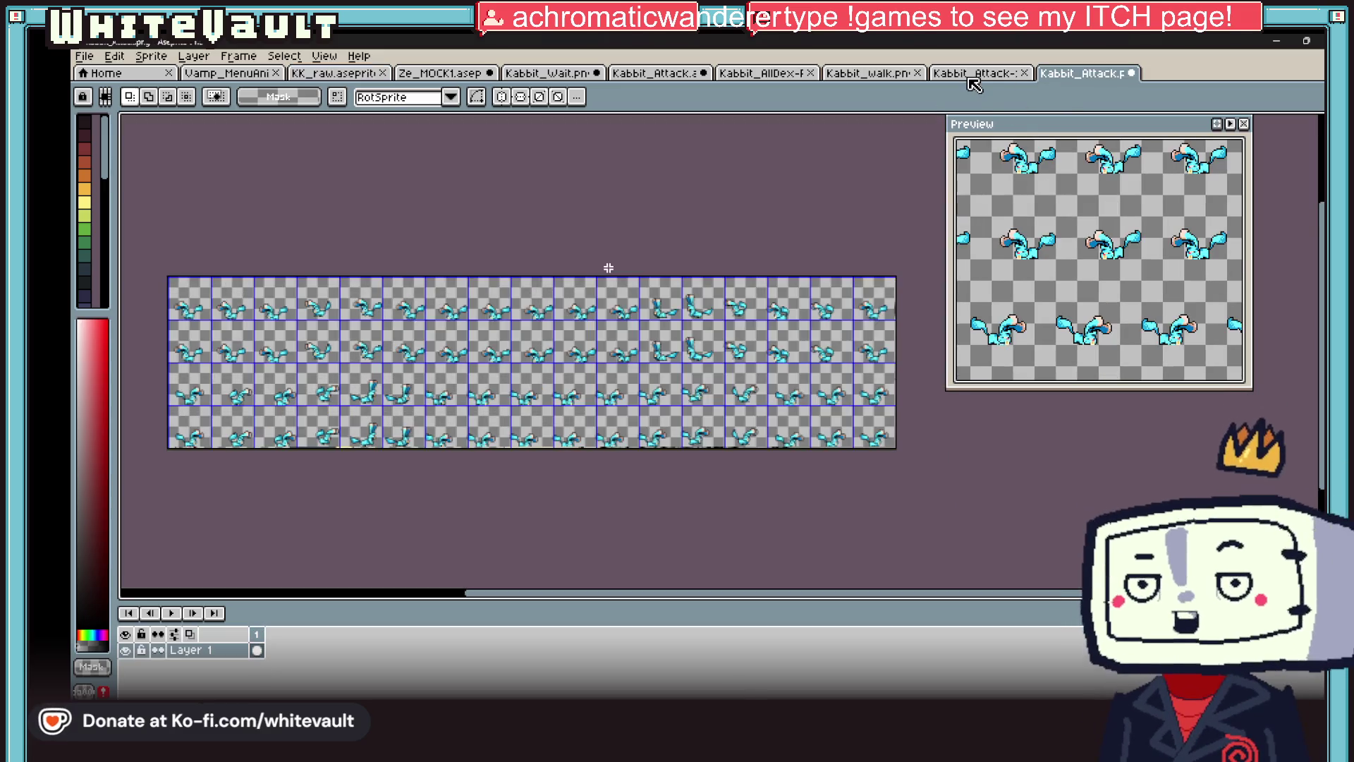
{"action": "left_click", "coordinate": [973, 73]}
{"action": "left_click", "coordinate": [867, 74]}
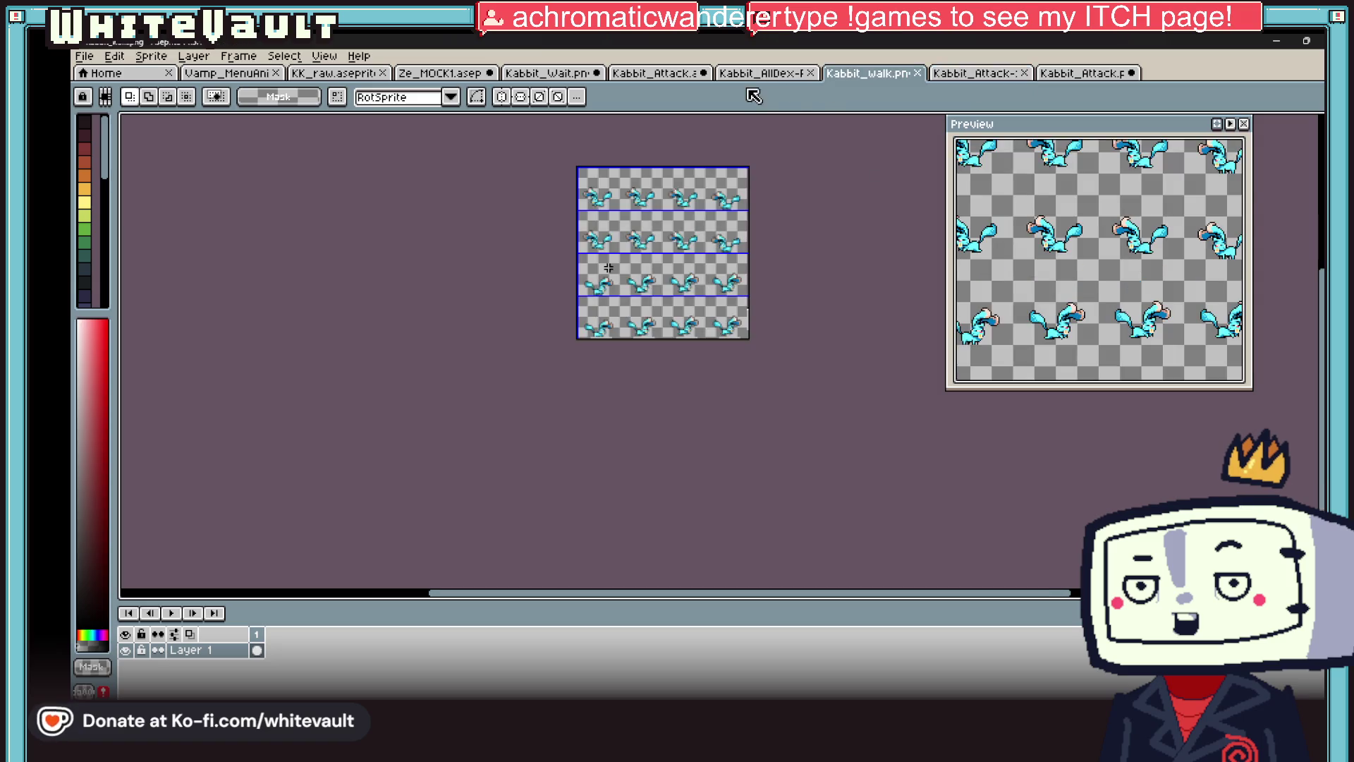
{"action": "left_click", "coordinate": [439, 74]}
{"action": "left_click", "coordinate": [655, 73]}
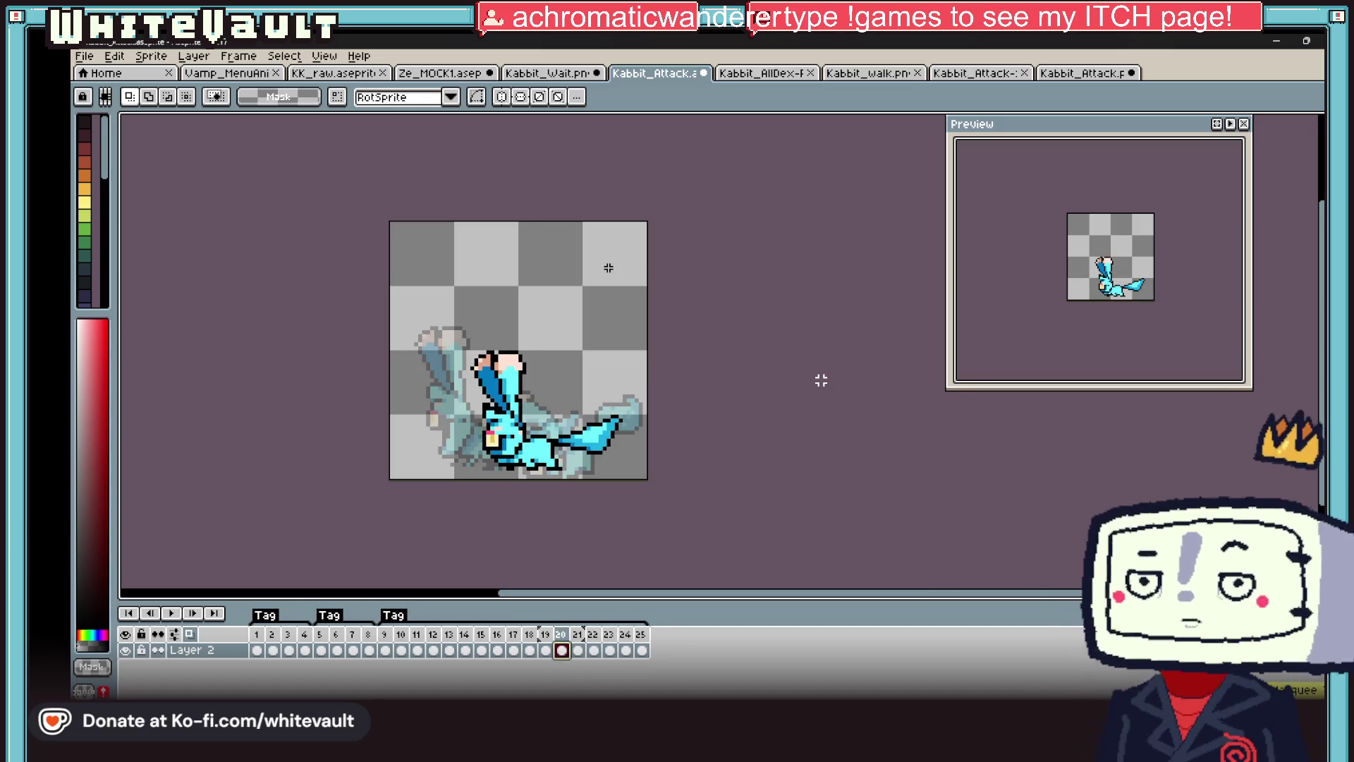
{"action": "left_click", "coordinate": [256, 649]}
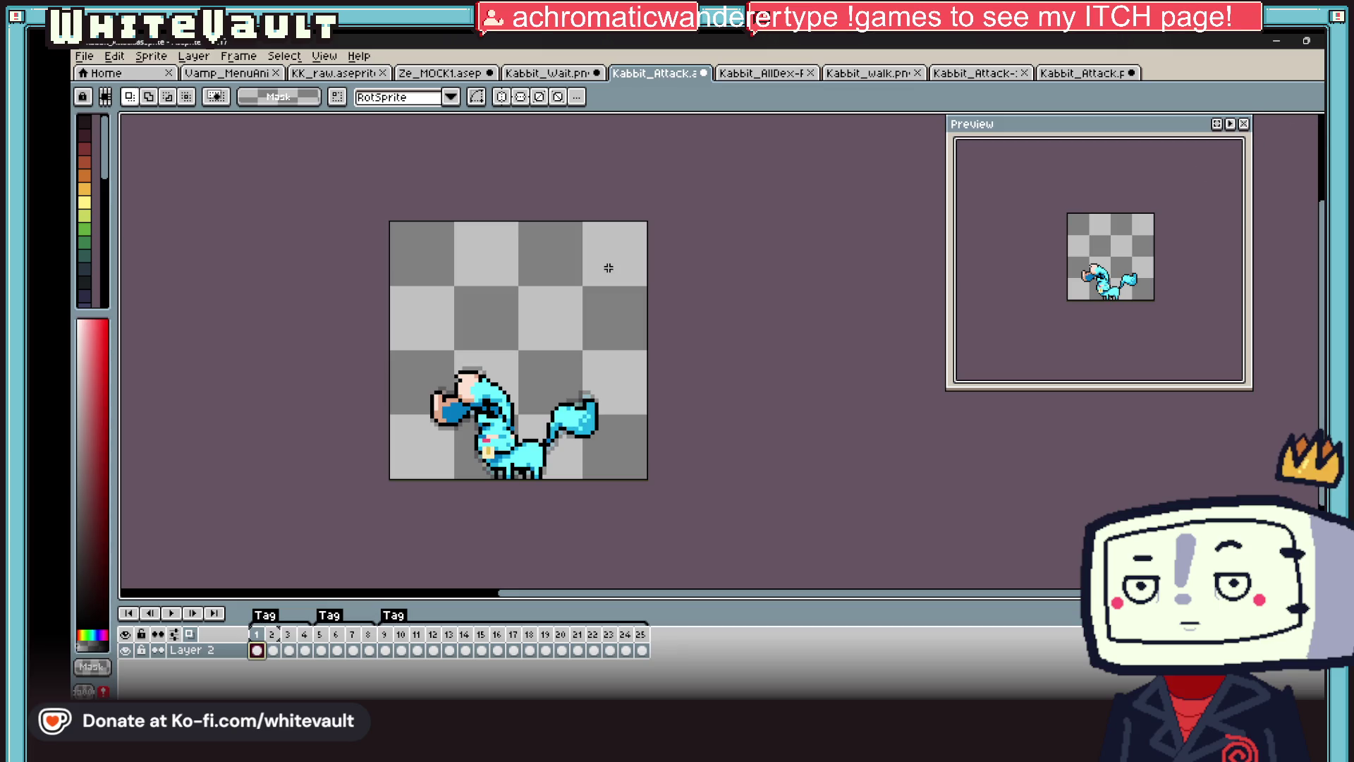
{"action": "key", "text": "ctrl+a"}
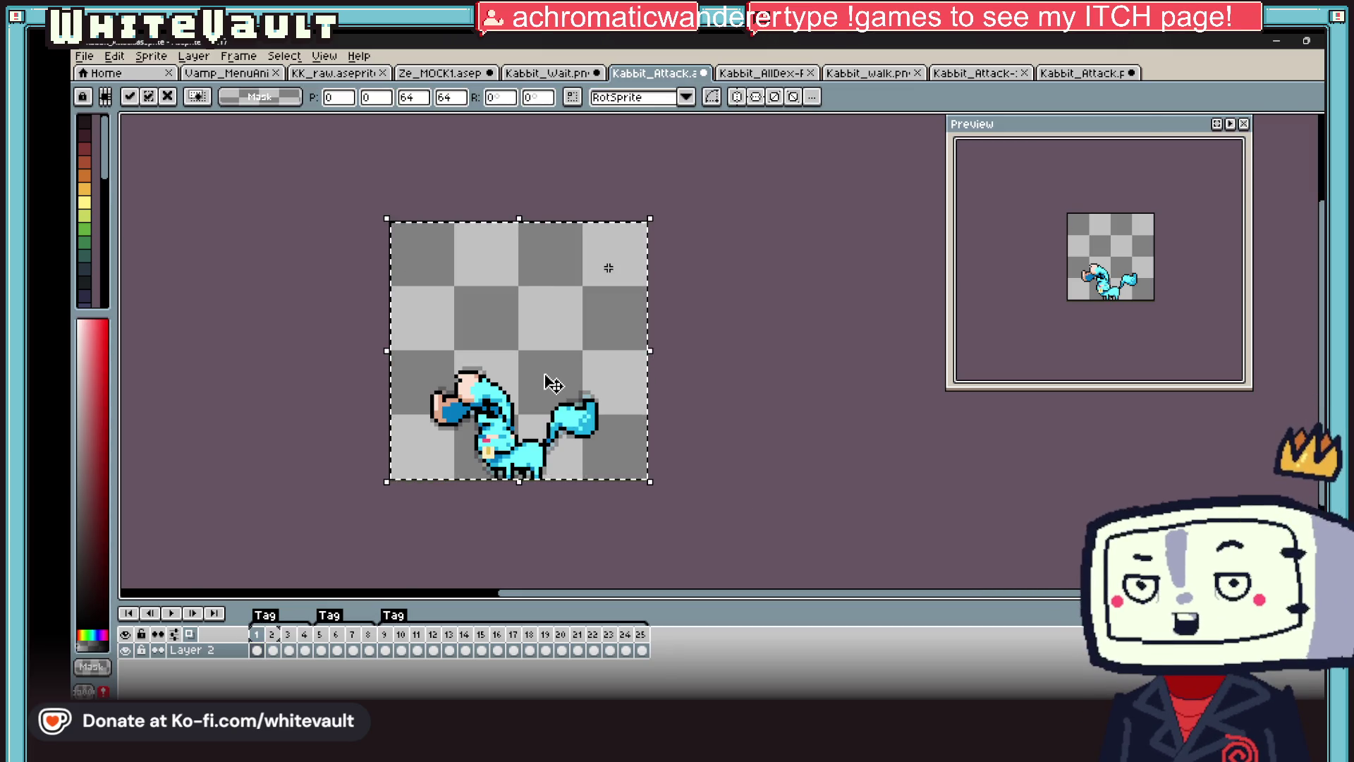
- Create a new 64×64 transparent sprite and paste the rabbit into it
{"action": "left_click", "coordinate": [83, 56]}
{"action": "left_click", "coordinate": [91, 69]}
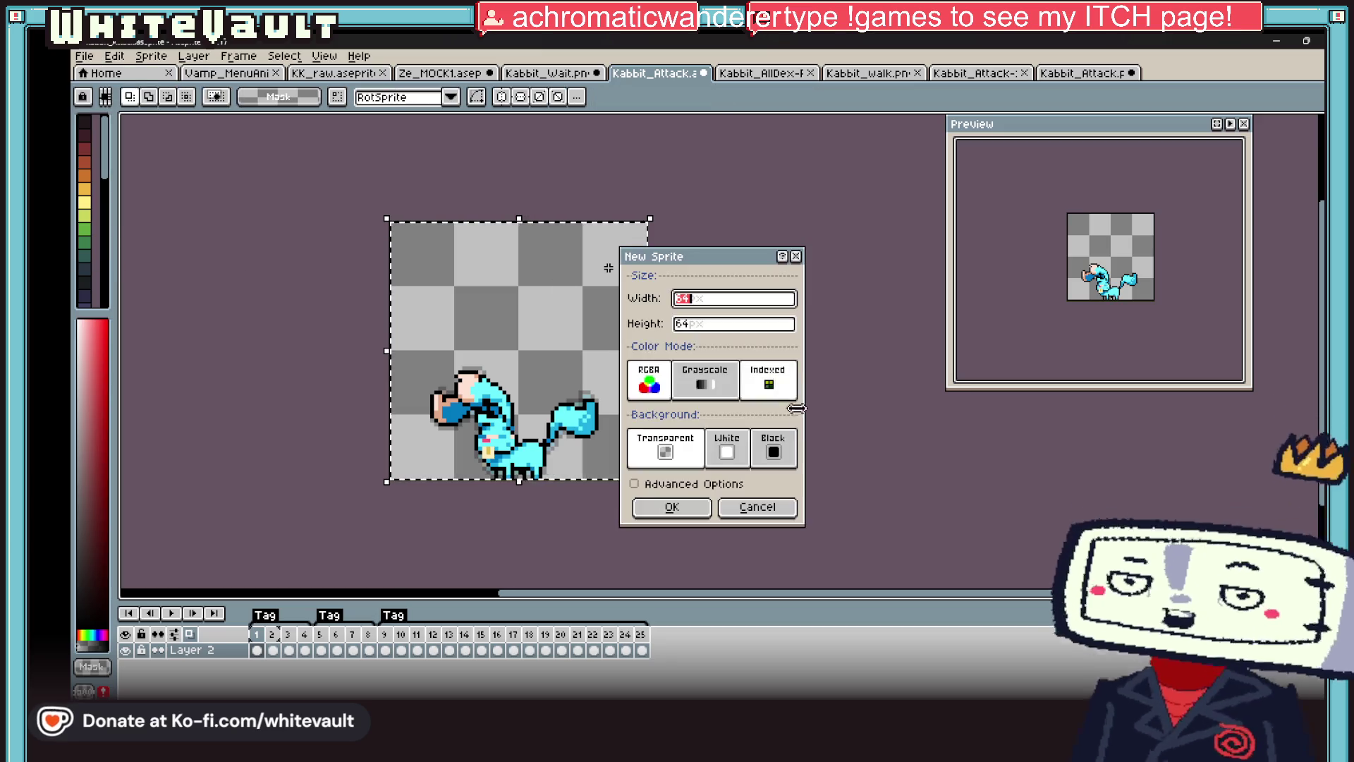
{"action": "left_click", "coordinate": [671, 506]}
{"action": "key", "text": "ctrl+v"}
{"action": "scroll", "coordinate": [765, 367], "scroll_direction": "up", "scroll_amount": 1}
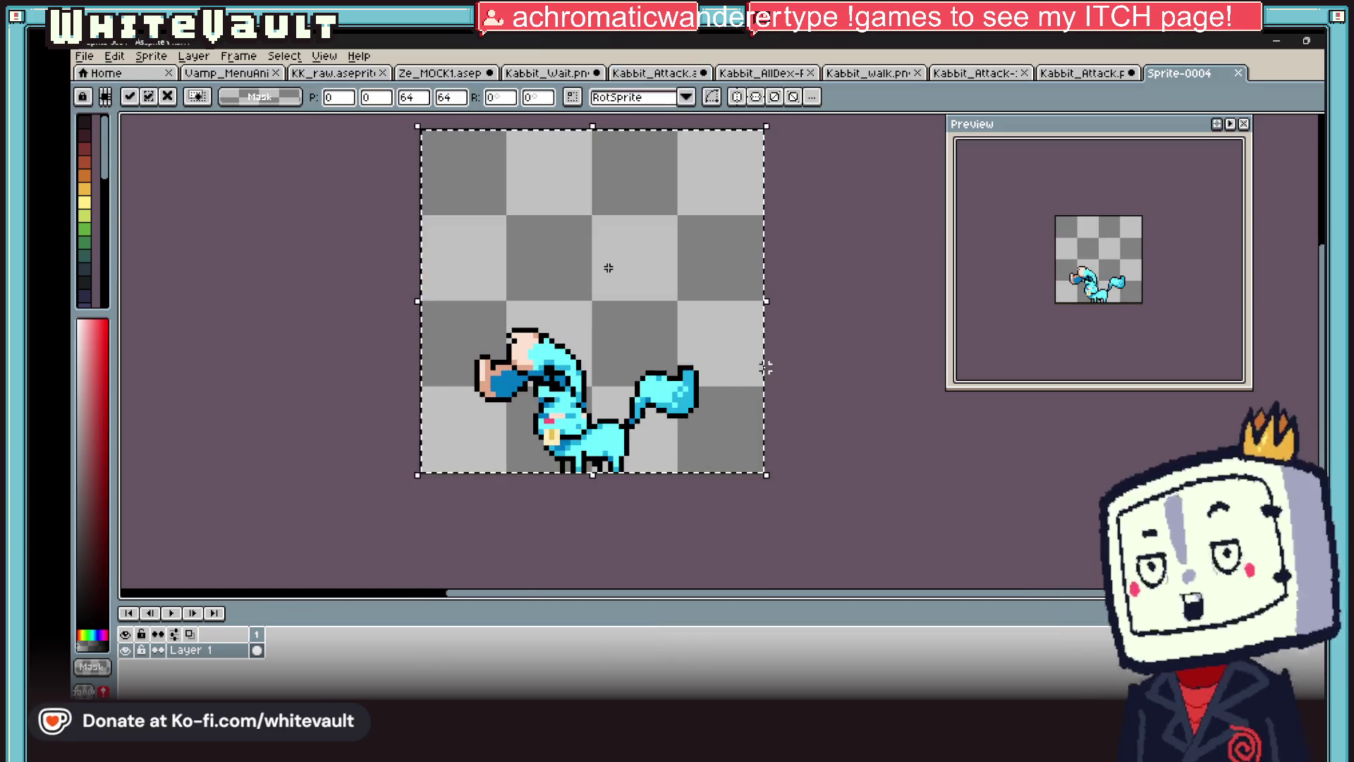
{"action": "key", "text": "Return"}
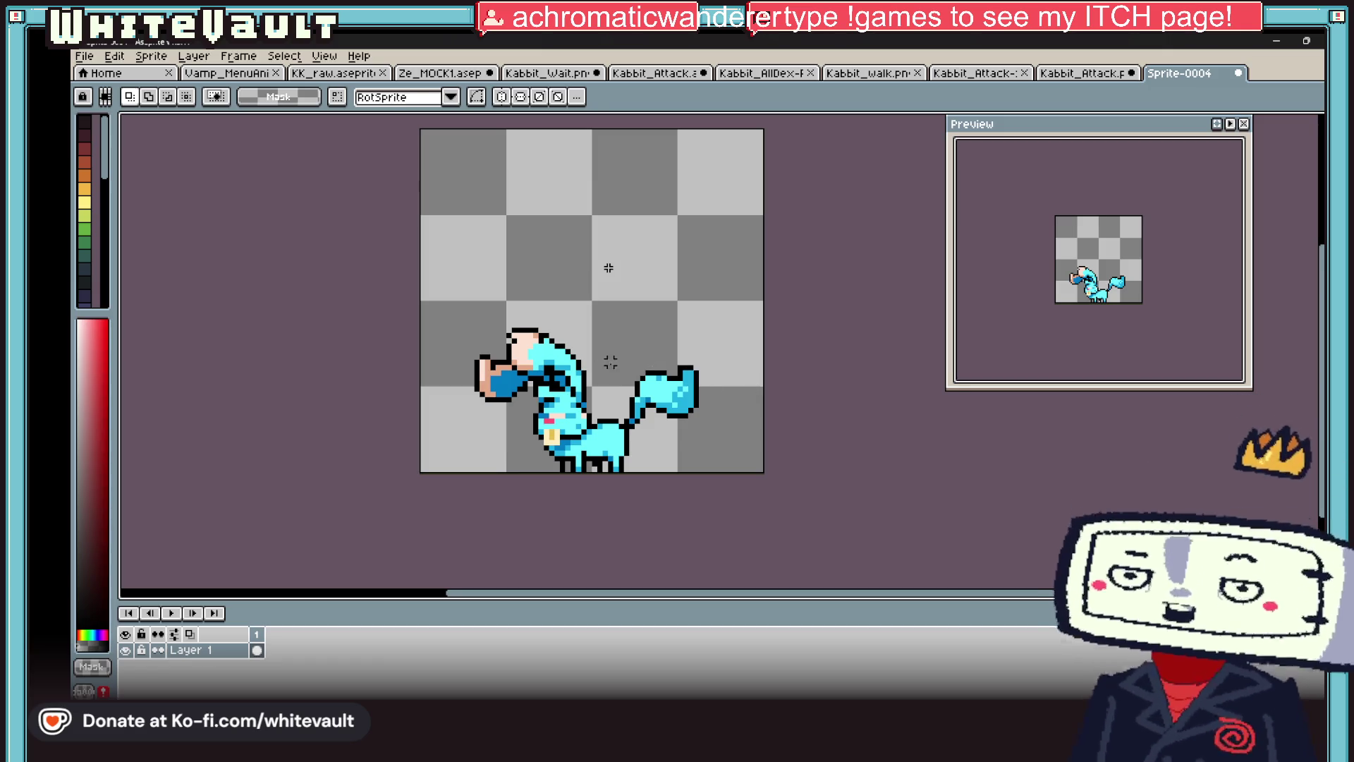
- Draw a rectangle around the rabbit's head, then undo it
{"action": "scroll", "coordinate": [603, 362], "scroll_direction": "up", "scroll_amount": 2}
{"action": "mouse_move", "coordinate": [349, 241]}
{"action": "left_mouse_down"}
{"action": "mouse_move", "coordinate": [553, 493]}
{"action": "mouse_move", "coordinate": [582, 494]}
{"action": "mouse_move", "coordinate": [346, 237]}
{"action": "left_mouse_up"}
{"action": "key", "text": "ctrl+z"}
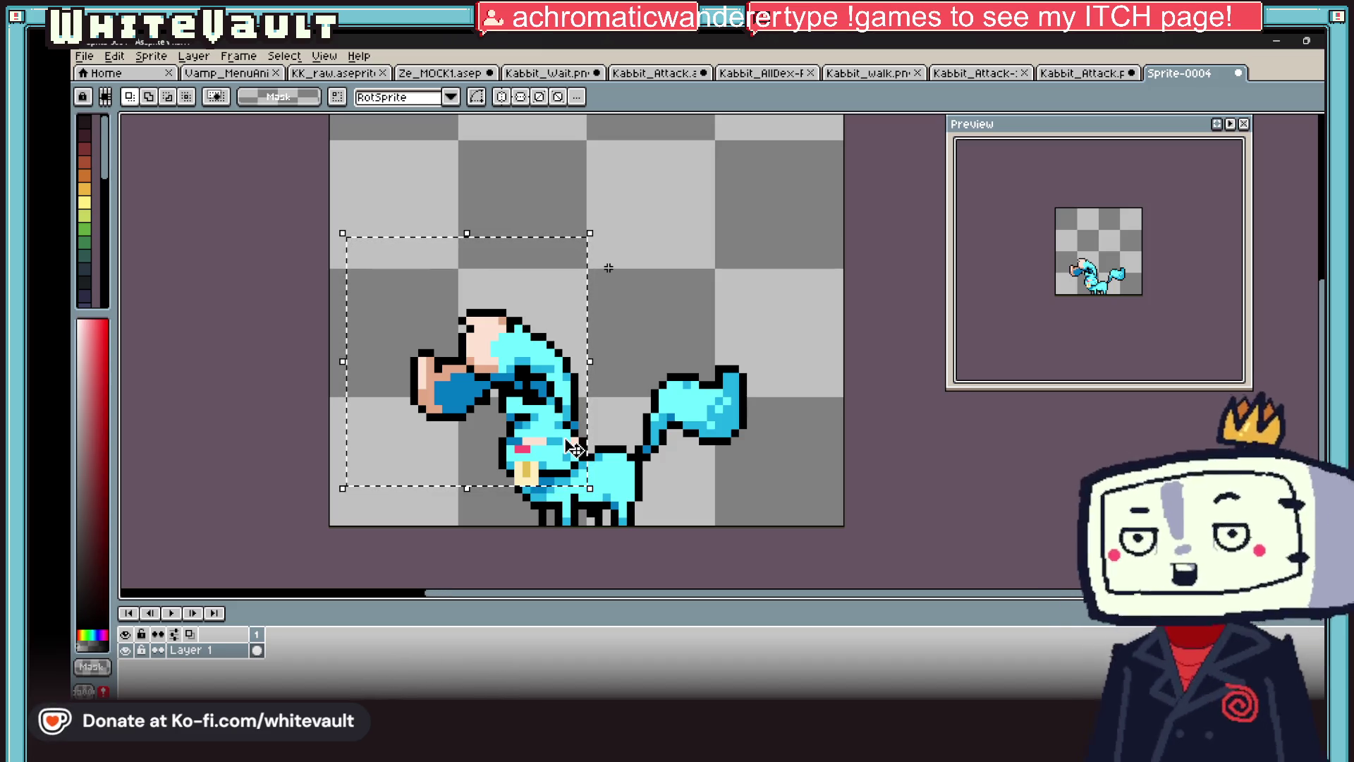
- Paint a thick black curved stroke above the rabbit with the Pencil
{"action": "scroll", "coordinate": [609, 268], "scroll_direction": "down", "scroll_amount": 5}
{"action": "scroll", "coordinate": [608, 268], "scroll_direction": "up", "scroll_amount": 7}
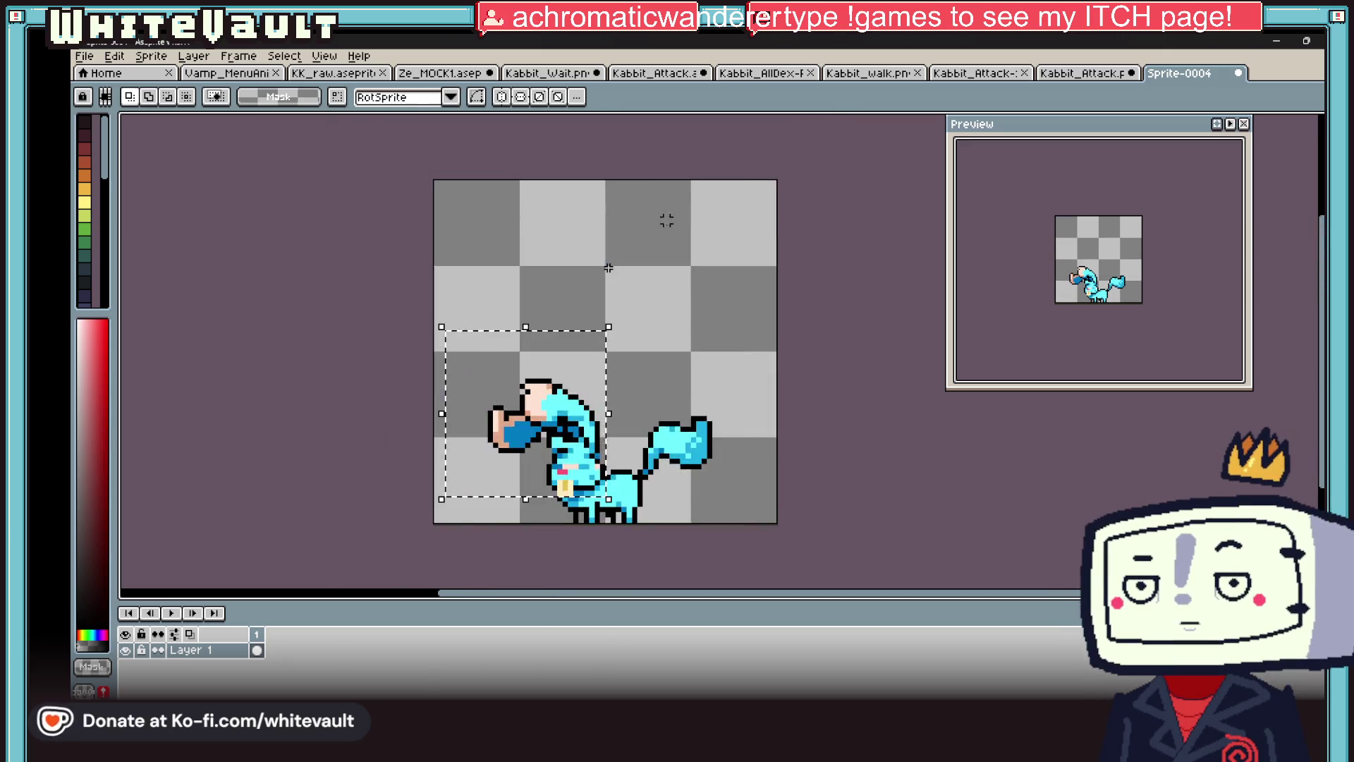
{"action": "left_click", "coordinate": [84, 121]}
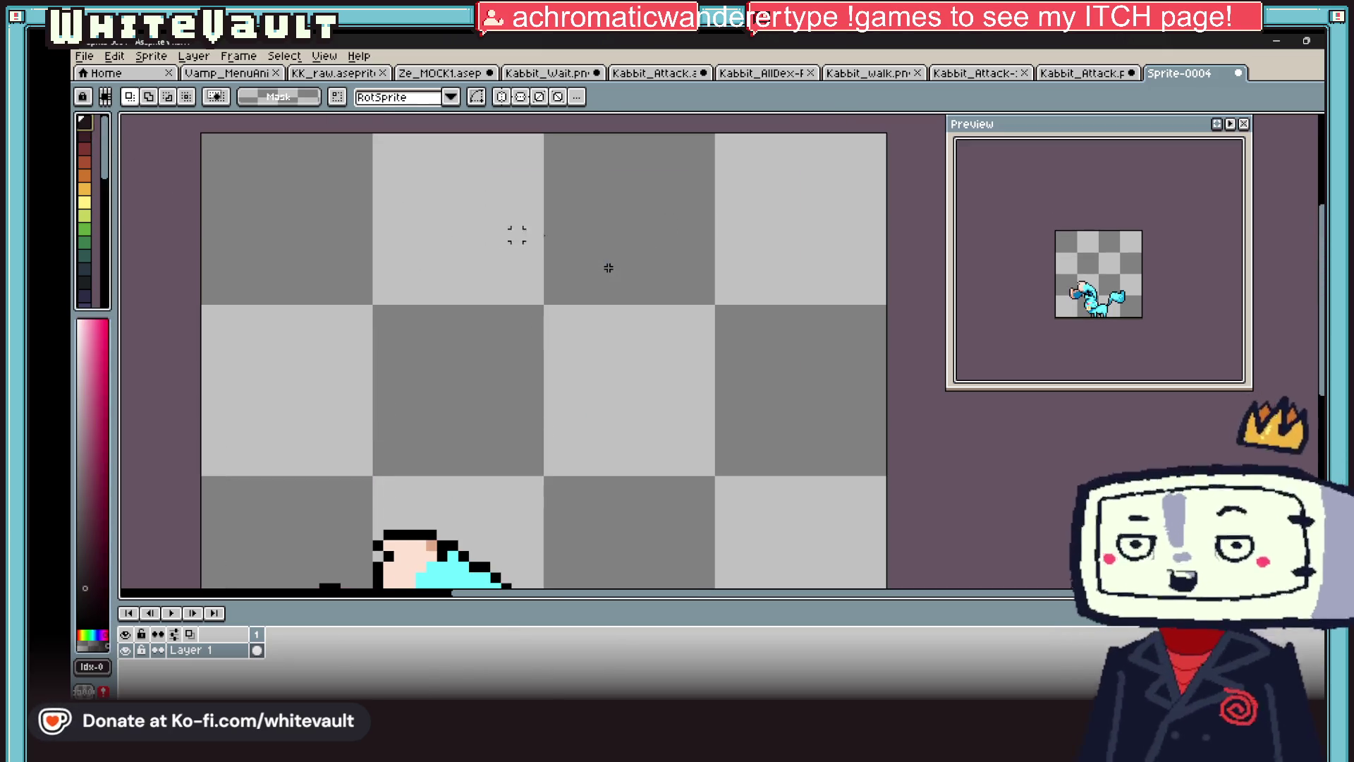
{"action": "key", "text": "v"}
{"action": "key", "text": "b"}
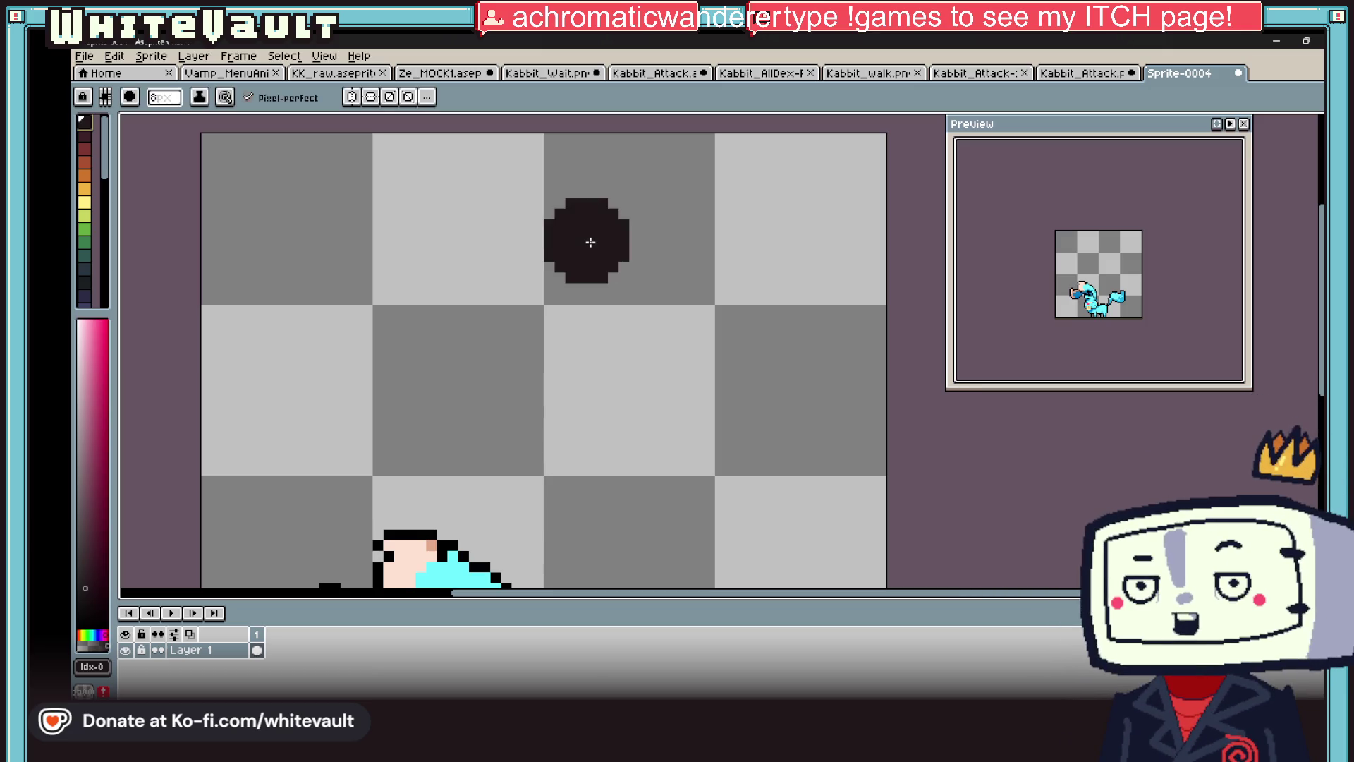
{"action": "mouse_move", "coordinate": [559, 198]}
{"action": "left_mouse_down"}
{"action": "mouse_move", "coordinate": [578, 291]}
{"action": "mouse_move", "coordinate": [638, 302]}
{"action": "mouse_move", "coordinate": [619, 427]}
{"action": "mouse_move", "coordinate": [571, 446]}
{"action": "mouse_move", "coordinate": [679, 421]}
{"action": "left_mouse_up"}
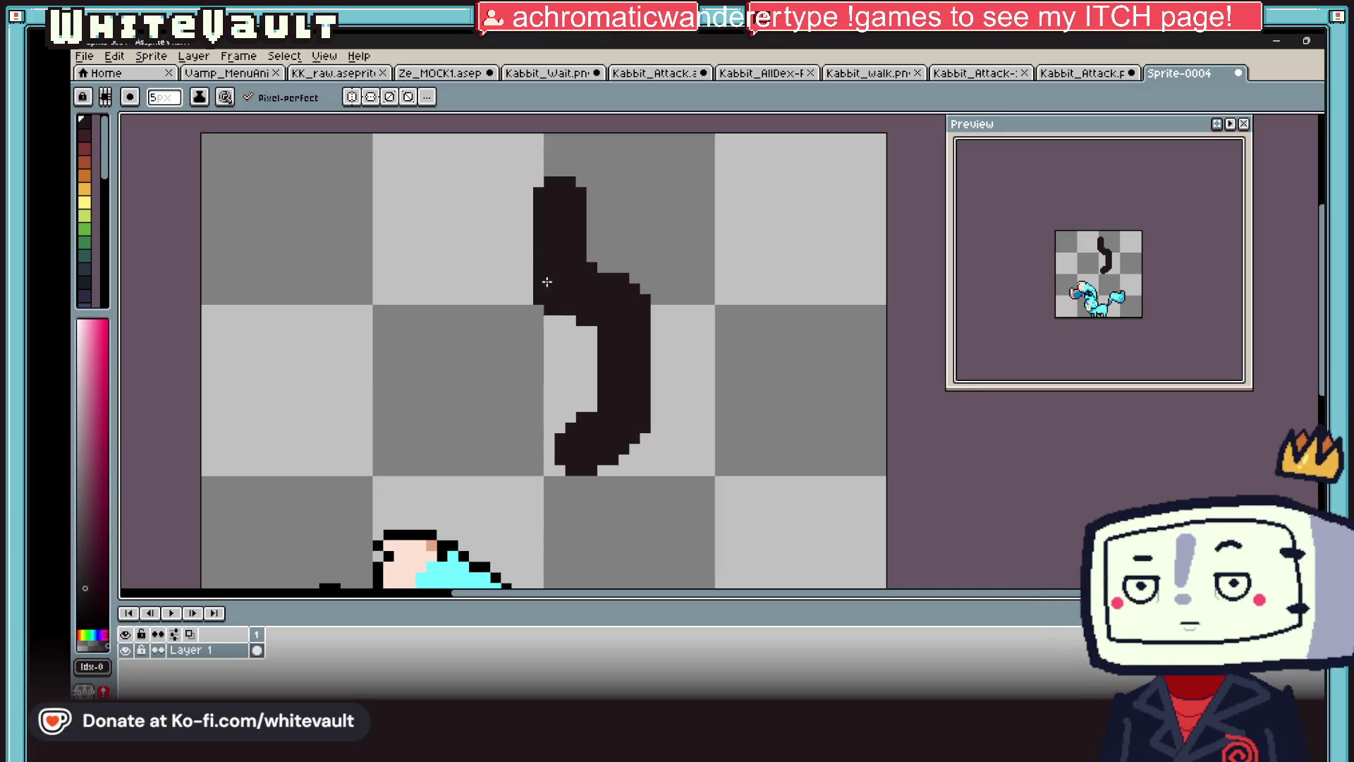
- Switch the colour to orange and marquee-select the dark stroke
{"action": "left_click", "coordinate": [84, 175]}
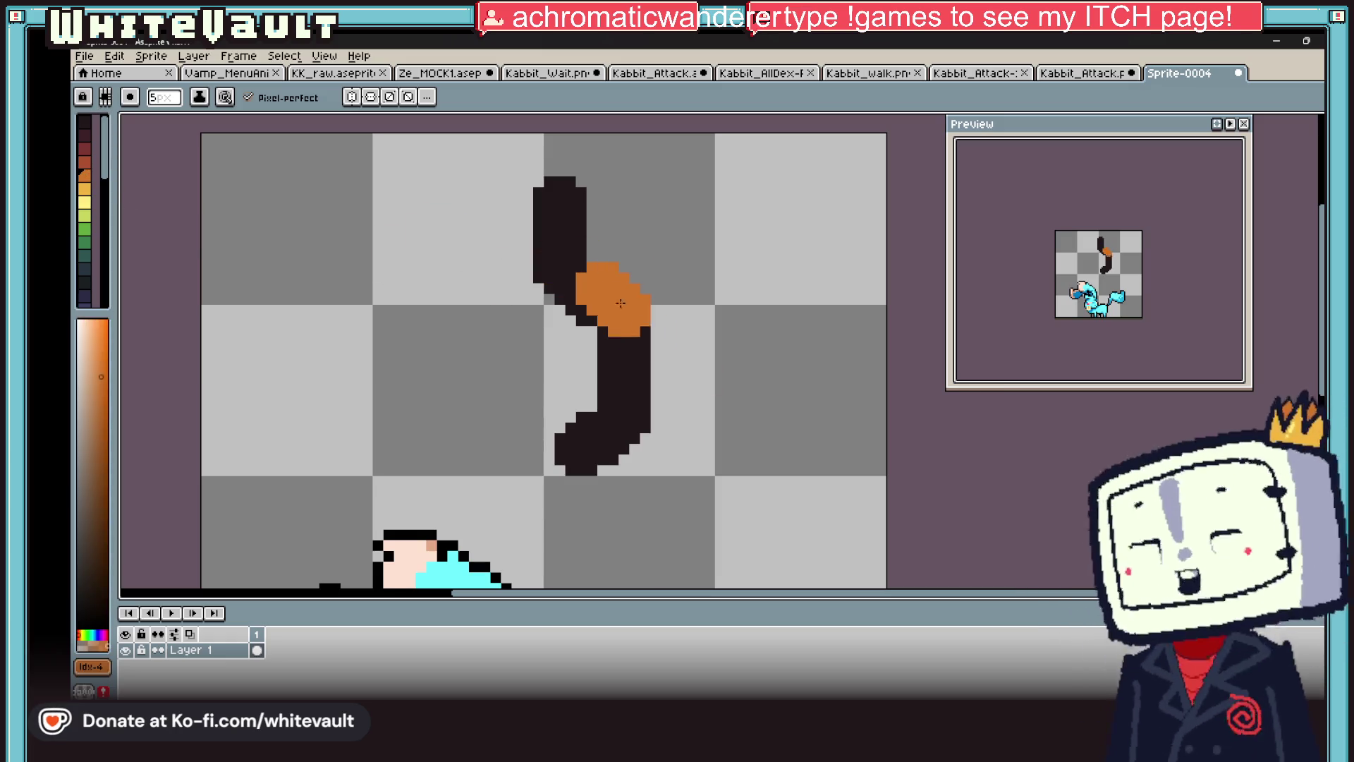
{"action": "scroll", "coordinate": [719, 352], "scroll_direction": "down", "scroll_amount": 2}
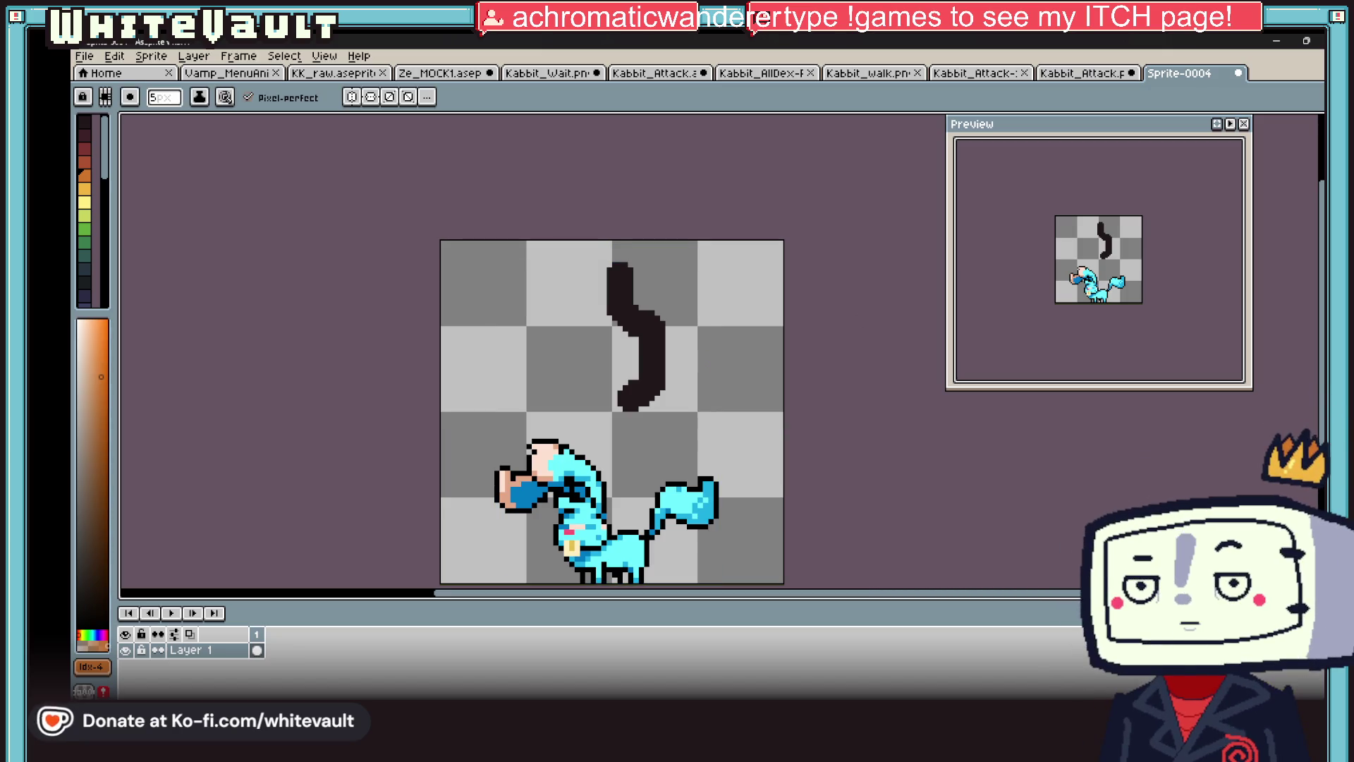
{"action": "key", "text": "m"}
{"action": "mouse_move", "coordinate": [571, 248]}
{"action": "left_mouse_down"}
{"action": "mouse_move", "coordinate": [683, 442]}
{"action": "mouse_move", "coordinate": [684, 431]}
{"action": "left_mouse_up"}
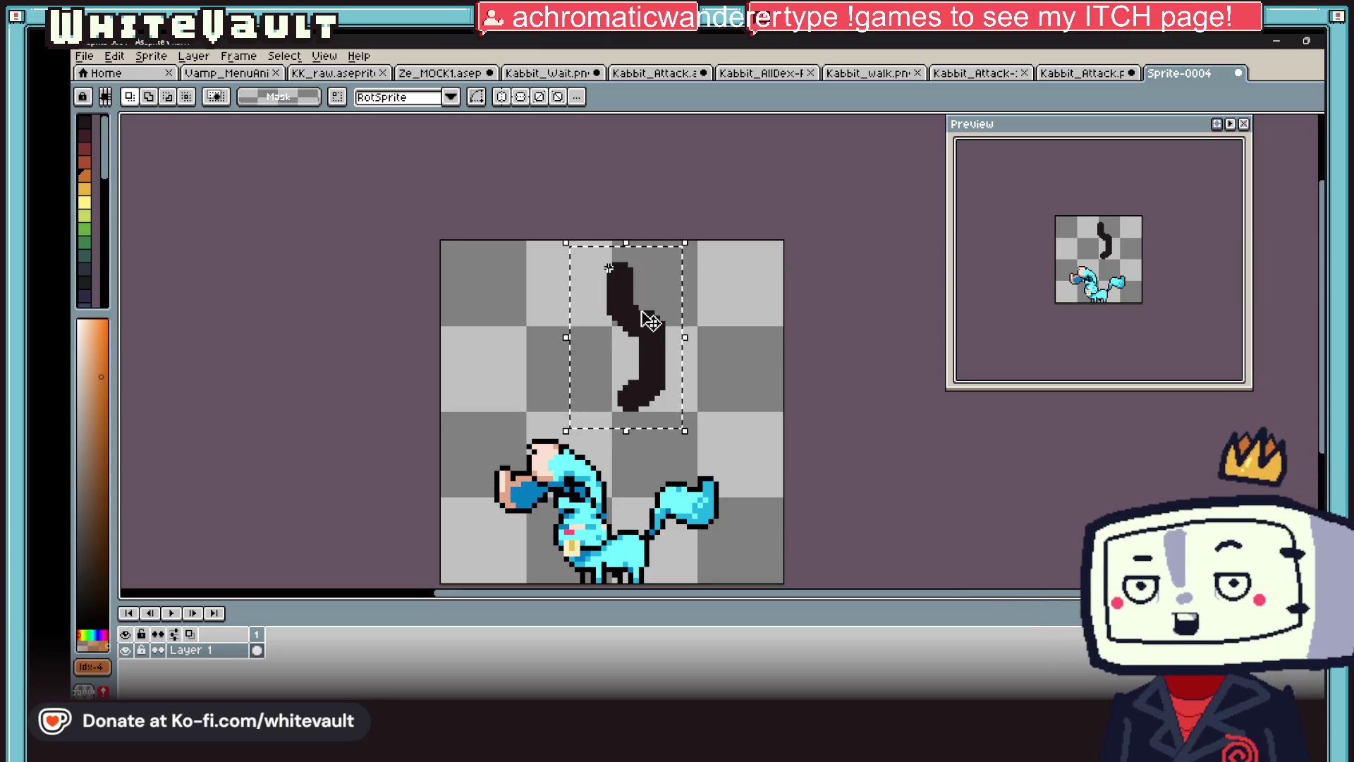
- Delete the selected black test stroke from the canvas
{"action": "key", "text": "Delete"}
{"action": "scroll", "coordinate": [645, 423], "scroll_direction": "down", "scroll_amount": 1}
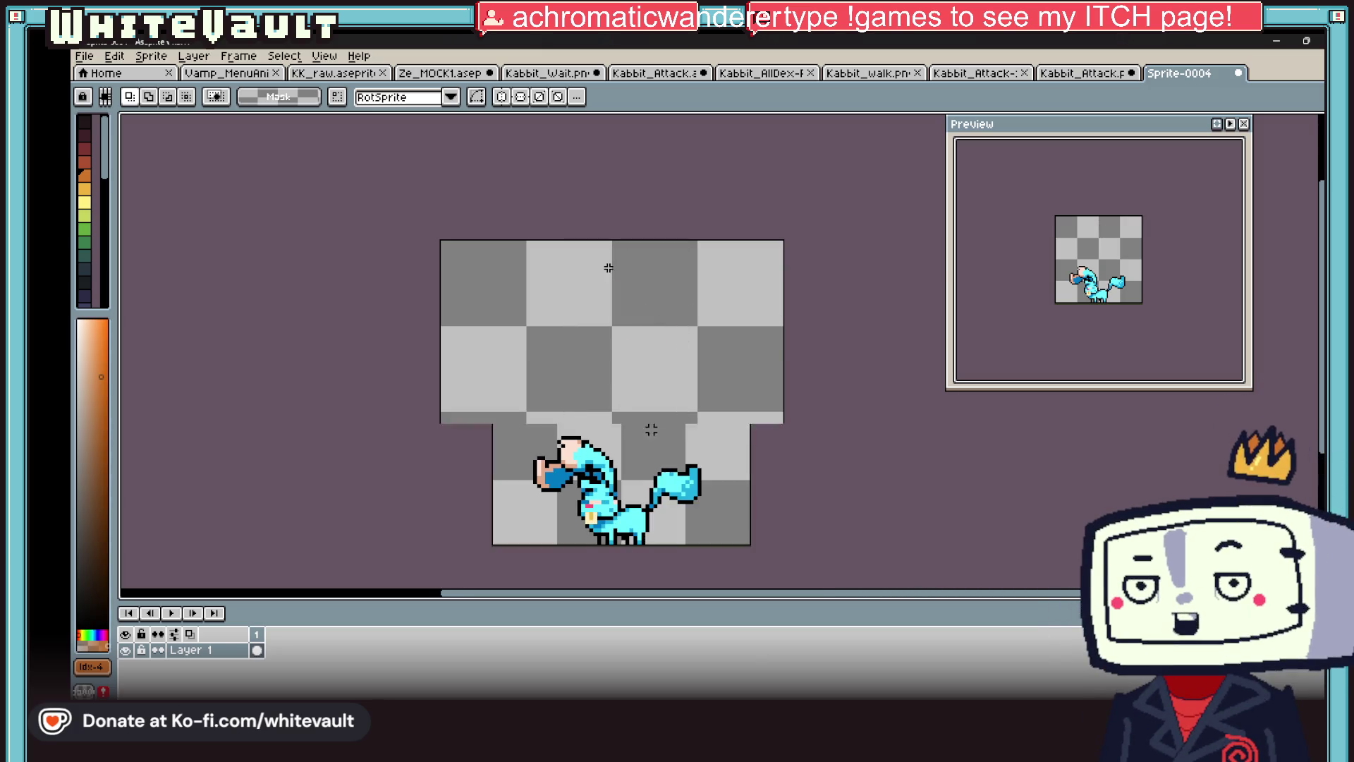
{"action": "scroll", "coordinate": [663, 562], "scroll_direction": "up", "scroll_amount": 2}
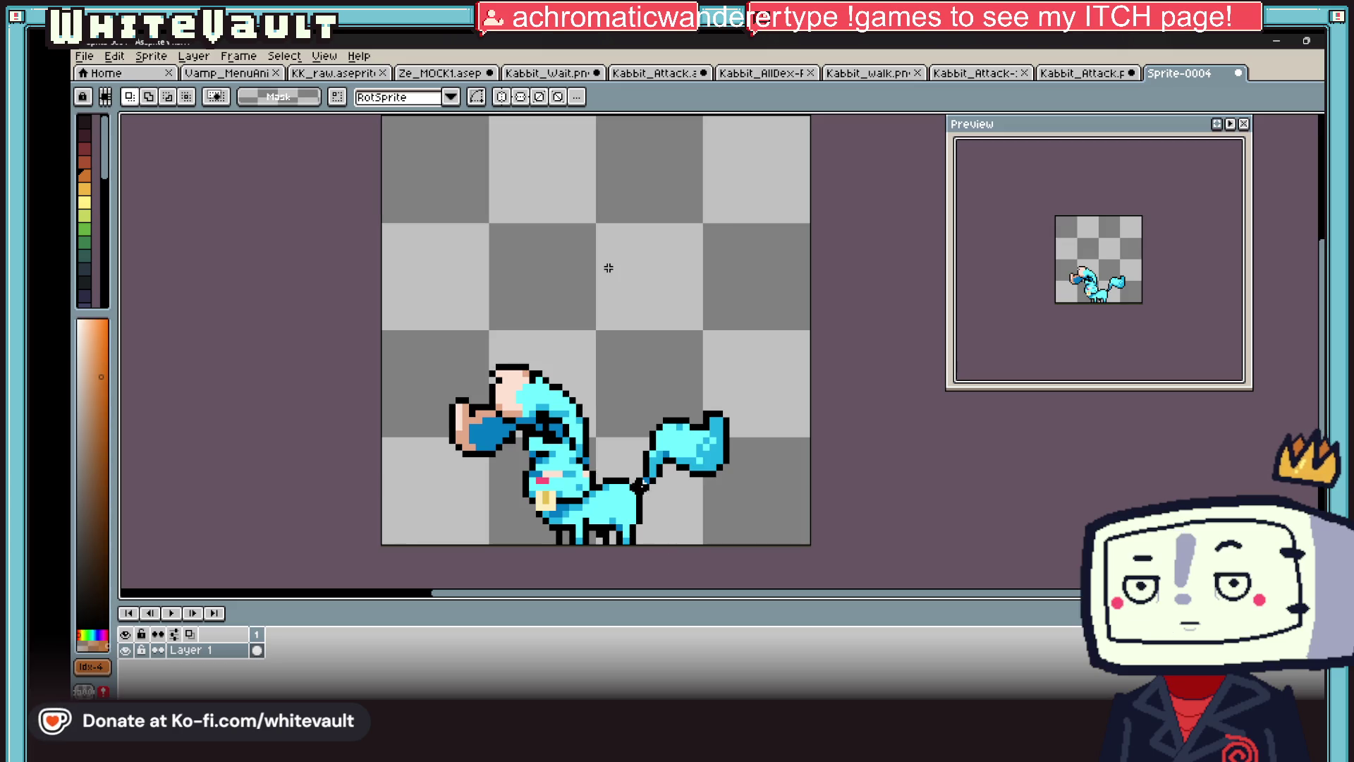
{"action": "scroll", "coordinate": [628, 492], "scroll_direction": "down", "scroll_amount": 1}
- Select the canvas's lower half and pick red as the Pencil colour
{"action": "left_click_drag", "start_coordinate": [427, 355], "coordinate": [817, 573]}
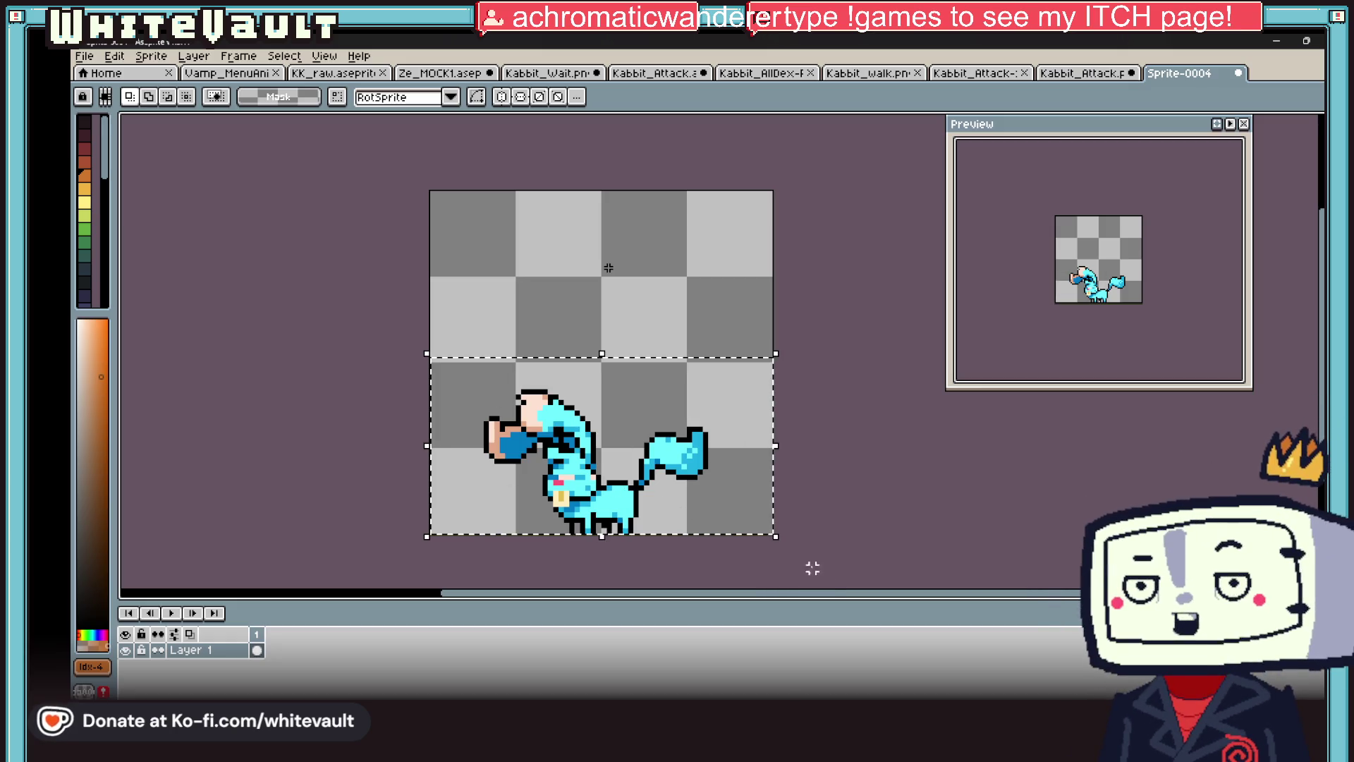
{"action": "scroll", "coordinate": [113, 302], "scroll_direction": "down", "scroll_amount": 5}
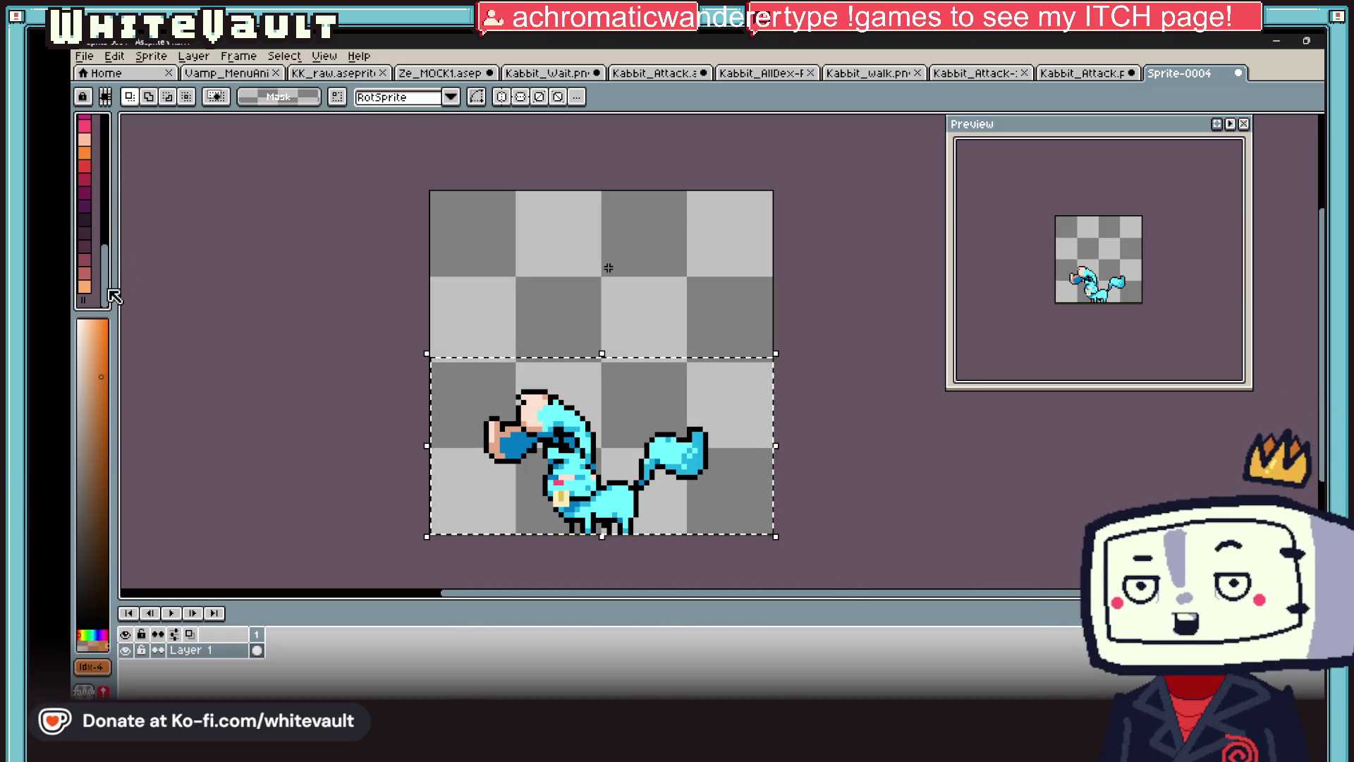
{"action": "left_click", "coordinate": [80, 635]}
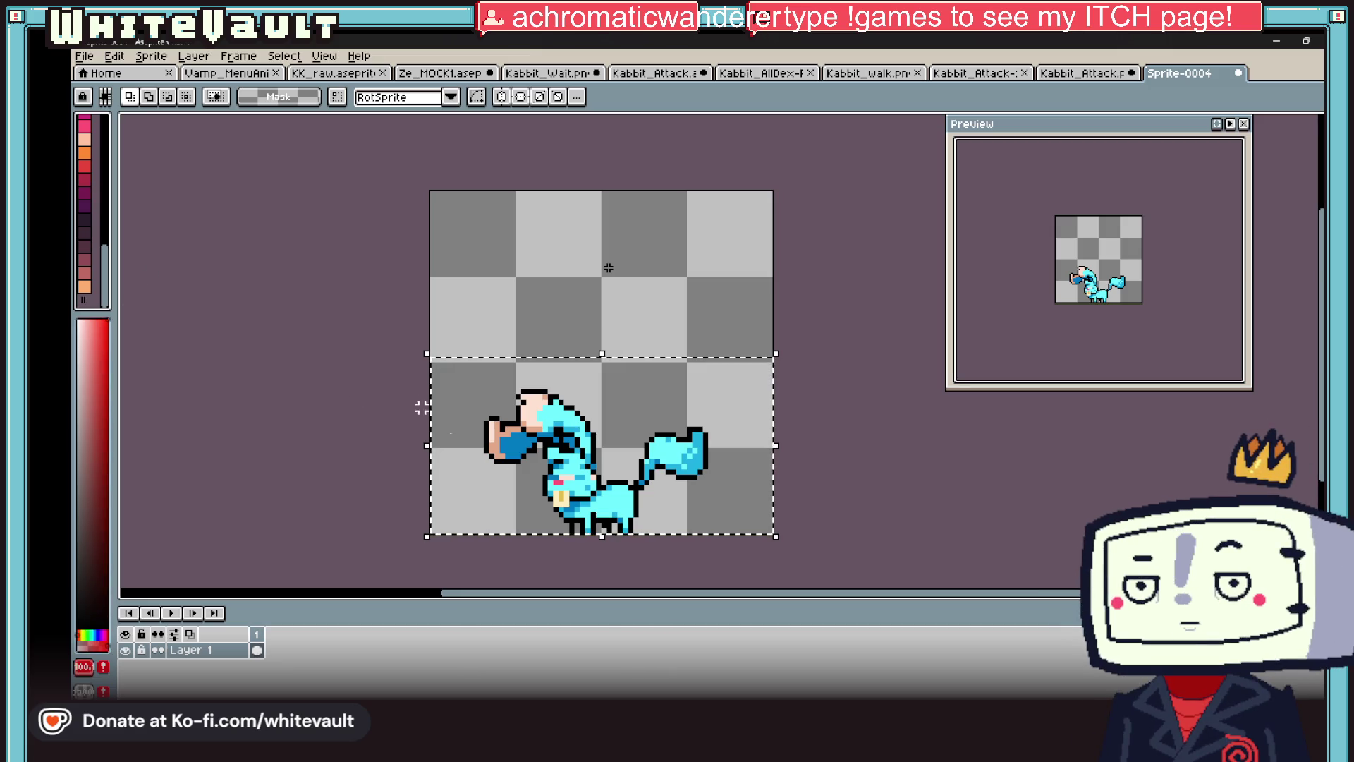
{"action": "key", "text": "b"}
{"action": "scroll", "coordinate": [579, 467], "scroll_direction": "up", "scroll_amount": 1}
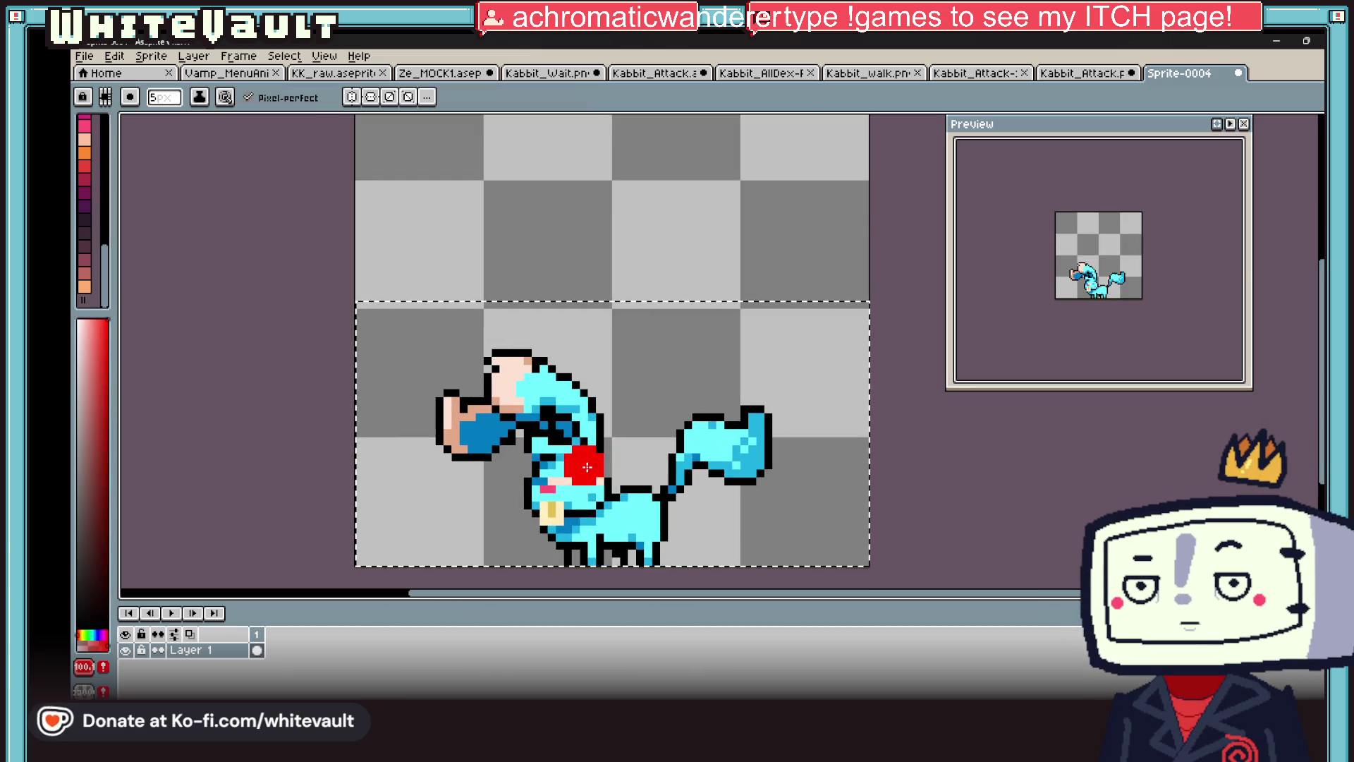
- With Contiguous off, flood-fill the cyan body, pink head, blue pixels and peach arm red
{"action": "key", "text": "g"}
{"action": "left_click", "coordinate": [262, 97]}
{"action": "left_click", "coordinate": [557, 458]}
{"action": "left_click", "coordinate": [511, 377]}
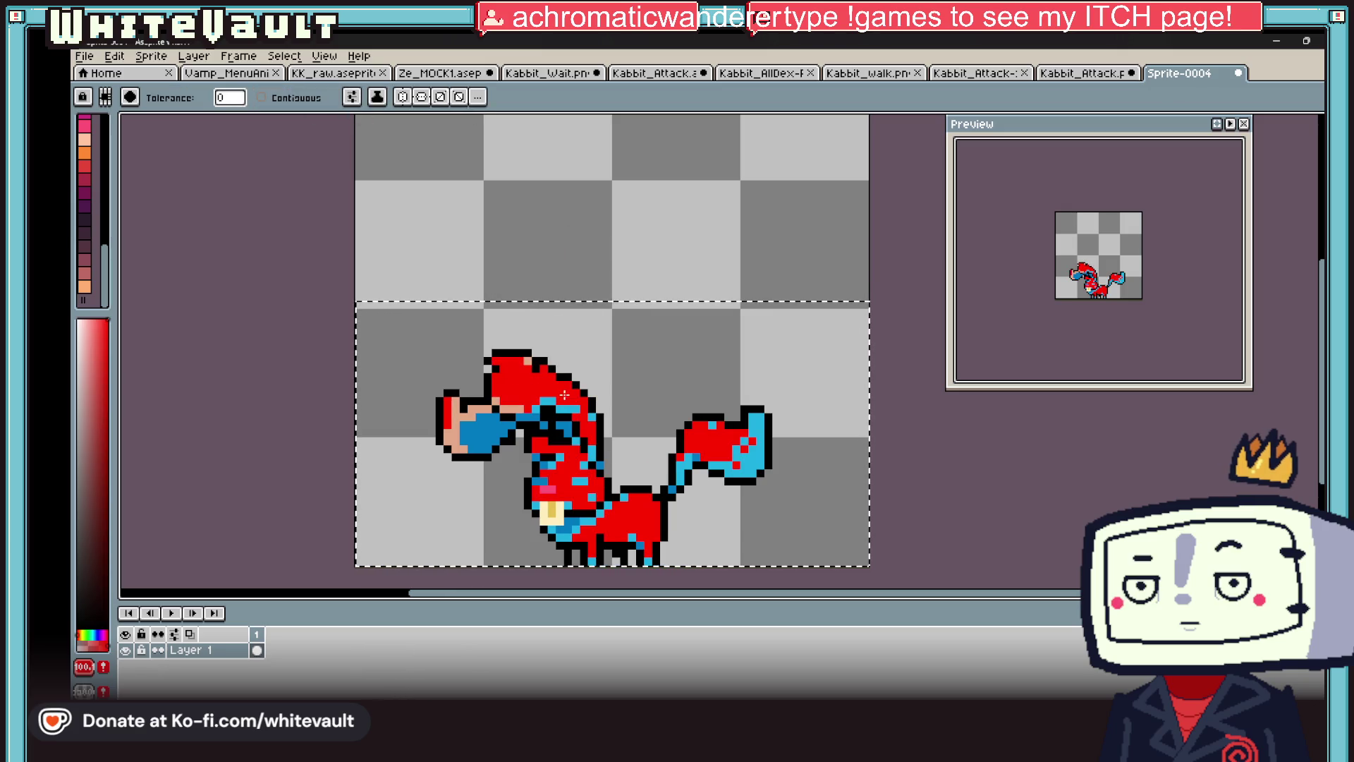
{"action": "left_click", "coordinate": [542, 478]}
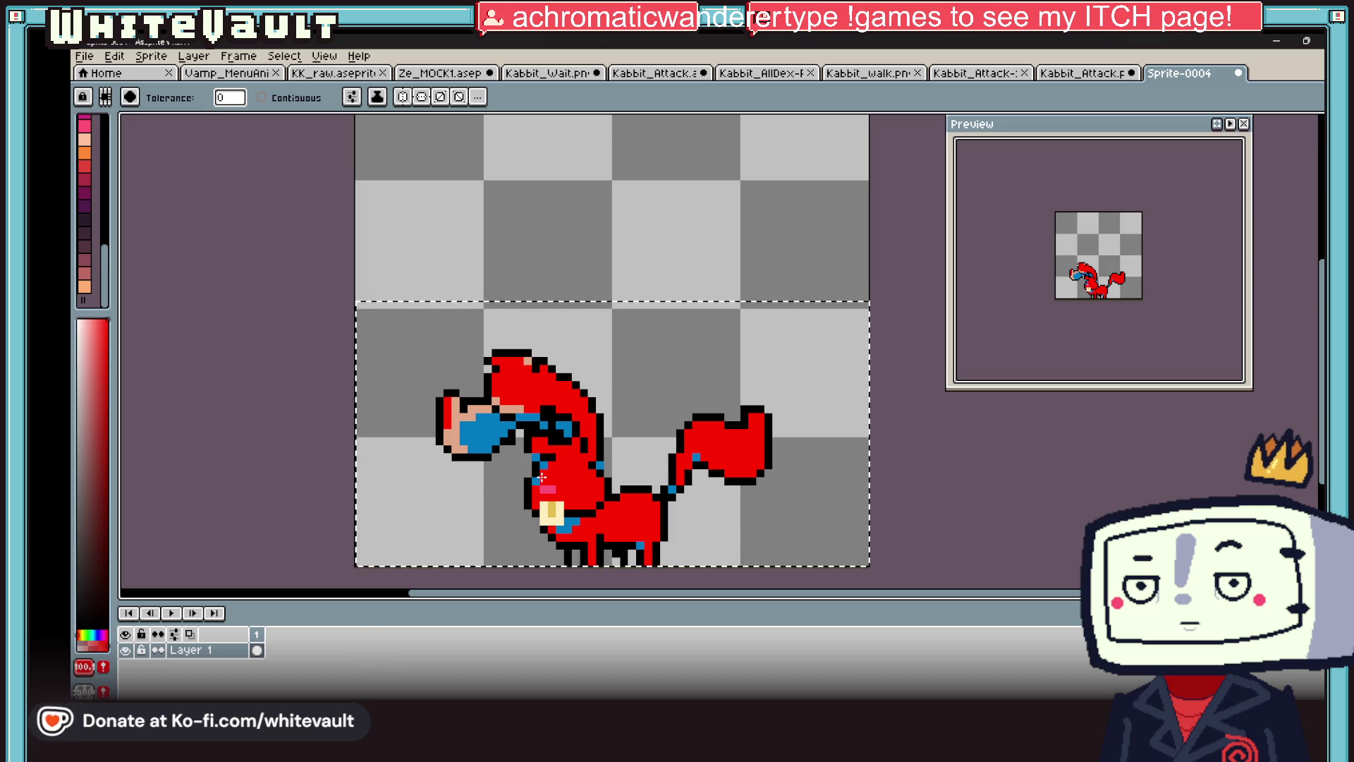
{"action": "left_click", "coordinate": [541, 477]}
{"action": "left_click", "coordinate": [472, 408]}
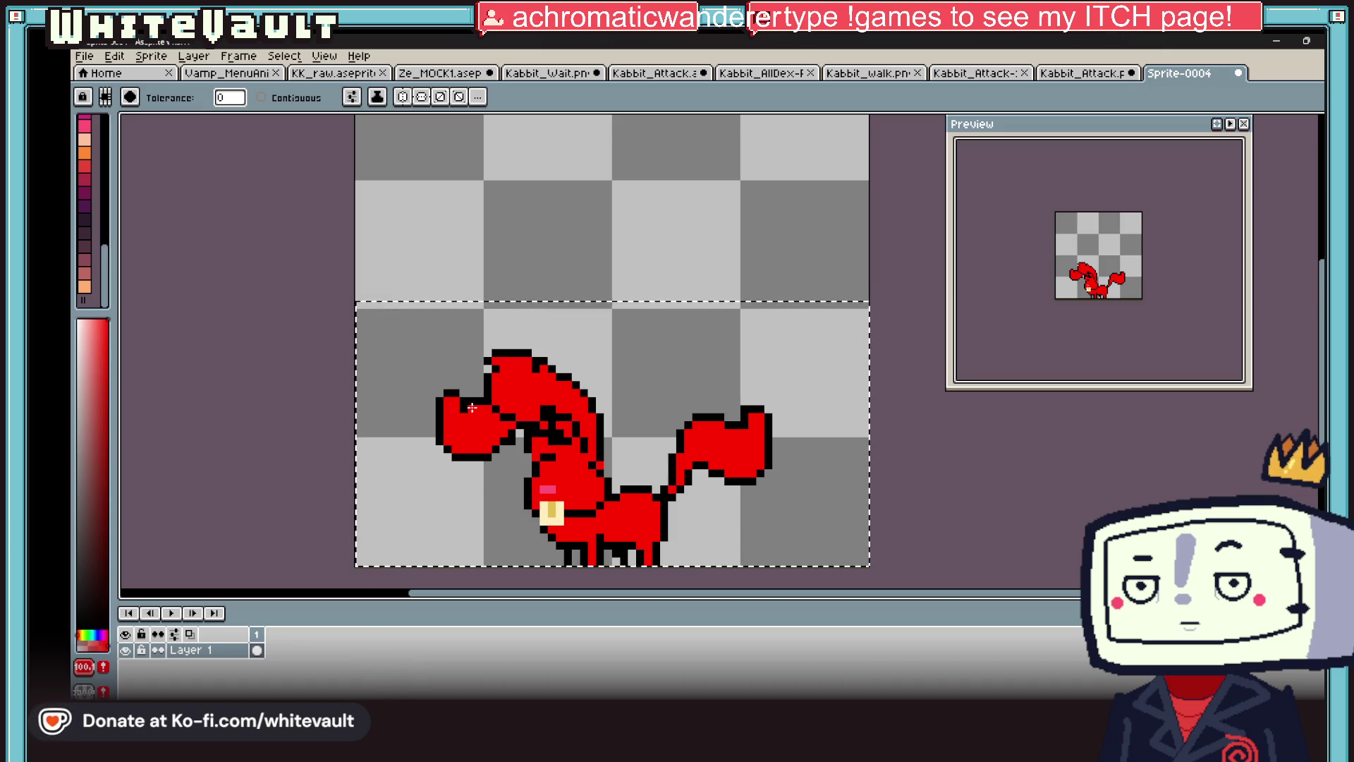
{"action": "scroll", "coordinate": [586, 488], "scroll_direction": "up", "scroll_amount": 5}
- Pick black from the outline and paint the pink cheek and a diagonal pixel pair black
{"action": "key", "text": "i"}
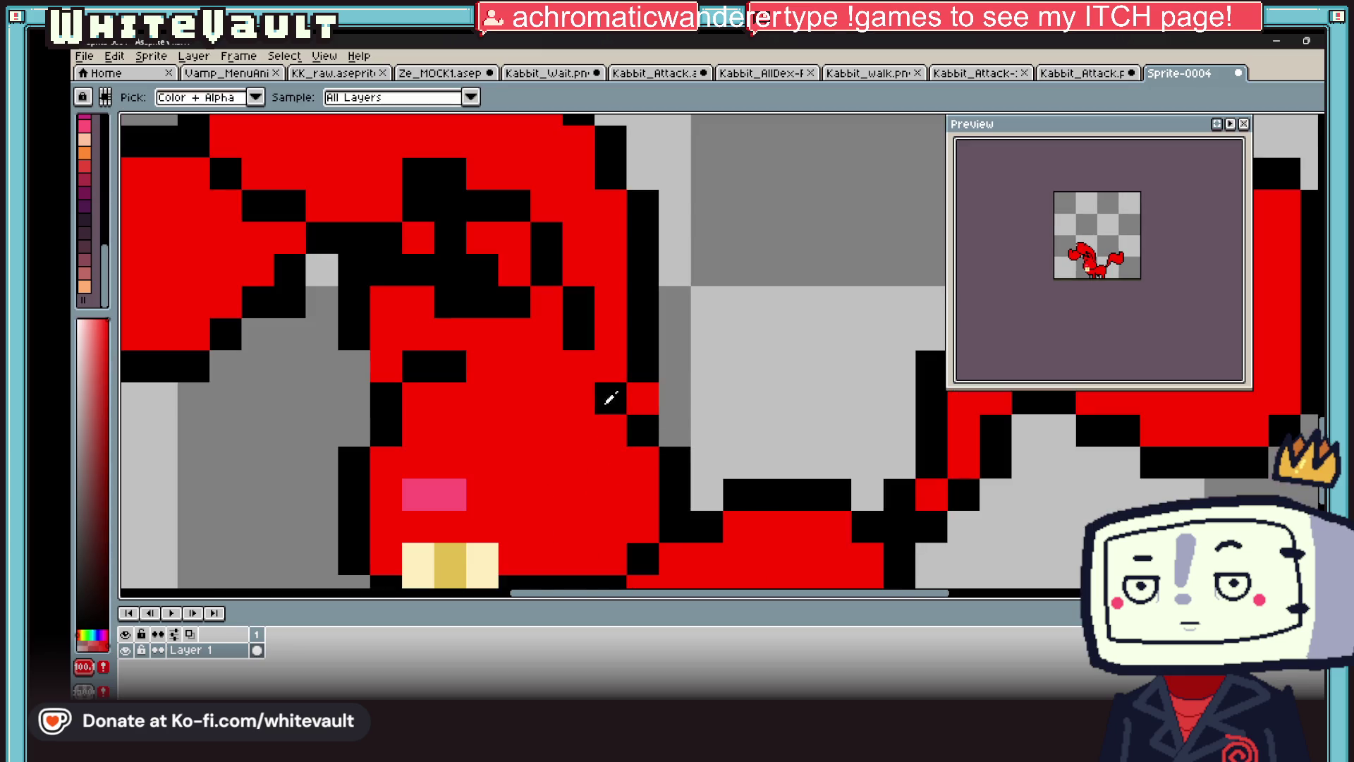
{"action": "left_click", "coordinate": [611, 398]}
{"action": "key", "text": "b"}
{"action": "left_click", "coordinate": [418, 494]}
{"action": "left_click", "coordinate": [449, 494]}
{"action": "left_click_drag", "start_coordinate": [513, 431], "coordinate": [546, 462]}
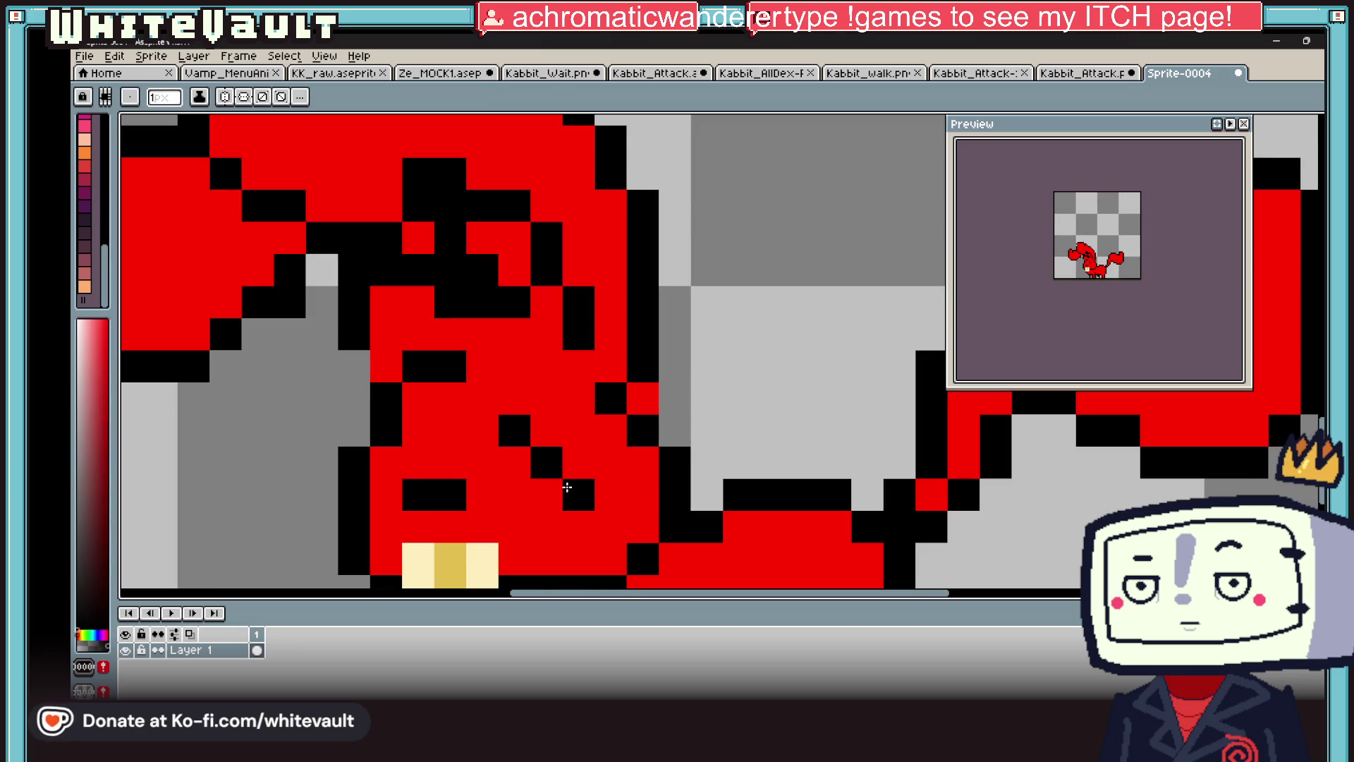
- Repaint the tooth edges white with the 1px pencil, then pick red from the body
{"action": "scroll", "coordinate": [567, 487], "scroll_direction": "down", "scroll_amount": 3}
{"action": "scroll", "coordinate": [536, 564], "scroll_direction": "up", "scroll_amount": 2}
{"action": "key", "text": "i"}
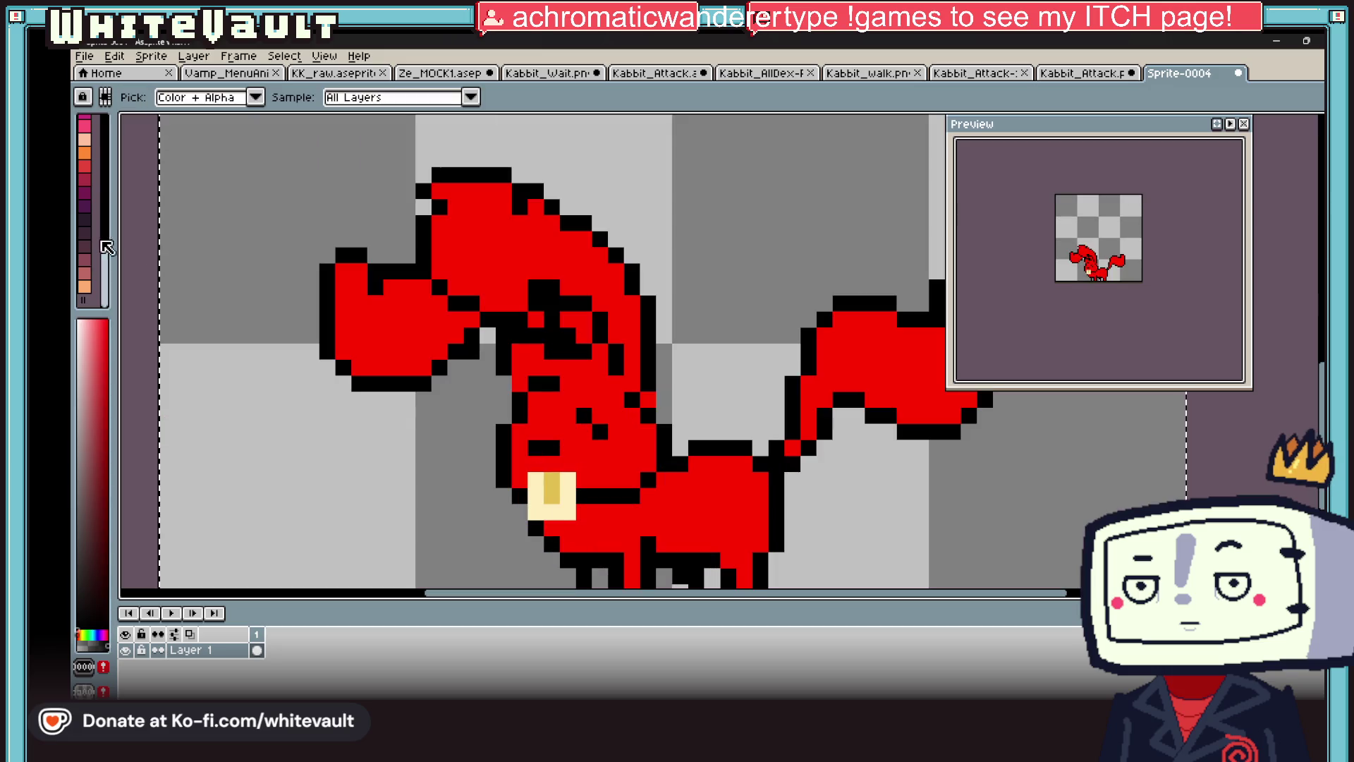
{"action": "key", "text": "b"}
{"action": "mouse_move", "coordinate": [539, 481]}
{"action": "left_mouse_down"}
{"action": "mouse_move", "coordinate": [535, 464]}
{"action": "mouse_move", "coordinate": [536, 511]}
{"action": "mouse_move", "coordinate": [568, 513]}
{"action": "mouse_move", "coordinate": [552, 463]}
{"action": "left_mouse_up"}
{"action": "scroll", "coordinate": [568, 472], "scroll_direction": "down", "scroll_amount": 2}
{"action": "key", "text": "i"}
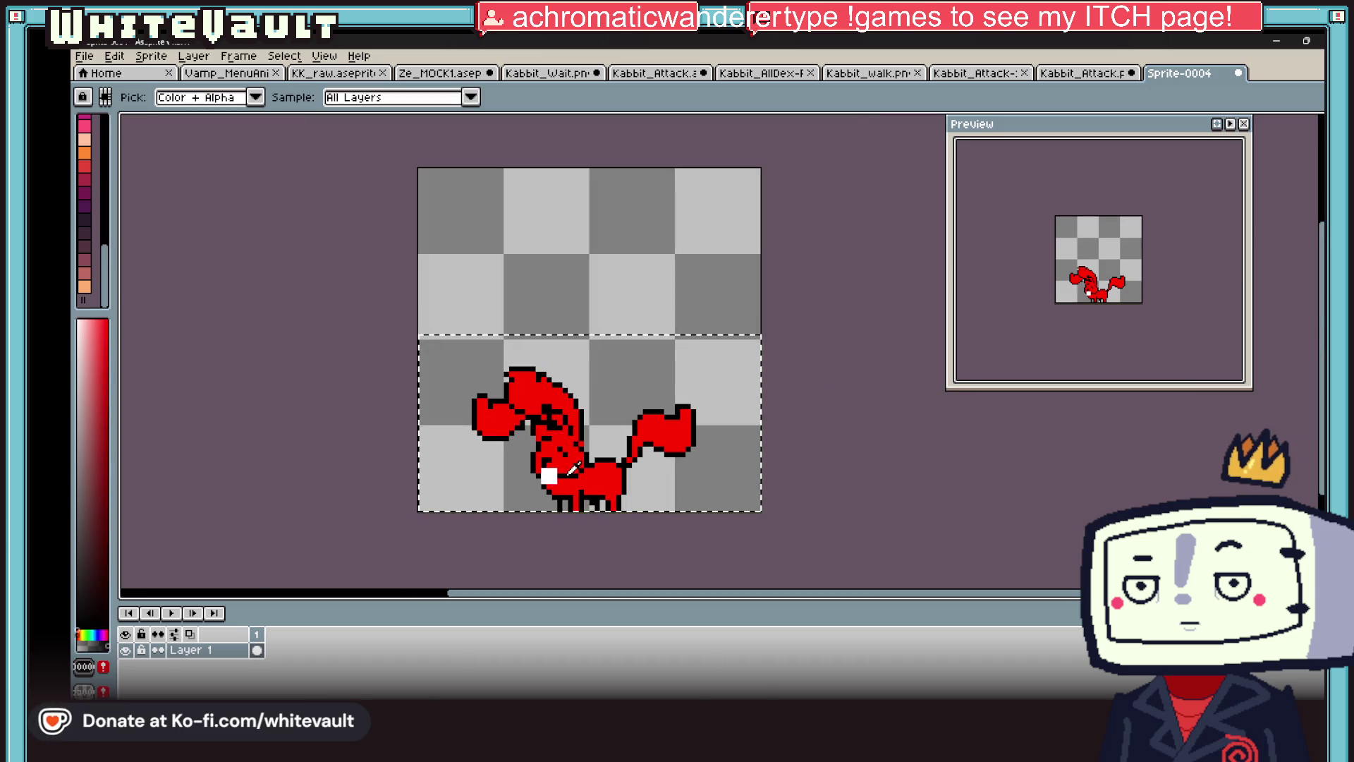
{"action": "scroll", "coordinate": [570, 469], "scroll_direction": "up", "scroll_amount": 2}
{"action": "key", "text": "b"}
{"action": "left_click", "coordinate": [557, 458], "text": "alt"}
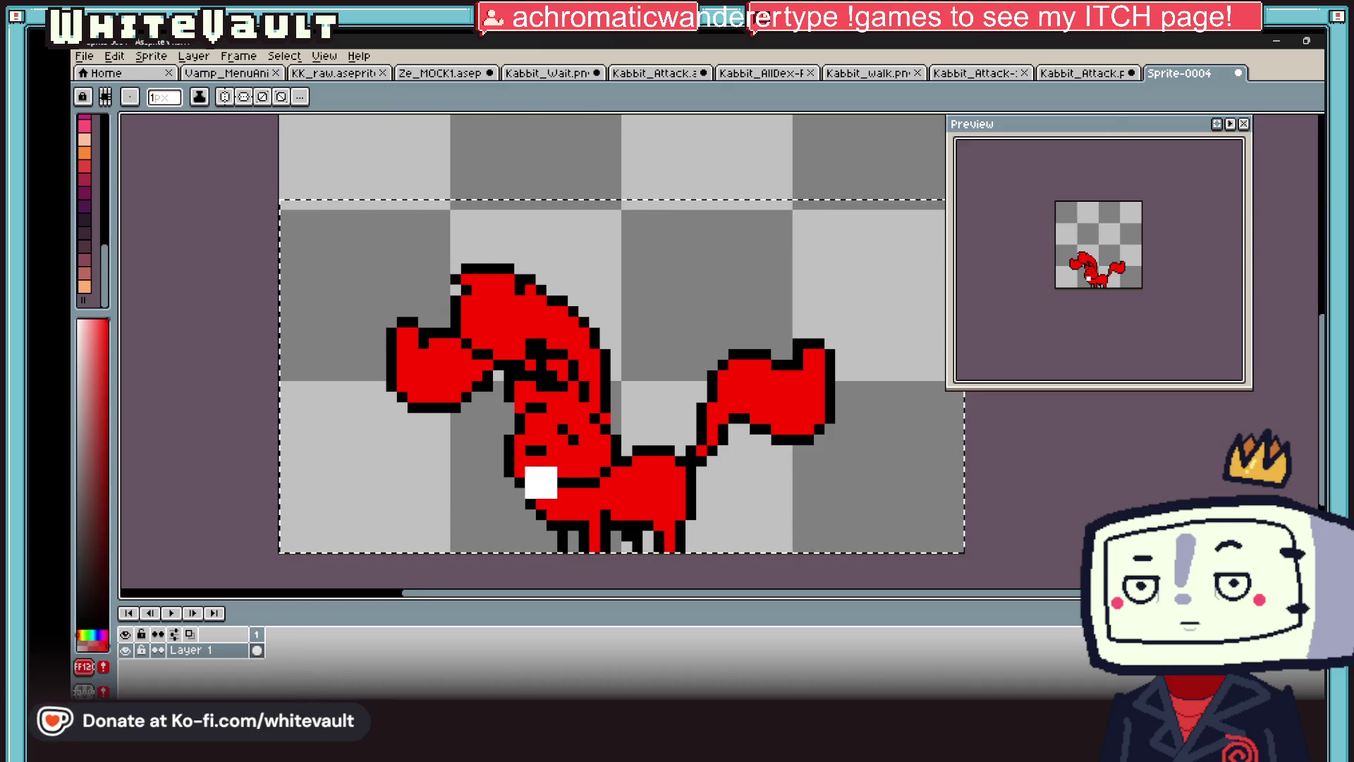
- Select the white tooth block at the mouth and commit its move
{"action": "key", "text": "m"}
{"action": "scroll", "coordinate": [514, 479], "scroll_direction": "up", "scroll_amount": 2}
{"action": "scroll", "coordinate": [550, 483], "scroll_direction": "down", "scroll_amount": 2}
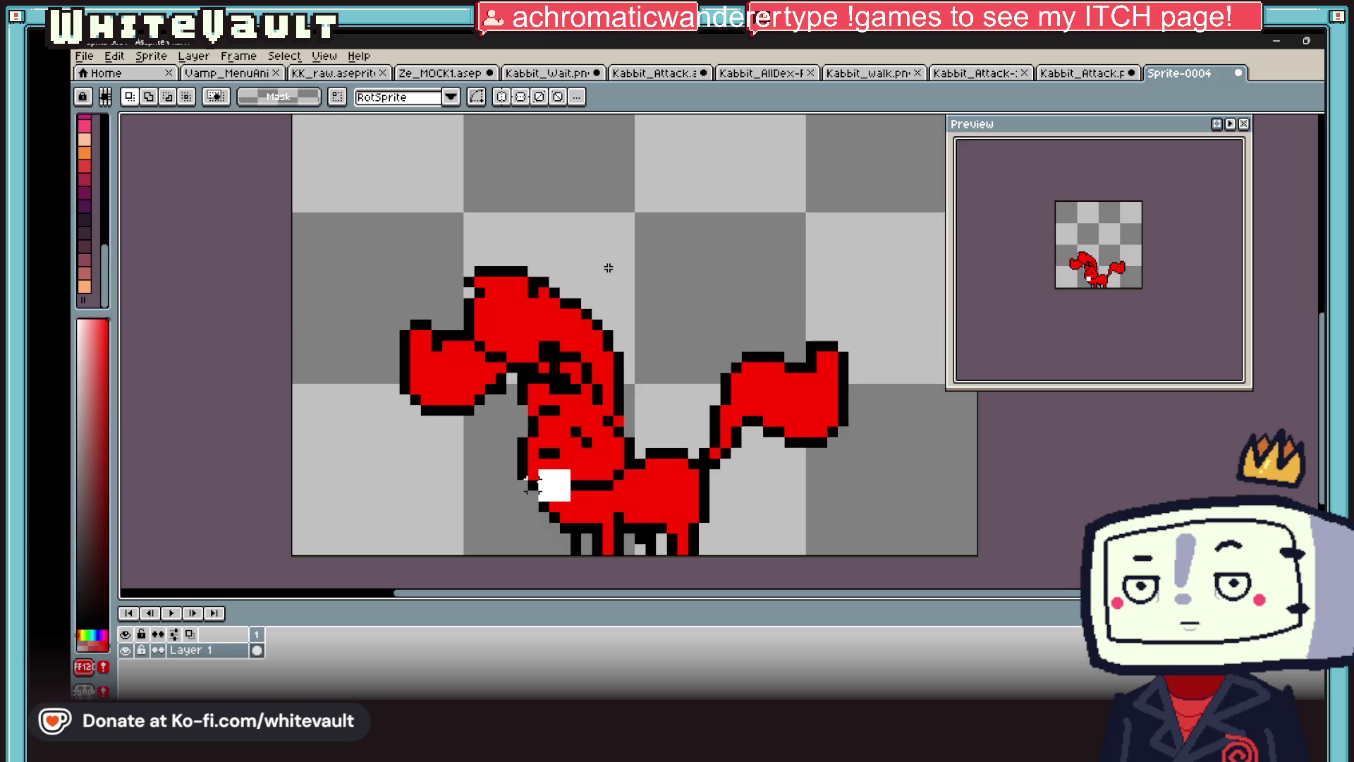
{"action": "mouse_move", "coordinate": [538, 469]}
{"action": "left_mouse_down"}
{"action": "mouse_move", "coordinate": [582, 502]}
{"action": "mouse_move", "coordinate": [550, 497]}
{"action": "left_mouse_up"}
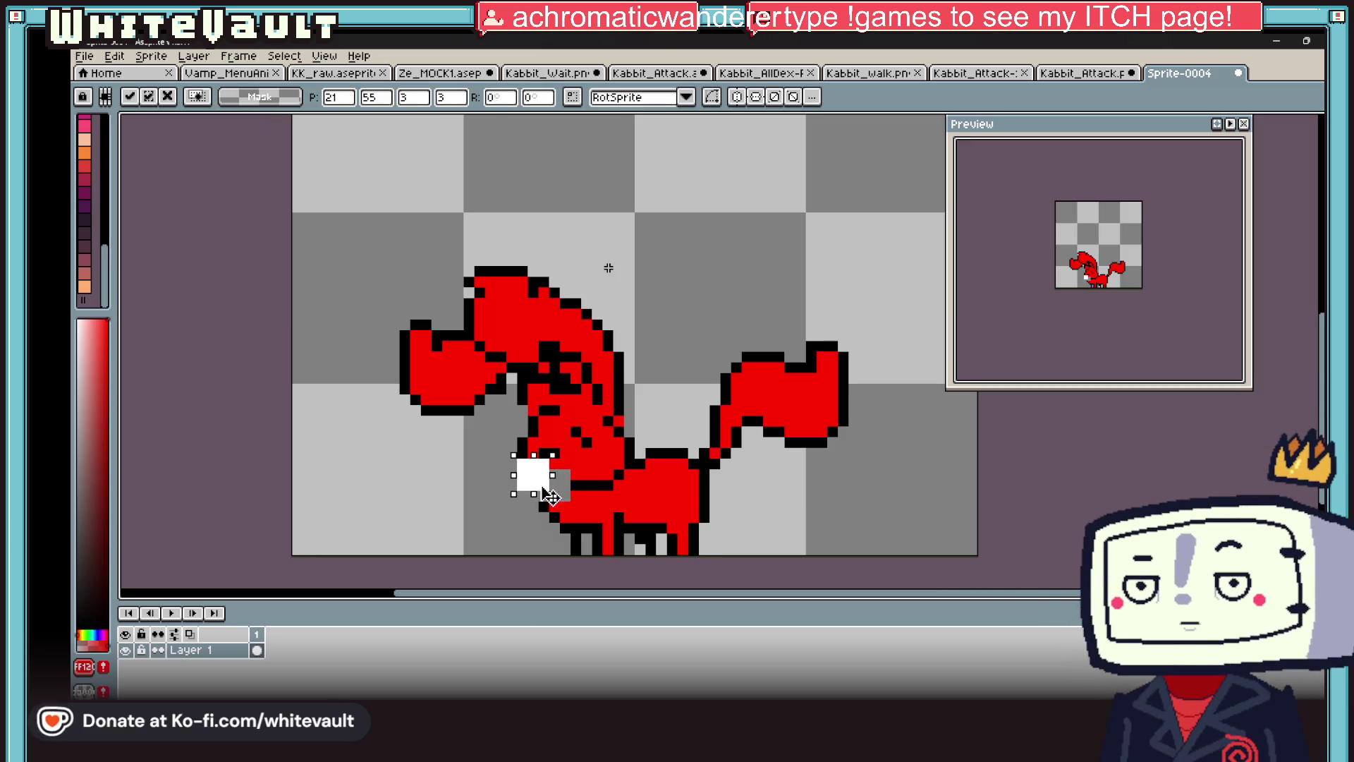
{"action": "key", "text": "Return"}
{"action": "scroll", "coordinate": [567, 472], "scroll_direction": "up", "scroll_amount": 2}
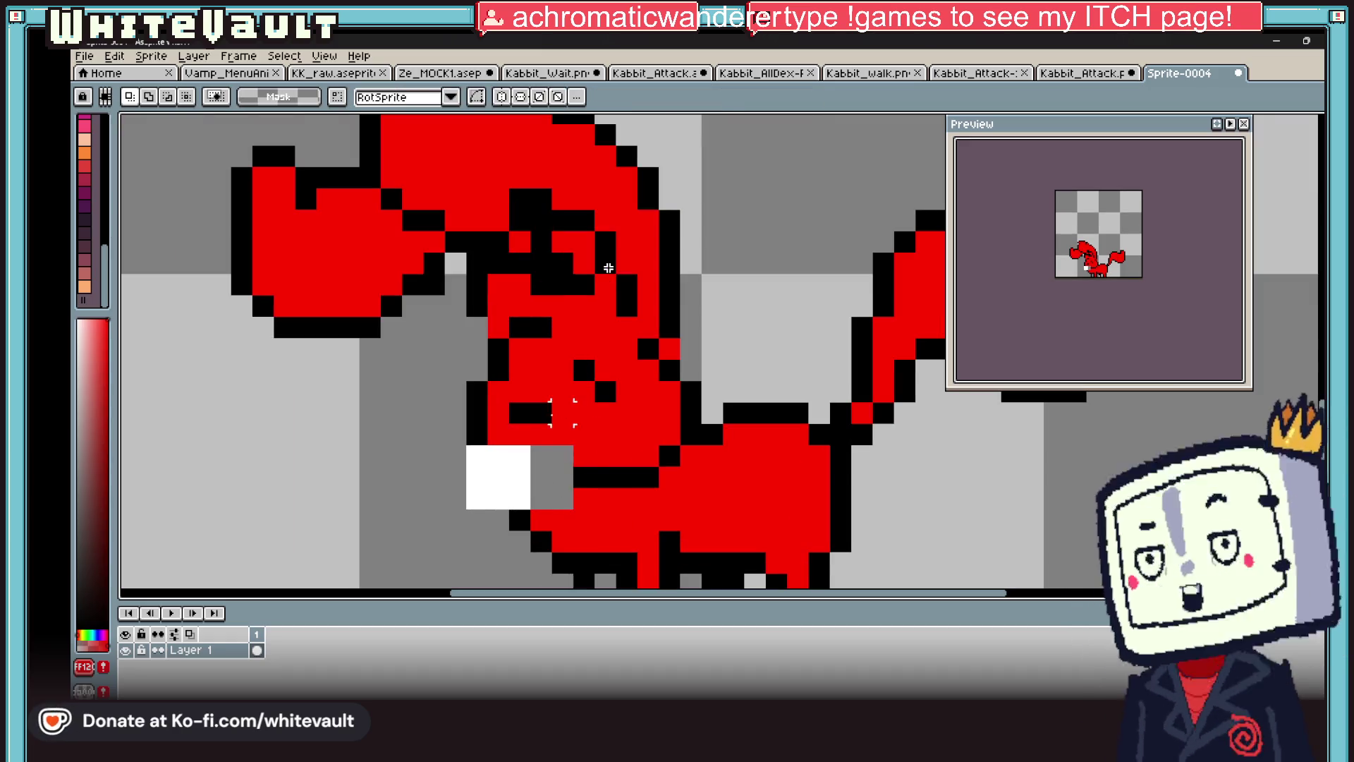
- Touch up the mouth: paint stray black, grey and white pixels red, and side pixels black
{"action": "key", "text": "b"}
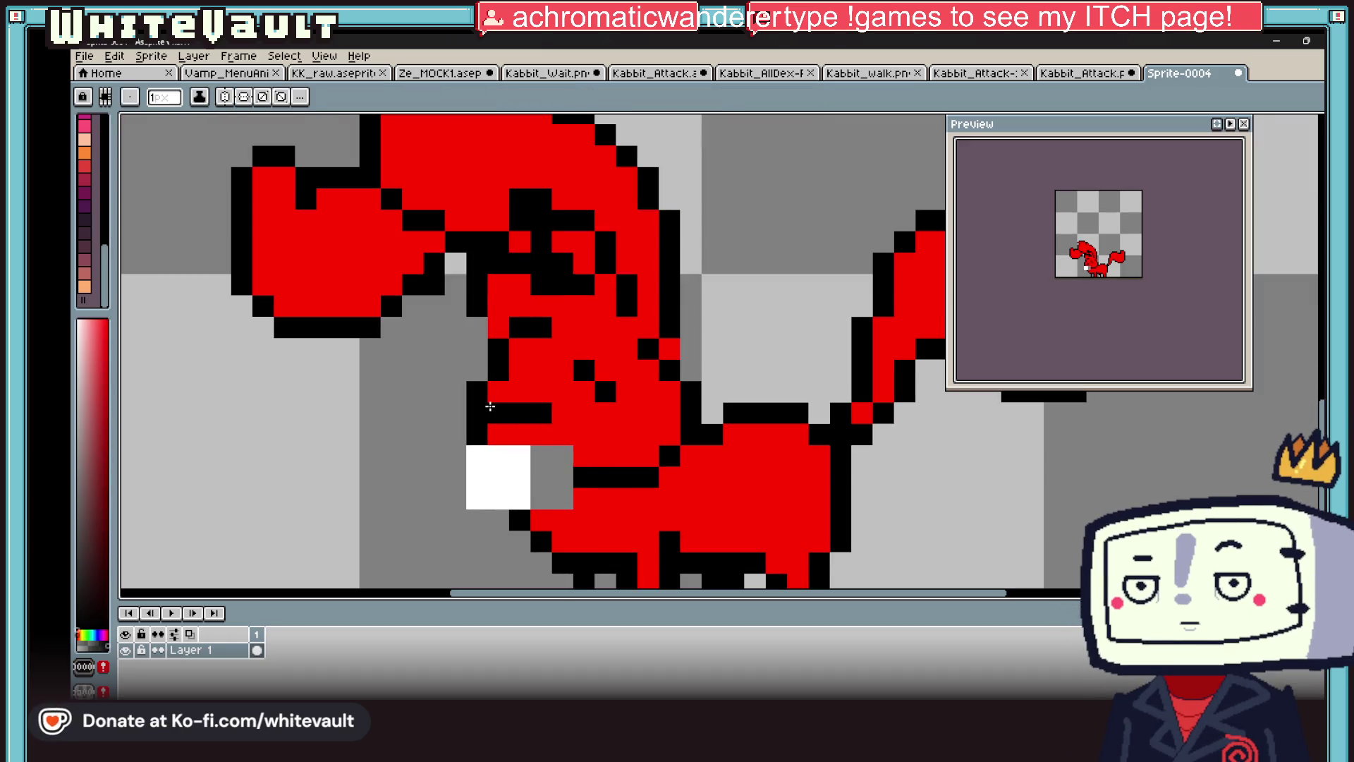
{"action": "left_click", "coordinate": [508, 430], "text": "alt"}
{"action": "left_click", "coordinate": [541, 412]}
{"action": "mouse_move", "coordinate": [541, 455]}
{"action": "left_mouse_down"}
{"action": "mouse_move", "coordinate": [562, 455]}
{"action": "mouse_move", "coordinate": [541, 497]}
{"action": "left_mouse_up"}
{"action": "left_click", "coordinate": [584, 473], "text": "alt"}
{"action": "left_click", "coordinate": [585, 497], "text": "alt"}
{"action": "left_click", "coordinate": [519, 477]}
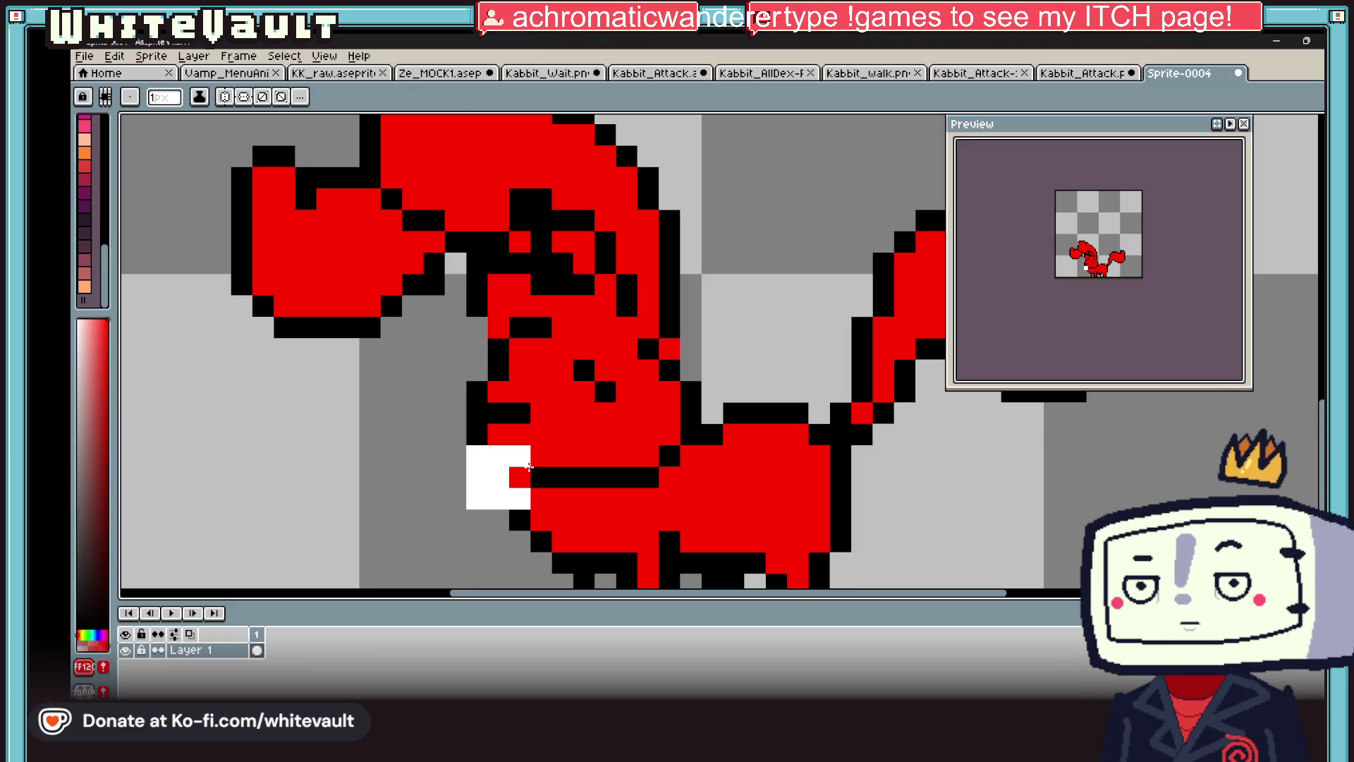
{"action": "key", "text": "alt"}
{"action": "scroll", "coordinate": [529, 466], "scroll_direction": "down", "scroll_amount": 3}
{"action": "scroll", "coordinate": [751, 465], "scroll_direction": "up", "scroll_amount": 3}
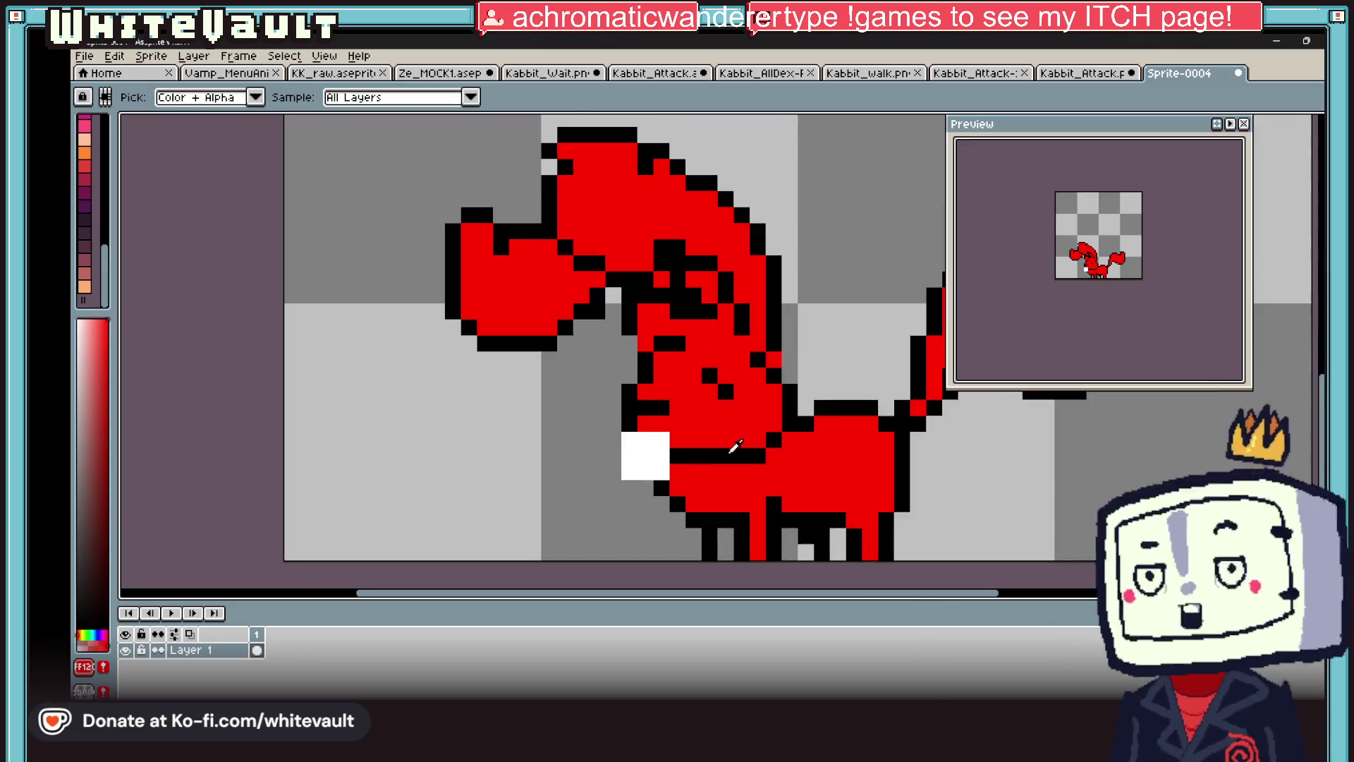
{"action": "scroll", "coordinate": [751, 465], "scroll_direction": "up", "scroll_amount": 3}
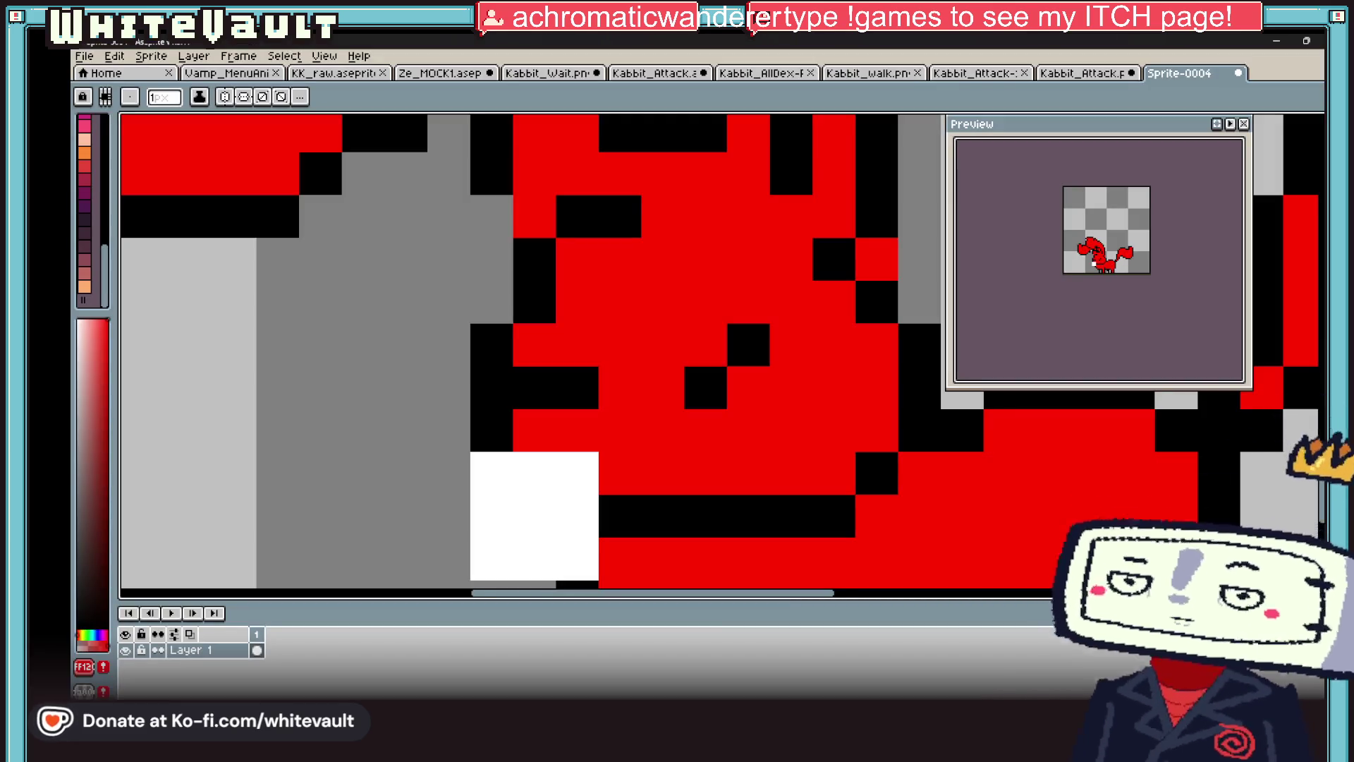
{"action": "scroll", "coordinate": [833, 286], "scroll_direction": "down", "scroll_amount": 4}
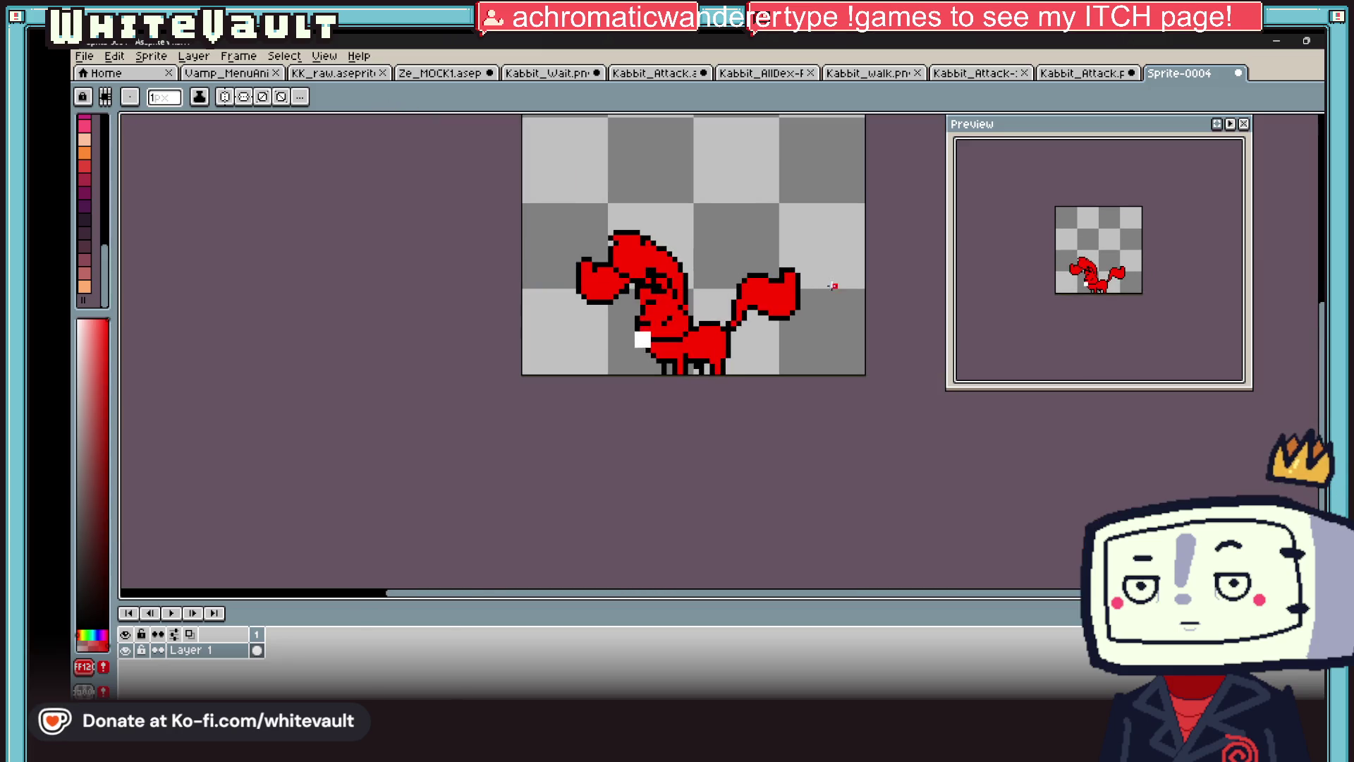
- Nudge the creature's right tail one pixel left, then select the left half and deselect
{"action": "key", "text": "m"}
{"action": "scroll", "coordinate": [804, 287], "scroll_direction": "up", "scroll_amount": 1}
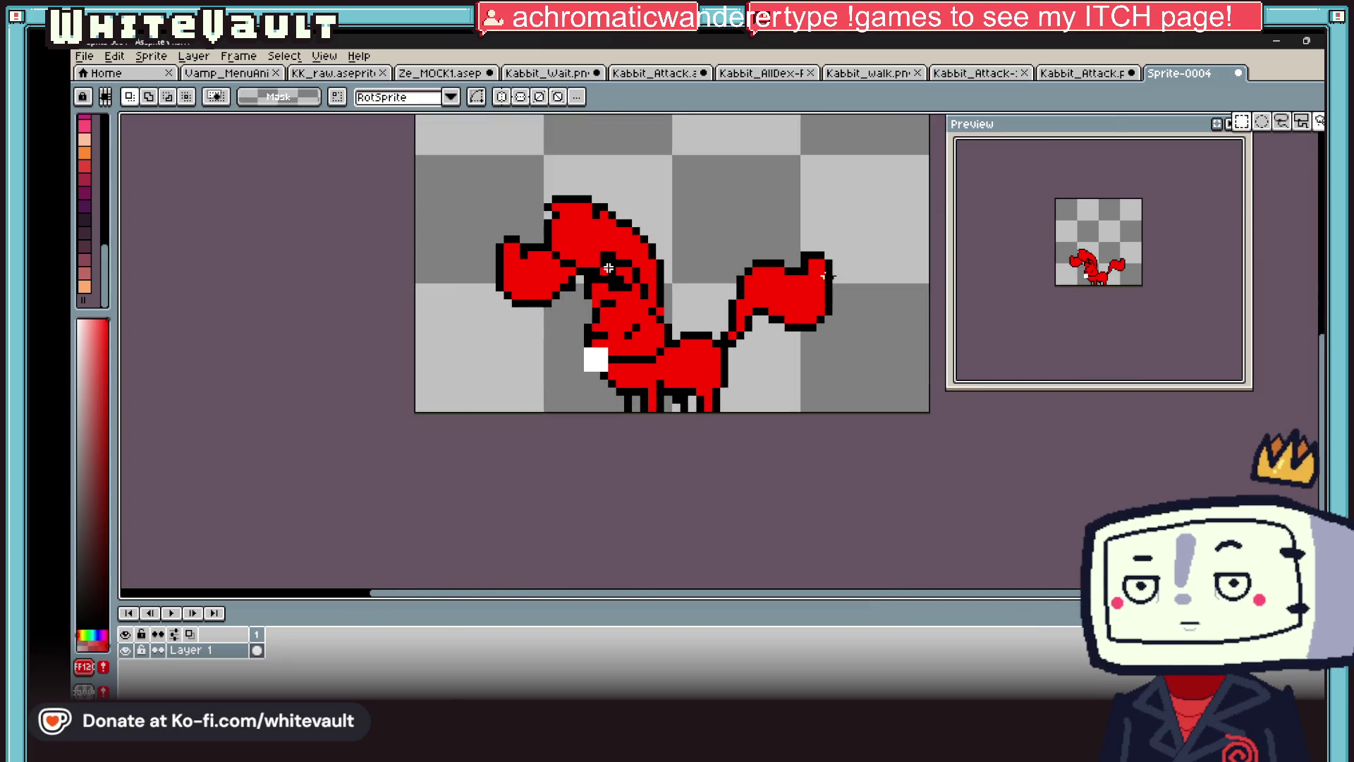
{"action": "left_click_drag", "start_coordinate": [862, 189], "coordinate": [699, 326]}
{"action": "key", "text": "Left"}
{"action": "key", "text": "ctrl+d"}
{"action": "mouse_move", "coordinate": [457, 155]}
{"action": "left_mouse_down"}
{"action": "mouse_move", "coordinate": [641, 399]}
{"action": "mouse_move", "coordinate": [674, 397]}
{"action": "left_mouse_up"}
{"action": "key", "text": "ctrl+d"}
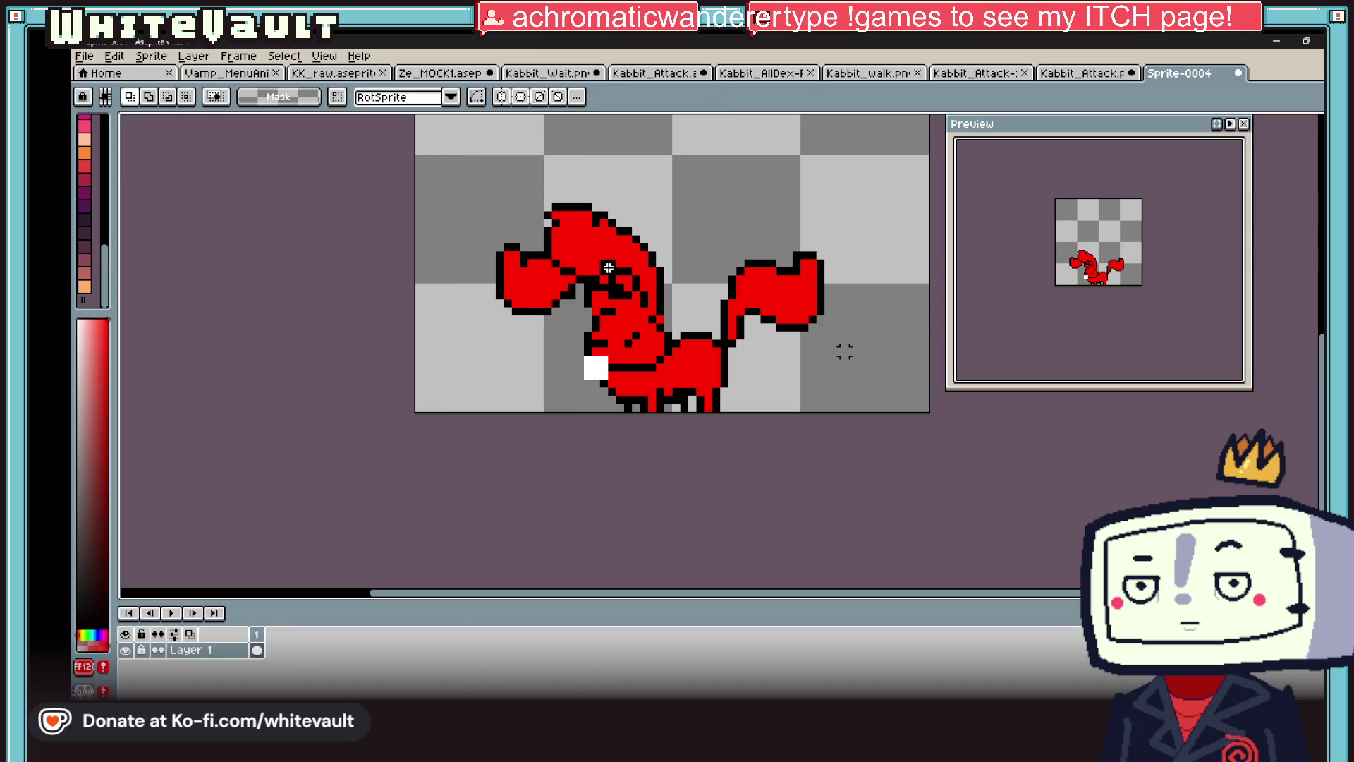
{"action": "scroll", "coordinate": [773, 325], "scroll_direction": "down", "scroll_amount": 3}
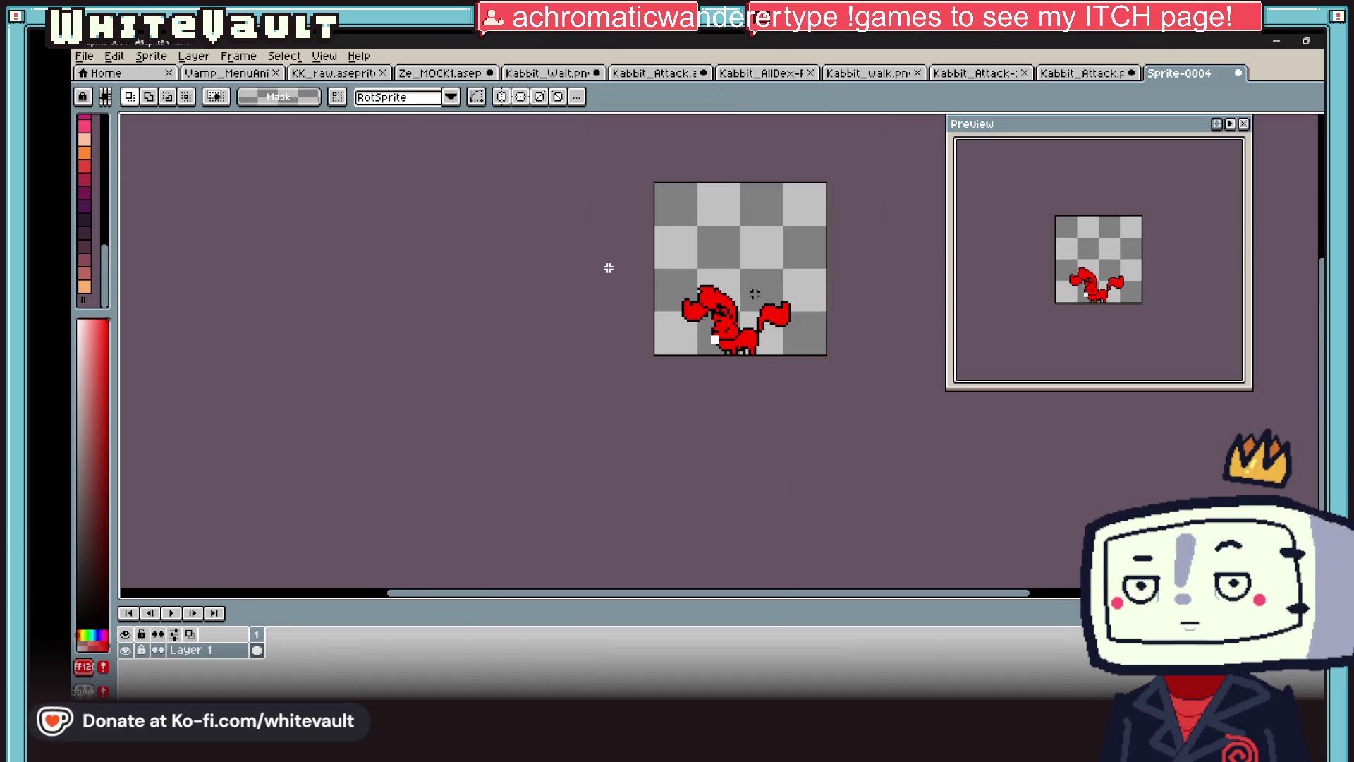
- Start a Save As for the sprite and cancel it
{"action": "left_click", "coordinate": [83, 56]}
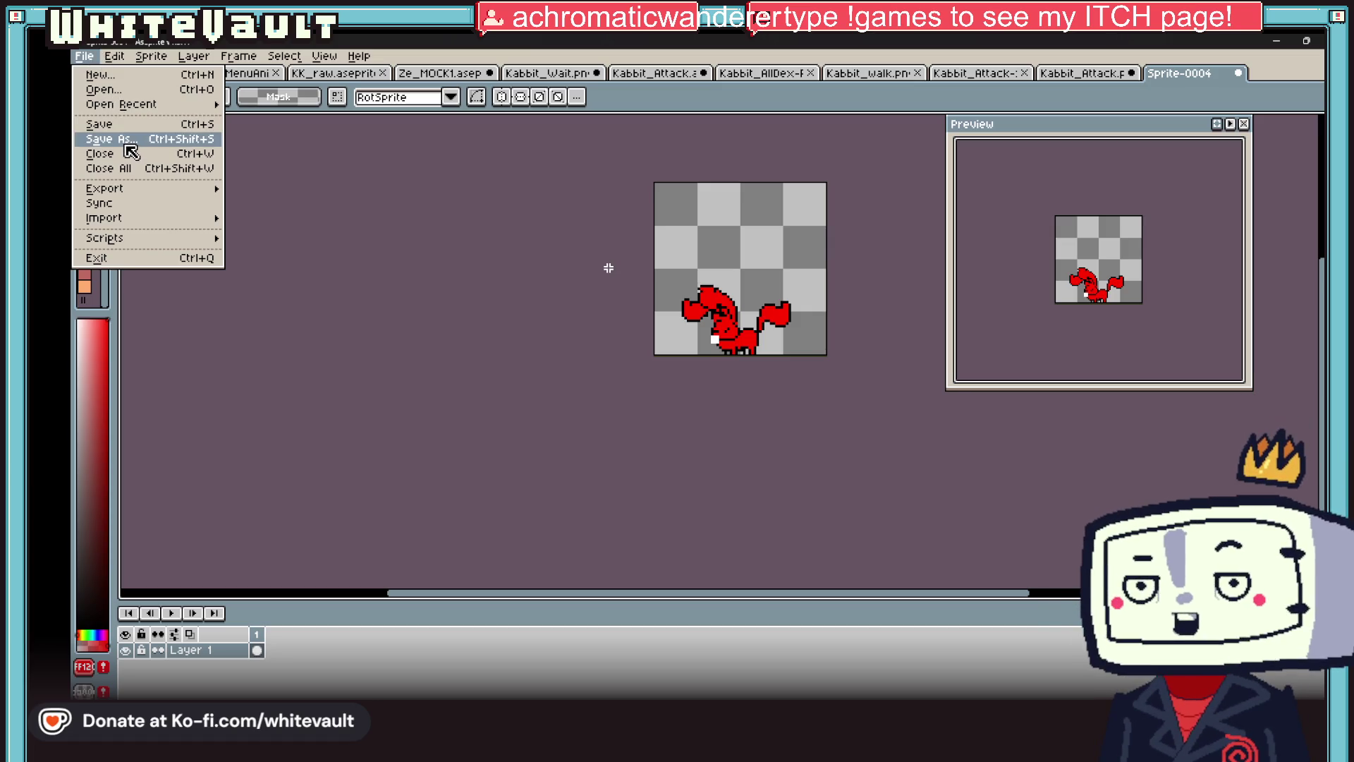
{"action": "left_click", "coordinate": [112, 139]}
{"action": "left_click", "coordinate": [688, 386]}
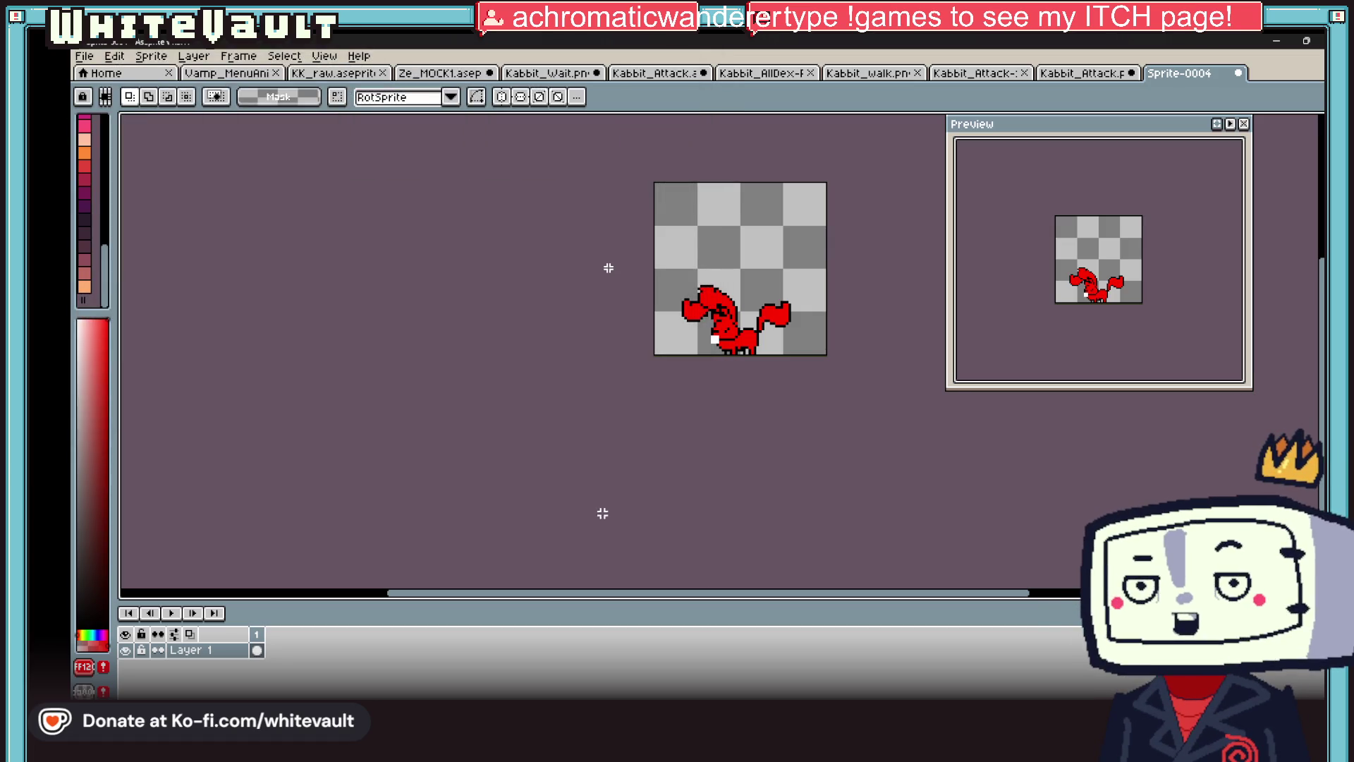
- Add duplicate frames with Alt+N so the sprite spans four frames, then return to frame 2
{"action": "key", "text": "alt+n"}
{"action": "key", "text": "alt+n"}
{"action": "left_click", "coordinate": [273, 650]}
{"action": "mouse_move", "coordinate": [666, 248]}
{"action": "left_mouse_down"}
{"action": "mouse_move", "coordinate": [821, 341]}
{"action": "mouse_move", "coordinate": [816, 353]}
{"action": "left_mouse_up"}
{"action": "left_click", "coordinate": [825, 505]}
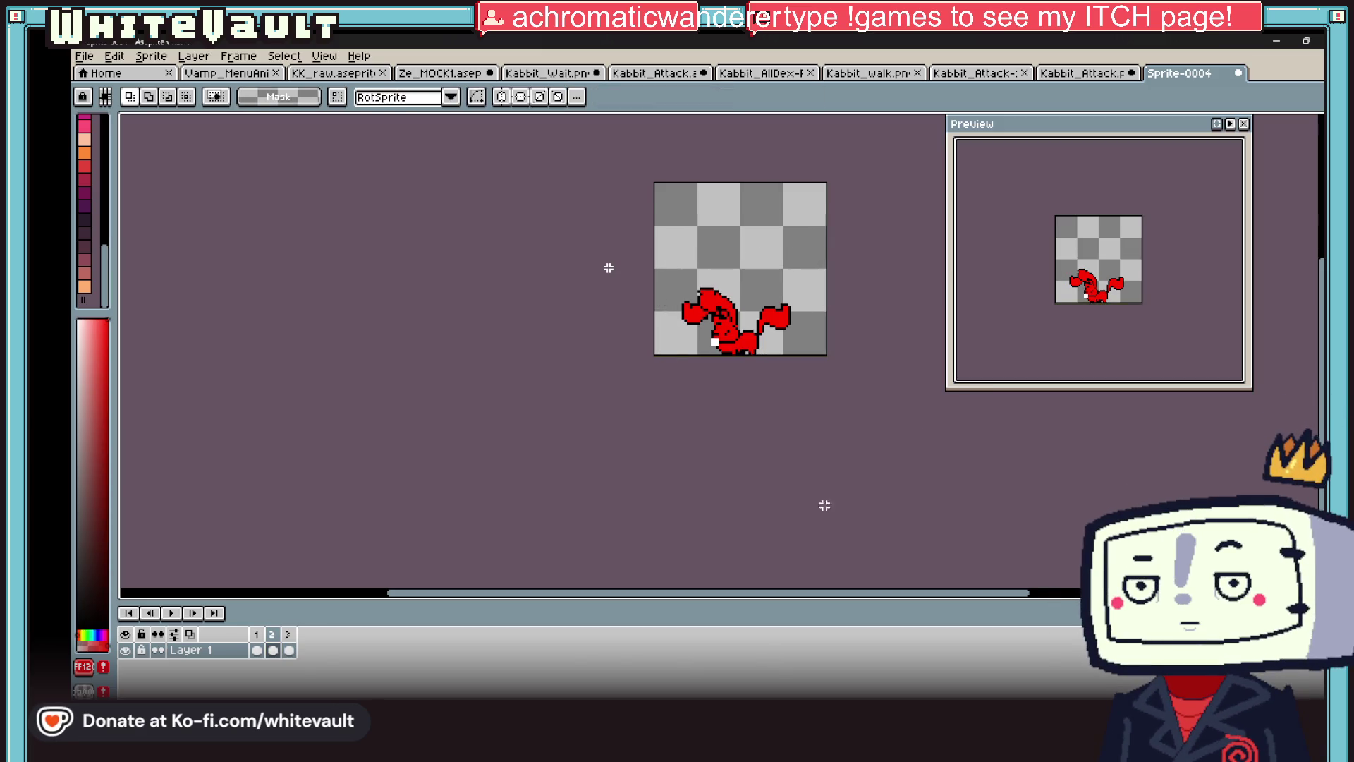
{"action": "left_click", "coordinate": [289, 649]}
{"action": "right_click", "coordinate": [290, 650]}
{"action": "left_click", "coordinate": [328, 663]}
{"action": "left_click", "coordinate": [811, 464]}
{"action": "key", "text": "alt+n"}
{"action": "left_click_drag", "start_coordinate": [645, 246], "coordinate": [835, 347]}
{"action": "left_click", "coordinate": [861, 426]}
{"action": "scroll", "coordinate": [777, 361], "scroll_direction": "up", "scroll_amount": 1}
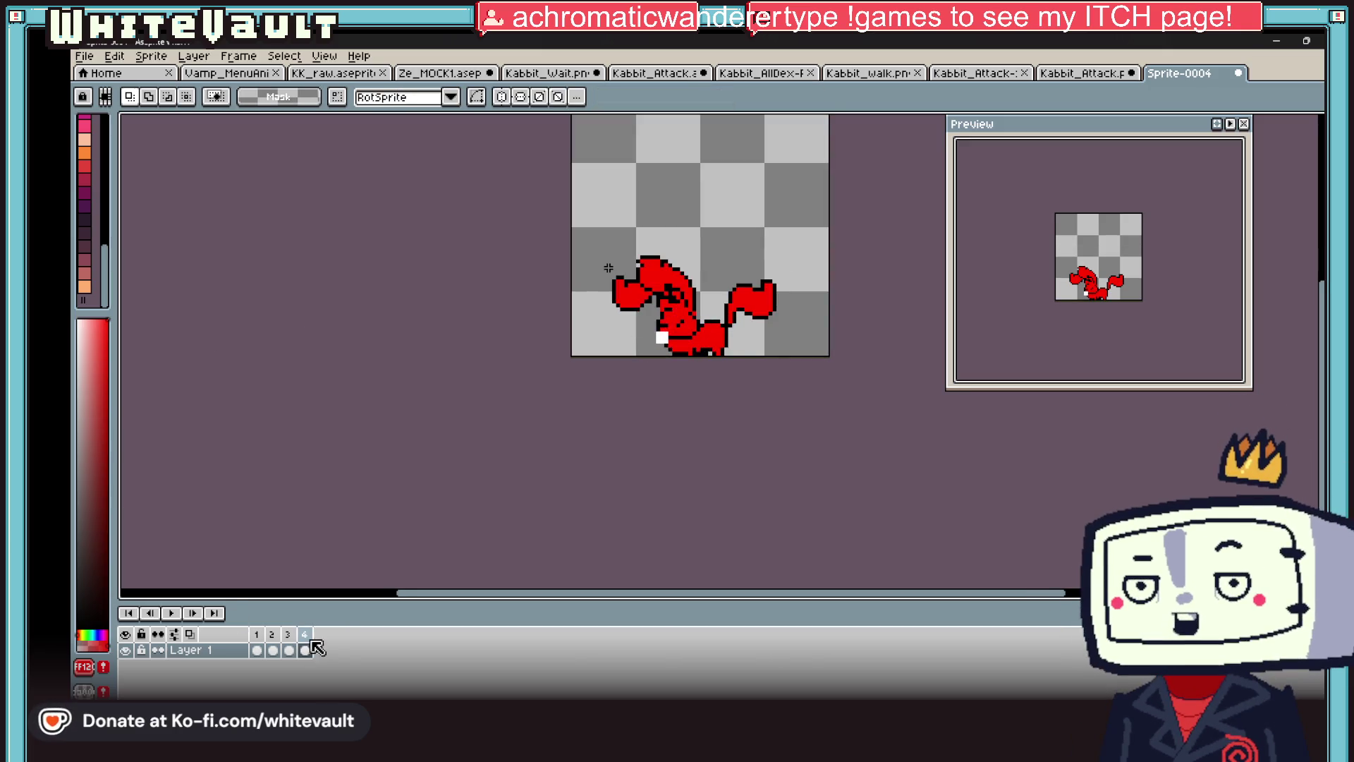
{"action": "left_click", "coordinate": [273, 650]}
- Fill frame 2's red white and frame 3's red pale lavender, then preview the animation
{"action": "scroll", "coordinate": [656, 300], "scroll_direction": "up", "scroll_amount": 2}
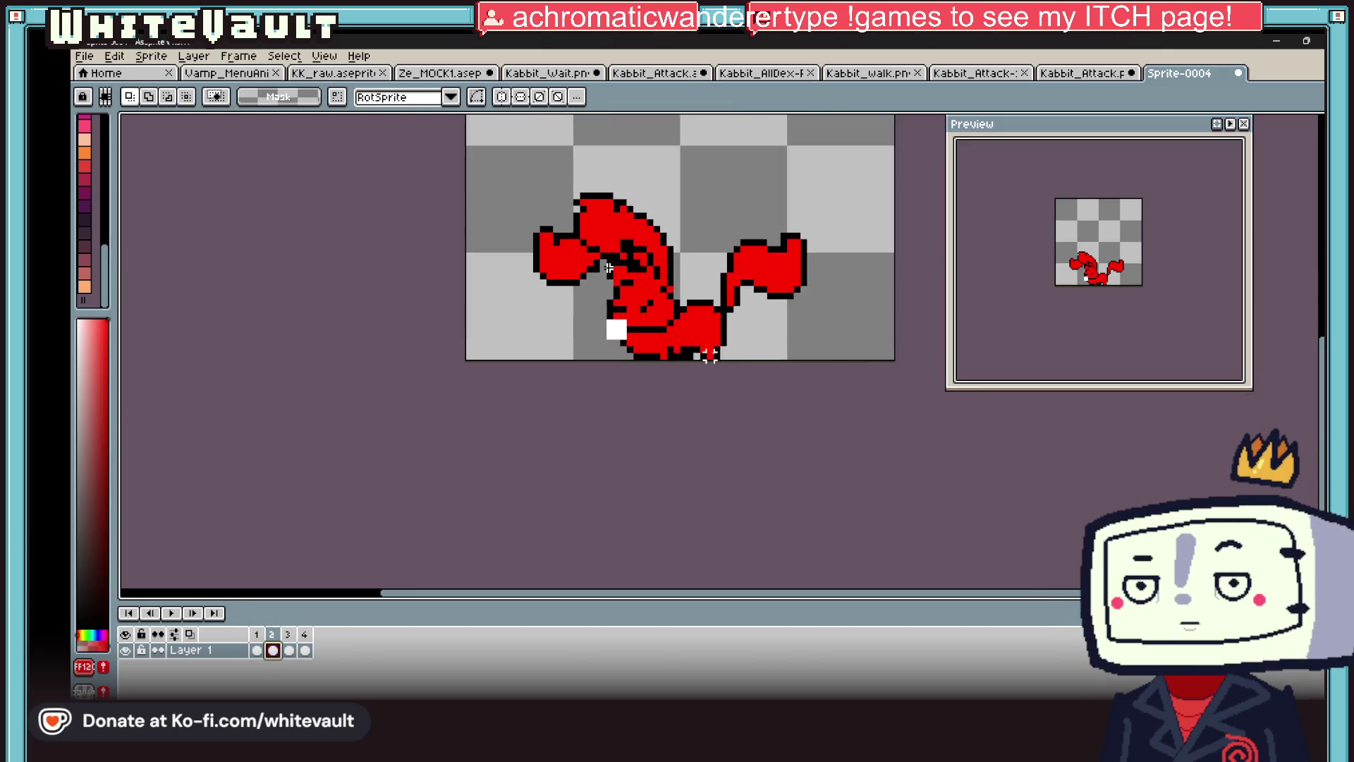
{"action": "key", "text": "g"}
{"action": "left_click", "coordinate": [656, 300]}
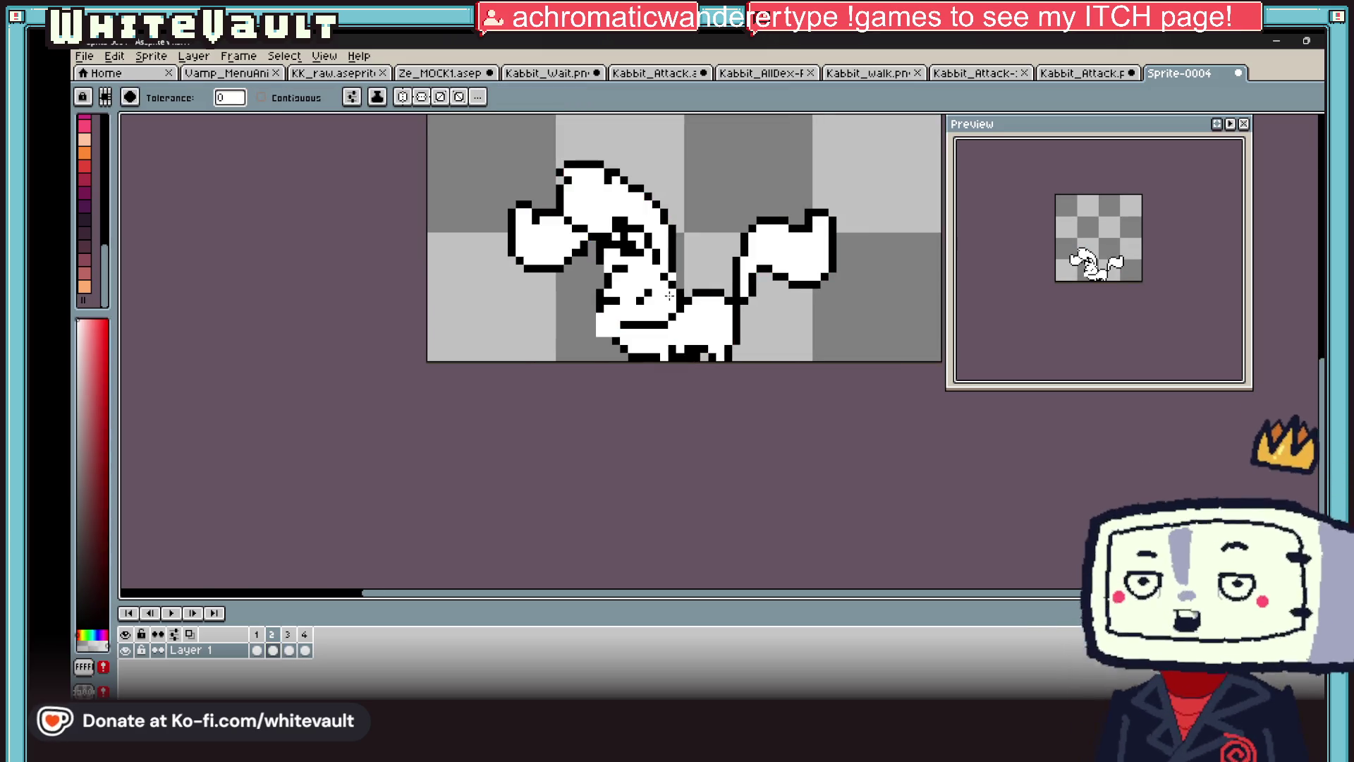
{"action": "key", "text": "Right"}
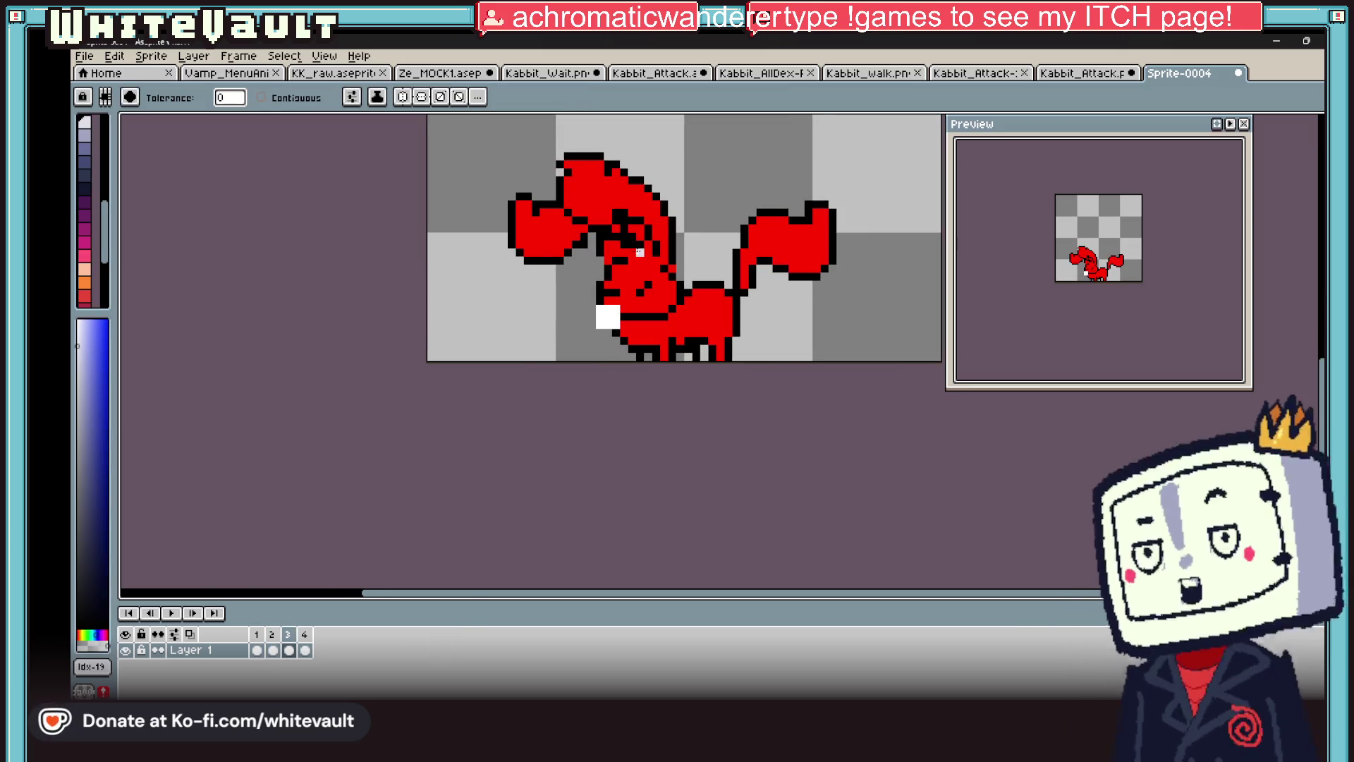
{"action": "left_click", "coordinate": [644, 277]}
{"action": "left_click", "coordinate": [1229, 124]}
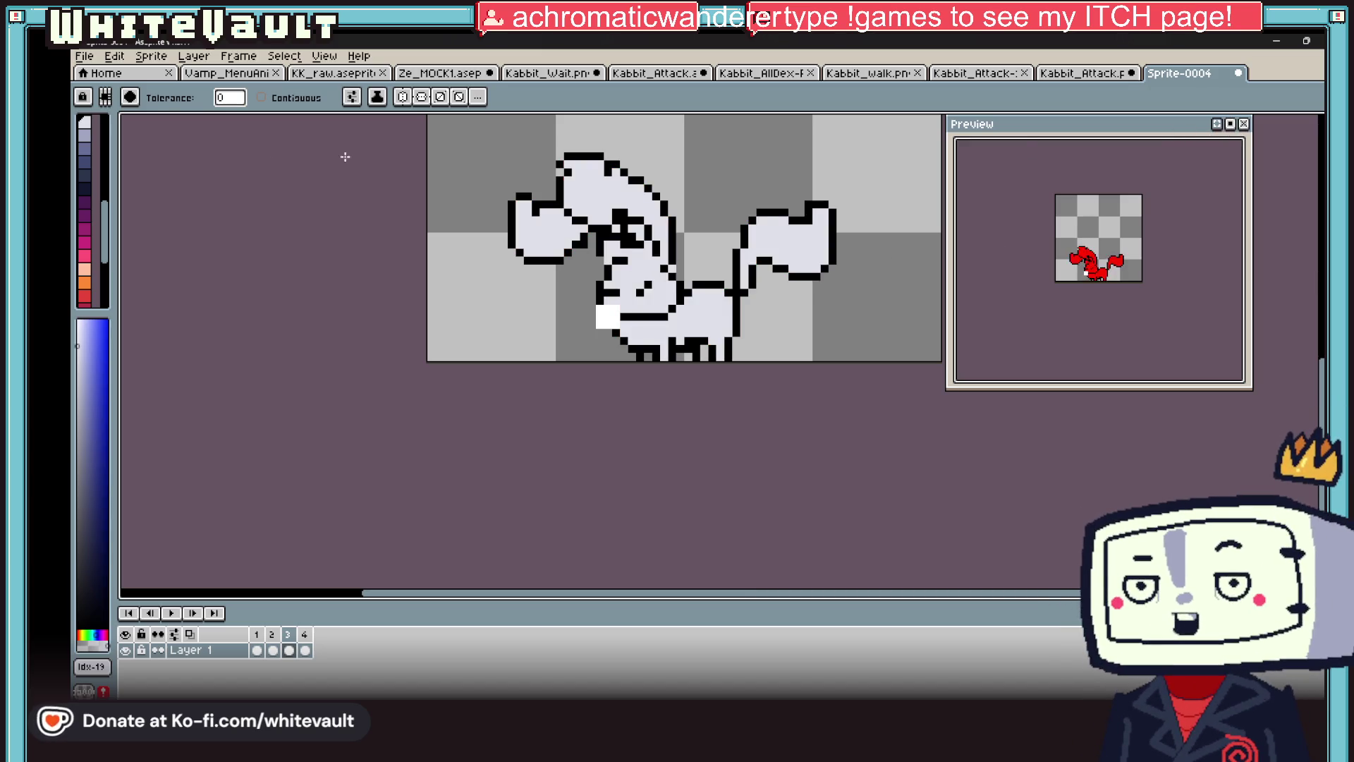
{"action": "left_click", "coordinate": [84, 55]}
- Export the four flash frames as a horizontal sprite sheet
{"action": "mouse_move", "coordinate": [106, 188]}
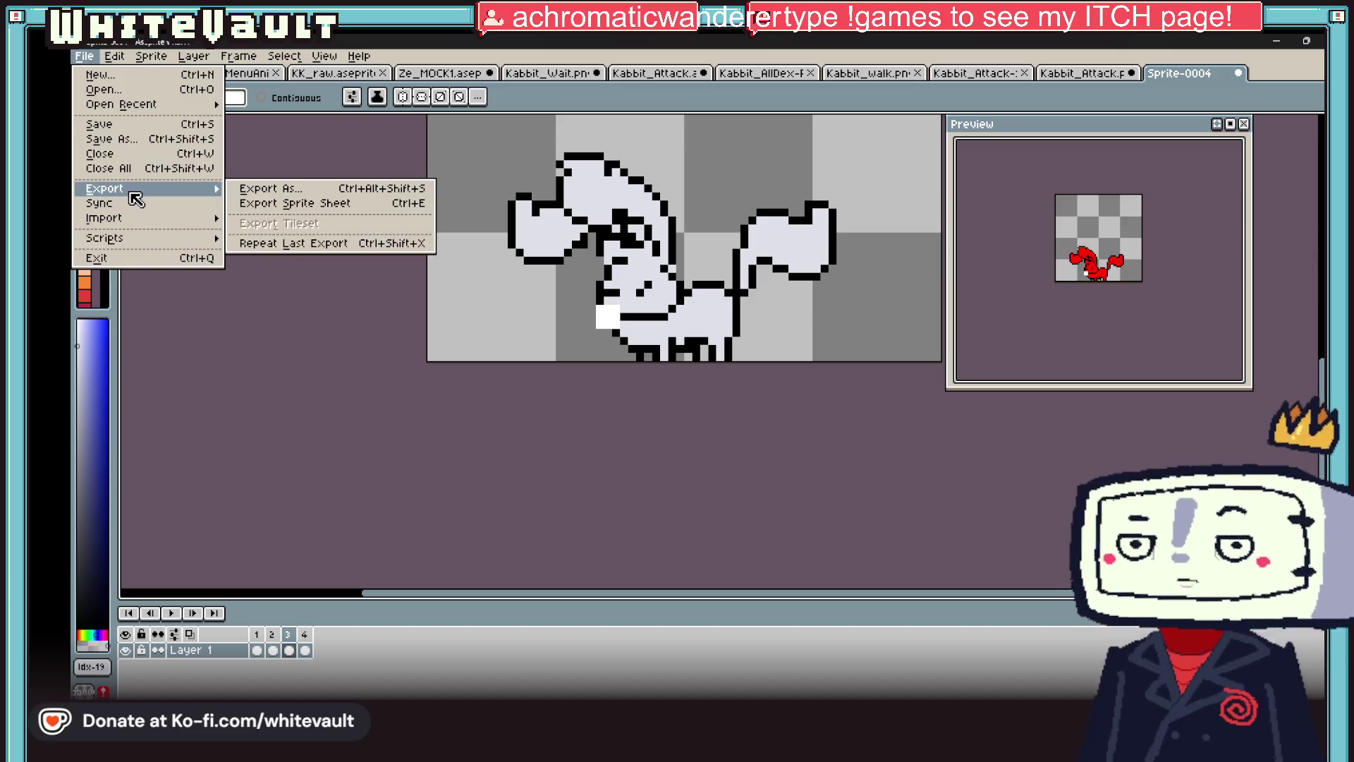
{"action": "left_click", "coordinate": [275, 244]}
{"action": "left_click", "coordinate": [638, 523]}
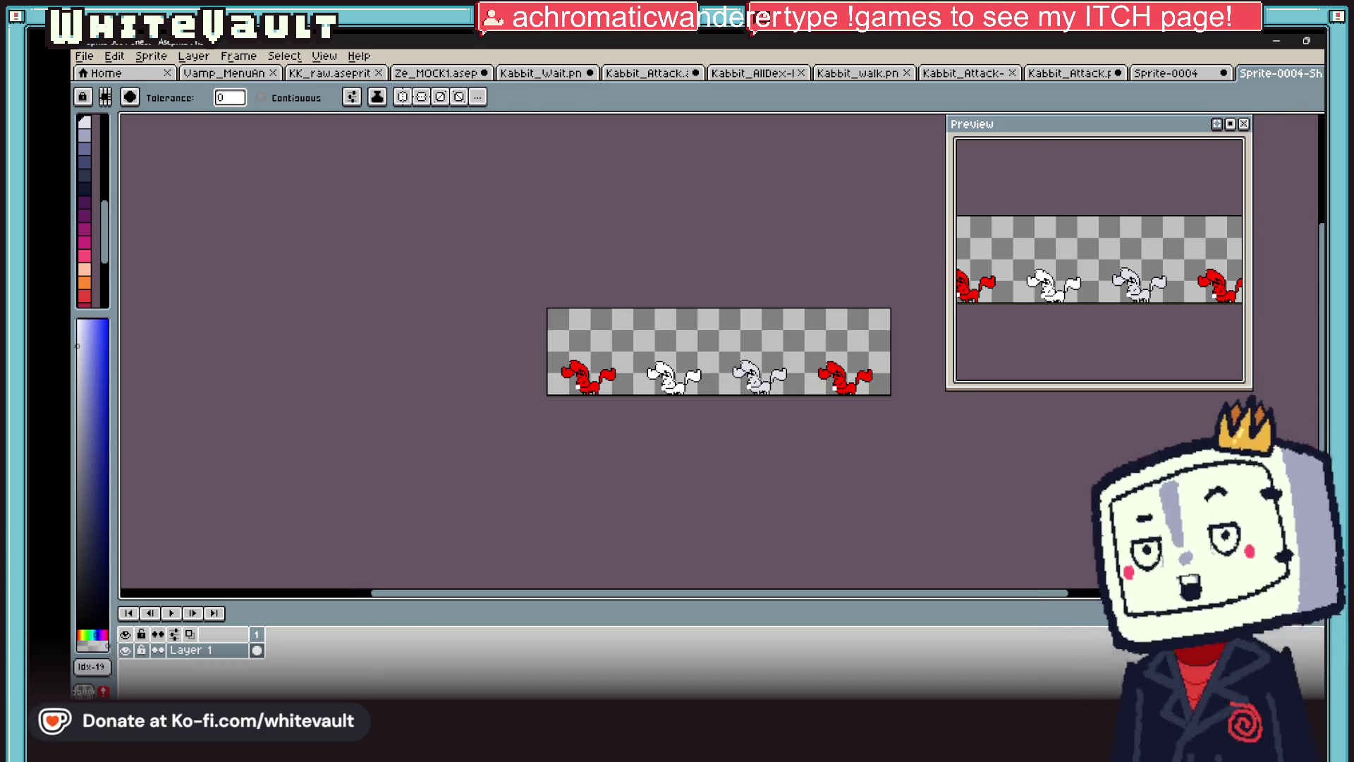
- Select and copy the whole exported sheet, then switch to and close the Kabbit_Attack tab
{"action": "key", "text": "w"}
{"action": "key", "text": "ctrl+a"}
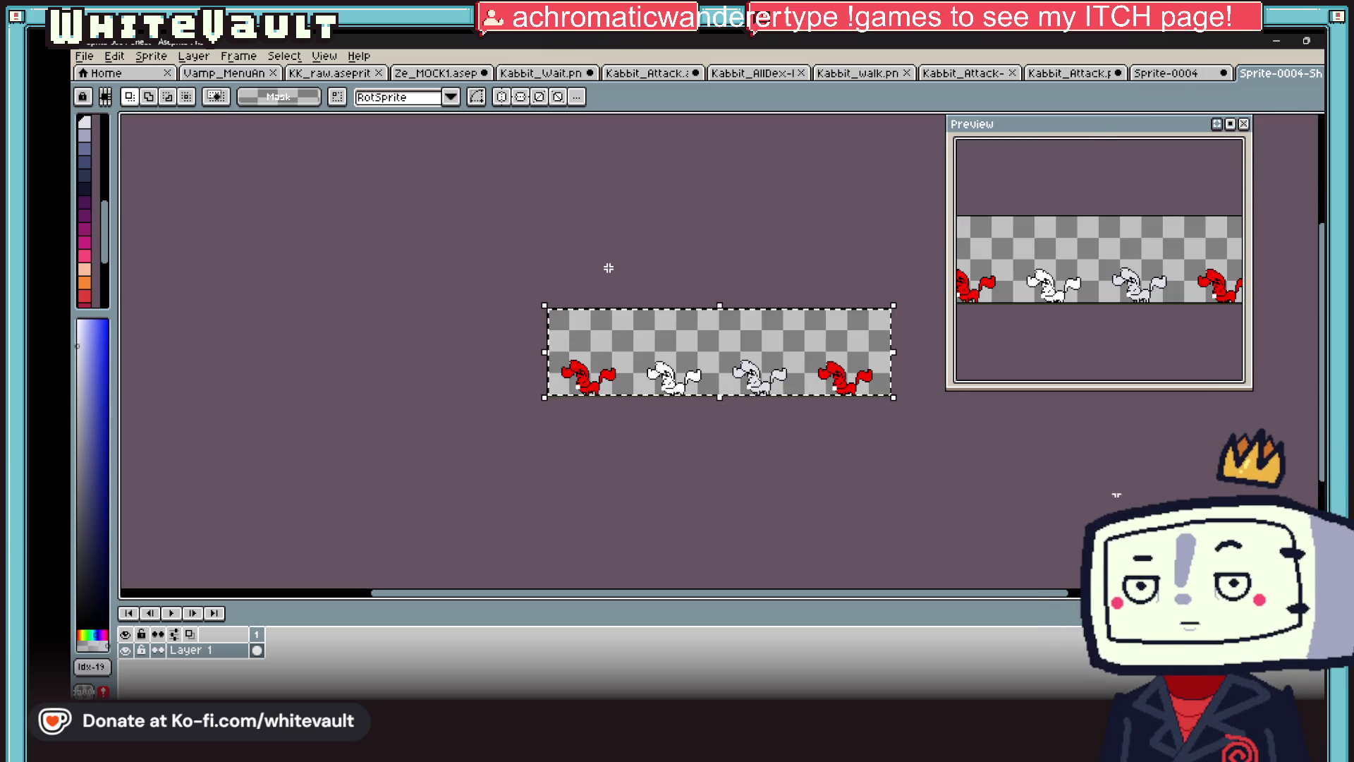
{"action": "left_click", "coordinate": [1074, 73]}
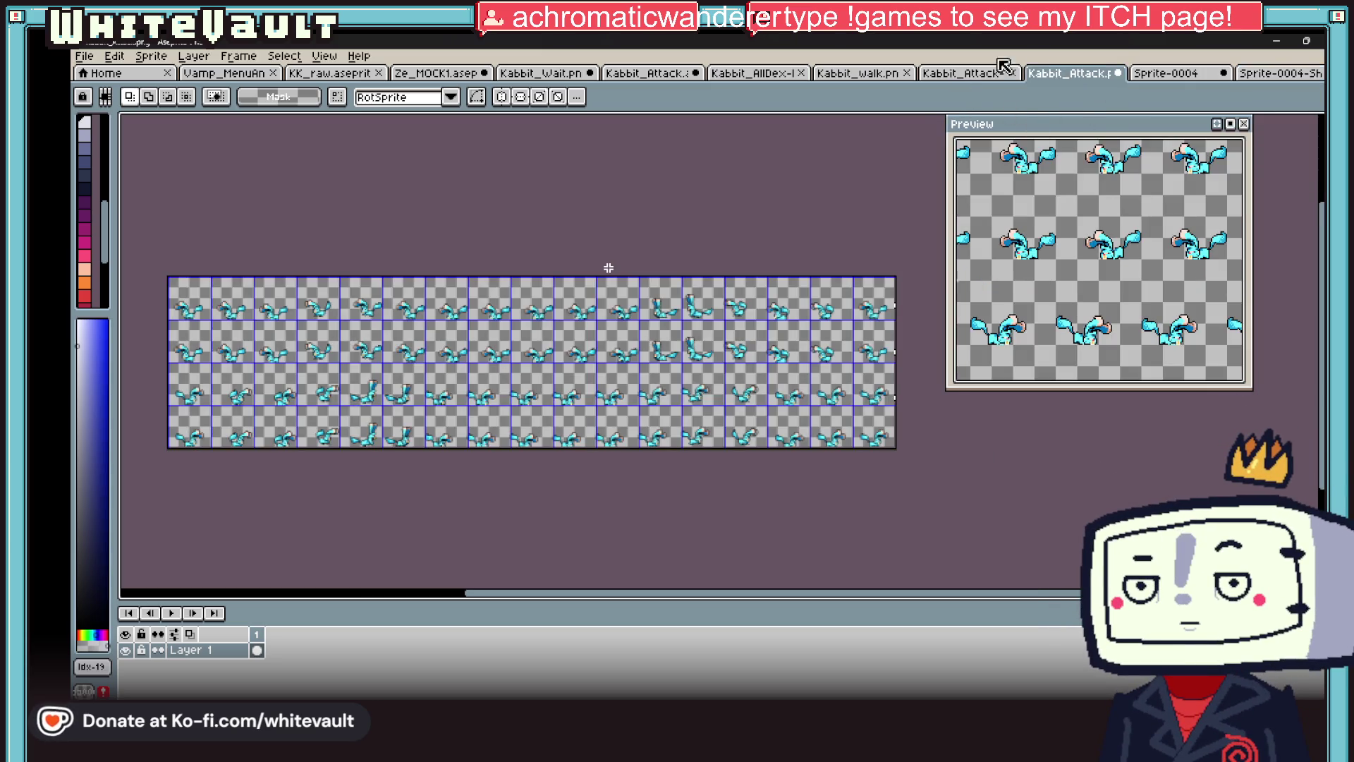
{"action": "left_click", "coordinate": [1117, 72]}
- Dismiss the Kabbit_Attack save prompt, clear the Kabbit_walk sheet, and paste the flash strip
{"action": "left_click", "coordinate": [712, 414]}
{"action": "left_click", "coordinate": [890, 71]}
{"action": "scroll", "coordinate": [727, 164], "scroll_direction": "up", "scroll_amount": 1}
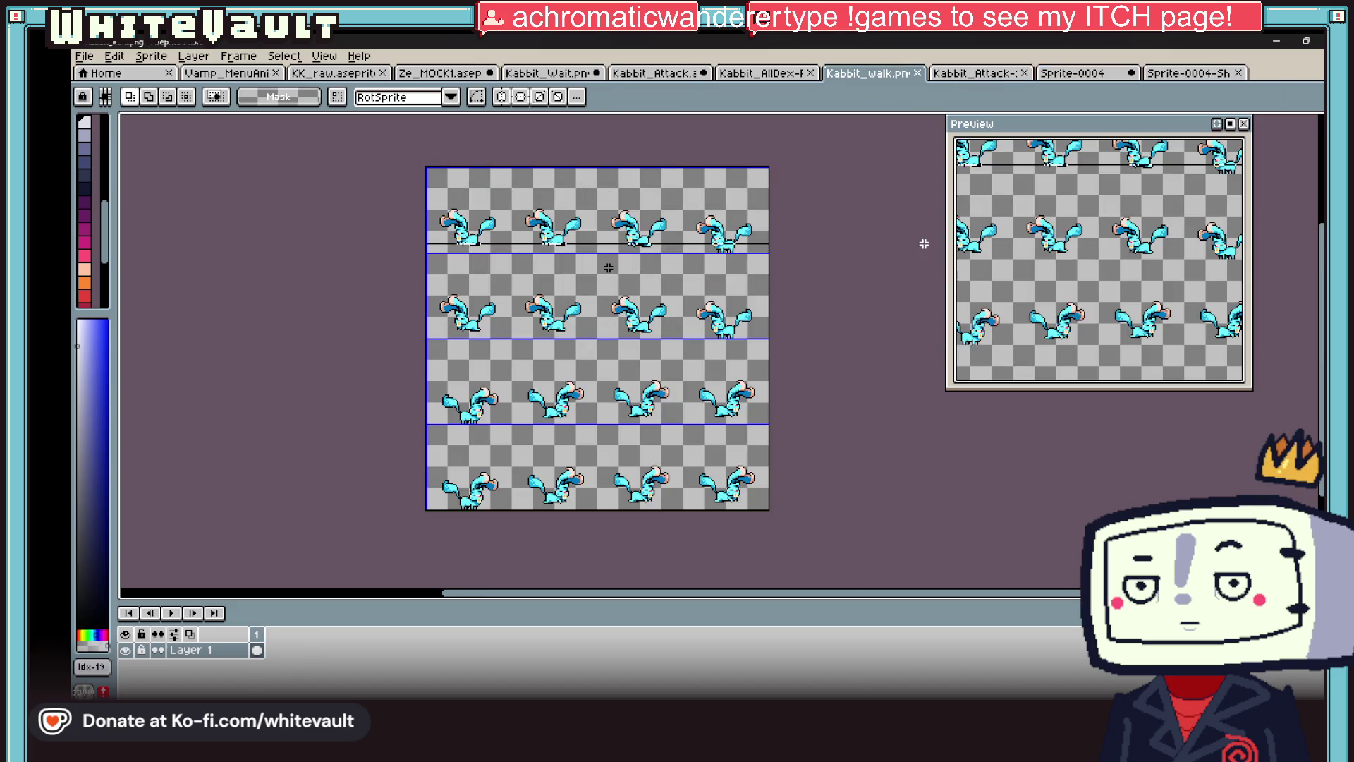
{"action": "scroll", "coordinate": [983, 585], "scroll_direction": "down", "scroll_amount": 3}
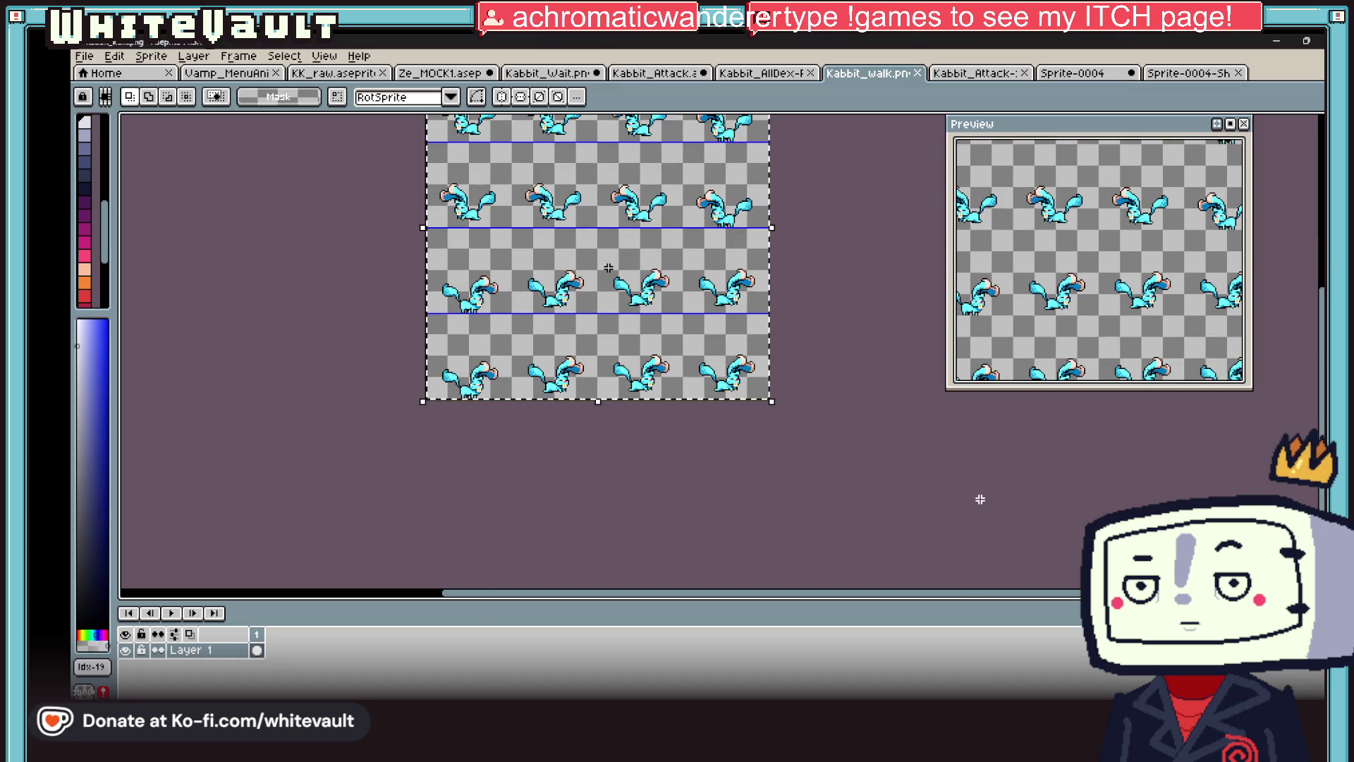
{"action": "key", "text": "Delete"}
{"action": "key", "text": "ctrl+v"}
- Position the pasted red, white, lavender and red strip in the sheet's rows and commit it
{"action": "scroll", "coordinate": [725, 341], "scroll_direction": "up", "scroll_amount": 3}
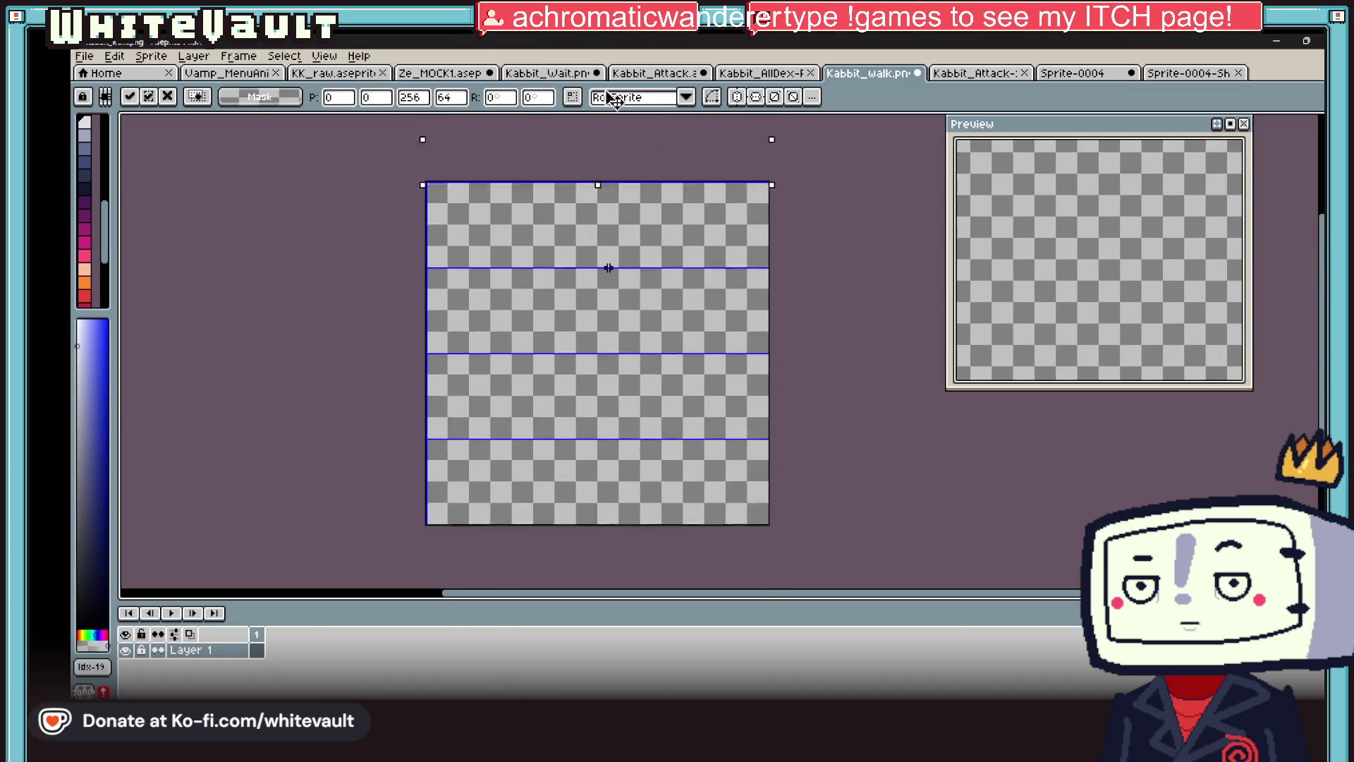
{"action": "scroll", "coordinate": [659, 402], "scroll_direction": "up", "scroll_amount": 3}
{"action": "mouse_move", "coordinate": [655, 474]}
{"action": "left_mouse_down"}
{"action": "mouse_move", "coordinate": [656, 386]}
{"action": "mouse_move", "coordinate": [691, 550]}
{"action": "left_mouse_up"}
{"action": "scroll", "coordinate": [677, 522], "scroll_direction": "down", "scroll_amount": 1}
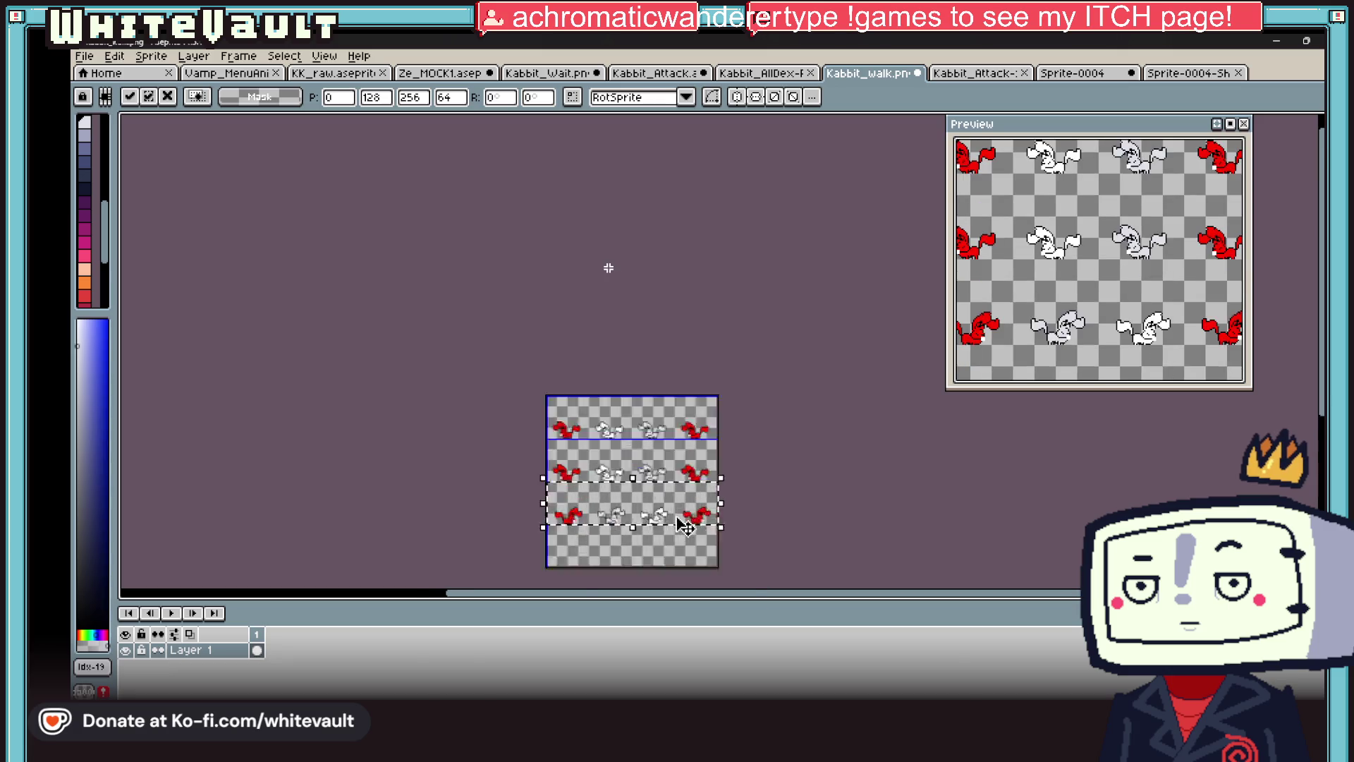
{"action": "scroll", "coordinate": [681, 540], "scroll_direction": "up", "scroll_amount": 1}
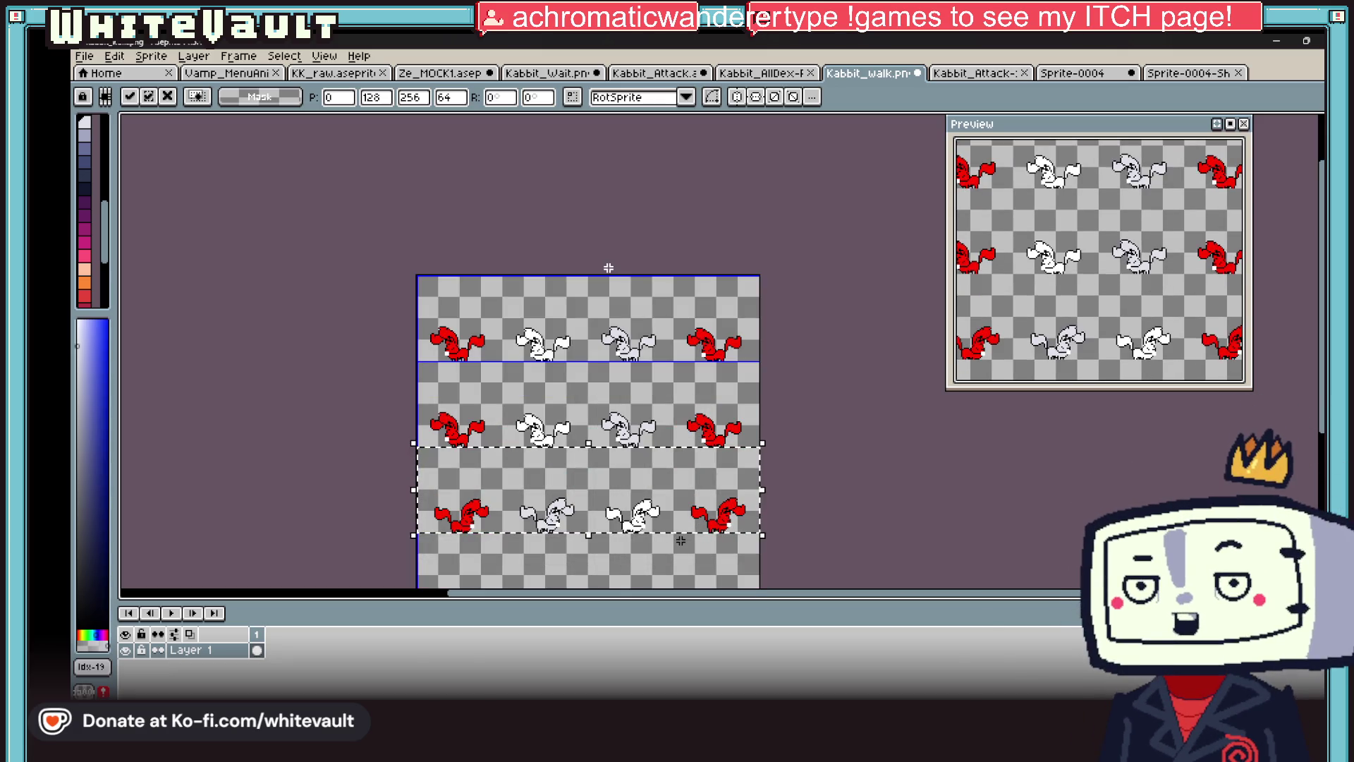
{"action": "left_click_drag", "start_coordinate": [702, 522], "coordinate": [698, 588]}
{"action": "key", "text": "Return"}
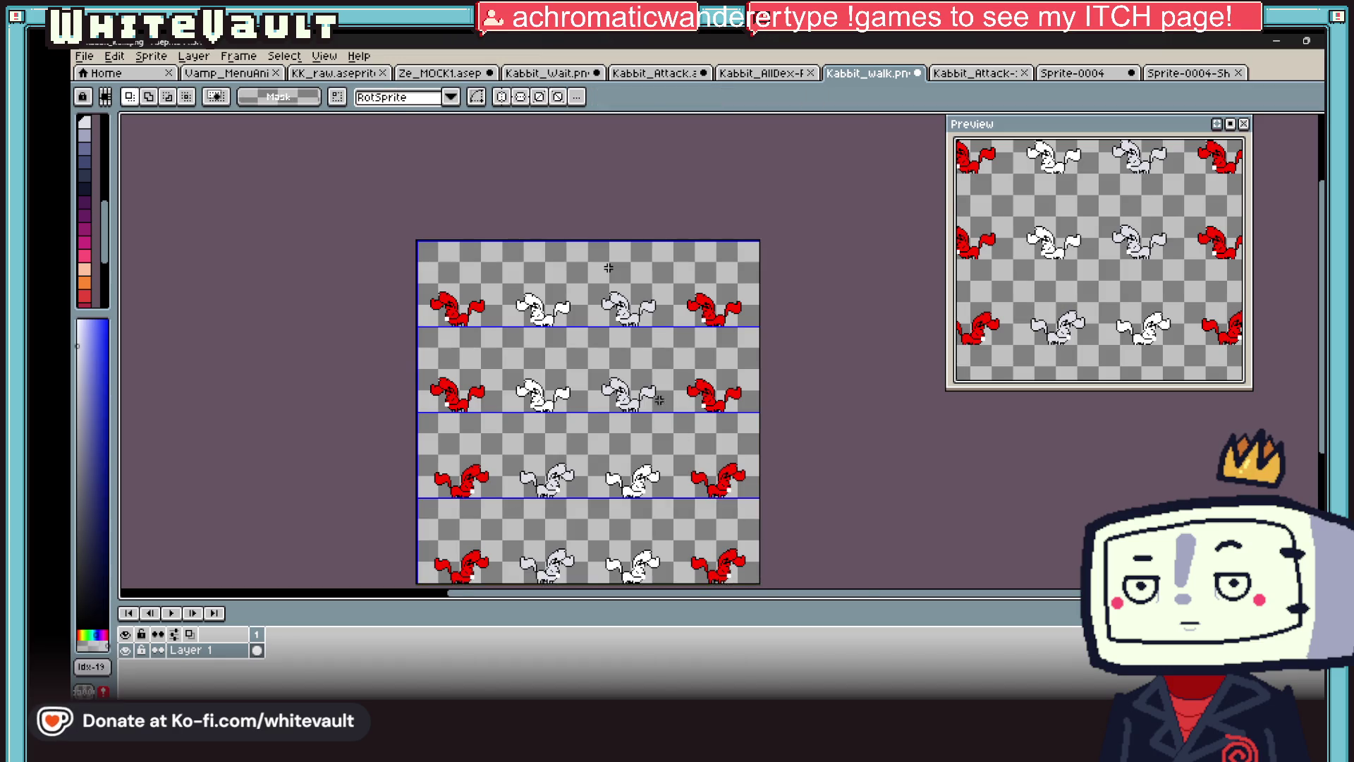
{"action": "scroll", "coordinate": [638, 419], "scroll_direction": "up", "scroll_amount": 1}
{"action": "scroll", "coordinate": [635, 427], "scroll_direction": "down", "scroll_amount": 2}
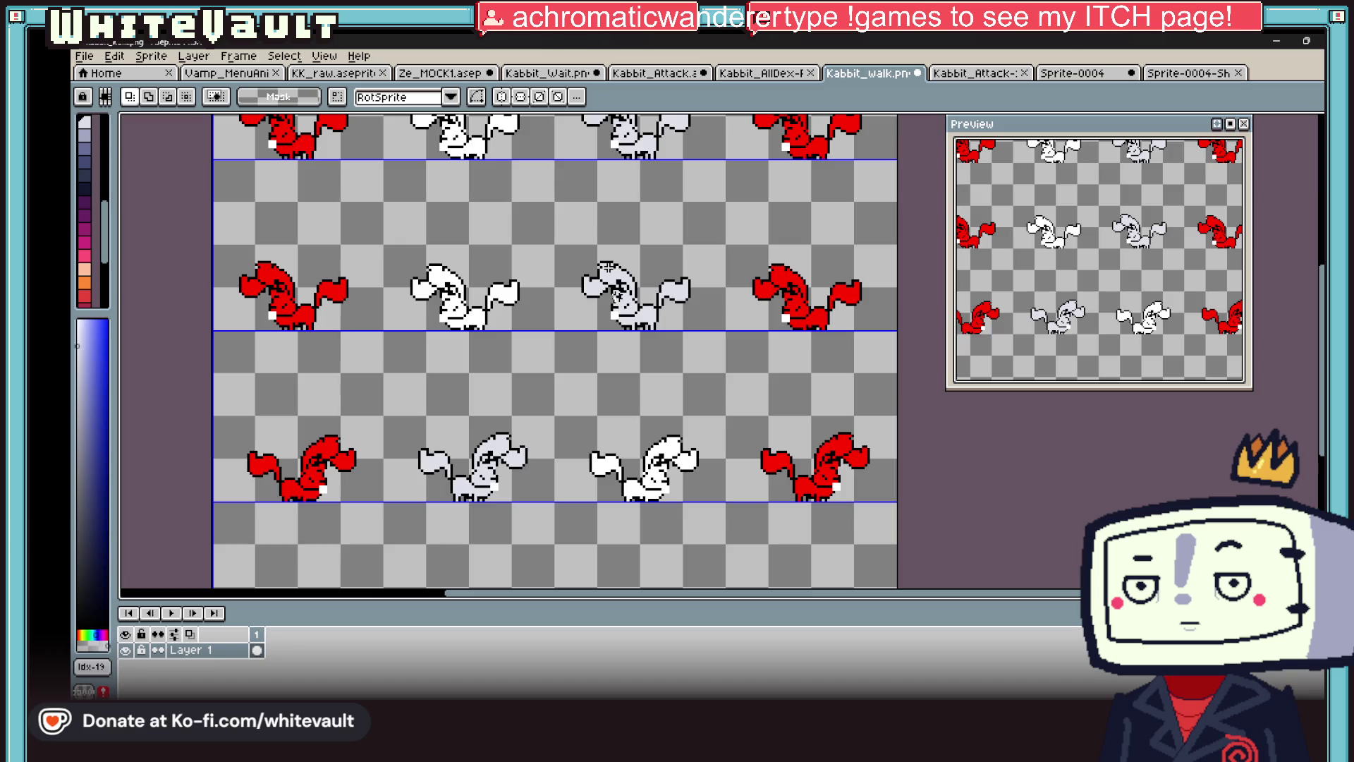
{"action": "scroll", "coordinate": [608, 267], "scroll_direction": "down", "scroll_amount": 1}
{"action": "scroll", "coordinate": [608, 267], "scroll_direction": "up", "scroll_amount": 2}
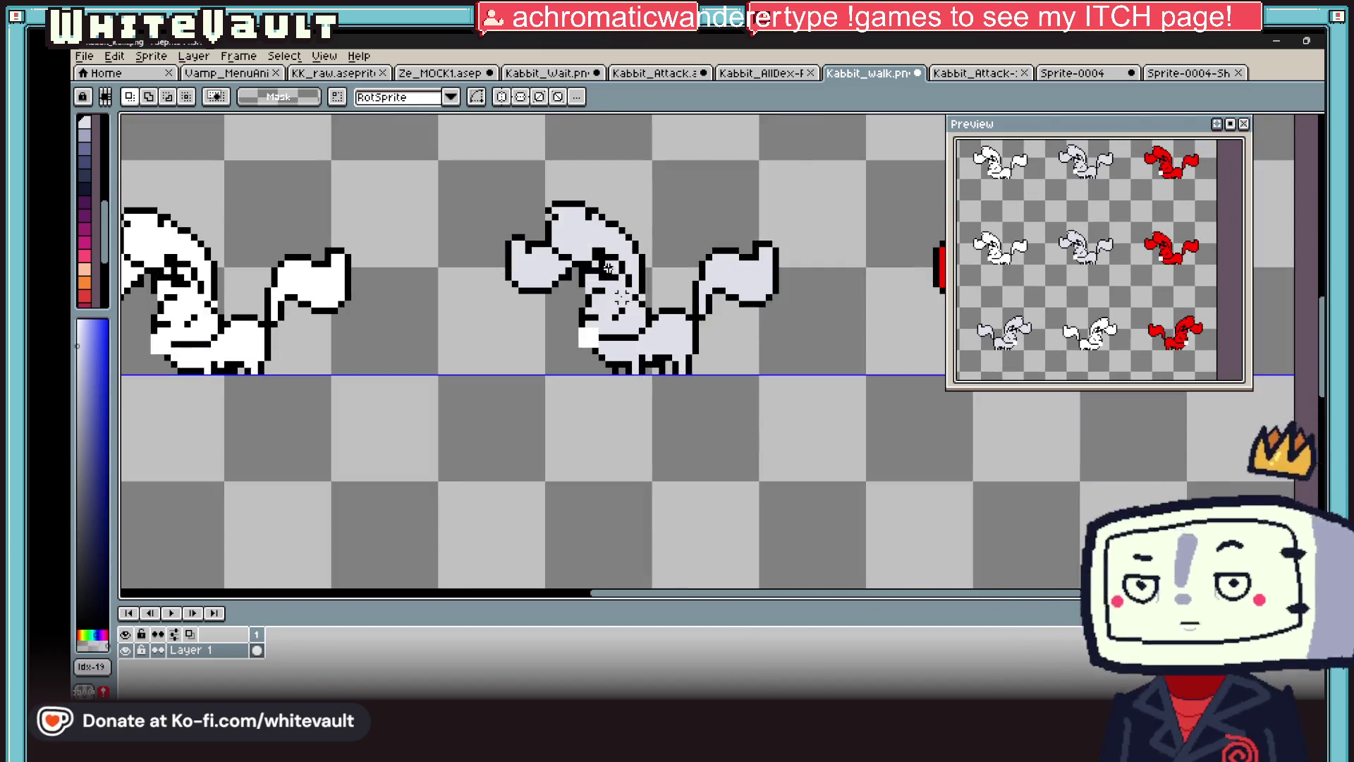
{"action": "scroll", "coordinate": [639, 307], "scroll_direction": "down", "scroll_amount": 1}
{"action": "scroll", "coordinate": [608, 267], "scroll_direction": "down", "scroll_amount": 1}
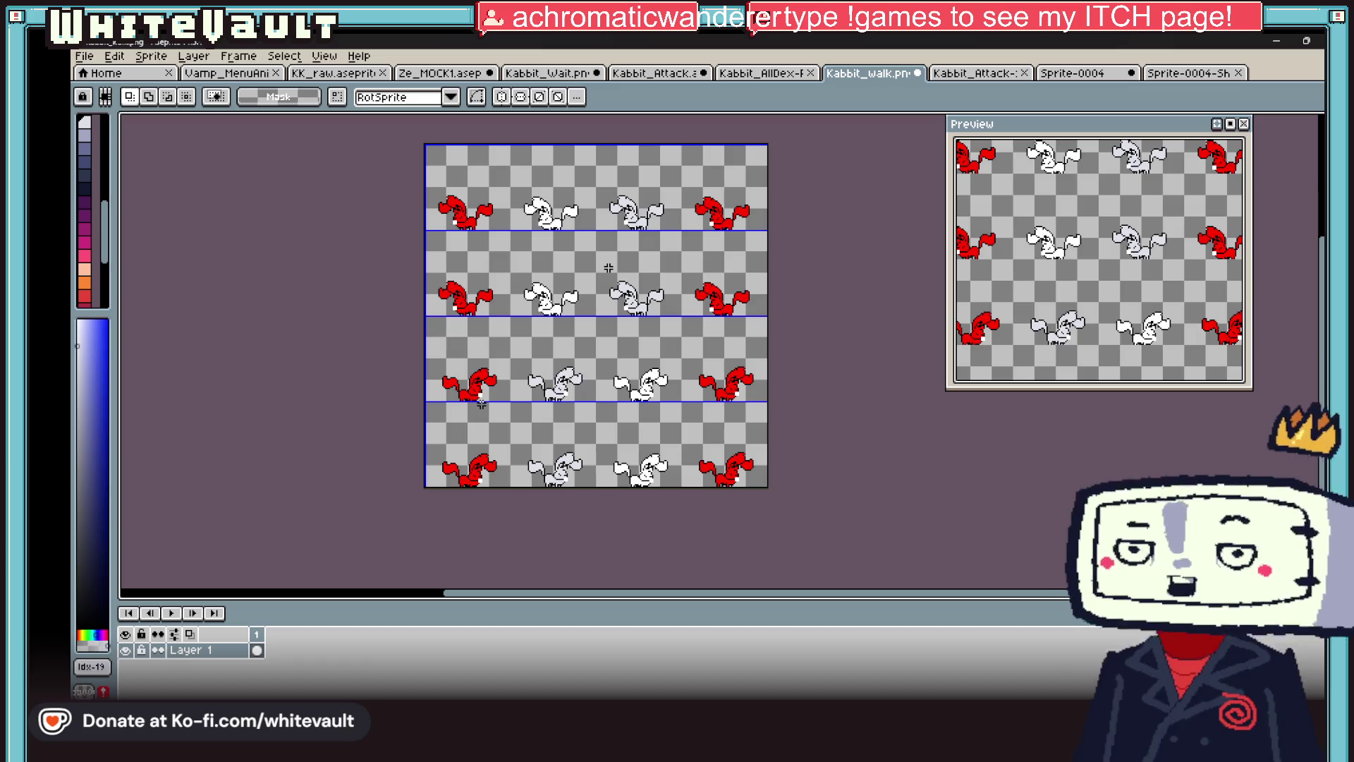
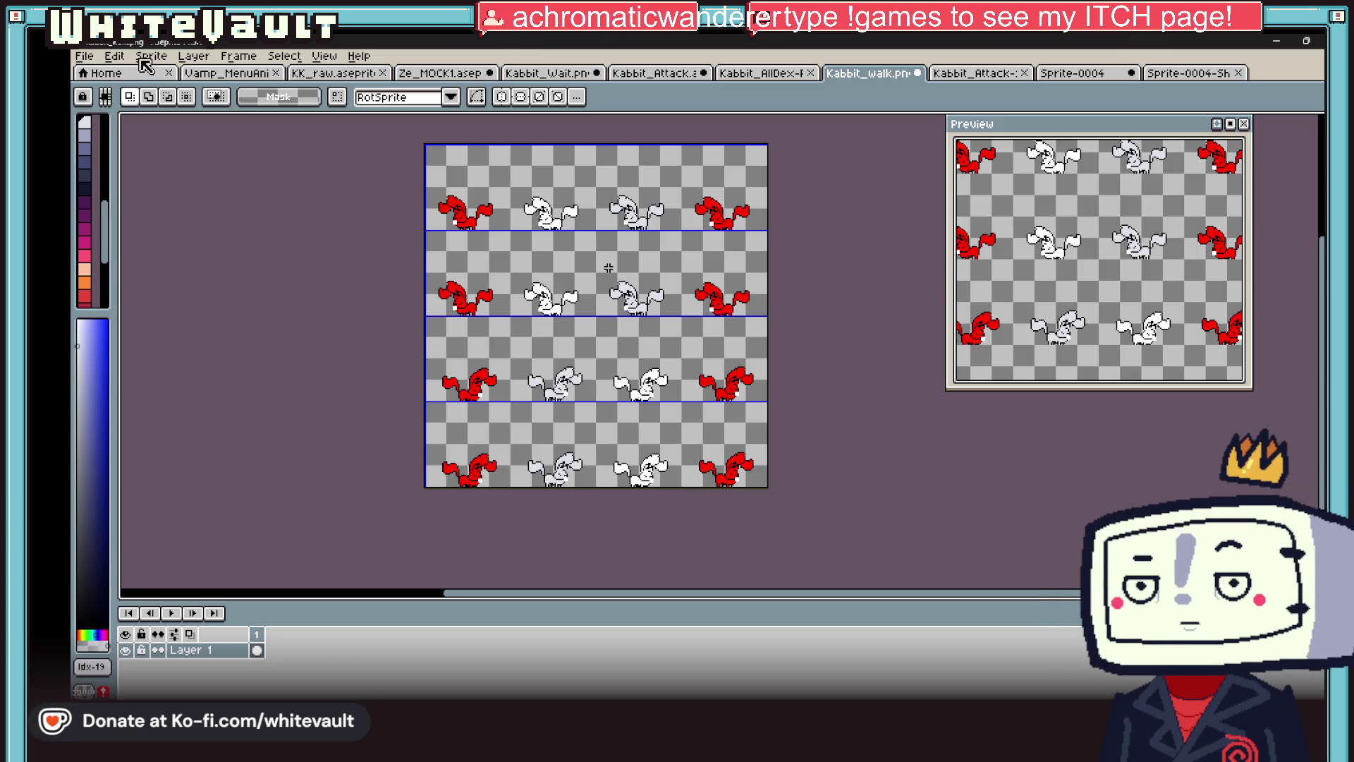
- Save the Kabbit sprite sheet from Aseprite as Kabbit_hit.png in PNG format
{"action": "left_click", "coordinate": [96, 56]}
{"action": "left_click", "coordinate": [119, 139]}
{"action": "type", "text": "Kabbit_hit"}
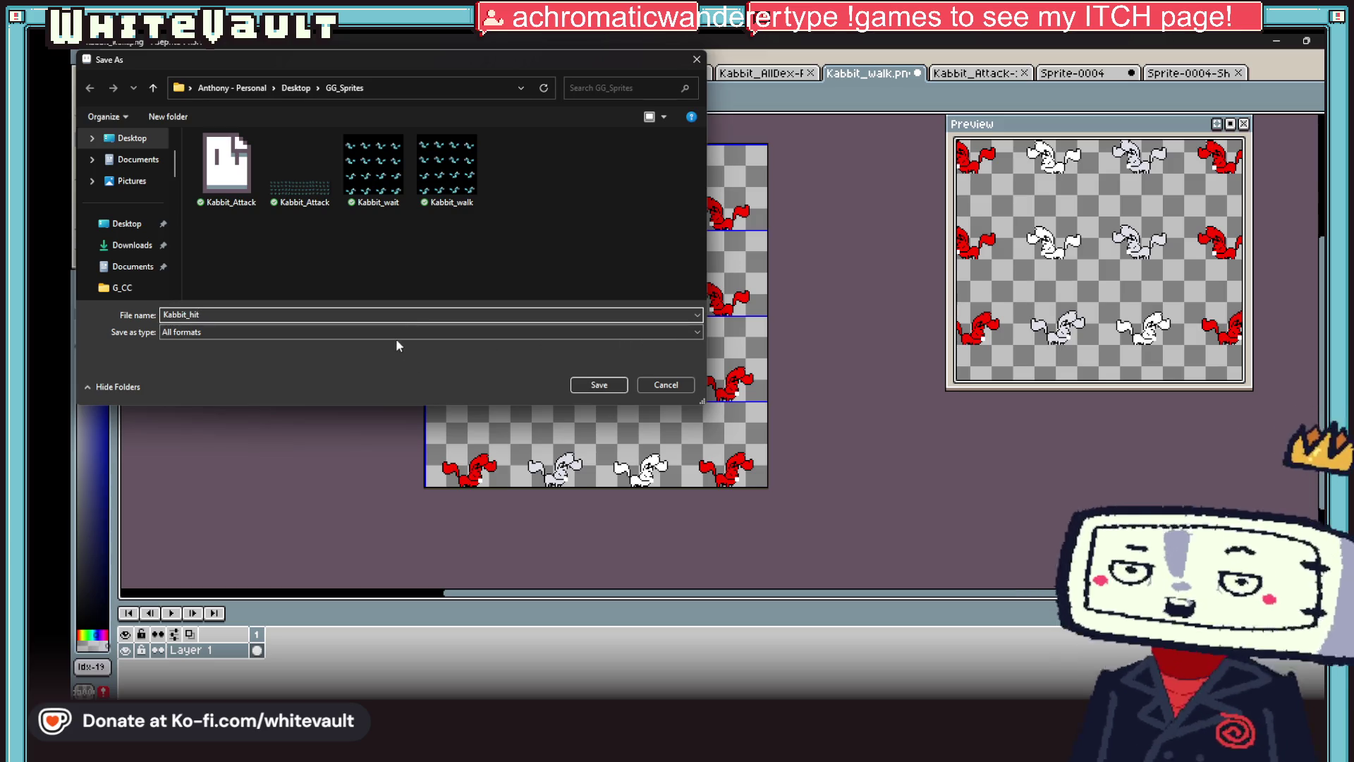
{"action": "left_click", "coordinate": [394, 332]}
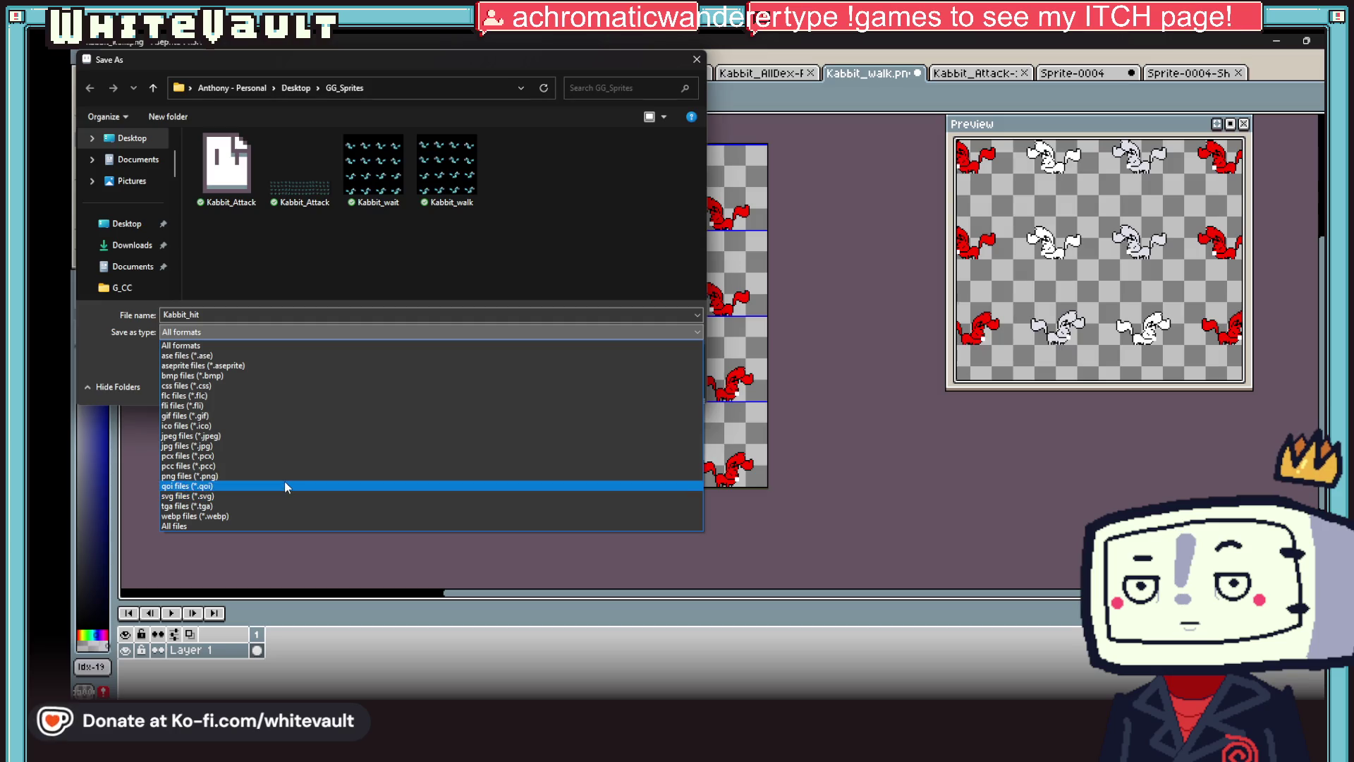
{"action": "left_click", "coordinate": [285, 476]}
{"action": "left_click", "coordinate": [596, 383]}
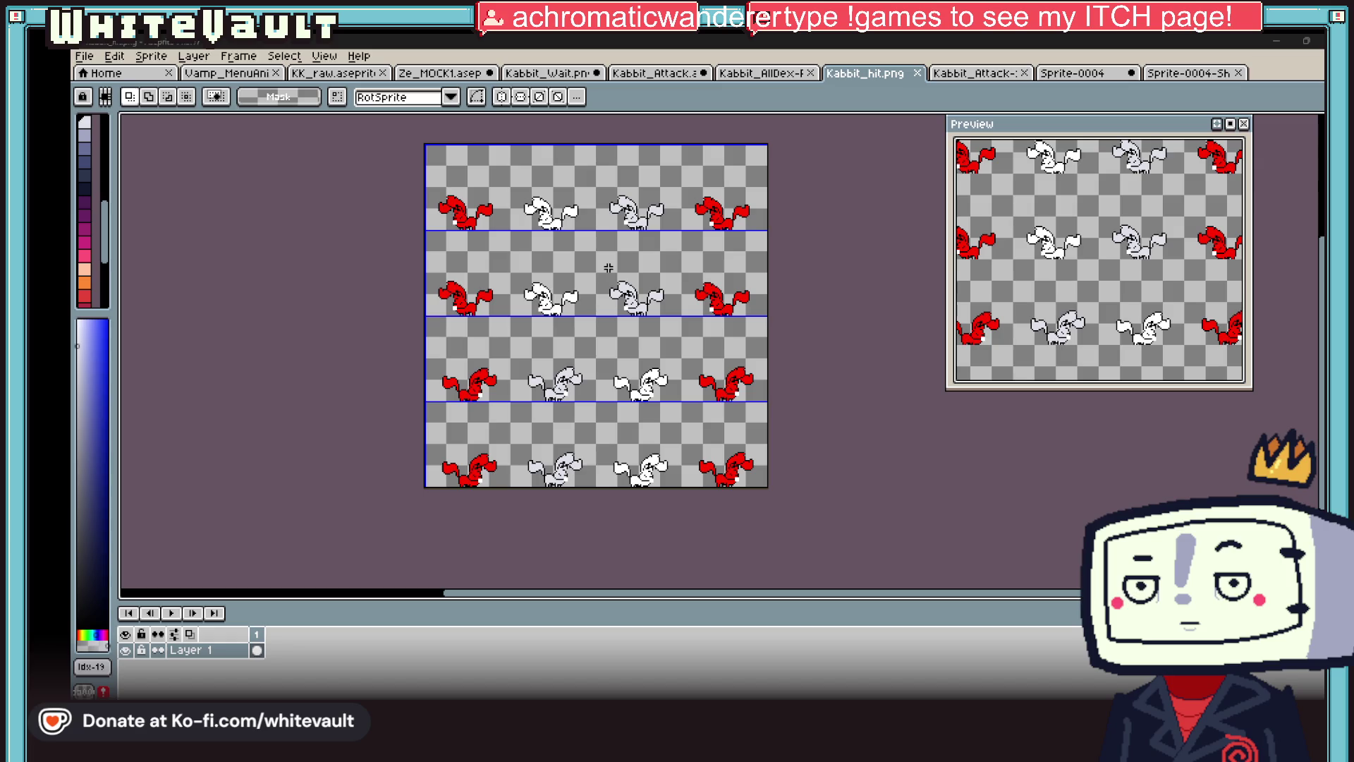
{"action": "key", "text": "alt+Tab"}
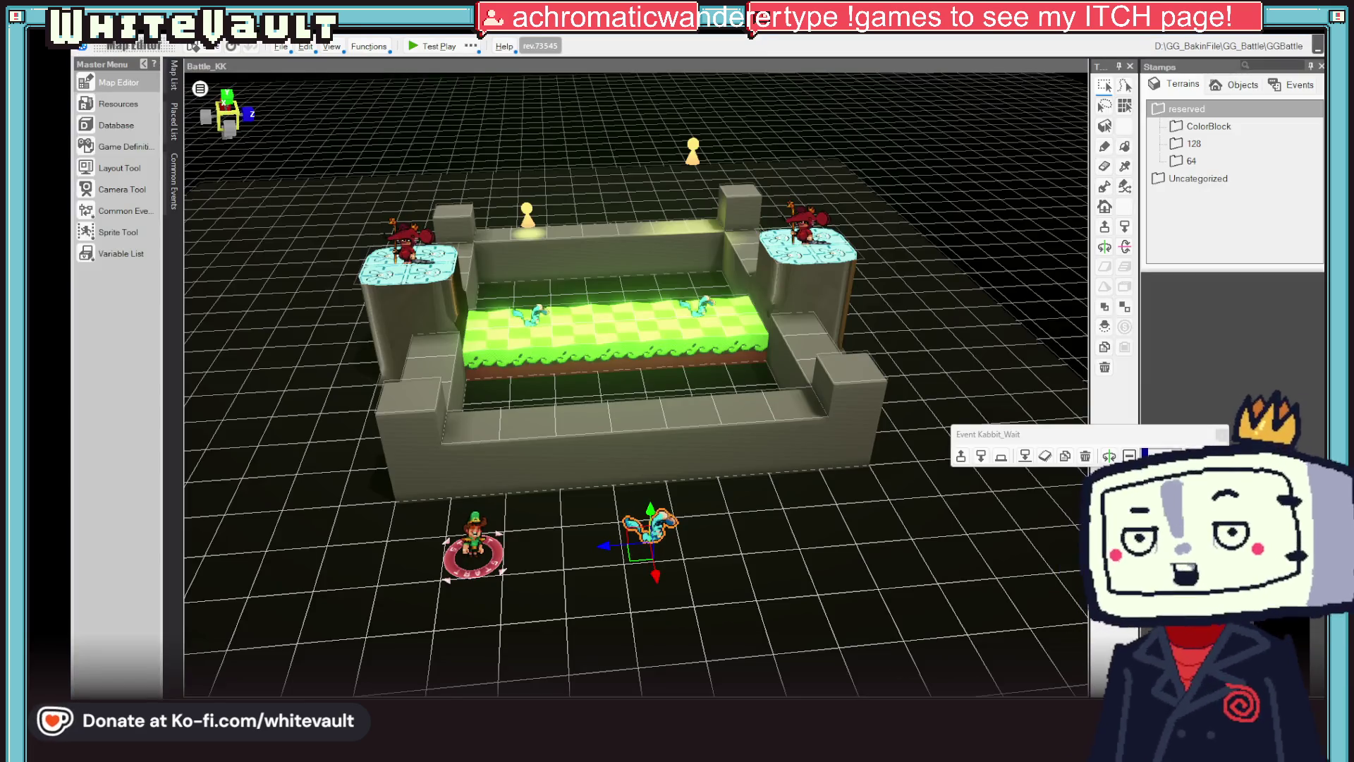
- Import Kabbit_hit.png as the hit motion, sliced by frame count into 4 by 4 frames
{"action": "left_click_drag", "start_coordinate": [755, 531], "coordinate": [756, 531]}
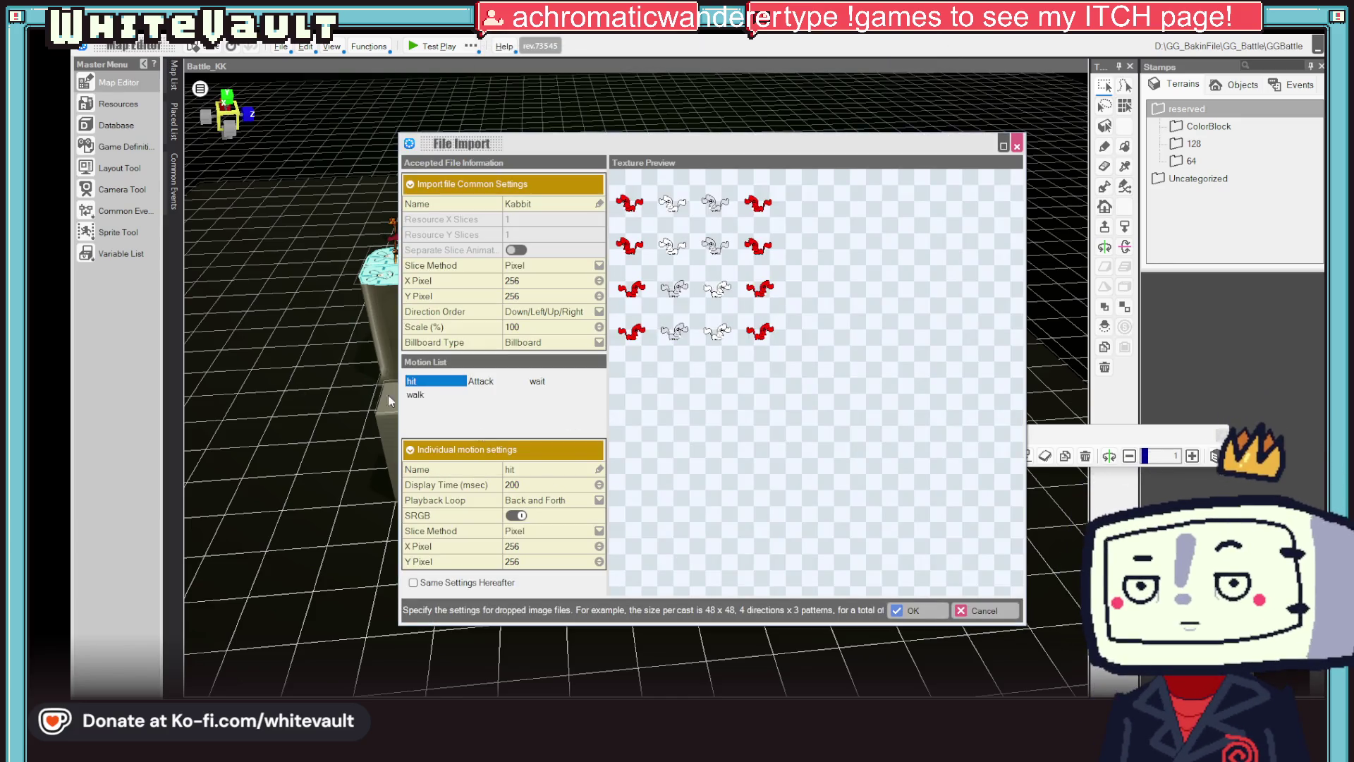
{"action": "left_click", "coordinate": [584, 530]}
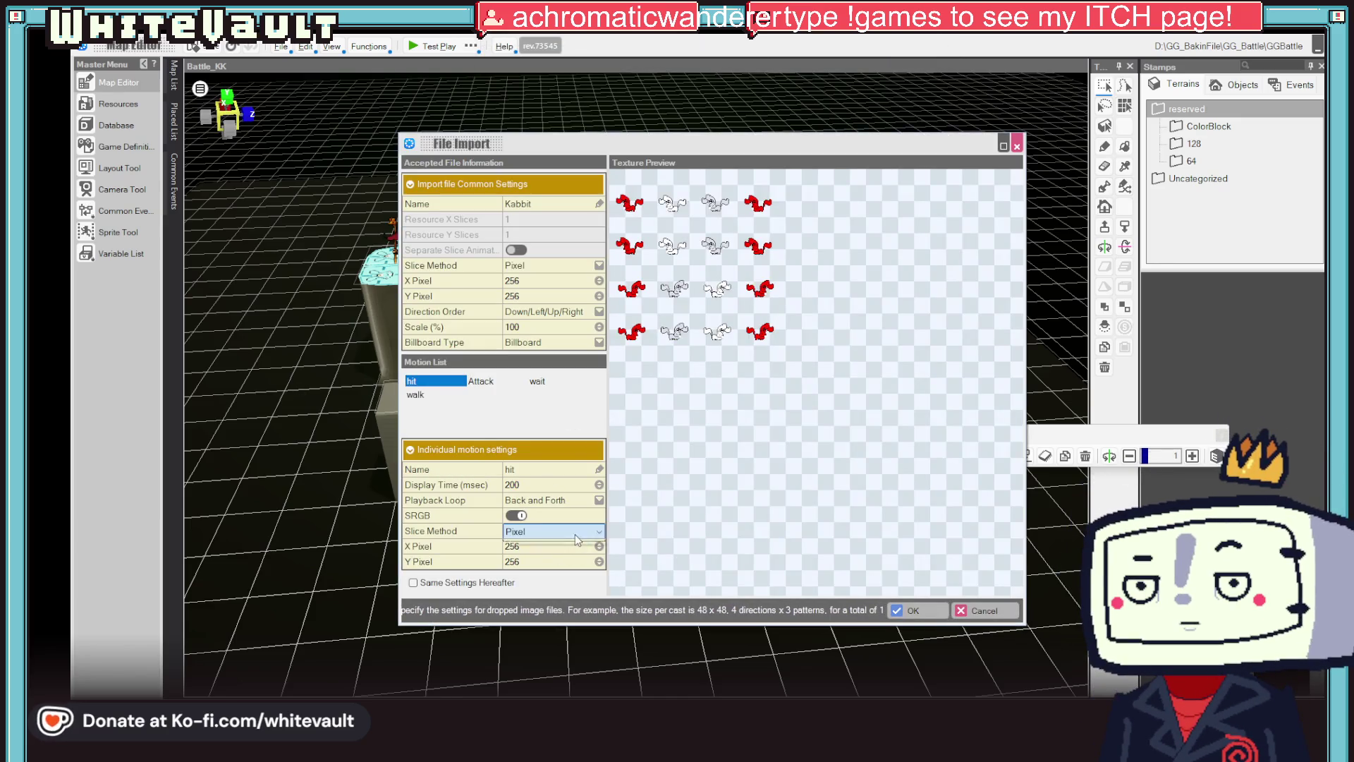
{"action": "left_click", "coordinate": [564, 553]}
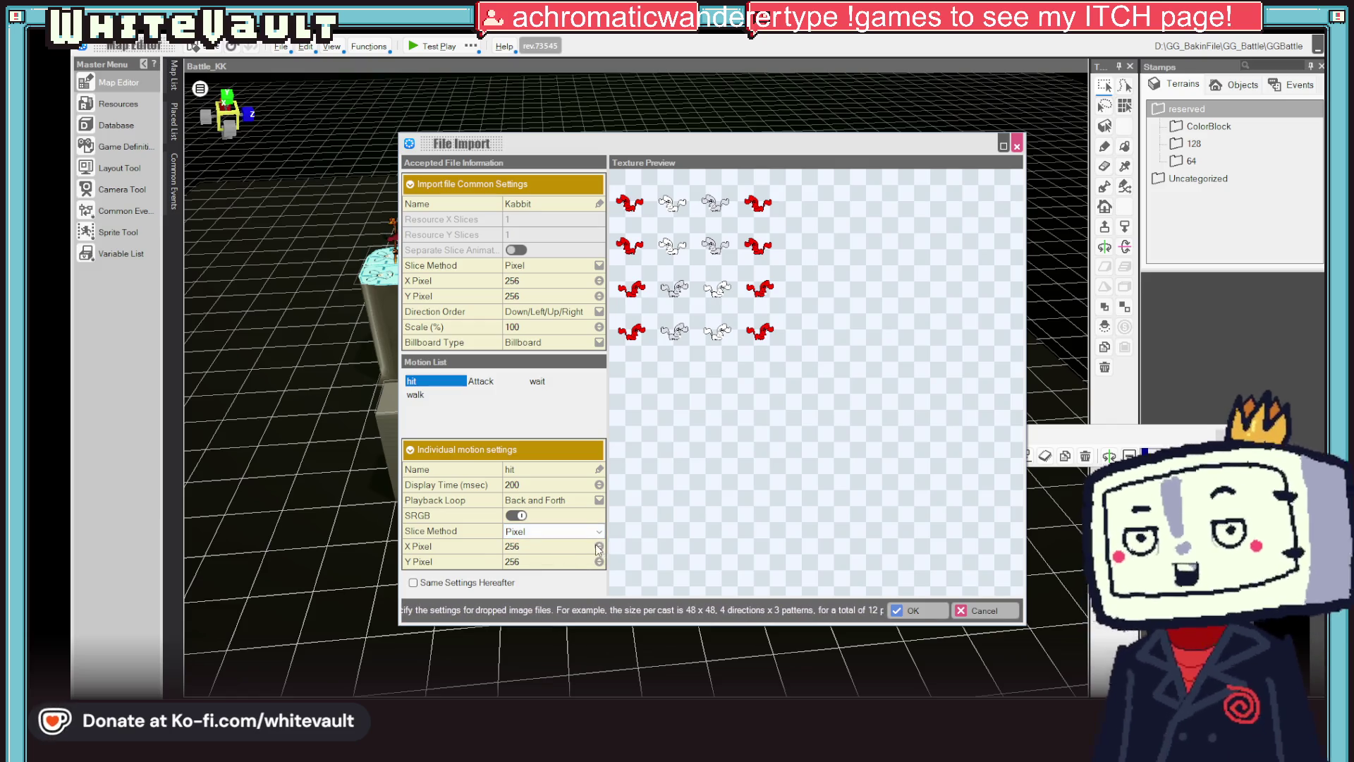
{"action": "left_click", "coordinate": [564, 543]}
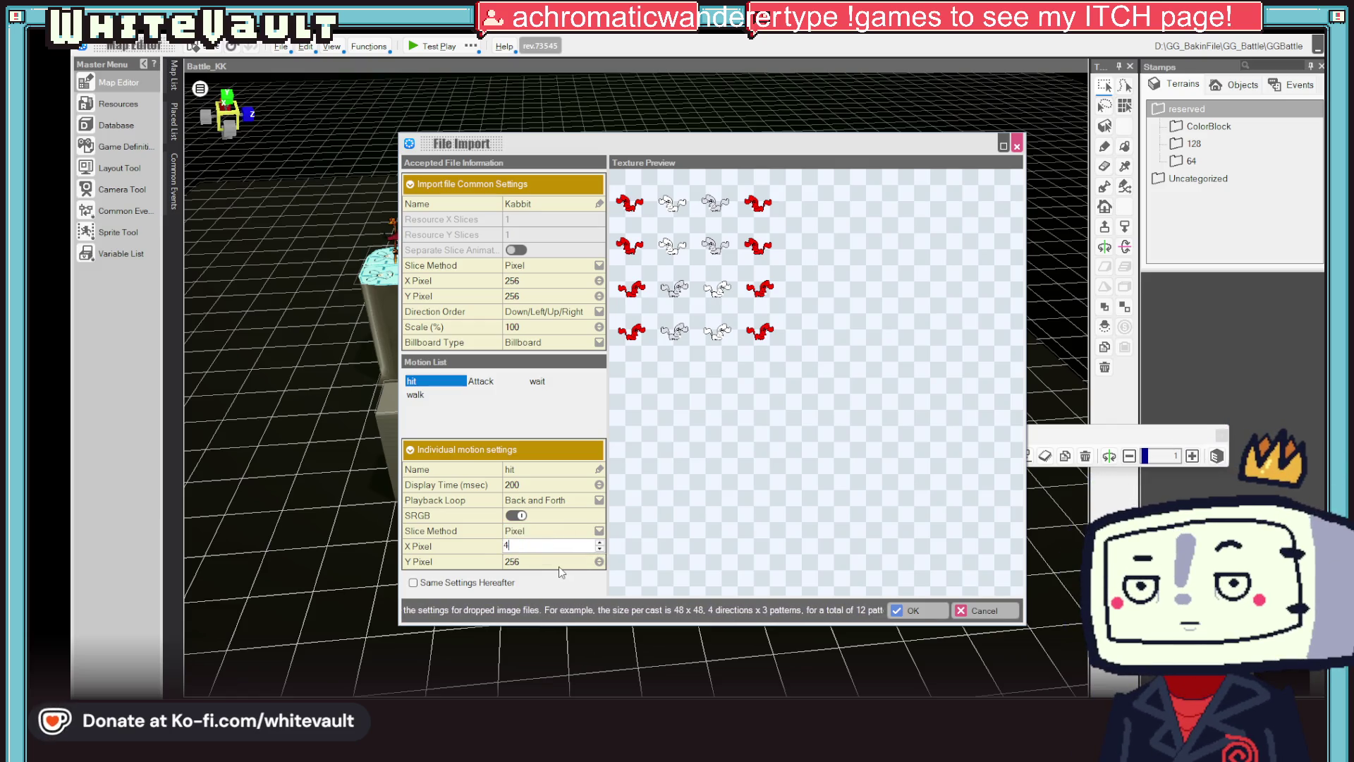
{"action": "key", "text": "Return"}
{"action": "left_click", "coordinate": [555, 531]}
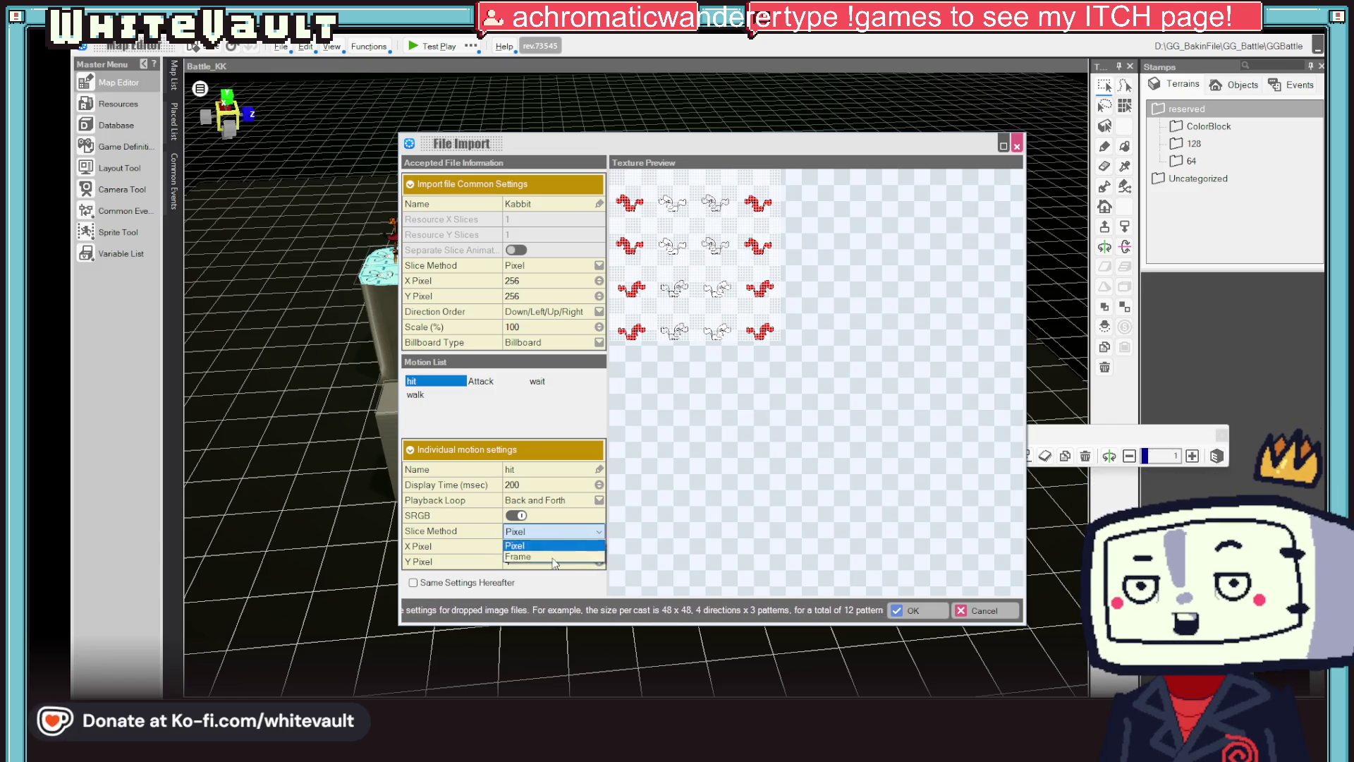
{"action": "left_click", "coordinate": [540, 545]}
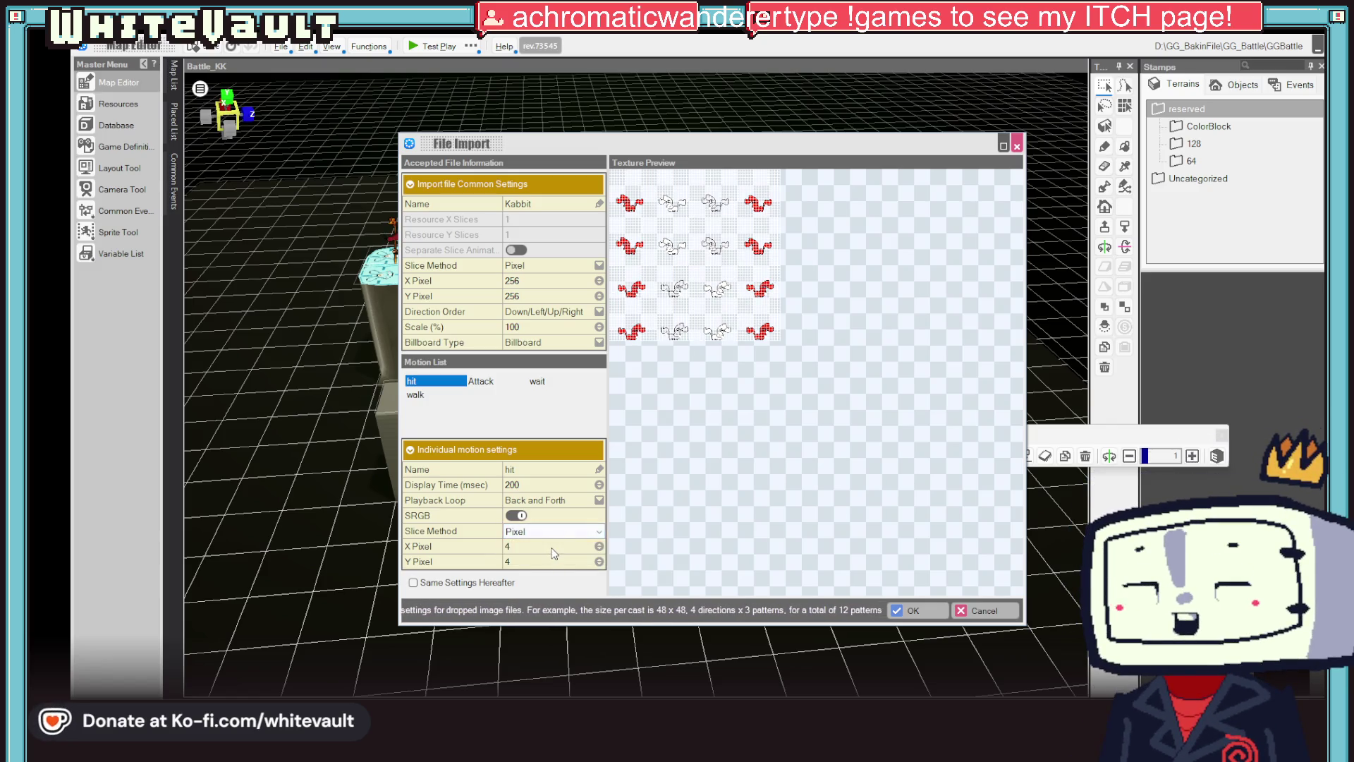
{"action": "left_click", "coordinate": [533, 536]}
{"action": "left_click", "coordinate": [534, 561]}
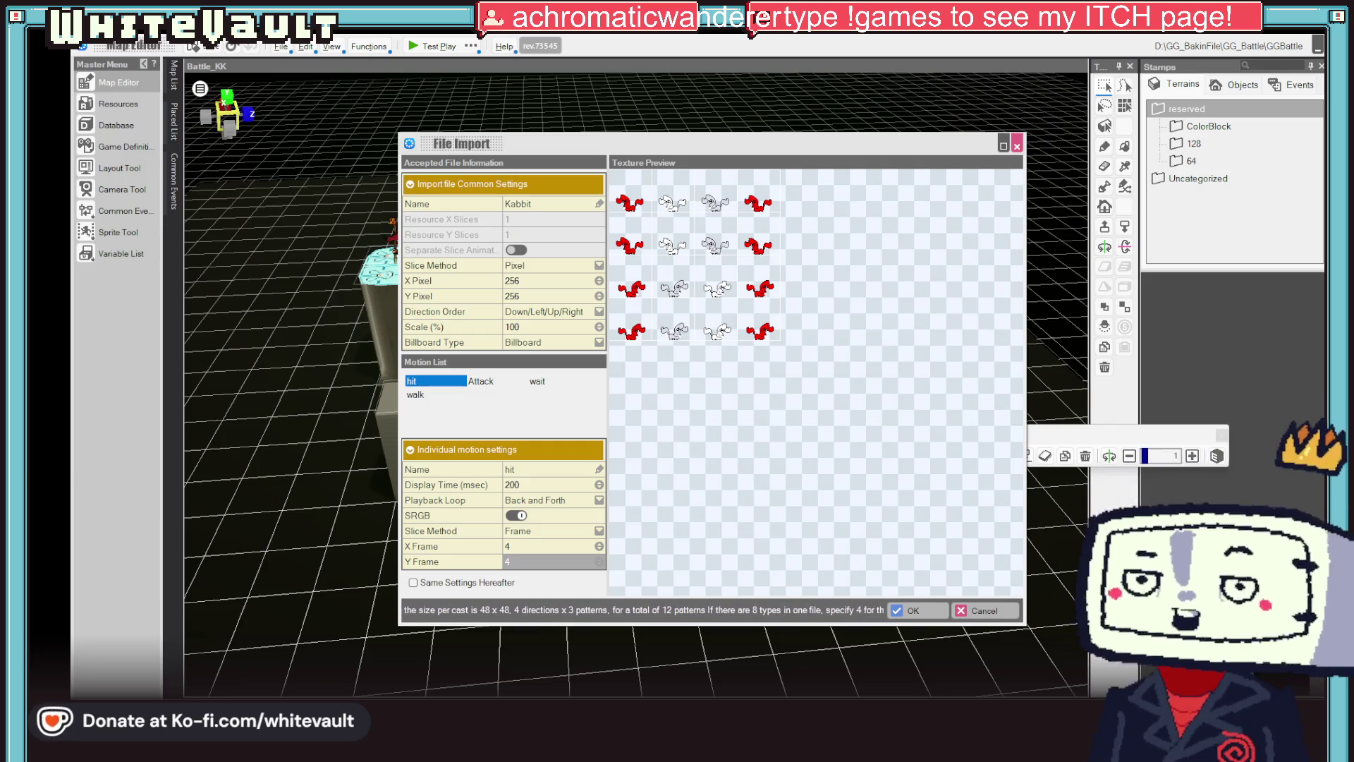
- Set the hit motion's playback to Loop and add it to the existing Kabbit animation
{"action": "left_click", "coordinate": [558, 500]}
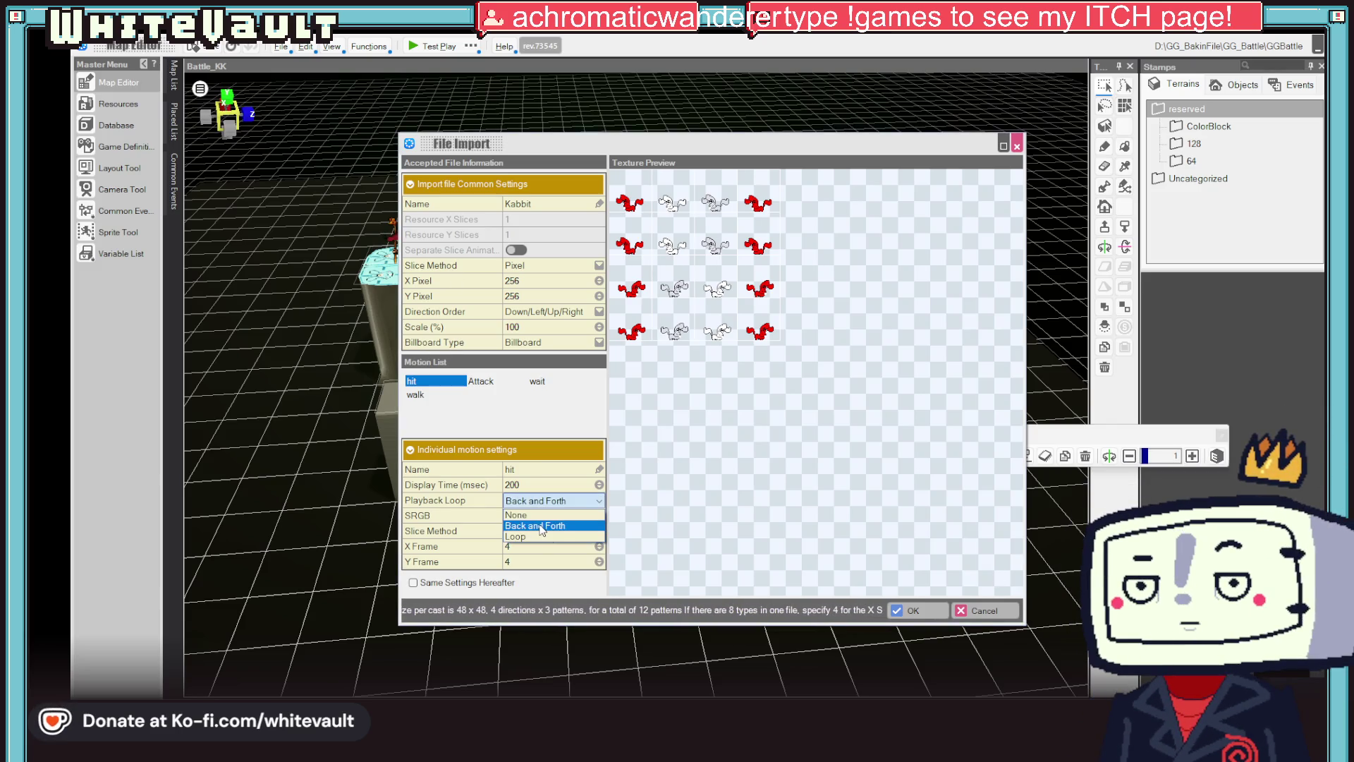
{"action": "left_click", "coordinate": [547, 536]}
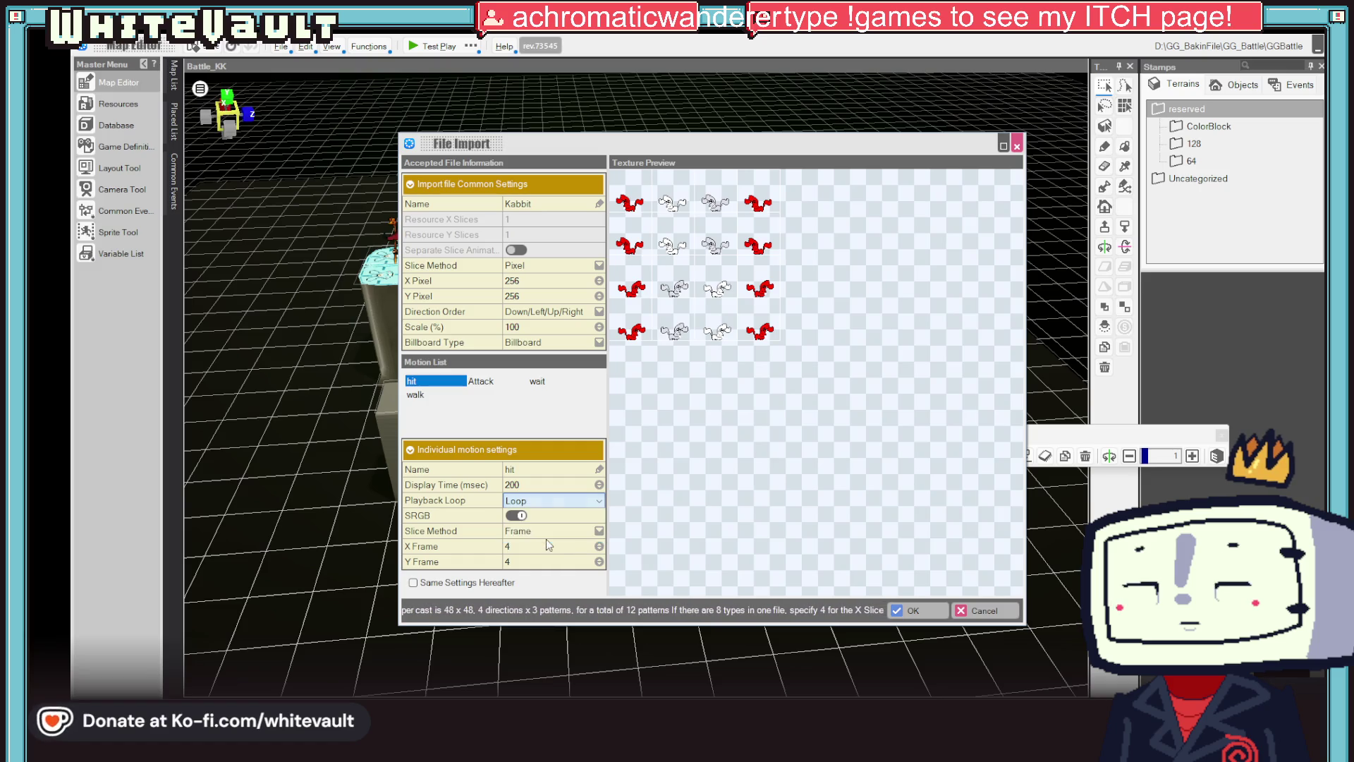
{"action": "left_click", "coordinate": [928, 619]}
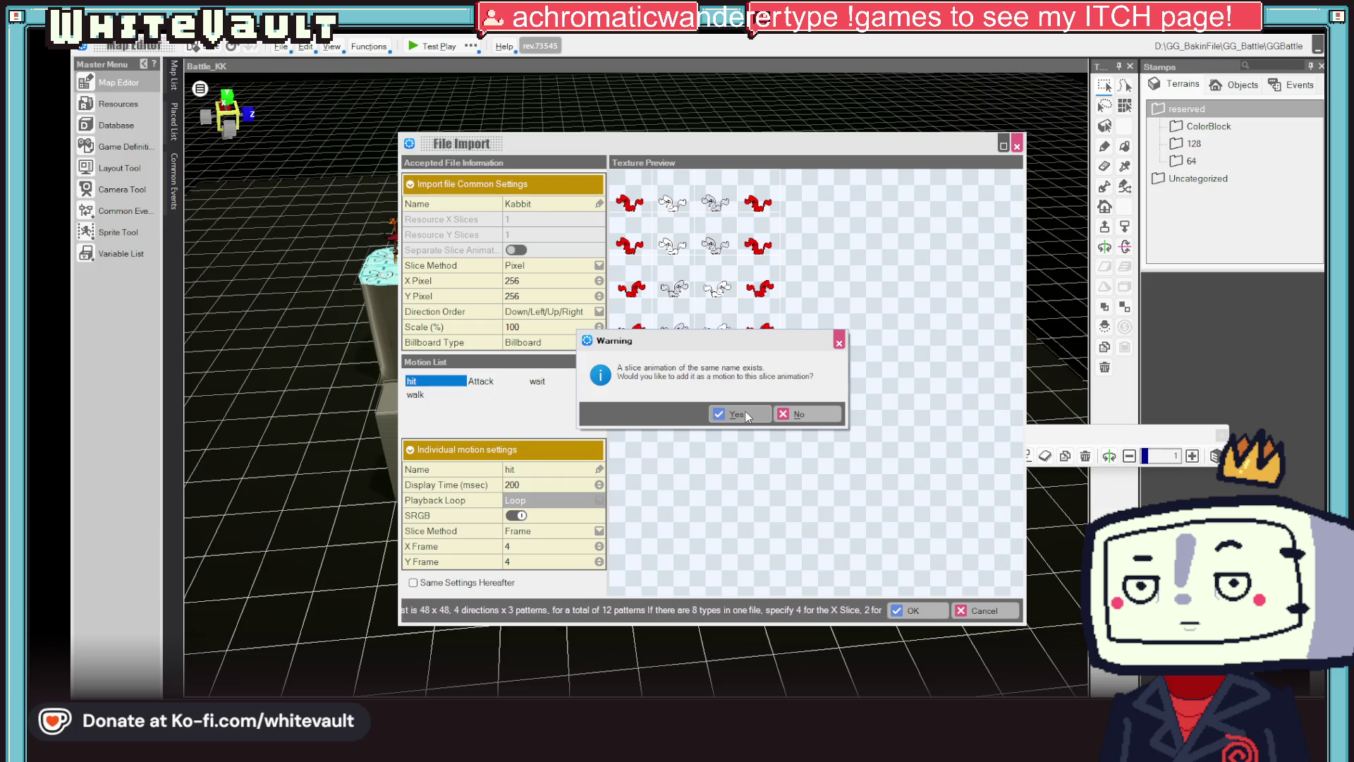
{"action": "left_click", "coordinate": [746, 412]}
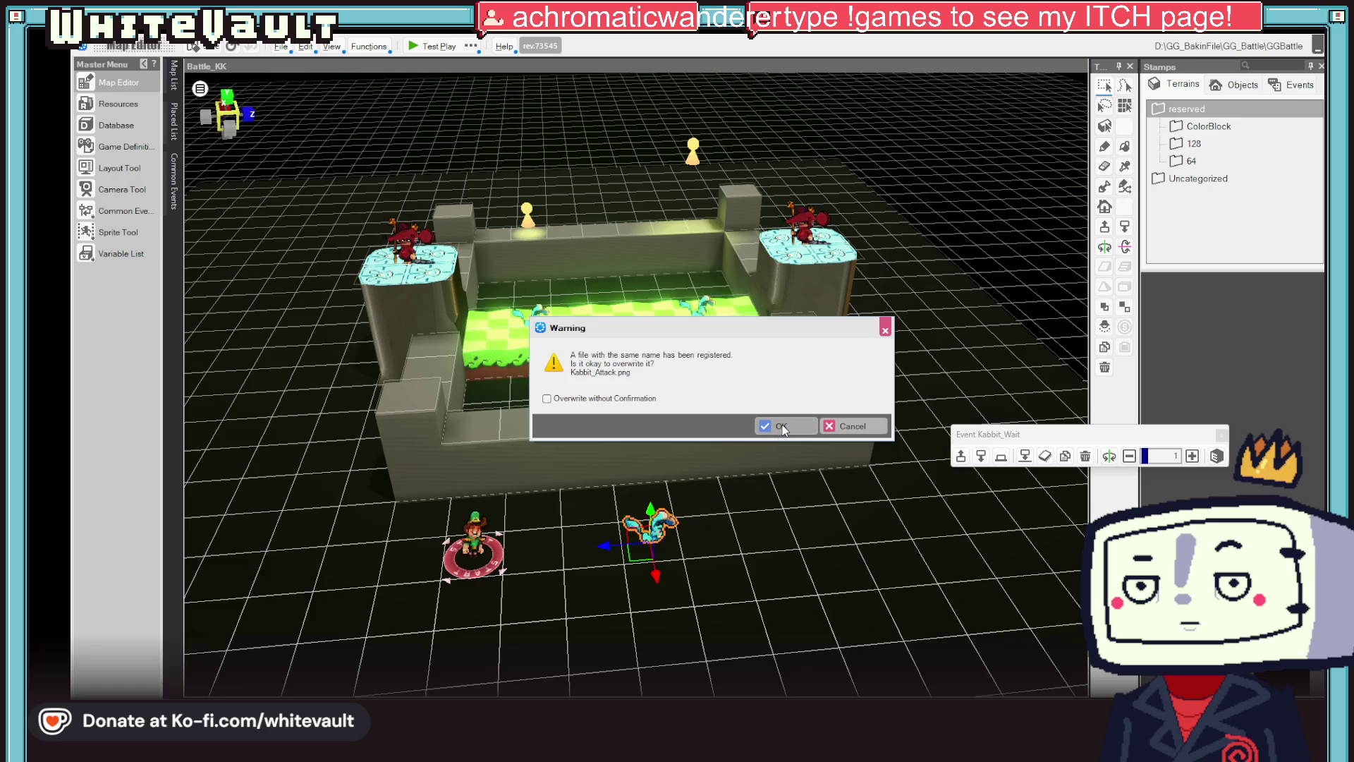
{"action": "left_click", "coordinate": [782, 426]}
- Approve overwriting the registered Kabbit files, including Kabbit_walk.png, and dismiss the new-assets notice
{"action": "left_click", "coordinate": [784, 425]}
{"action": "left_click", "coordinate": [789, 426]}
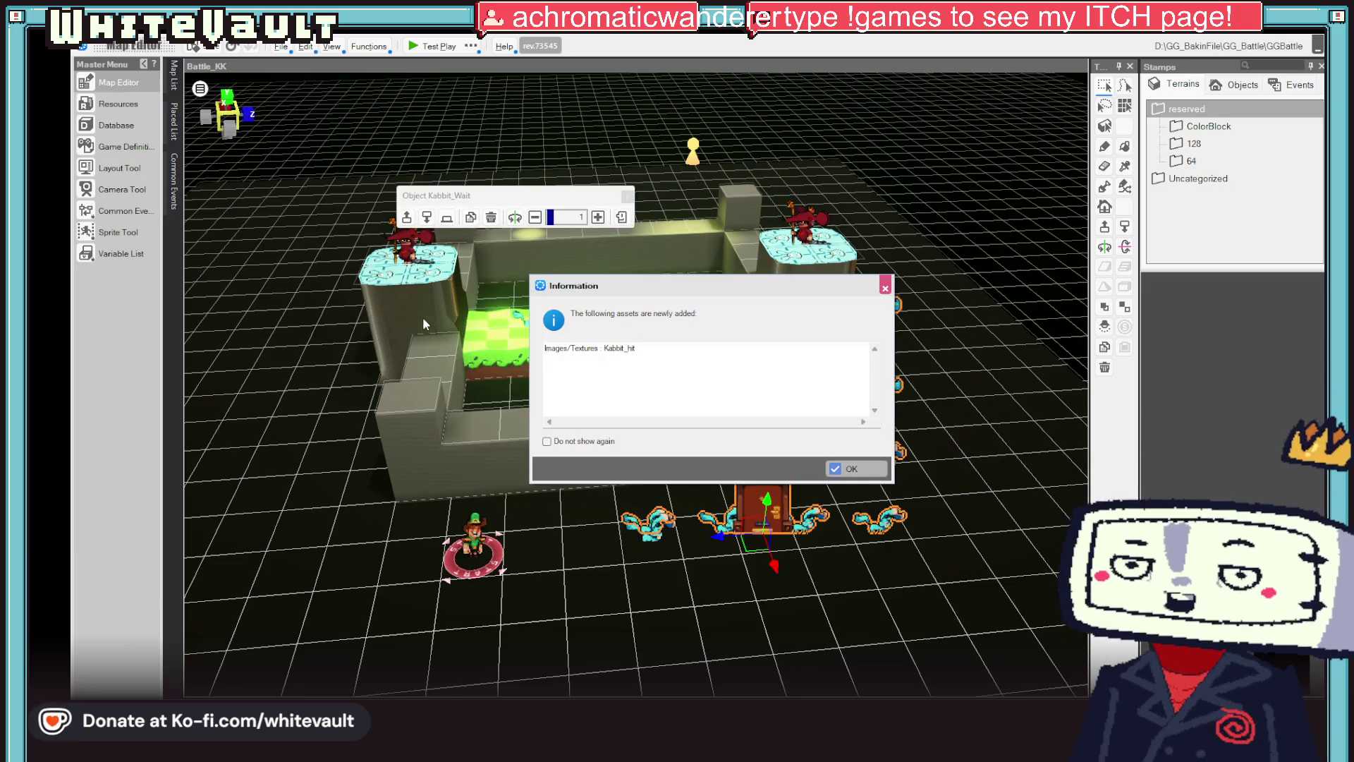
{"action": "left_click", "coordinate": [853, 466]}
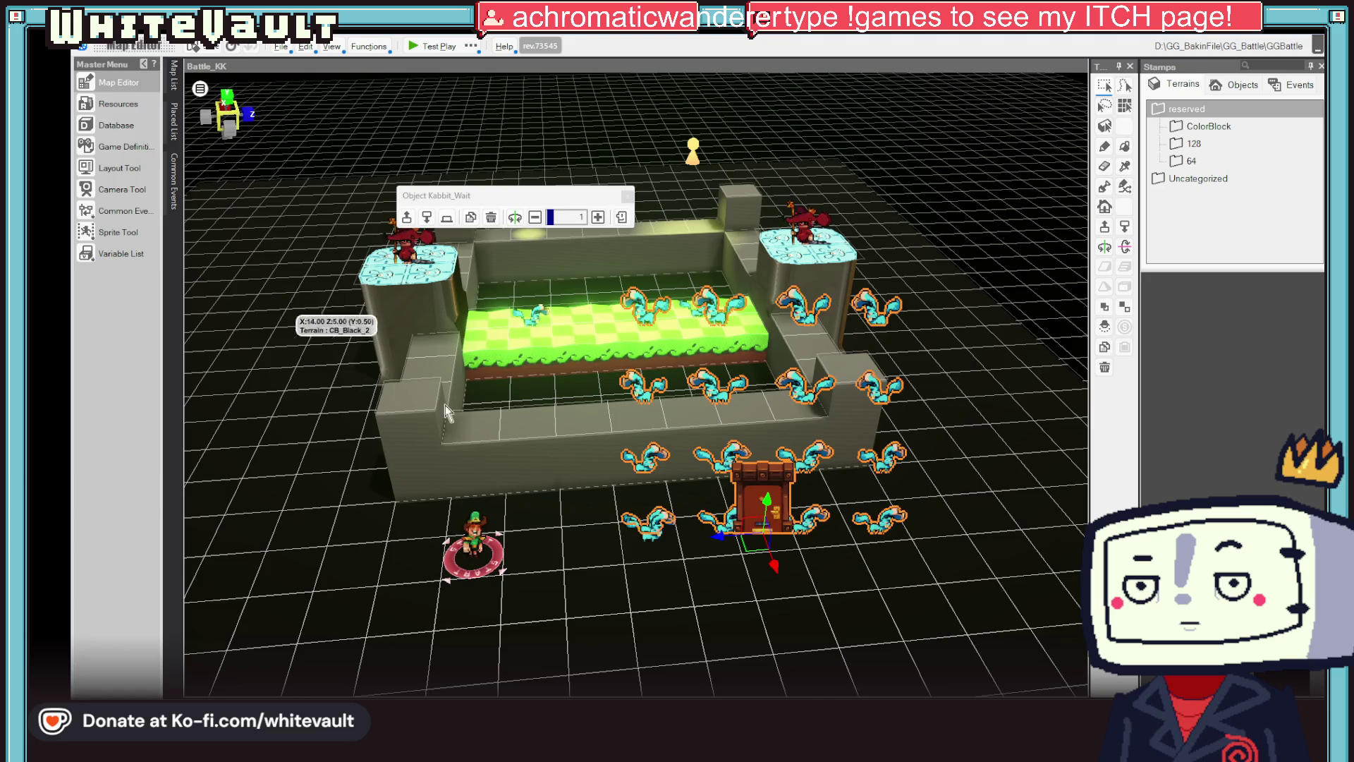
- Shift the group of Kabbit objects to the right on the map and open Resources
{"action": "left_click", "coordinate": [818, 624]}
{"action": "left_click", "coordinate": [818, 624]}
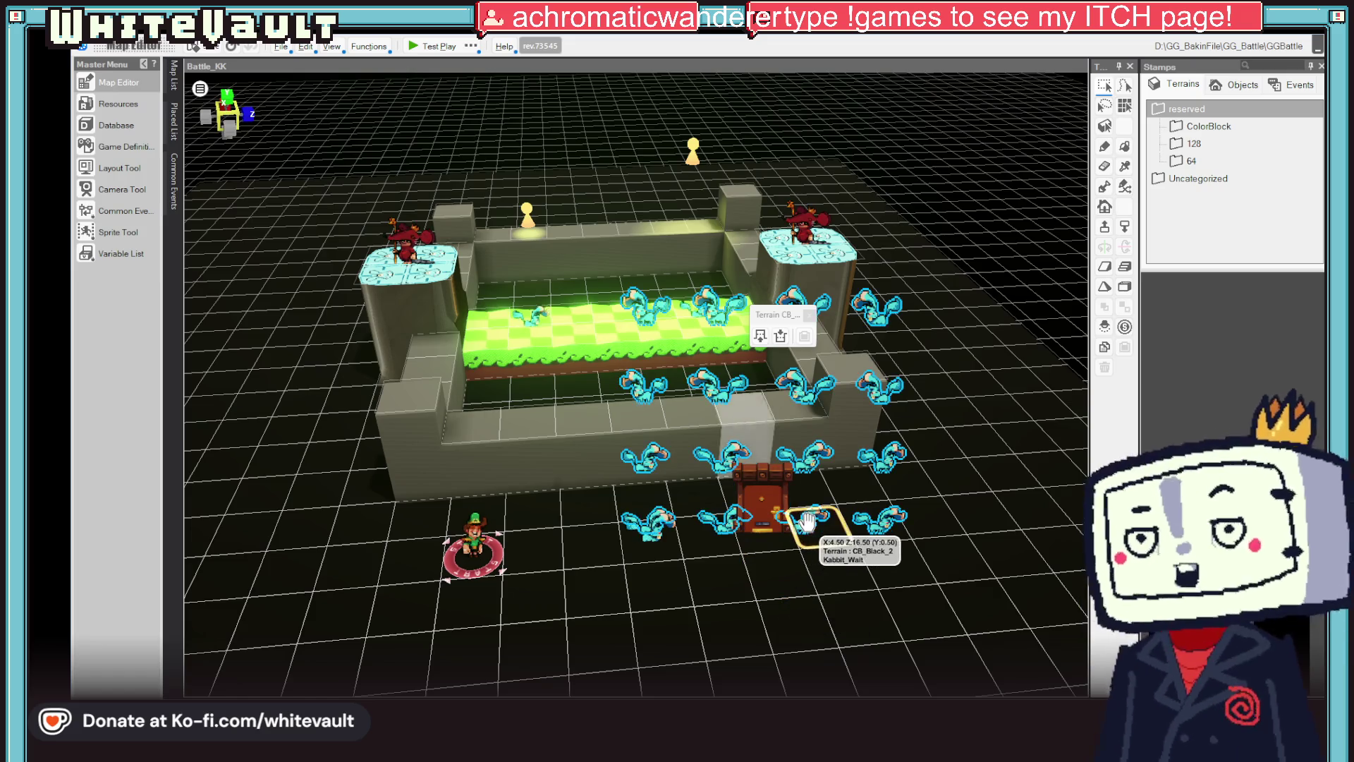
{"action": "left_click", "coordinate": [722, 523]}
{"action": "mouse_move", "coordinate": [712, 536]}
{"action": "left_mouse_down"}
{"action": "mouse_move", "coordinate": [621, 538]}
{"action": "mouse_move", "coordinate": [929, 510]}
{"action": "mouse_move", "coordinate": [910, 529]}
{"action": "left_mouse_up"}
{"action": "scroll", "coordinate": [1009, 621], "scroll_direction": "down", "scroll_amount": 3}
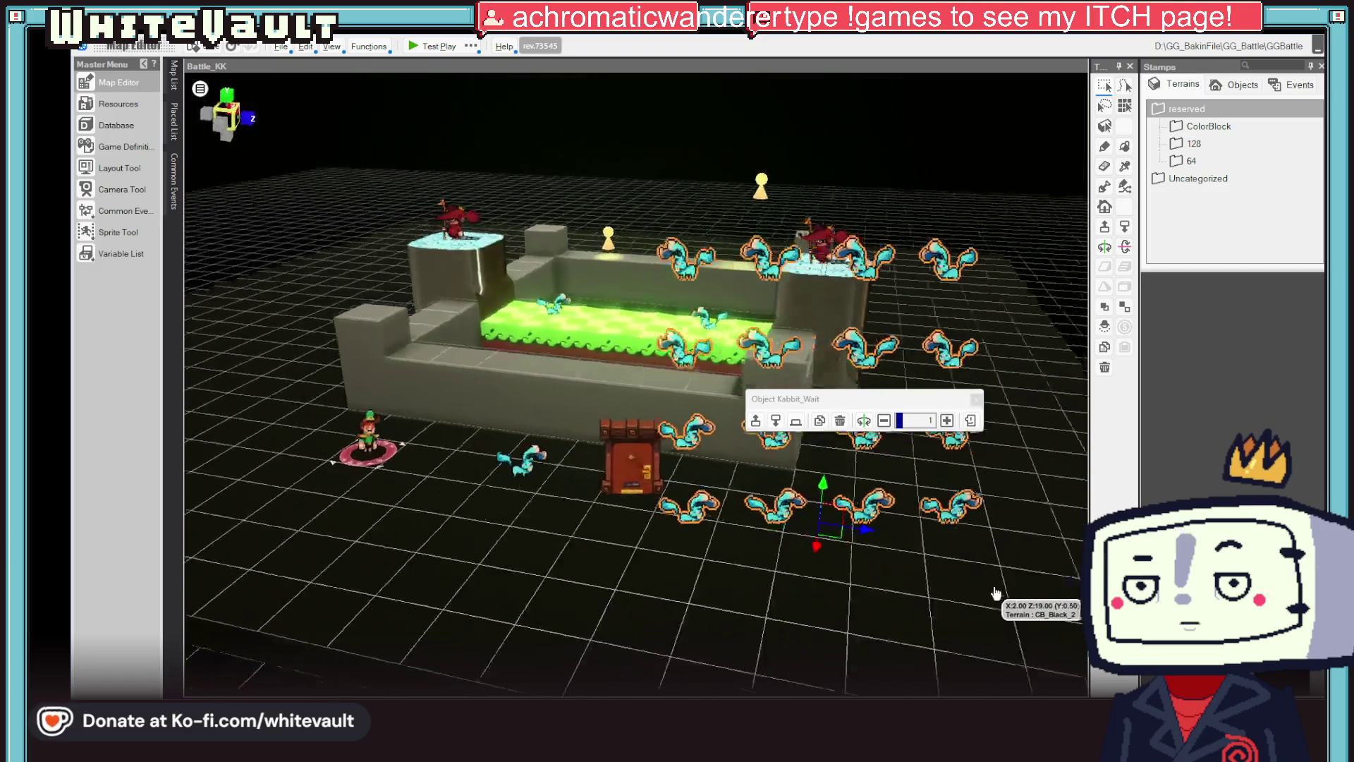
{"action": "left_click", "coordinate": [698, 499]}
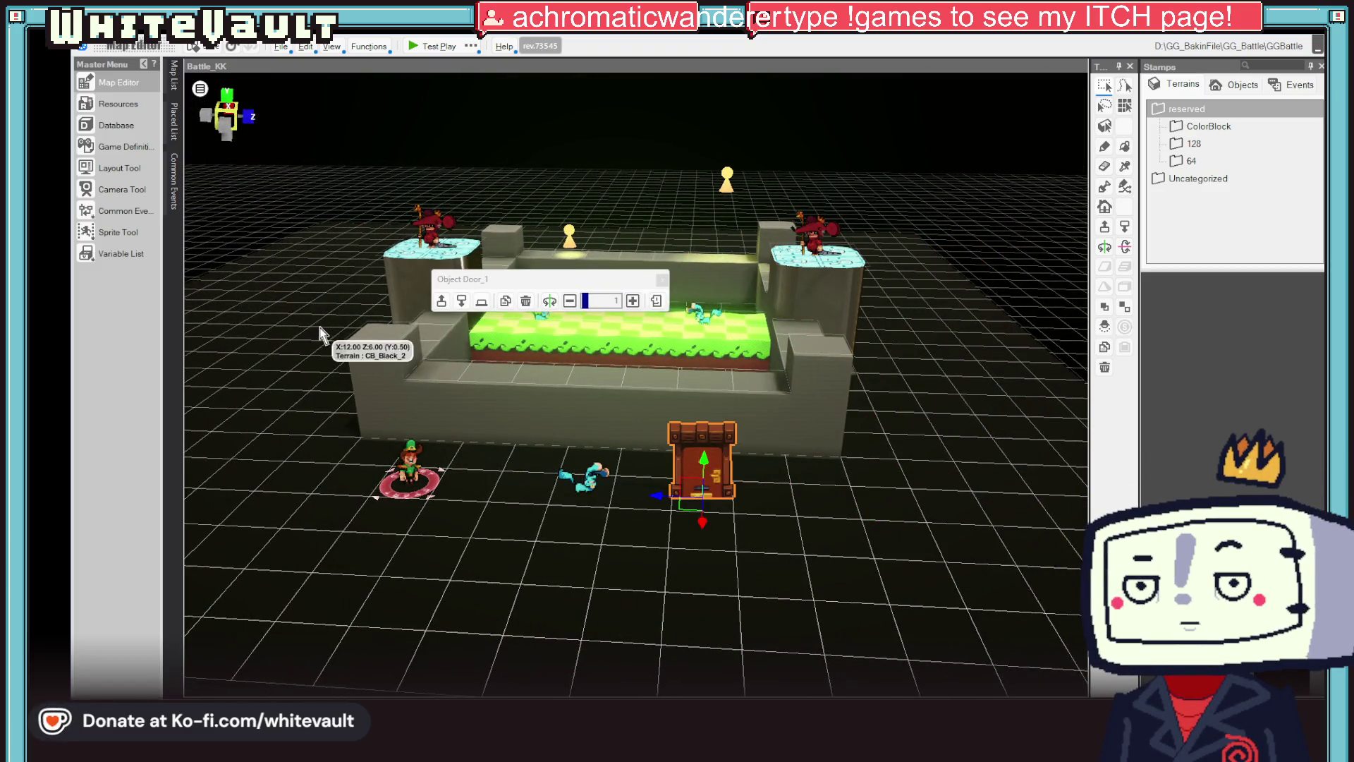
{"action": "left_click", "coordinate": [115, 104]}
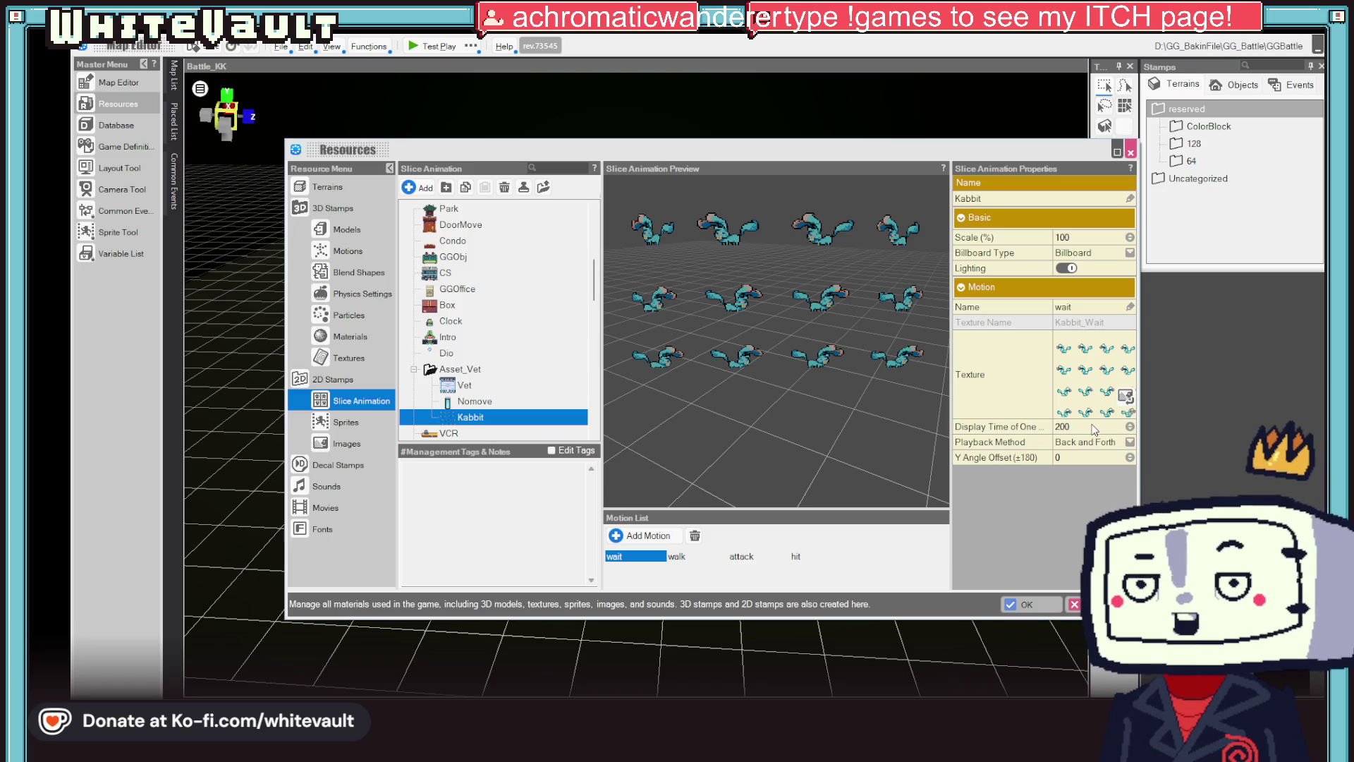
- Preview Kabbit's walk, attack and hit motions, then return to the wait motion
{"action": "left_click", "coordinate": [687, 556]}
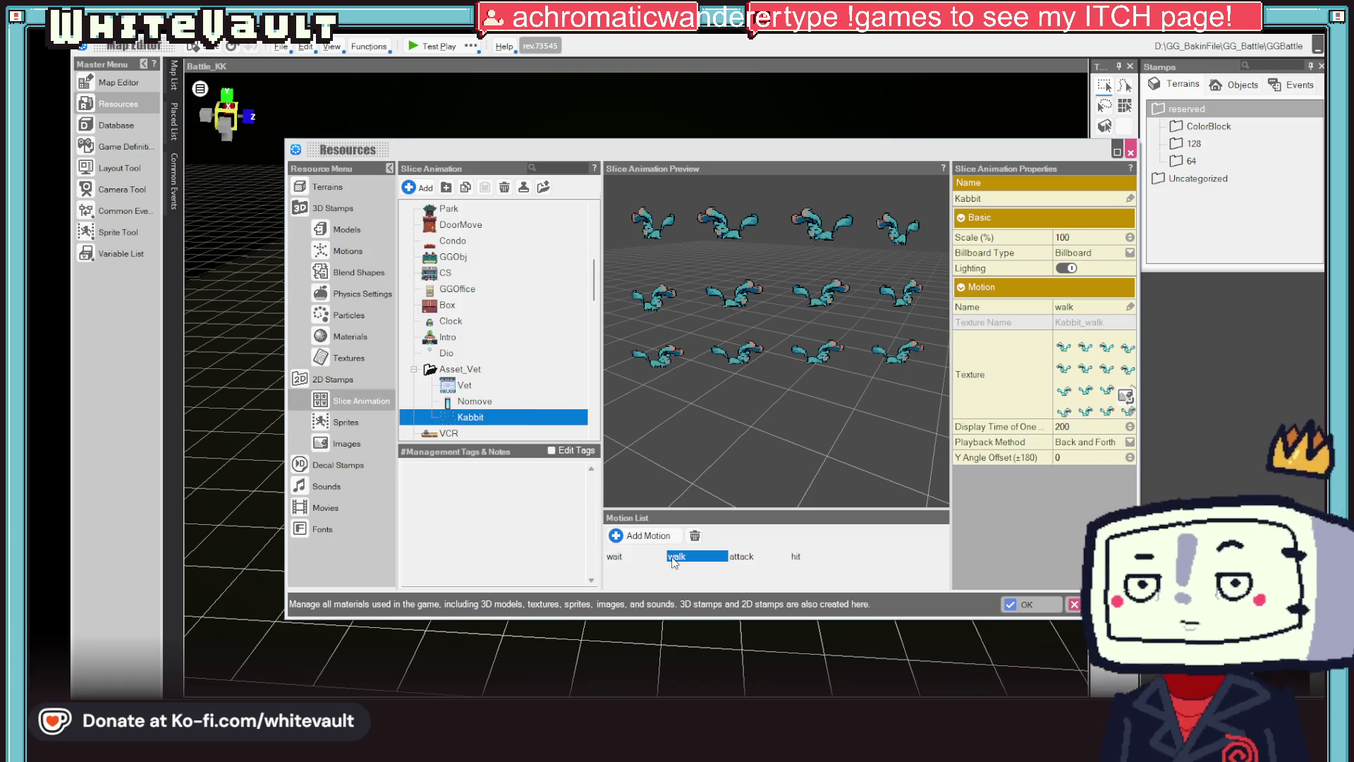
{"action": "left_click", "coordinate": [744, 558]}
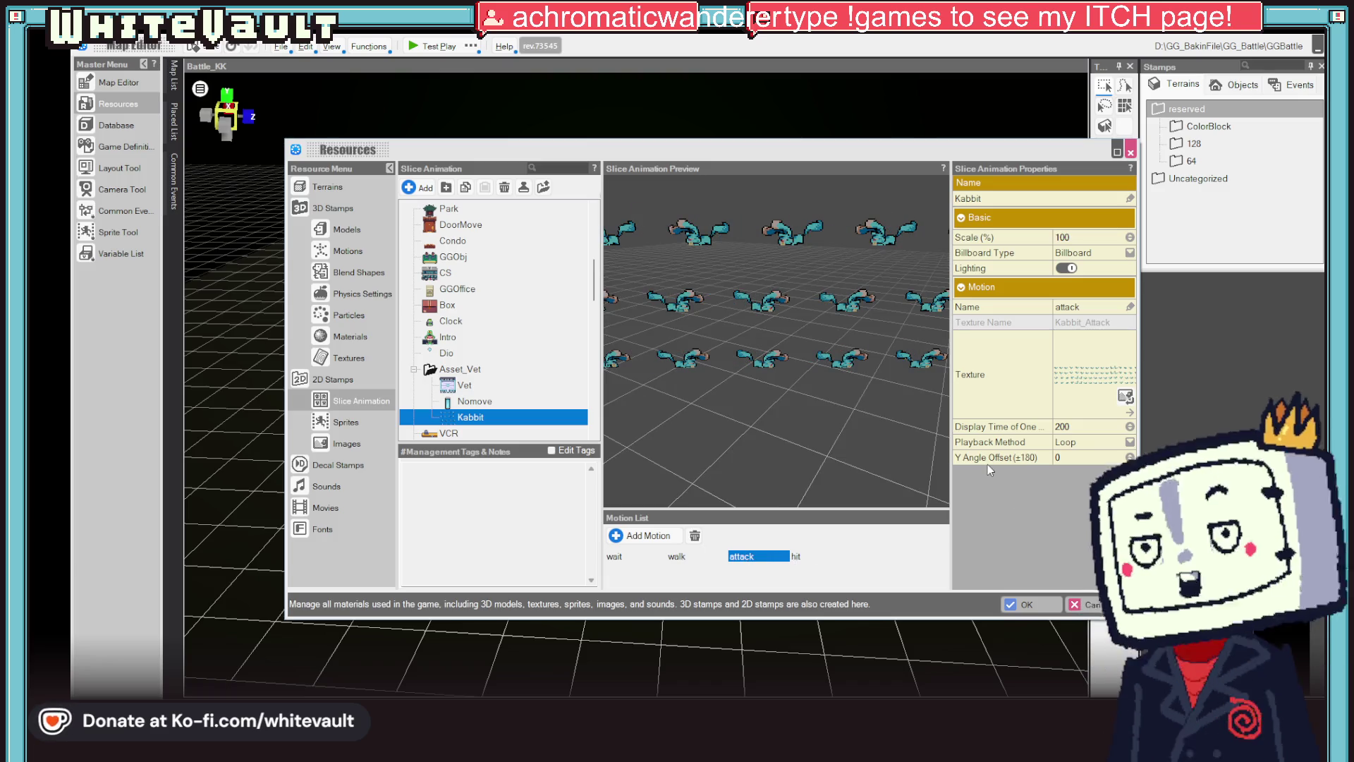
{"action": "key", "text": "Right"}
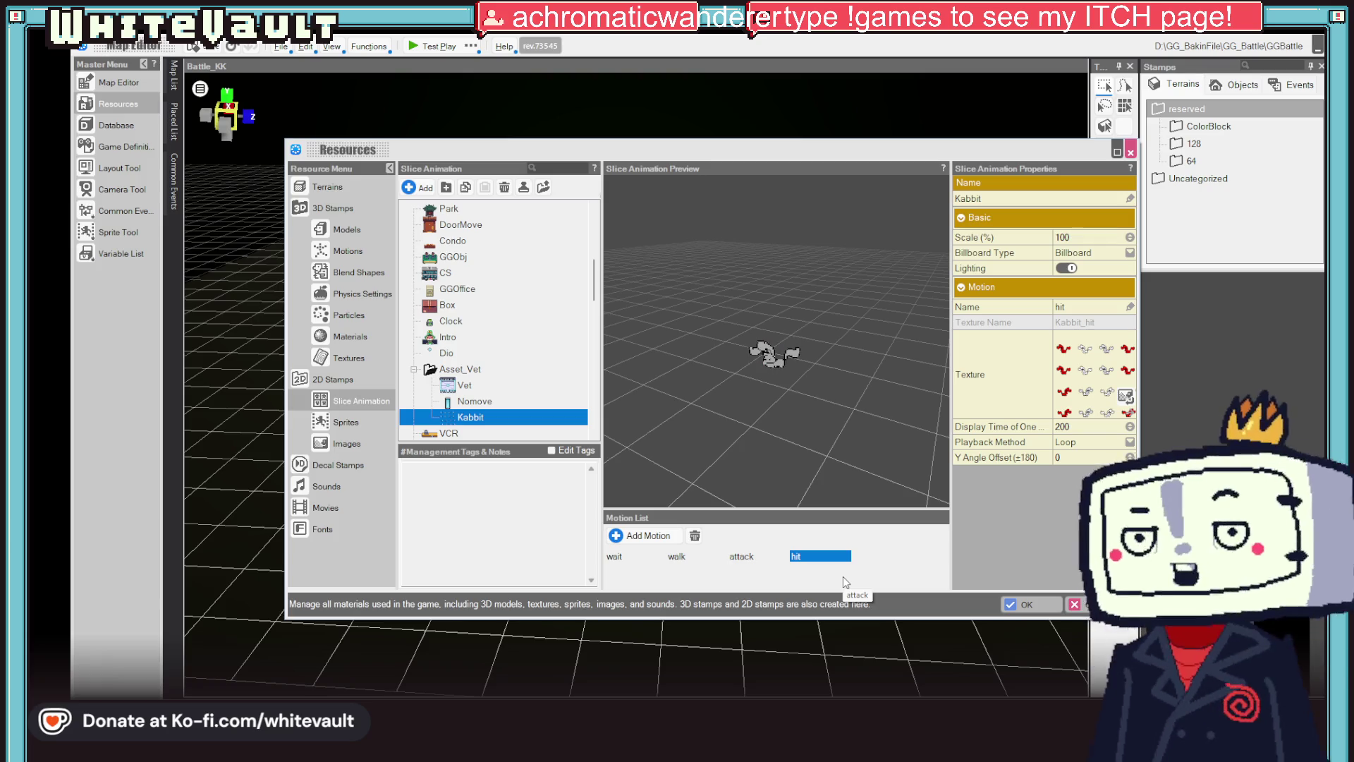
{"action": "left_click", "coordinate": [614, 556]}
- Check the Kabbit_Wait image's 2D slicing: CountSlice with Y Slices set to 4
{"action": "left_click", "coordinate": [346, 443]}
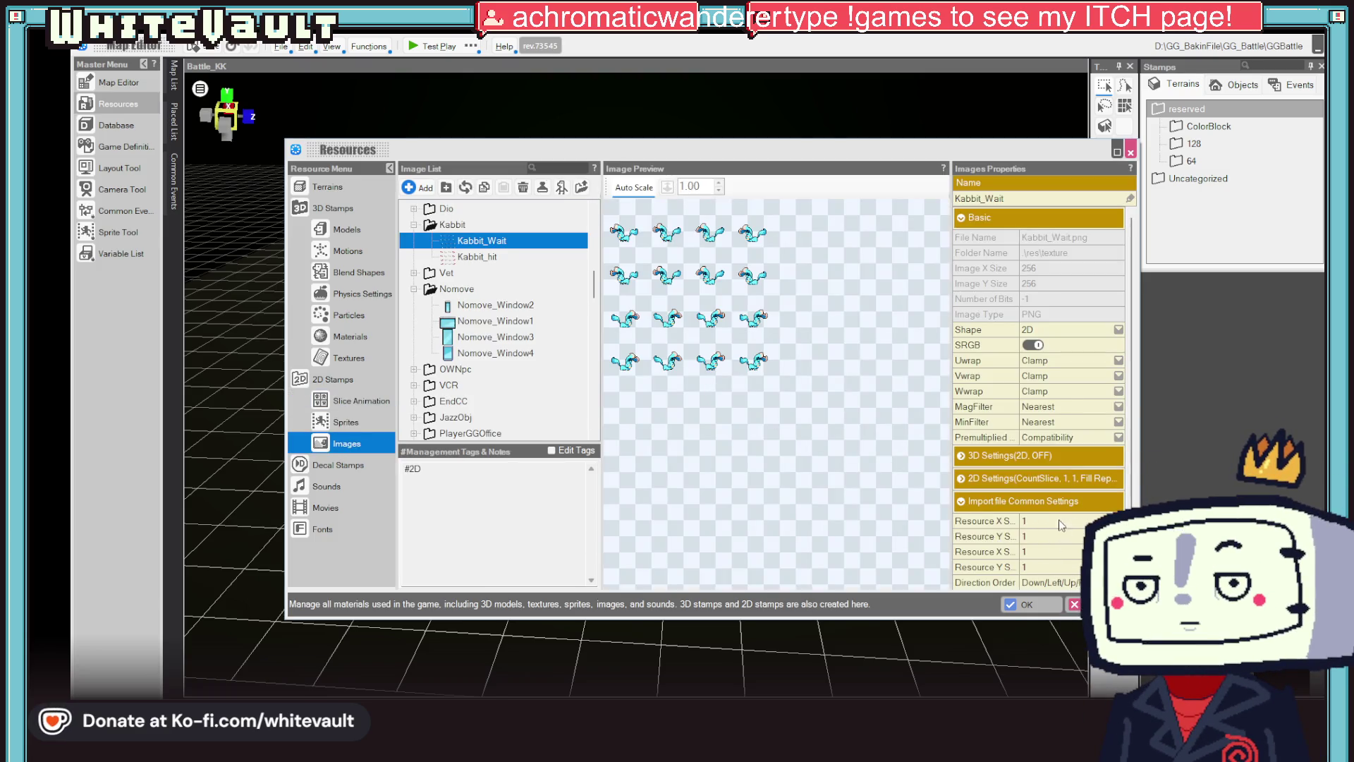
{"action": "scroll", "coordinate": [1067, 404], "scroll_direction": "down", "scroll_amount": 1}
{"action": "left_click", "coordinate": [964, 434]}
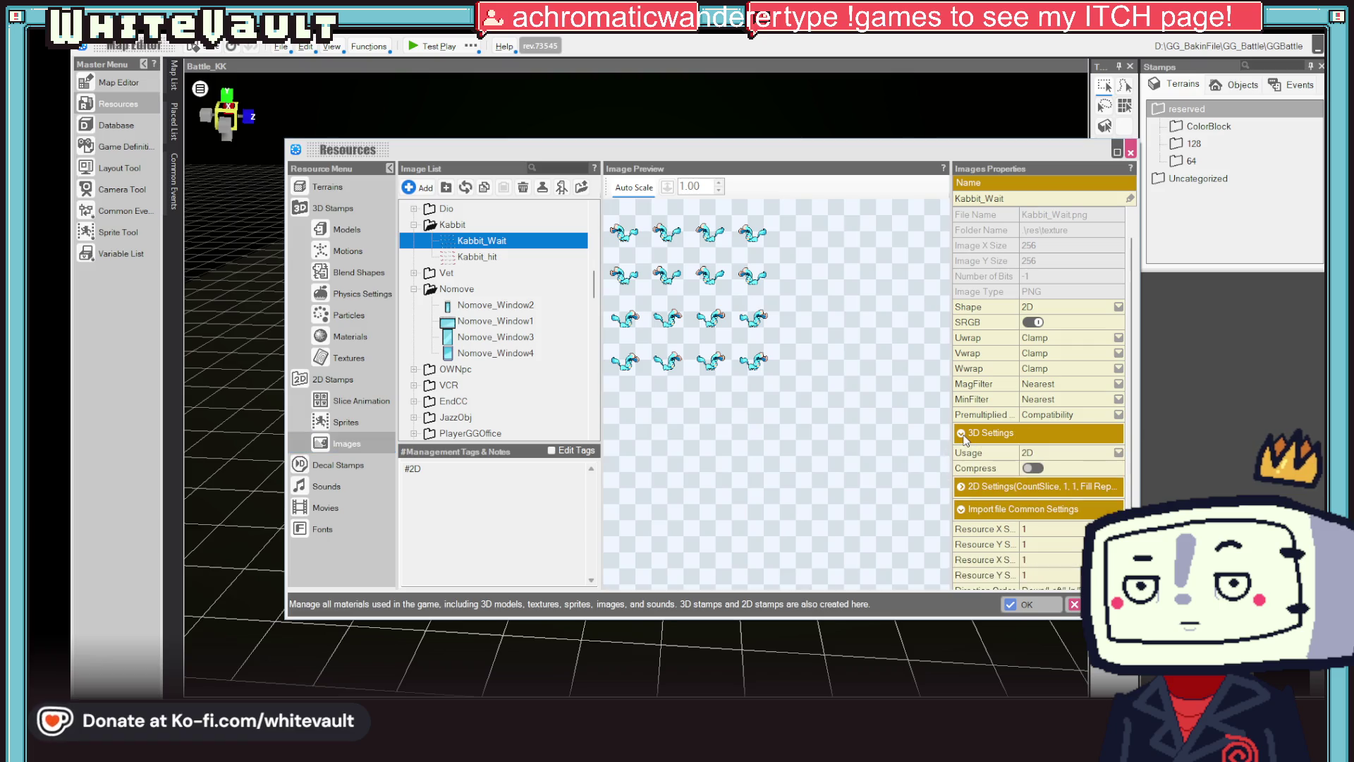
{"action": "left_click", "coordinate": [958, 487]}
{"action": "scroll", "coordinate": [1105, 381], "scroll_direction": "down", "scroll_amount": 6}
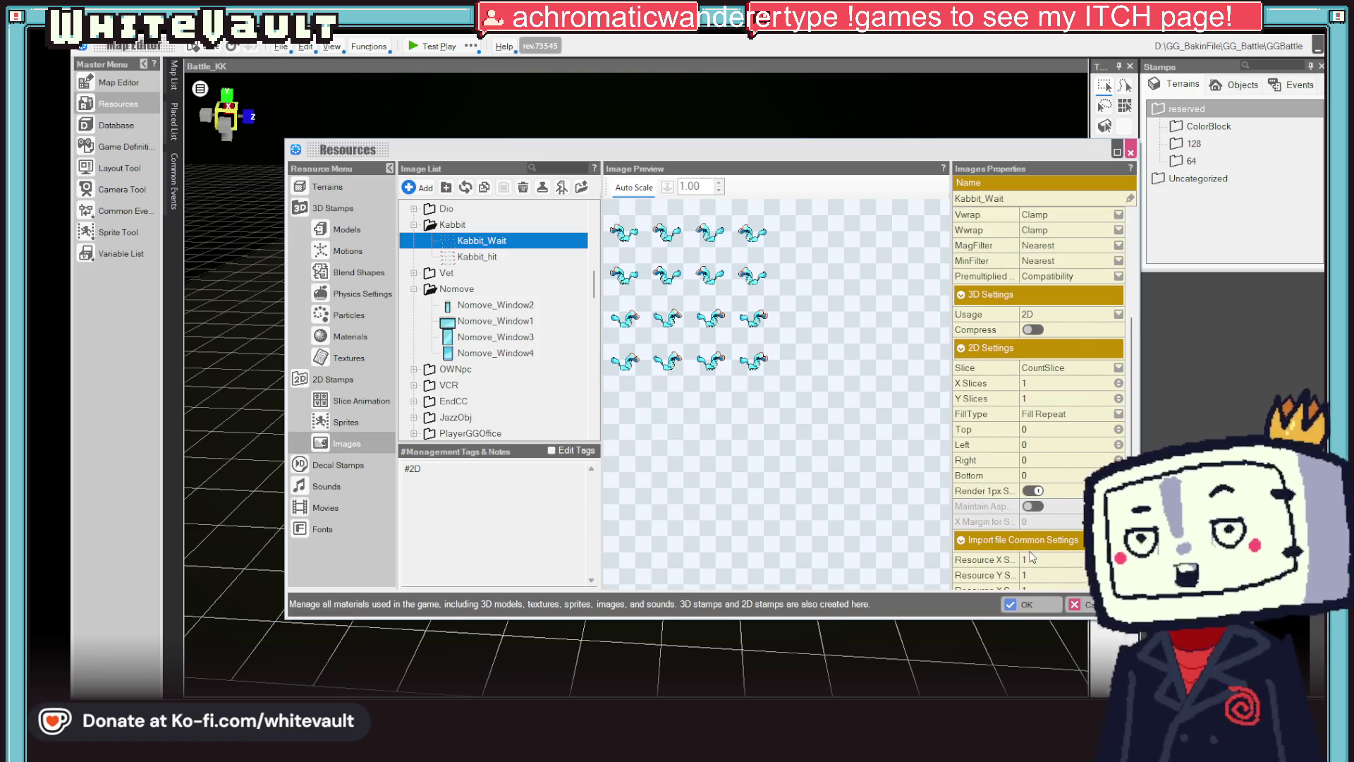
{"action": "left_click", "coordinate": [1083, 366]}
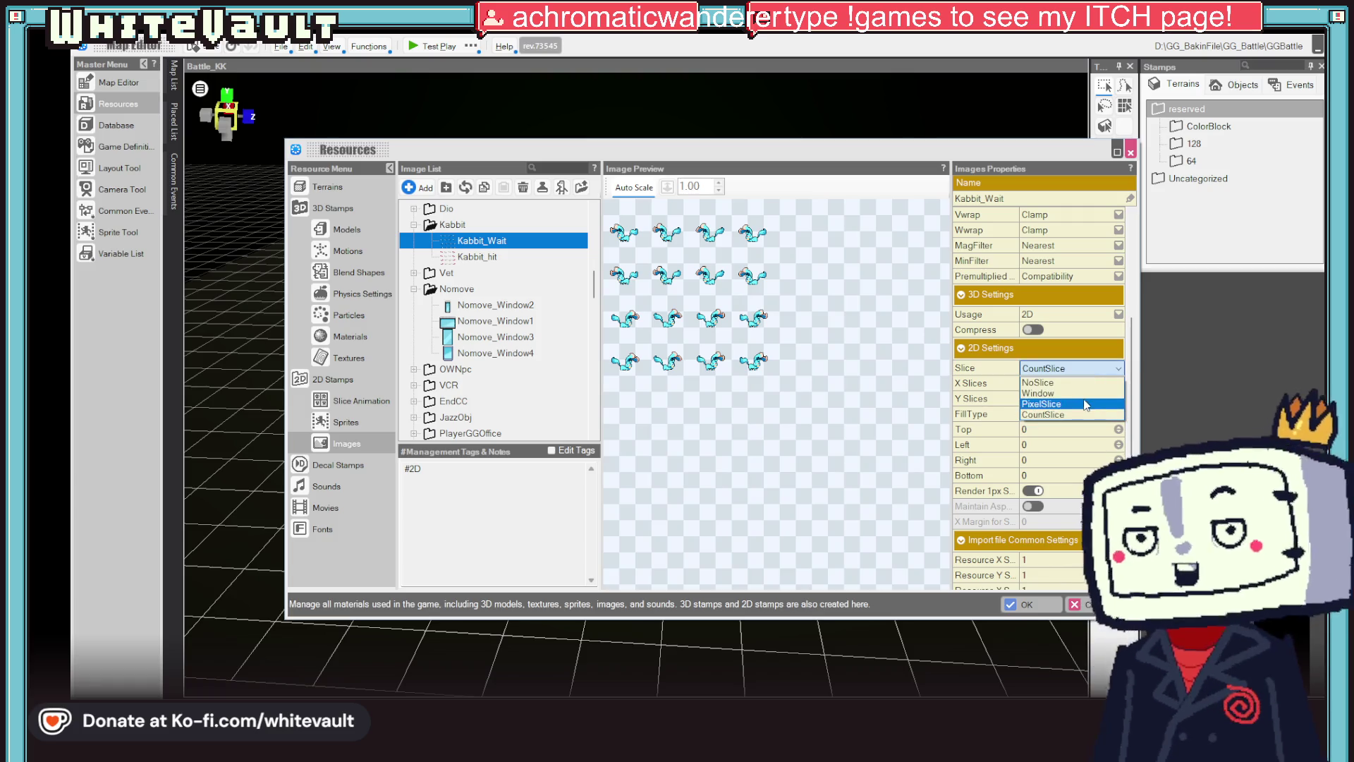
{"action": "left_click", "coordinate": [1049, 392]}
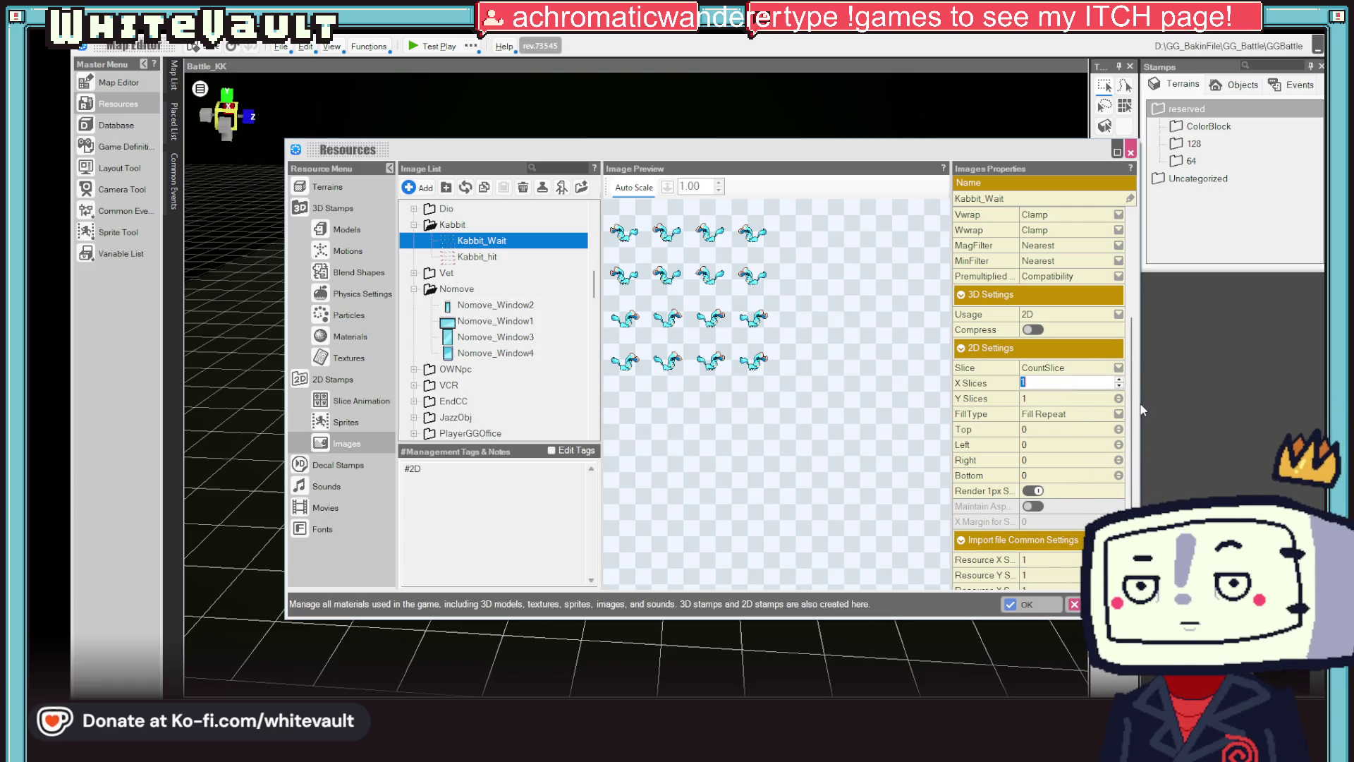
{"action": "type", "text": "14"}
{"action": "key", "text": "BackSpace"}
{"action": "key", "text": "BackSpace"}
{"action": "type", "text": "4"}
{"action": "left_click", "coordinate": [1058, 430]}
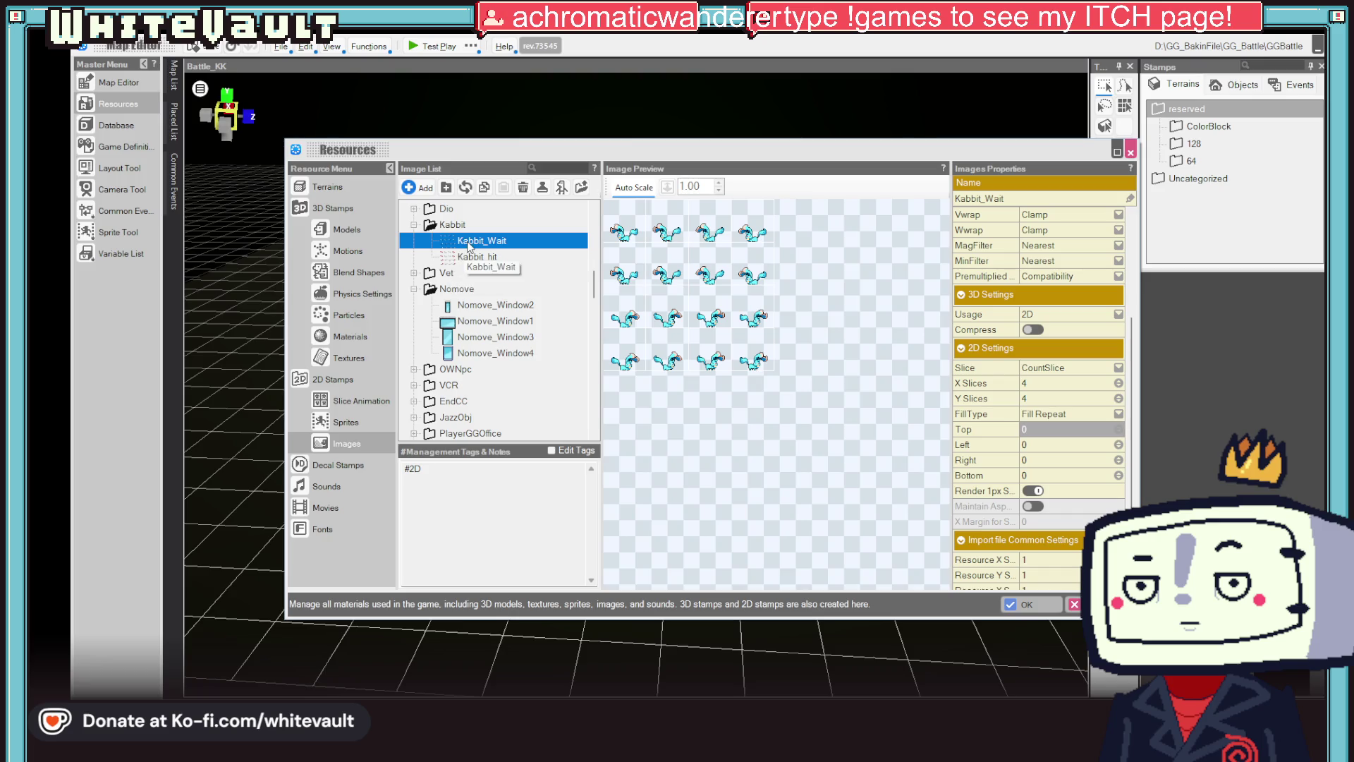
- Set Kabbit_walk to CountSlice with 4 X slices, 4 Y slices and Fill Repeat
{"action": "left_click", "coordinate": [447, 228]}
{"action": "left_click", "coordinate": [446, 242]}
{"action": "scroll", "coordinate": [535, 423], "scroll_direction": "down", "scroll_amount": 10}
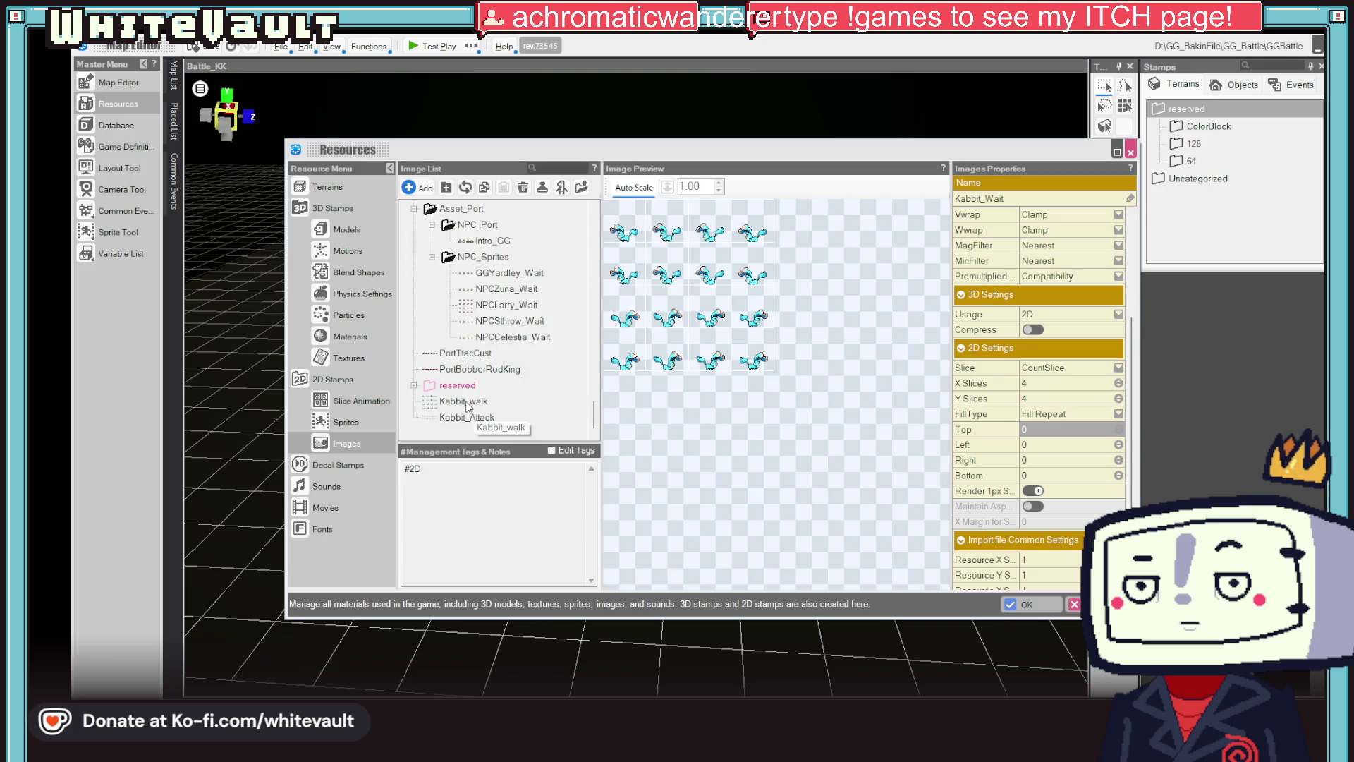
{"action": "left_click", "coordinate": [464, 402]}
{"action": "scroll", "coordinate": [1051, 465], "scroll_direction": "down", "scroll_amount": 1}
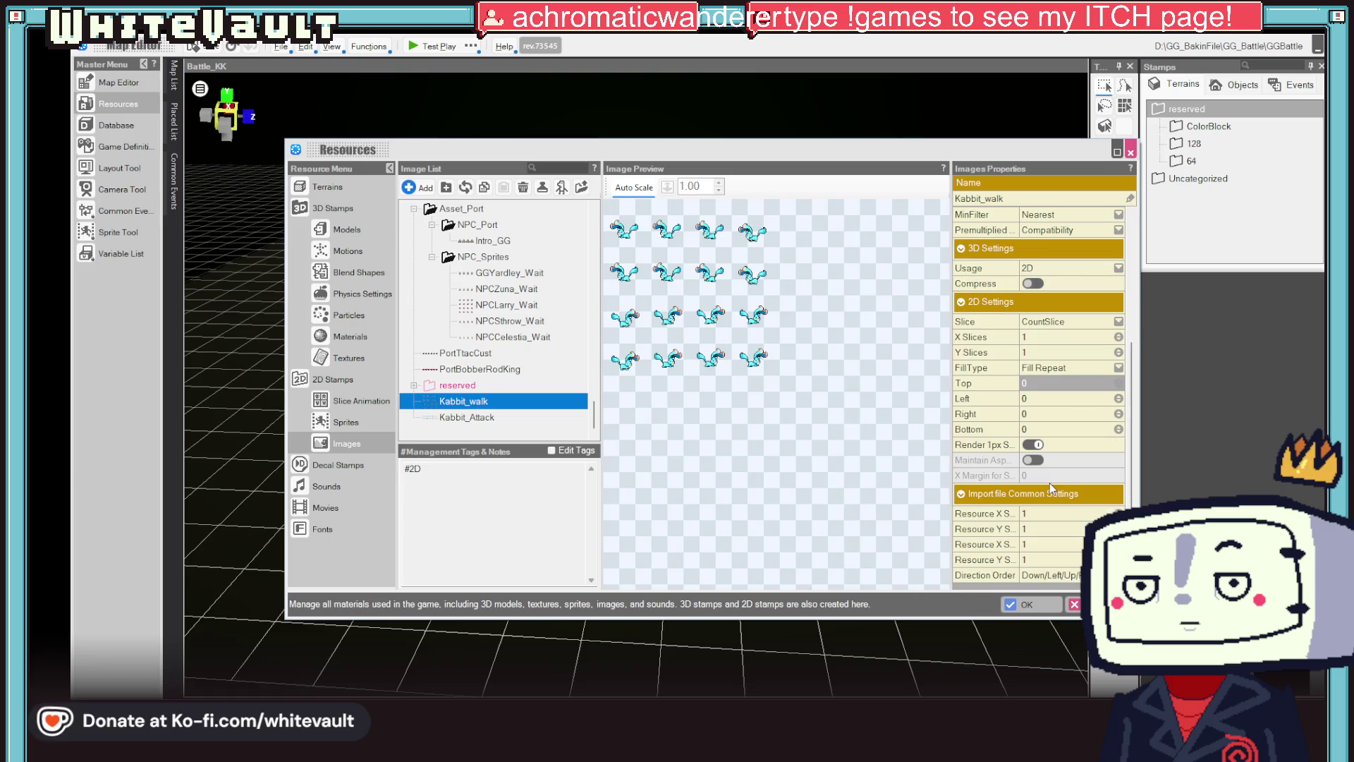
{"action": "left_click", "coordinate": [1051, 322]}
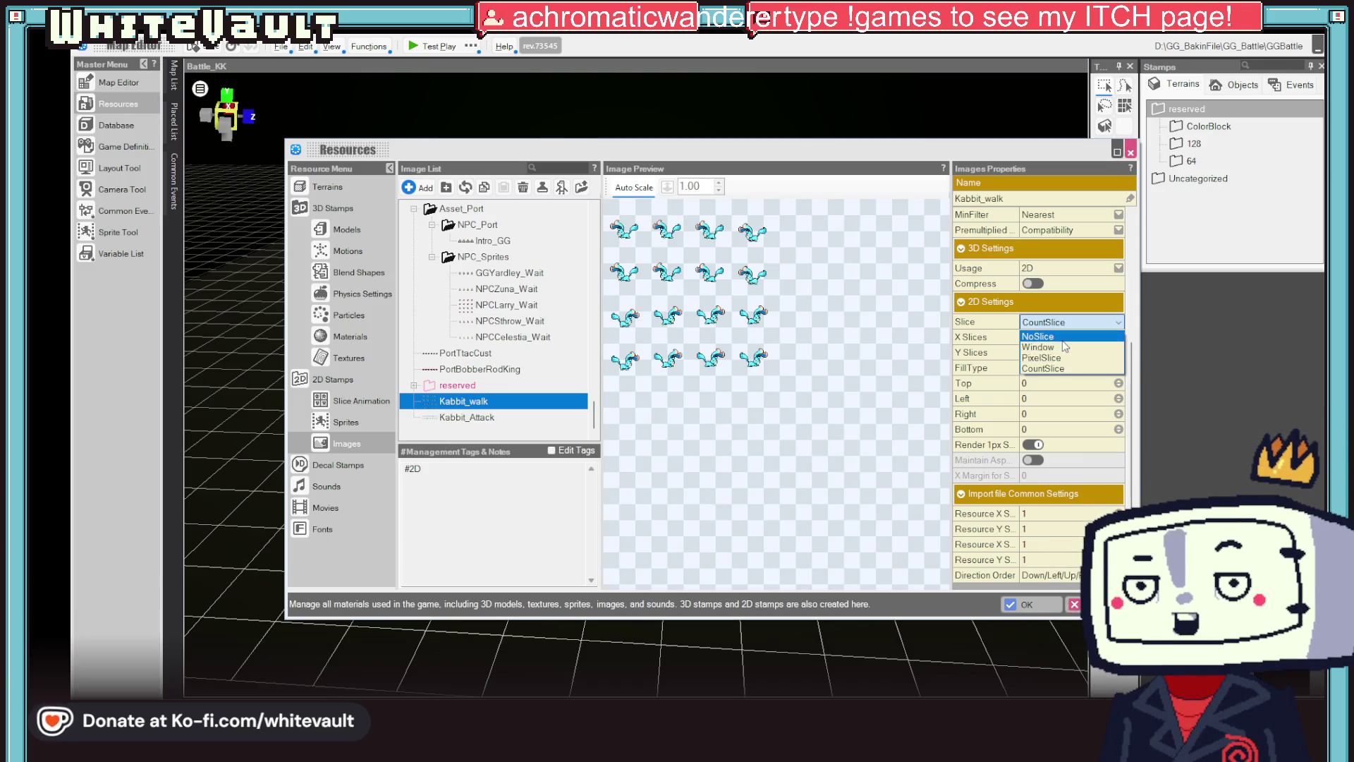
{"action": "left_click", "coordinate": [1044, 368]}
{"action": "left_click", "coordinate": [1055, 334]}
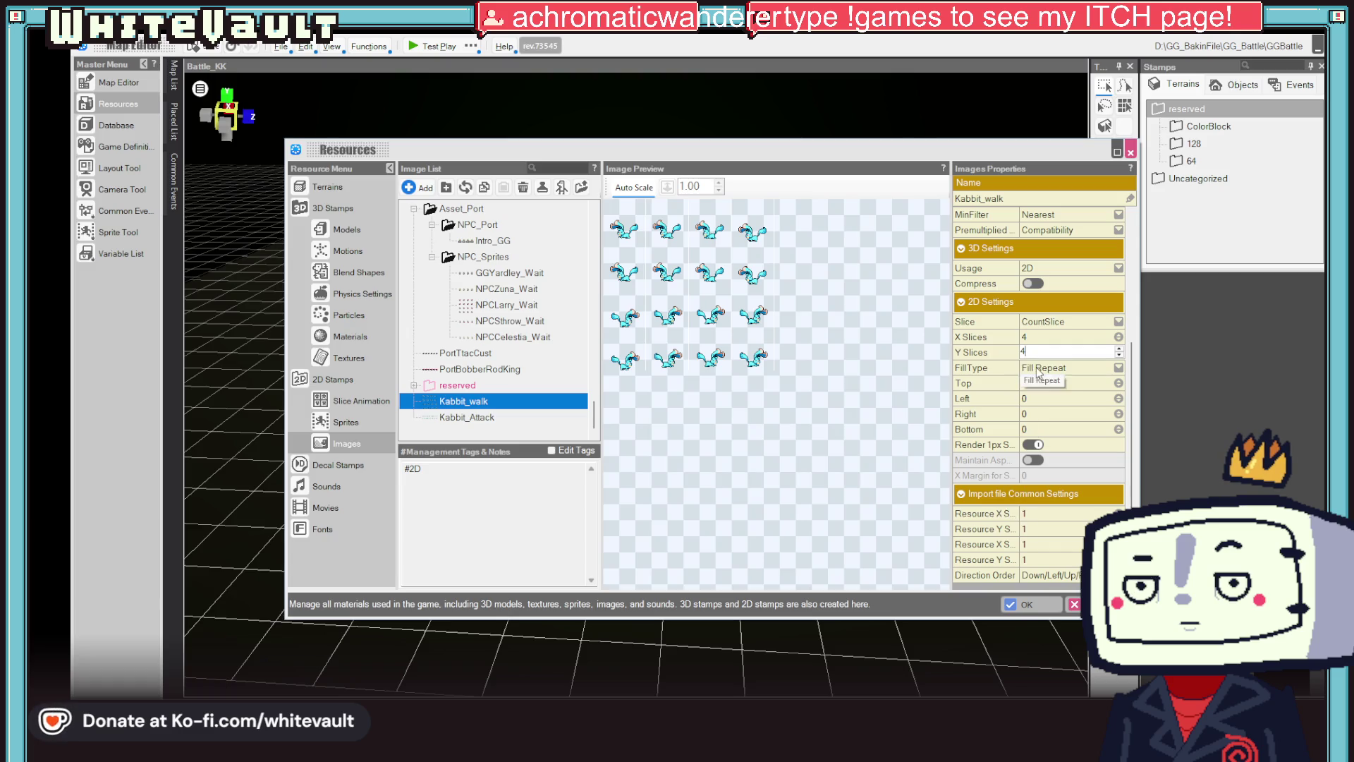
{"action": "left_click", "coordinate": [1038, 370]}
{"action": "key", "text": "Return"}
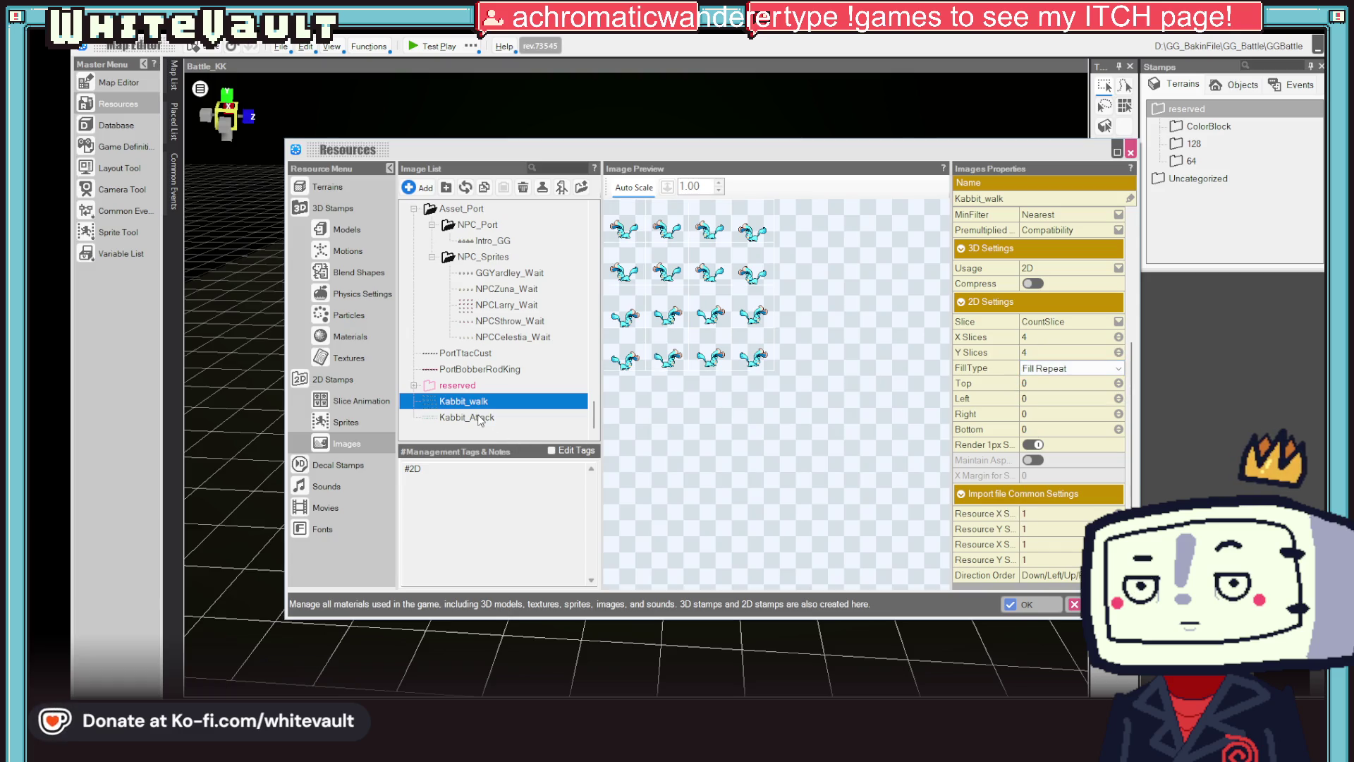
{"action": "left_click", "coordinate": [488, 417]}
{"action": "left_click", "coordinate": [1060, 353]}
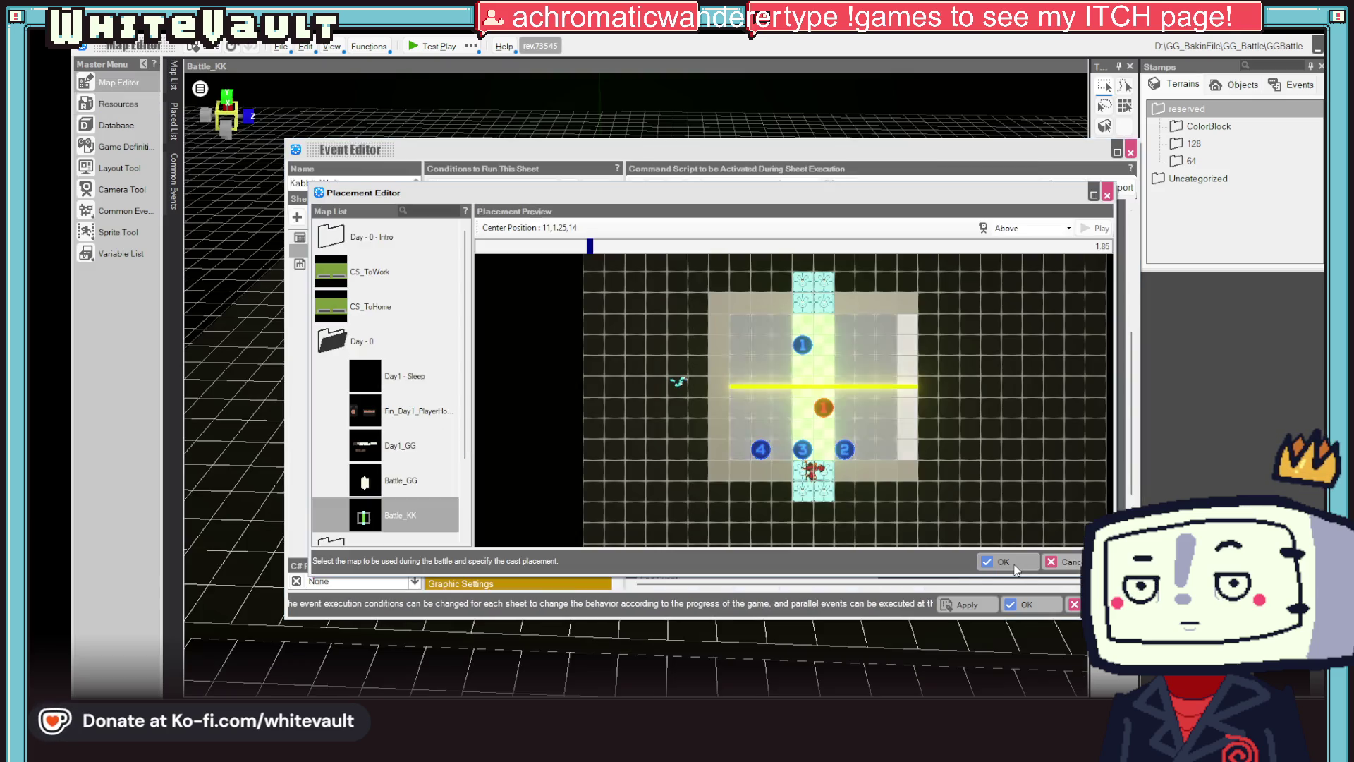
- Pick Mice as the battle's enemy, close the event editor, and run a test play
{"action": "double_click", "coordinate": [691, 433]}
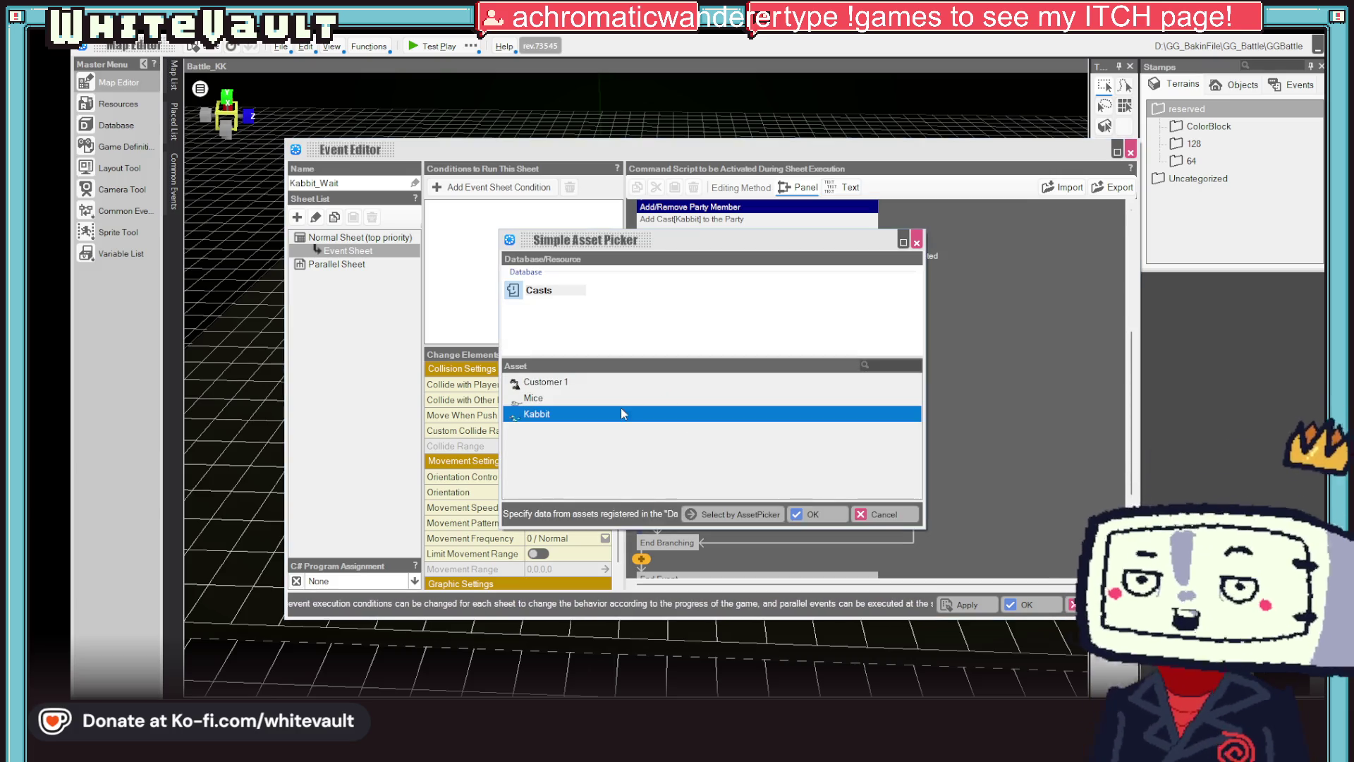
{"action": "left_click", "coordinate": [533, 397]}
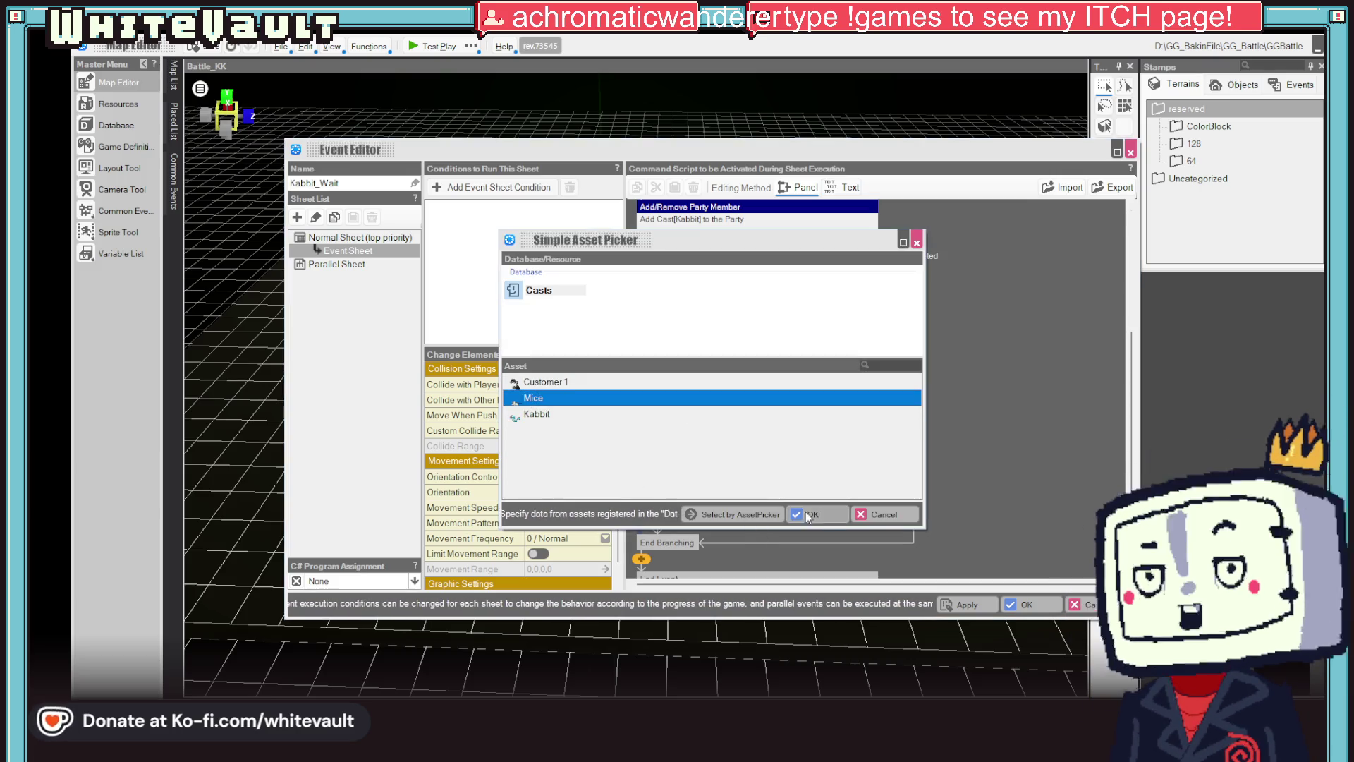
{"action": "left_click", "coordinate": [811, 514]}
{"action": "left_click", "coordinate": [846, 543]}
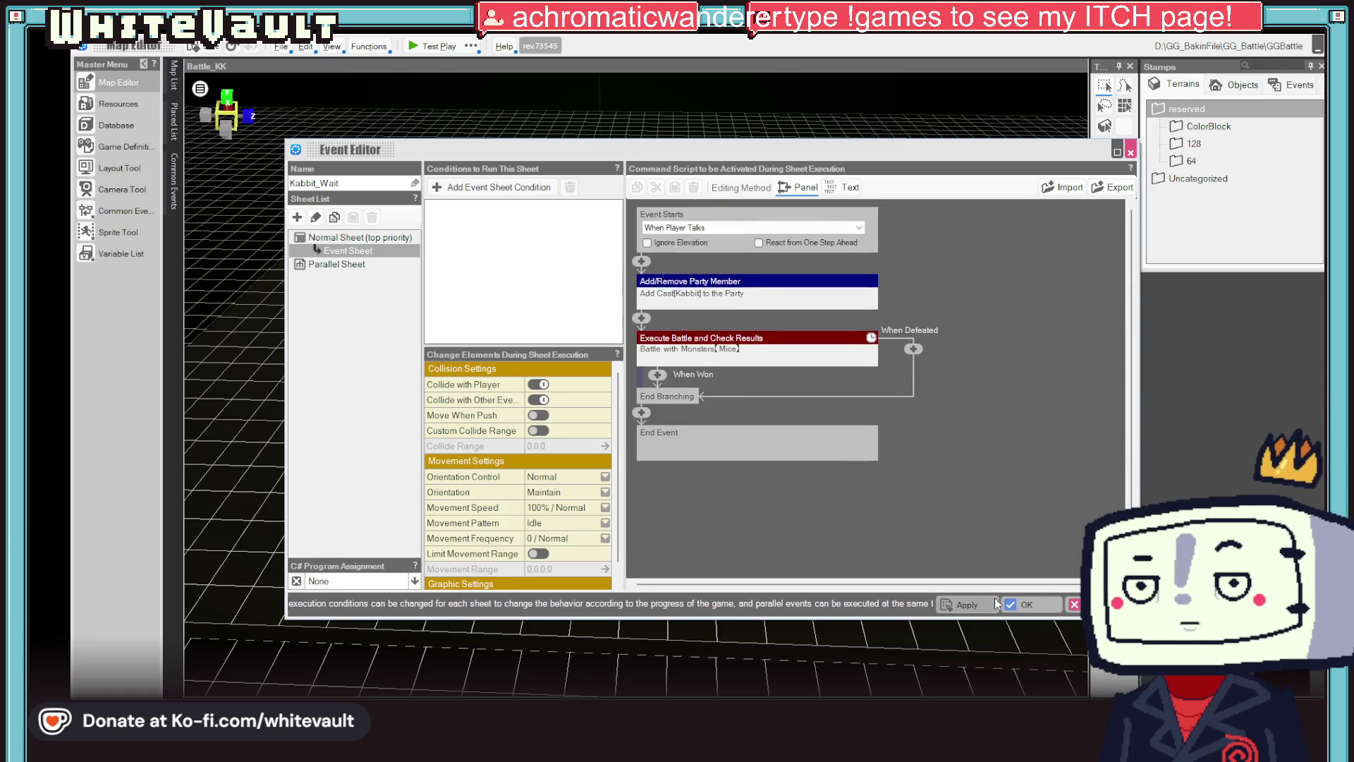
{"action": "left_click", "coordinate": [1022, 604]}
{"action": "left_click", "coordinate": [418, 44]}
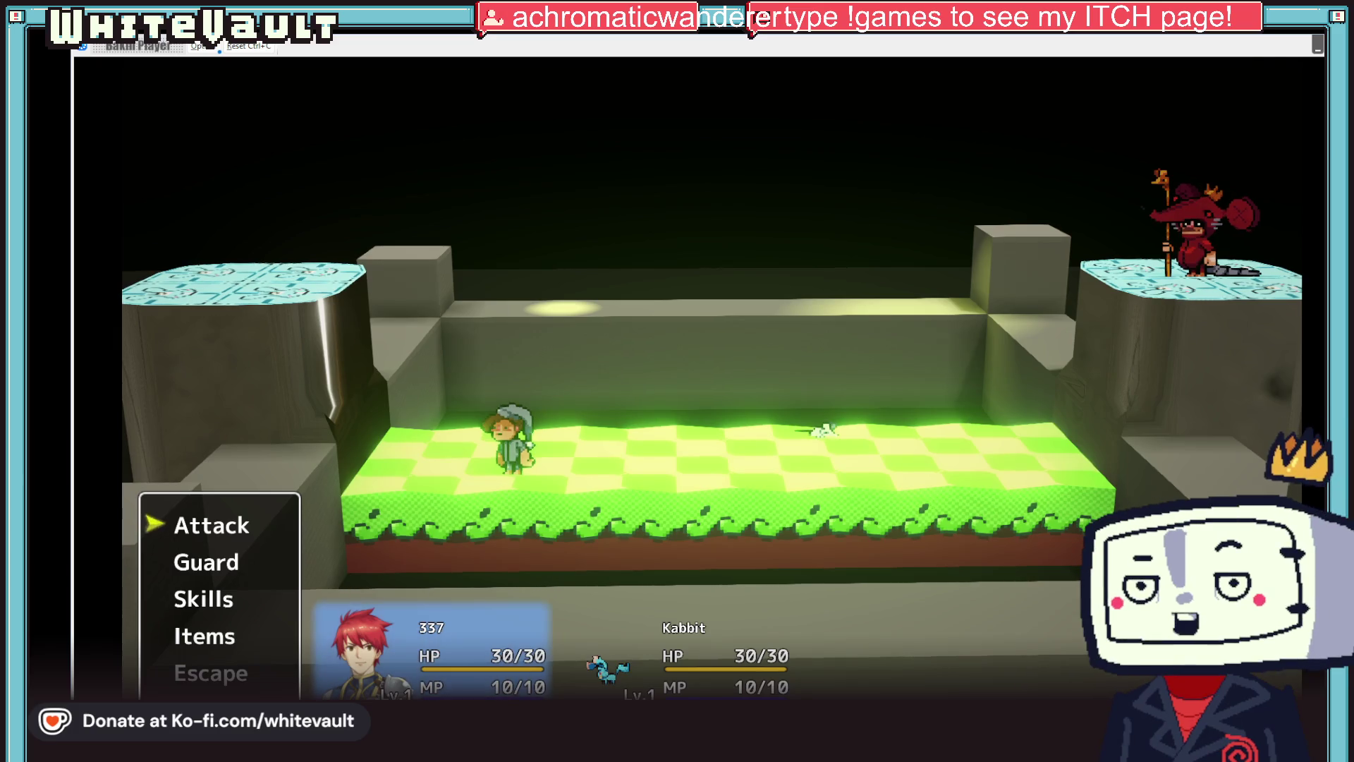
{"action": "key", "text": "alt+F4"}
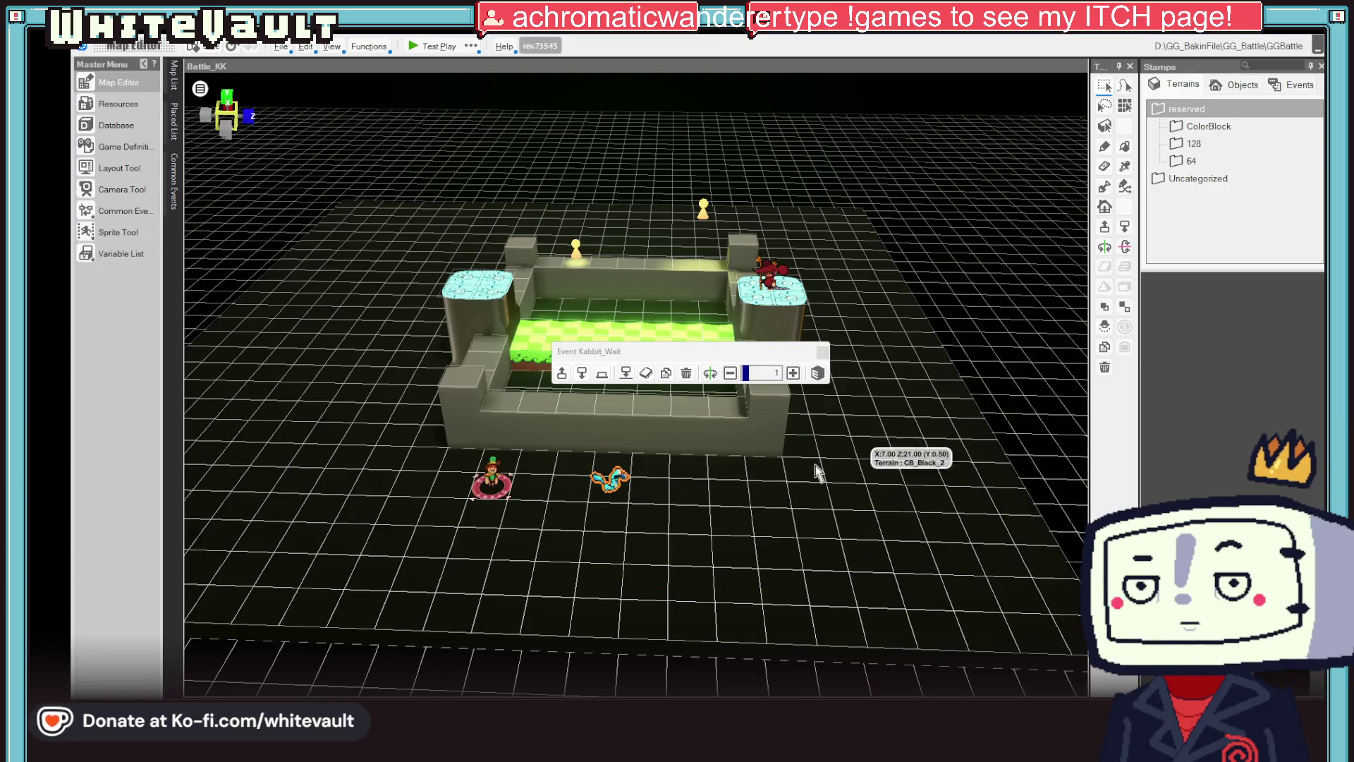
- In the Kabbit_Wait event, move the enemy start position into the top battle placement slot
{"action": "left_click_drag", "start_coordinate": [829, 495], "coordinate": [840, 536]}
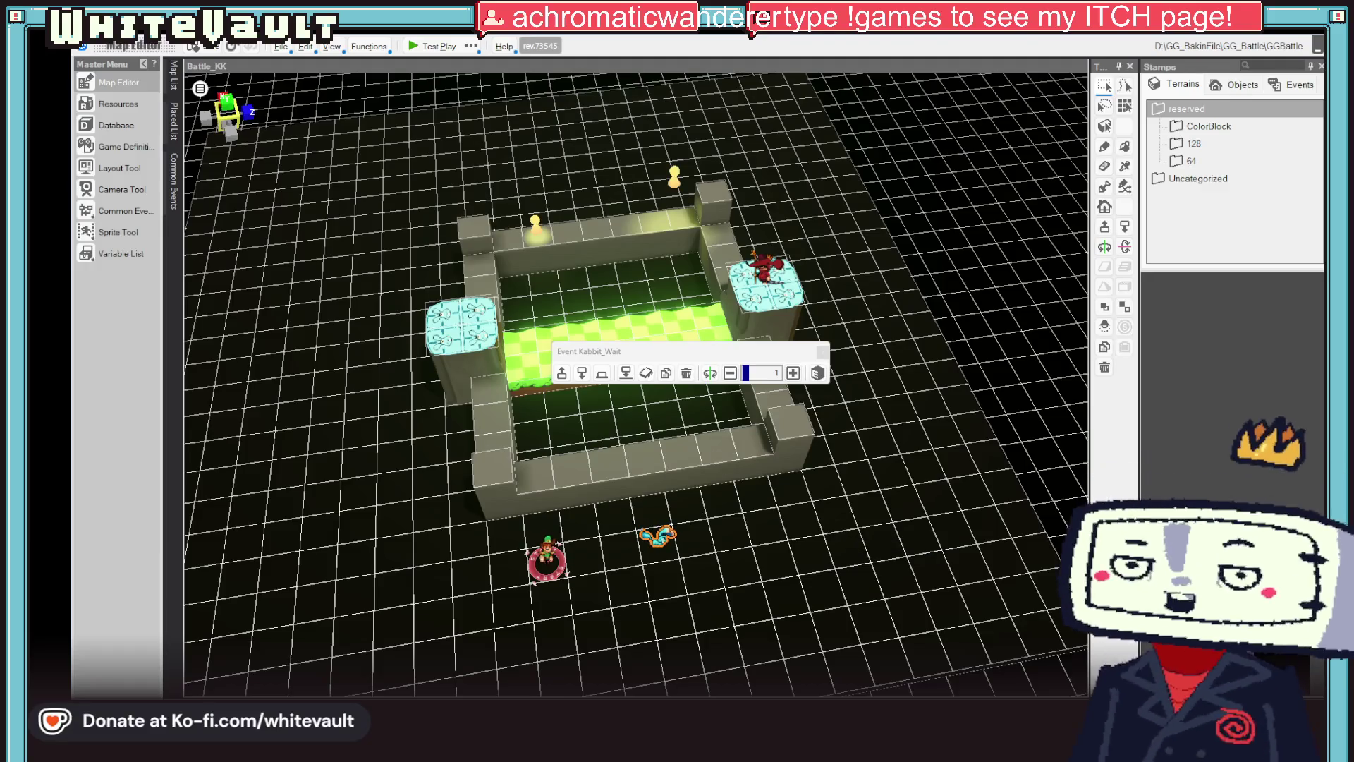
{"action": "mouse_move", "coordinate": [171, 80]}
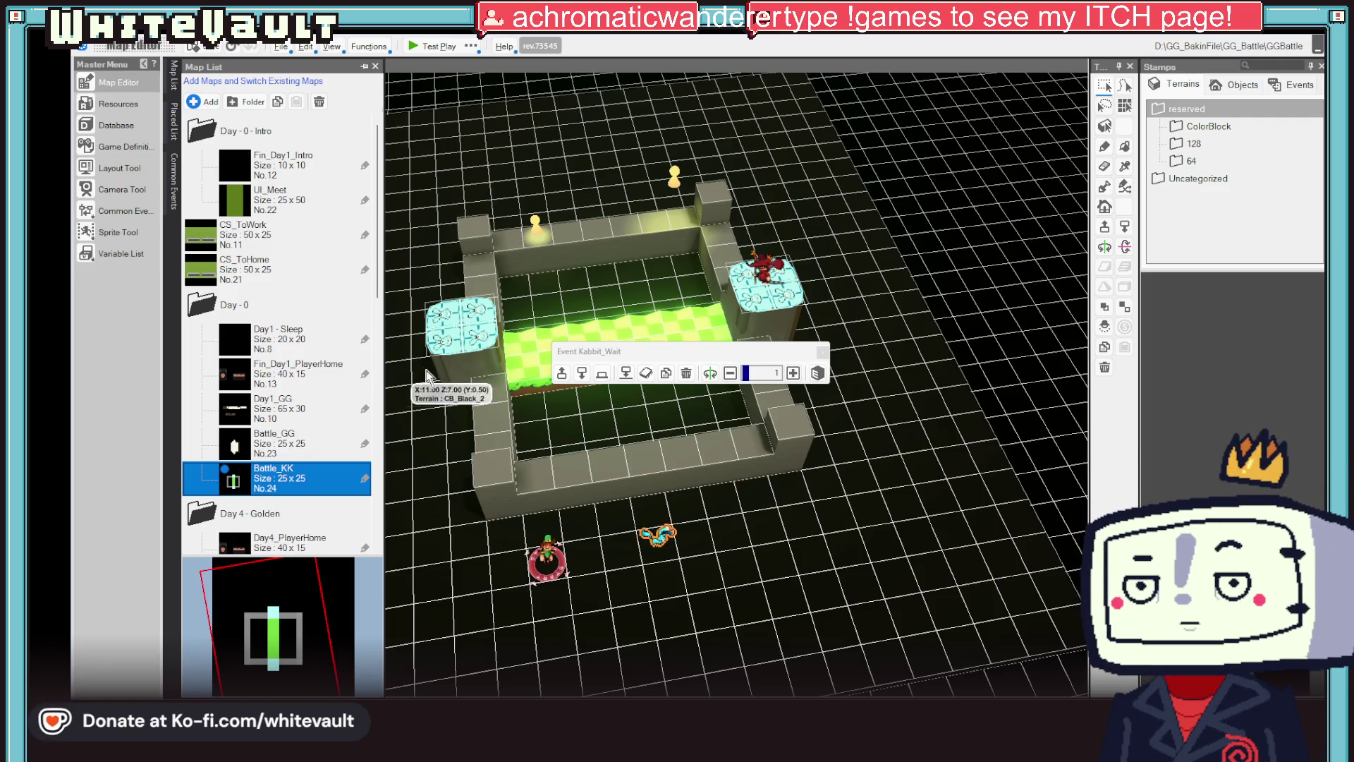
{"action": "left_click", "coordinate": [659, 537]}
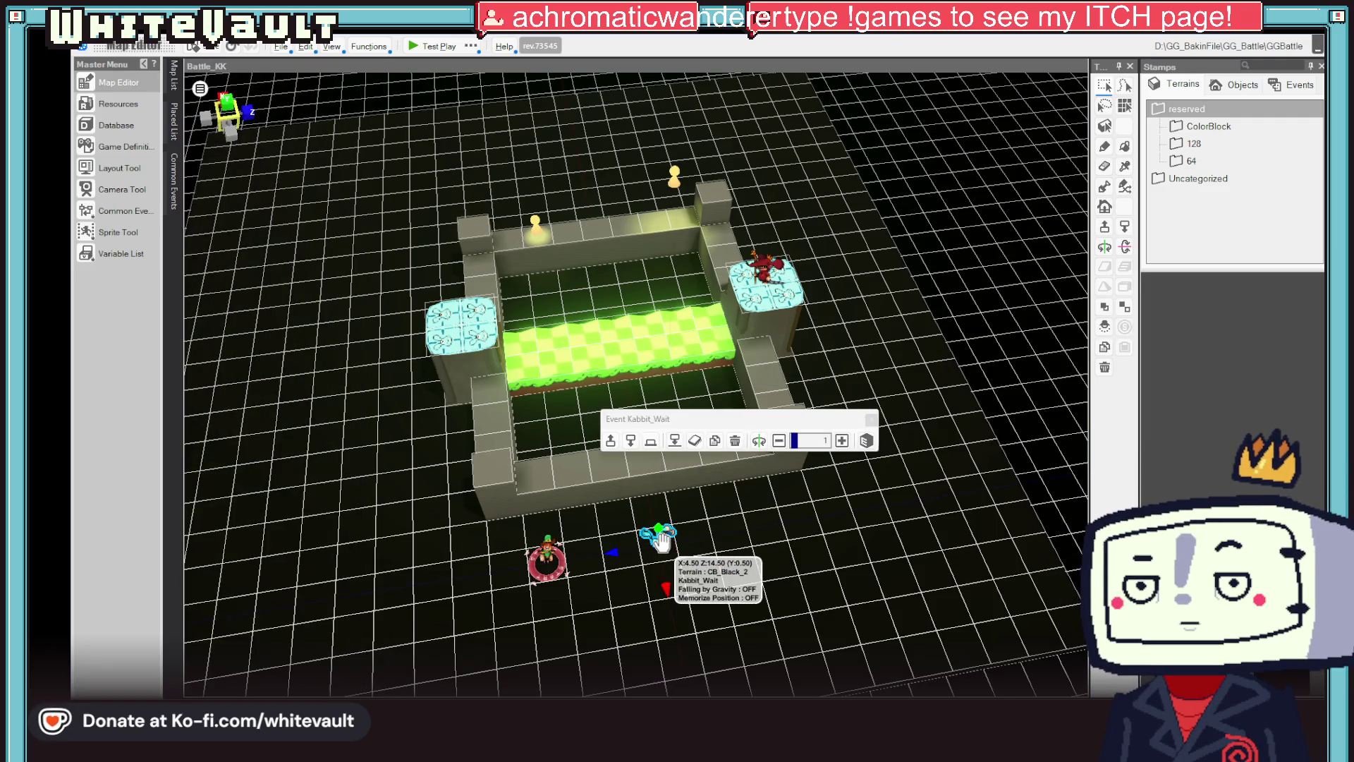
{"action": "double_click", "coordinate": [660, 536]}
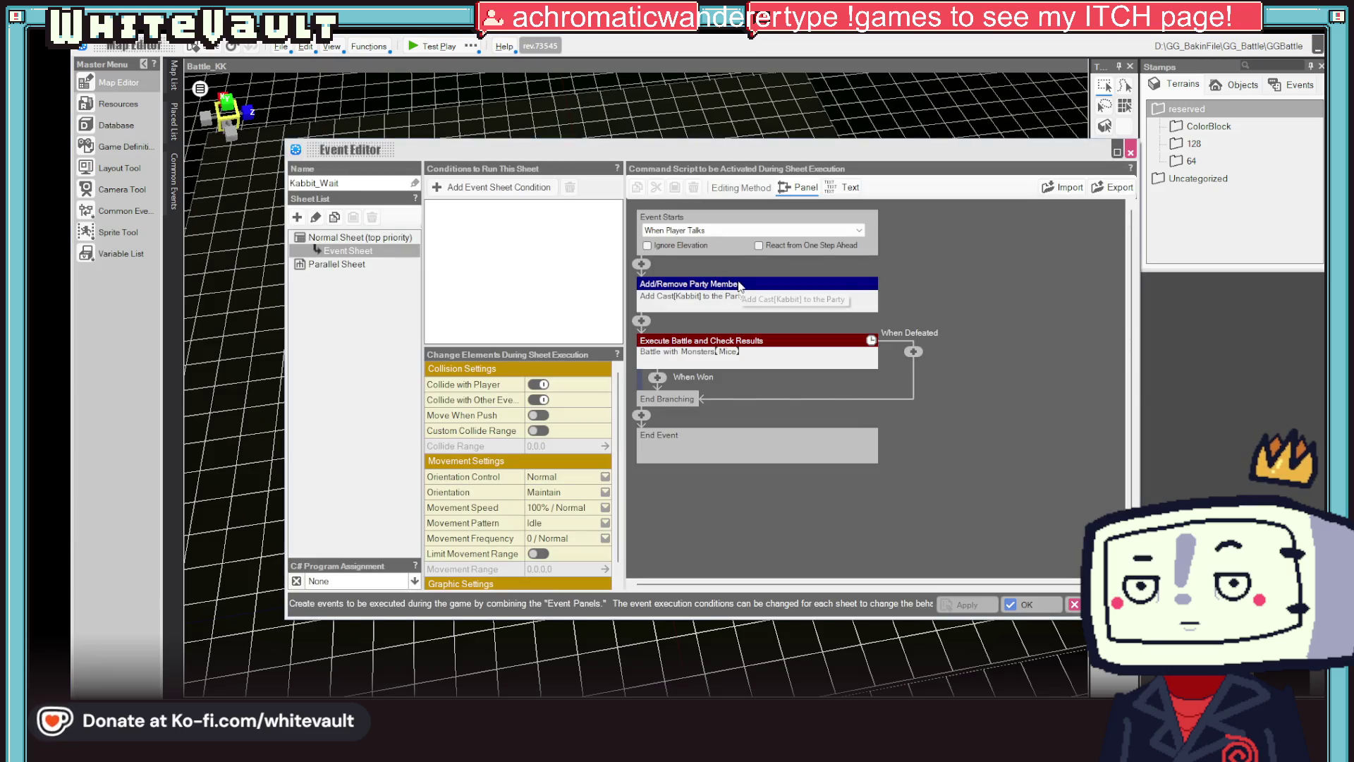
{"action": "left_click", "coordinate": [755, 341]}
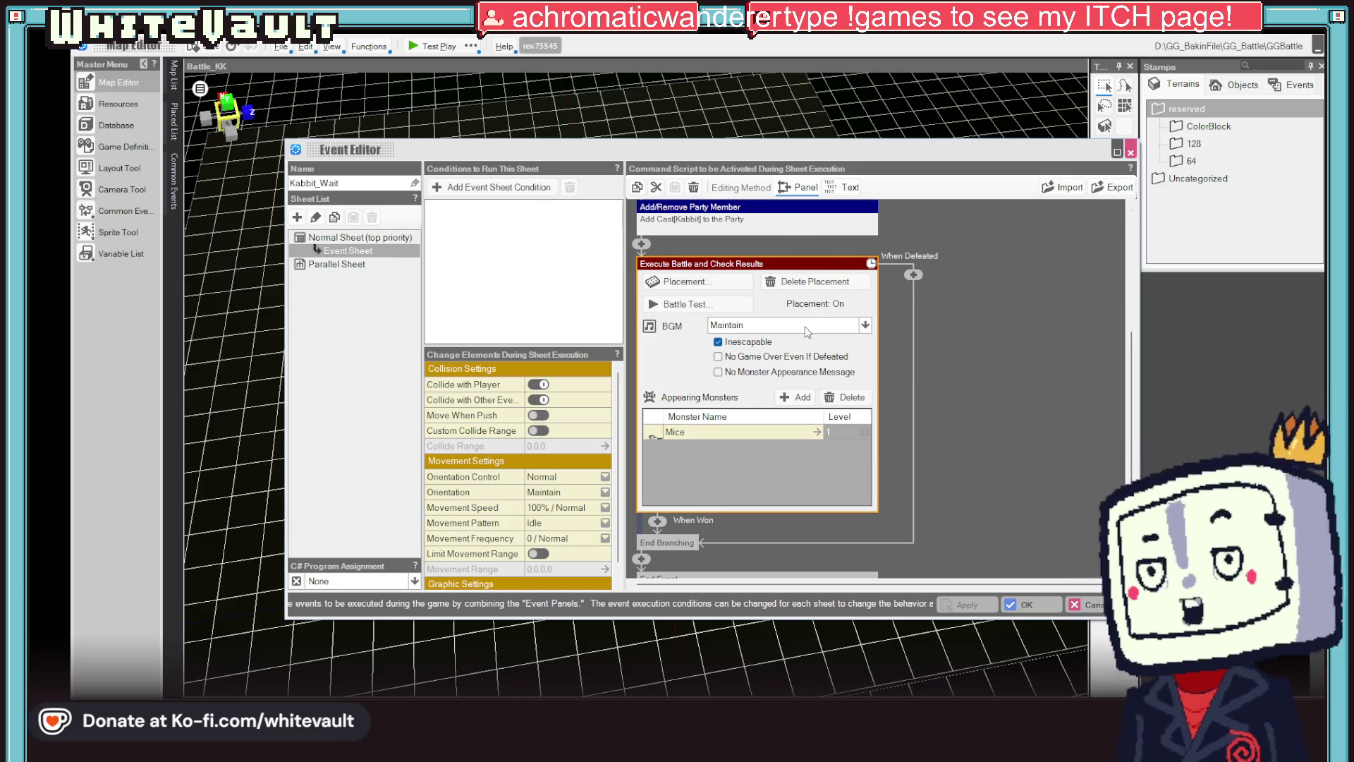
{"action": "left_click", "coordinate": [945, 361]}
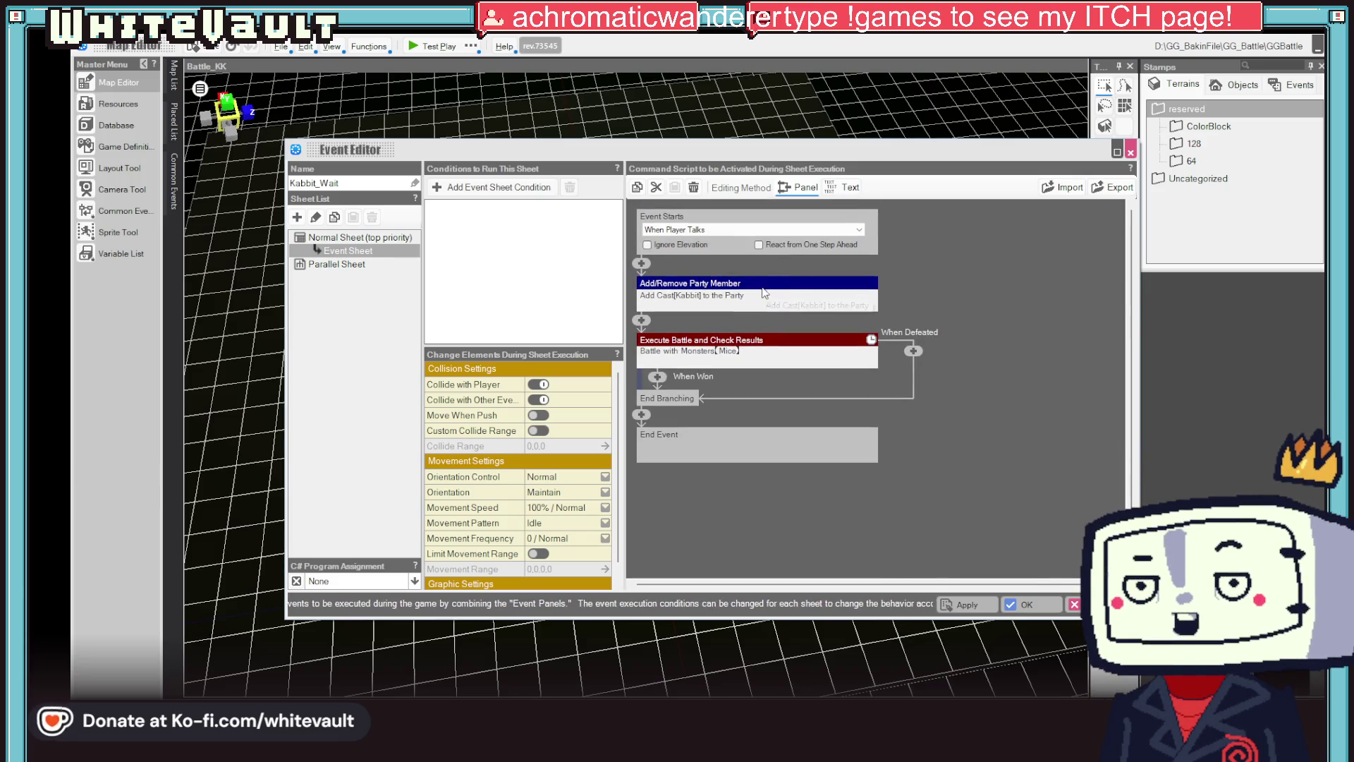
{"action": "left_click", "coordinate": [705, 353]}
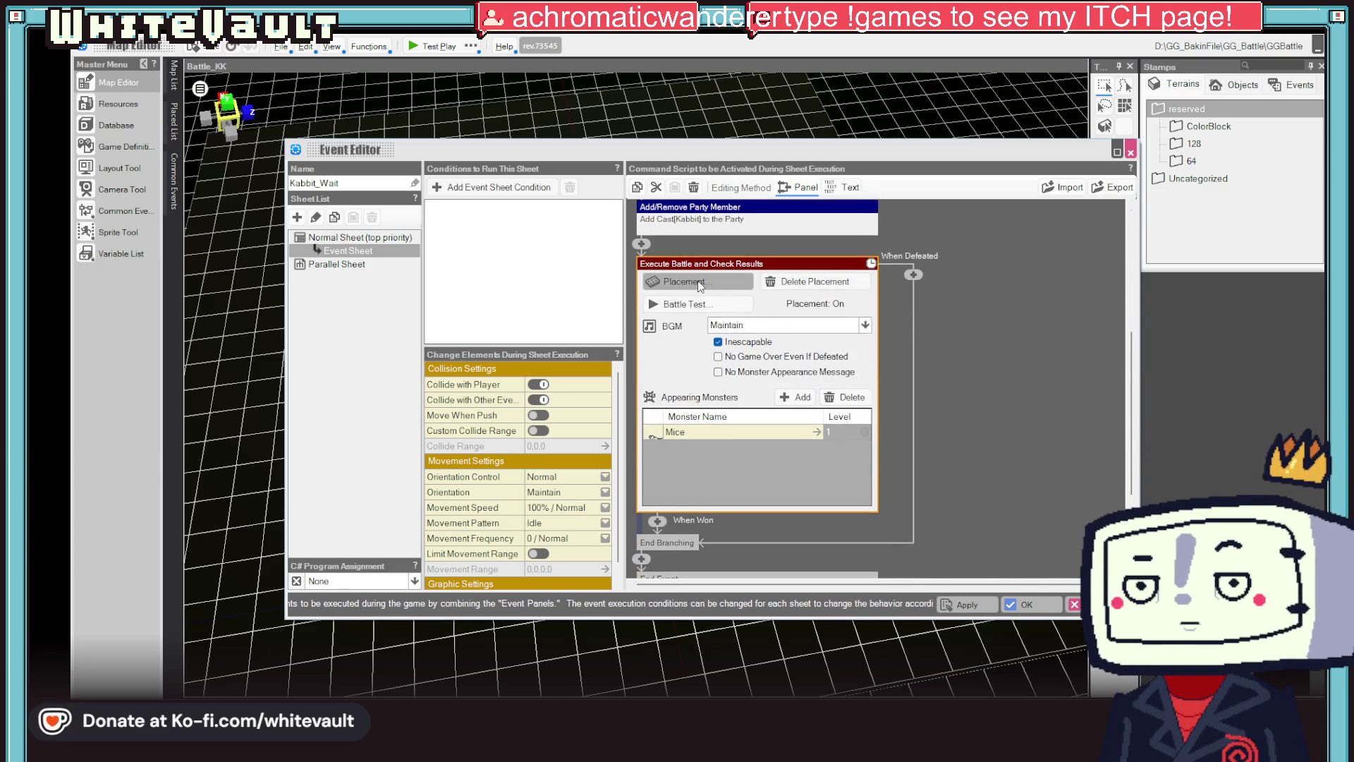
{"action": "left_click", "coordinate": [700, 282]}
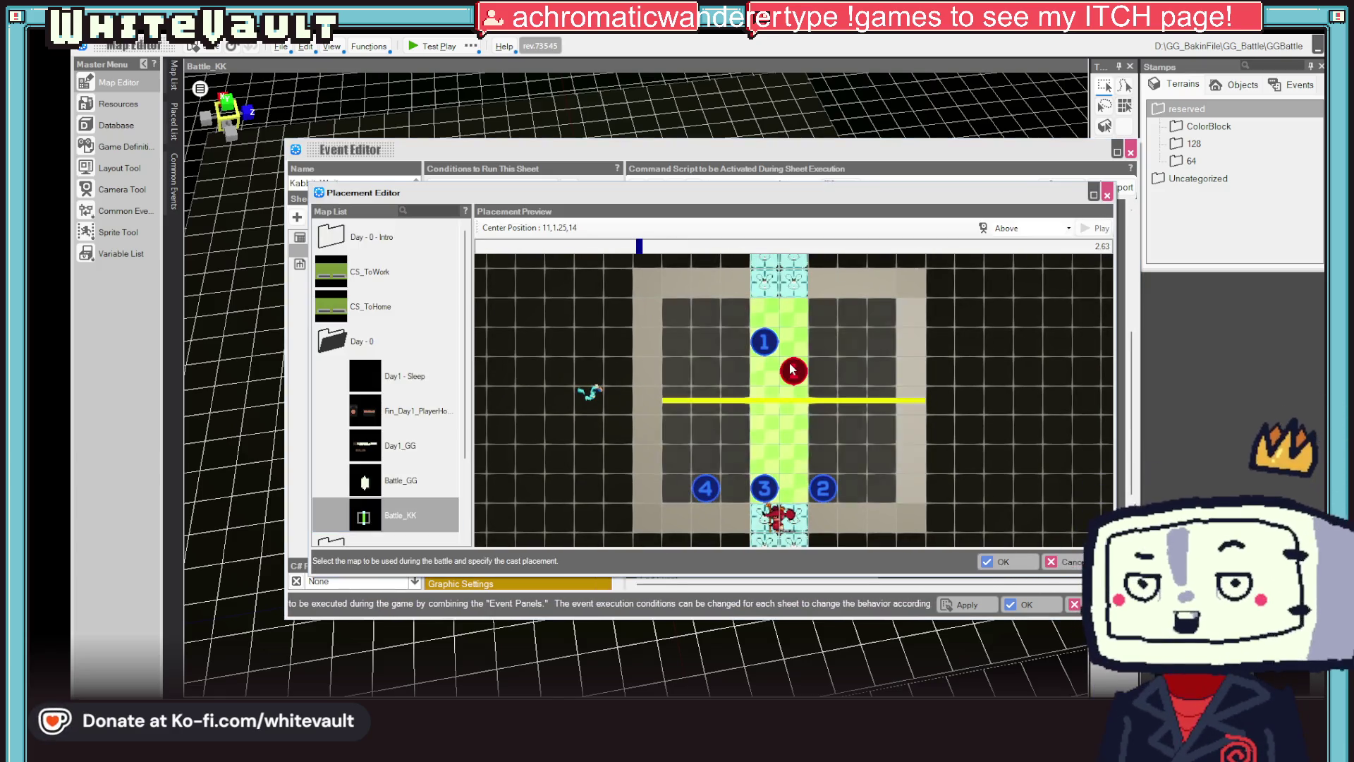
{"action": "mouse_move", "coordinate": [792, 368]}
{"action": "left_mouse_down"}
{"action": "mouse_move", "coordinate": [775, 363]}
{"action": "mouse_move", "coordinate": [776, 336]}
{"action": "left_mouse_up"}
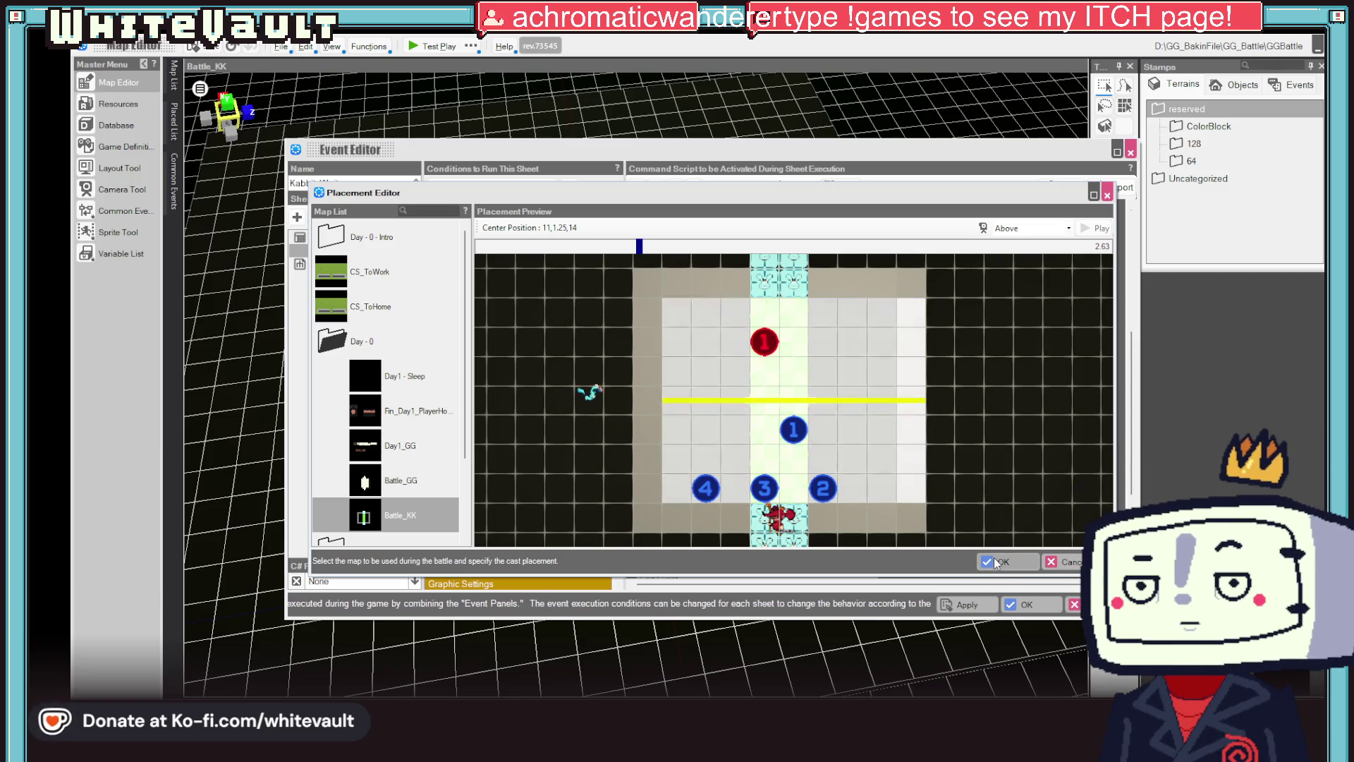
{"action": "left_click", "coordinate": [994, 561]}
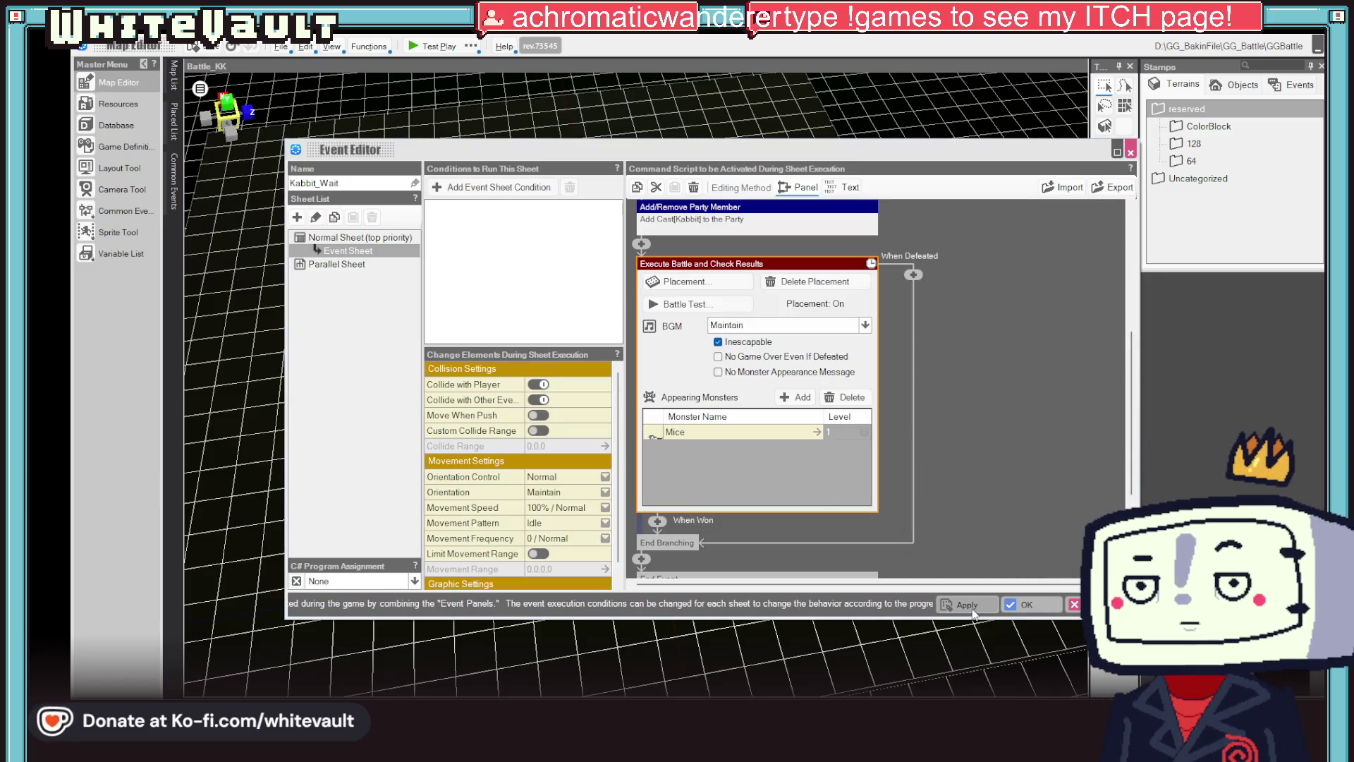
{"action": "left_click", "coordinate": [974, 612]}
- Duplicate the party member step, set the first copy to remove cast 337, then test-play
{"action": "left_click", "coordinate": [773, 284]}
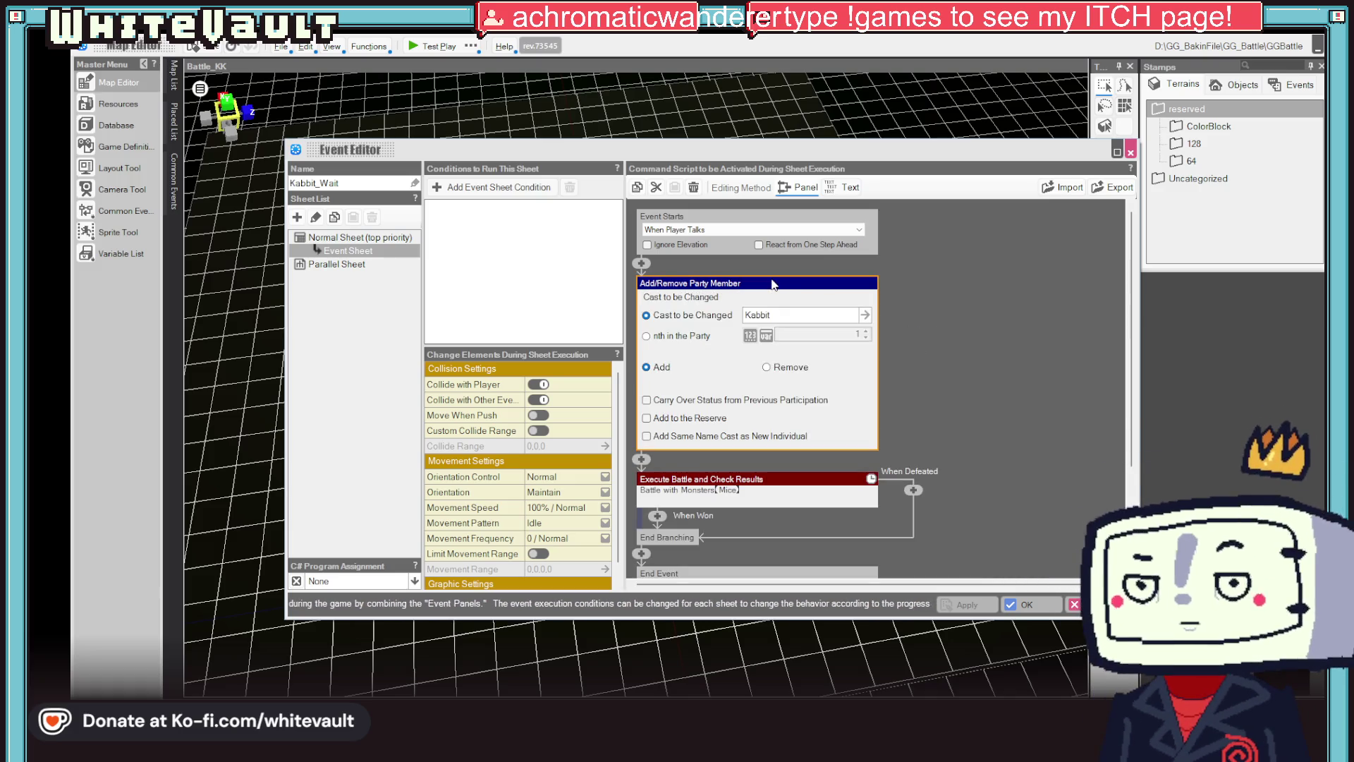
{"action": "right_click", "coordinate": [773, 284]}
{"action": "left_click", "coordinate": [828, 323]}
{"action": "right_click", "coordinate": [642, 265]}
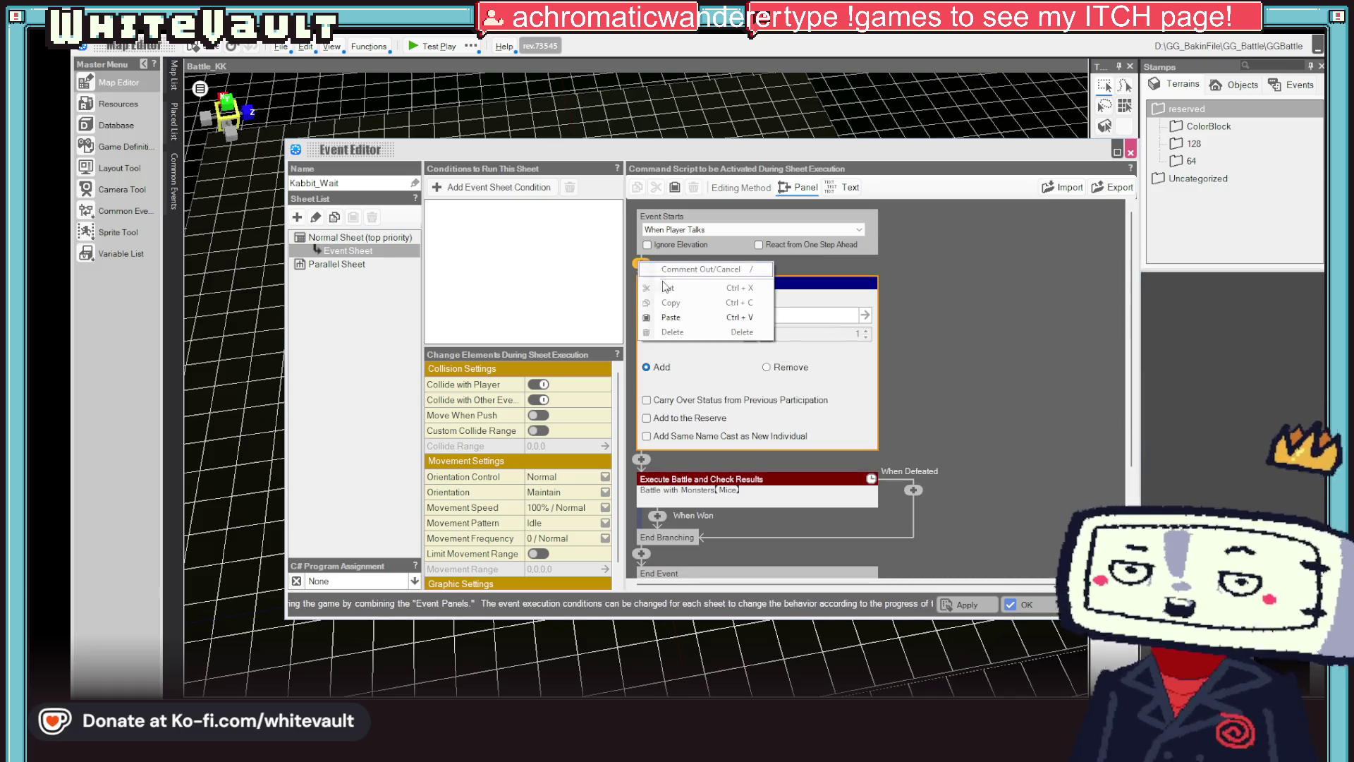
{"action": "left_click", "coordinate": [663, 320]}
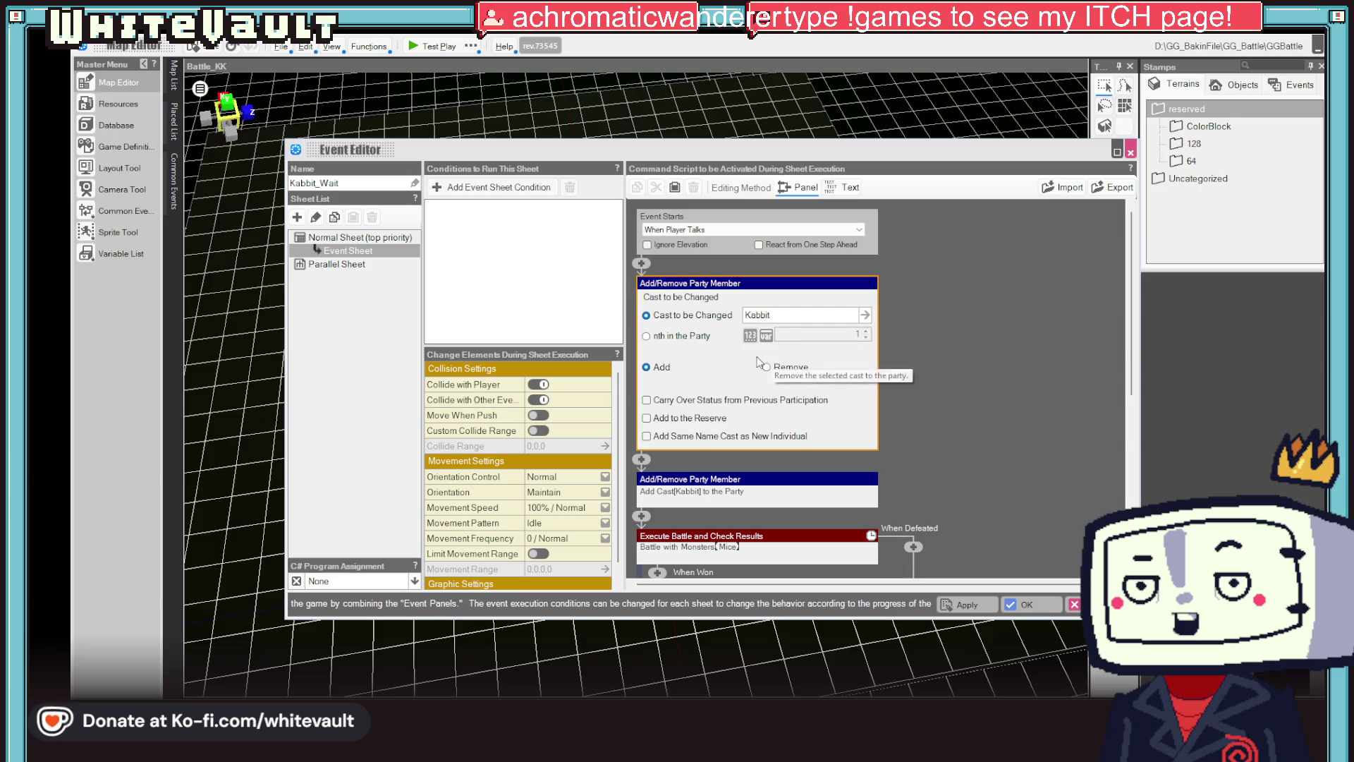
{"action": "left_click", "coordinate": [804, 367]}
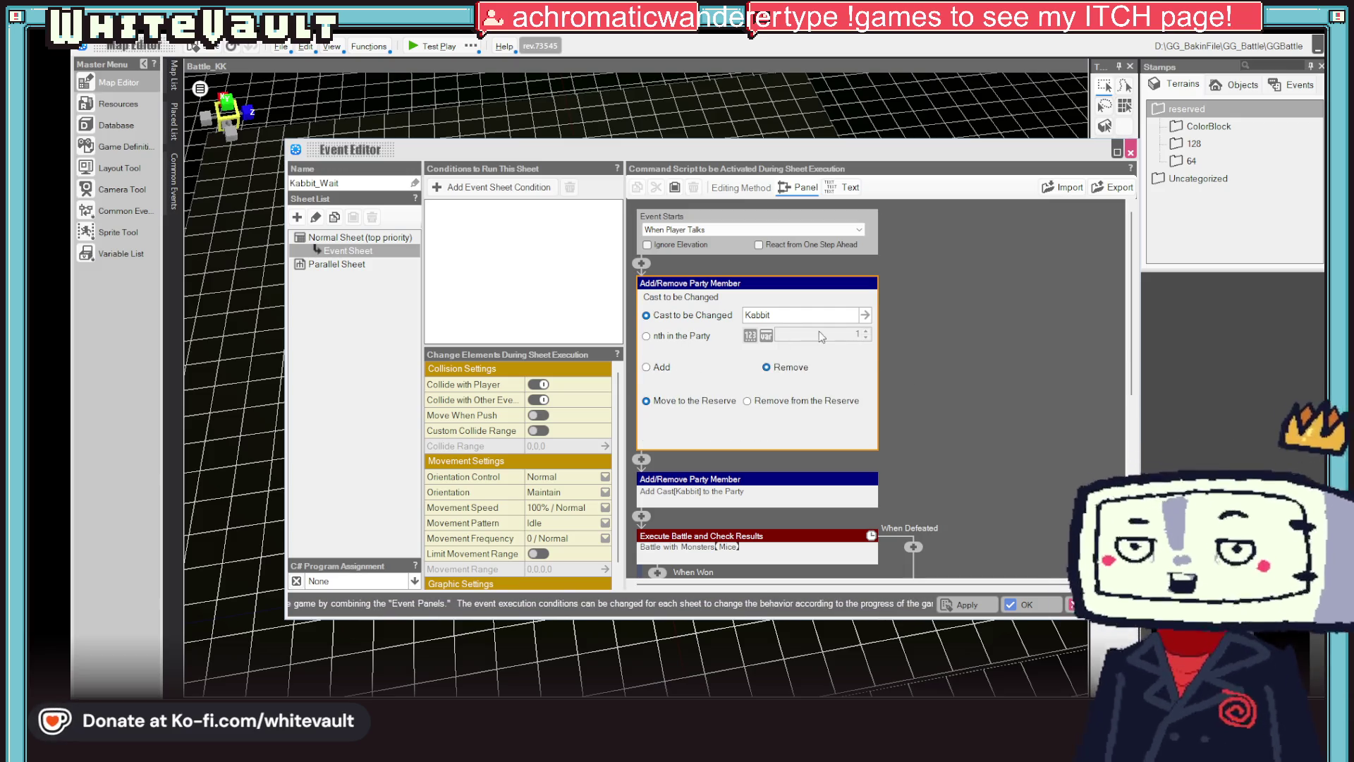
{"action": "left_click", "coordinate": [864, 314]}
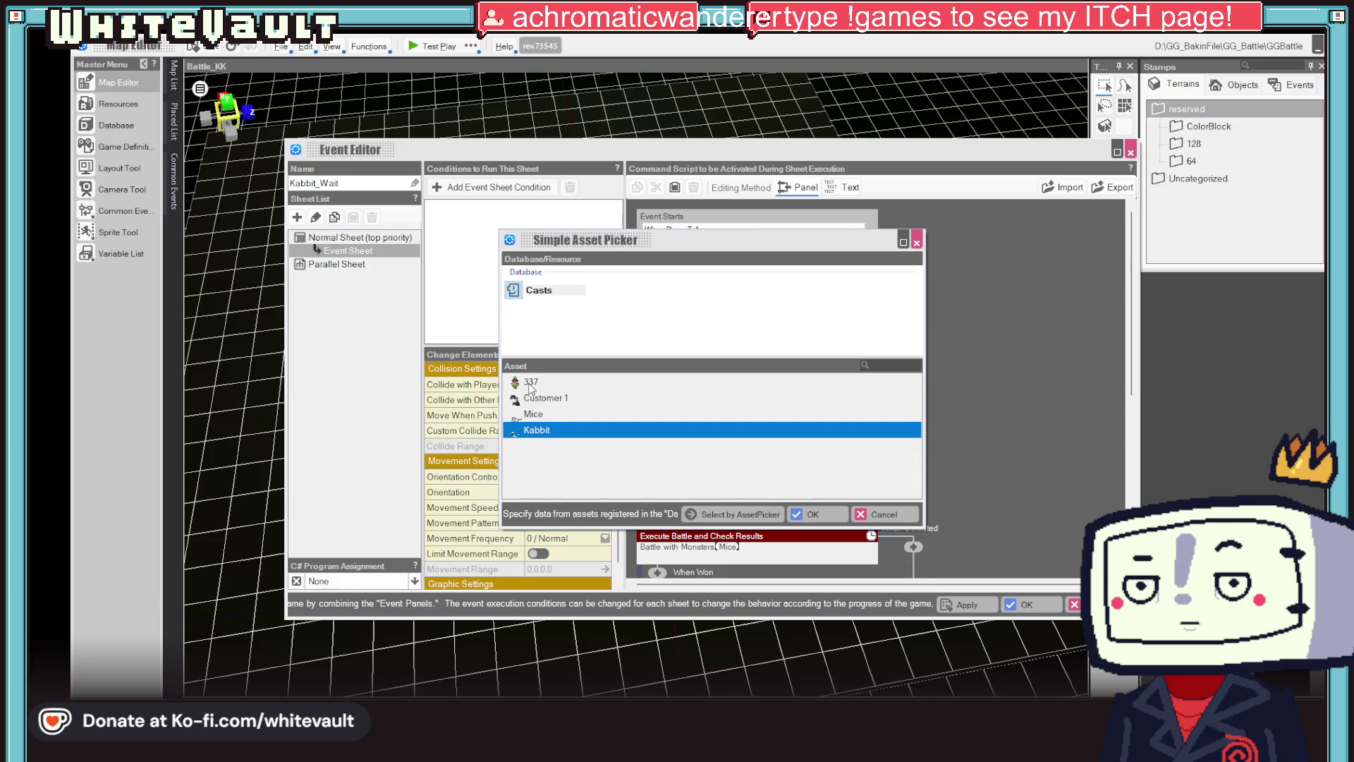
{"action": "left_click", "coordinate": [615, 382]}
{"action": "left_click", "coordinate": [838, 515]}
{"action": "left_click", "coordinate": [839, 524]}
{"action": "key", "text": "Return"}
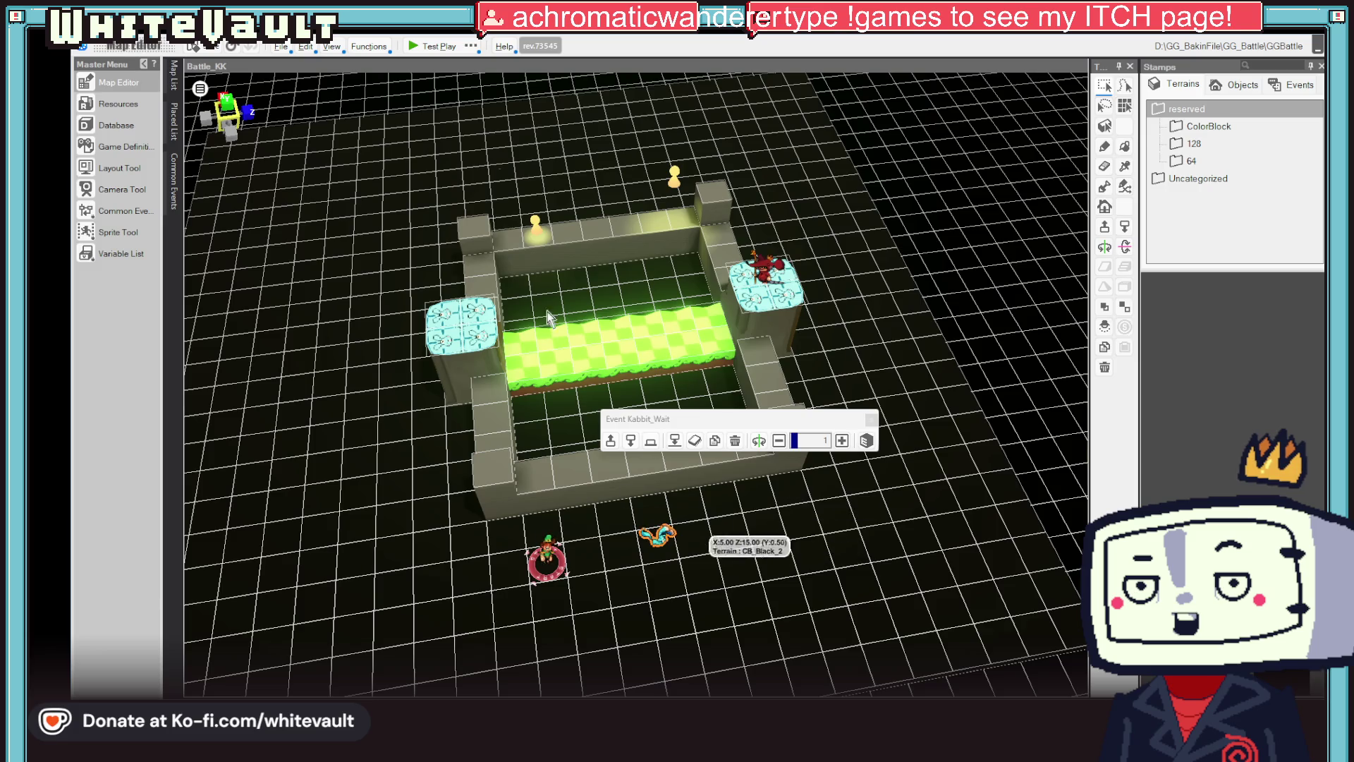
{"action": "left_click", "coordinate": [436, 45]}
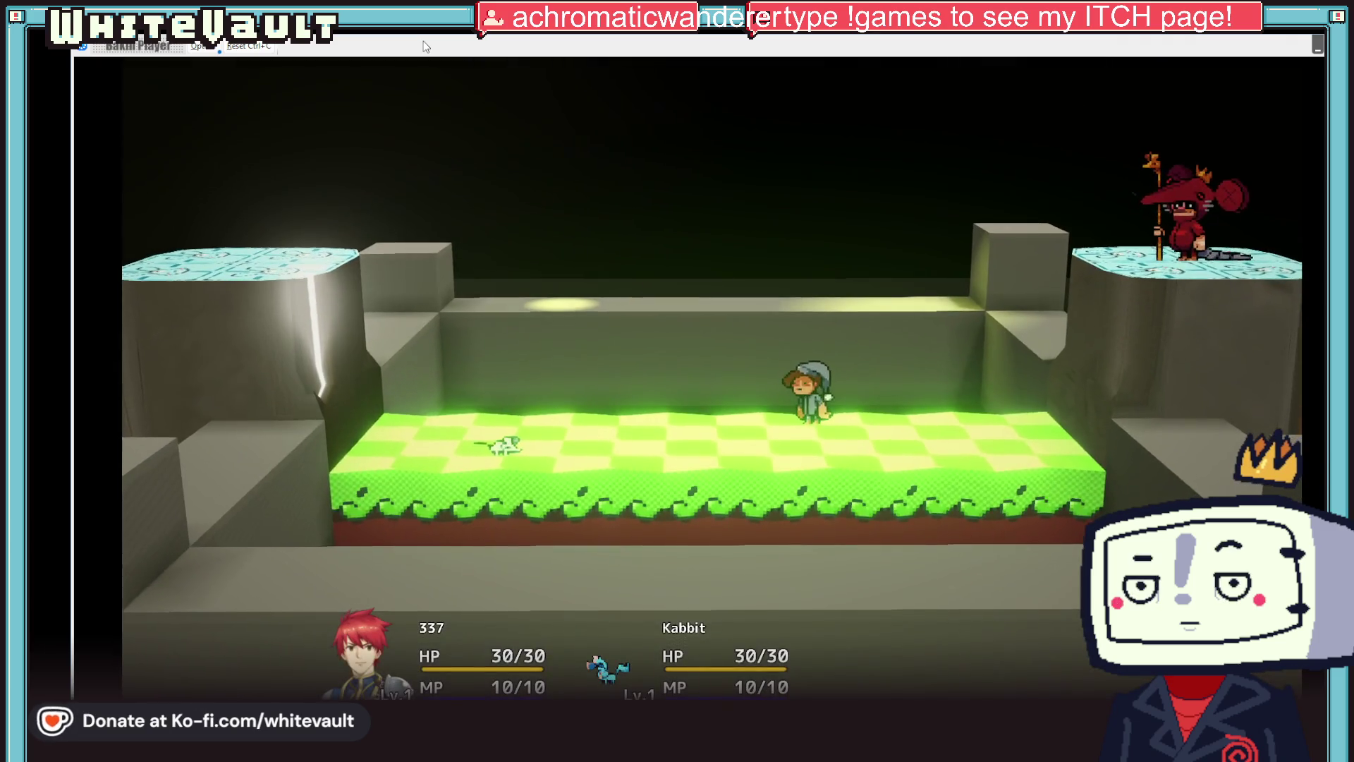
- Choose Attack against the Mice in the test battle, then quit the test play
{"action": "key", "text": "Down"}
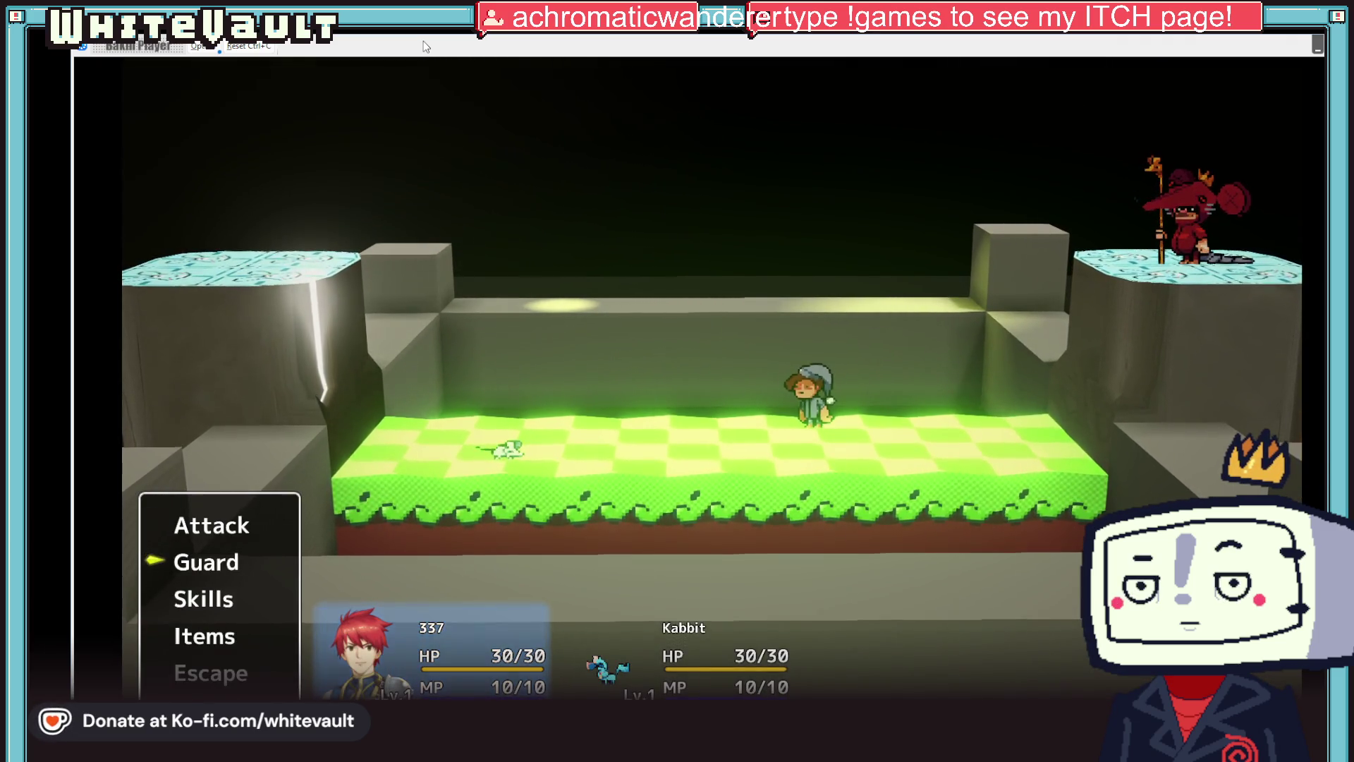
{"action": "key", "text": "Up"}
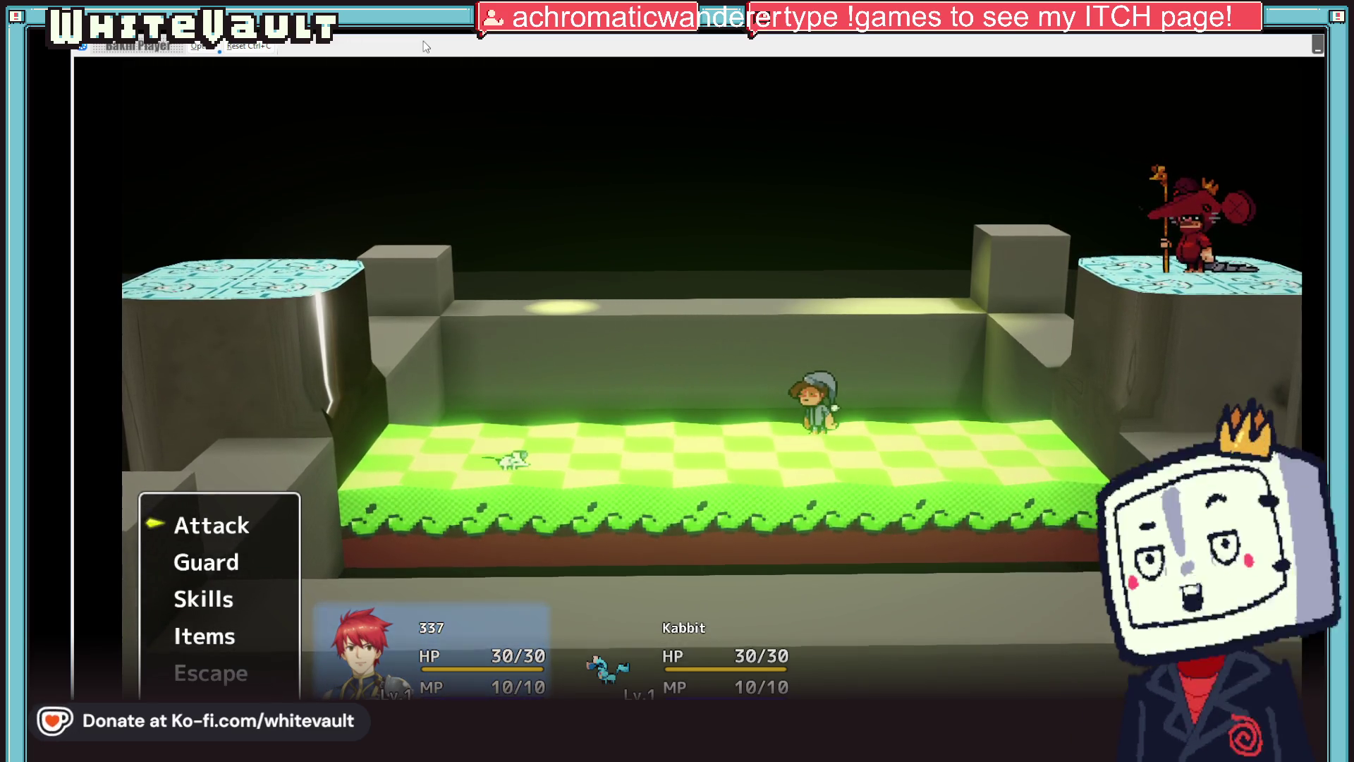
{"action": "key", "text": "Return"}
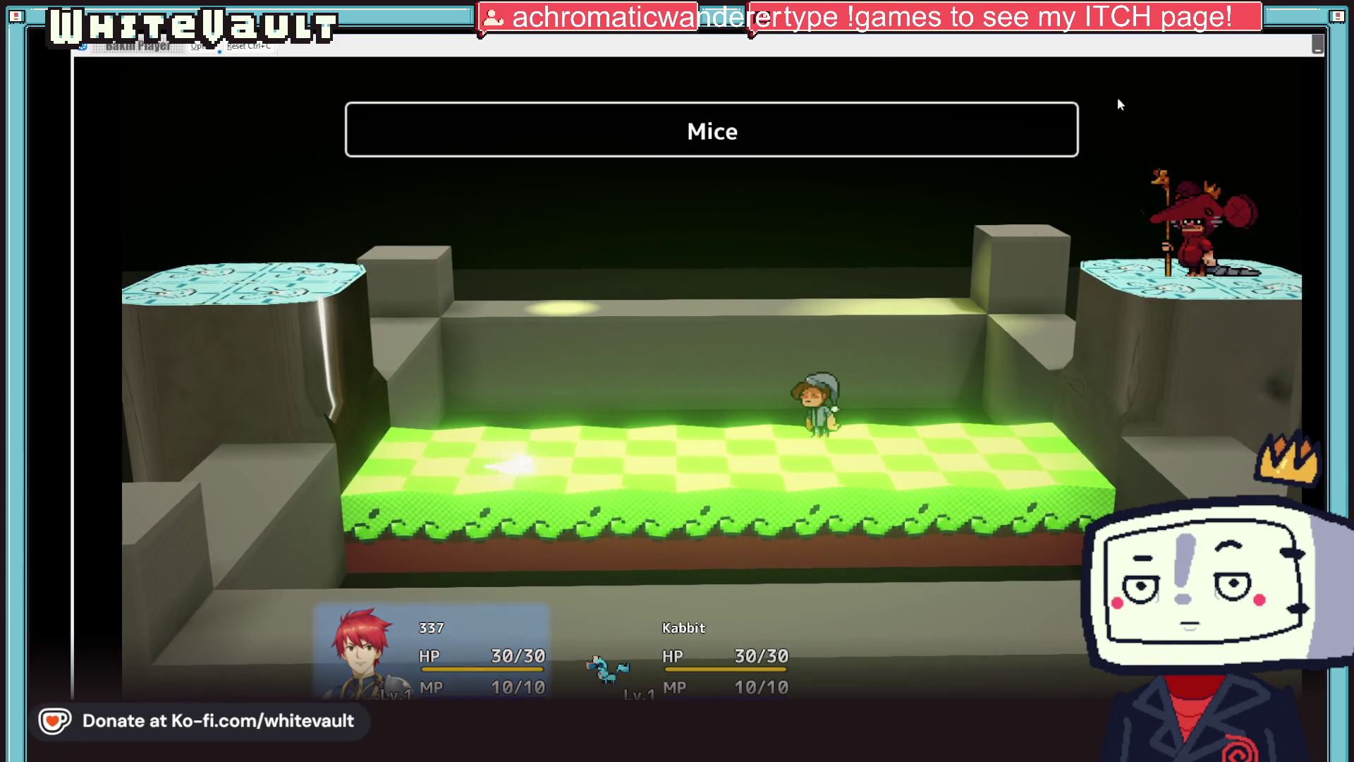
{"action": "key", "text": "alt+F4"}
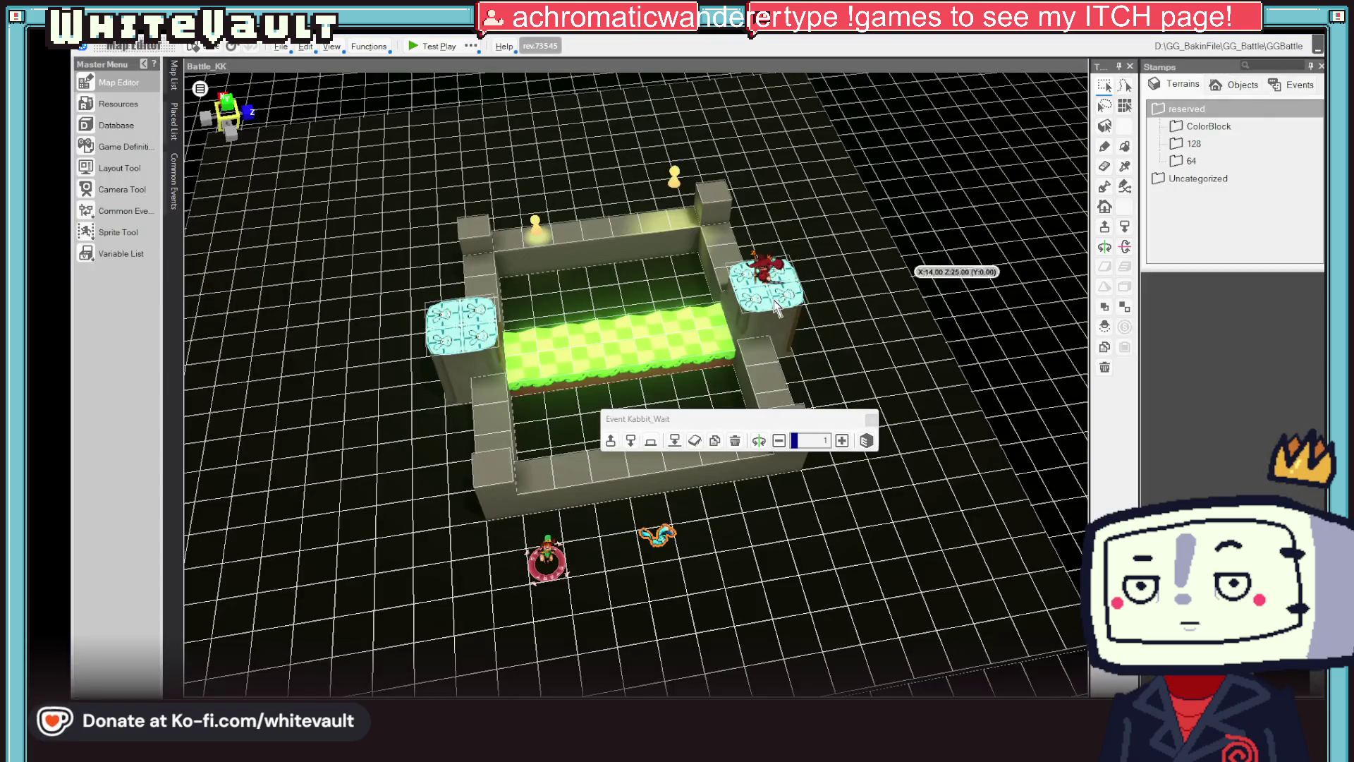
{"action": "left_click", "coordinate": [765, 263]}
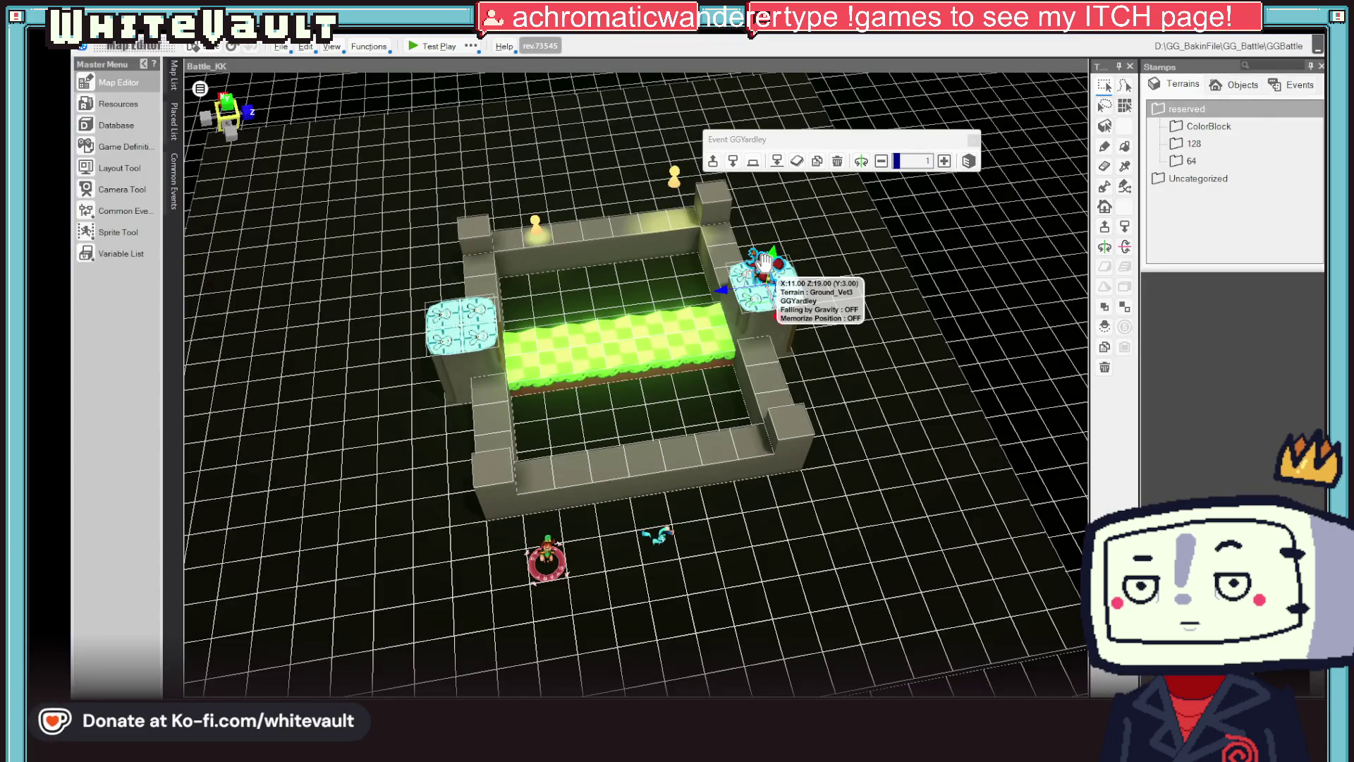
{"action": "left_click", "coordinate": [536, 225]}
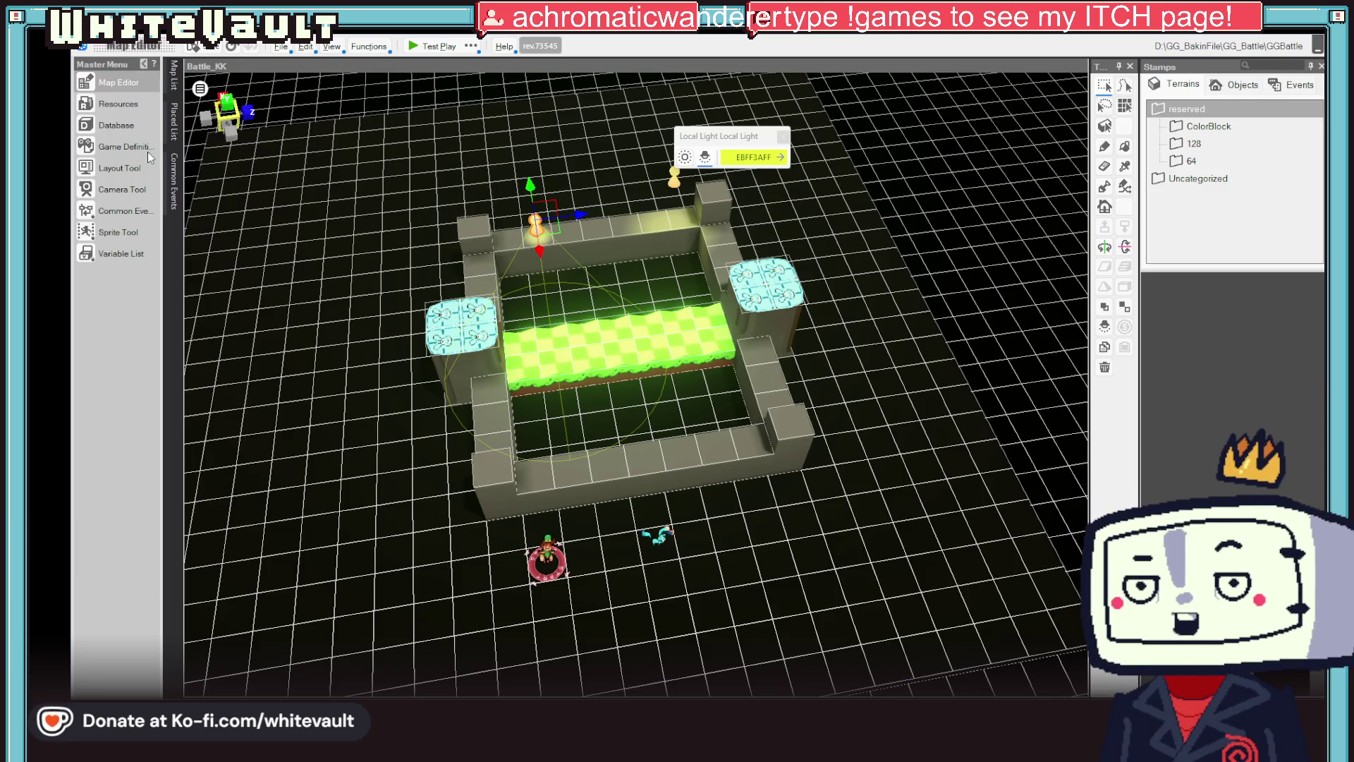
{"action": "double_click", "coordinate": [658, 538]}
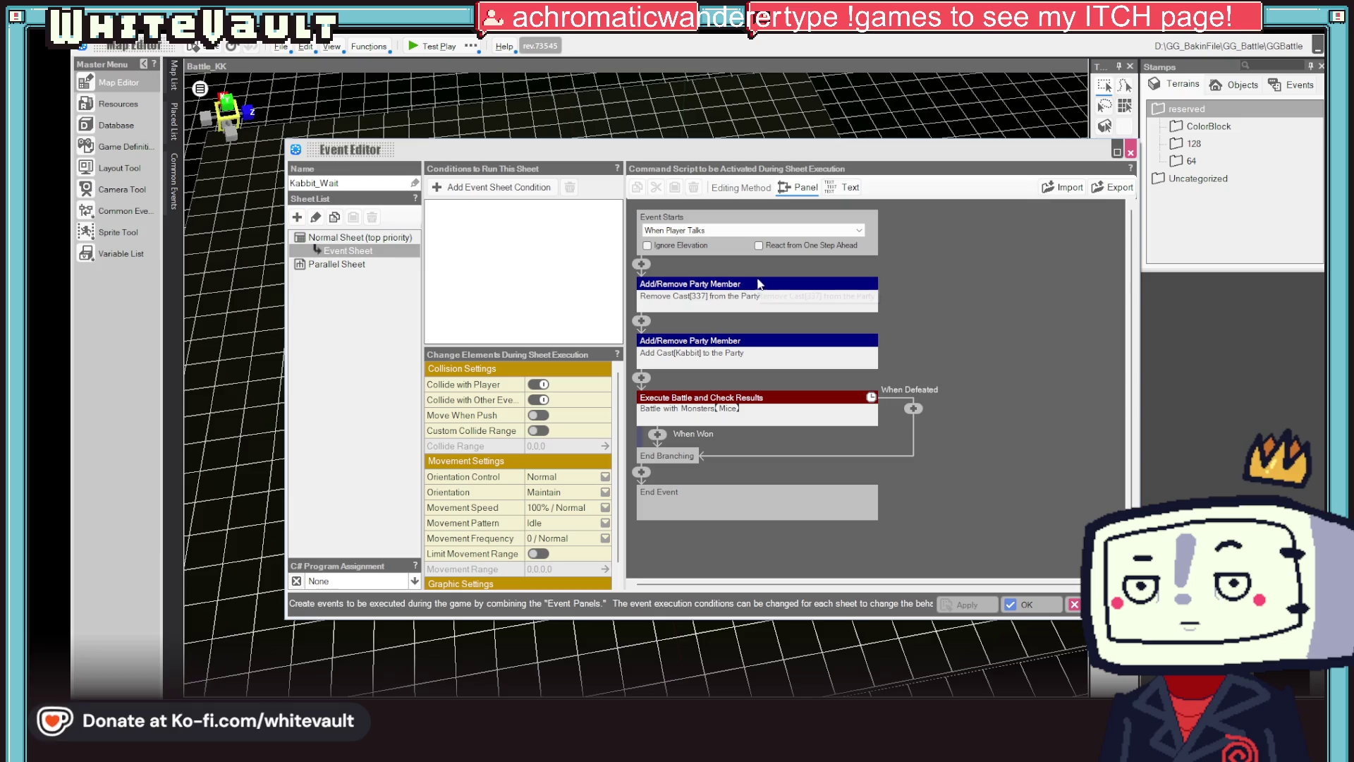
- Cut the Remove Cast 337 step and paste it after the Add Cast Kabbit step
{"action": "right_click", "coordinate": [761, 291]}
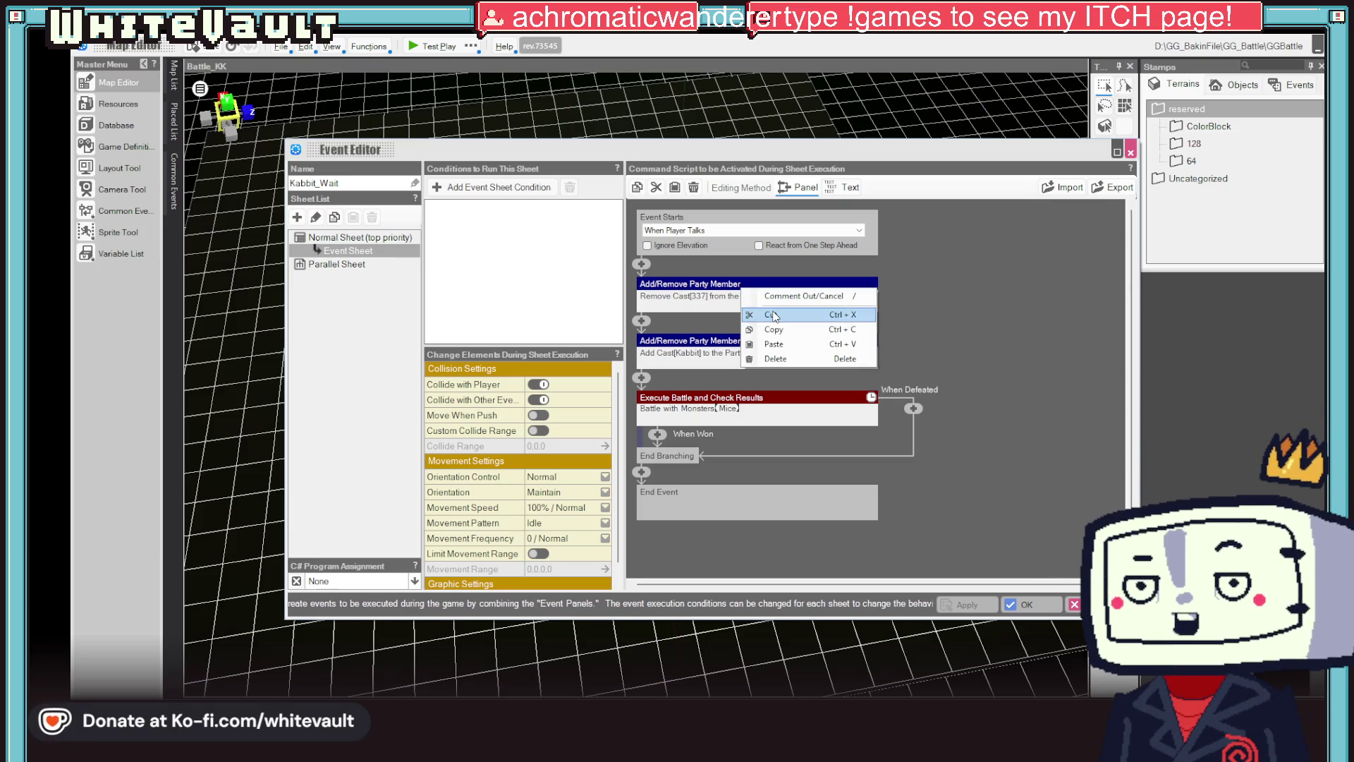
{"action": "left_click", "coordinate": [763, 336]}
{"action": "right_click", "coordinate": [763, 337]}
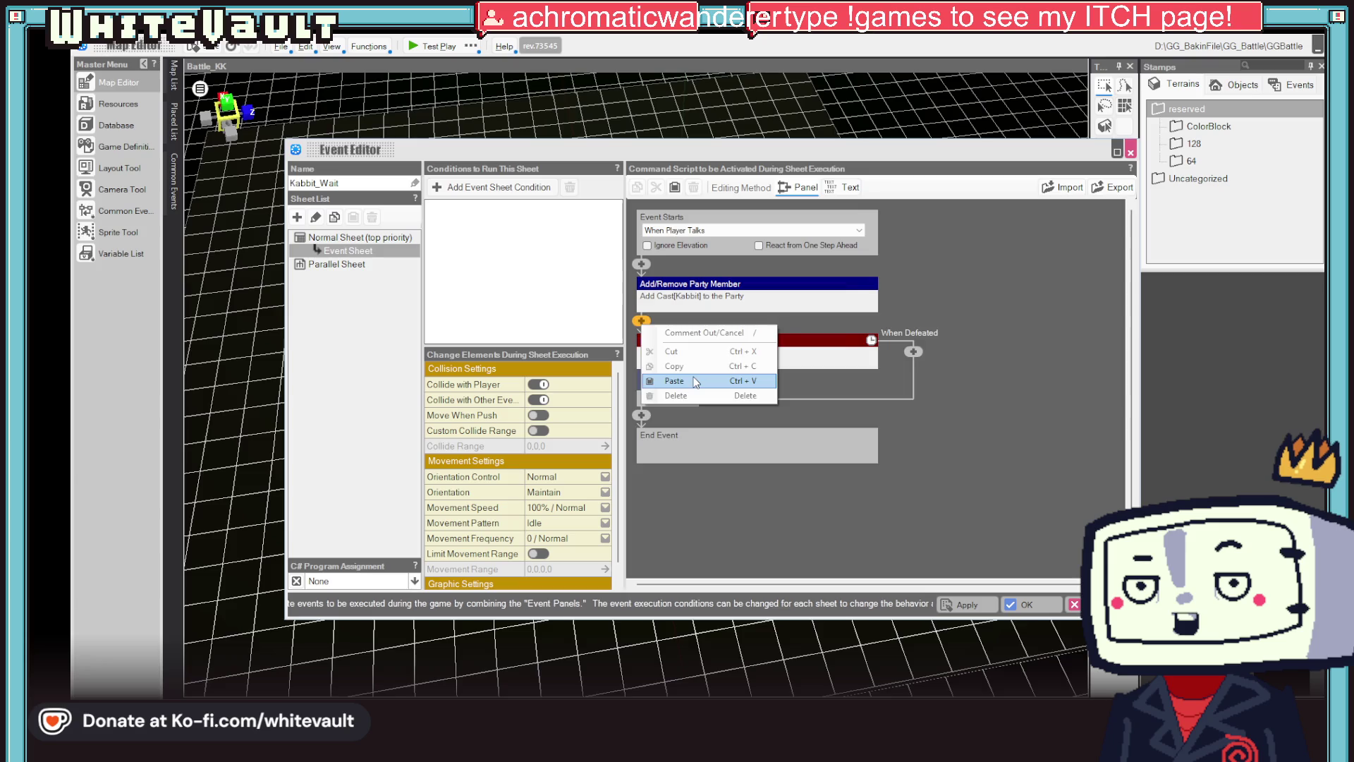
{"action": "left_click", "coordinate": [747, 381]}
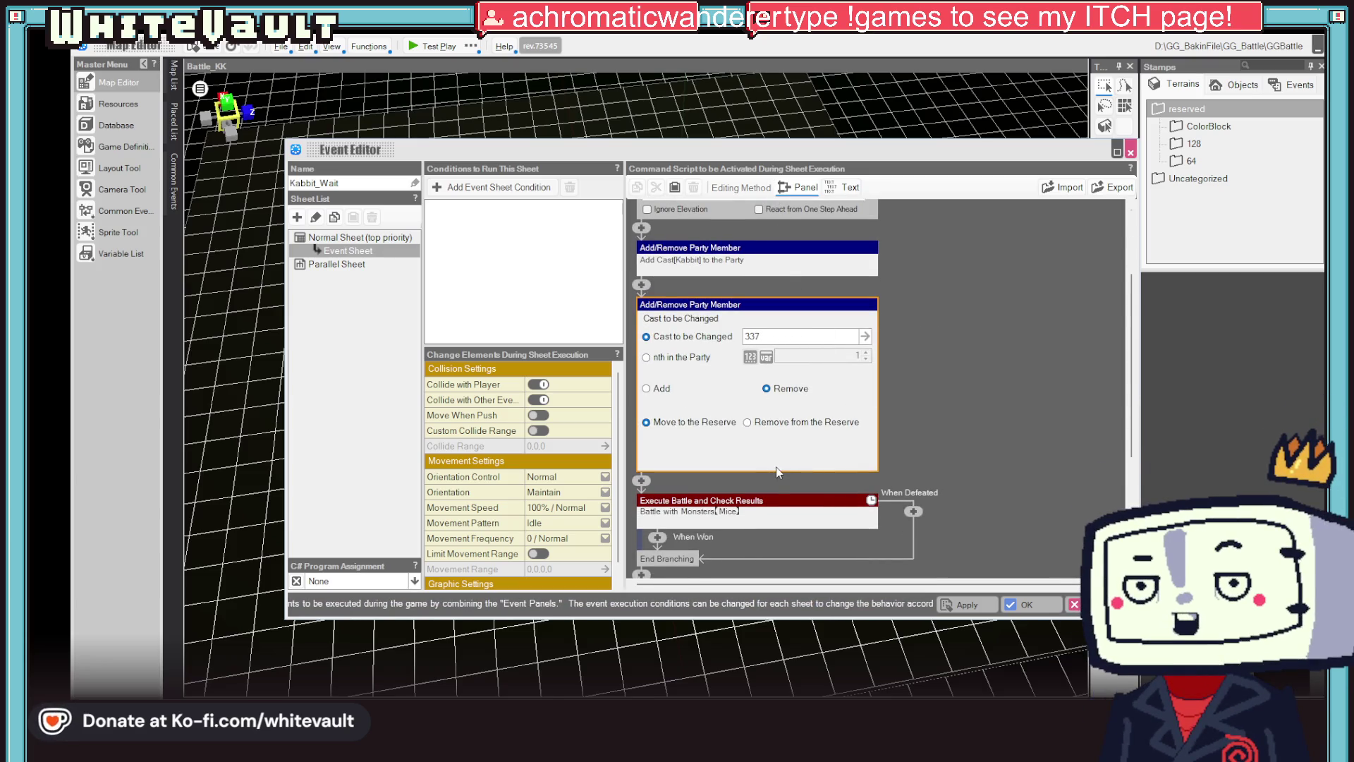
- Make the step remove 337 from the reserve too, apply the changes, and recheck the event
{"action": "left_click", "coordinate": [746, 423]}
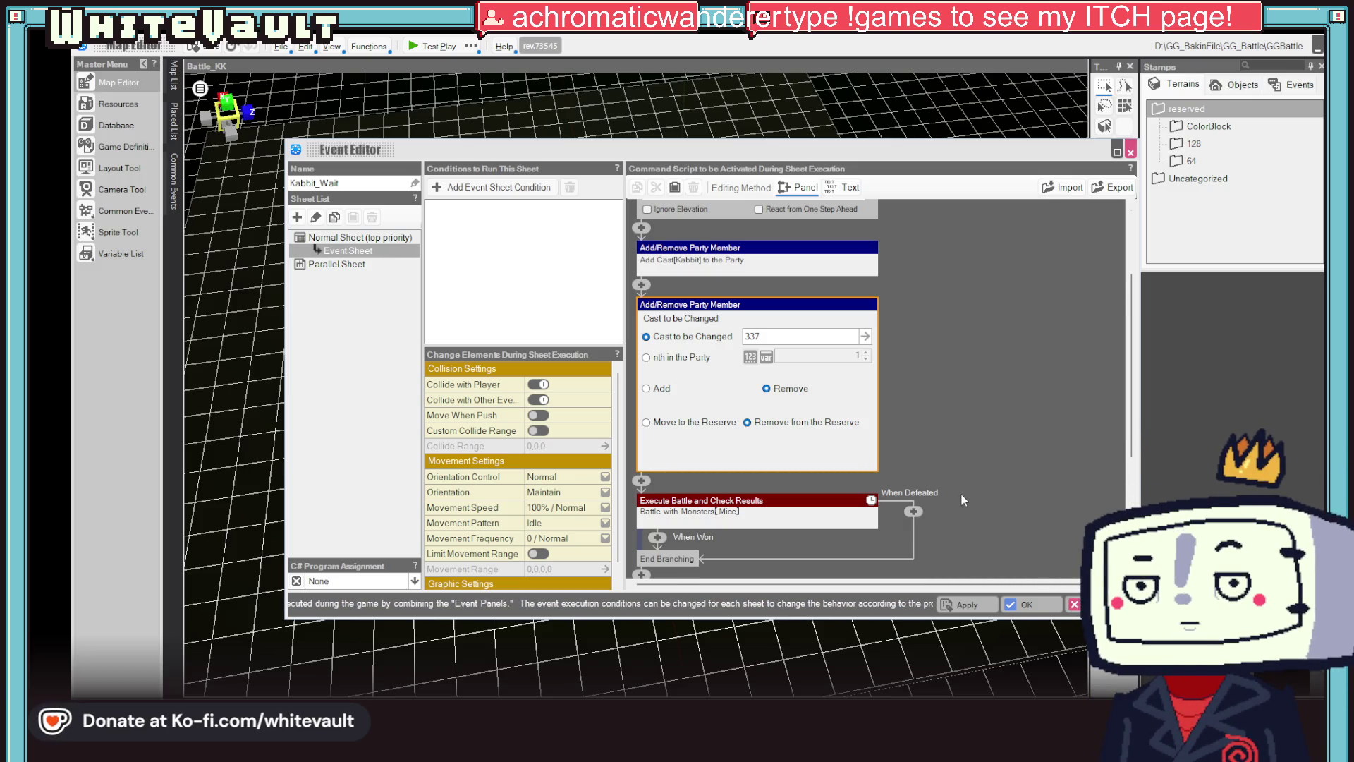
{"action": "left_click", "coordinate": [969, 457]}
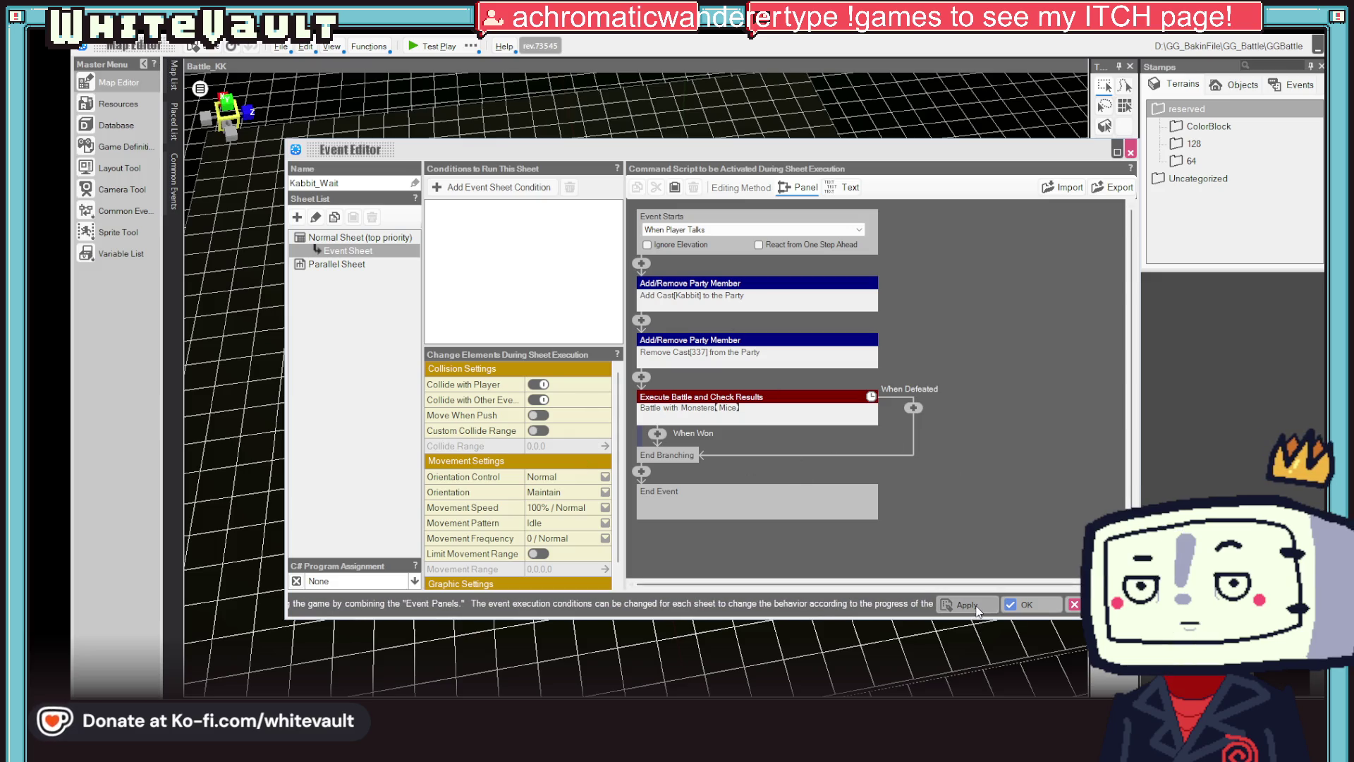
{"action": "left_click", "coordinate": [1026, 605]}
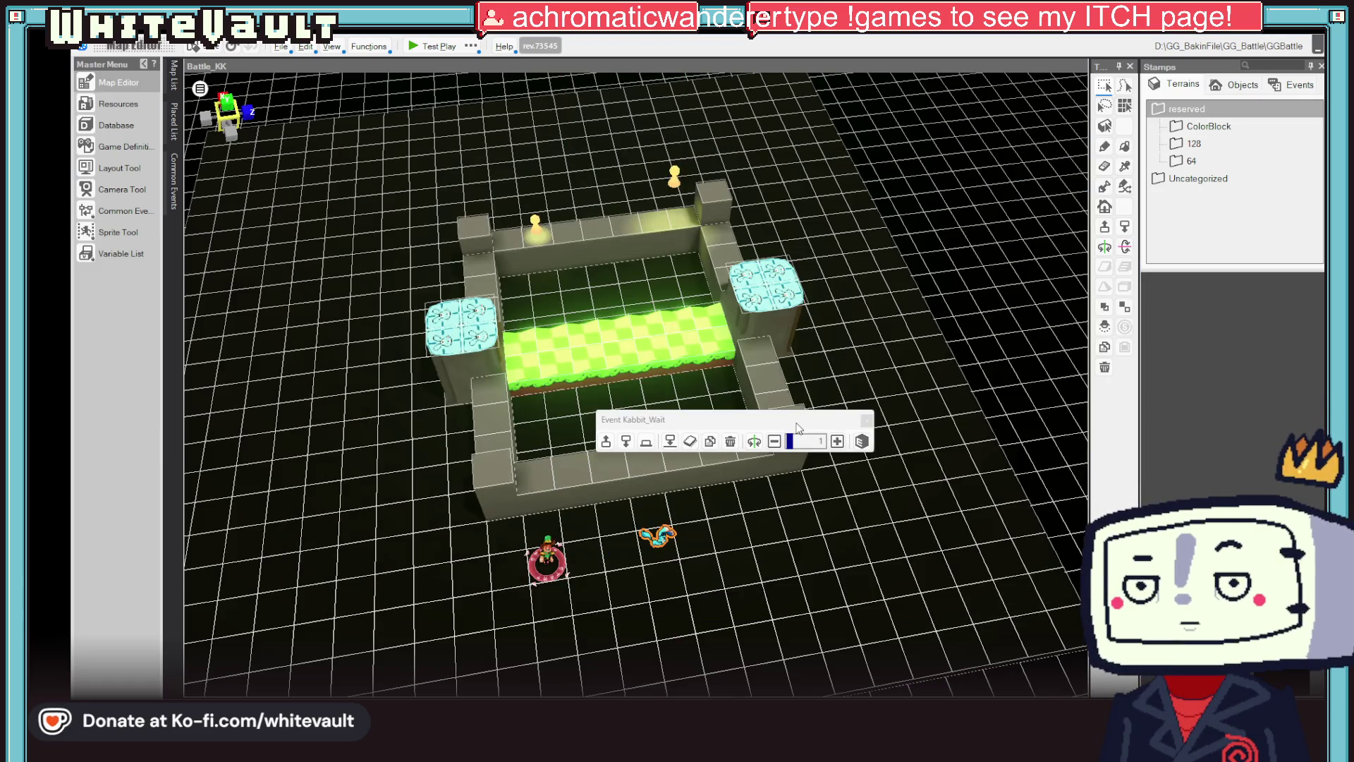
{"action": "double_click", "coordinate": [659, 532]}
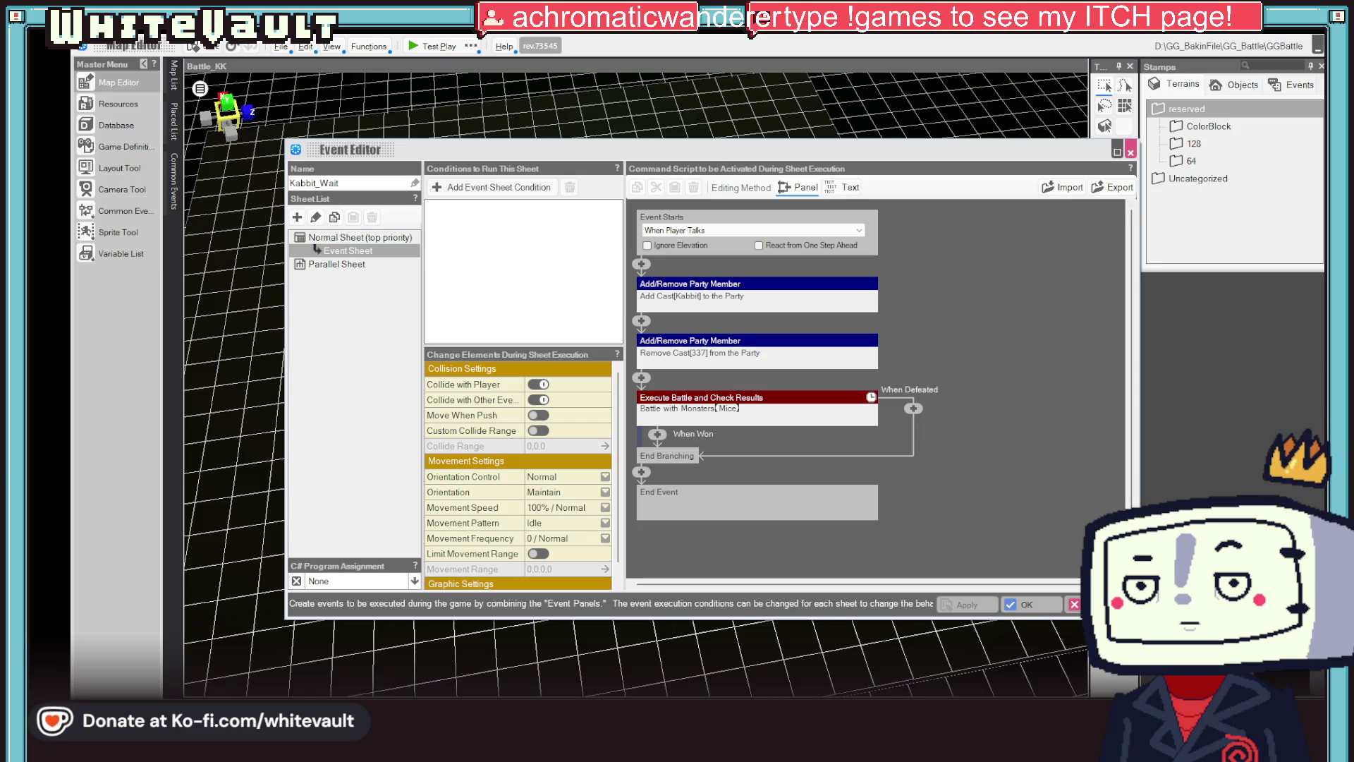
{"action": "key", "text": "Escape"}
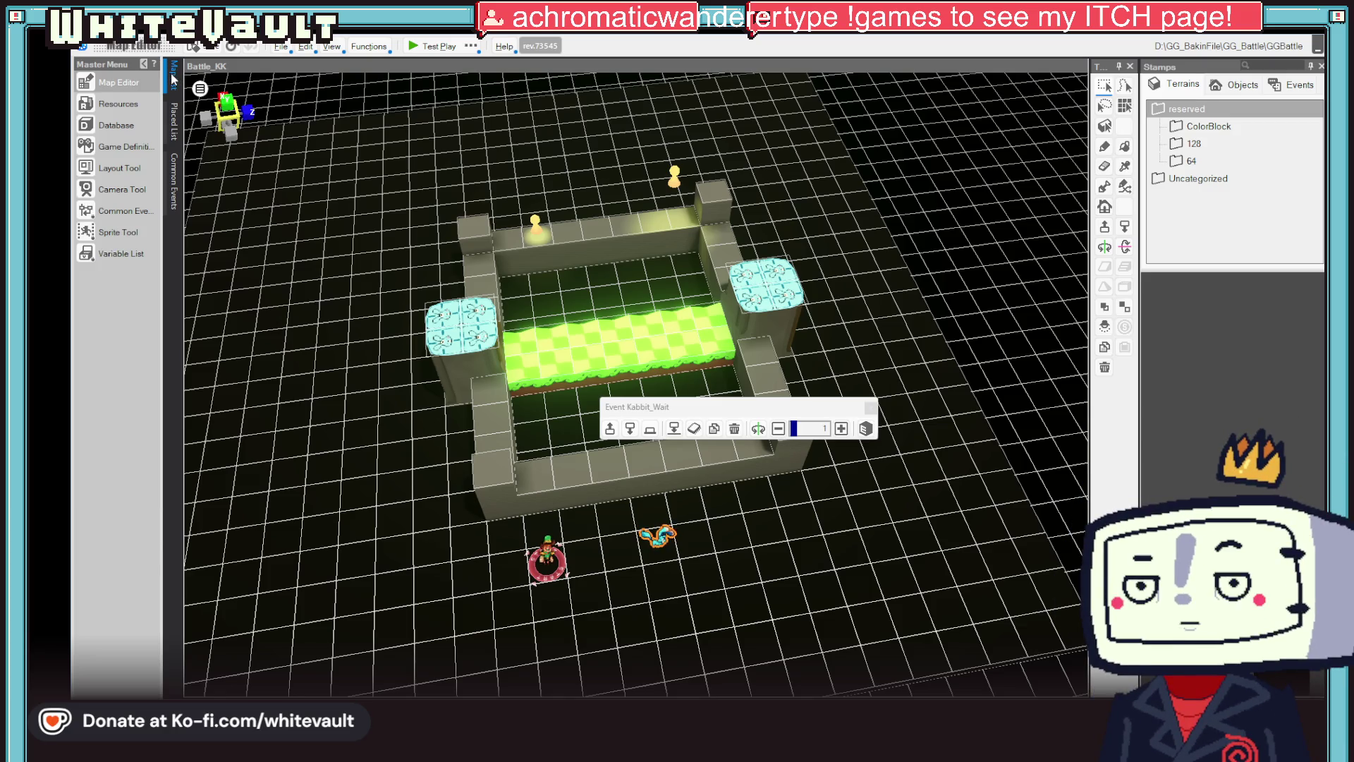
- Open the Day1_Shop_Vet map and copy the vet NPC_2 event
{"action": "left_click", "coordinate": [173, 76]}
{"action": "scroll", "coordinate": [299, 440], "scroll_direction": "down", "scroll_amount": 10}
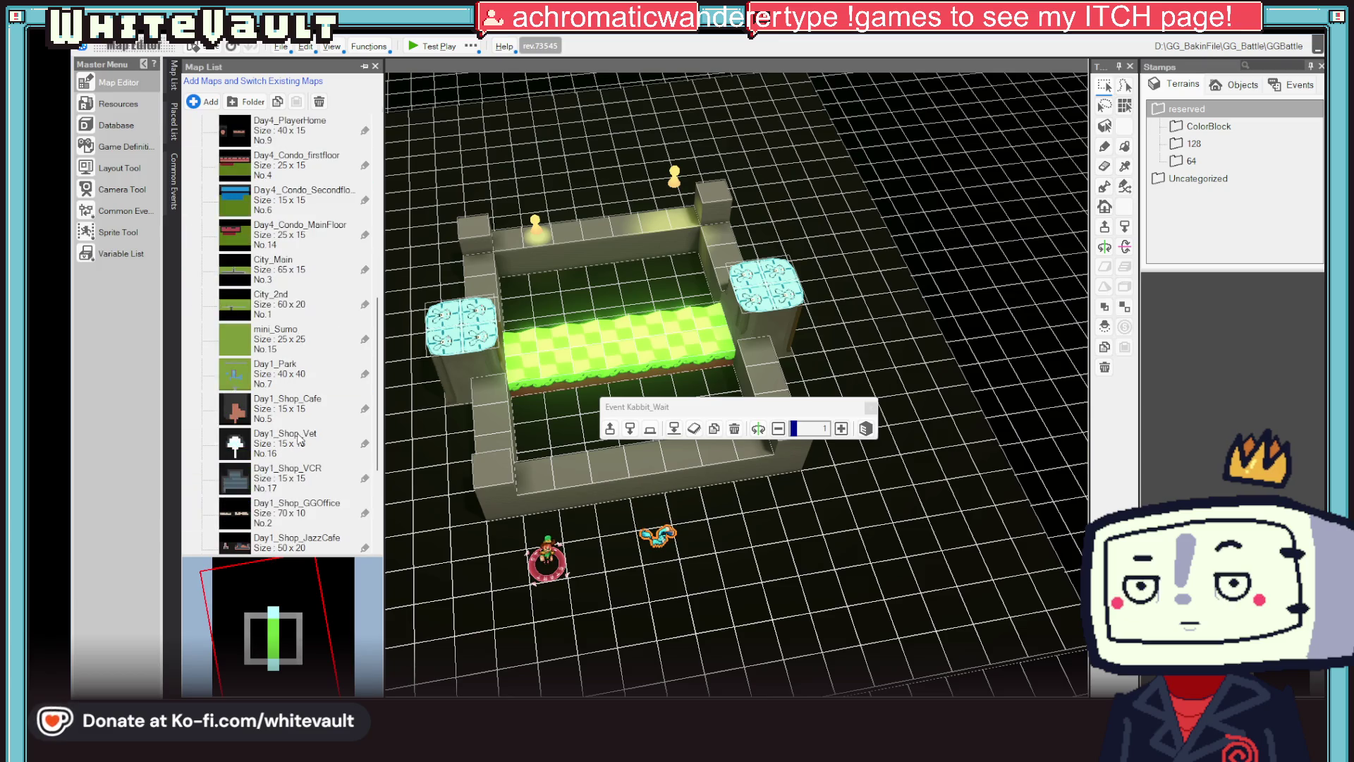
{"action": "scroll", "coordinate": [297, 439], "scroll_direction": "up", "scroll_amount": 2}
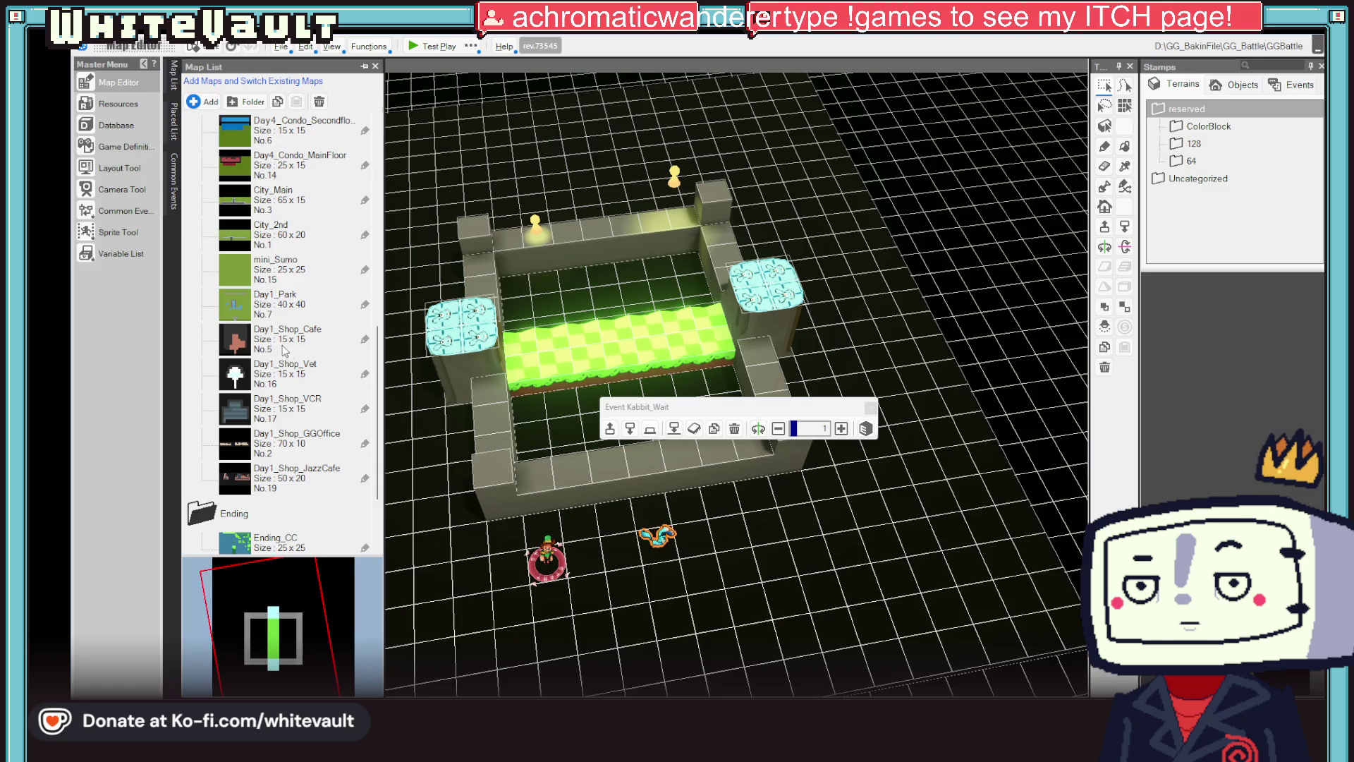
{"action": "double_click", "coordinate": [282, 372]}
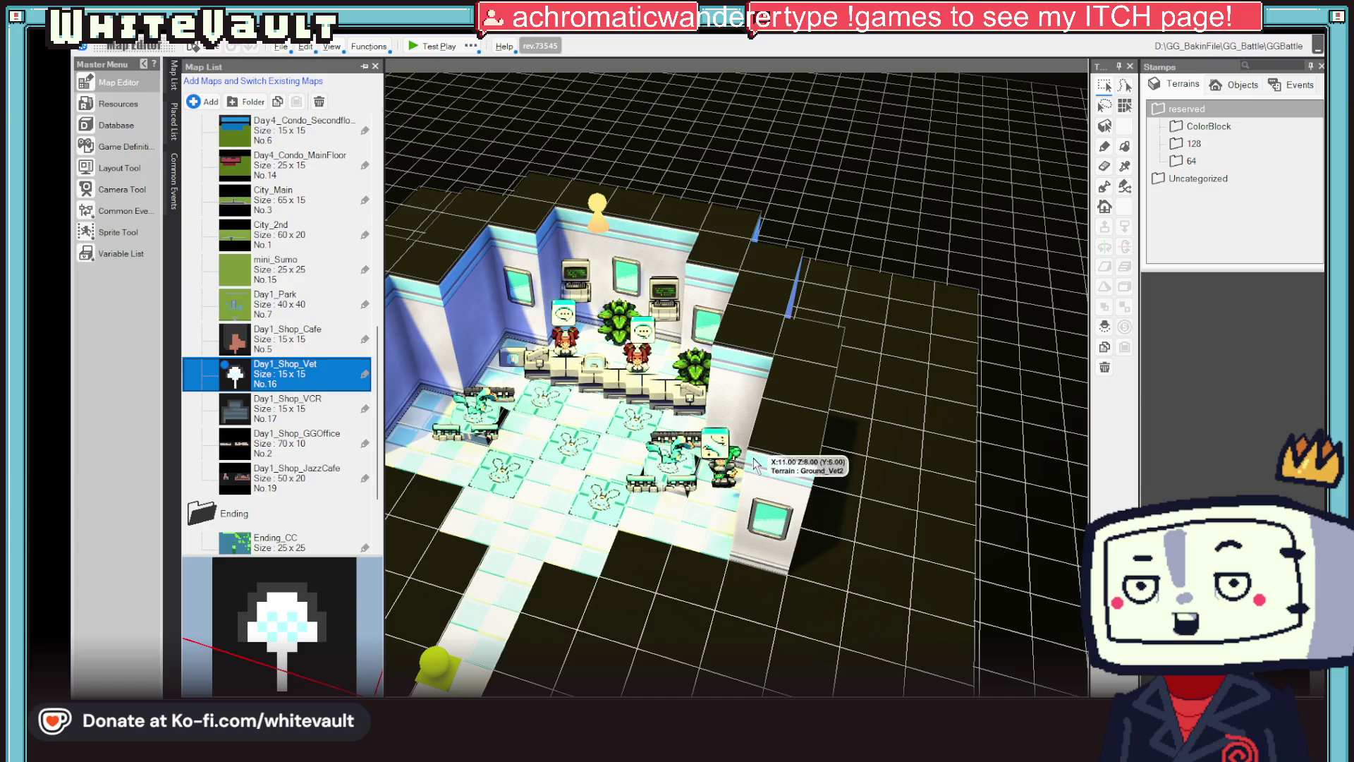
{"action": "left_click", "coordinate": [718, 481]}
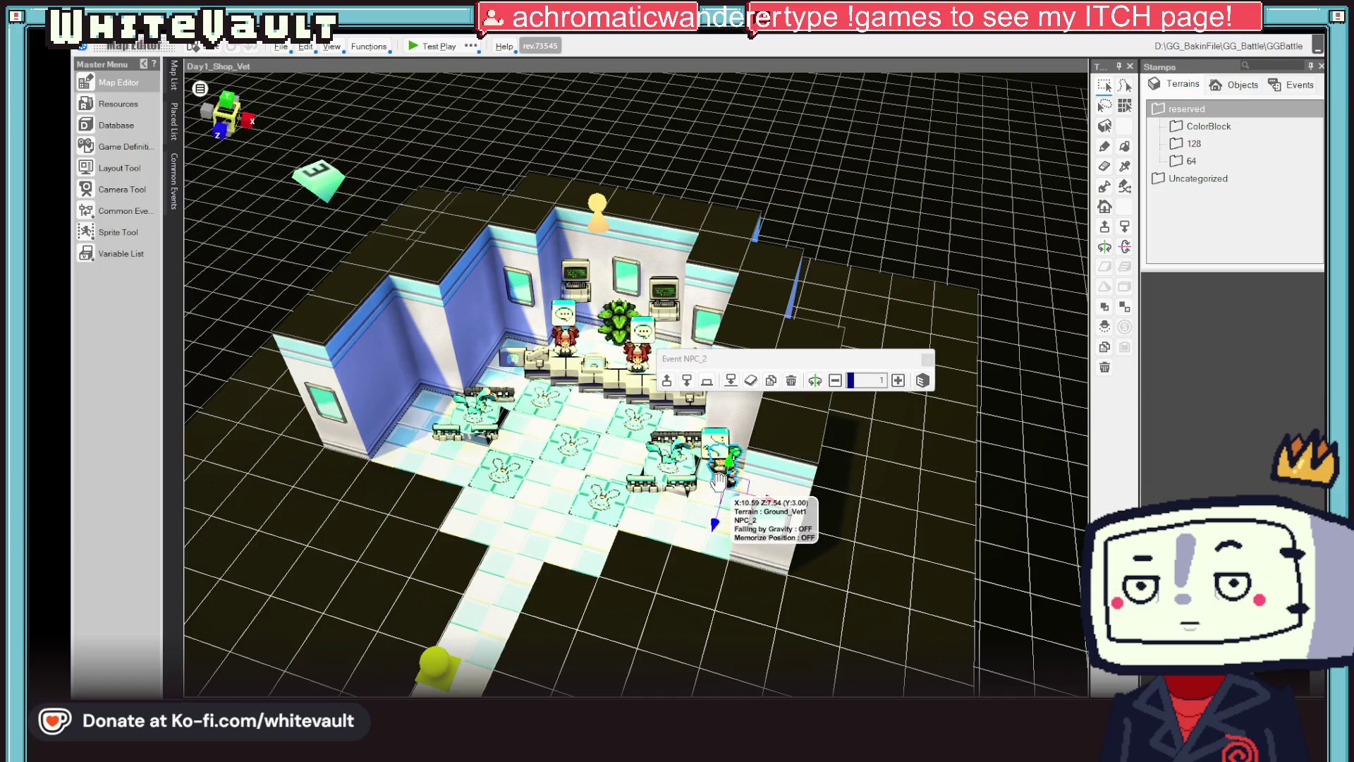
{"action": "left_click_drag", "start_coordinate": [717, 482], "coordinate": [919, 525]}
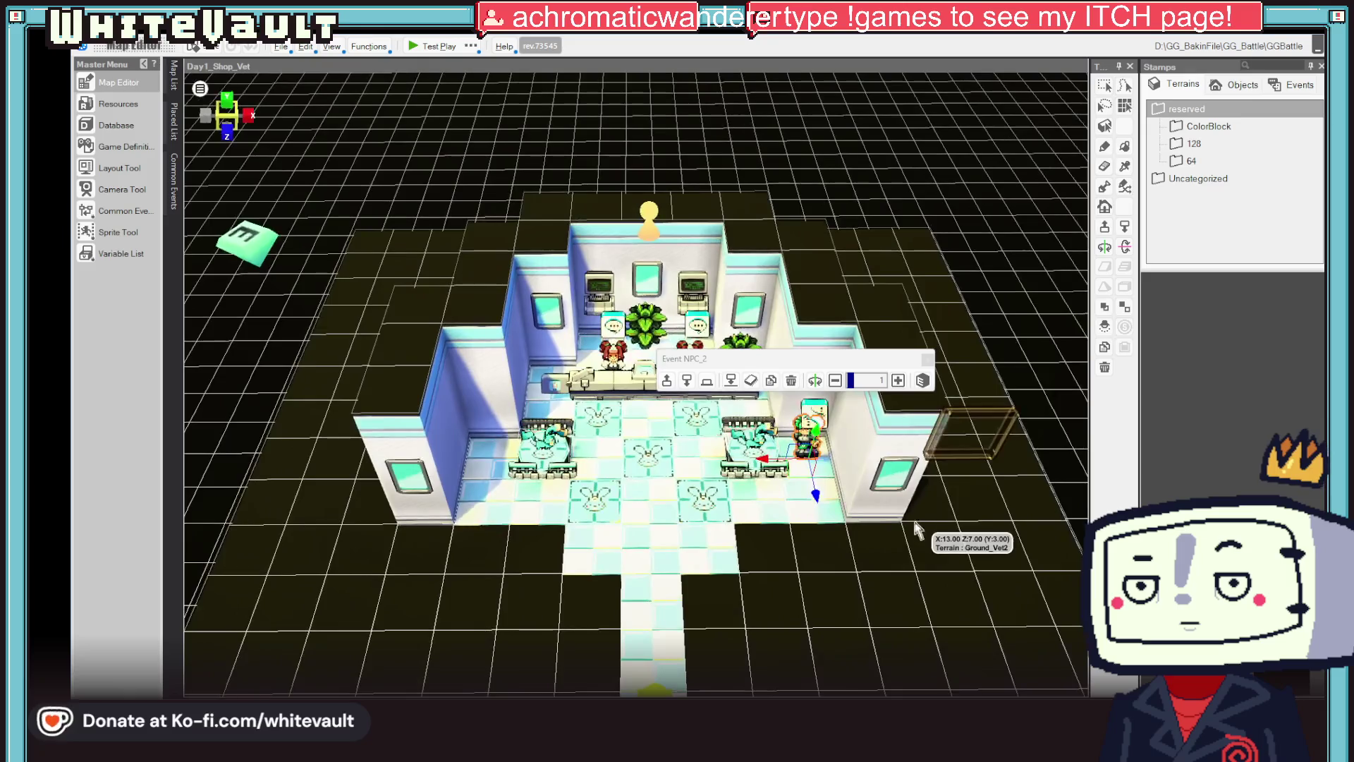
- Paste the NPC onto Battle_KK's left pillar as NPC_2_2 and review its event script
{"action": "mouse_move", "coordinate": [174, 76]}
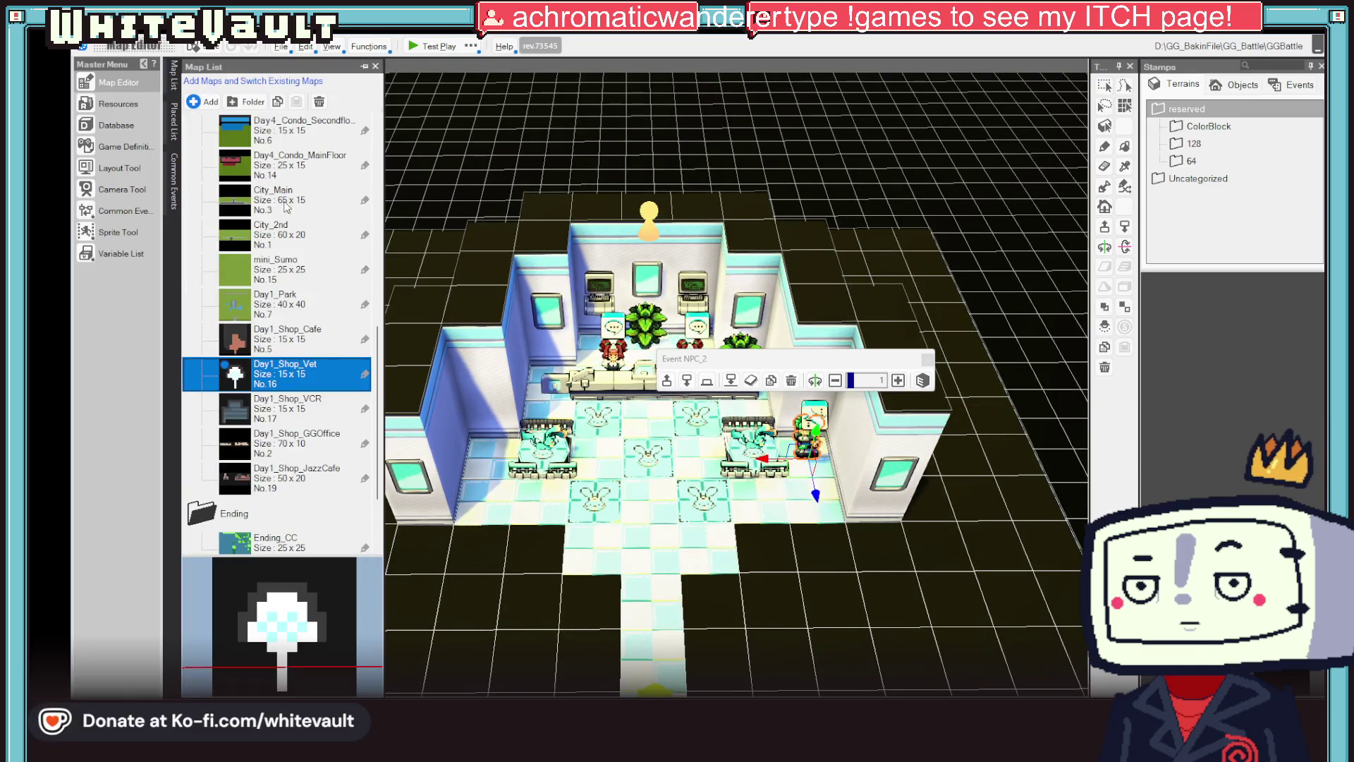
{"action": "scroll", "coordinate": [278, 247], "scroll_direction": "up", "scroll_amount": 10}
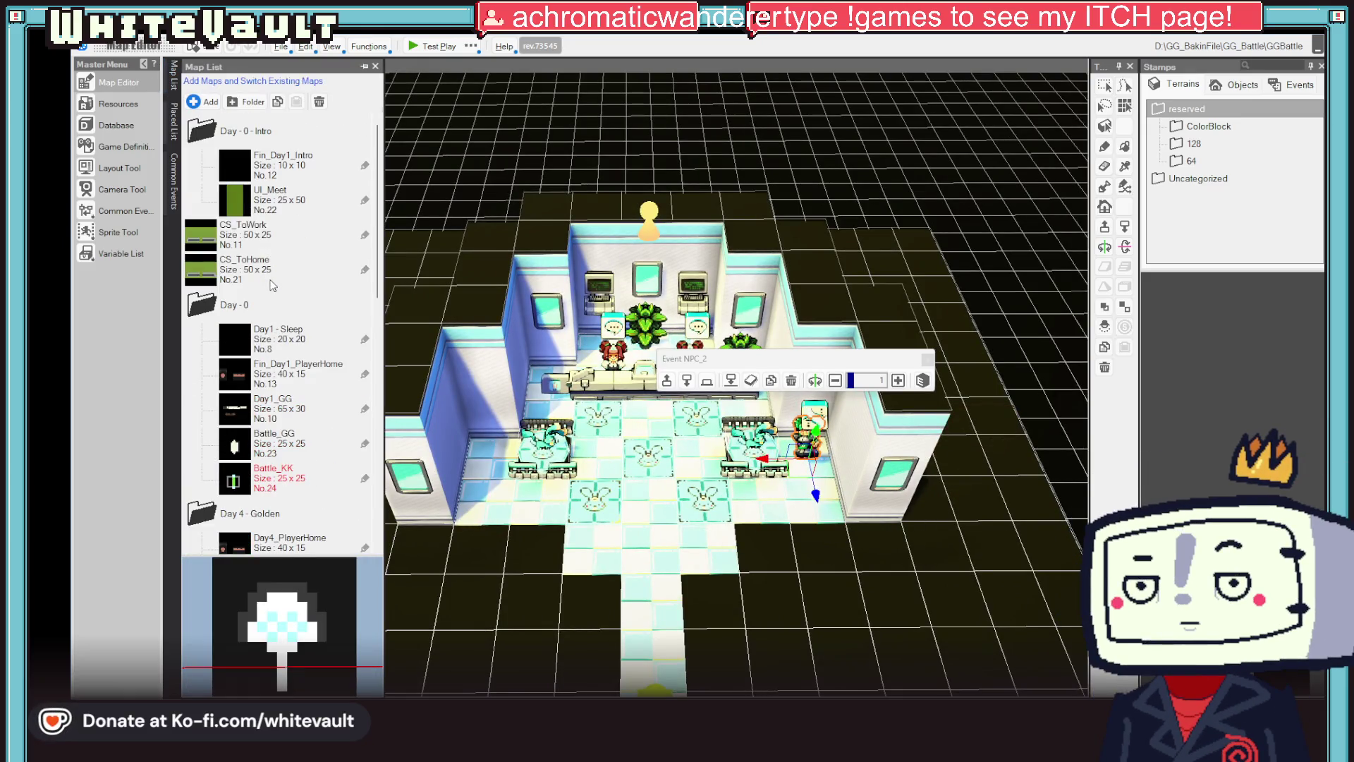
{"action": "double_click", "coordinate": [288, 482]}
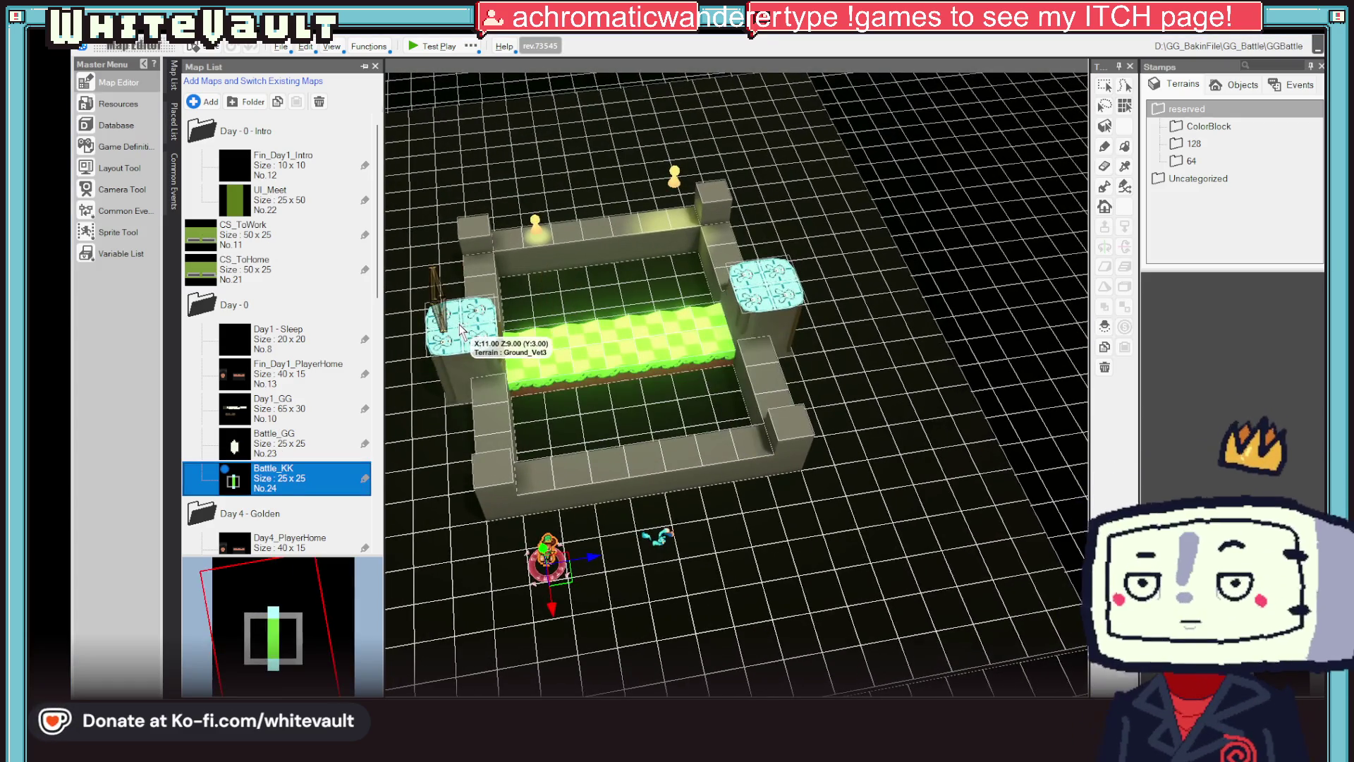
{"action": "left_click", "coordinate": [461, 330]}
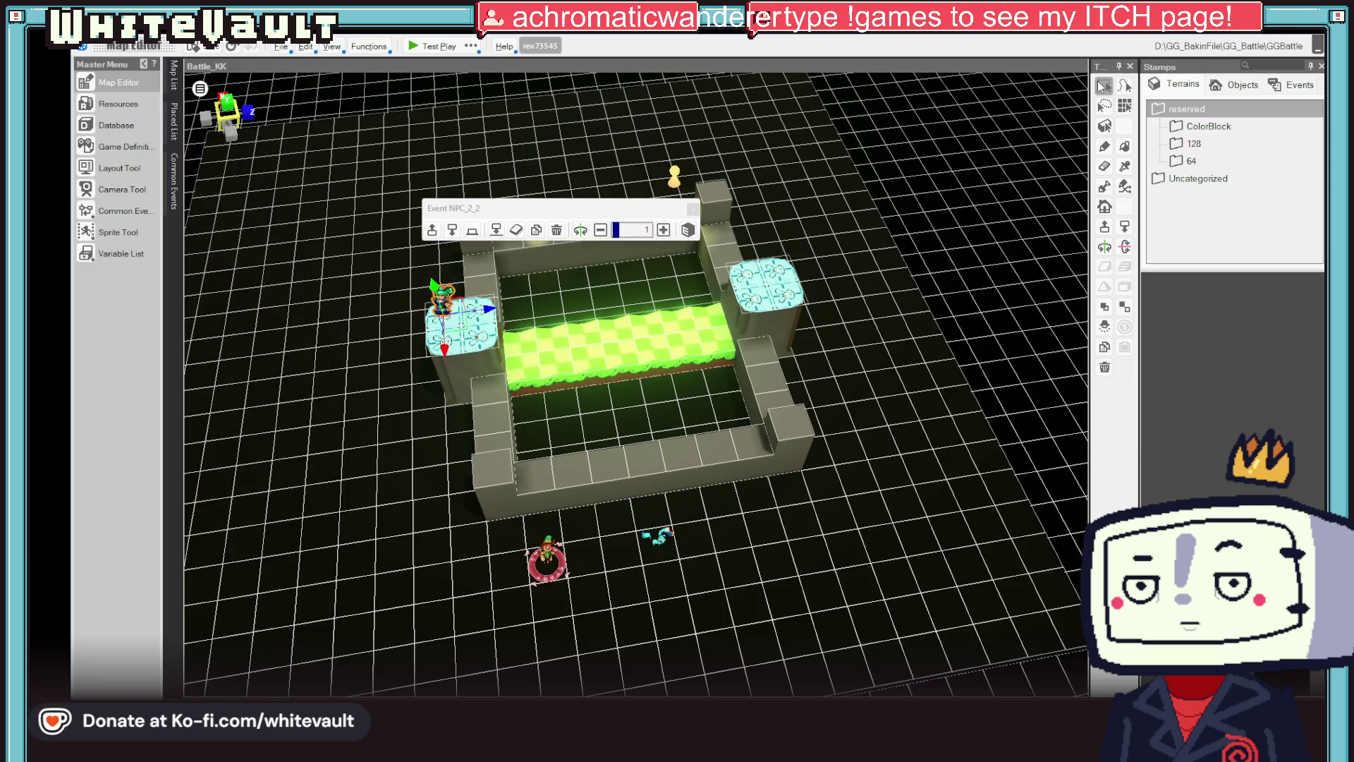
{"action": "double_click", "coordinate": [444, 309]}
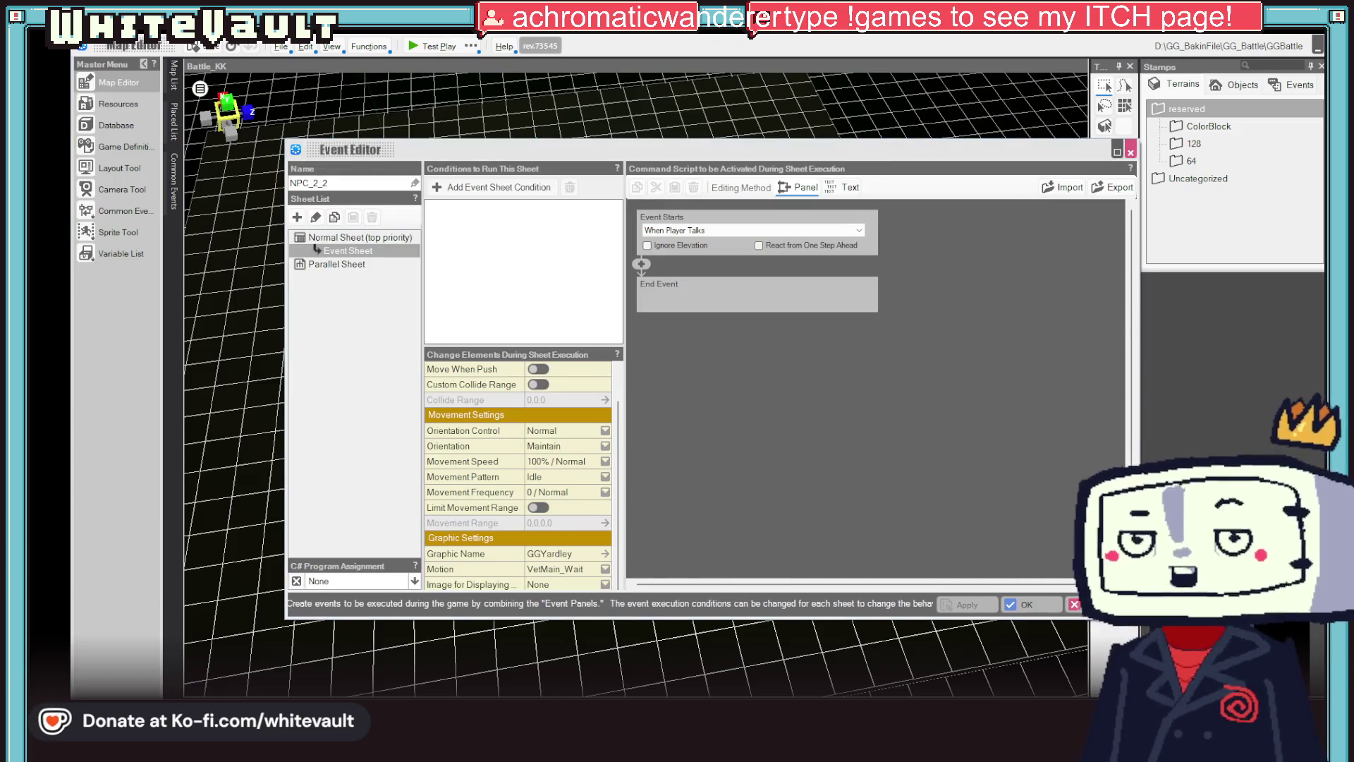
{"action": "key", "text": "Escape"}
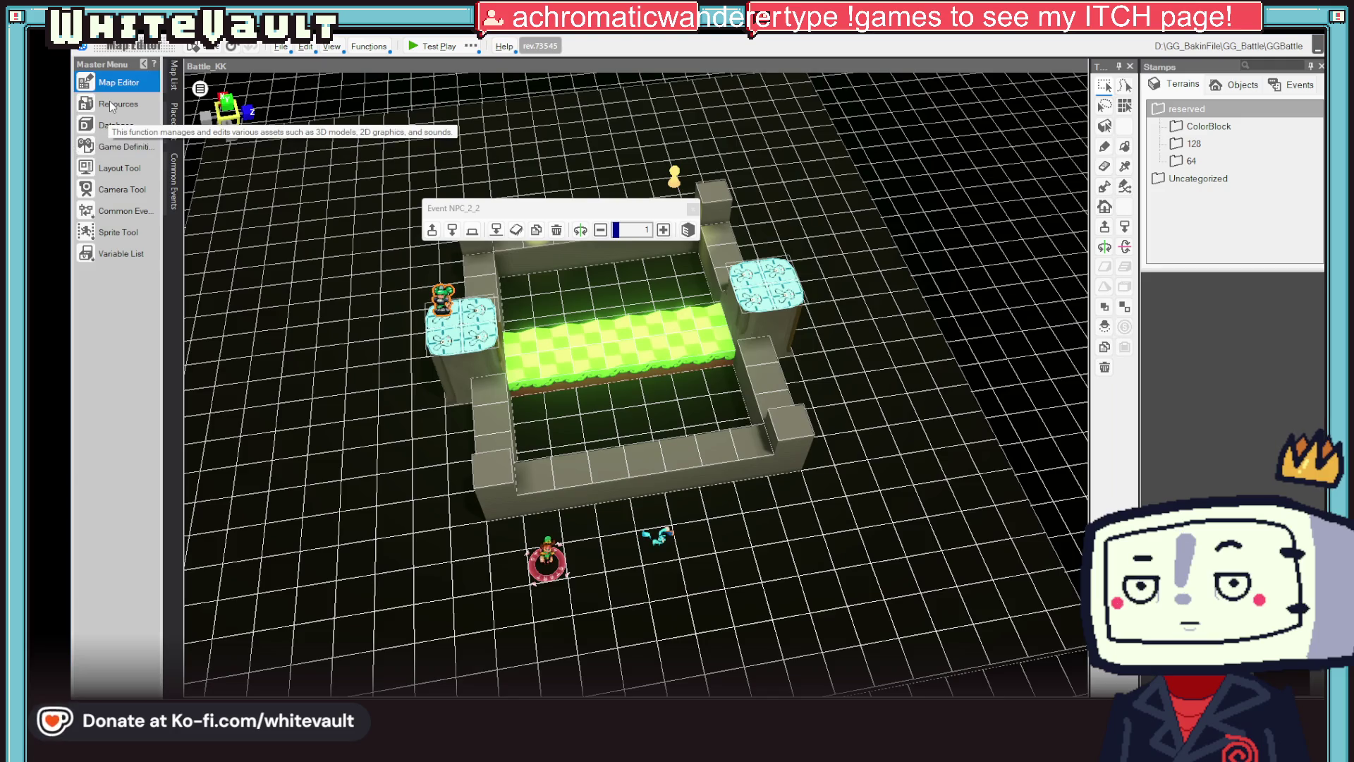
{"action": "left_click", "coordinate": [109, 100]}
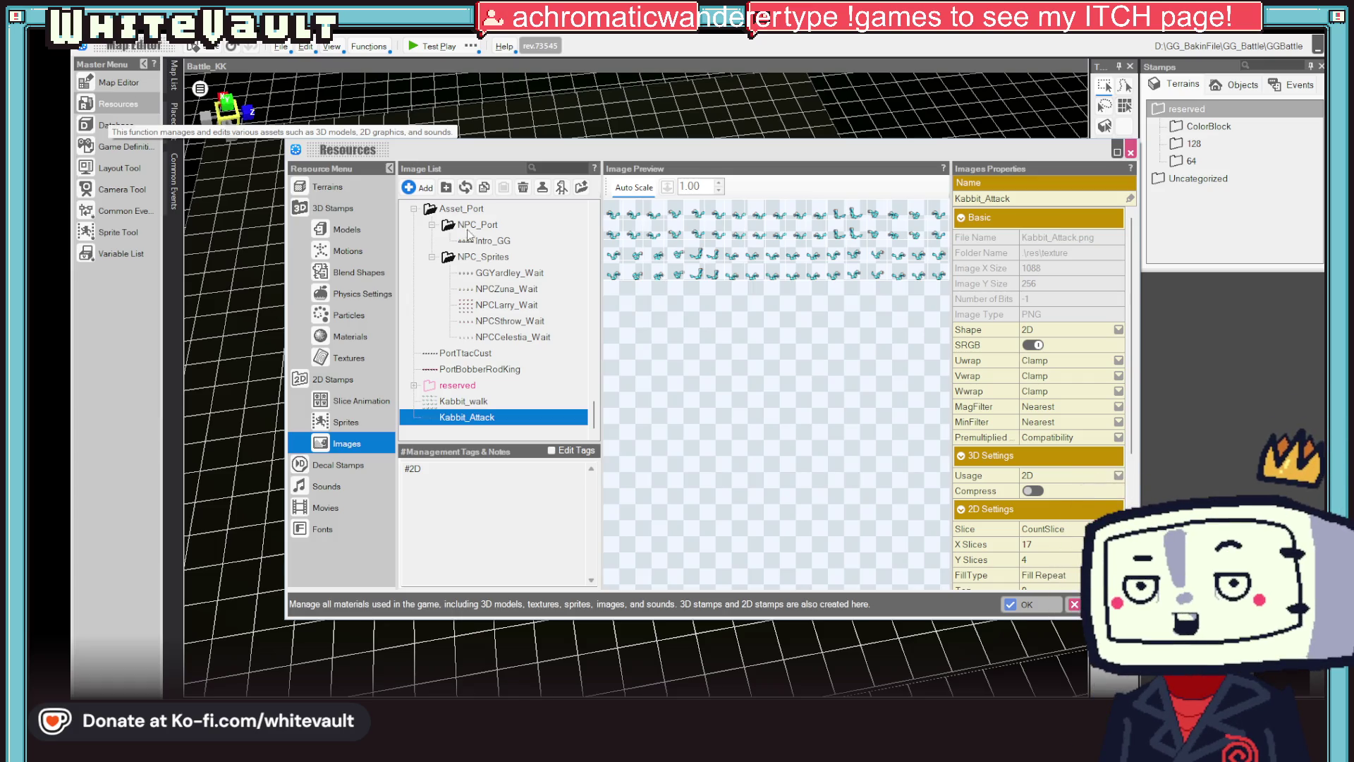
- Browse the image resources and preview the PortVet_Meh portrait
{"action": "scroll", "coordinate": [499, 208], "scroll_direction": "up", "scroll_amount": 10}
{"action": "scroll", "coordinate": [527, 325], "scroll_direction": "up", "scroll_amount": 10}
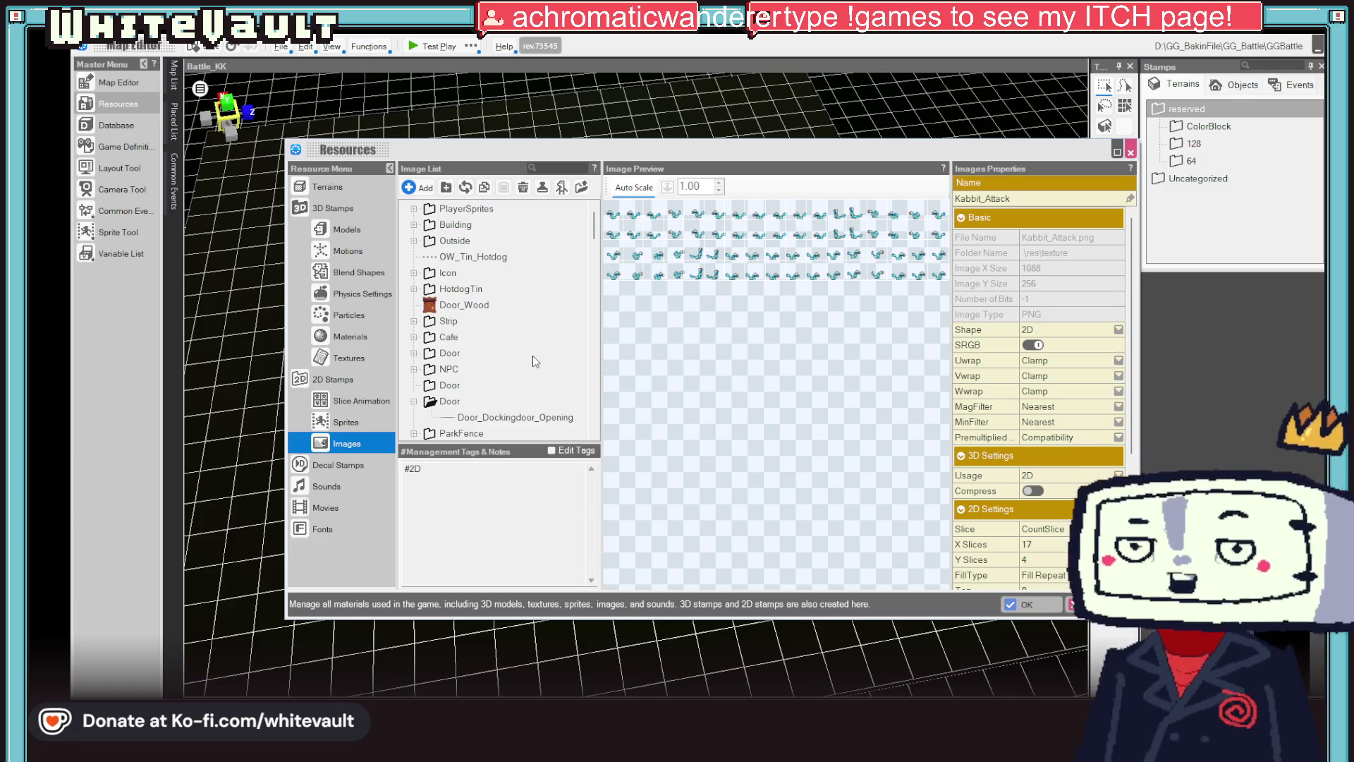
{"action": "scroll", "coordinate": [533, 357], "scroll_direction": "down", "scroll_amount": 2}
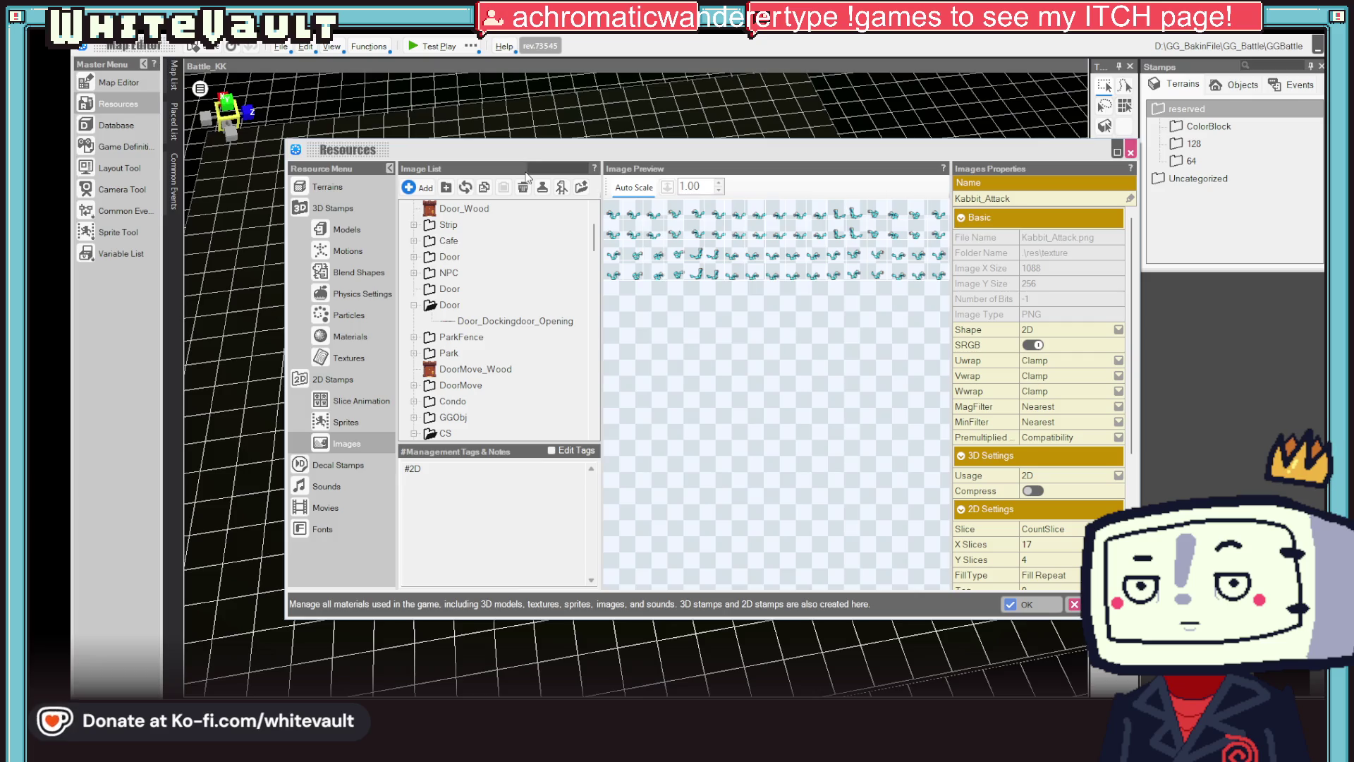
{"action": "type", "text": "vet"}
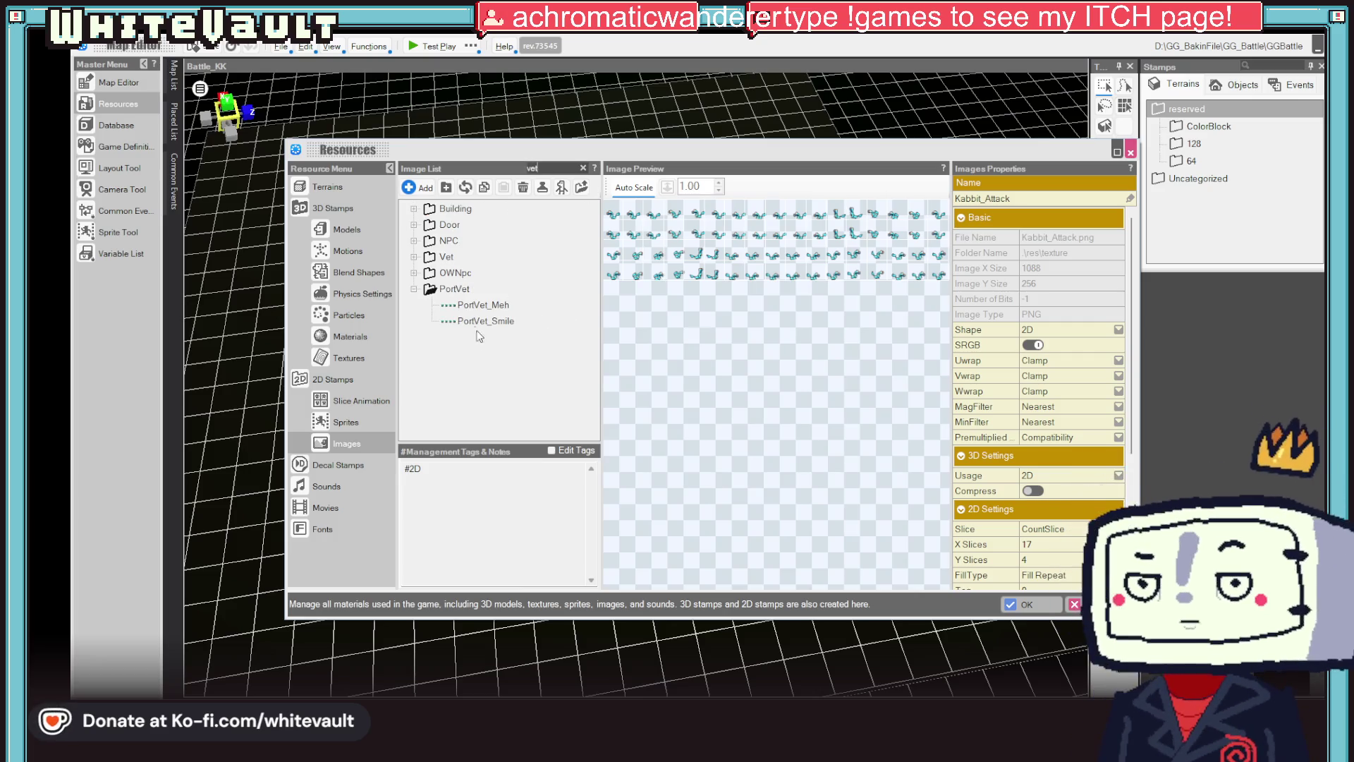
{"action": "left_click", "coordinate": [475, 307]}
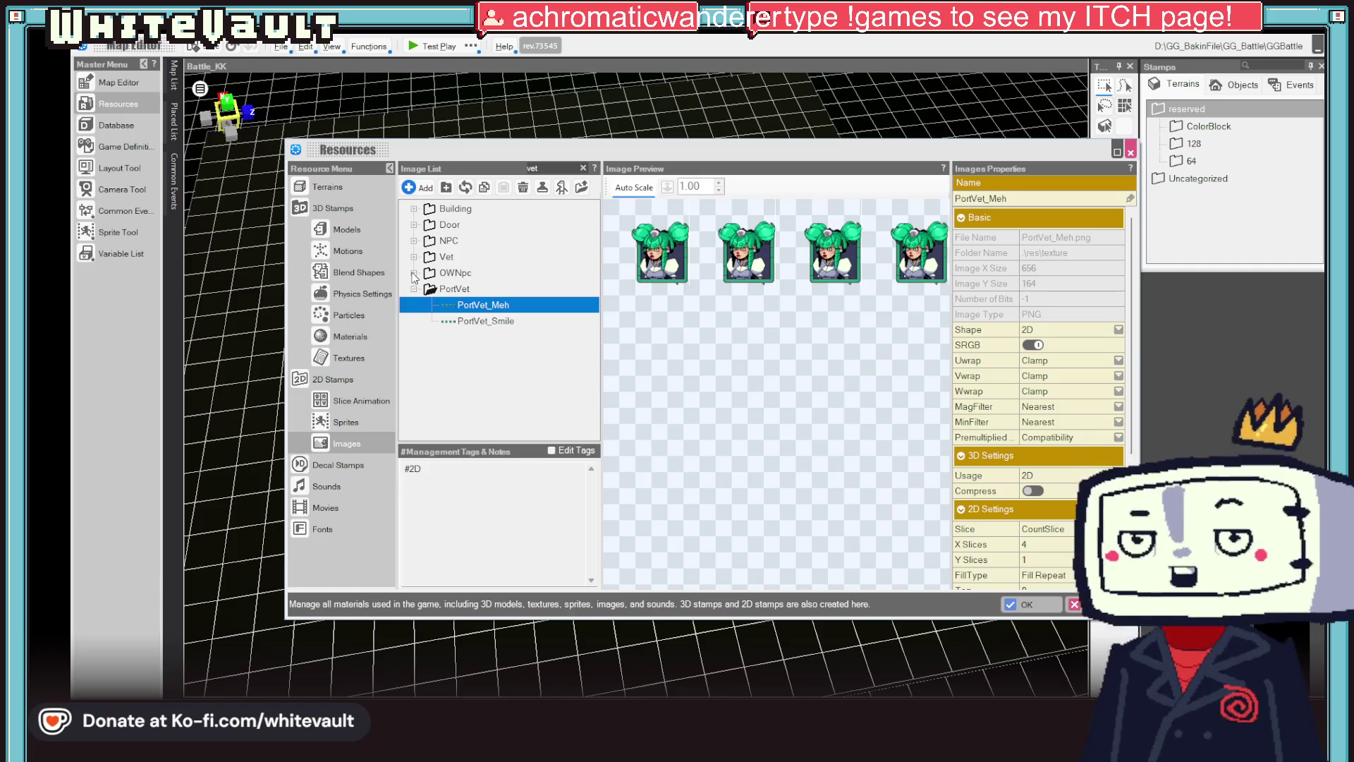
- Search Slice Animations for Vet and preview its Vet_PC, Vet_Count_1 and Kennel1 motions
{"action": "left_click", "coordinate": [360, 400]}
{"action": "left_click", "coordinate": [559, 168]}
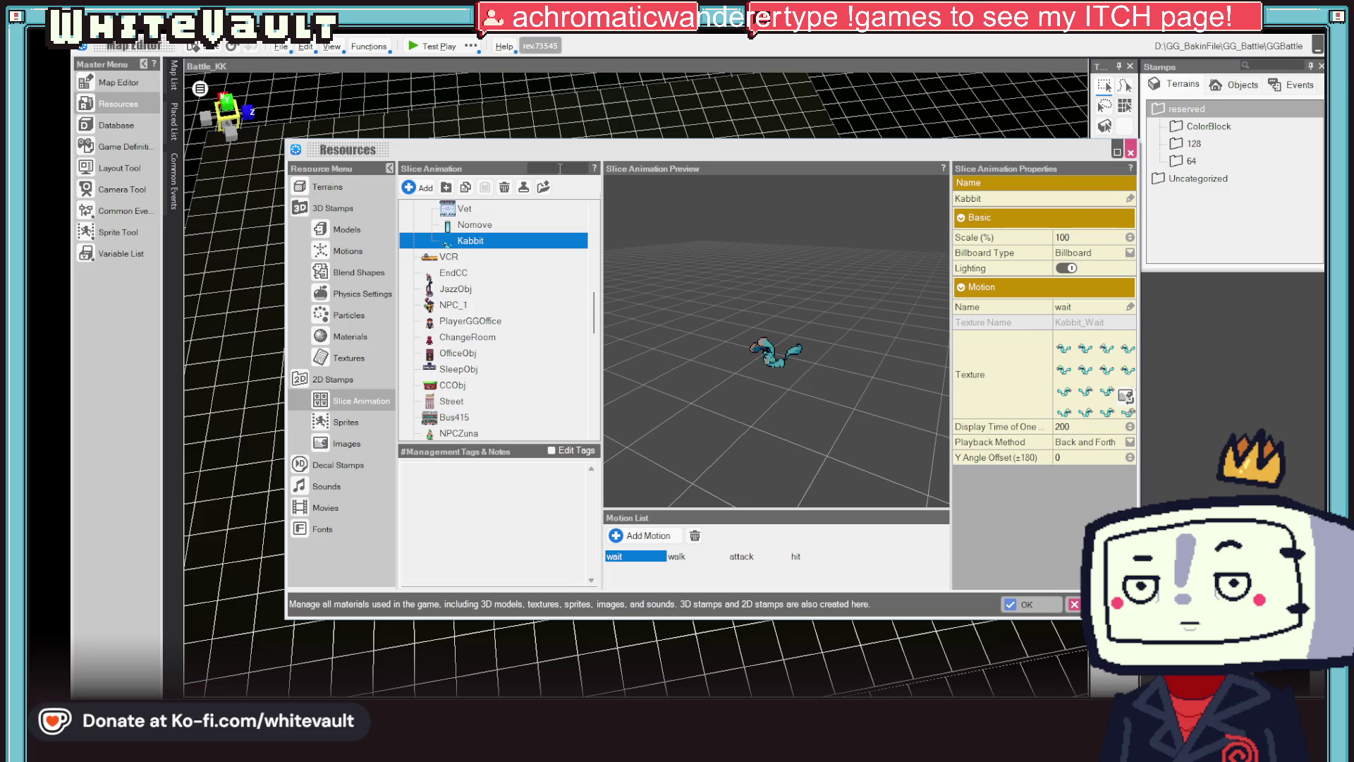
{"action": "type", "text": "vet"}
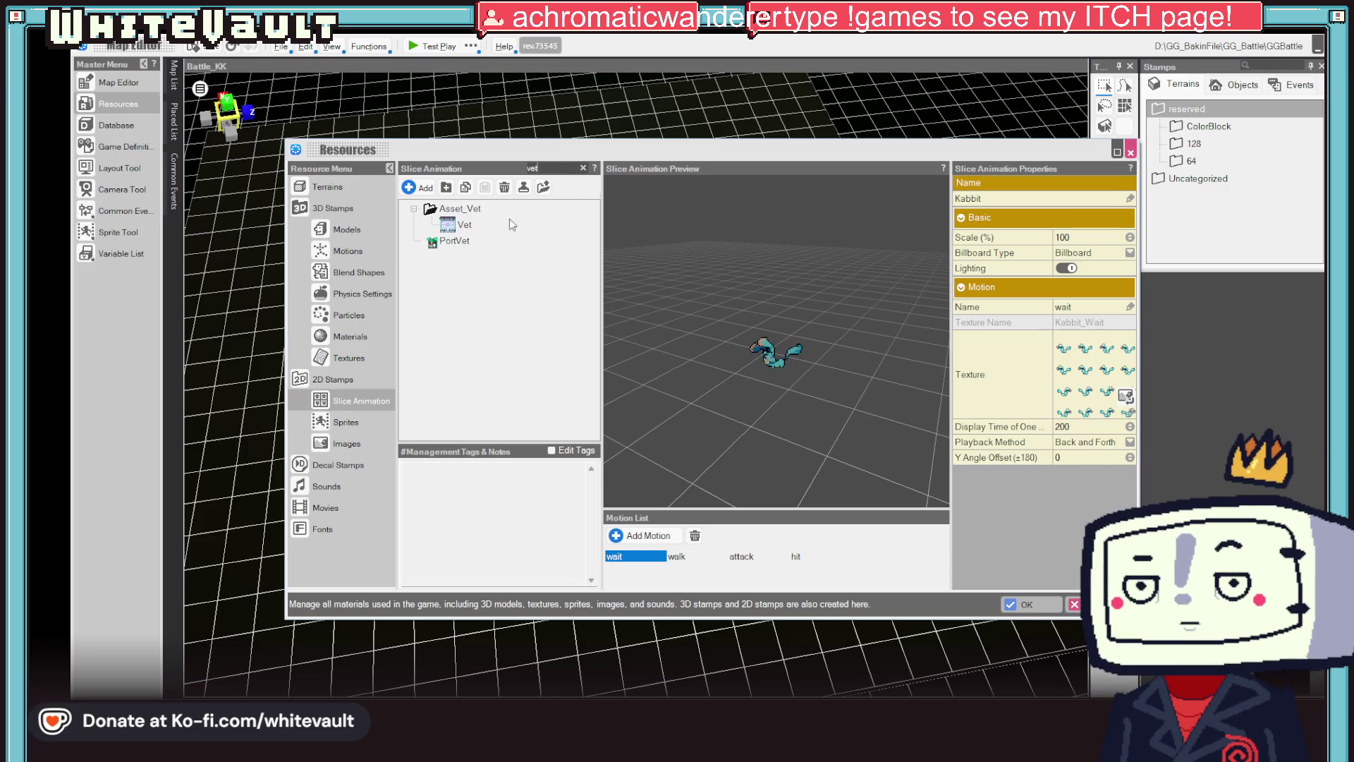
{"action": "left_click", "coordinate": [460, 240]}
{"action": "left_click", "coordinate": [462, 224]}
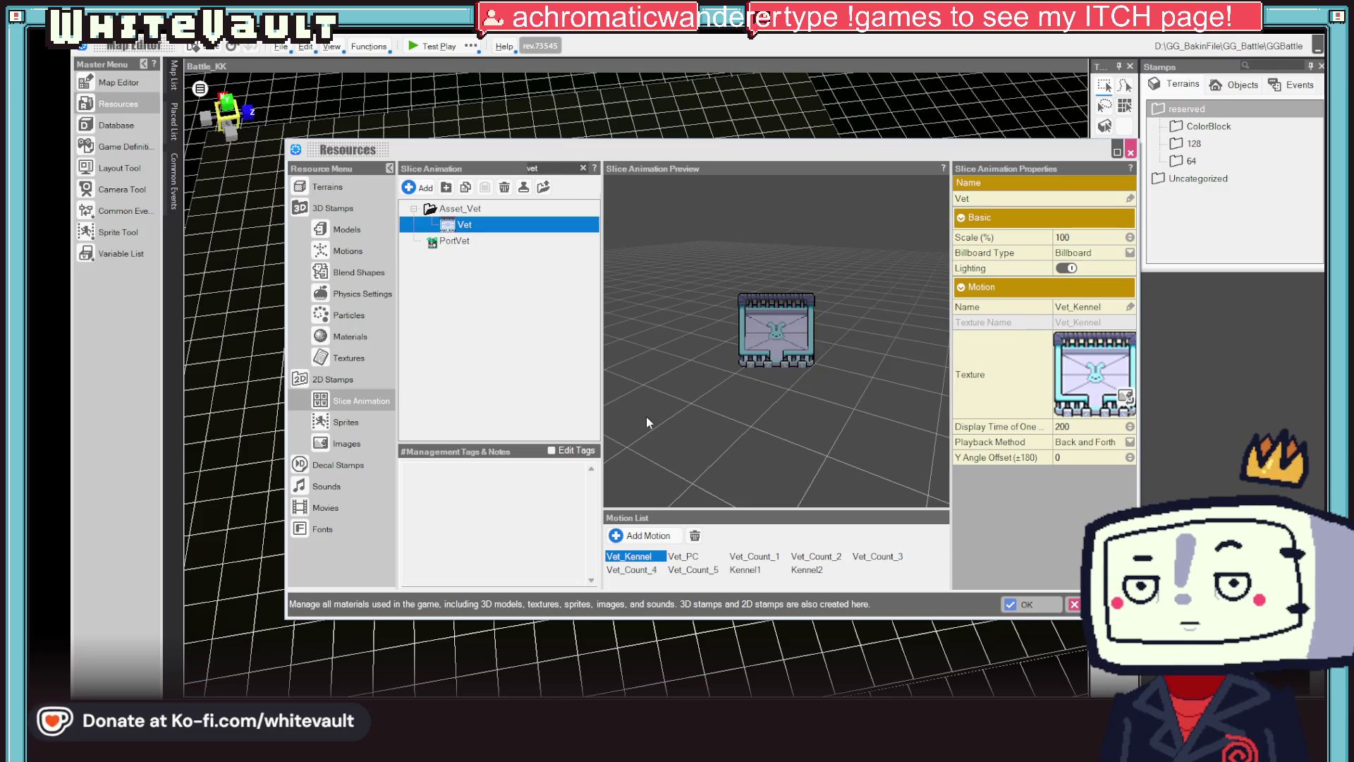
{"action": "left_click", "coordinate": [694, 557]}
{"action": "left_click", "coordinate": [747, 556]}
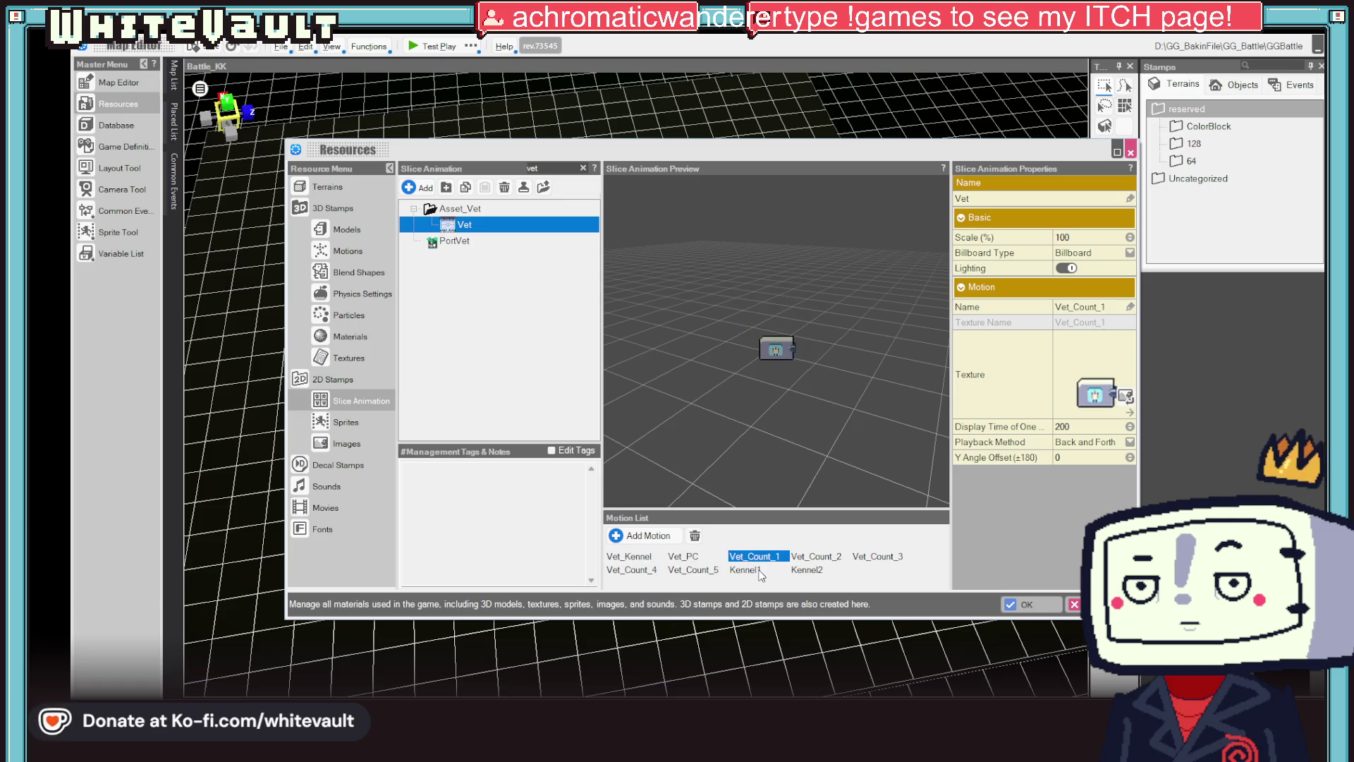
{"action": "left_click", "coordinate": [746, 570]}
- Preview the Vet_Count_2, Vet_Count_3 and Vet_Count_4 motions, then close Resources
{"action": "left_click", "coordinate": [817, 557]}
{"action": "left_click", "coordinate": [875, 556]}
{"action": "left_click", "coordinate": [621, 571]}
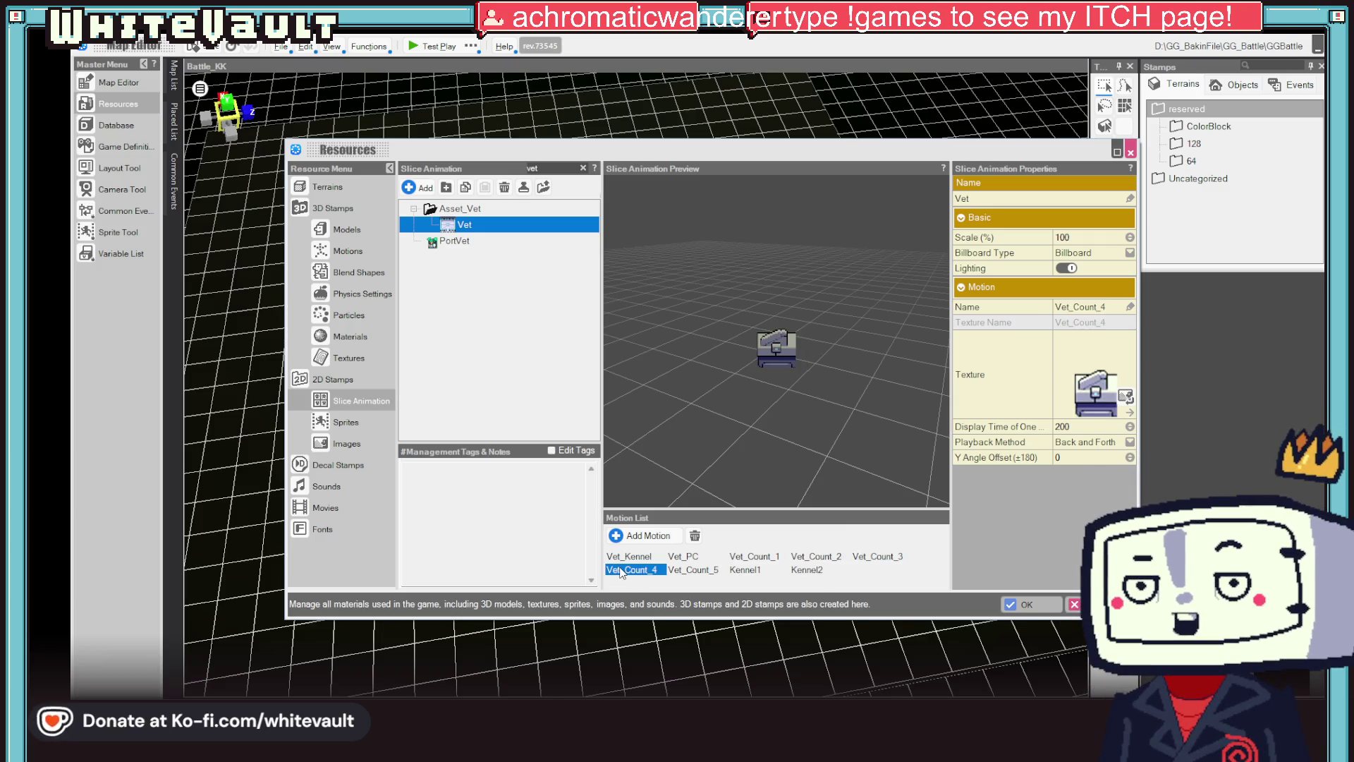
{"action": "left_click", "coordinate": [1130, 151]}
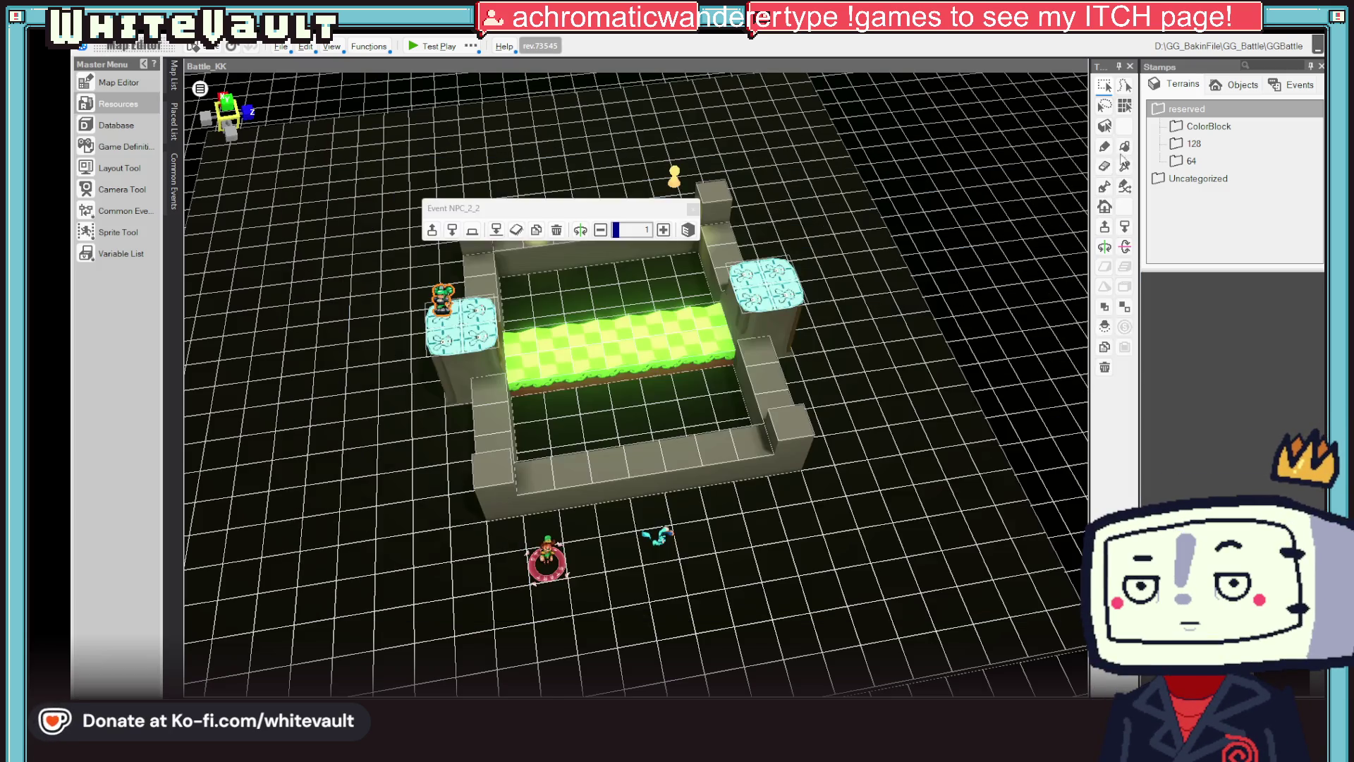
- Verify event NPC_2_2's Graphic Settings motion is still VetMain_Wait and close its editor
{"action": "double_click", "coordinate": [442, 302]}
{"action": "scroll", "coordinate": [497, 511], "scroll_direction": "down", "scroll_amount": 1}
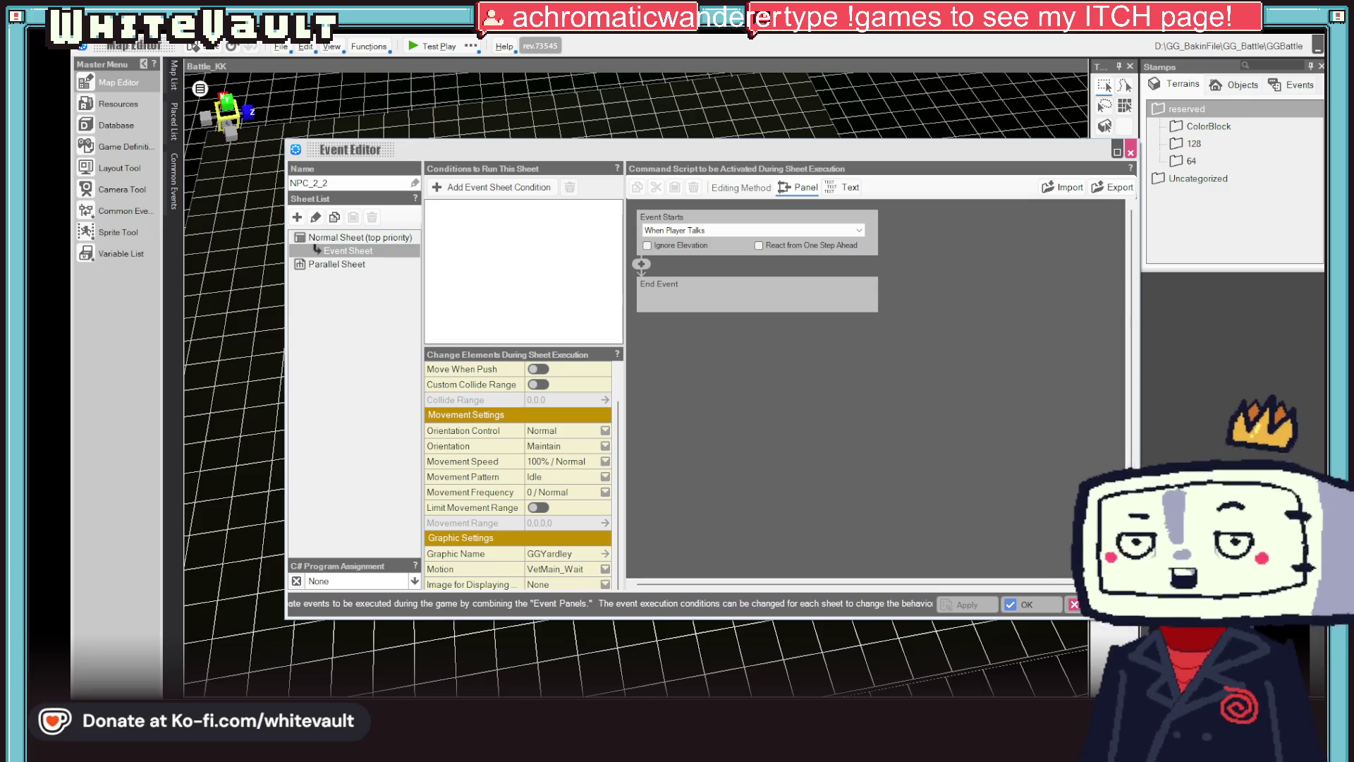
{"action": "left_click", "coordinate": [569, 579]}
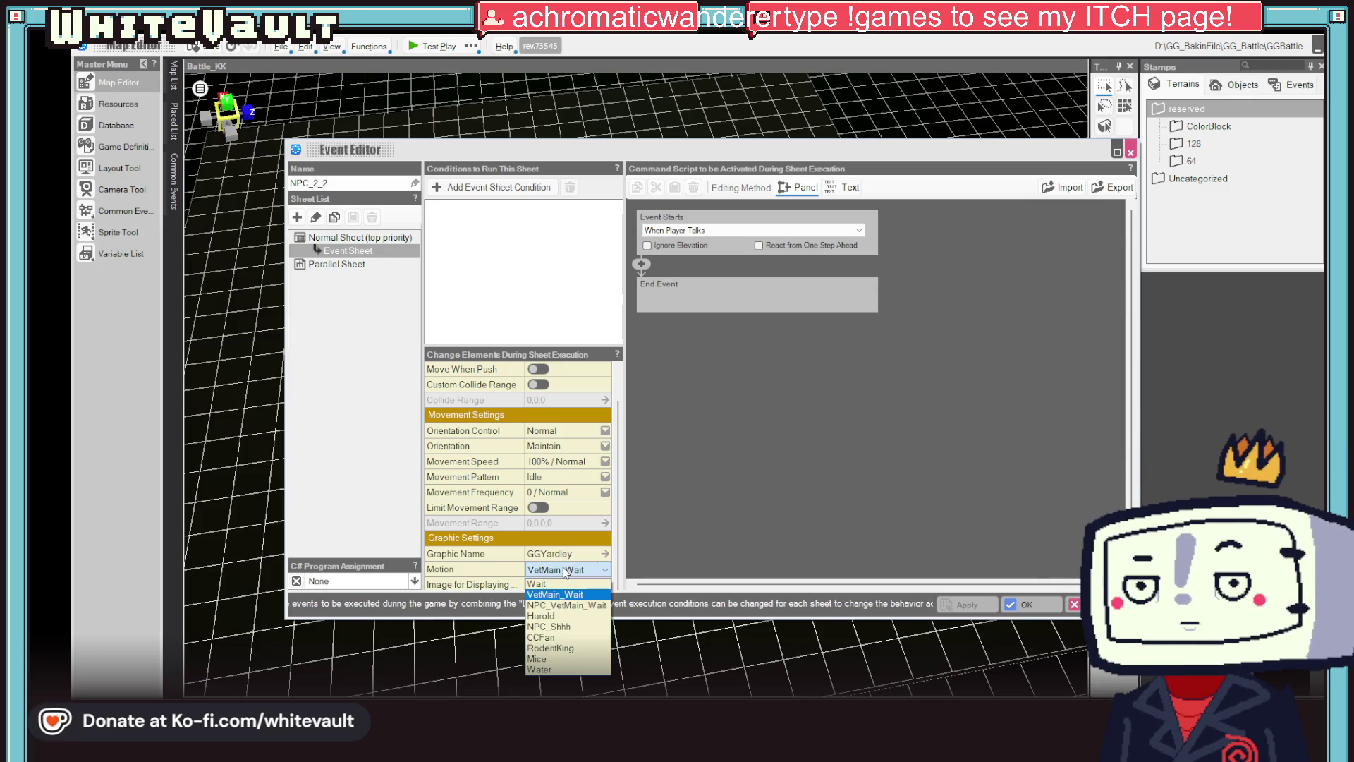
{"action": "left_click", "coordinate": [1030, 587]}
{"action": "left_click", "coordinate": [1026, 604]}
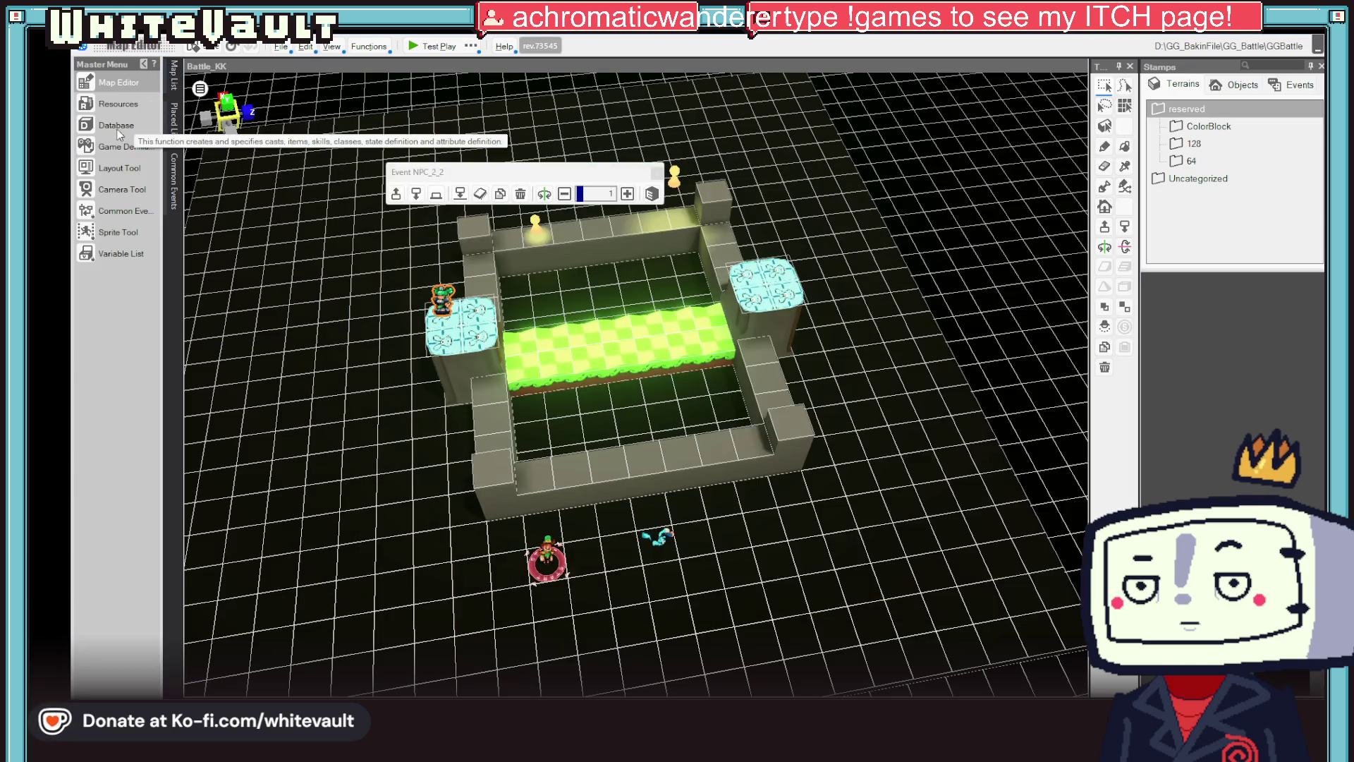
{"action": "left_click", "coordinate": [96, 105]}
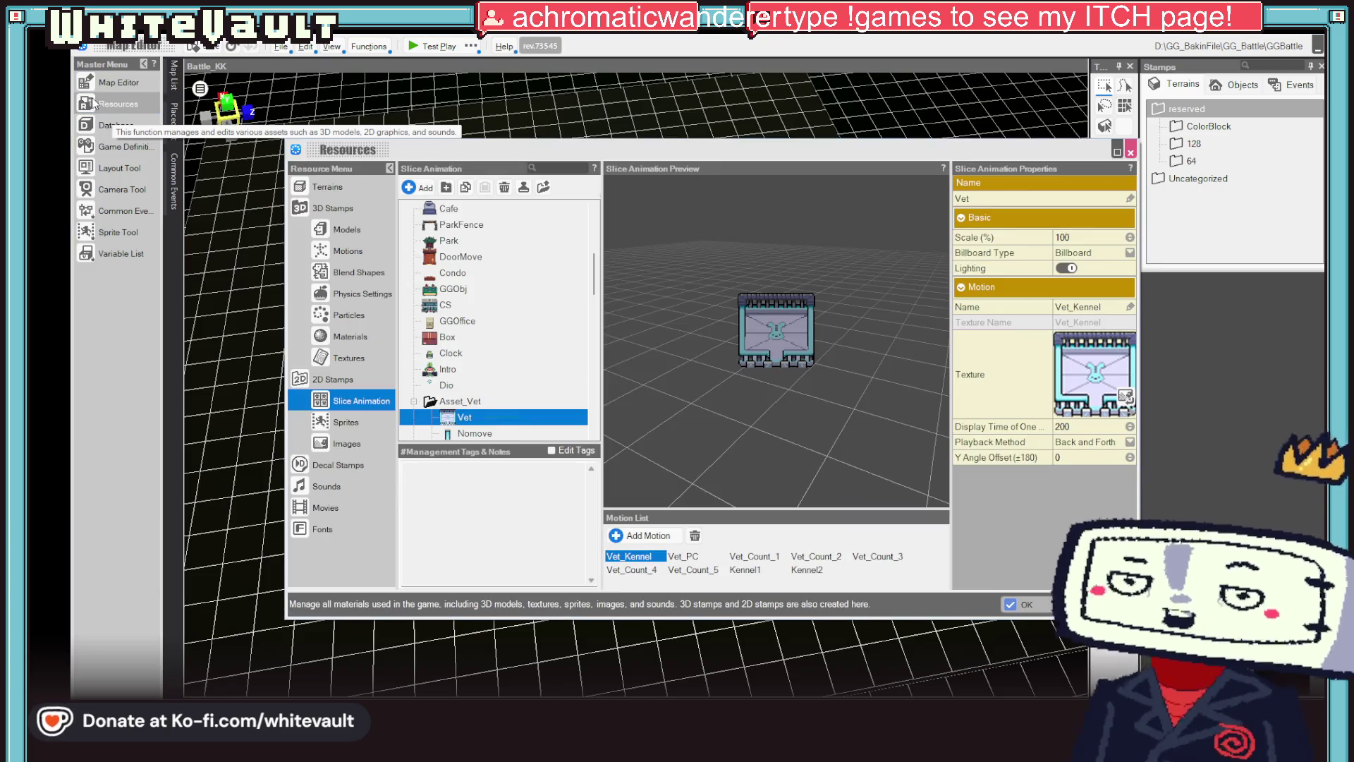
- Open the NPC slice animation under Asset_NPC_Sprites and select its NPC_VetMain_Wait motion
{"action": "left_click", "coordinate": [561, 169]}
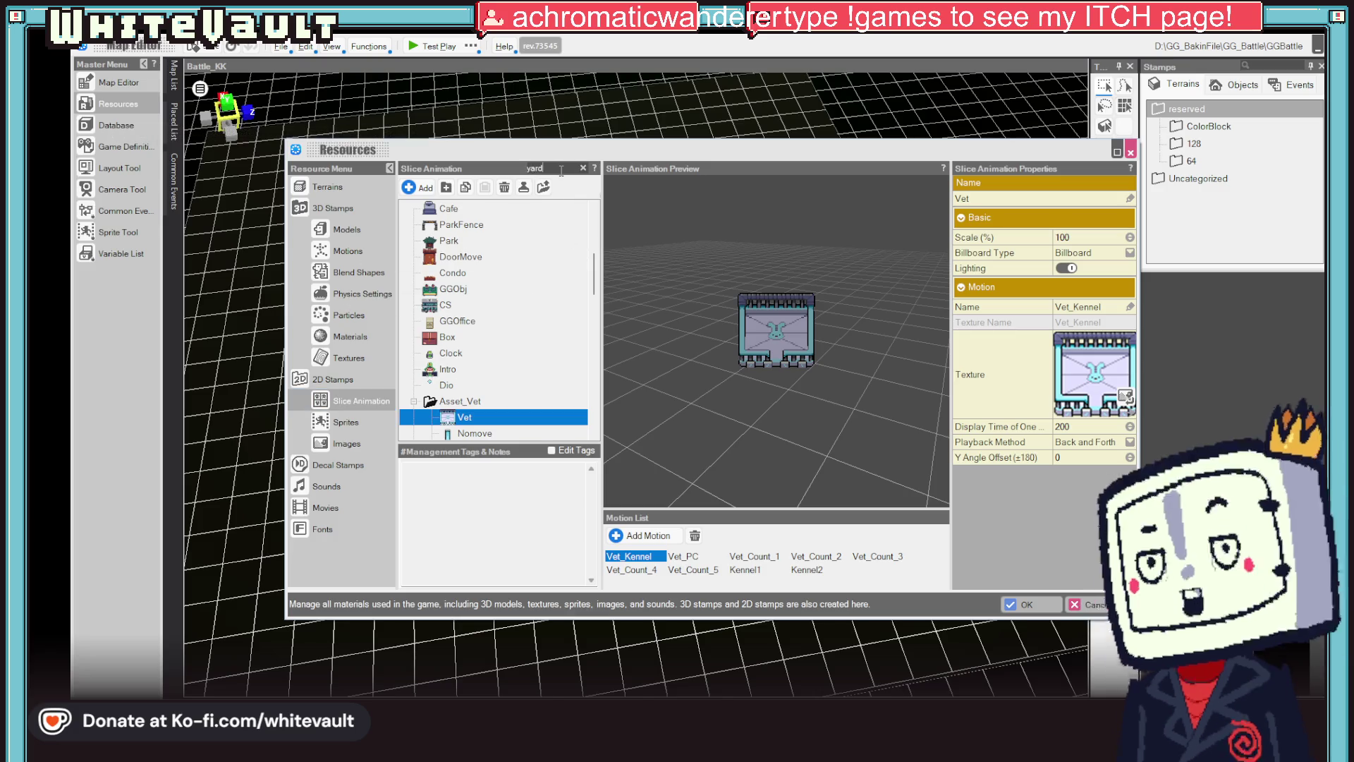
{"action": "type", "text": "ard"}
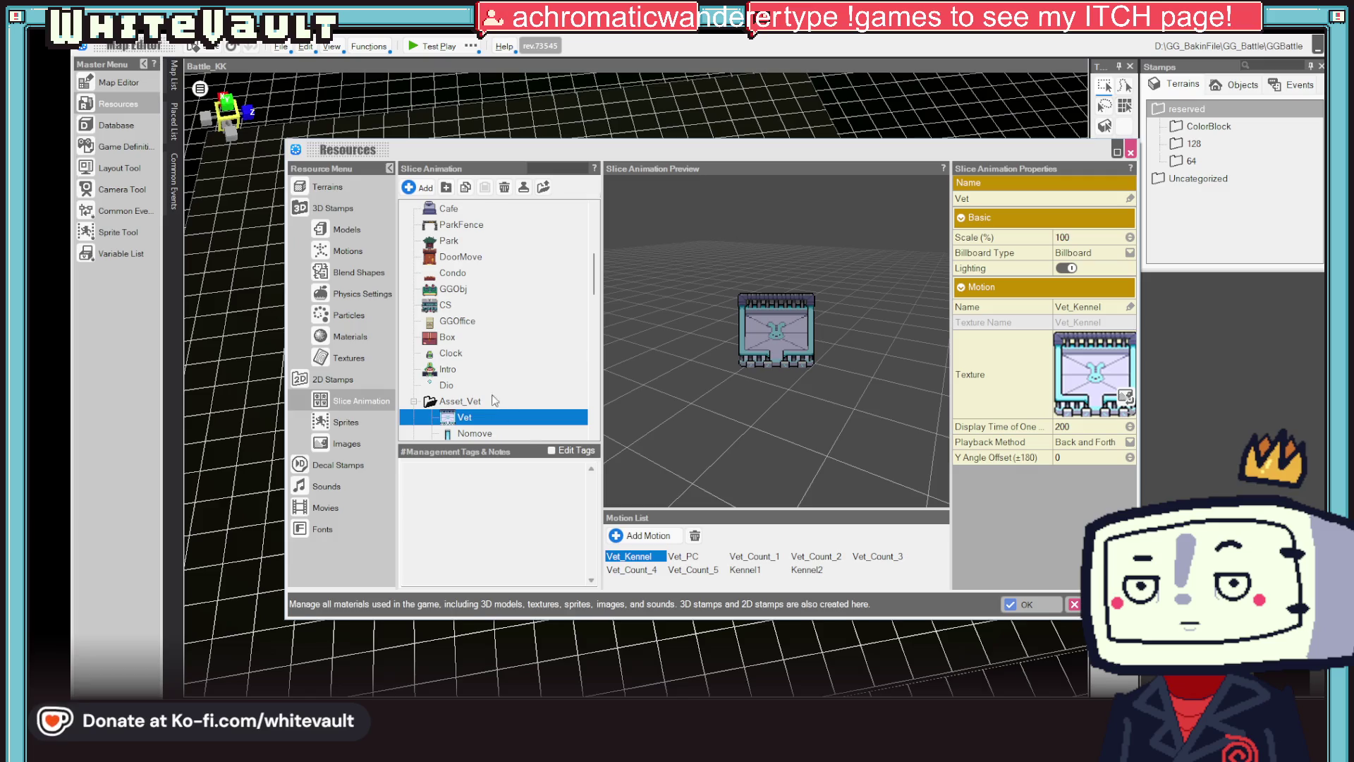
{"action": "scroll", "coordinate": [473, 338], "scroll_direction": "down", "scroll_amount": 3}
{"action": "scroll", "coordinate": [457, 291], "scroll_direction": "up", "scroll_amount": 3}
{"action": "left_click", "coordinate": [415, 289]}
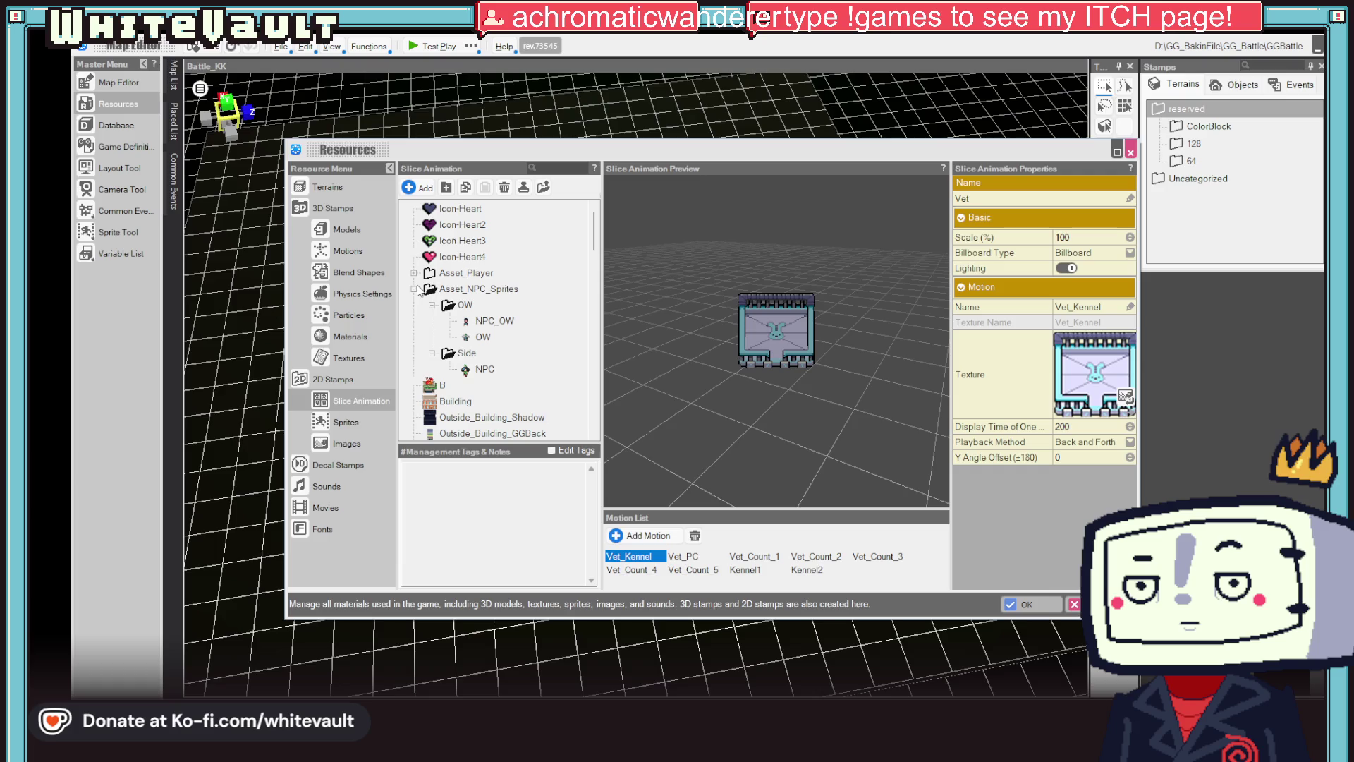
{"action": "left_click", "coordinate": [487, 368]}
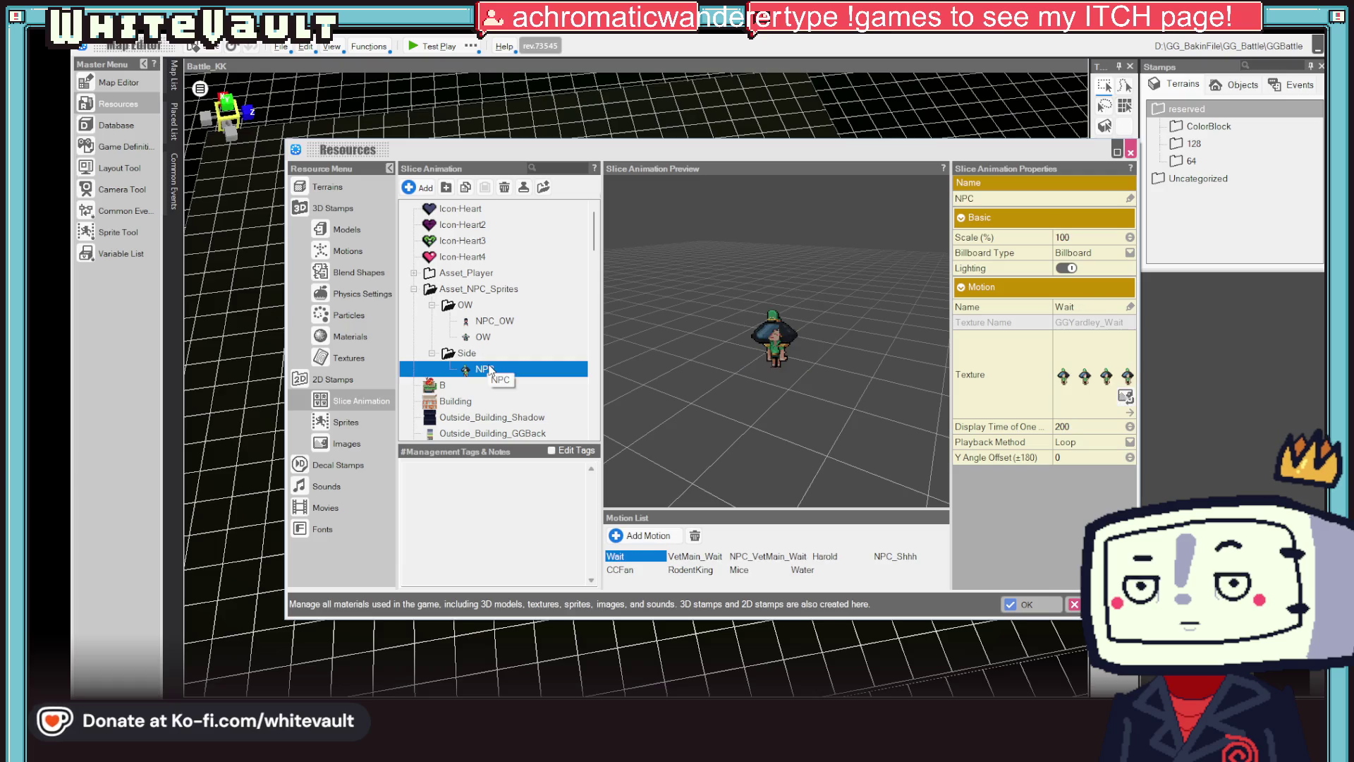
{"action": "left_click", "coordinate": [760, 558]}
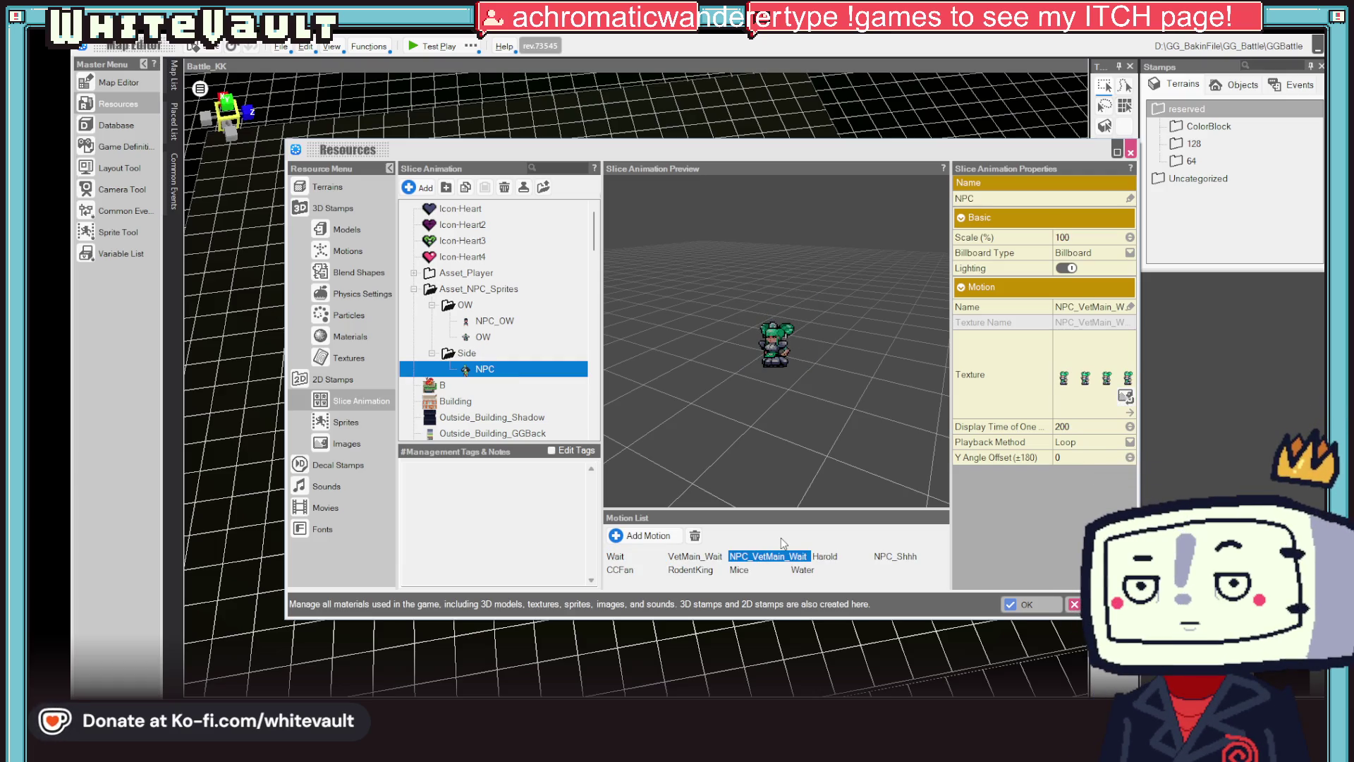
- Assign the NPC_VetMain_Wait texture to the NPC_VetMain_Wait motion
{"action": "double_click", "coordinate": [1076, 386]}
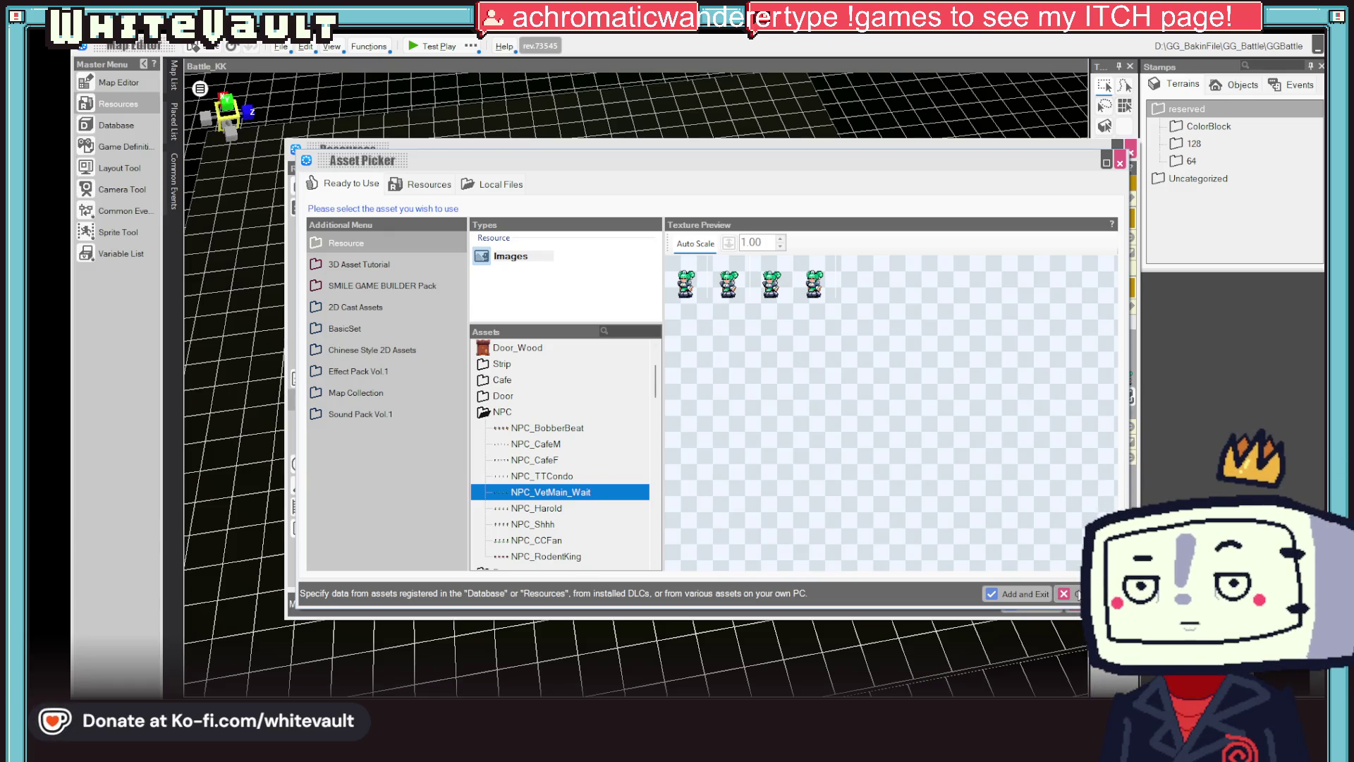
{"action": "left_click", "coordinate": [1079, 596]}
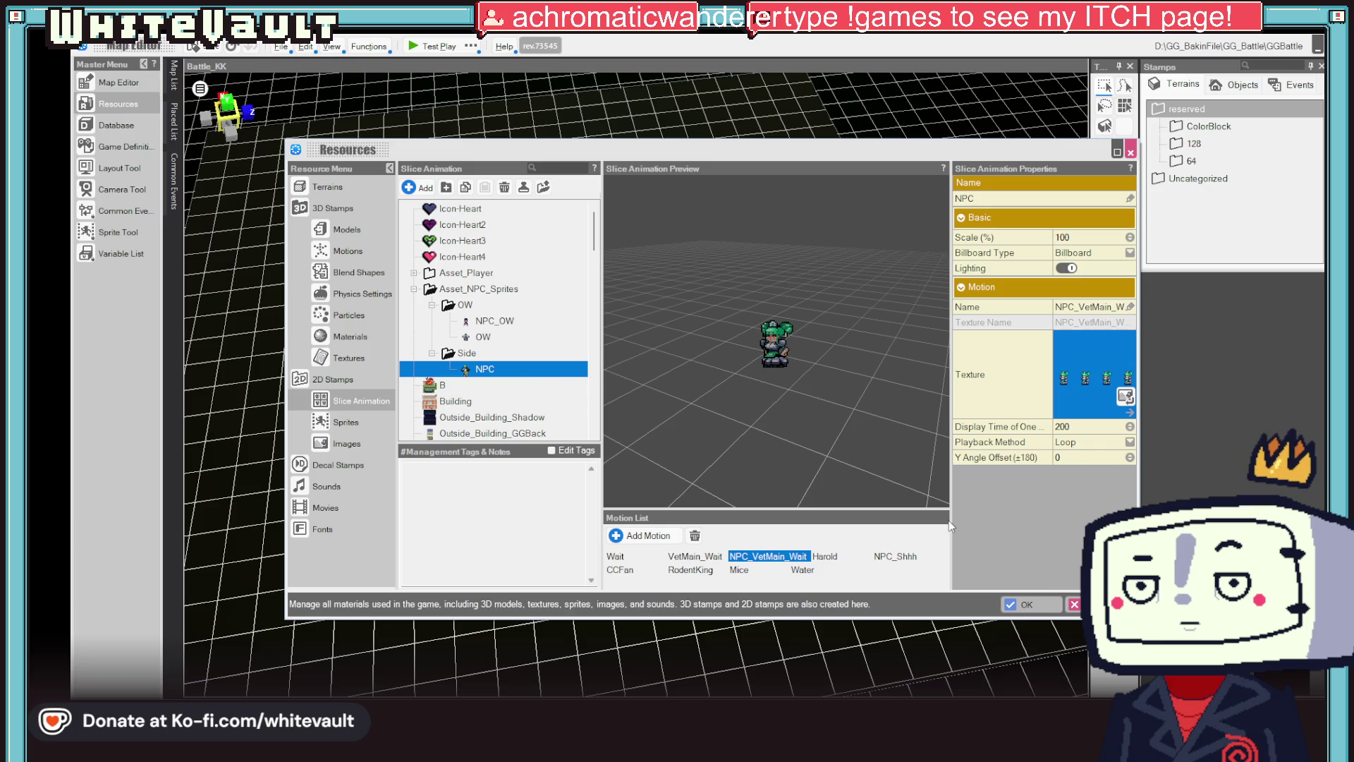
{"action": "double_click", "coordinate": [1081, 358]}
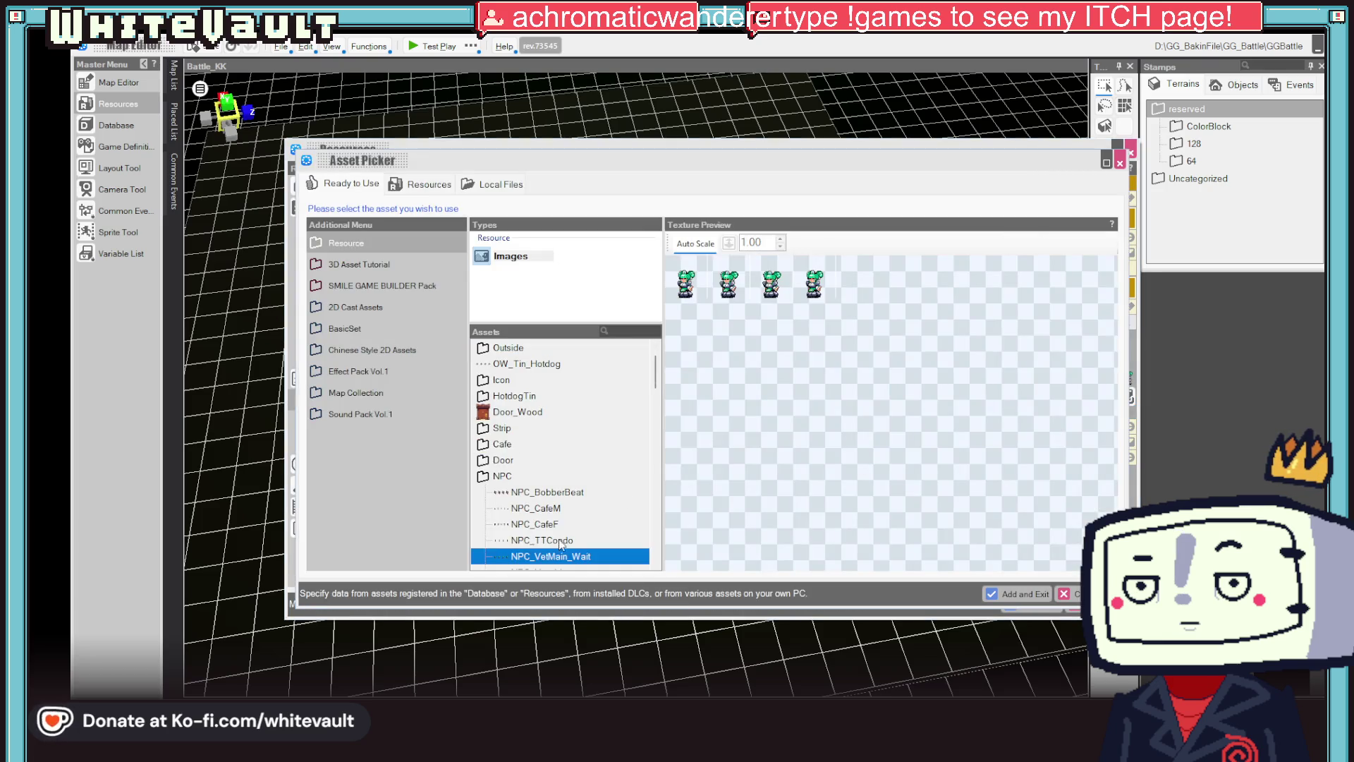
{"action": "left_click", "coordinate": [541, 541]}
{"action": "left_click", "coordinate": [553, 557]}
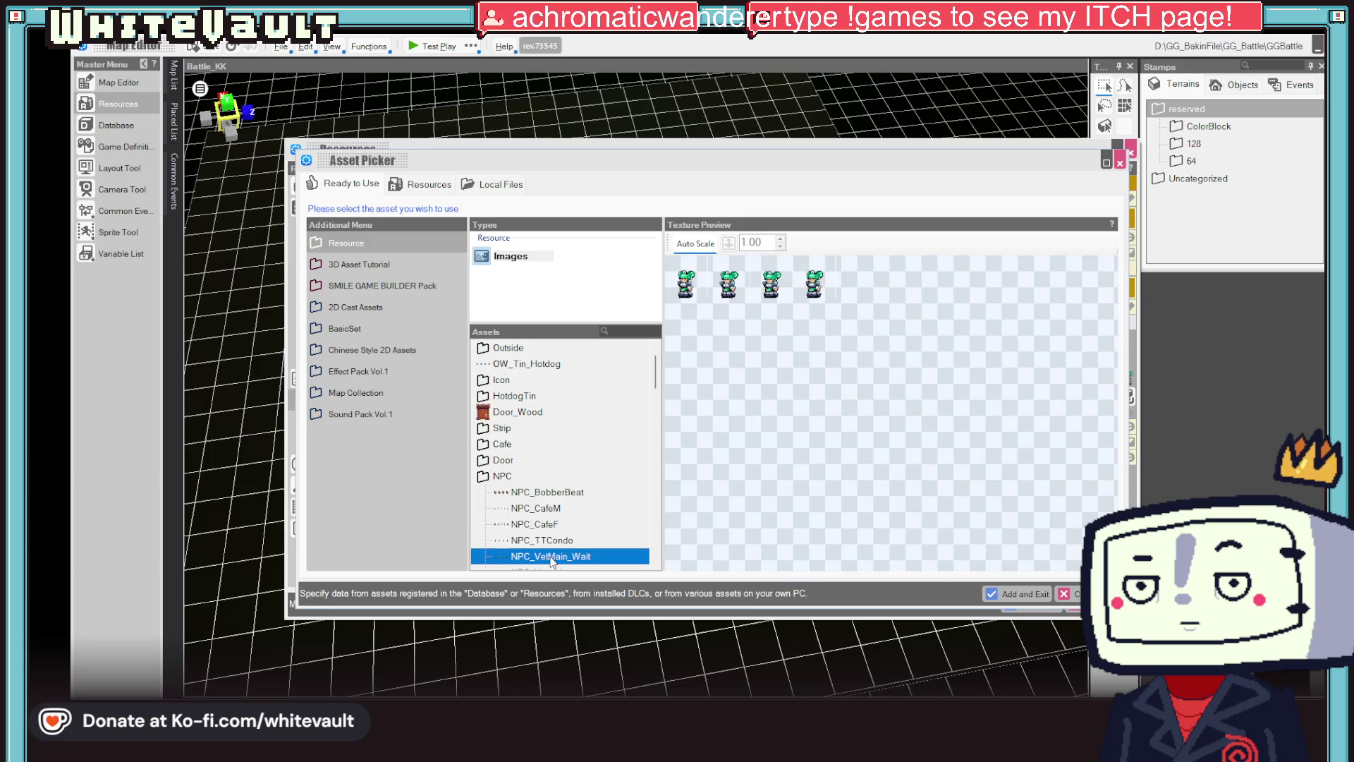
{"action": "double_click", "coordinate": [551, 557]}
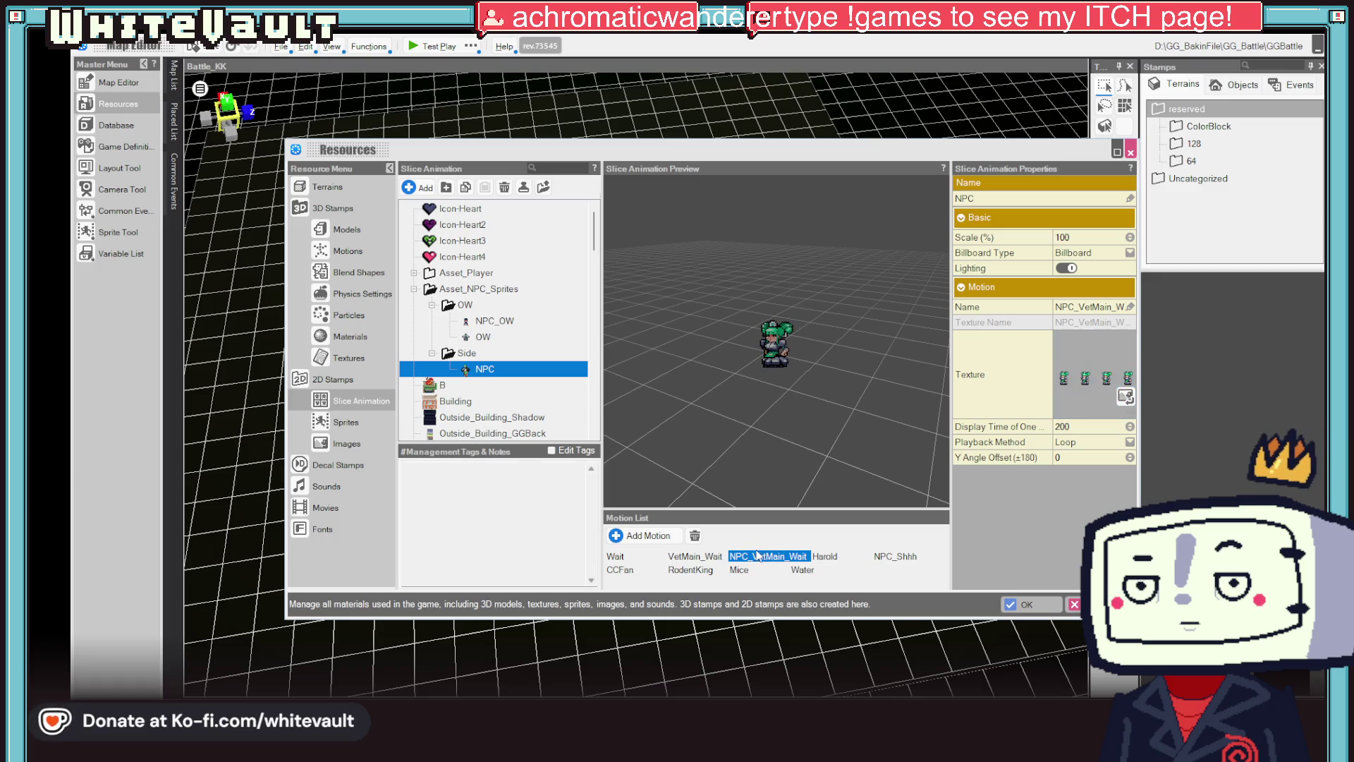
- Copy the NPC slice animation and paste it with another ID, named NPC_Vet
{"action": "right_click", "coordinate": [481, 374]}
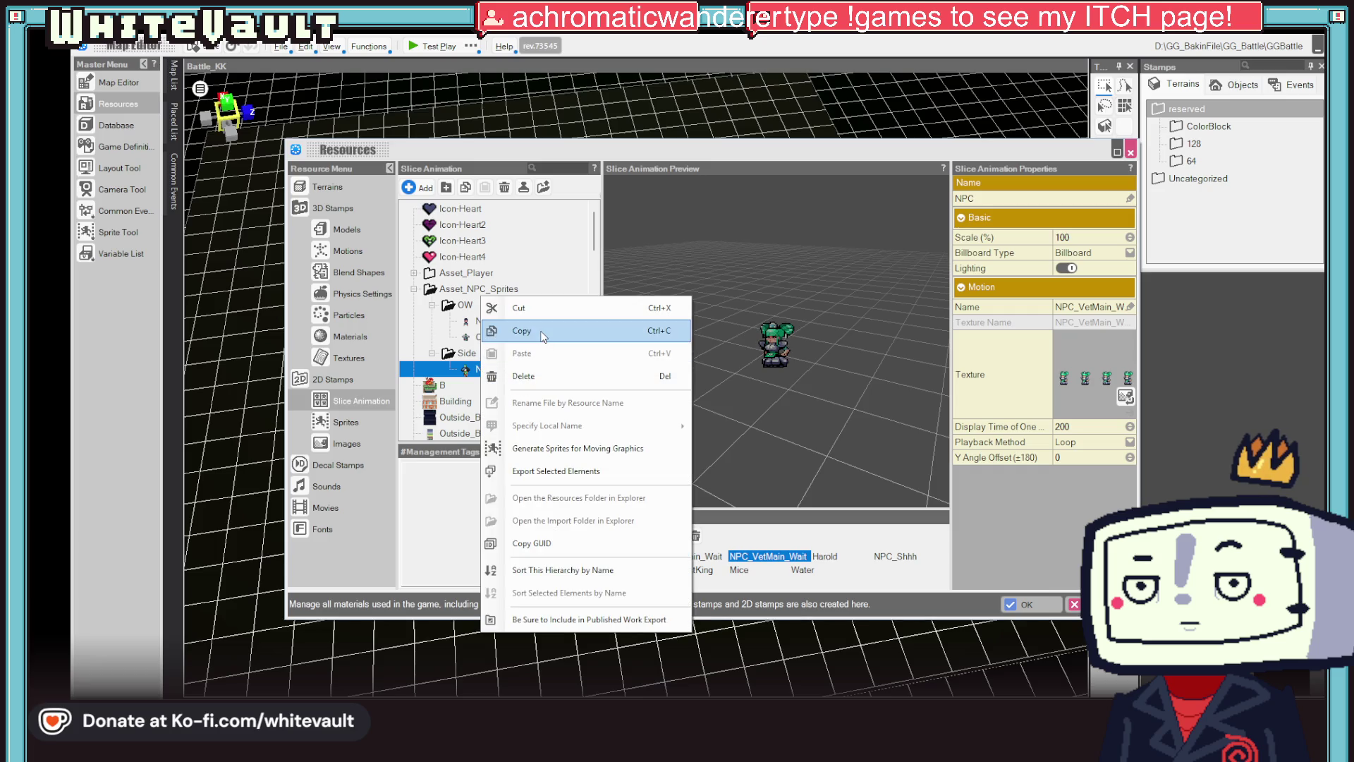
{"action": "left_click", "coordinate": [543, 337]}
{"action": "right_click", "coordinate": [480, 369]}
{"action": "left_click", "coordinate": [531, 420]}
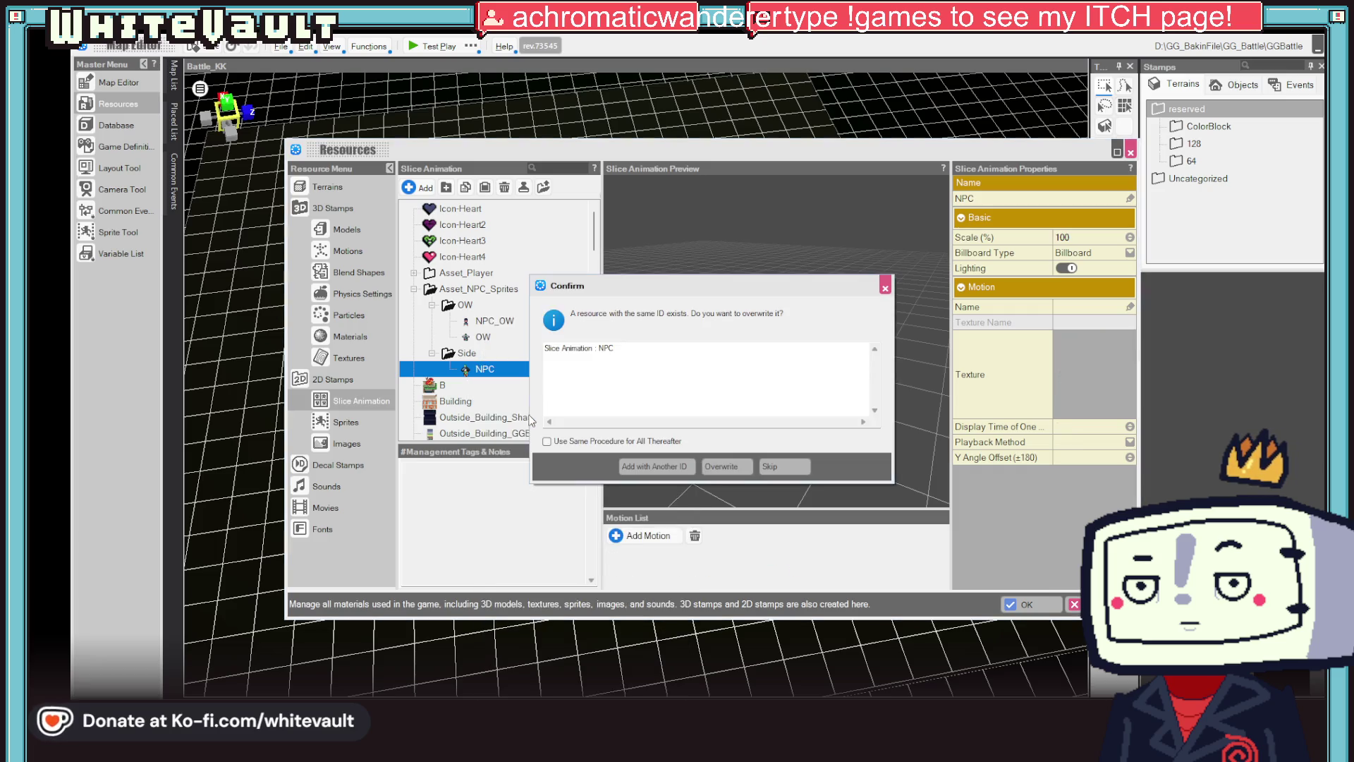
{"action": "left_click", "coordinate": [662, 467]}
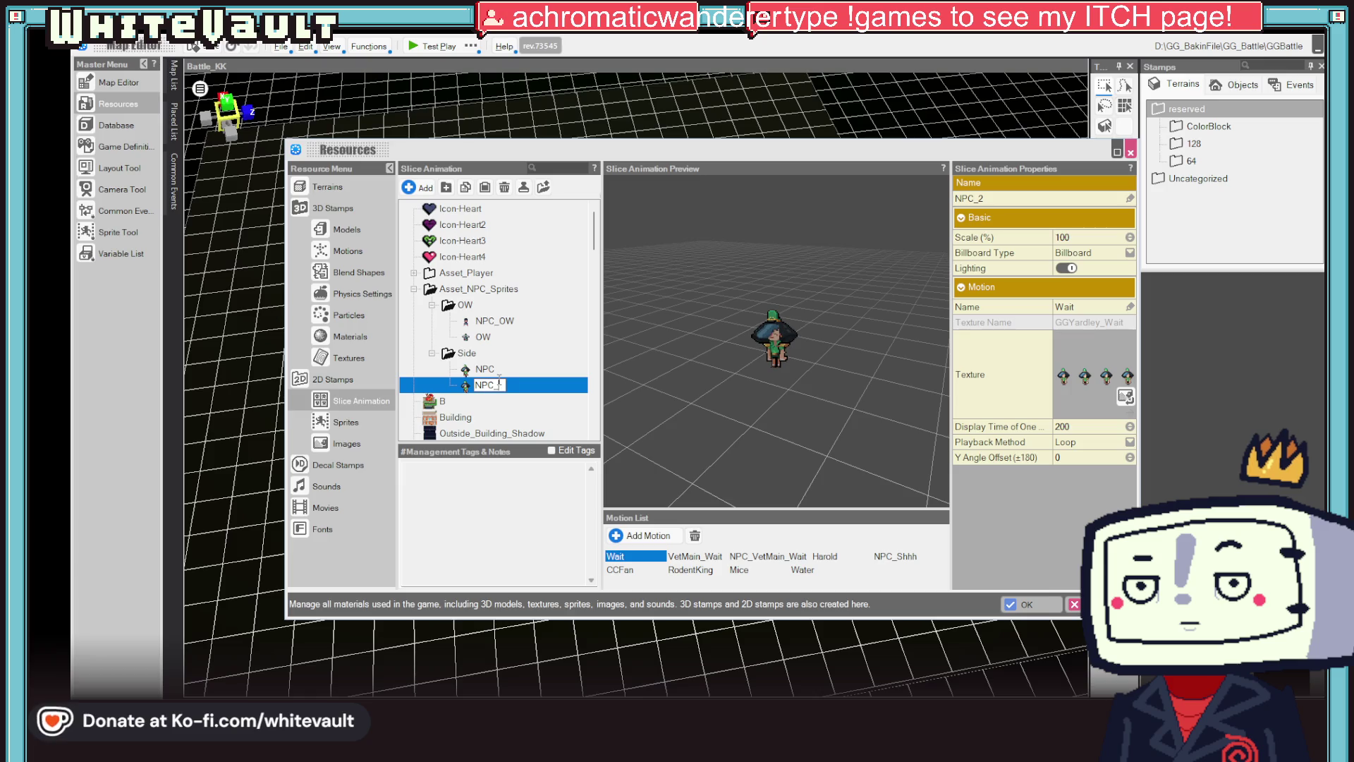
{"action": "type", "text": "t"}
{"action": "key", "text": "Return"}
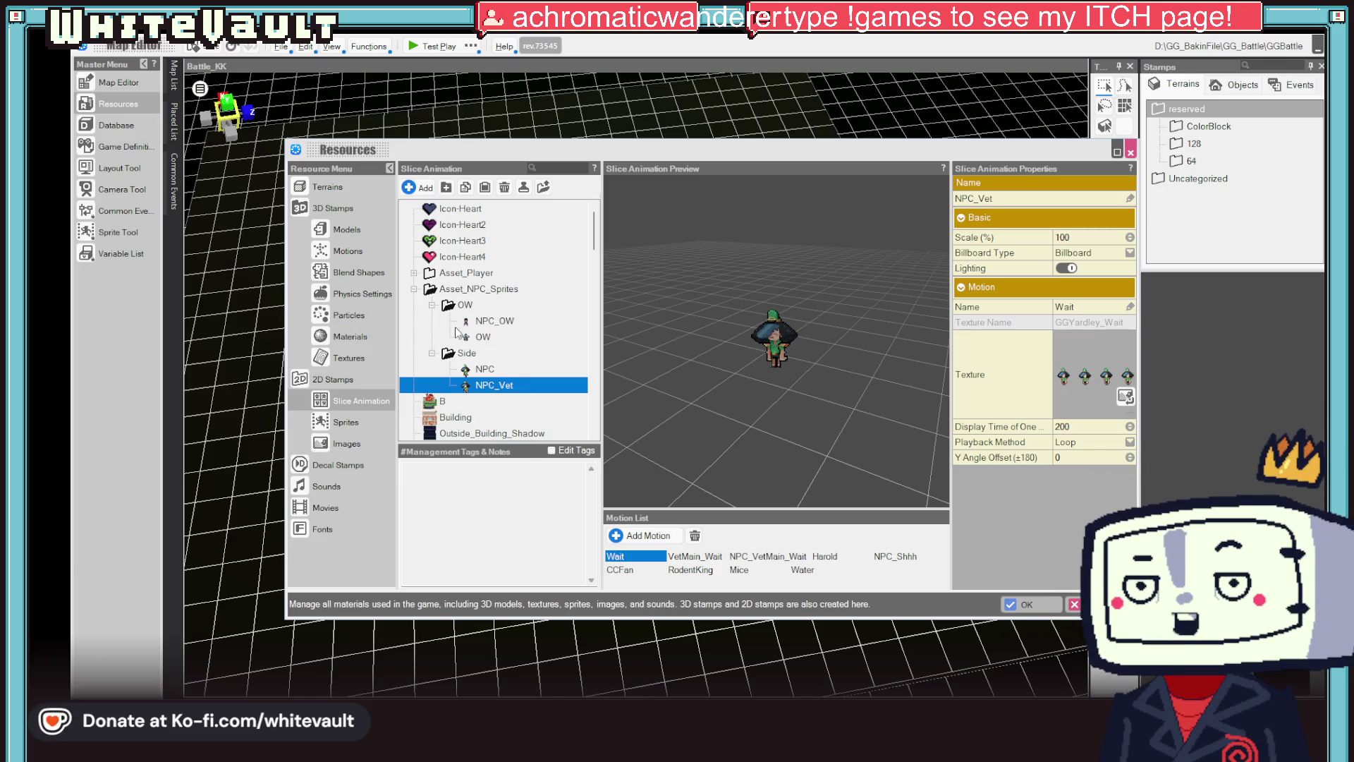
- Delete the Wait, NPC_VetMain_Wait, Harold, NPC_Shhh, CCFan and RodentKing motions from NPC_Vet
{"action": "left_click", "coordinate": [694, 538]}
{"action": "left_click", "coordinate": [684, 558]}
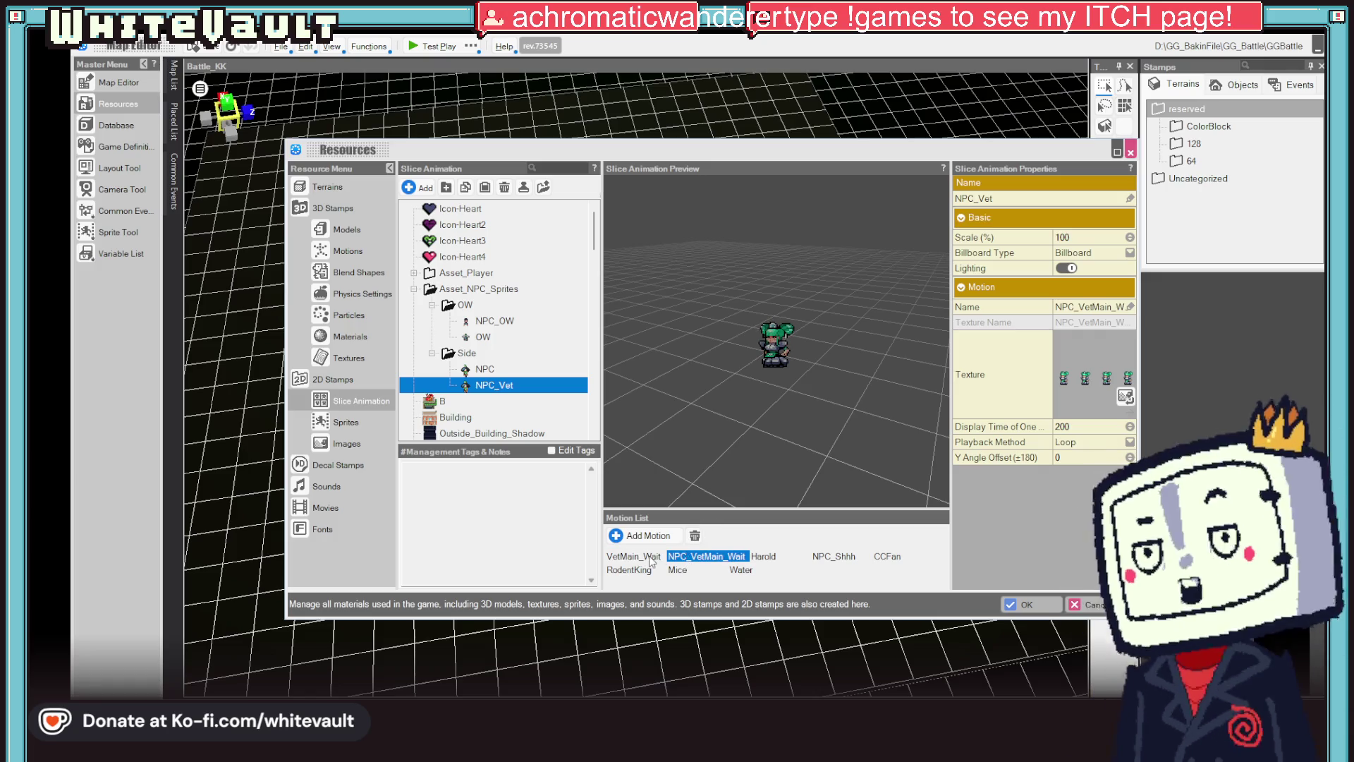
{"action": "left_click", "coordinate": [650, 558]}
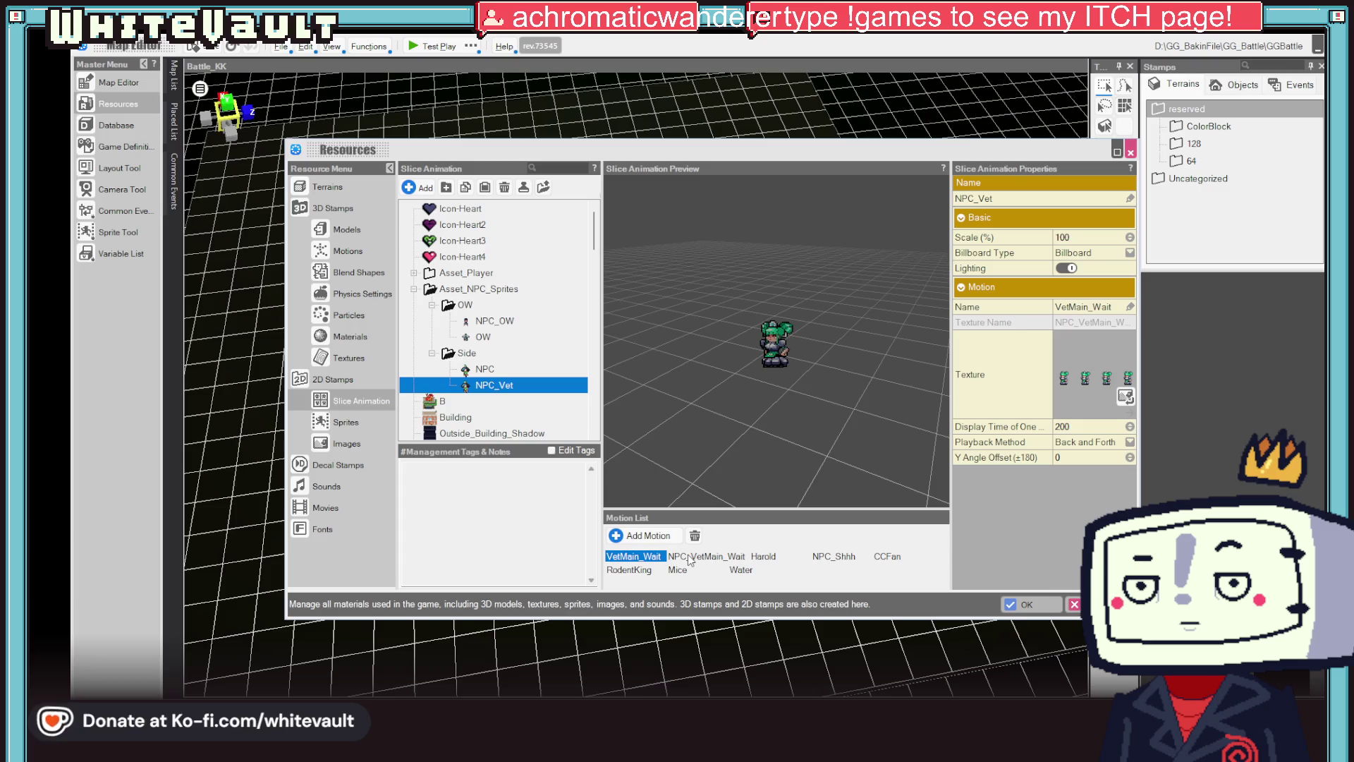
{"action": "left_click", "coordinate": [683, 558]}
{"action": "left_click", "coordinate": [695, 535]}
{"action": "left_click", "coordinate": [695, 535]}
{"action": "left_click", "coordinate": [694, 536]}
{"action": "left_click", "coordinate": [695, 536]}
{"action": "left_click", "coordinate": [695, 536]}
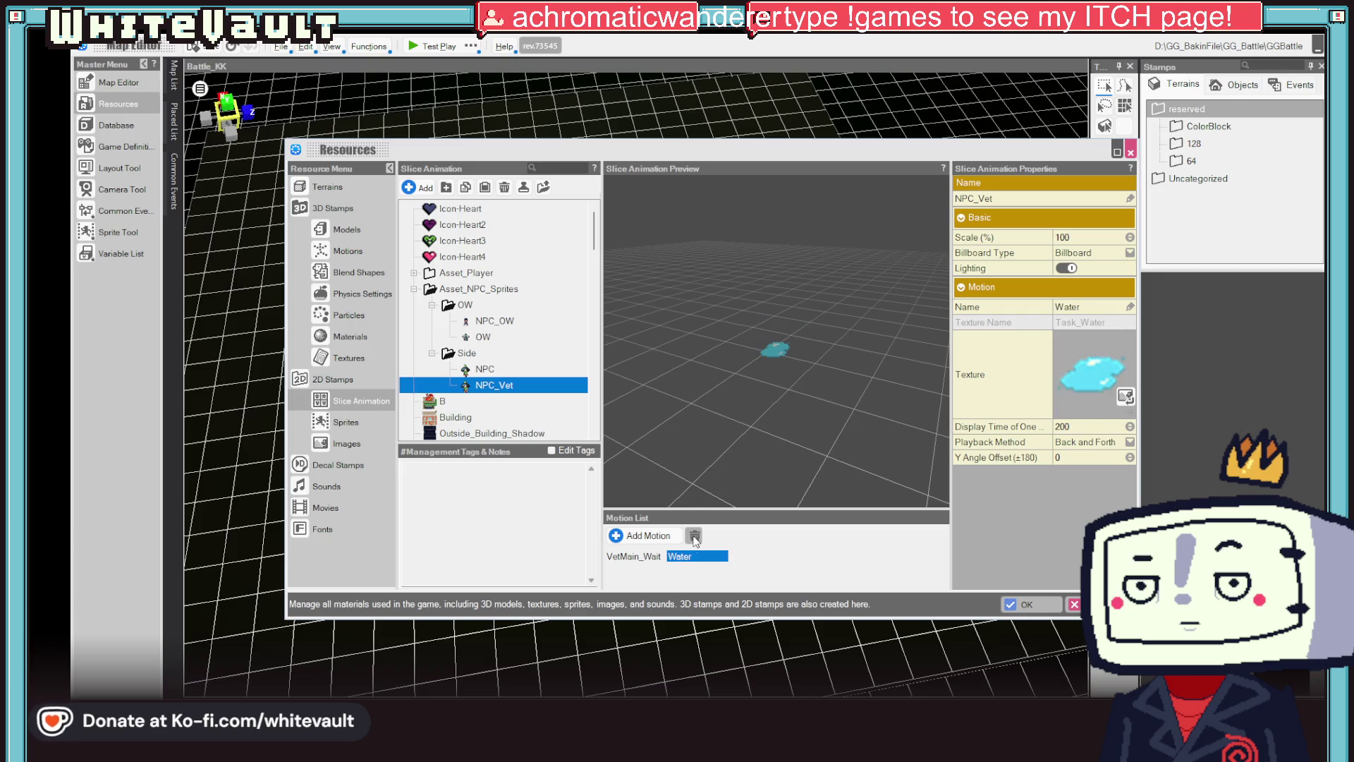
- Rename the VetMain_Wait motion to 'wait' and apply the NPC_VetMain_Wait texture
{"action": "left_click", "coordinate": [1108, 306]}
{"action": "type", "text": "wait"}
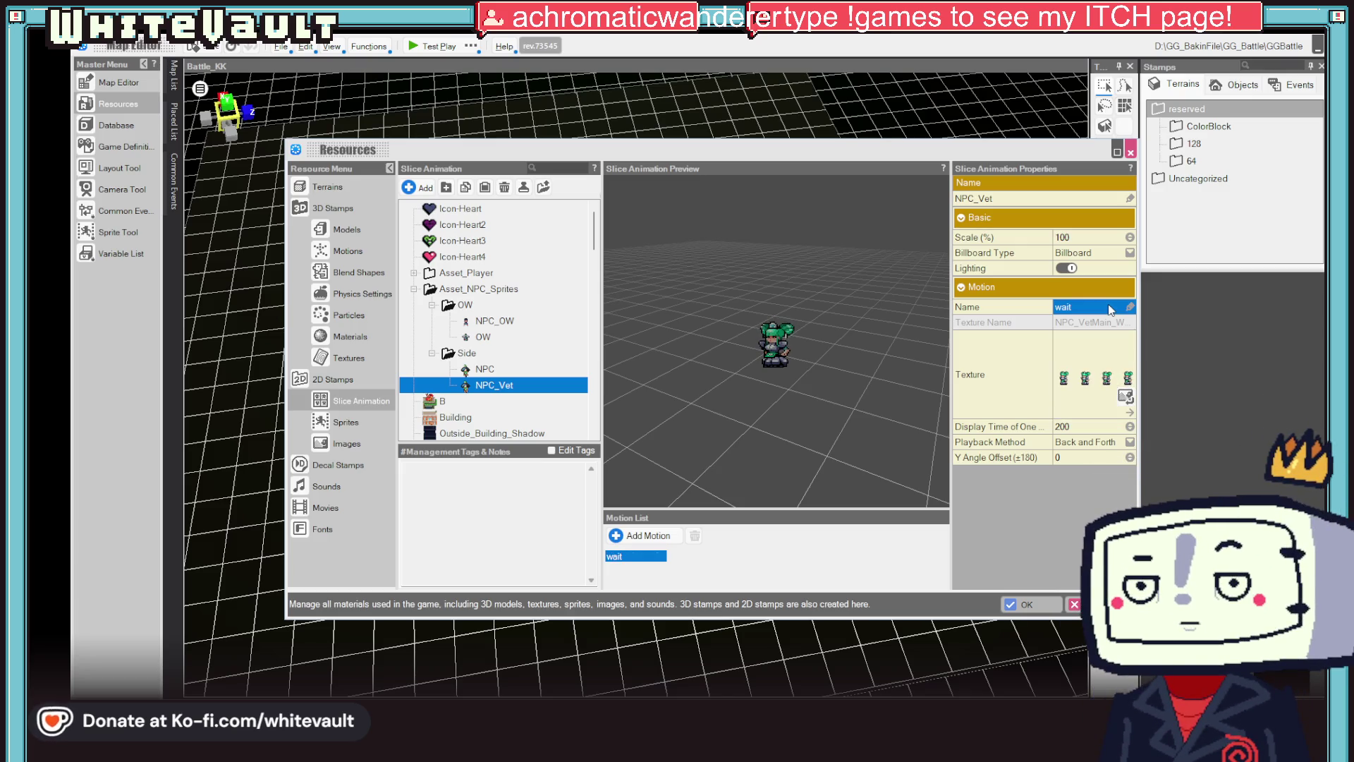
{"action": "double_click", "coordinate": [1097, 374]}
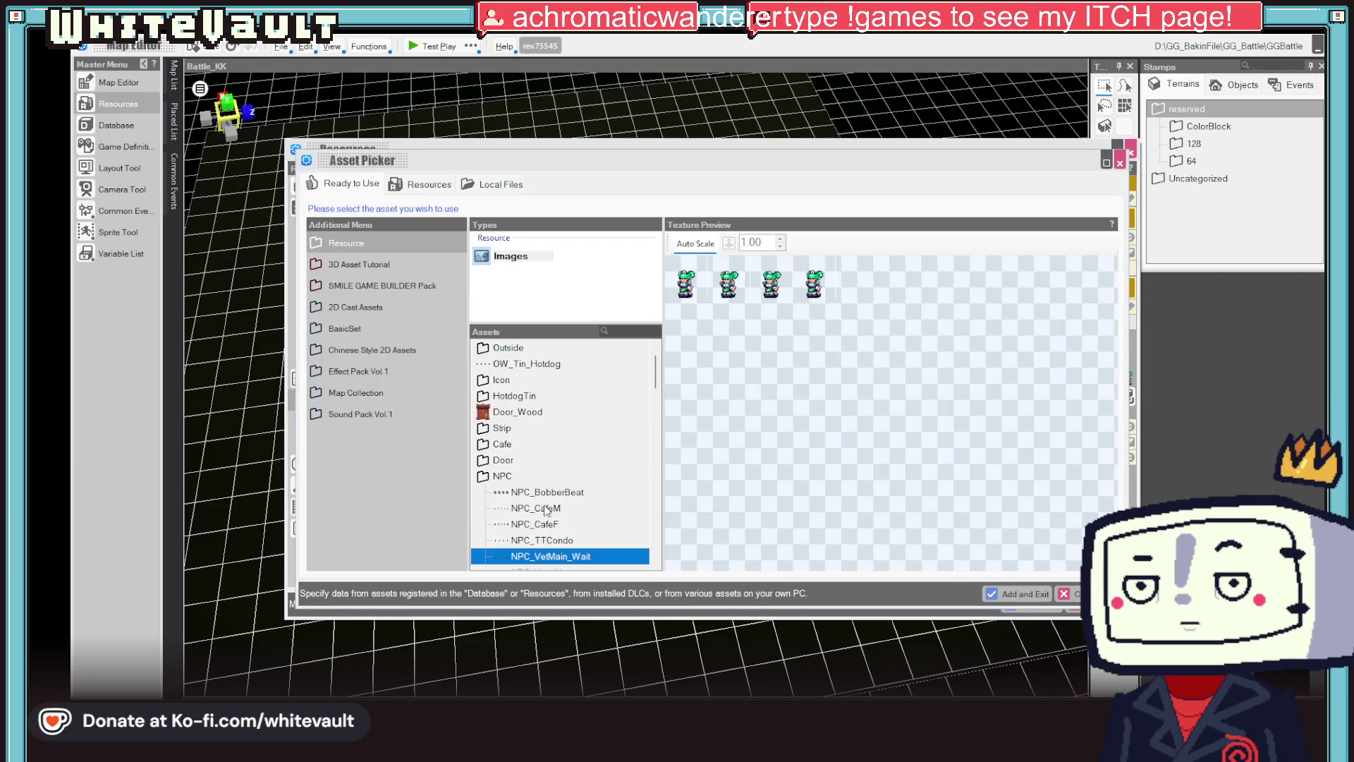
{"action": "double_click", "coordinate": [545, 557]}
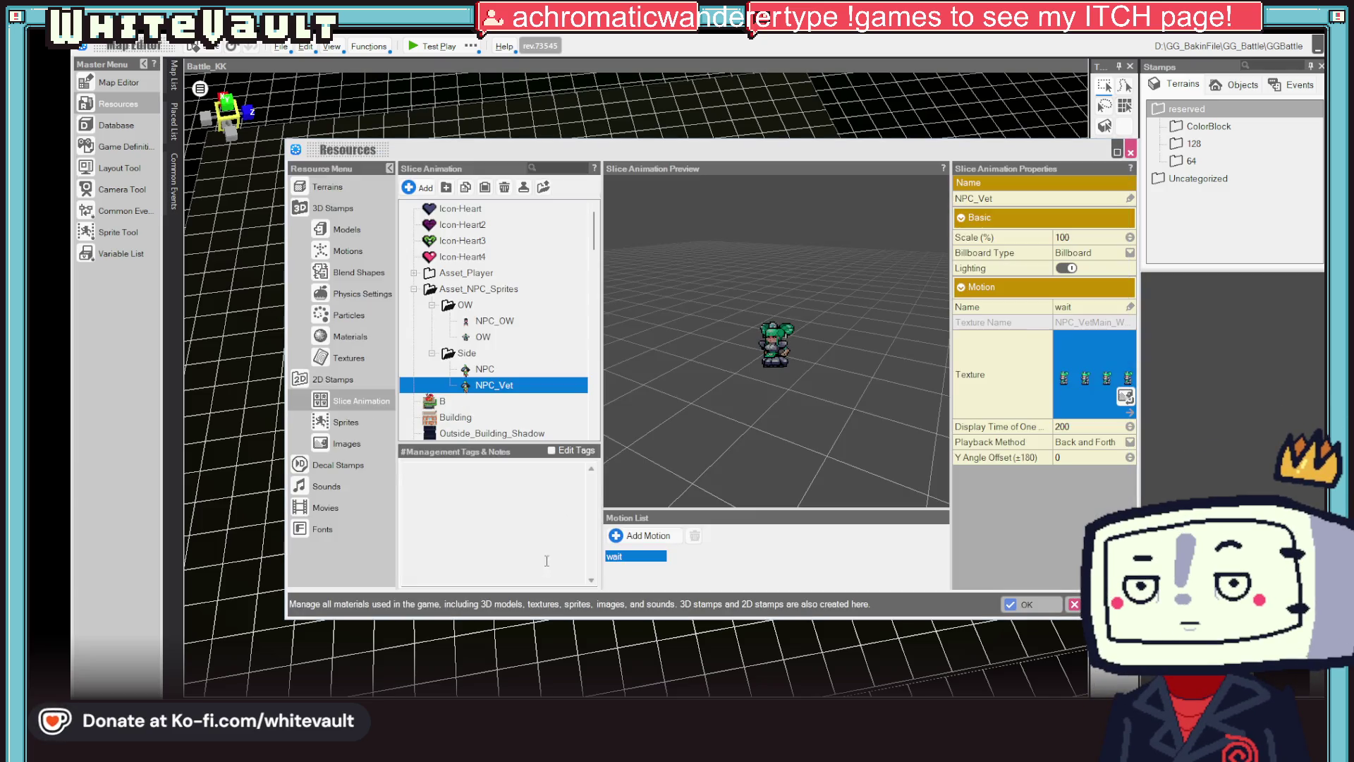
- Reselect NPC_VetMain_Wait as the wait motion's texture and confirm it
{"action": "right_click", "coordinate": [488, 387]}
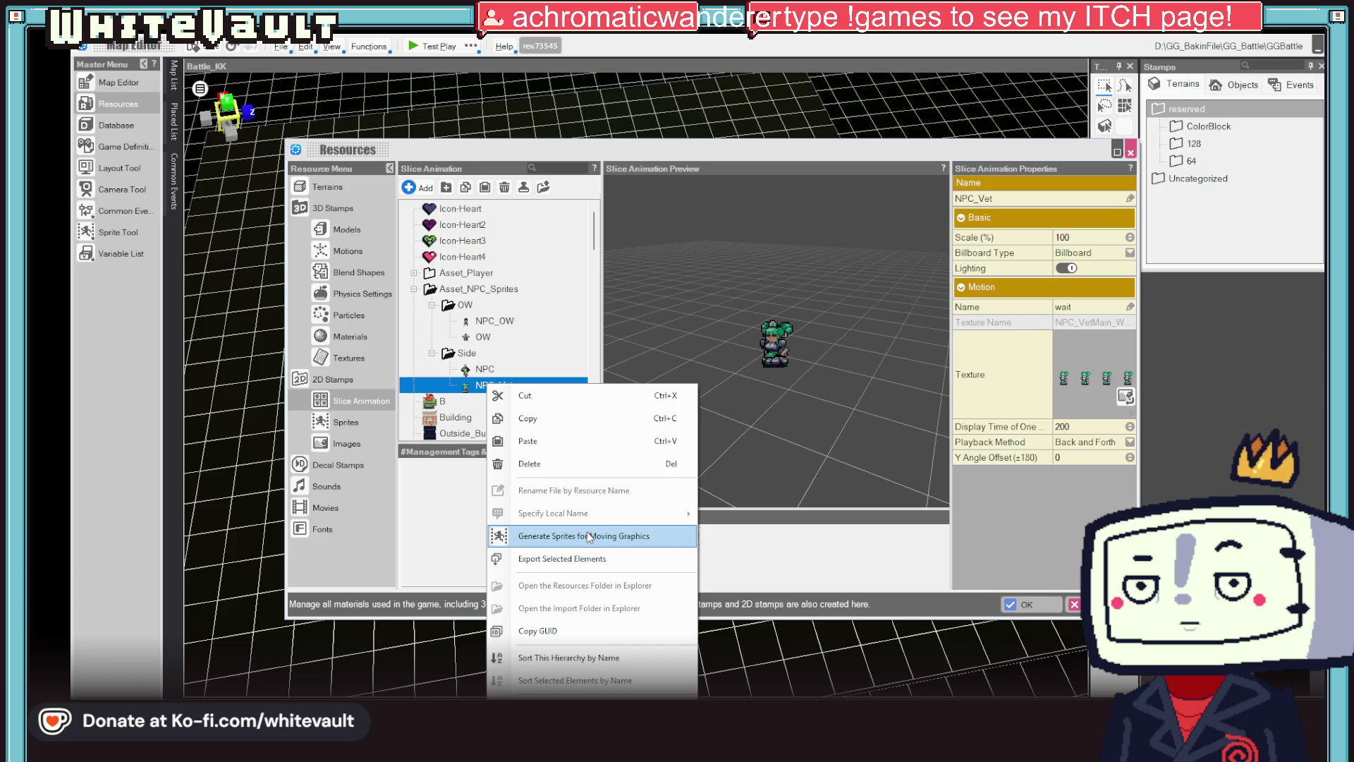
{"action": "left_click", "coordinate": [1082, 407]}
{"action": "double_click", "coordinate": [1079, 377]}
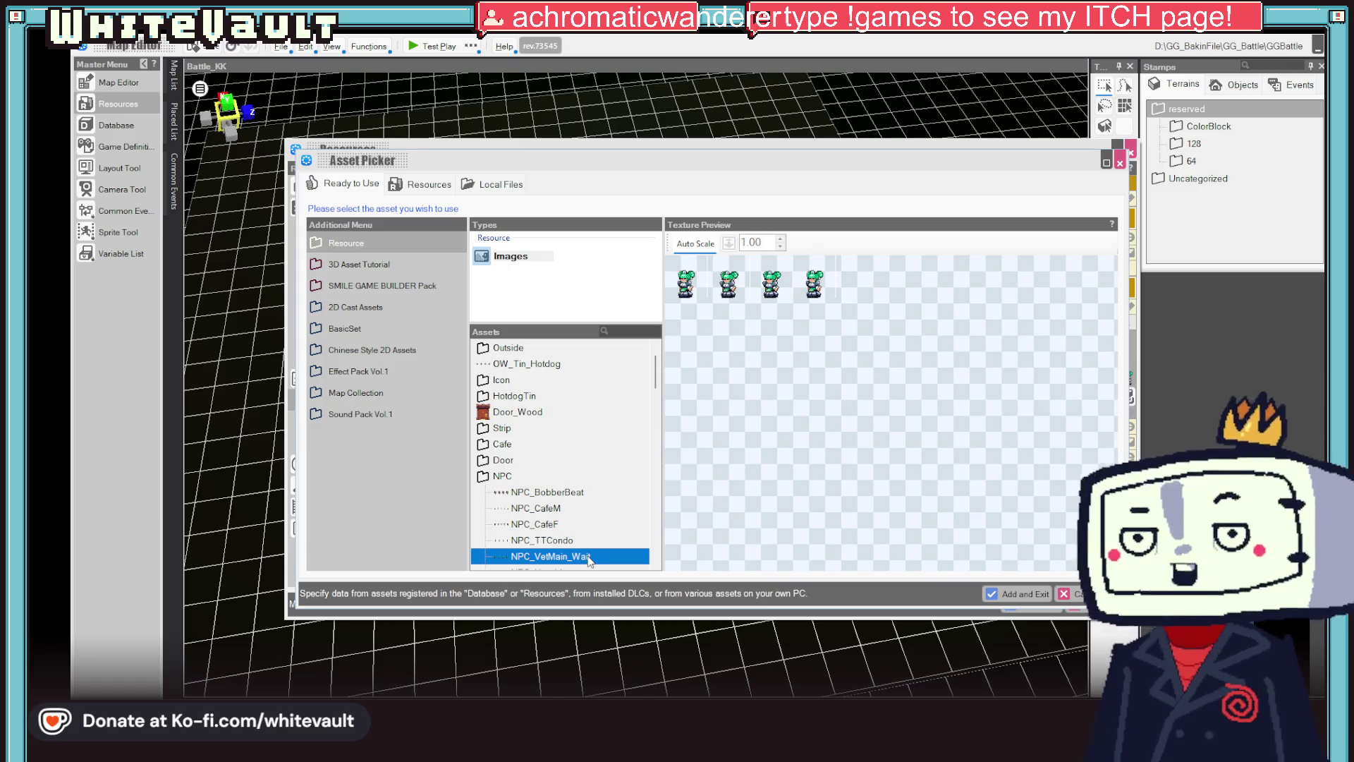
{"action": "left_click", "coordinate": [559, 540]}
{"action": "left_click", "coordinate": [548, 556]}
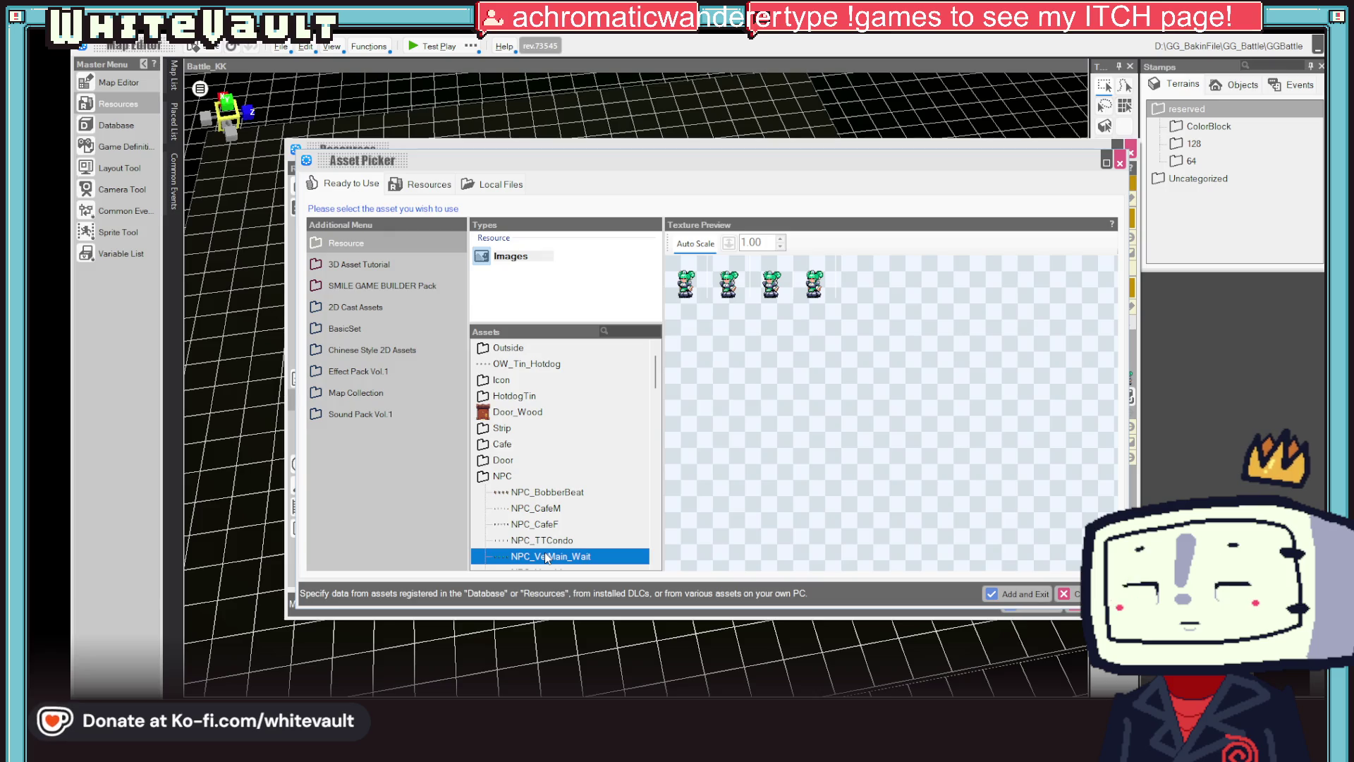
{"action": "key", "text": "Return"}
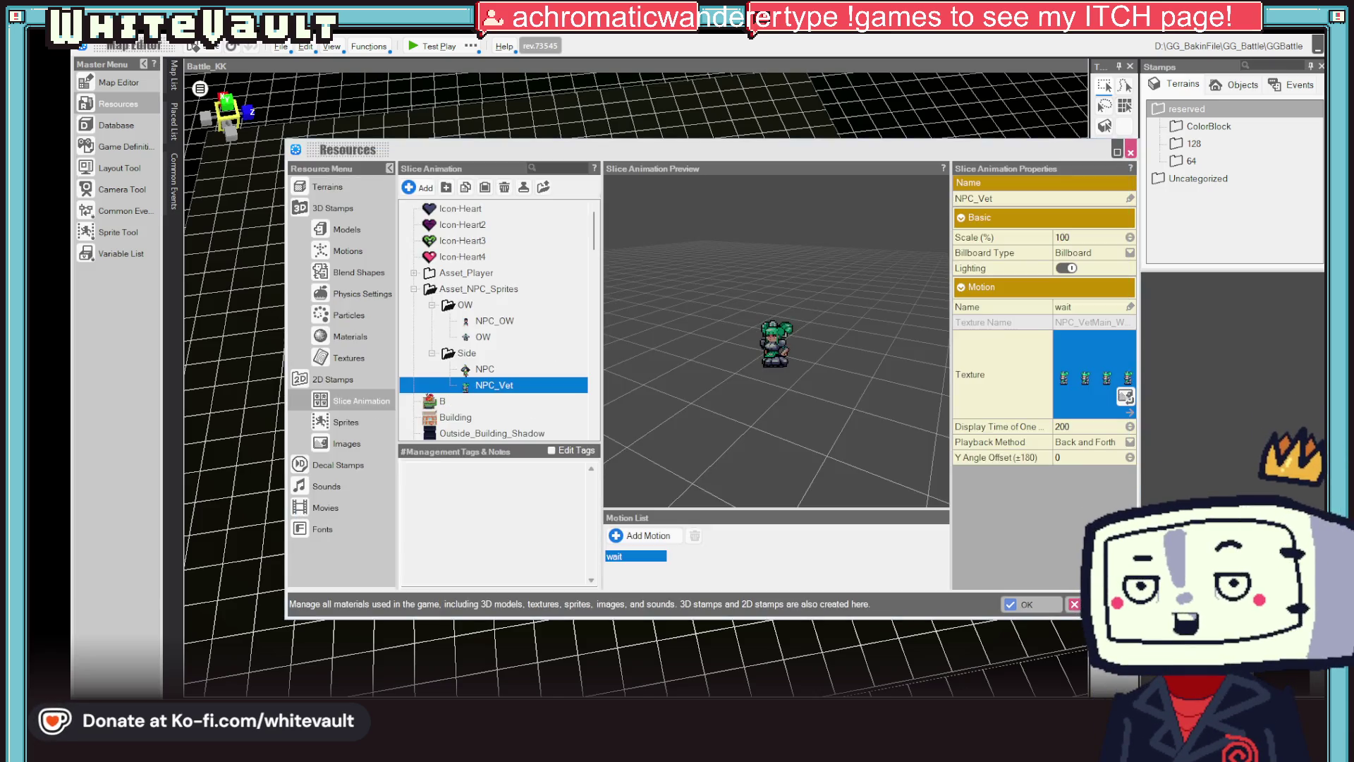
- Switch to Aseprite and back, then show the Images resource list
{"action": "key", "text": "alt+Tab"}
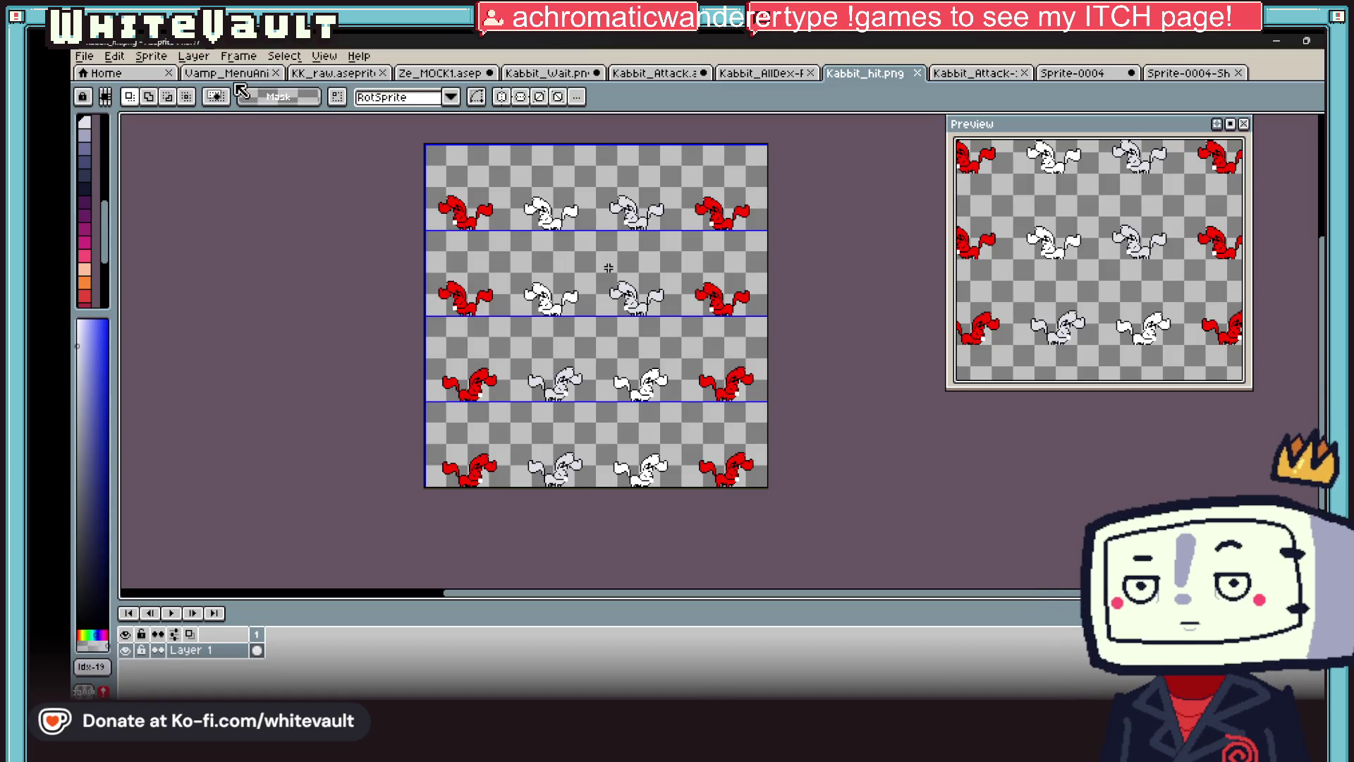
{"action": "mouse_move", "coordinate": [728, 758]}
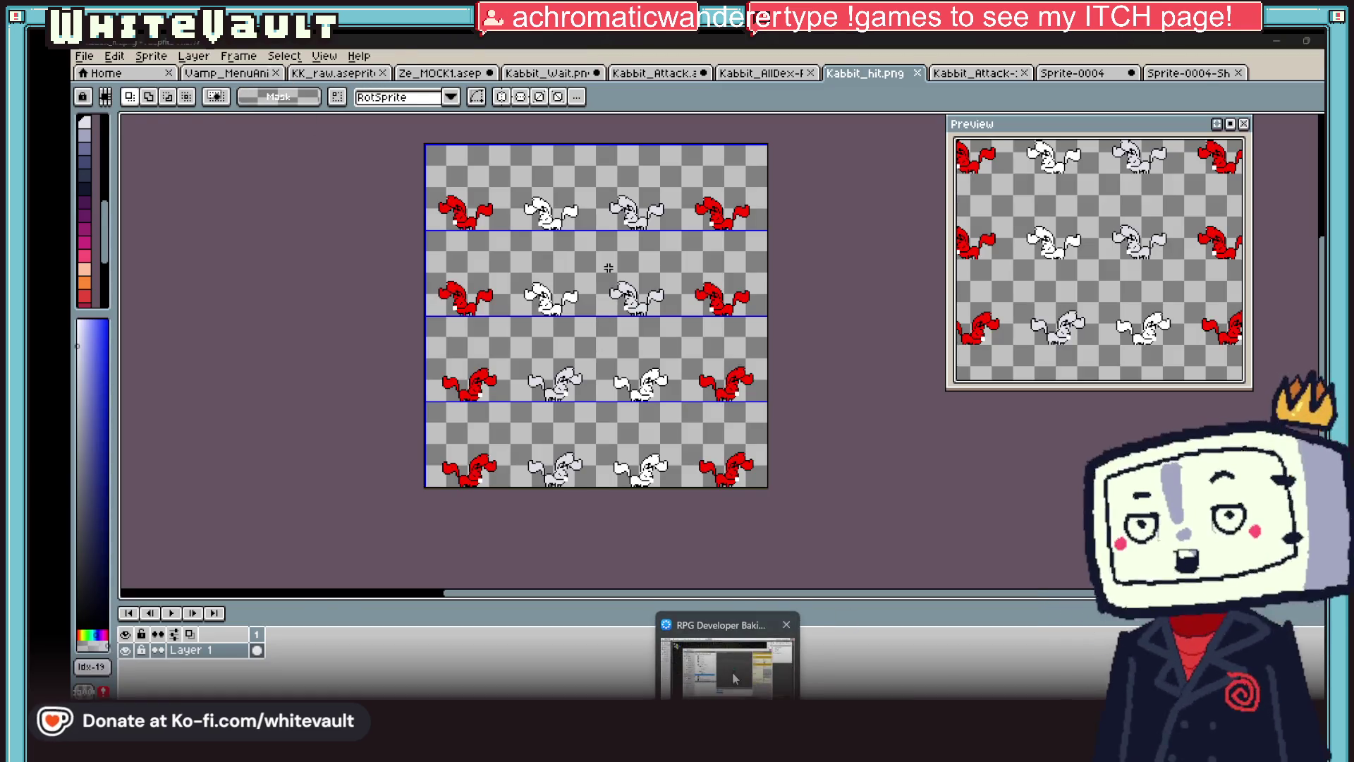
{"action": "left_click", "coordinate": [733, 678]}
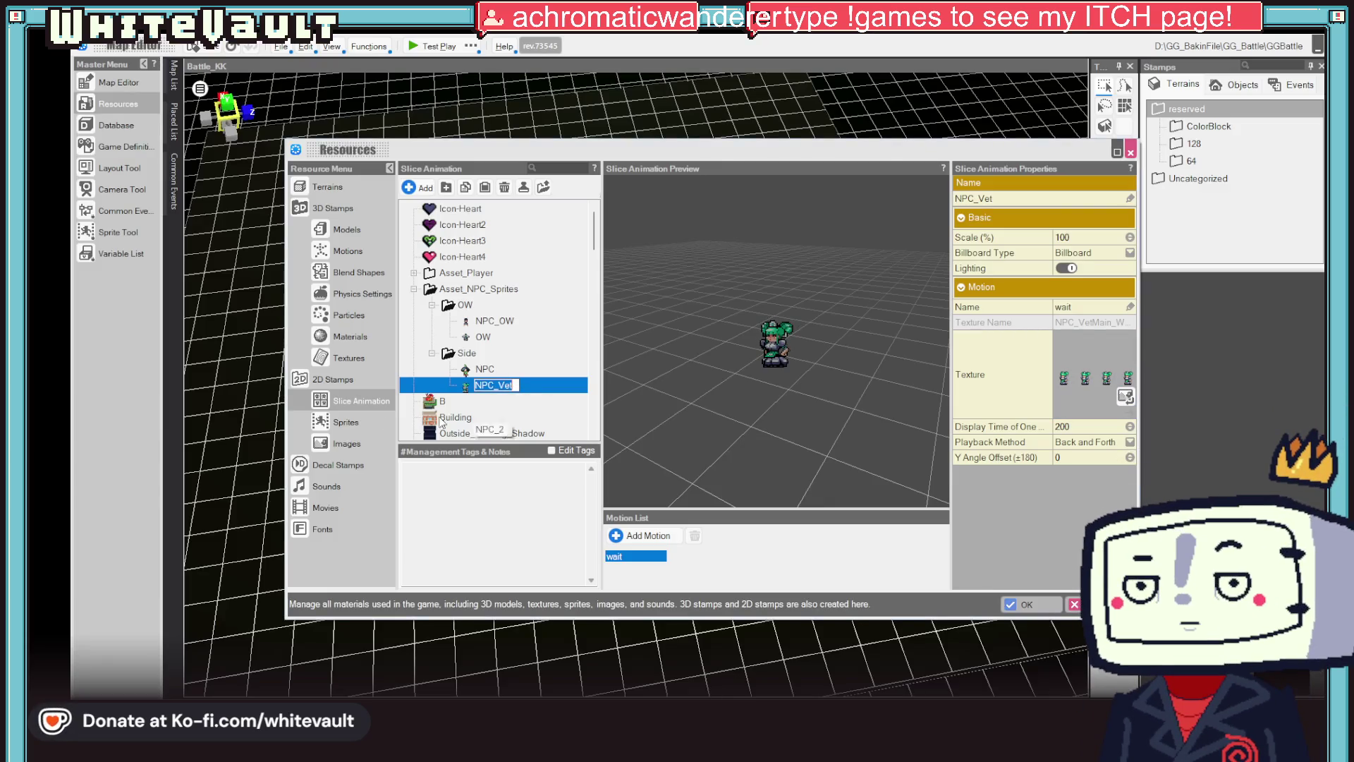
{"action": "left_click", "coordinate": [346, 443]}
- Browse the PortVet_Meh and PortVet_Smile portraits, then exit Resources without saving
{"action": "scroll", "coordinate": [495, 406], "scroll_direction": "down", "scroll_amount": 3}
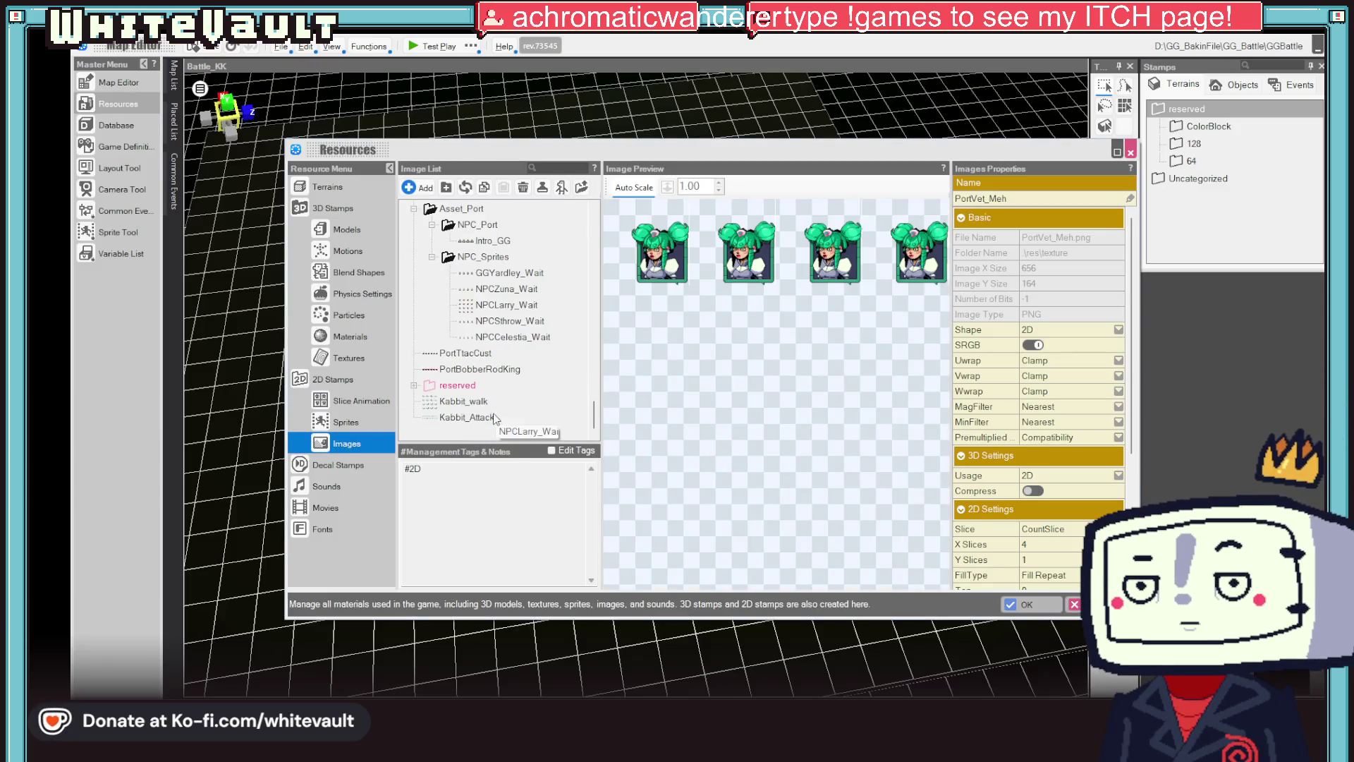
{"action": "scroll", "coordinate": [494, 370], "scroll_direction": "up", "scroll_amount": 3}
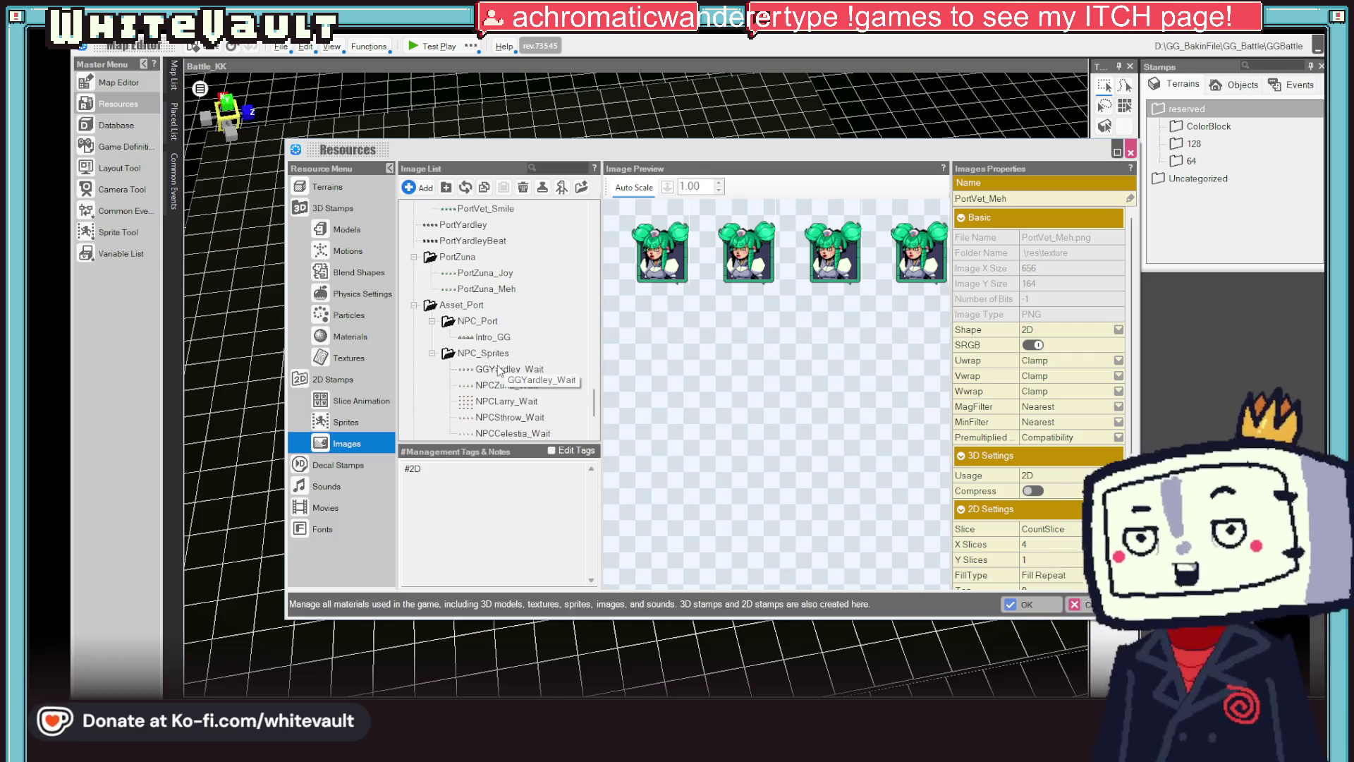
{"action": "scroll", "coordinate": [512, 373], "scroll_direction": "up", "scroll_amount": 1}
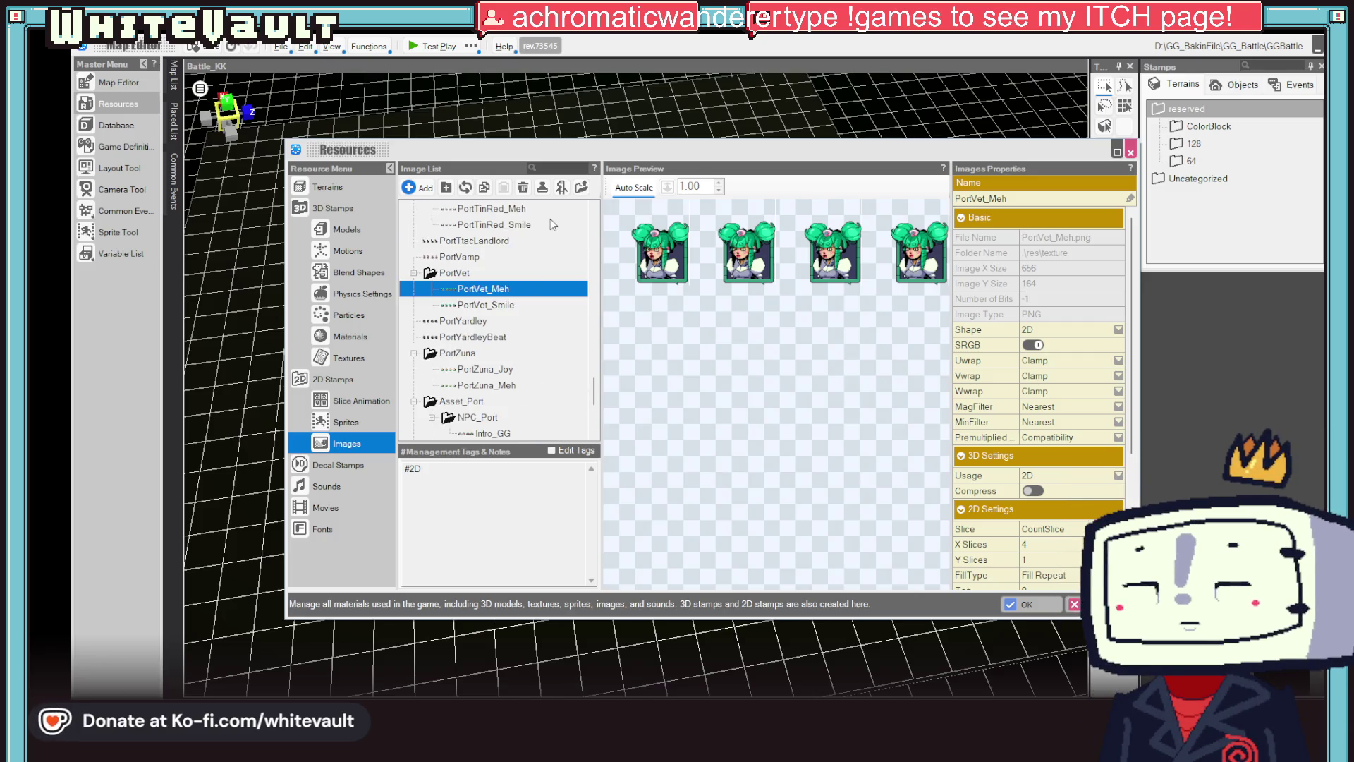
{"action": "left_click", "coordinate": [570, 186]}
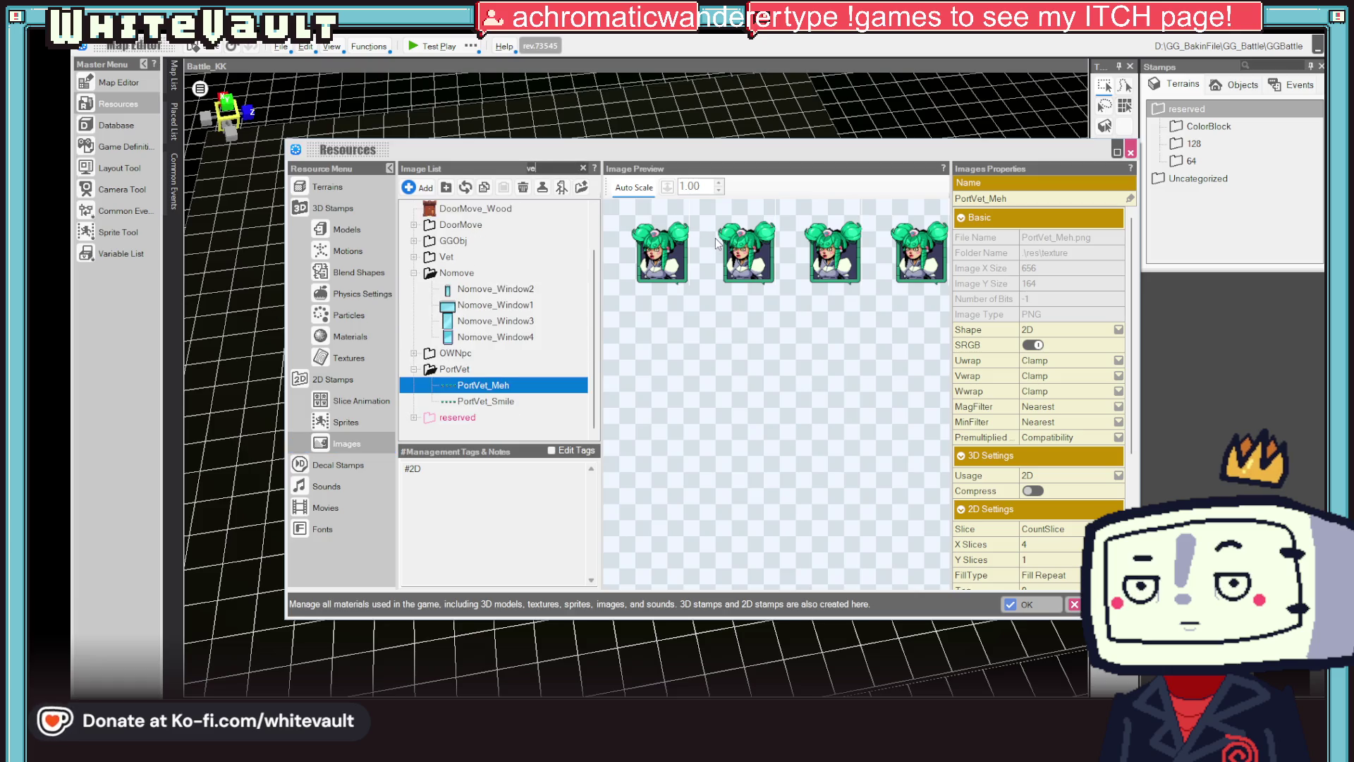
{"action": "left_click", "coordinate": [474, 401]}
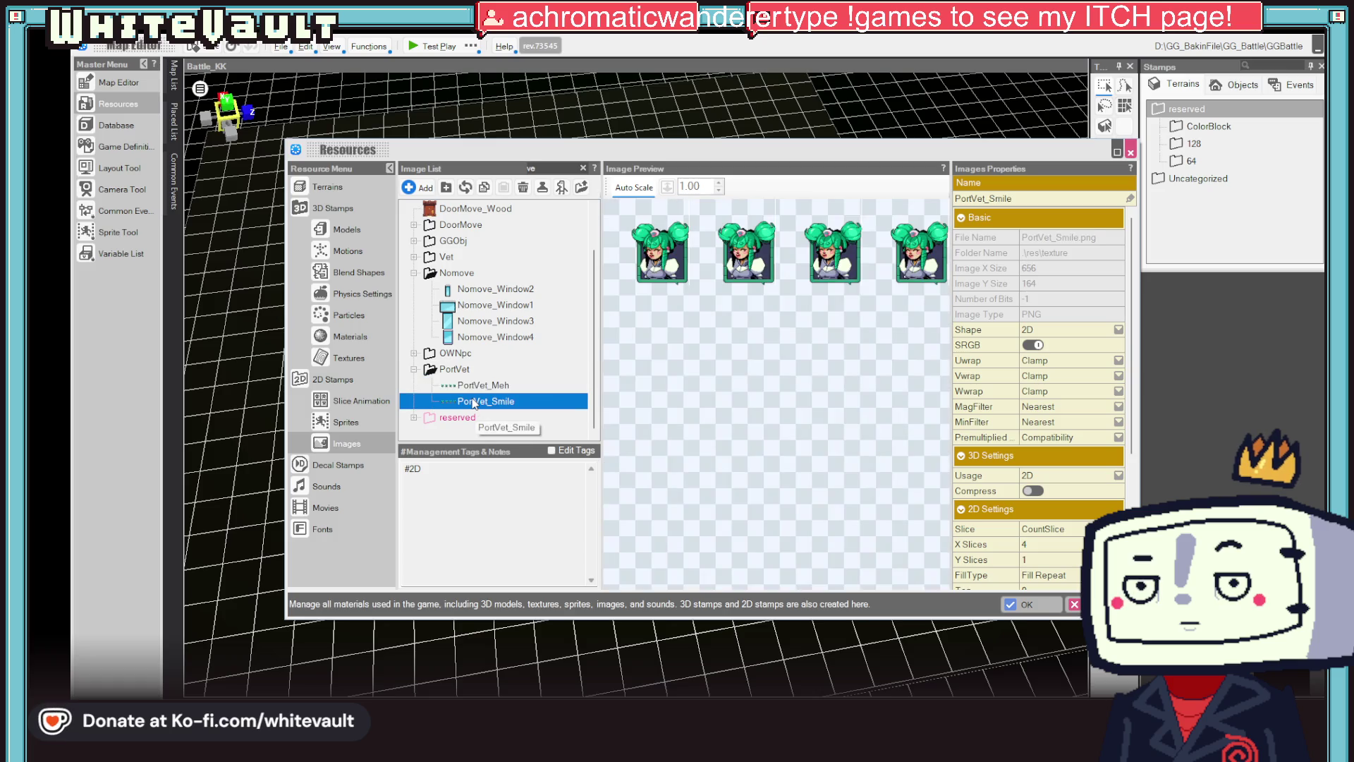
{"action": "left_click", "coordinate": [488, 385]}
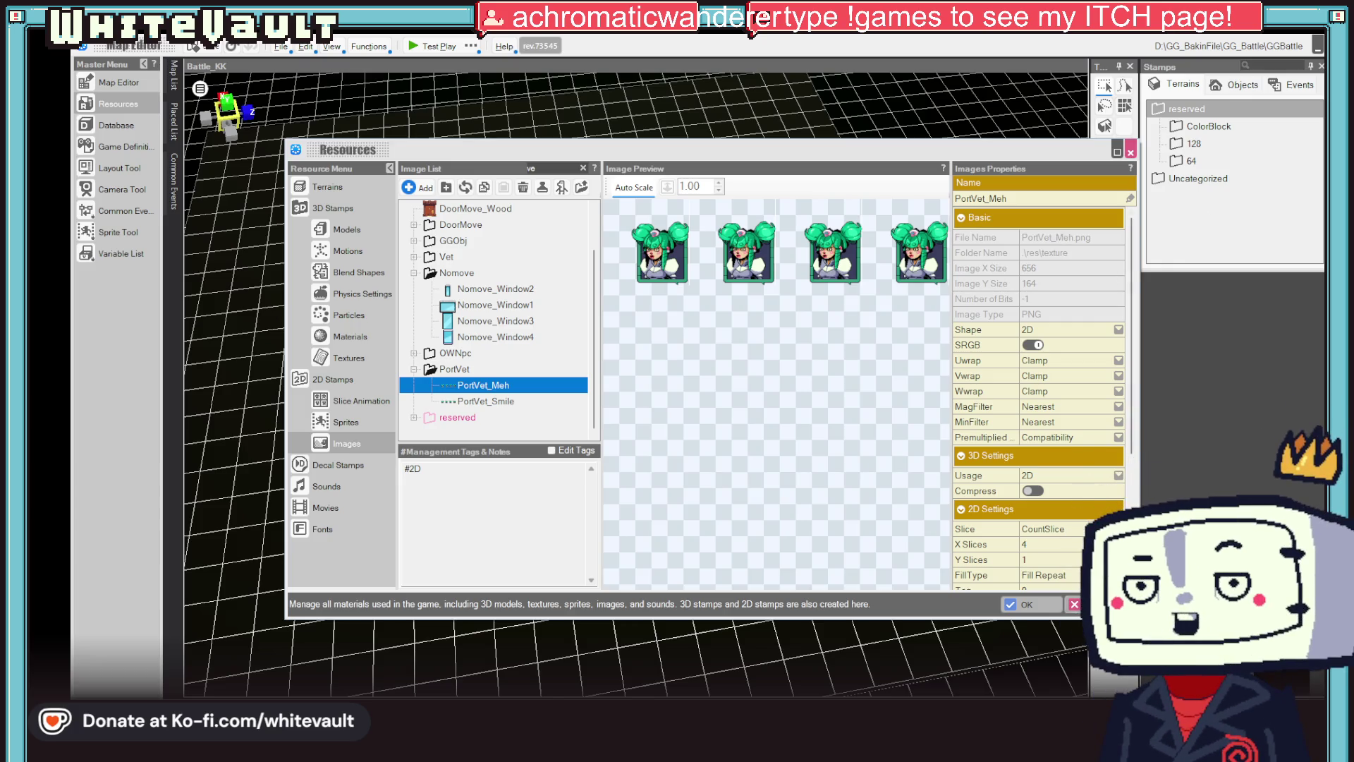
{"action": "key", "text": "Escape"}
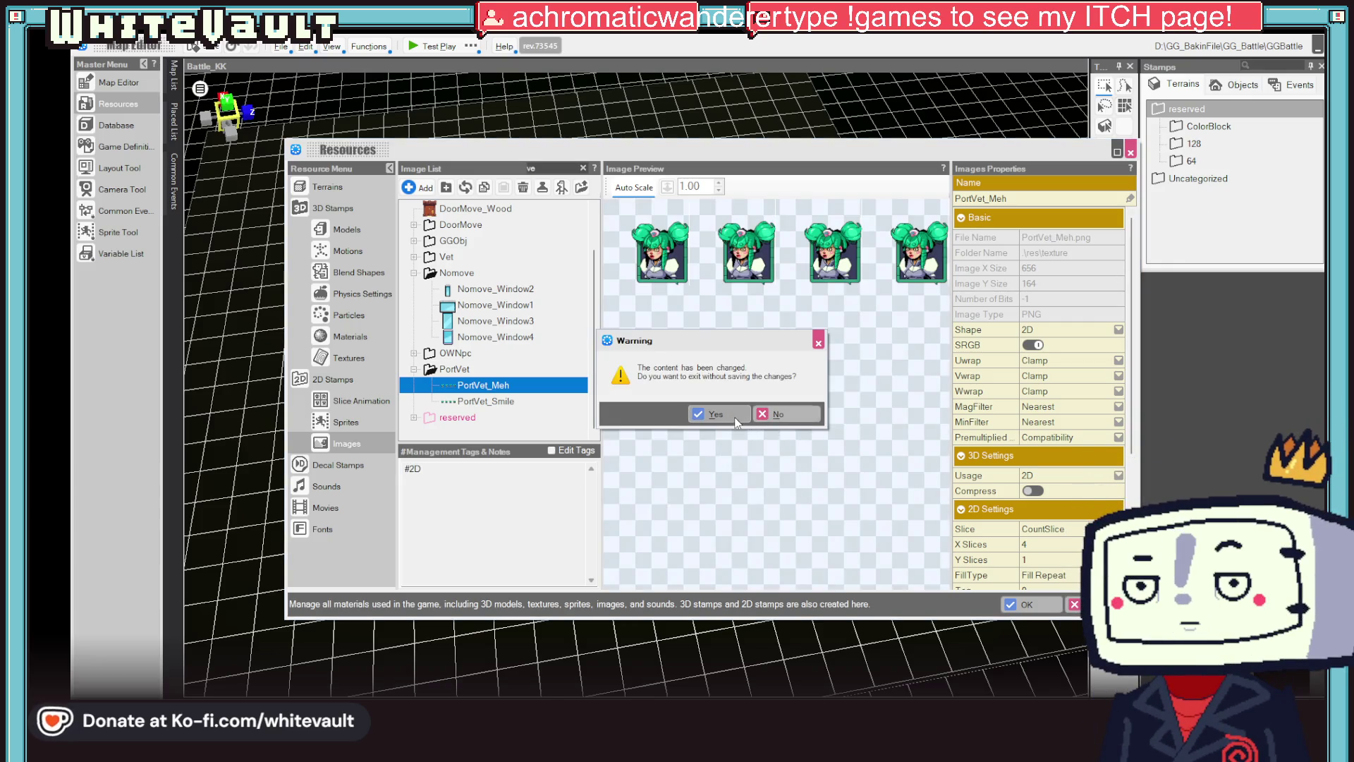
{"action": "left_click", "coordinate": [729, 417]}
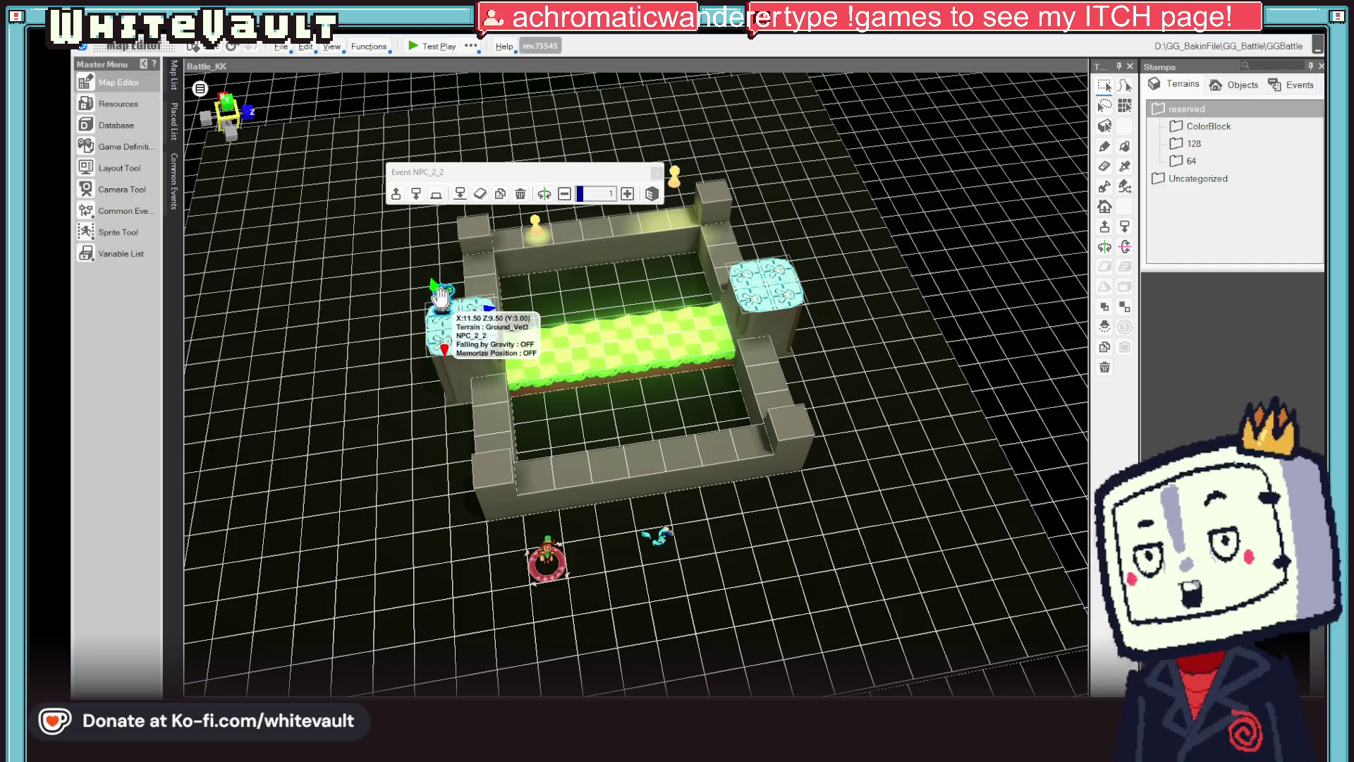
- Move the Kabbit_Wait event to the lower-left tile and check its event script
{"action": "key", "text": "Escape"}
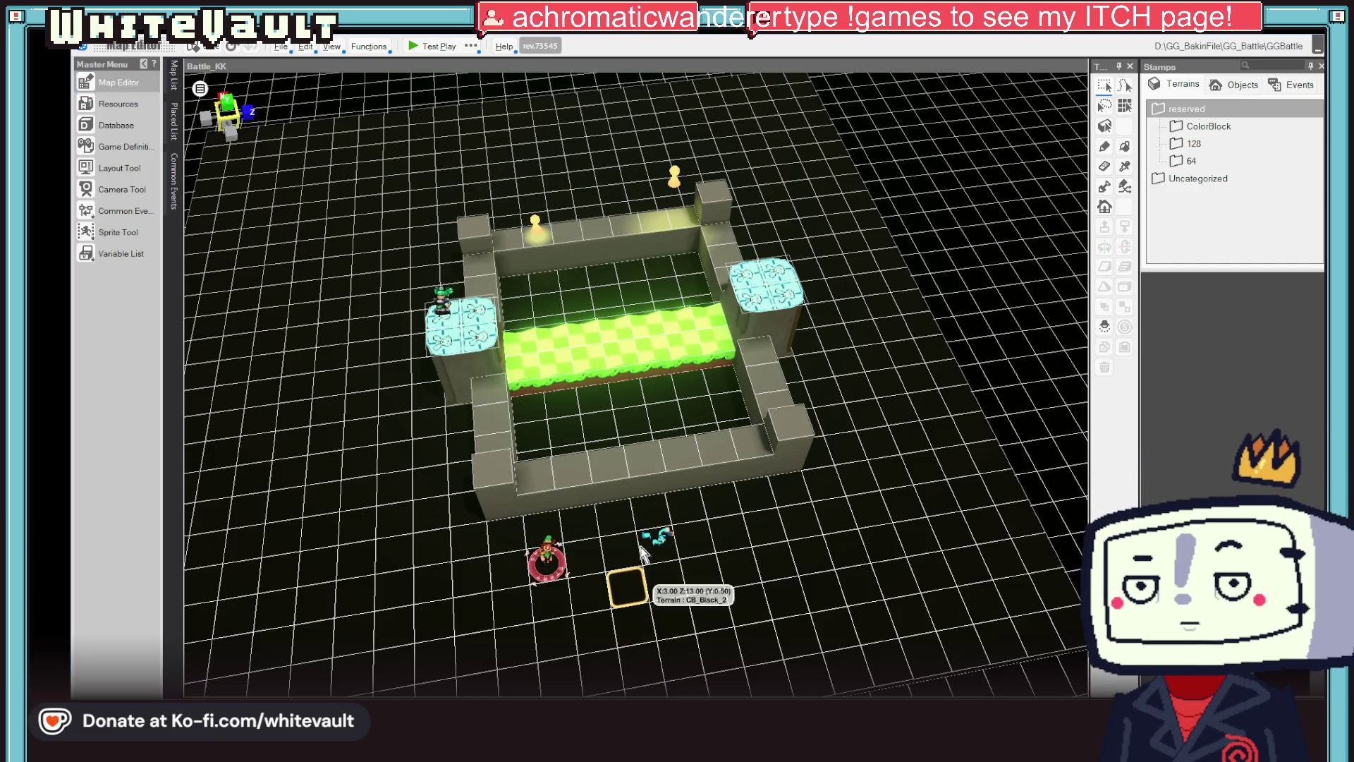
{"action": "left_click", "coordinate": [511, 309]}
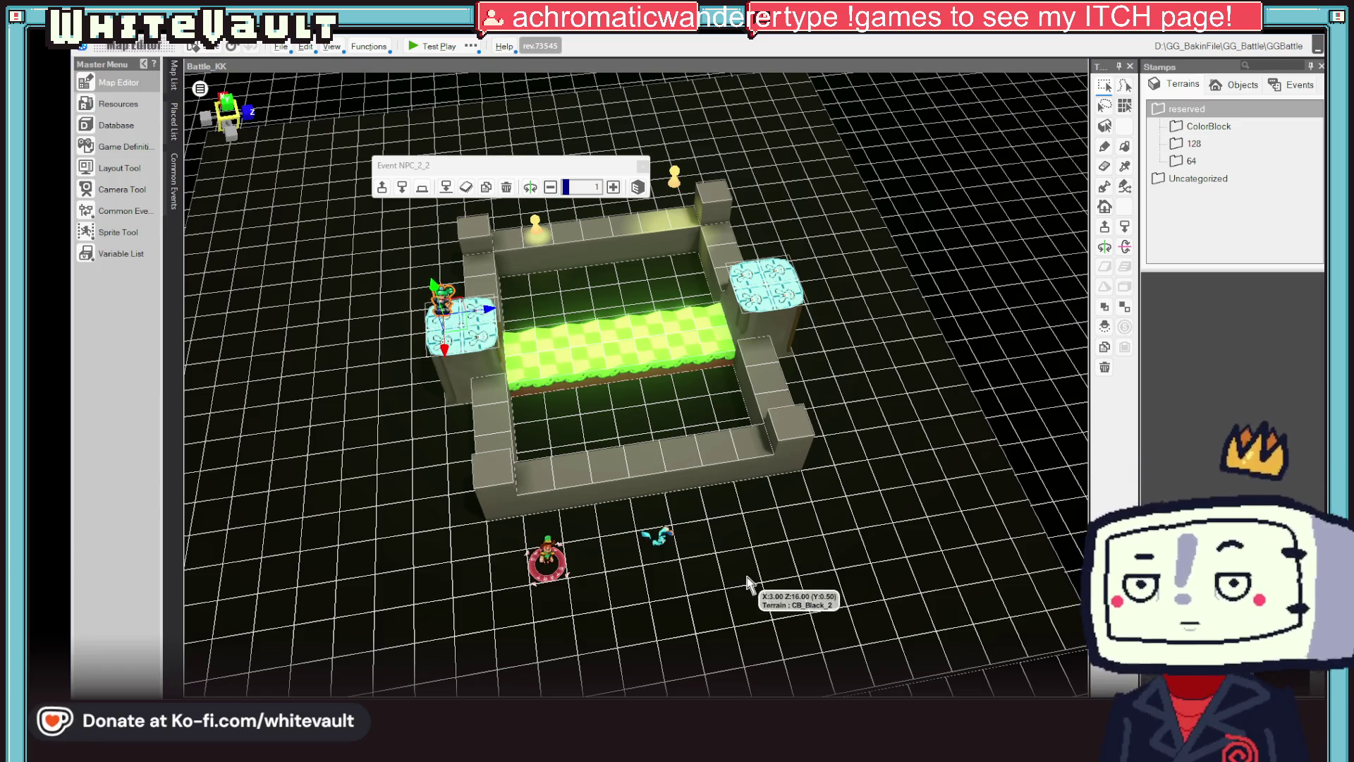
{"action": "left_click", "coordinate": [682, 585]}
{"action": "left_click", "coordinate": [656, 543]}
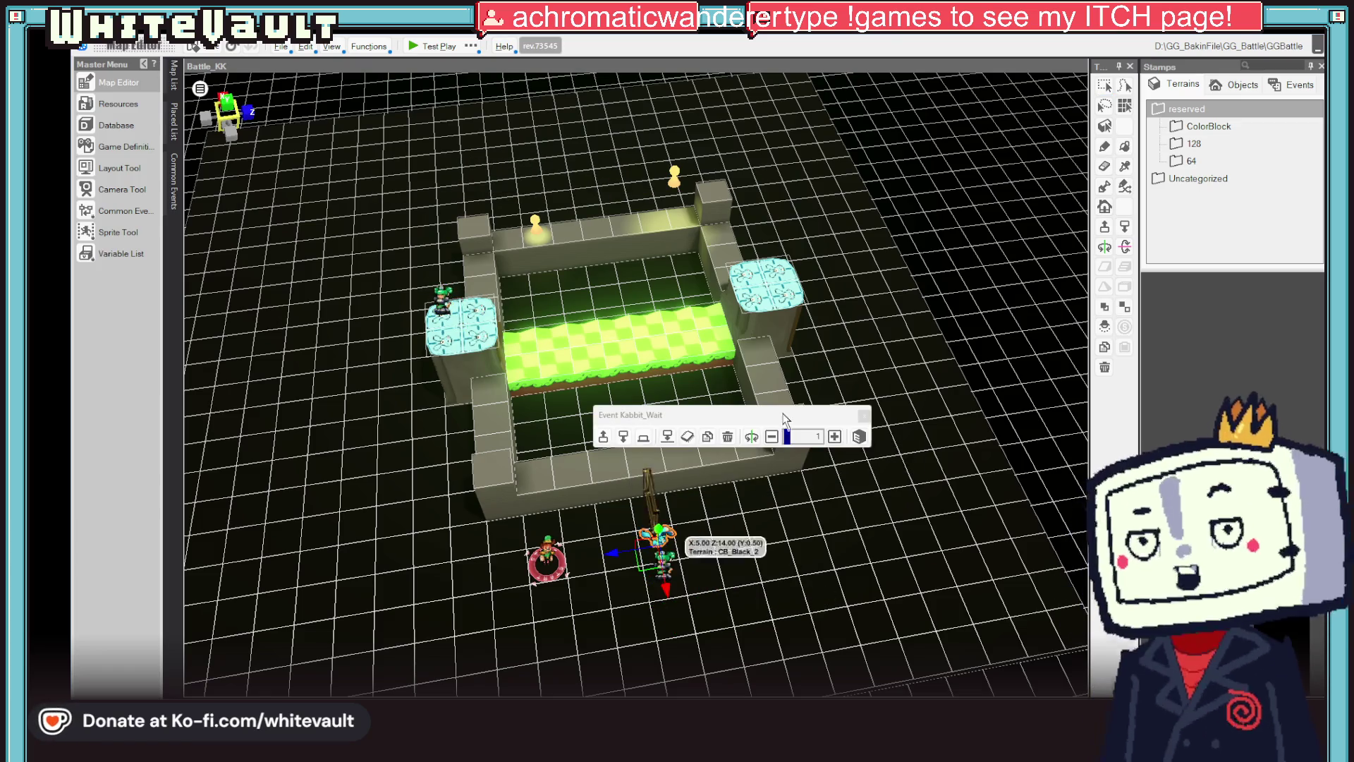
{"action": "scroll", "coordinate": [640, 631], "scroll_direction": "up", "scroll_amount": 2}
{"action": "mouse_move", "coordinate": [670, 610]}
{"action": "left_mouse_down"}
{"action": "mouse_move", "coordinate": [434, 632]}
{"action": "mouse_move", "coordinate": [399, 648]}
{"action": "left_mouse_up"}
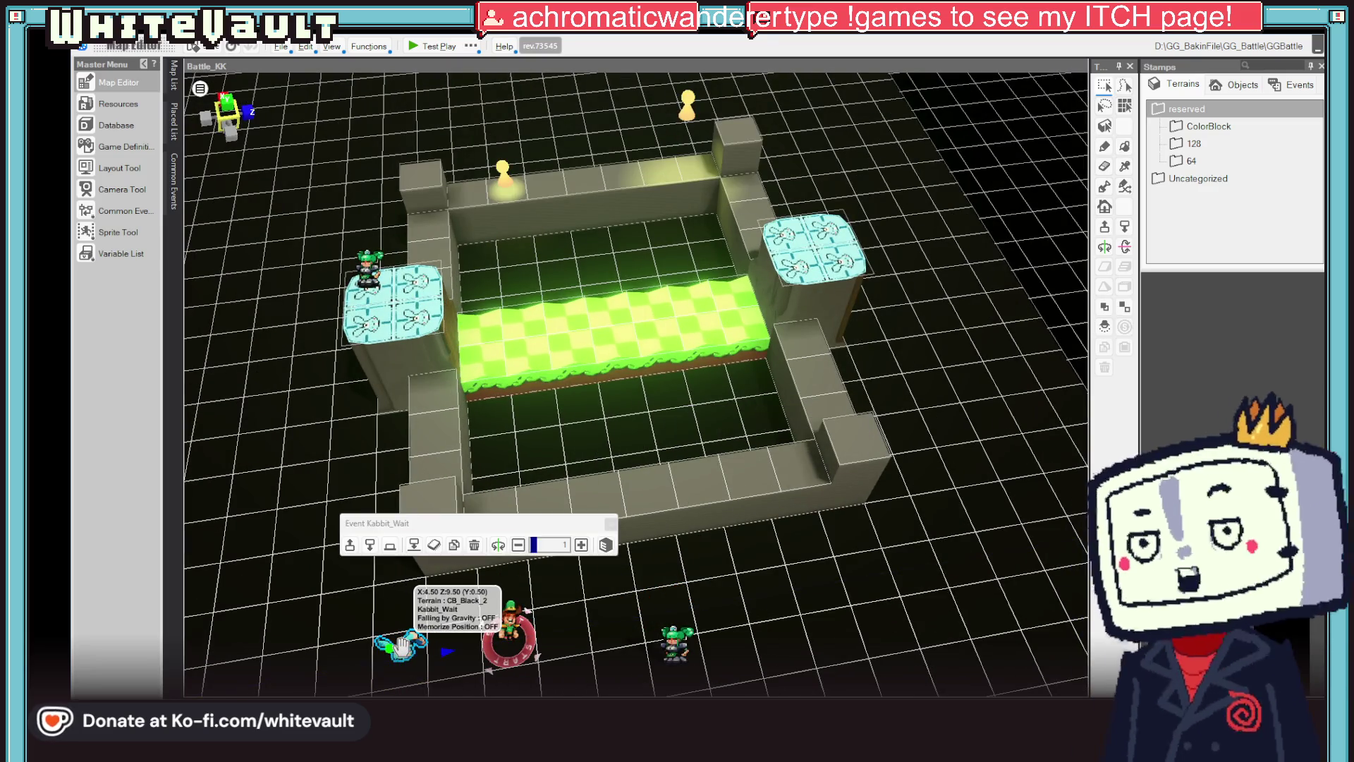
{"action": "double_click", "coordinate": [400, 647]}
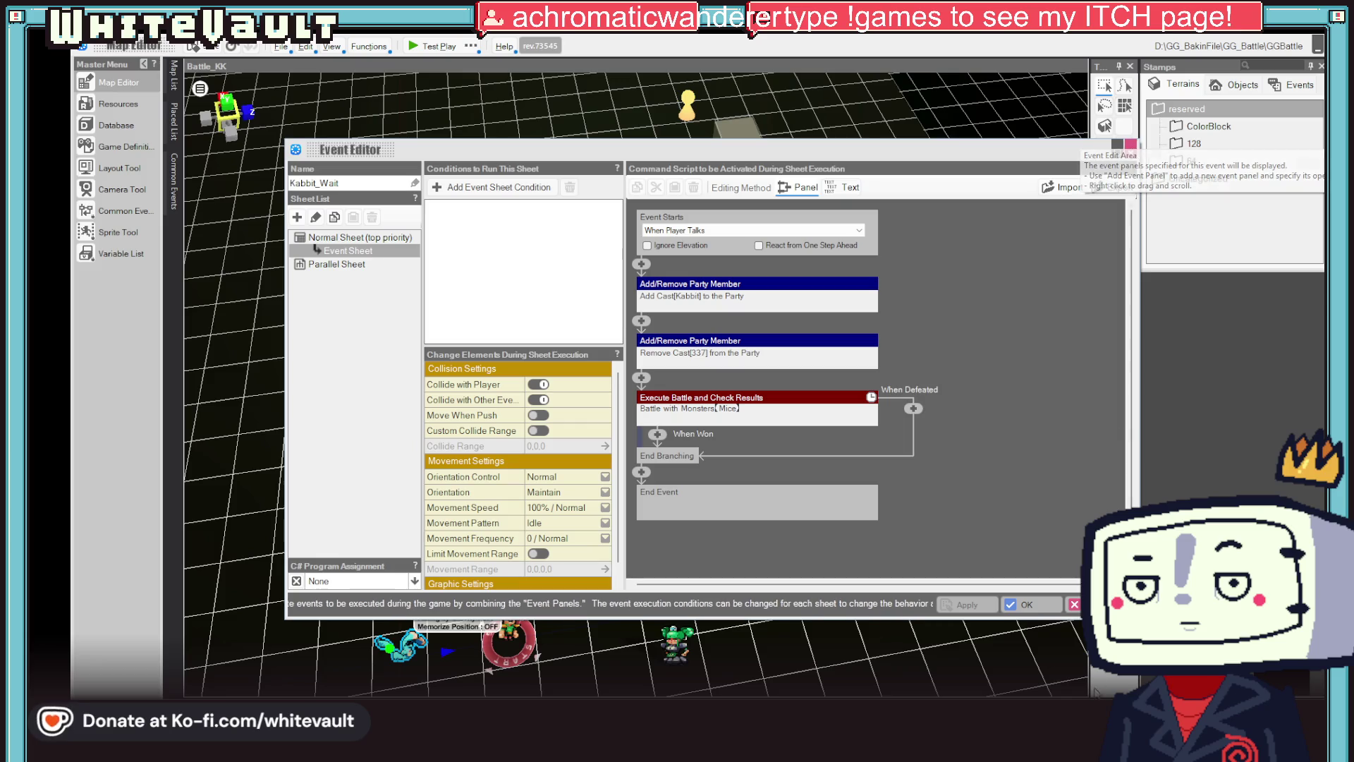
{"action": "key", "text": "Escape"}
- Shift NPC_2_2_1 one tile up-left and open its event script
{"action": "mouse_move", "coordinate": [677, 621]}
{"action": "left_mouse_down"}
{"action": "mouse_move", "coordinate": [663, 617]}
{"action": "mouse_move", "coordinate": [668, 588]}
{"action": "mouse_move", "coordinate": [670, 606]}
{"action": "left_mouse_up"}
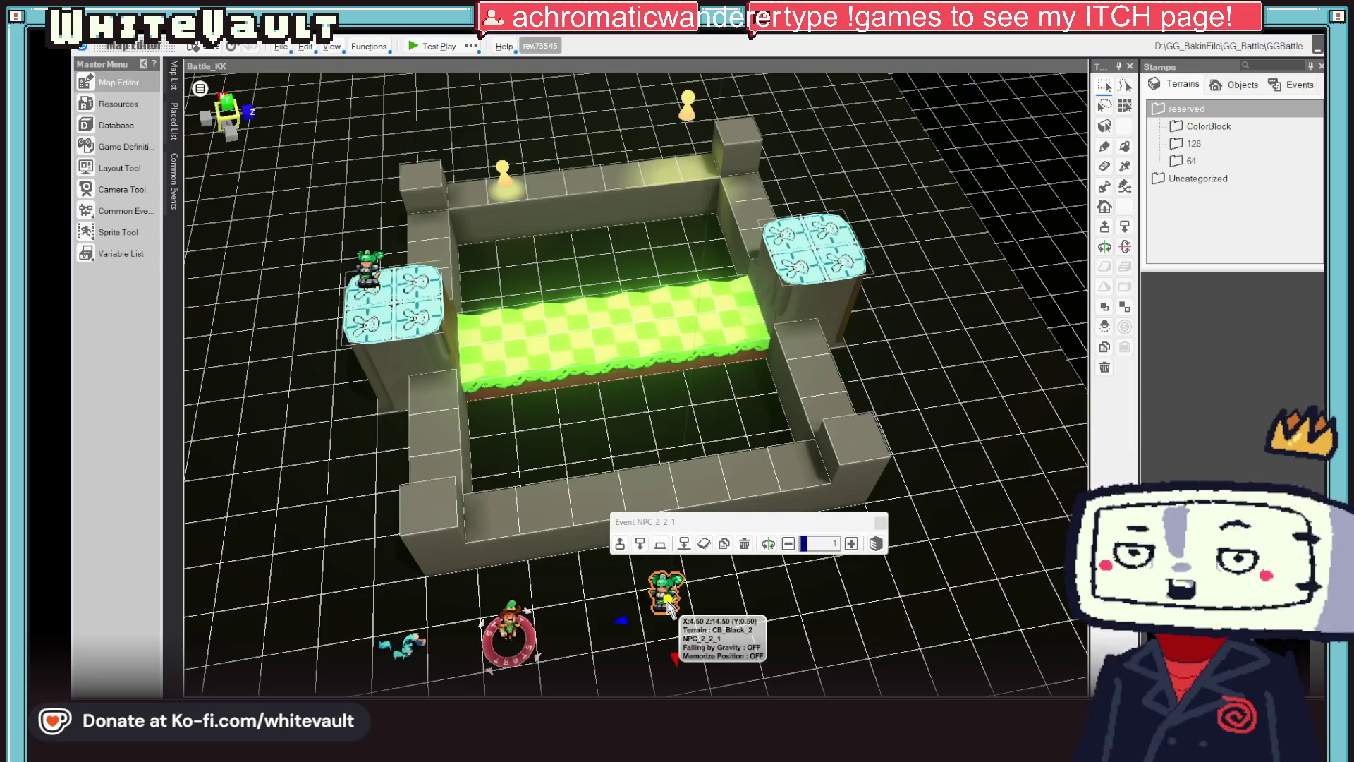
{"action": "double_click", "coordinate": [668, 601]}
{"action": "left_click", "coordinate": [640, 265]}
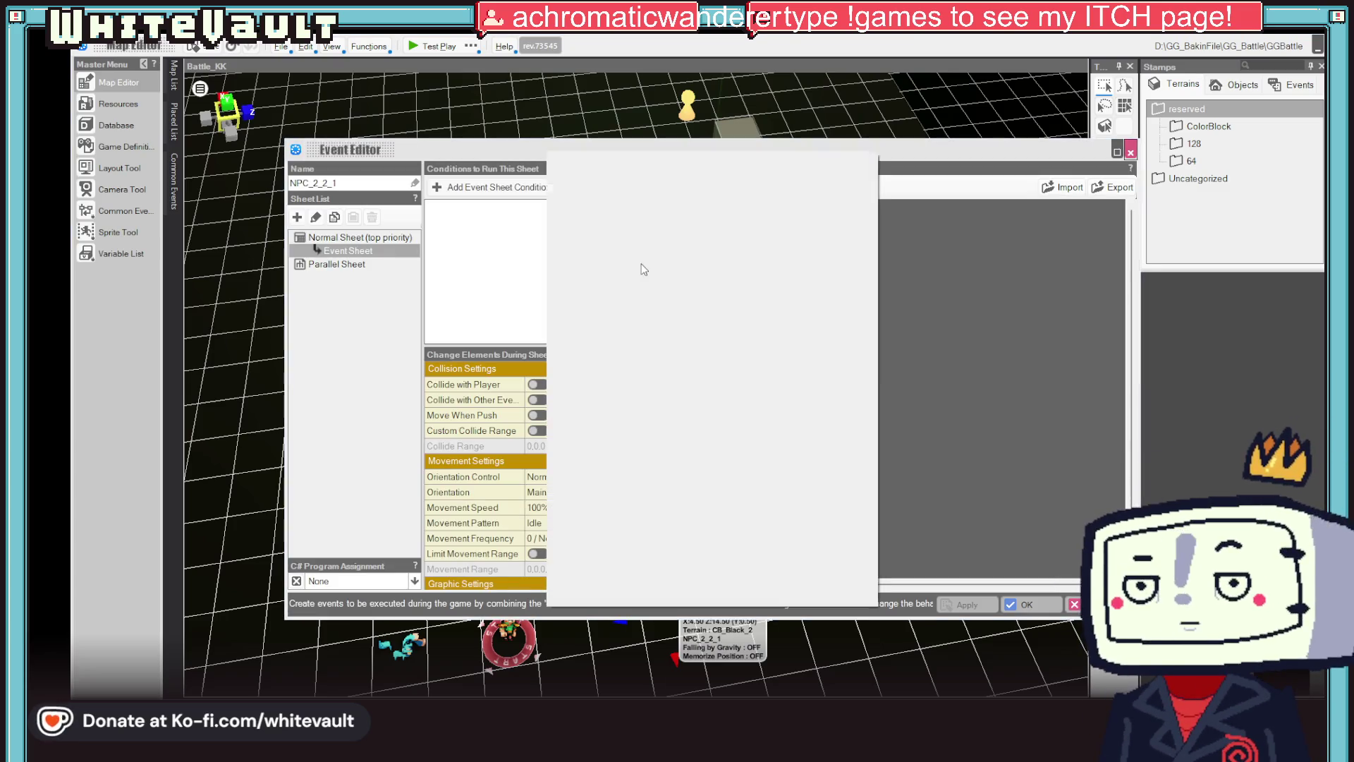
- Add a conversation 'here is a kabbit' with the PortVet portrait, Meh expression, as Cast 2
{"action": "left_click", "coordinate": [845, 227]}
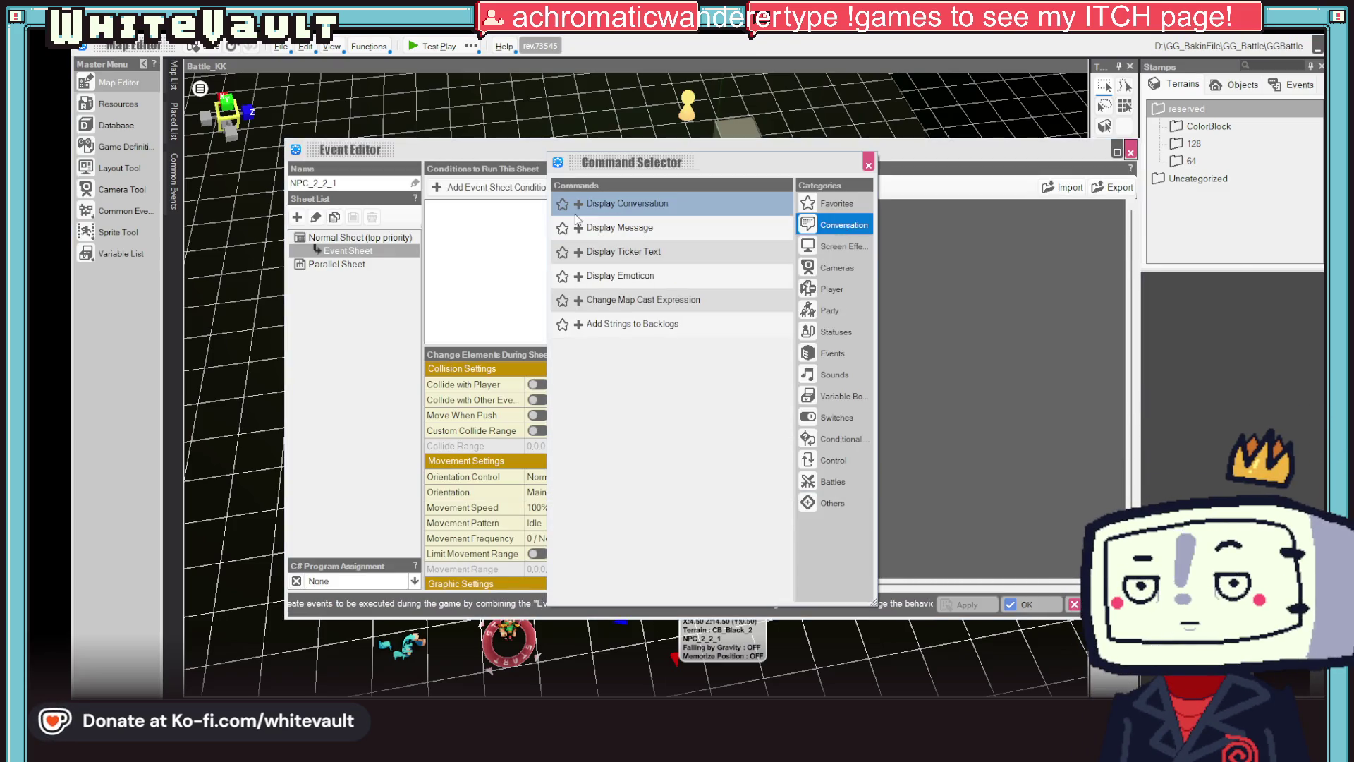
{"action": "left_click", "coordinate": [618, 205]}
{"action": "type", "text": "here is a ka"}
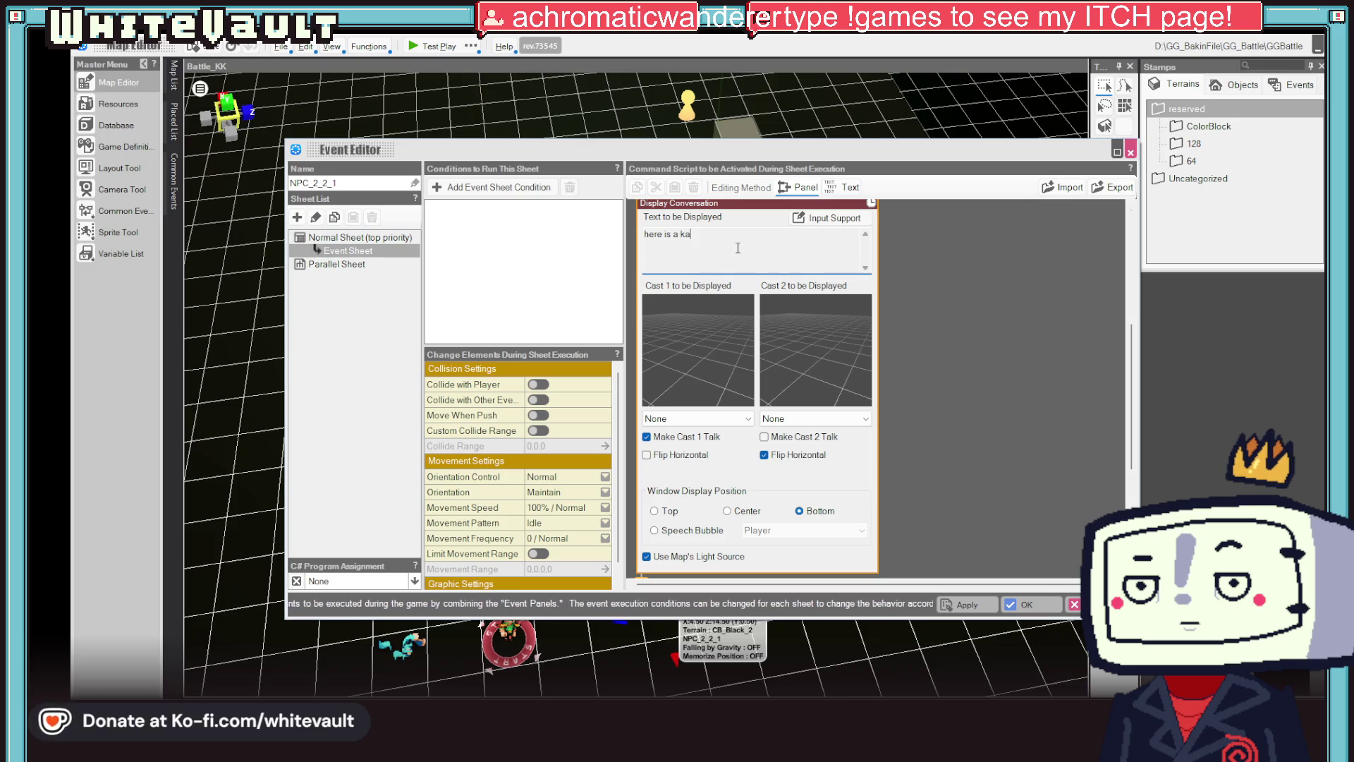
{"action": "type", "text": "bbit"}
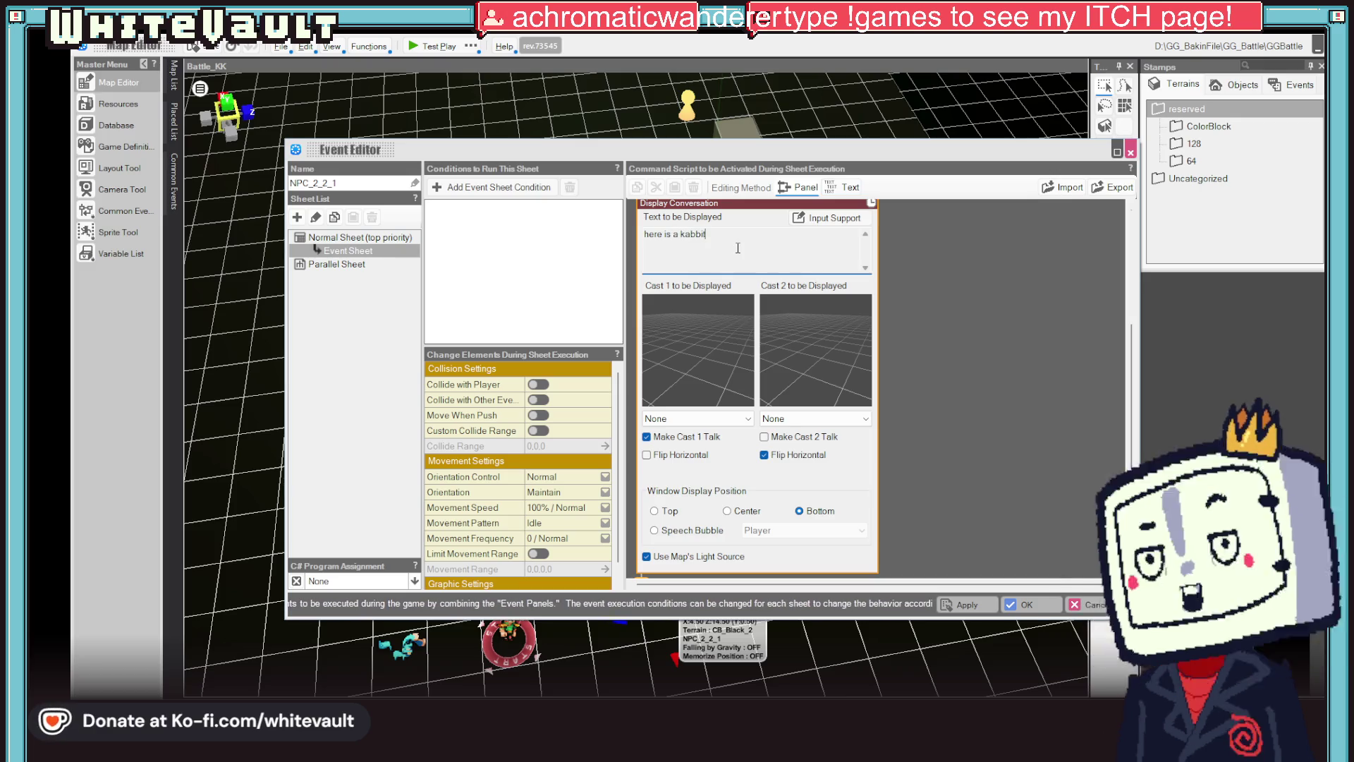
{"action": "left_click", "coordinate": [856, 333]}
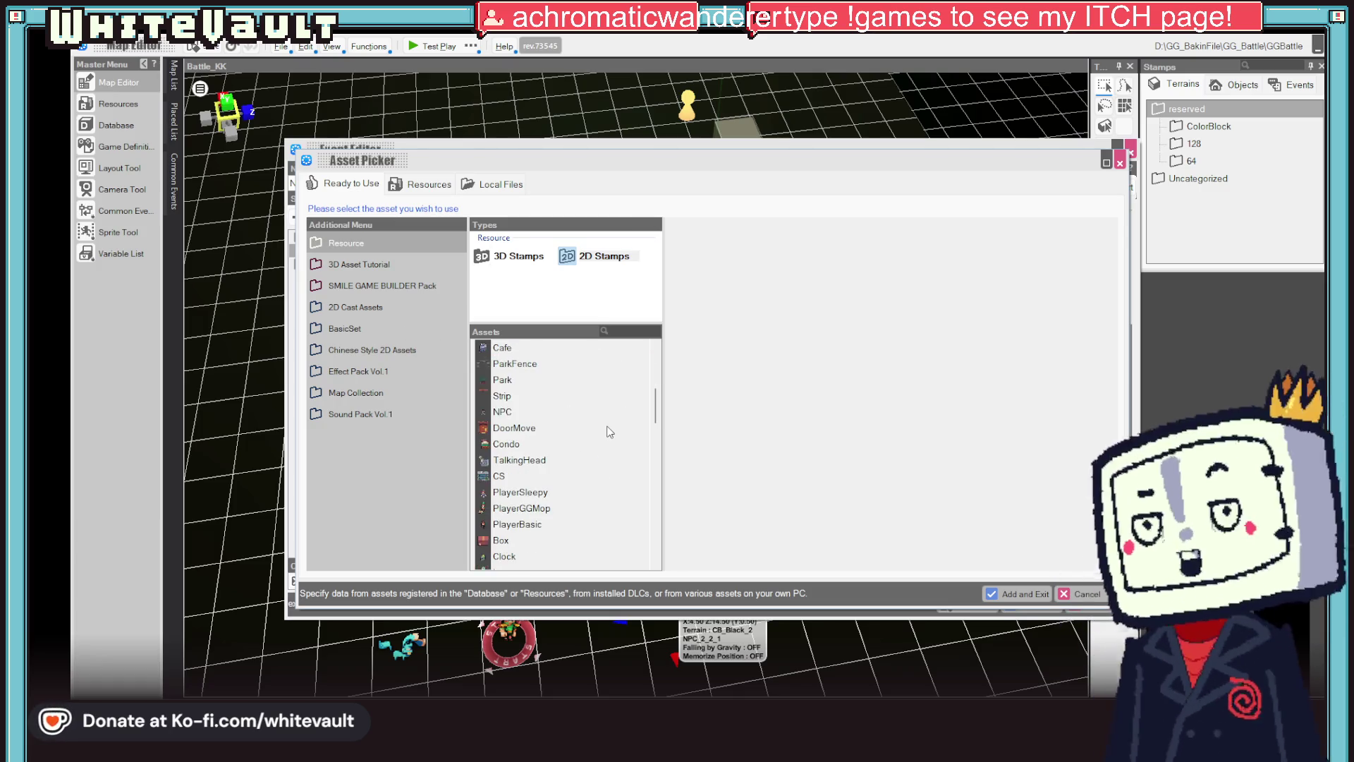
{"action": "scroll", "coordinate": [586, 424], "scroll_direction": "down", "scroll_amount": 1}
{"action": "scroll", "coordinate": [585, 508], "scroll_direction": "down", "scroll_amount": 15}
{"action": "scroll", "coordinate": [594, 513], "scroll_direction": "down", "scroll_amount": 1}
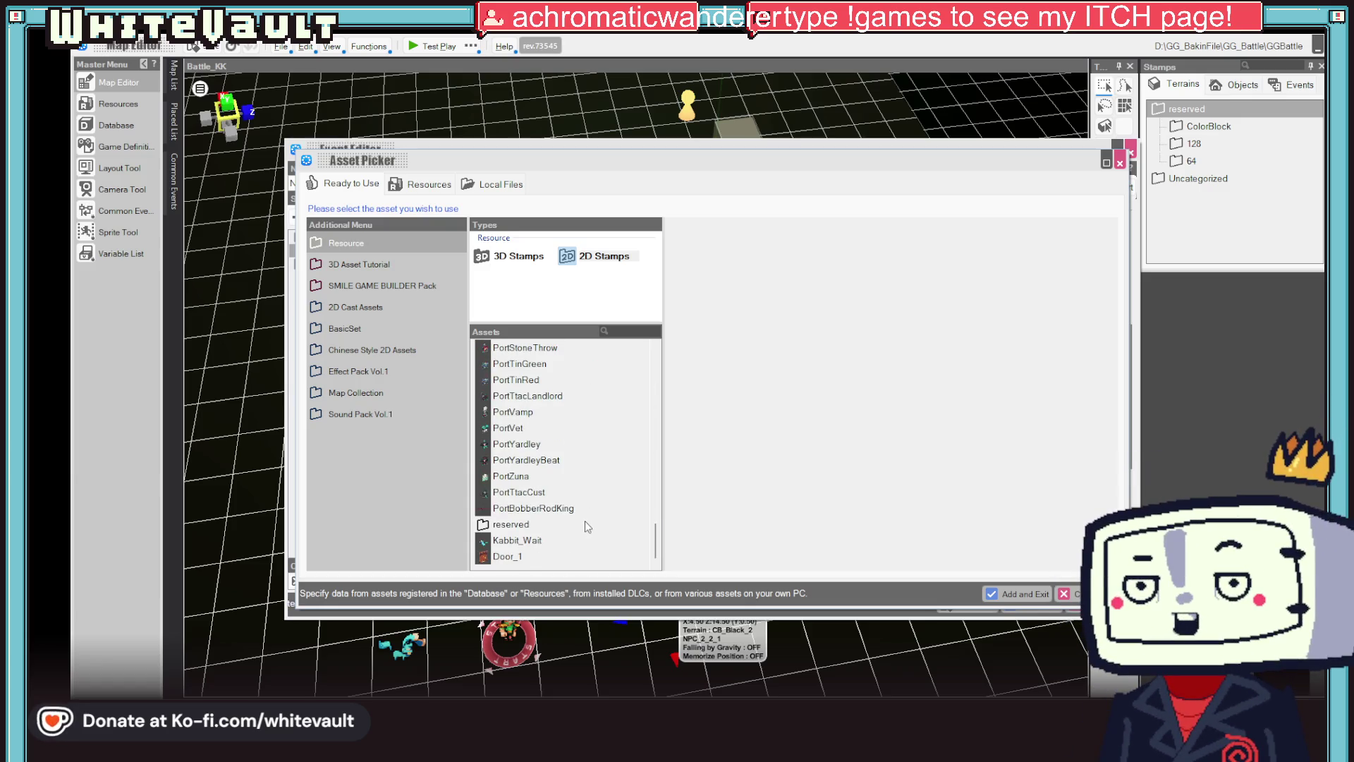
{"action": "left_click", "coordinate": [515, 428]}
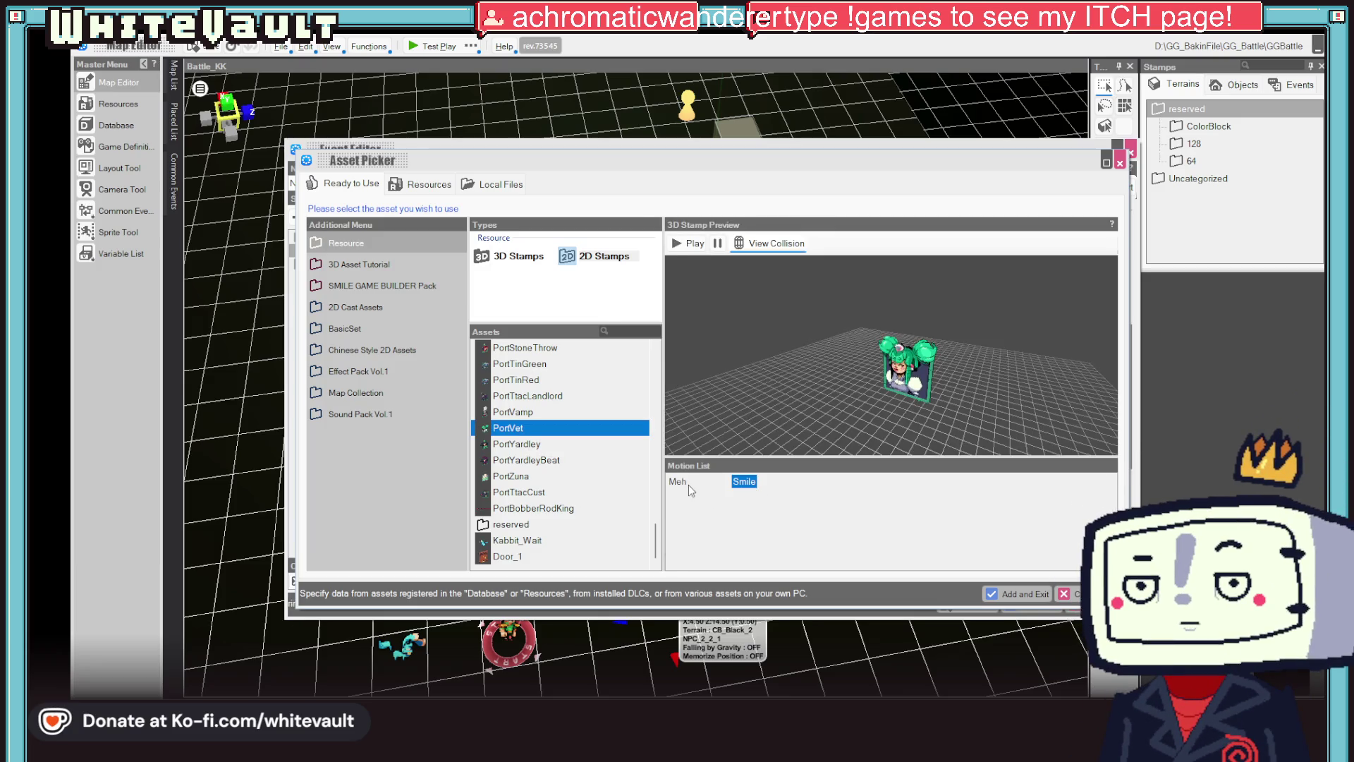
{"action": "left_click", "coordinate": [1028, 593]}
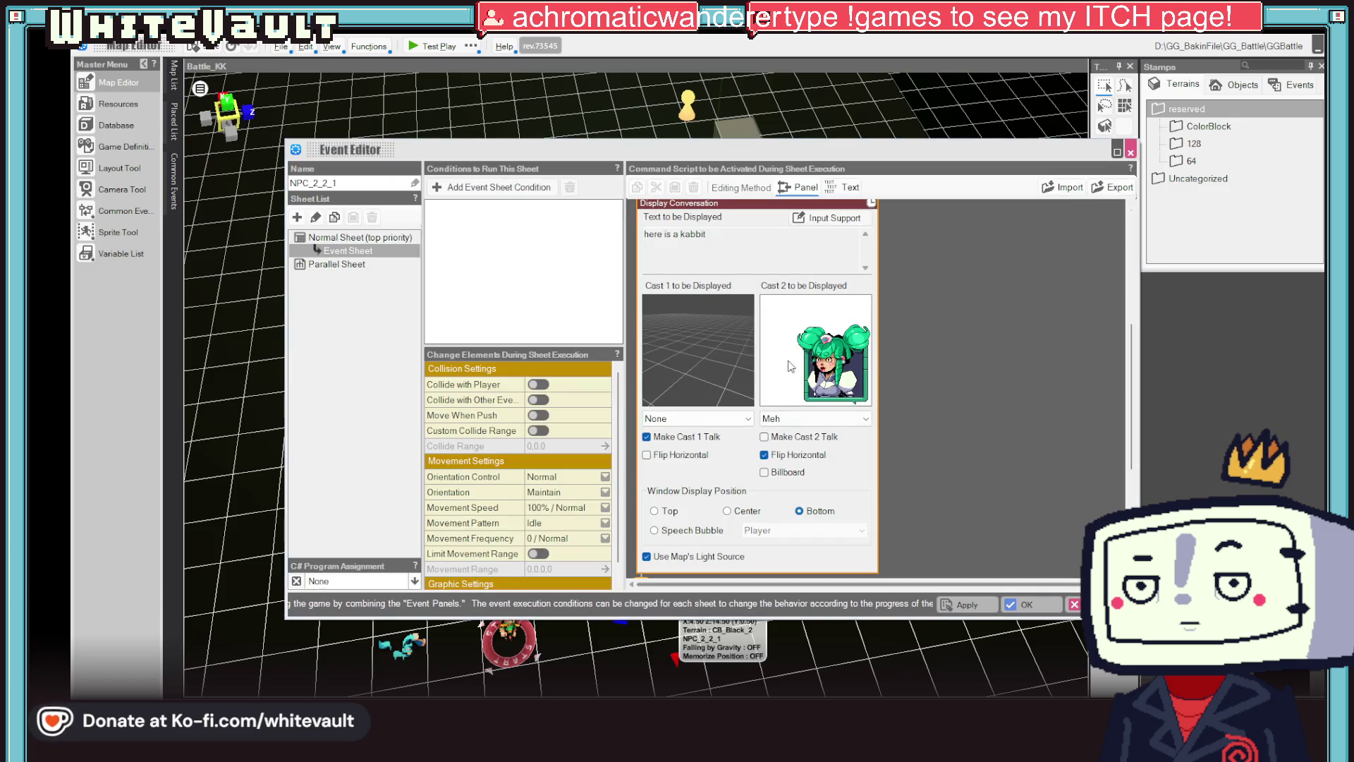
- Duplicate the conversation command below the original
{"action": "left_click", "coordinate": [990, 417]}
{"action": "right_click", "coordinate": [687, 283]}
{"action": "left_click", "coordinate": [730, 324]}
{"action": "right_click", "coordinate": [641, 320]}
{"action": "left_click", "coordinate": [674, 377]}
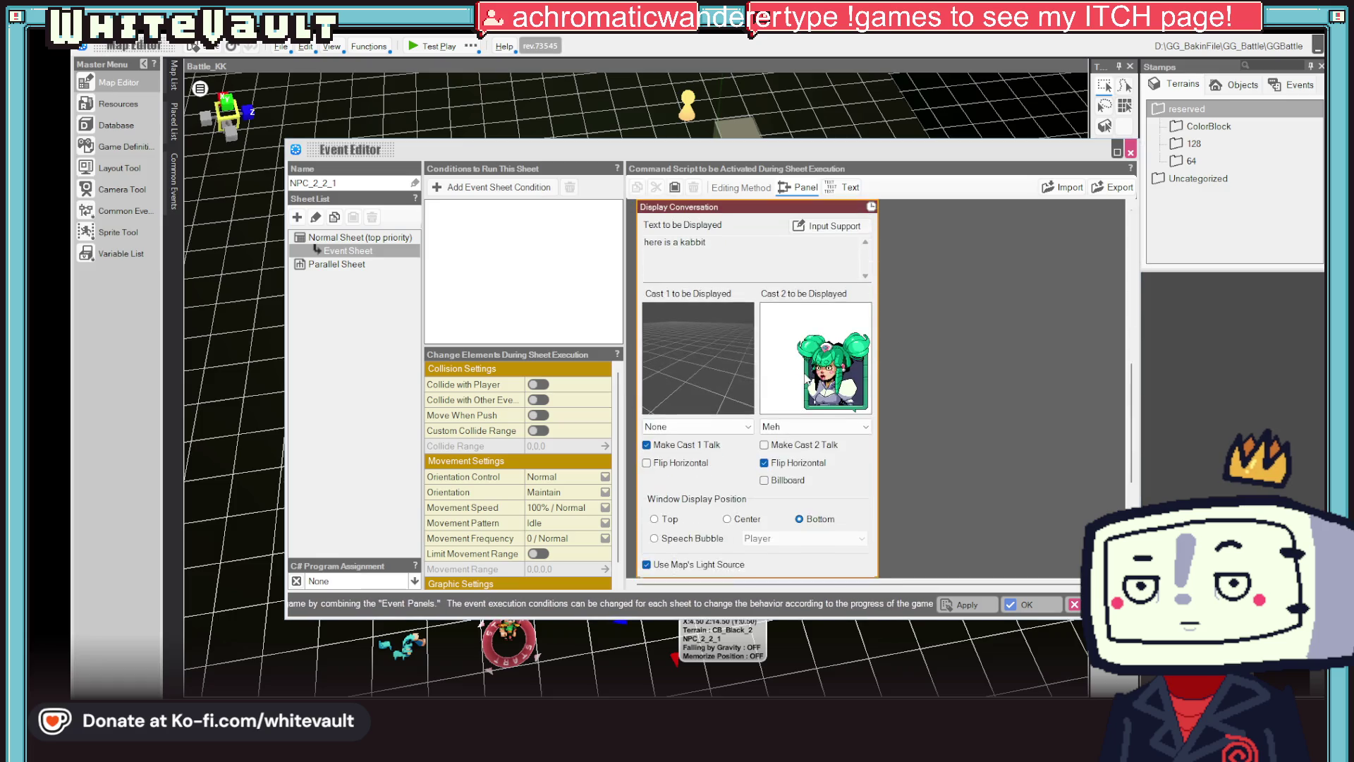
- Change the copy to a smiling PortVet saying 'have a good day'
{"action": "left_click", "coordinate": [811, 350]}
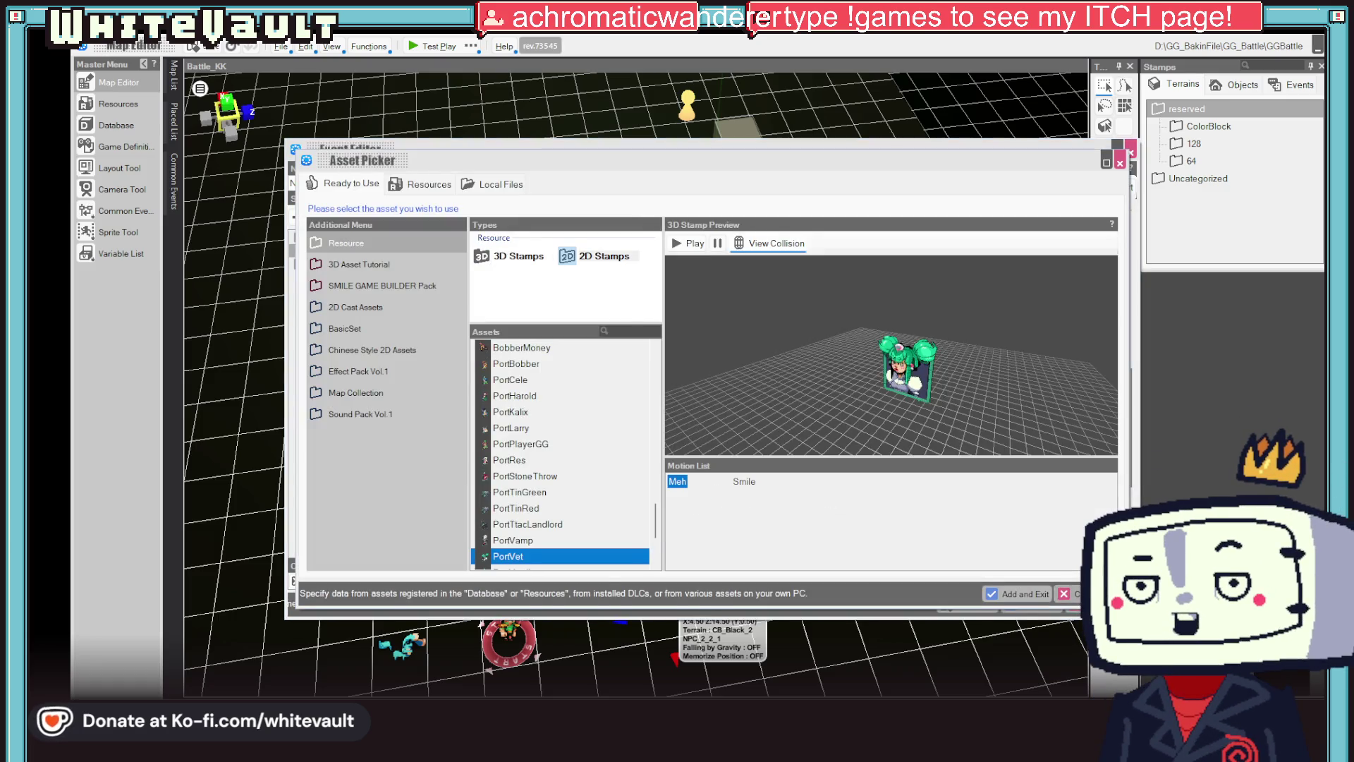
{"action": "key", "text": "Return"}
{"action": "left_click", "coordinate": [857, 418]}
{"action": "left_click", "coordinate": [840, 453]}
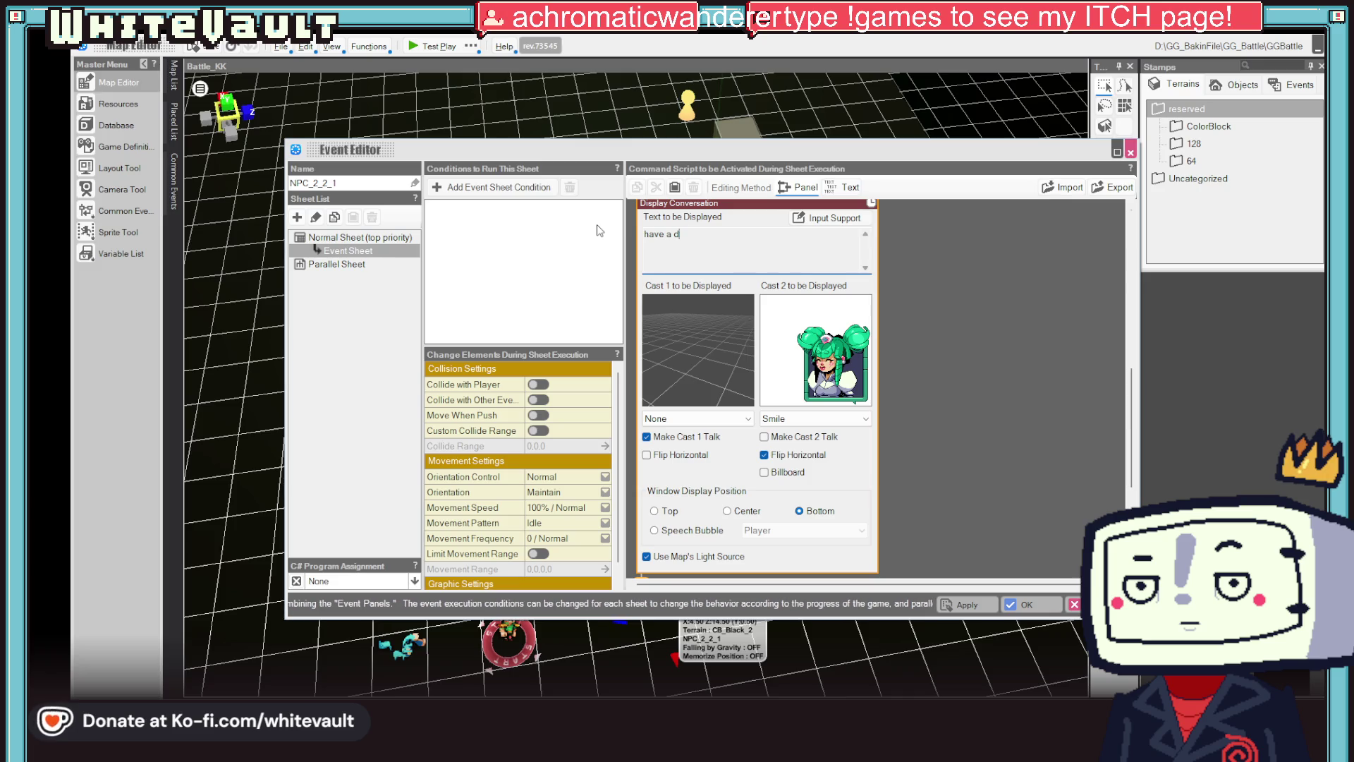
{"action": "type", "text": "y"}
{"action": "left_click", "coordinate": [898, 323]}
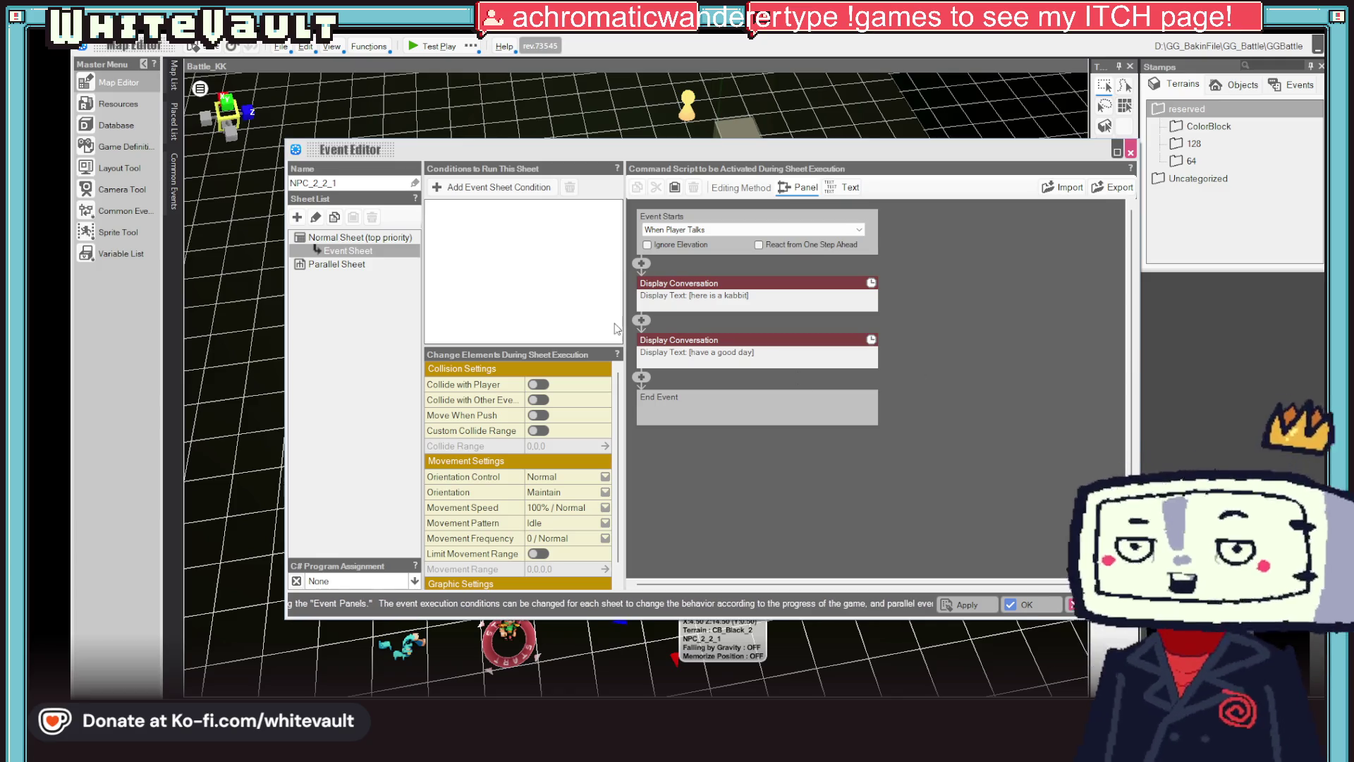
{"action": "left_click", "coordinate": [641, 320]}
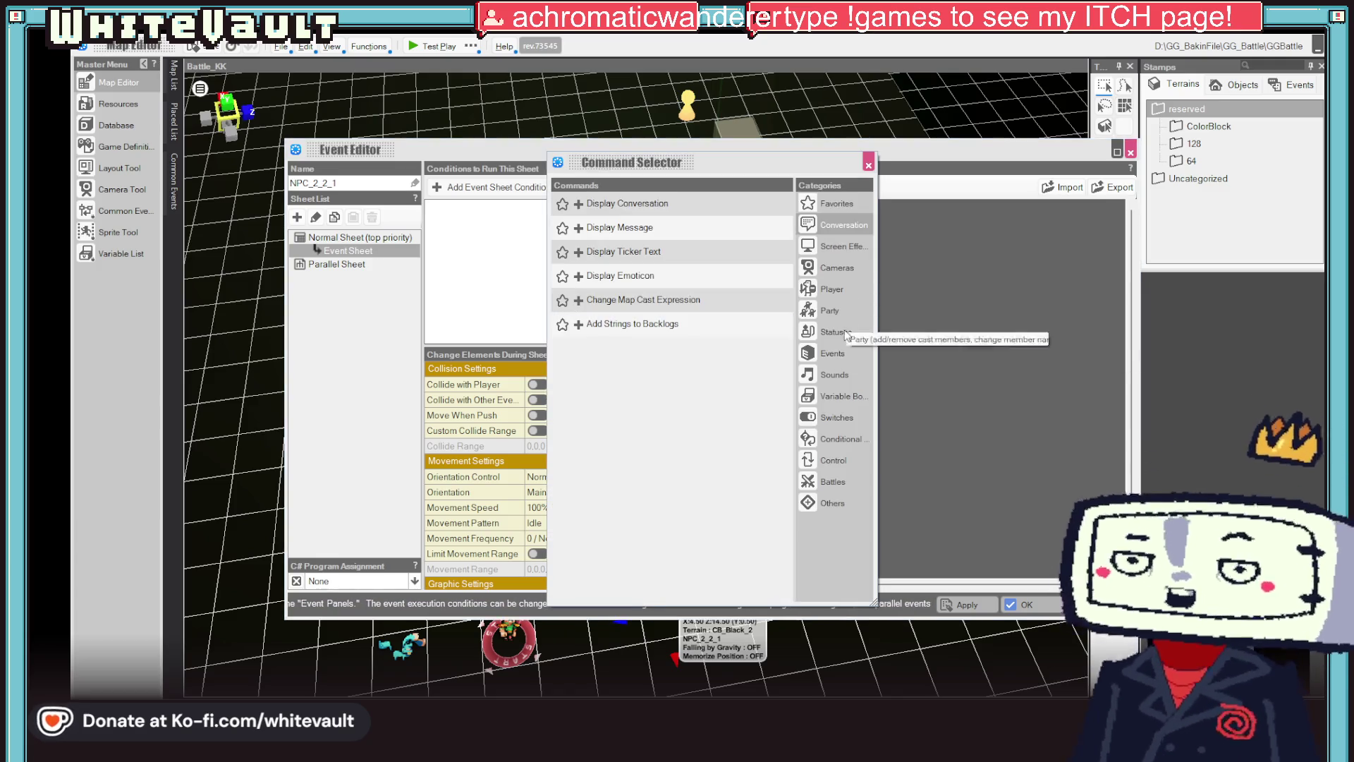
- Add an Add/Remove Party Member command adding Kabbit to NPC_2_2_1's event
{"action": "left_click", "coordinate": [835, 311]}
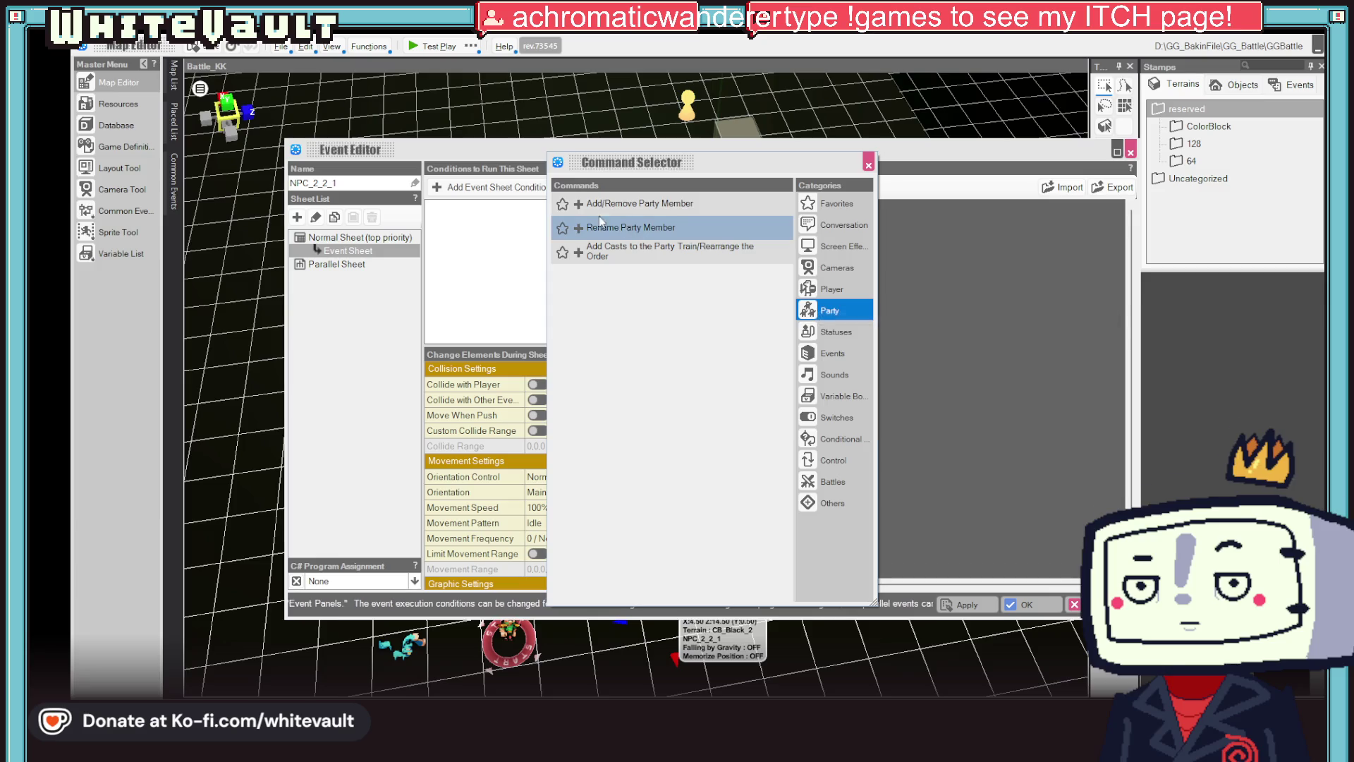
{"action": "left_click", "coordinate": [562, 203]}
{"action": "left_click", "coordinate": [562, 204]}
{"action": "double_click", "coordinate": [588, 206]}
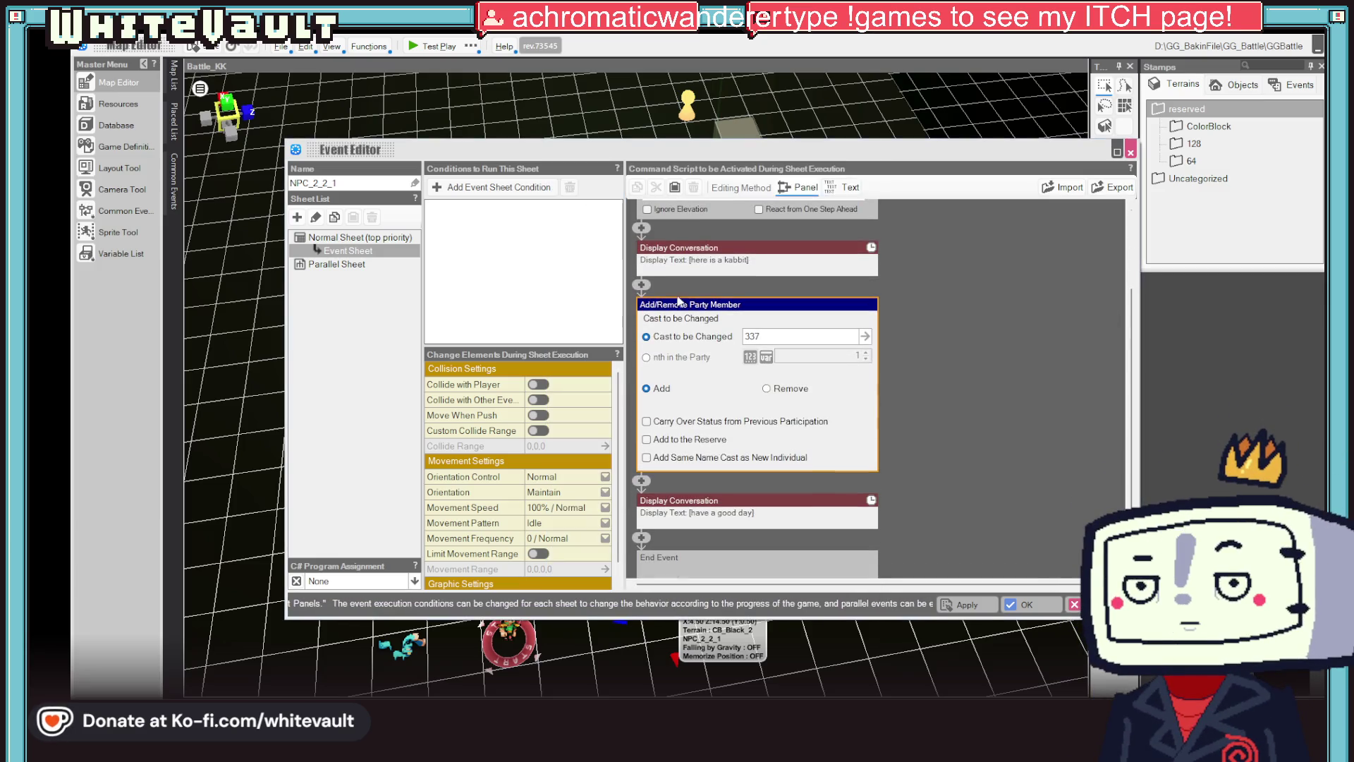
{"action": "left_click", "coordinate": [789, 341]}
{"action": "left_click", "coordinate": [537, 430]}
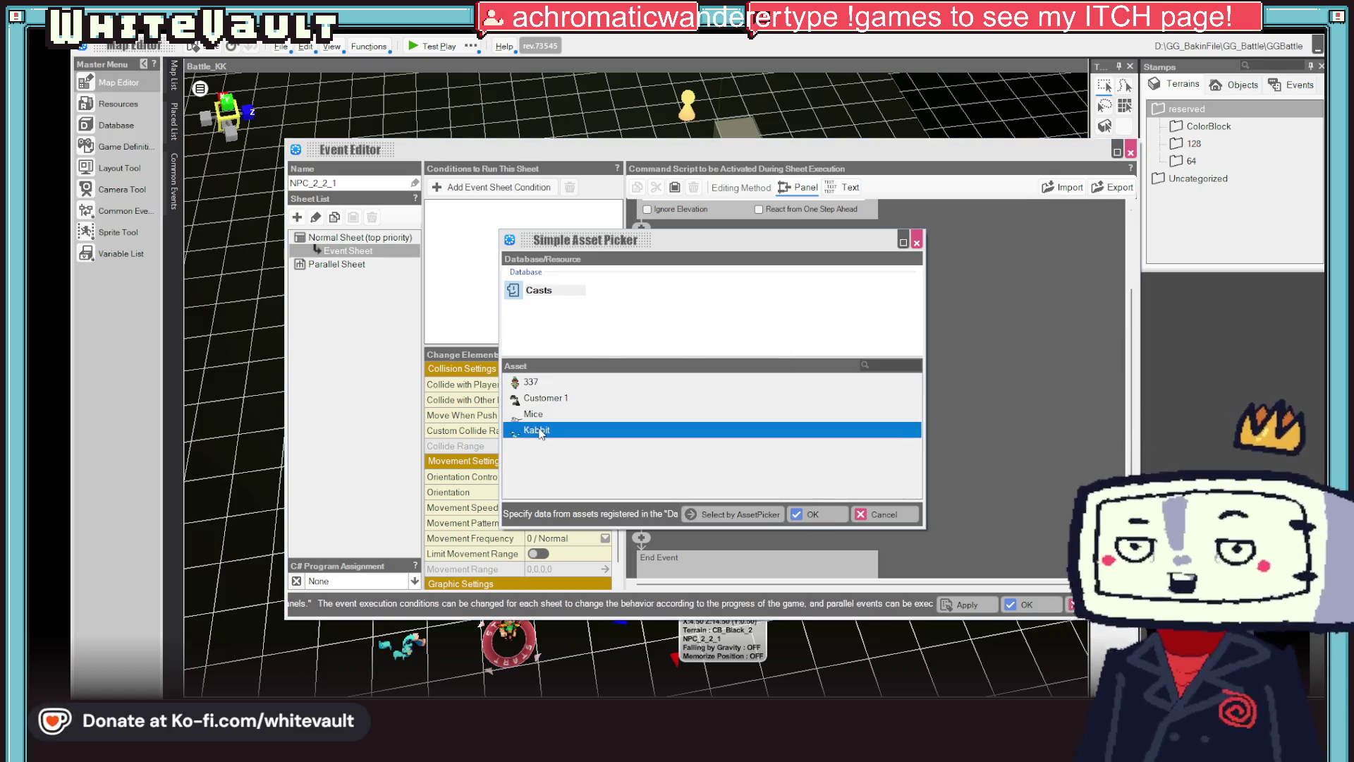
{"action": "left_click", "coordinate": [813, 514]}
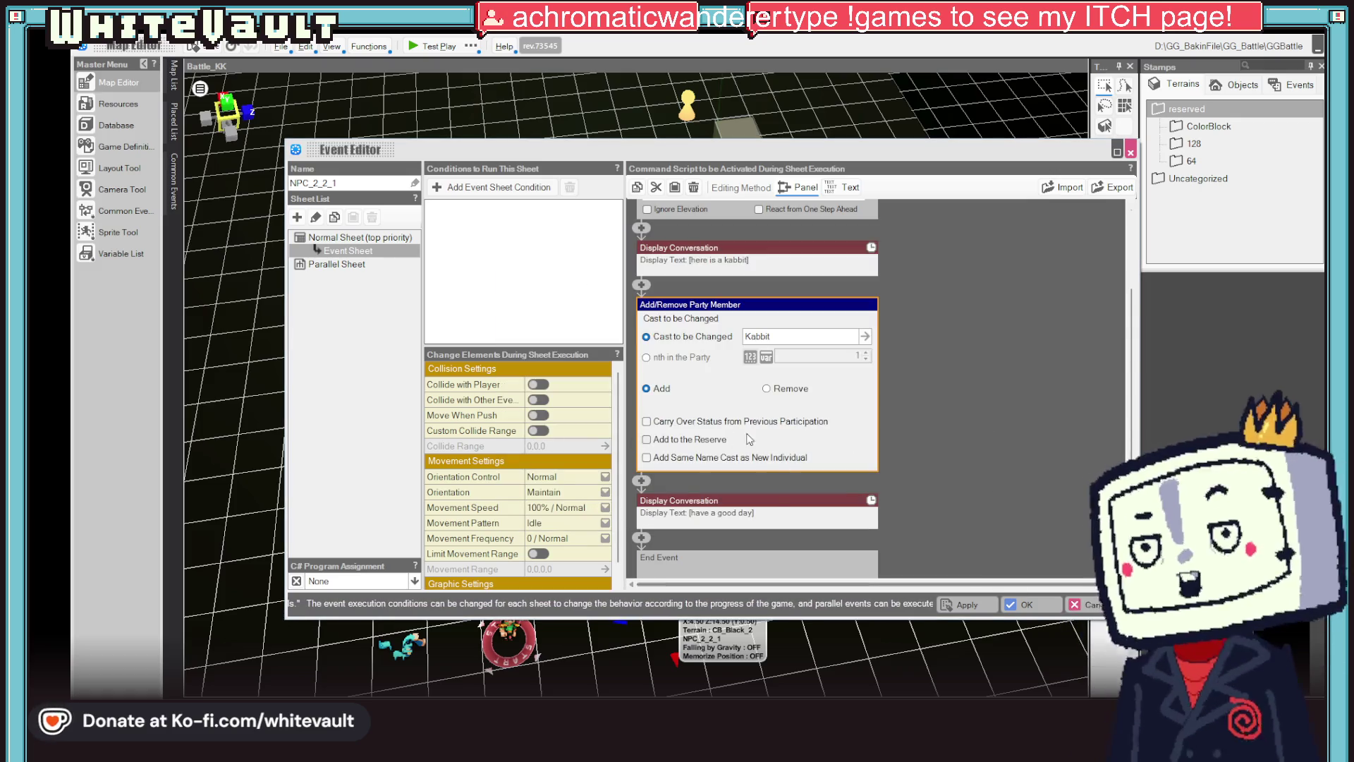
{"action": "left_click", "coordinate": [994, 607]}
{"action": "left_click", "coordinate": [1019, 605]}
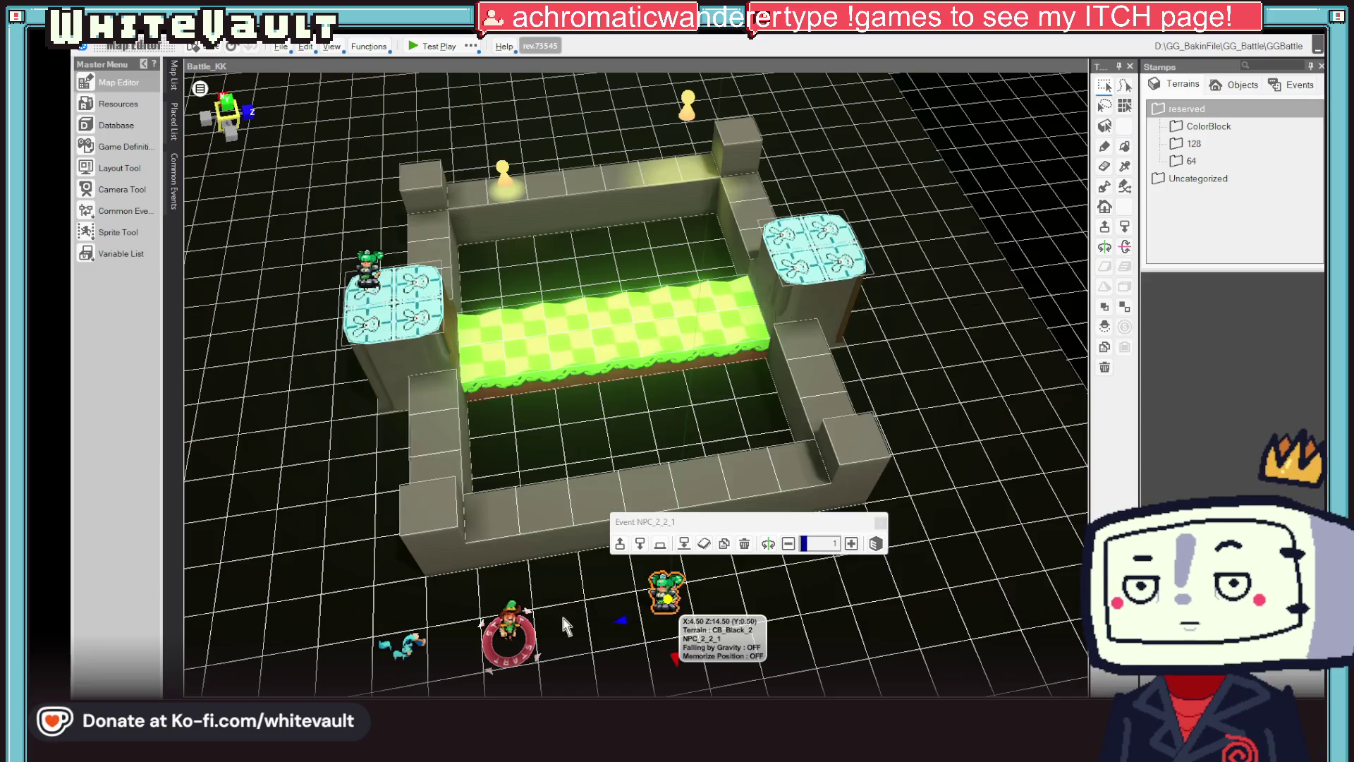
- Delete the duplicate Add Cast[Kabbit] step from Kabbit_Wait and launch a test play
{"action": "double_click", "coordinate": [407, 641]}
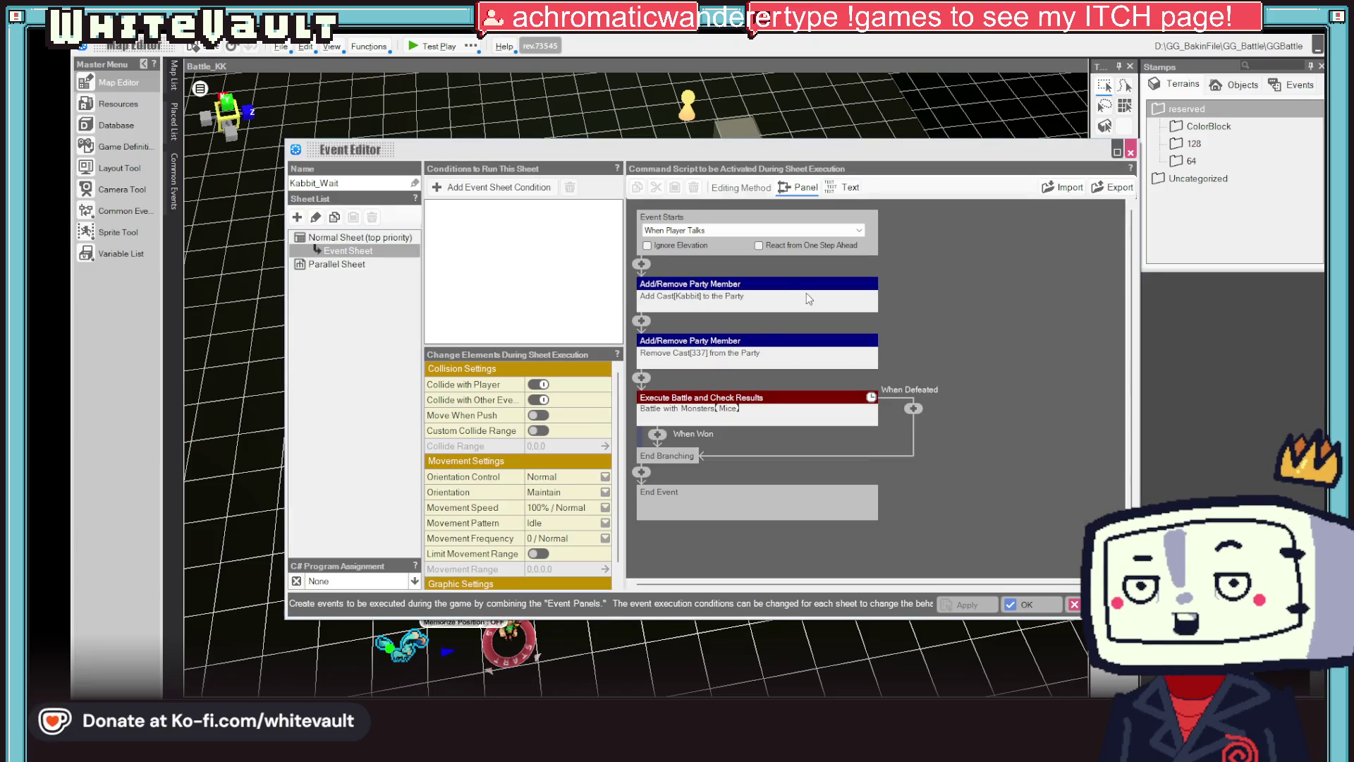
{"action": "right_click", "coordinate": [774, 288]}
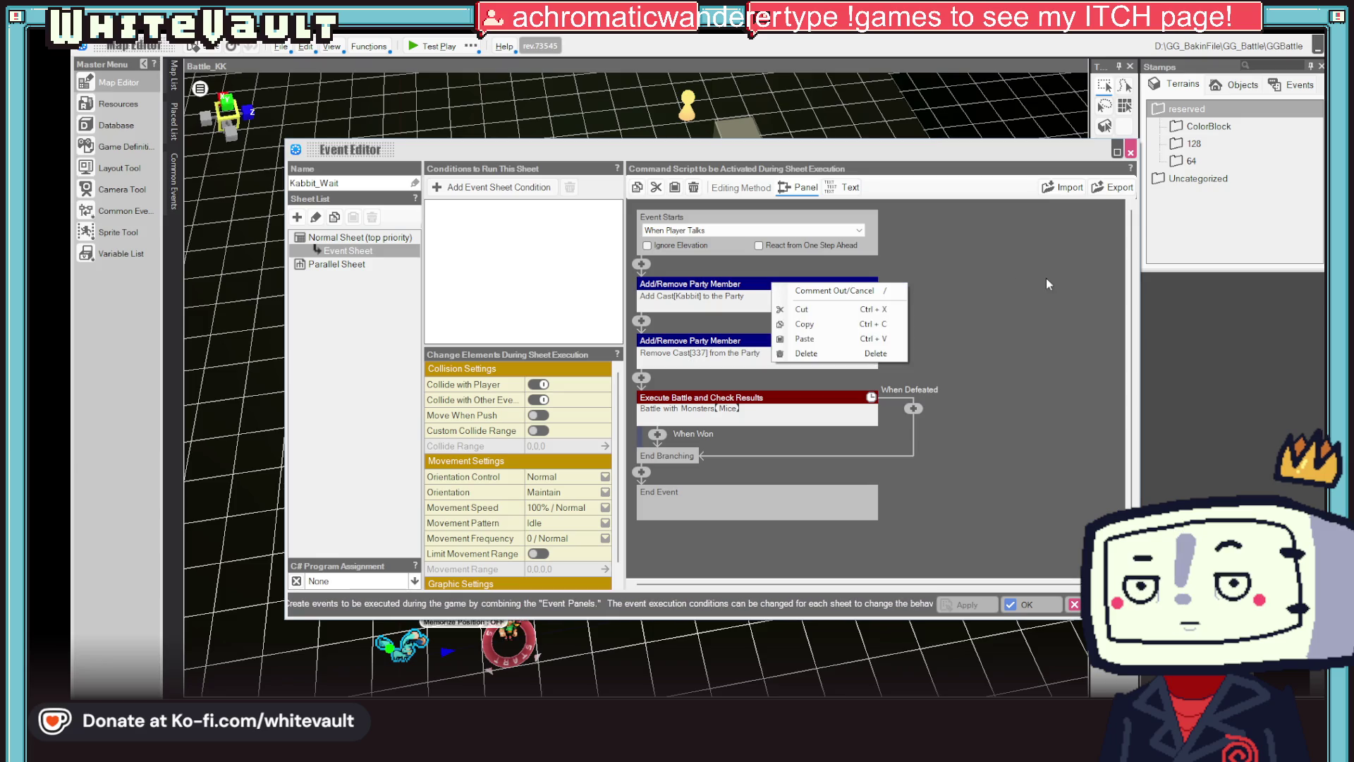
{"action": "left_click", "coordinate": [836, 353]}
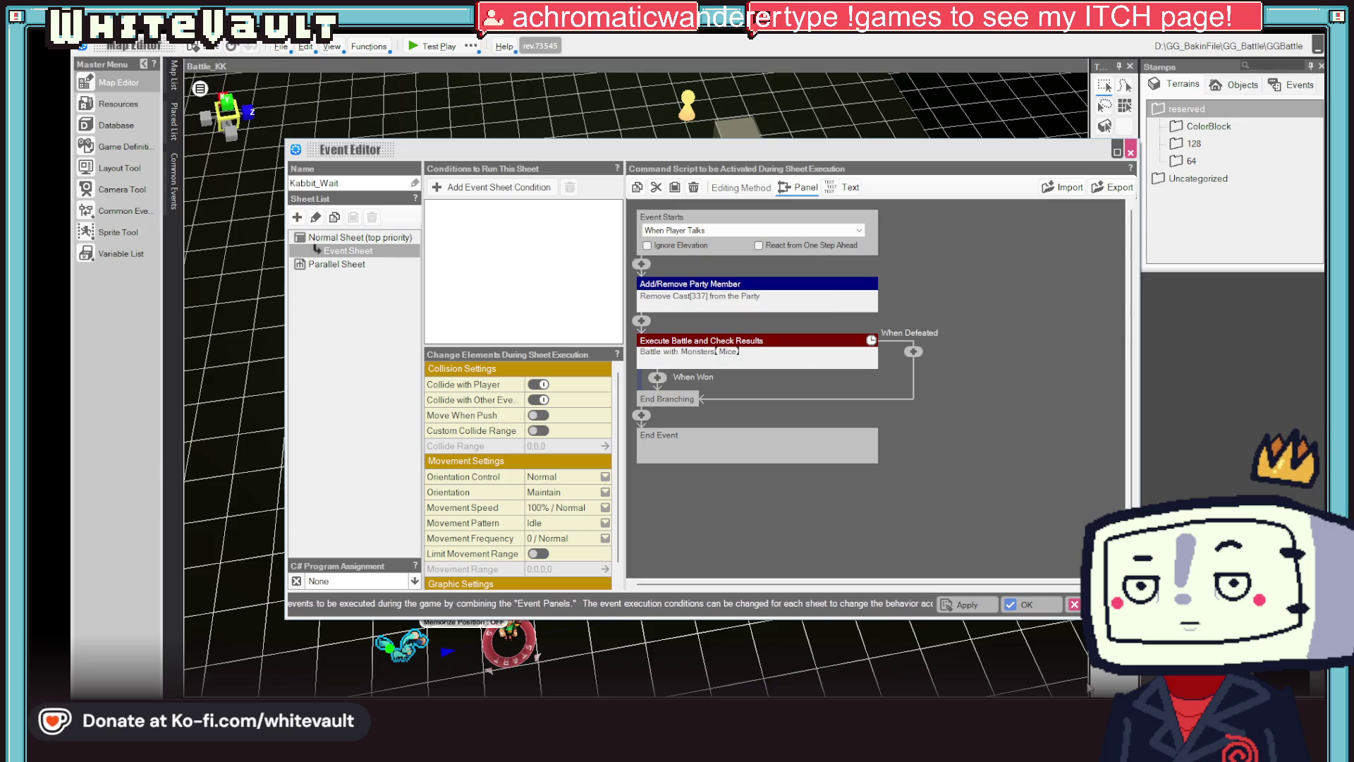
{"action": "left_click", "coordinate": [997, 606]}
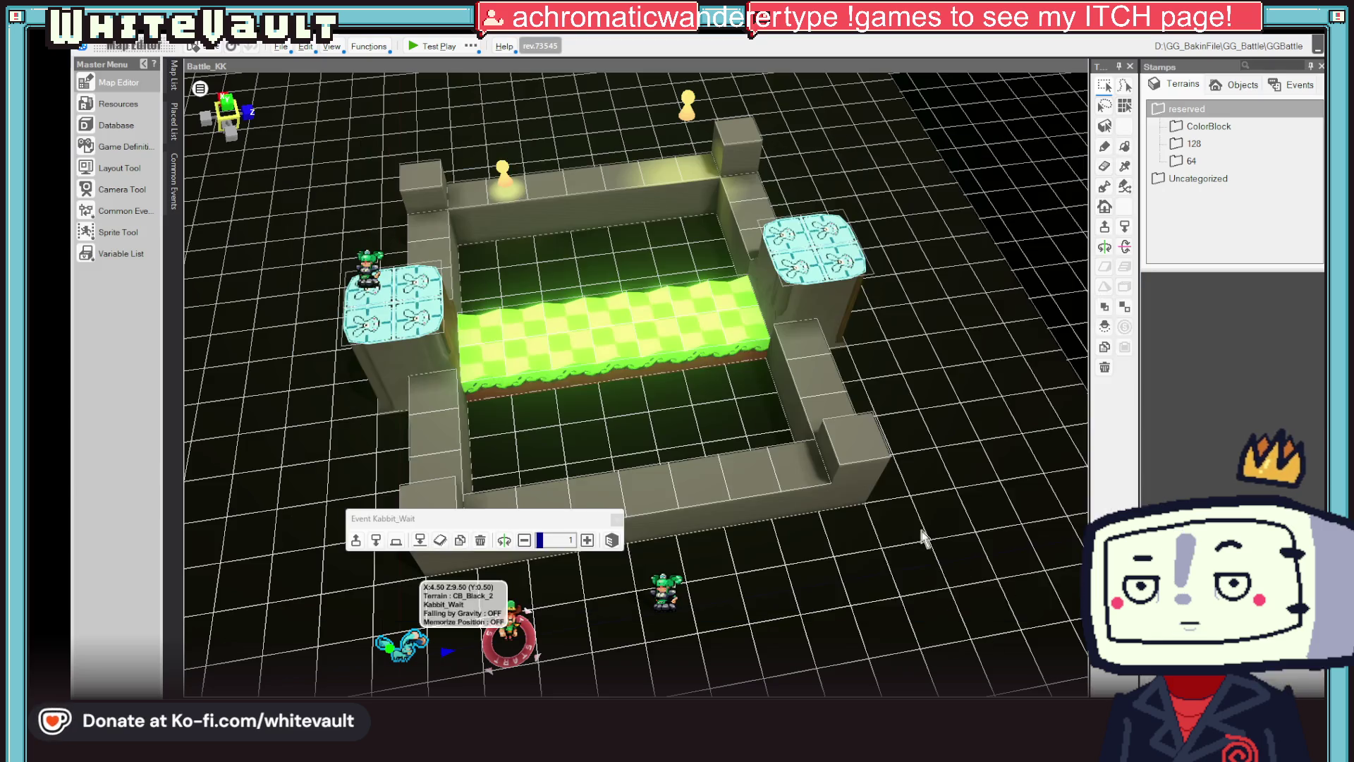
{"action": "left_click", "coordinate": [419, 48]}
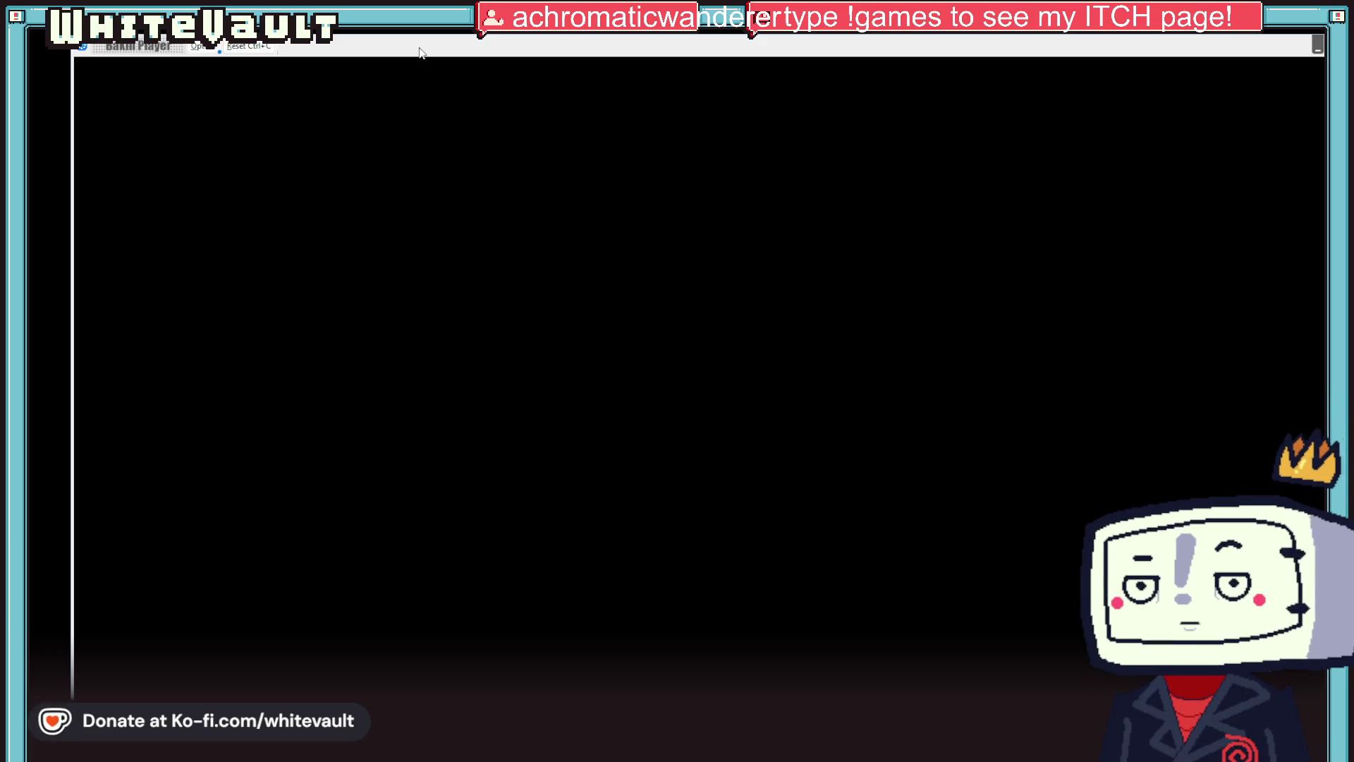
{"action": "key", "text": "Down"}
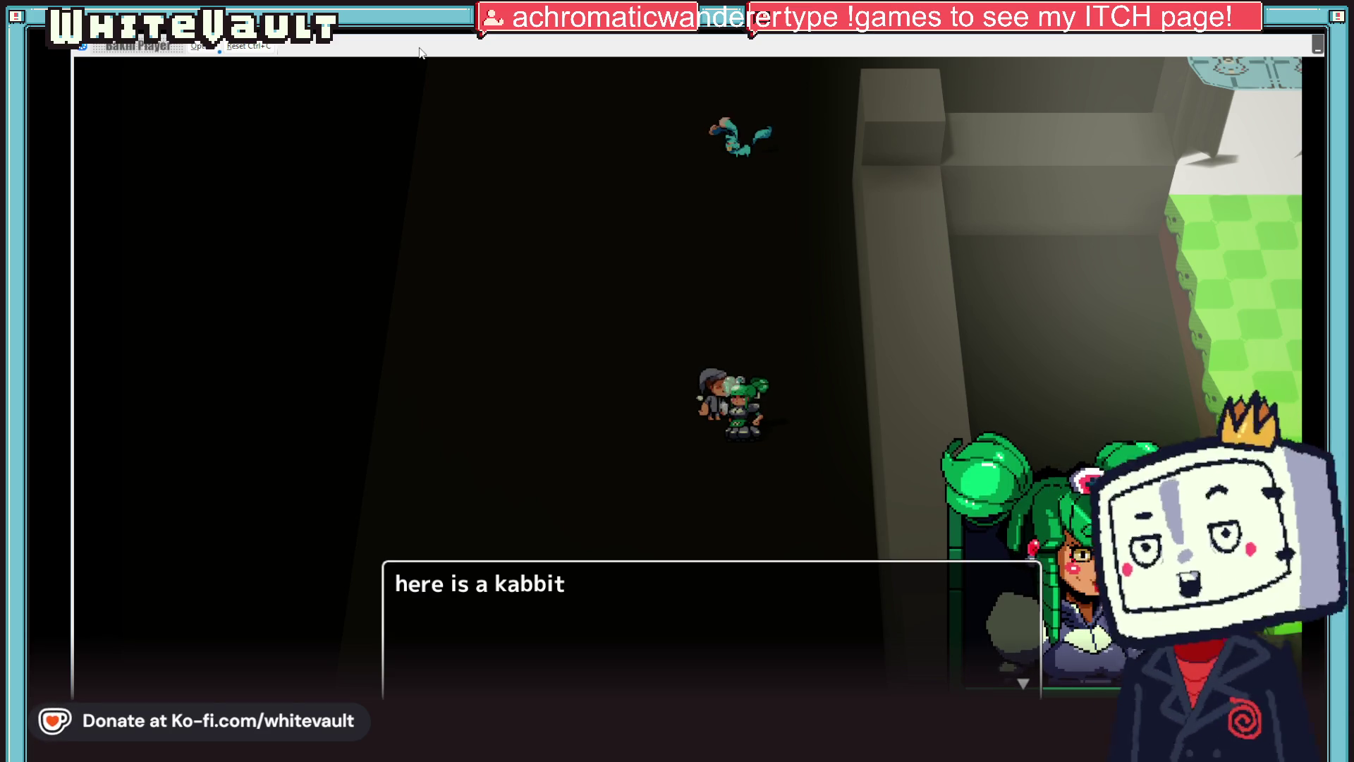
{"action": "key", "text": "Return"}
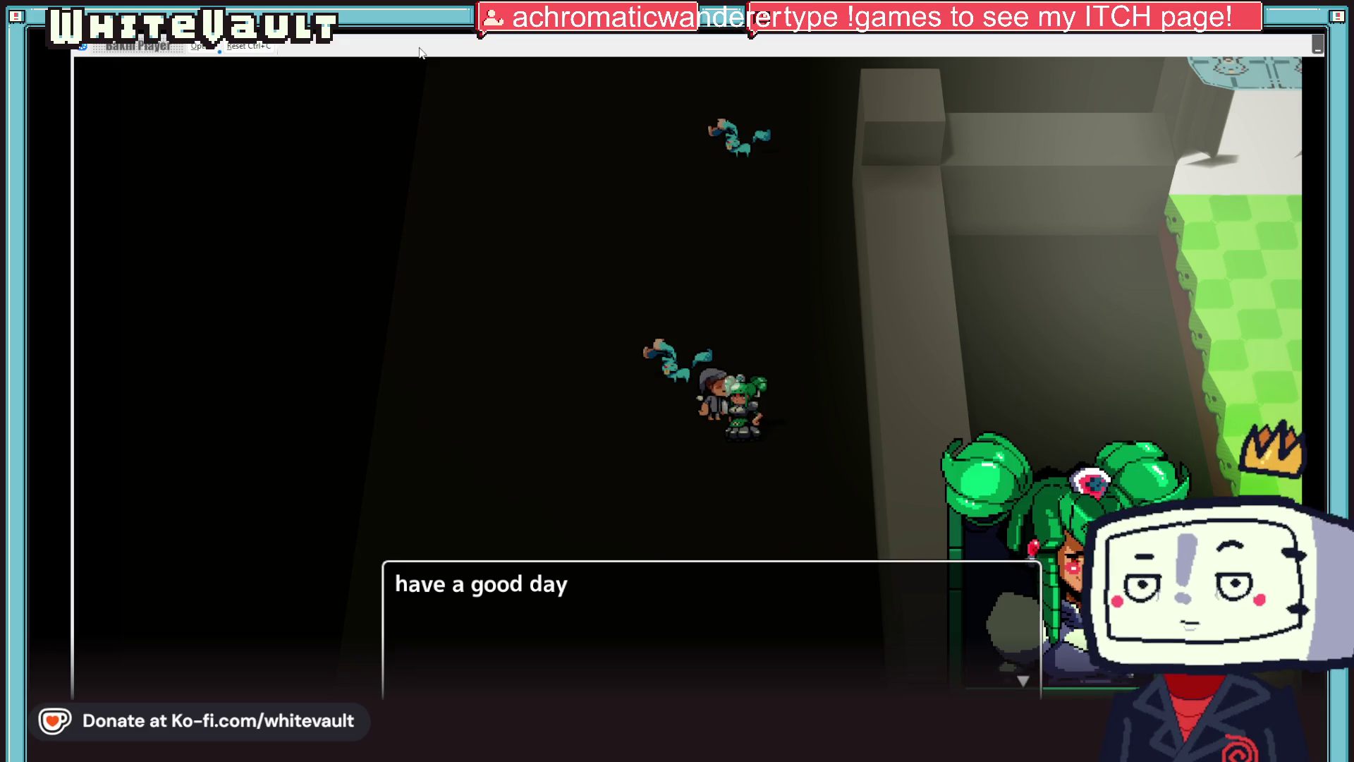
{"action": "key", "text": "Return"}
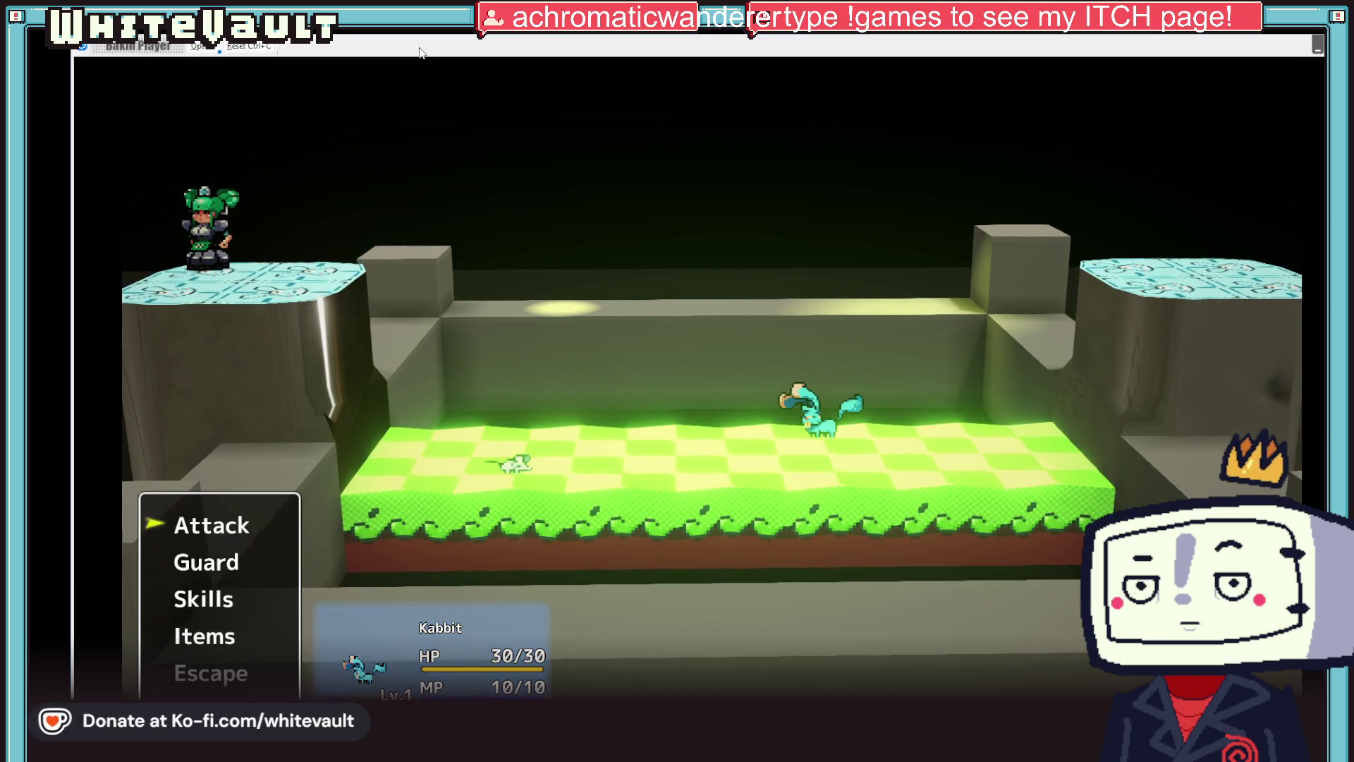
{"action": "key", "text": "Return"}
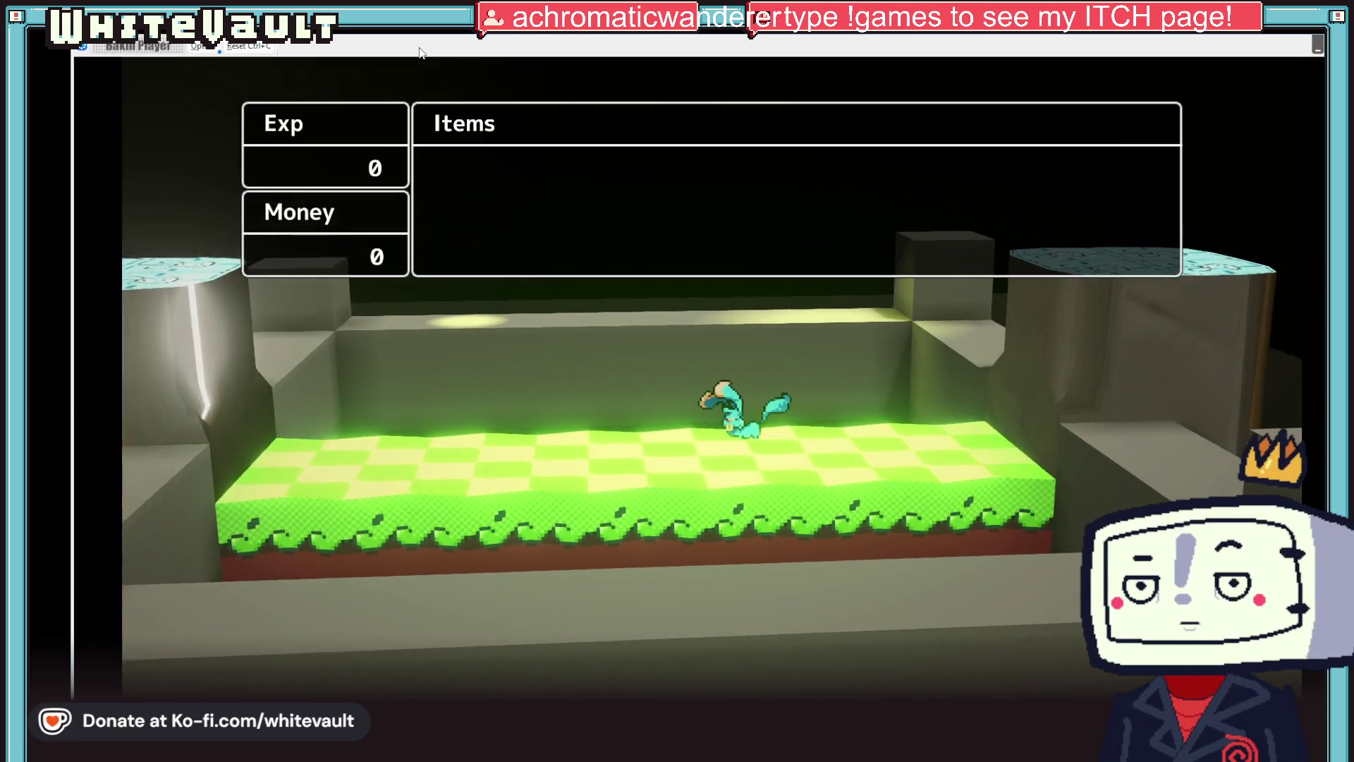
{"action": "key", "text": "Return"}
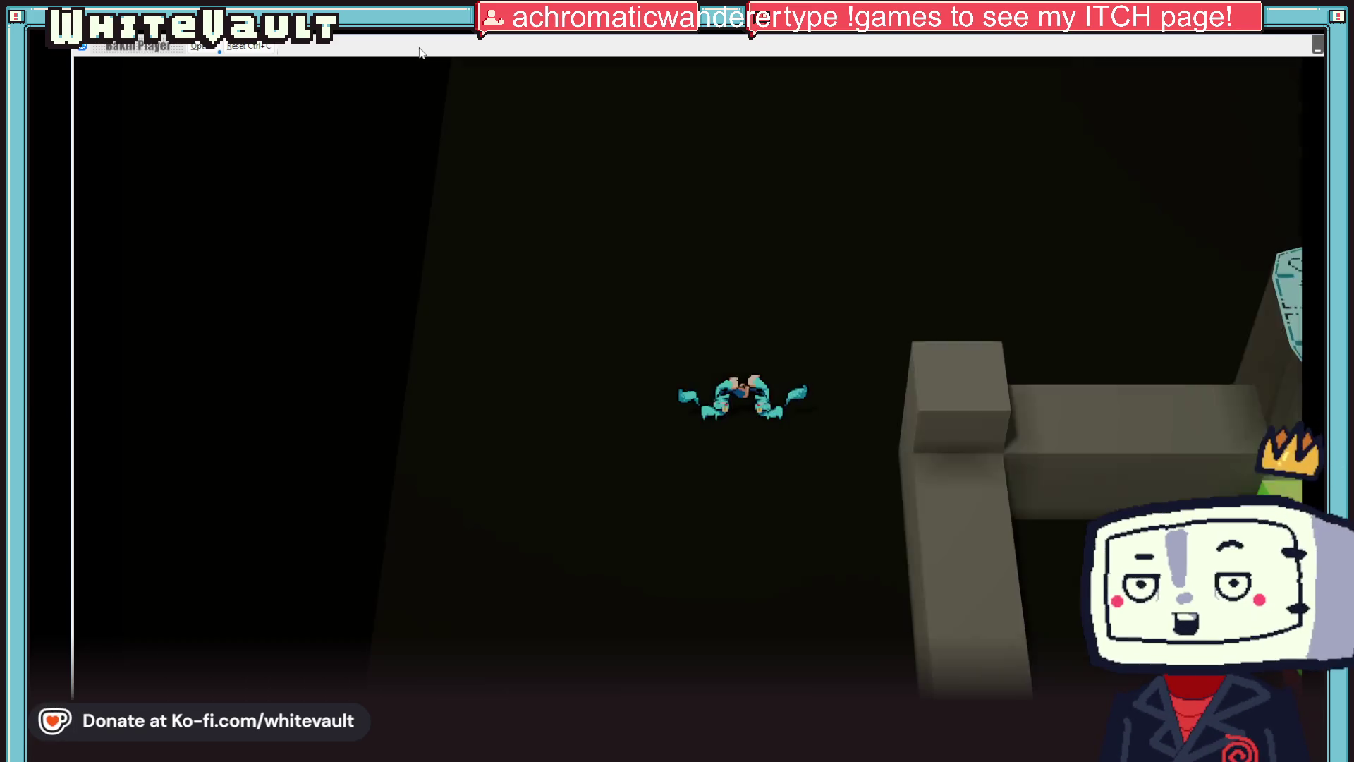
{"action": "key", "text": "Up"}
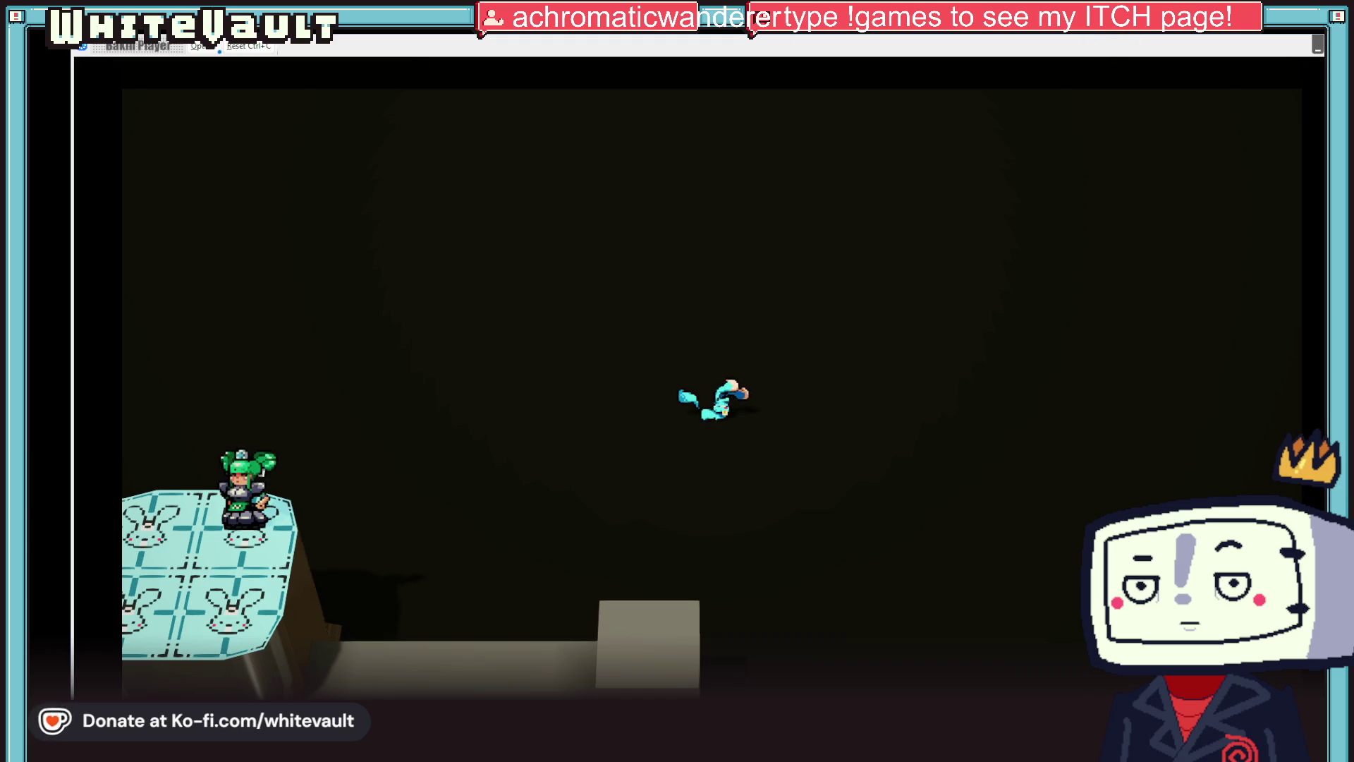
{"action": "key", "text": "alt+F4"}
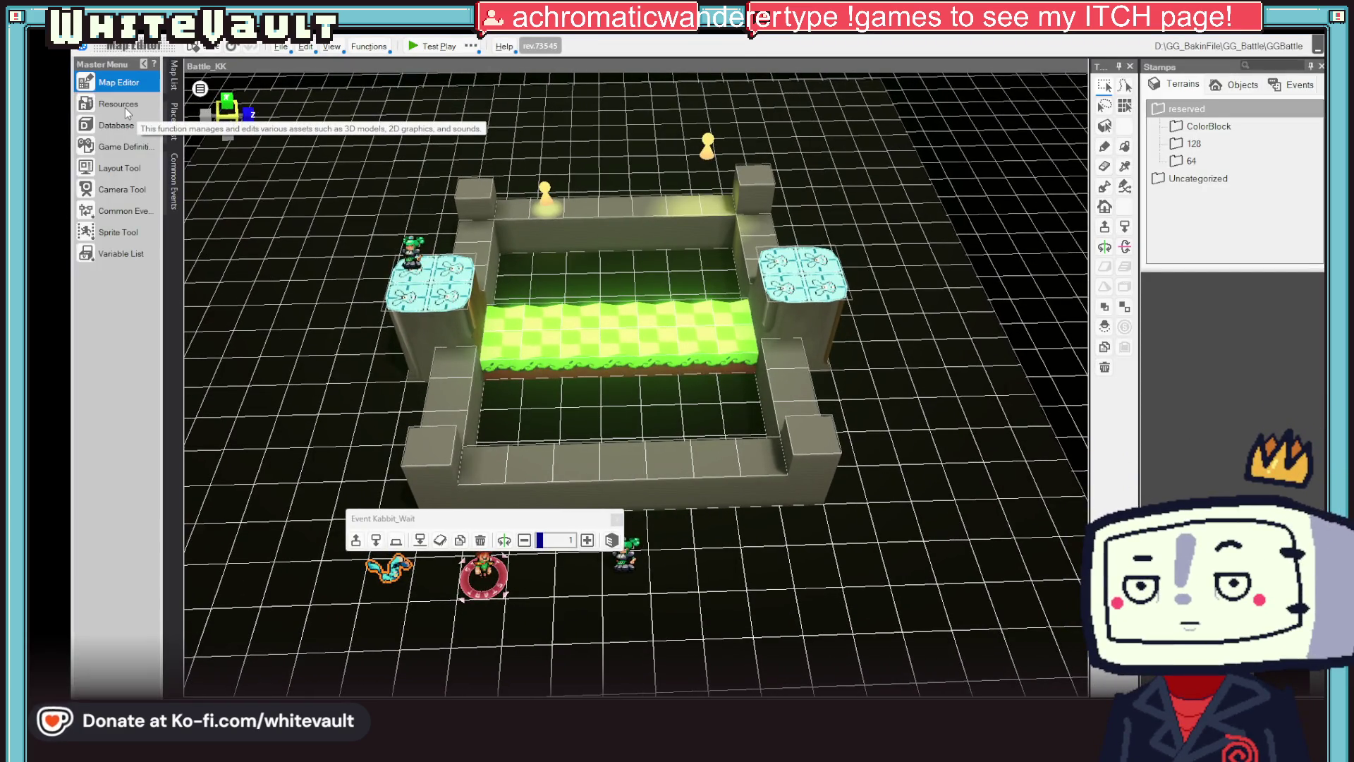
{"action": "left_click", "coordinate": [125, 107]}
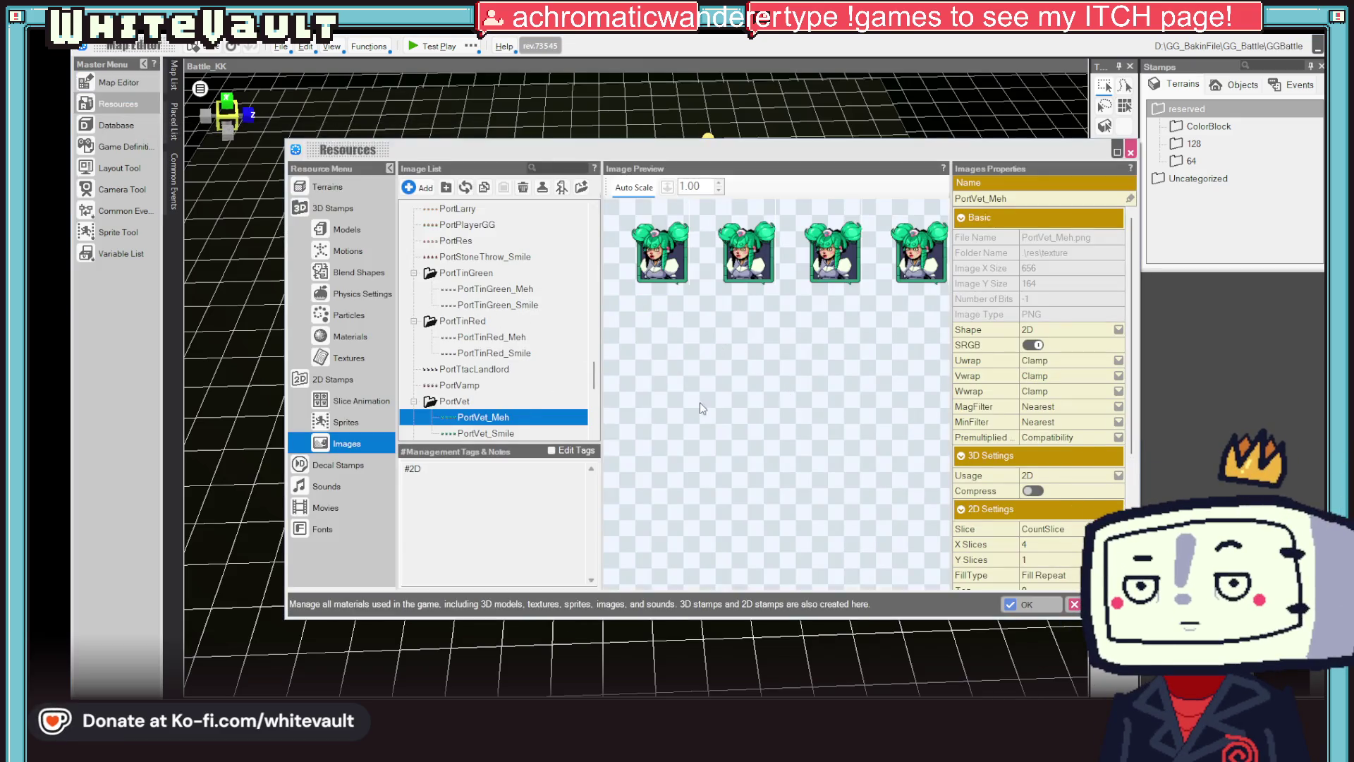
{"action": "left_click", "coordinate": [367, 395]}
{"action": "scroll", "coordinate": [476, 390], "scroll_direction": "down", "scroll_amount": 10}
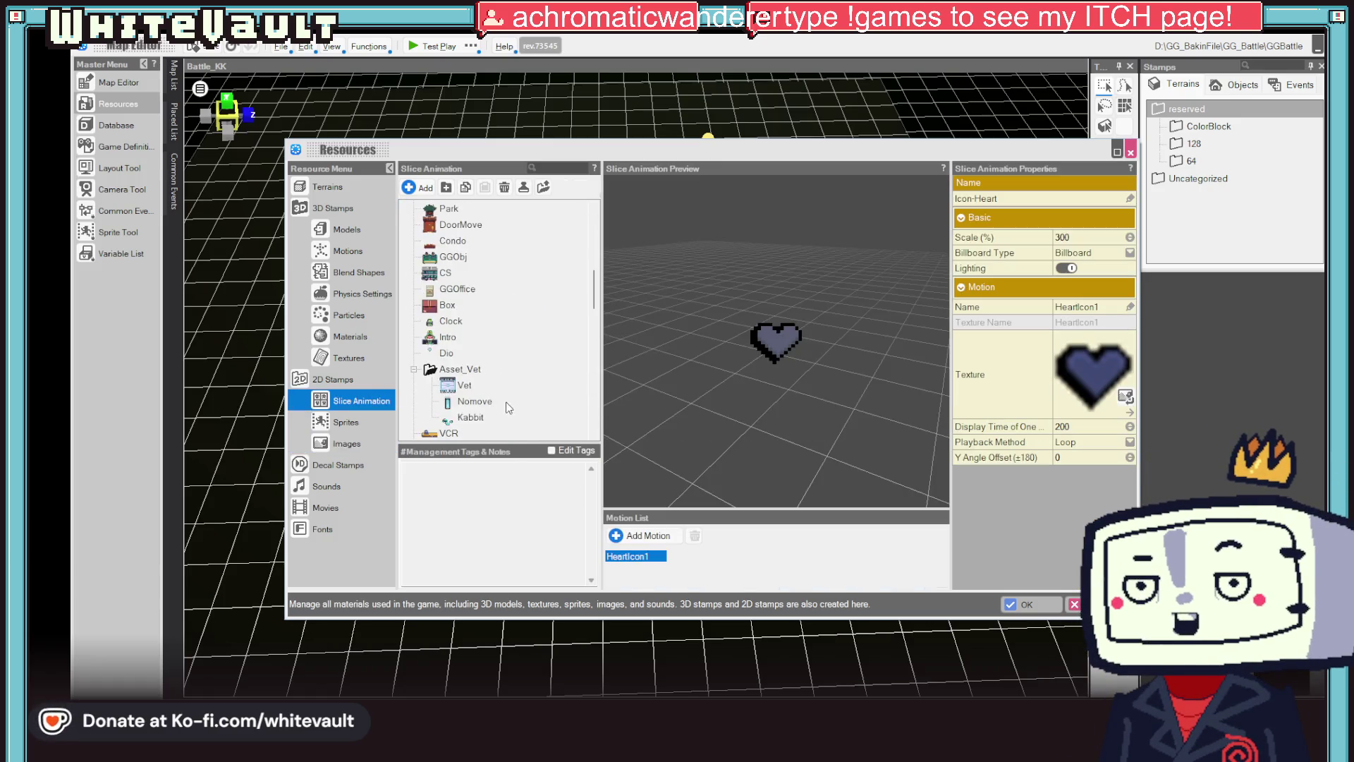
{"action": "left_click", "coordinate": [471, 272]}
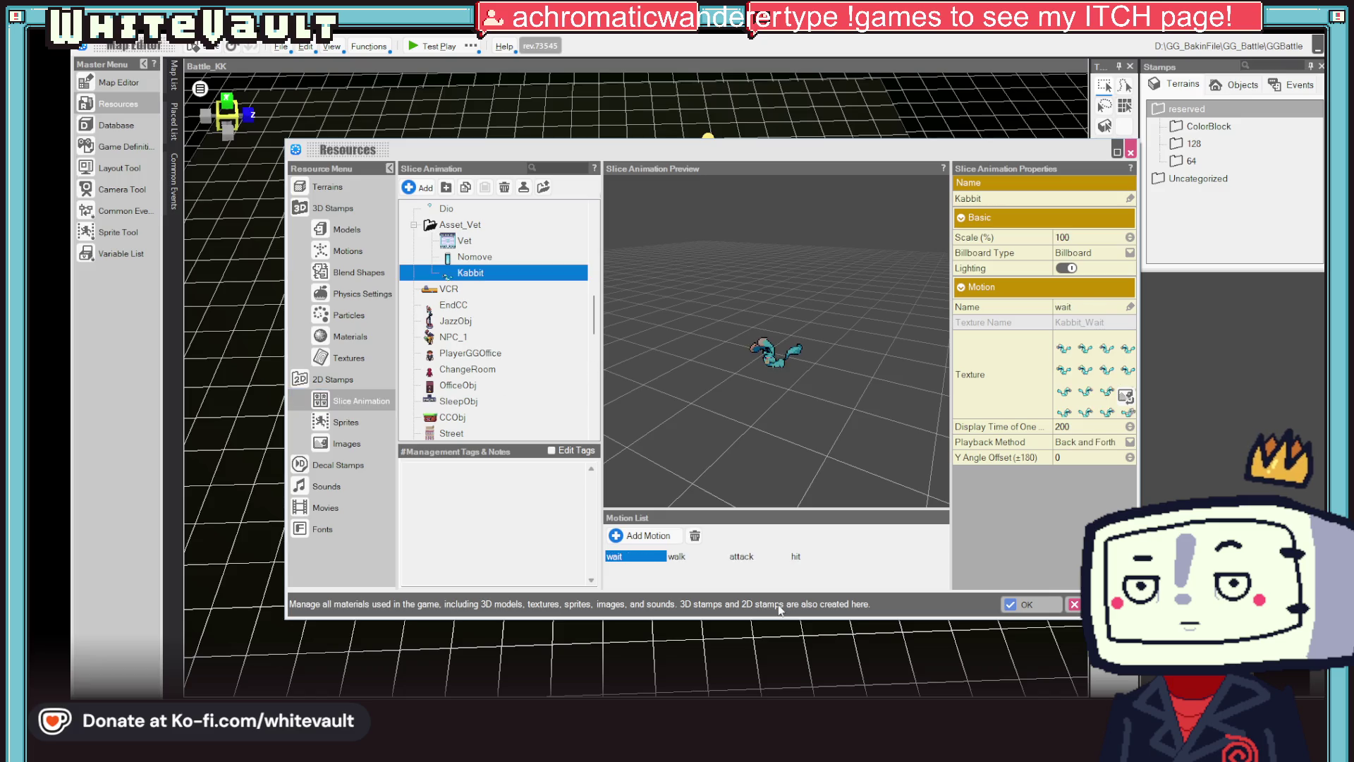
{"action": "left_click", "coordinate": [708, 557]}
{"action": "left_click", "coordinate": [1090, 425]}
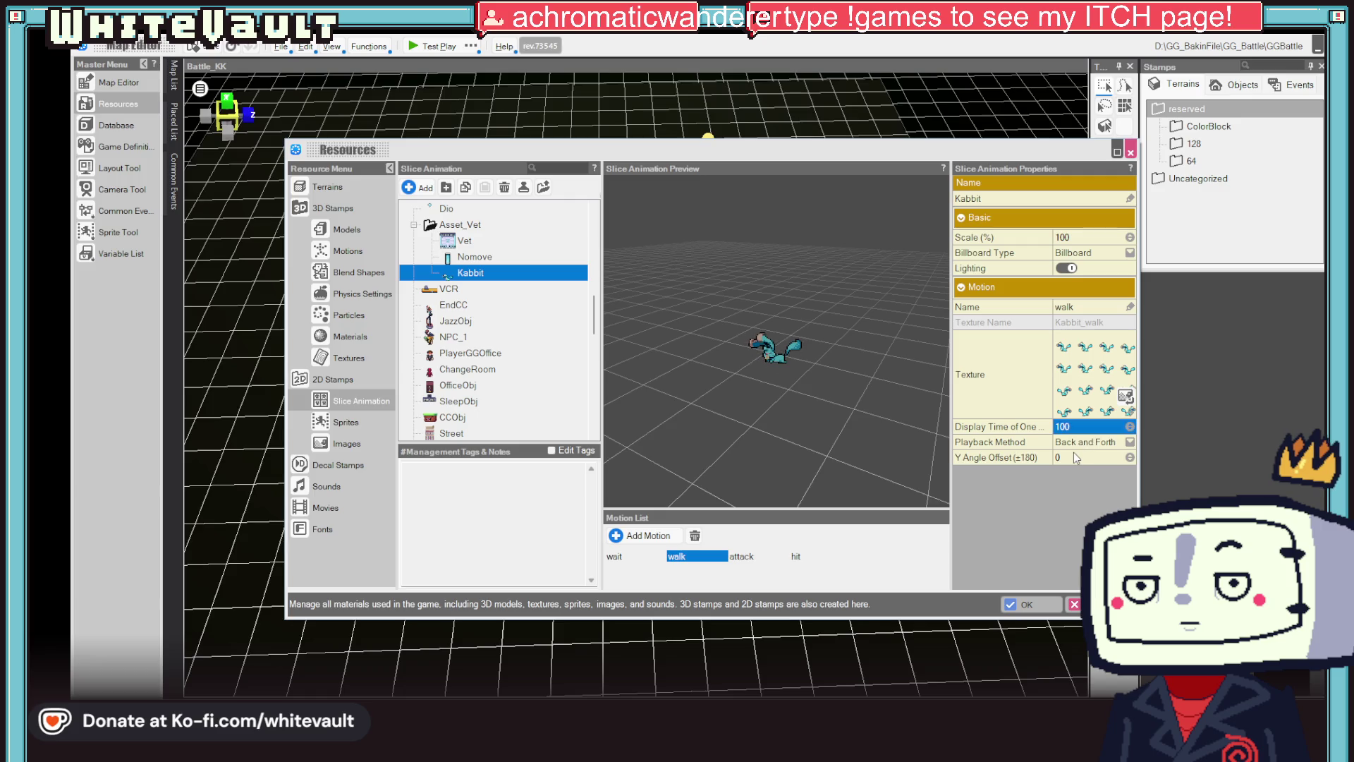
{"action": "left_click", "coordinate": [753, 558]}
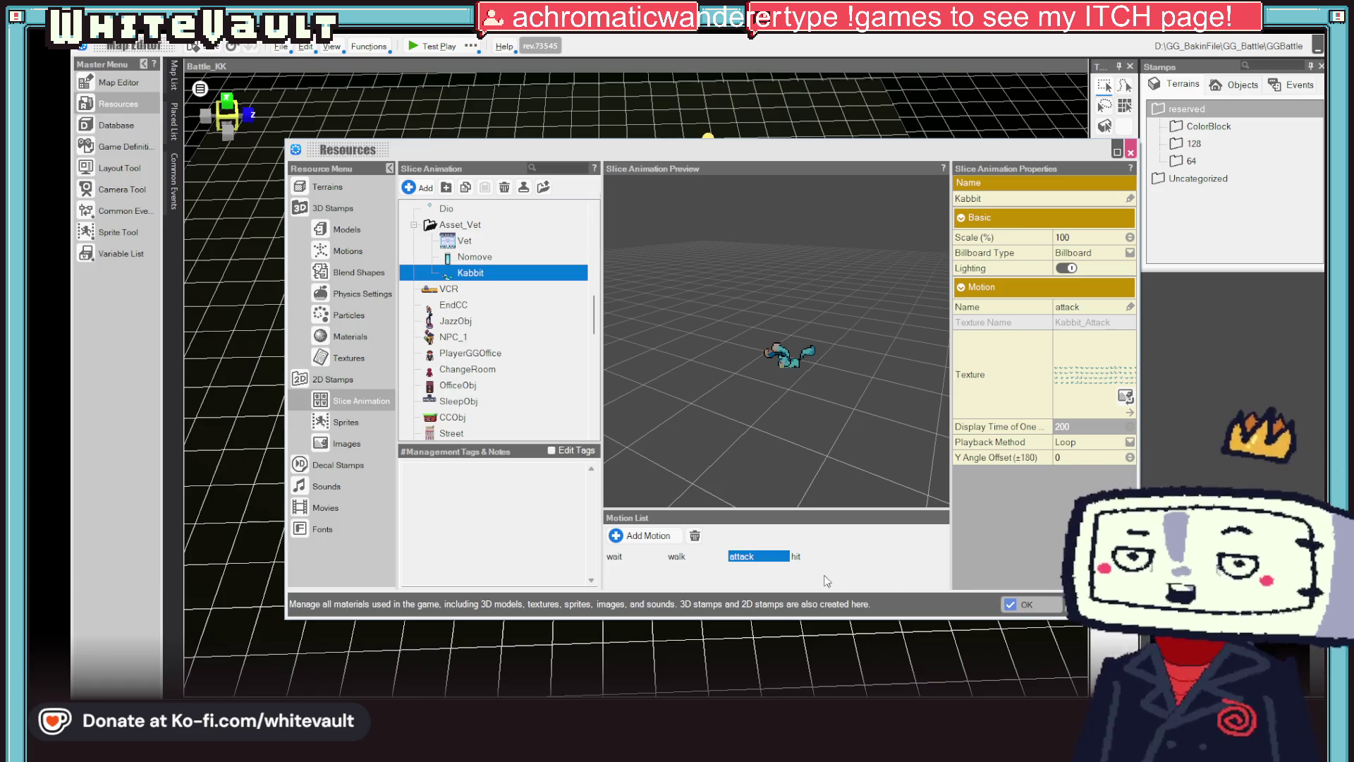
{"action": "left_click", "coordinate": [802, 556]}
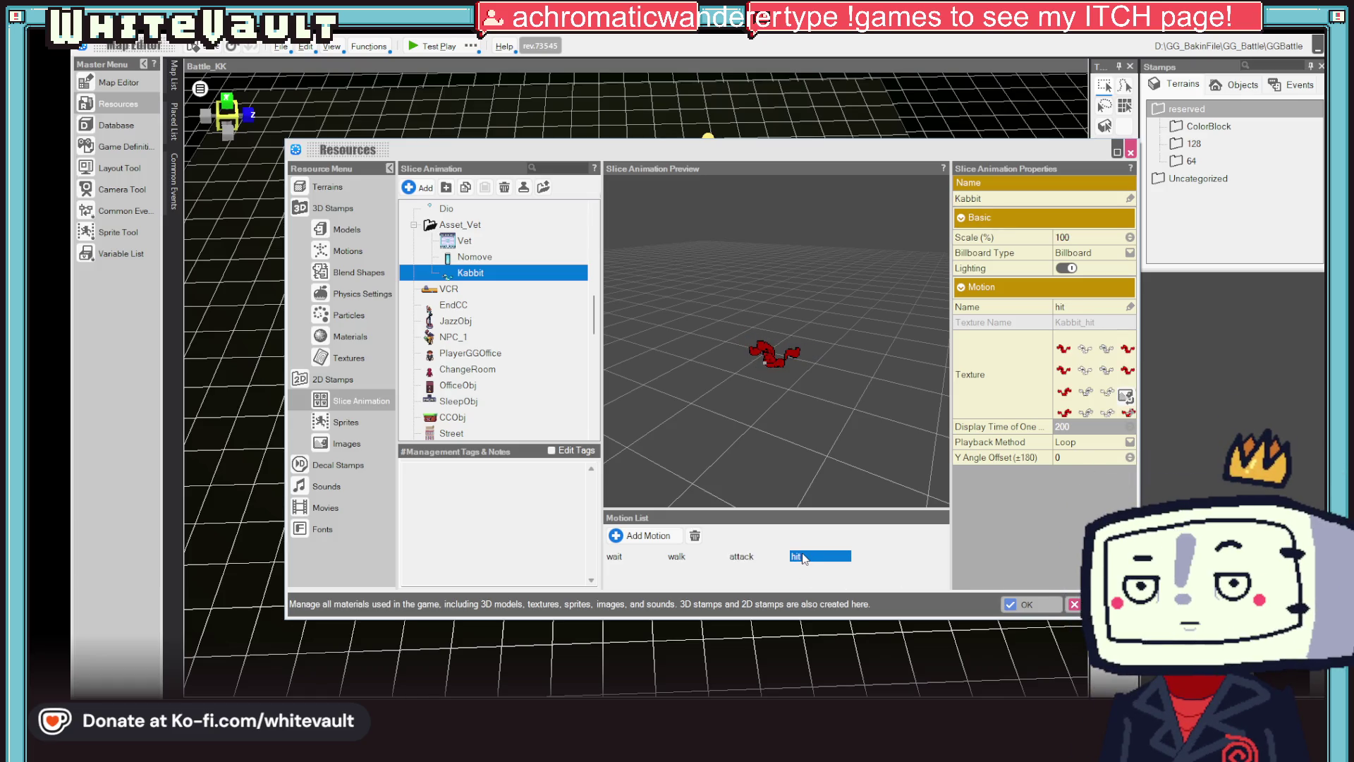
{"action": "left_click", "coordinate": [1037, 606]}
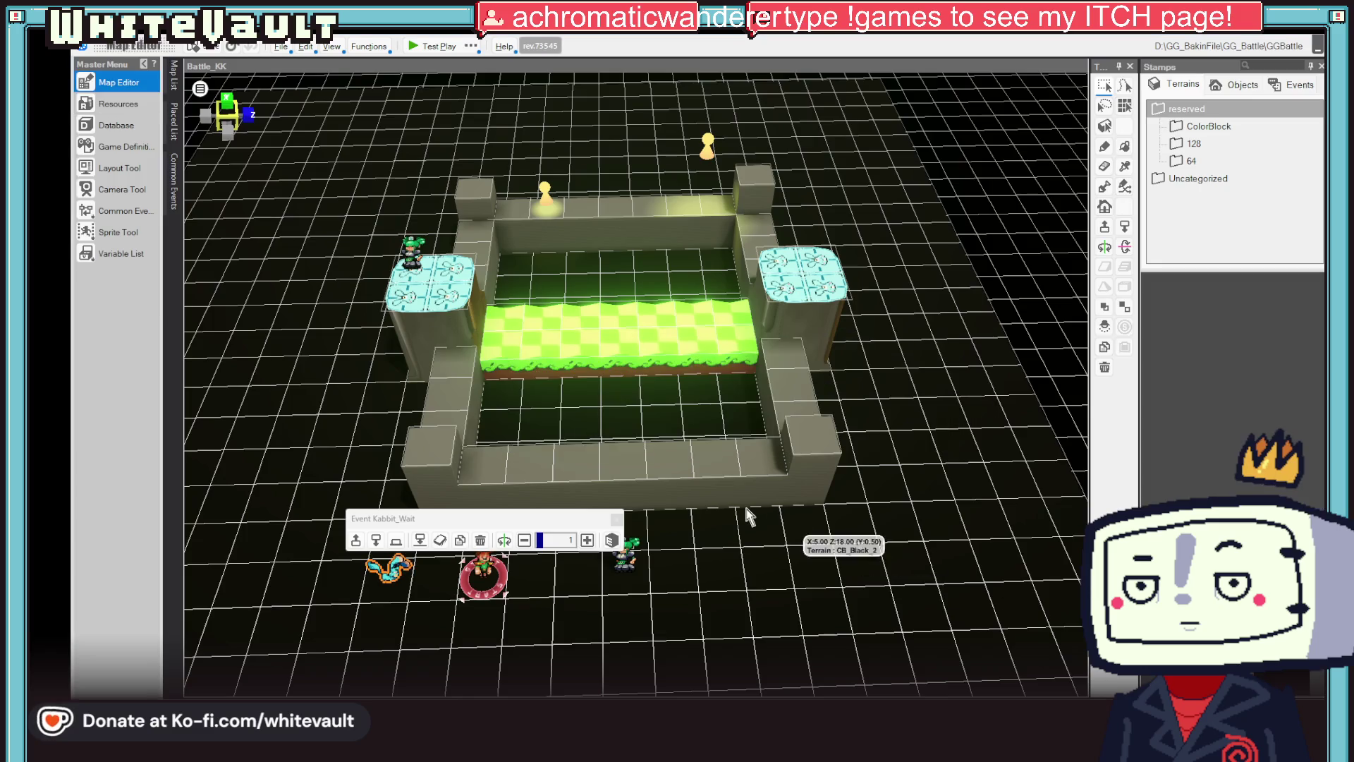
- Select Kabbit in the cast database, cancel choosing an icon, and return to the map
{"action": "left_click", "coordinate": [109, 125]}
{"action": "left_click", "coordinate": [445, 293]}
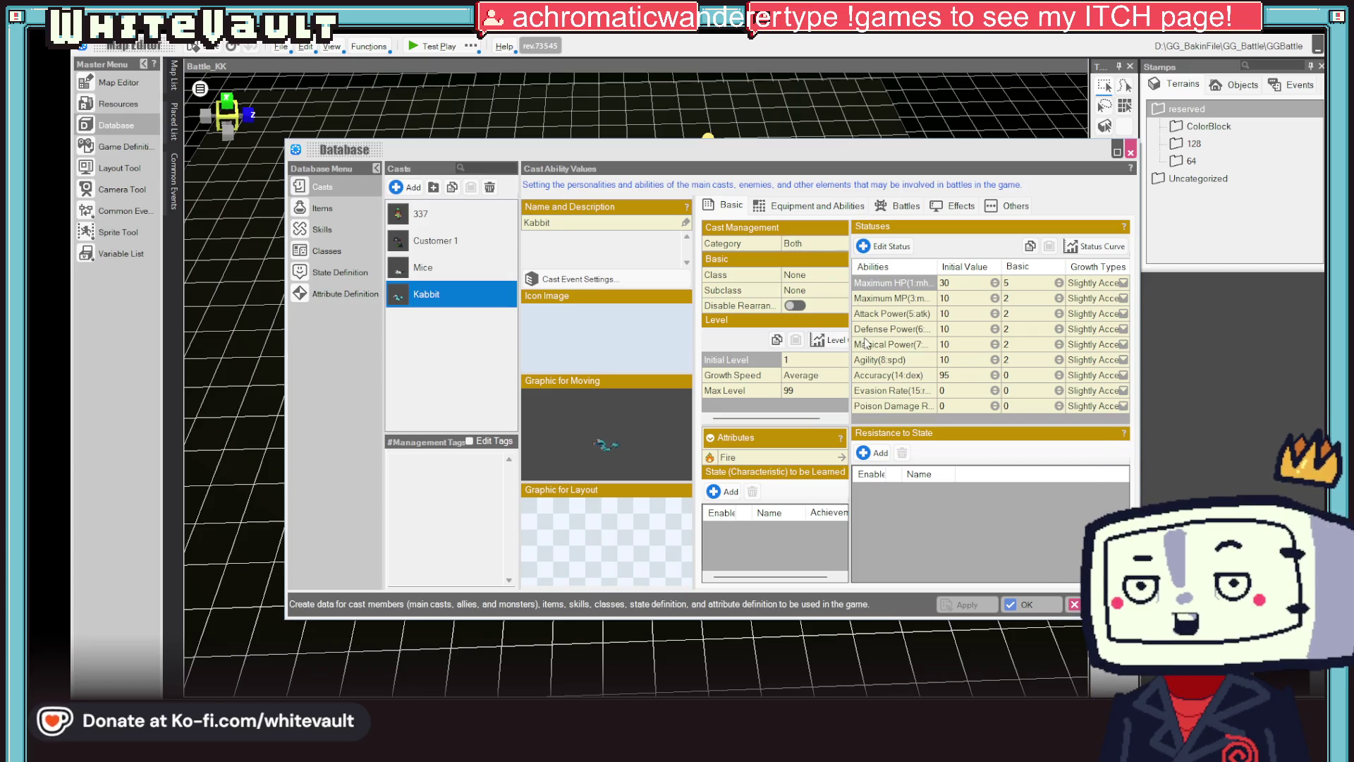
{"action": "left_click", "coordinate": [633, 350]}
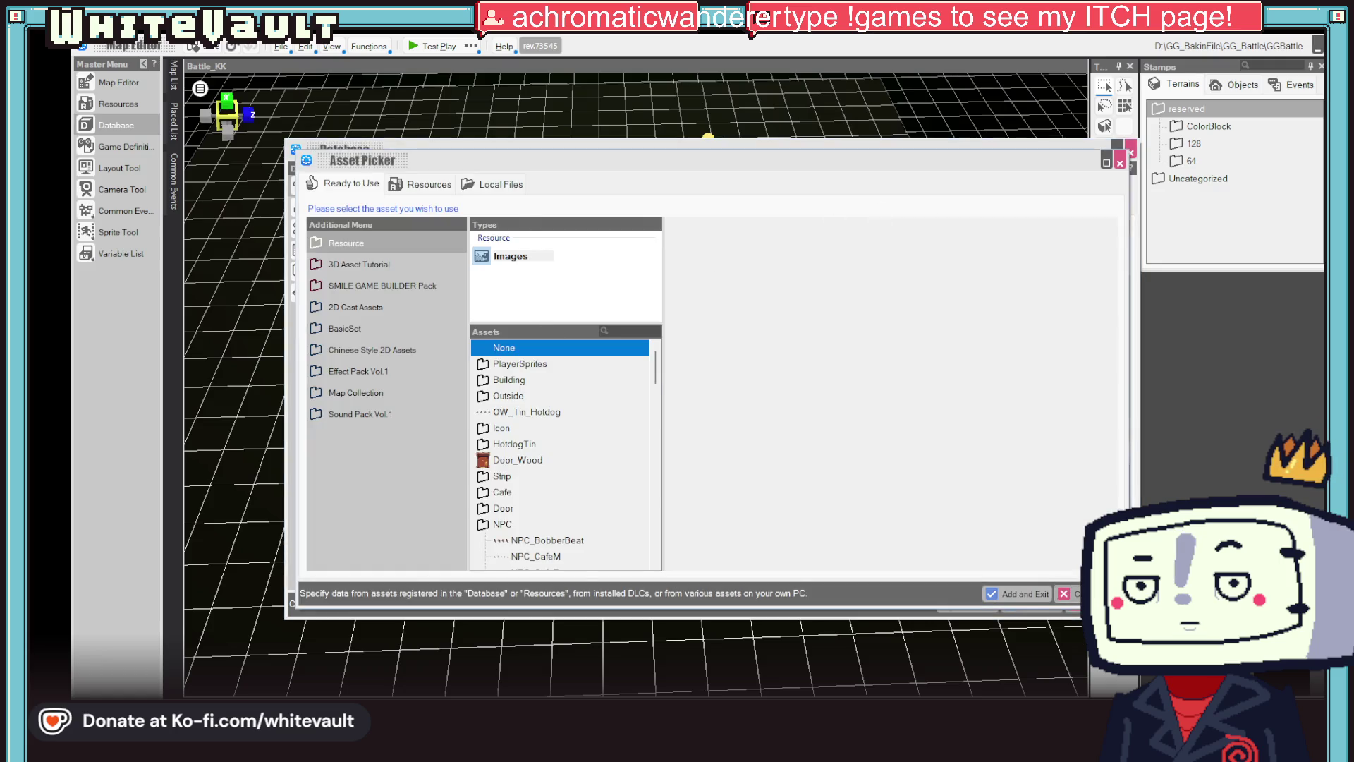
{"action": "left_click", "coordinate": [1086, 593]}
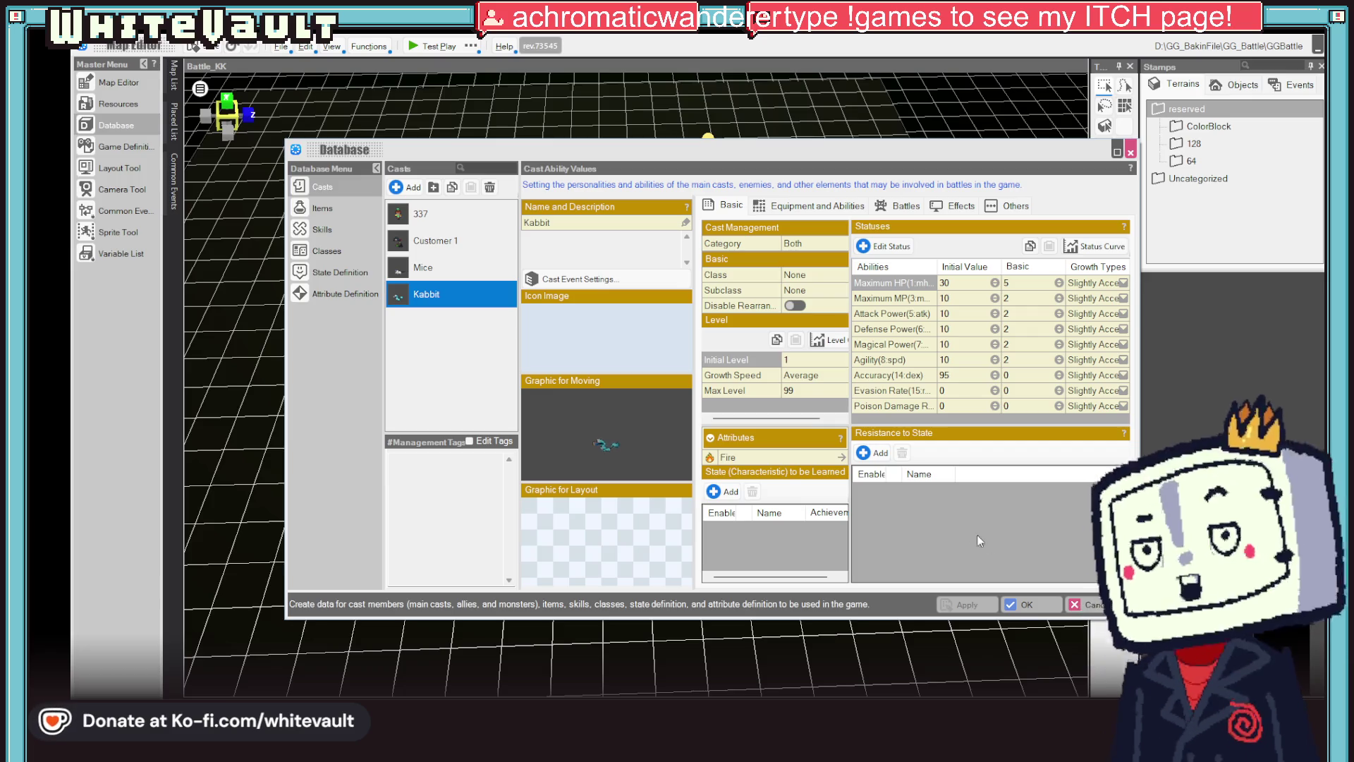
{"action": "left_click", "coordinate": [1023, 604]}
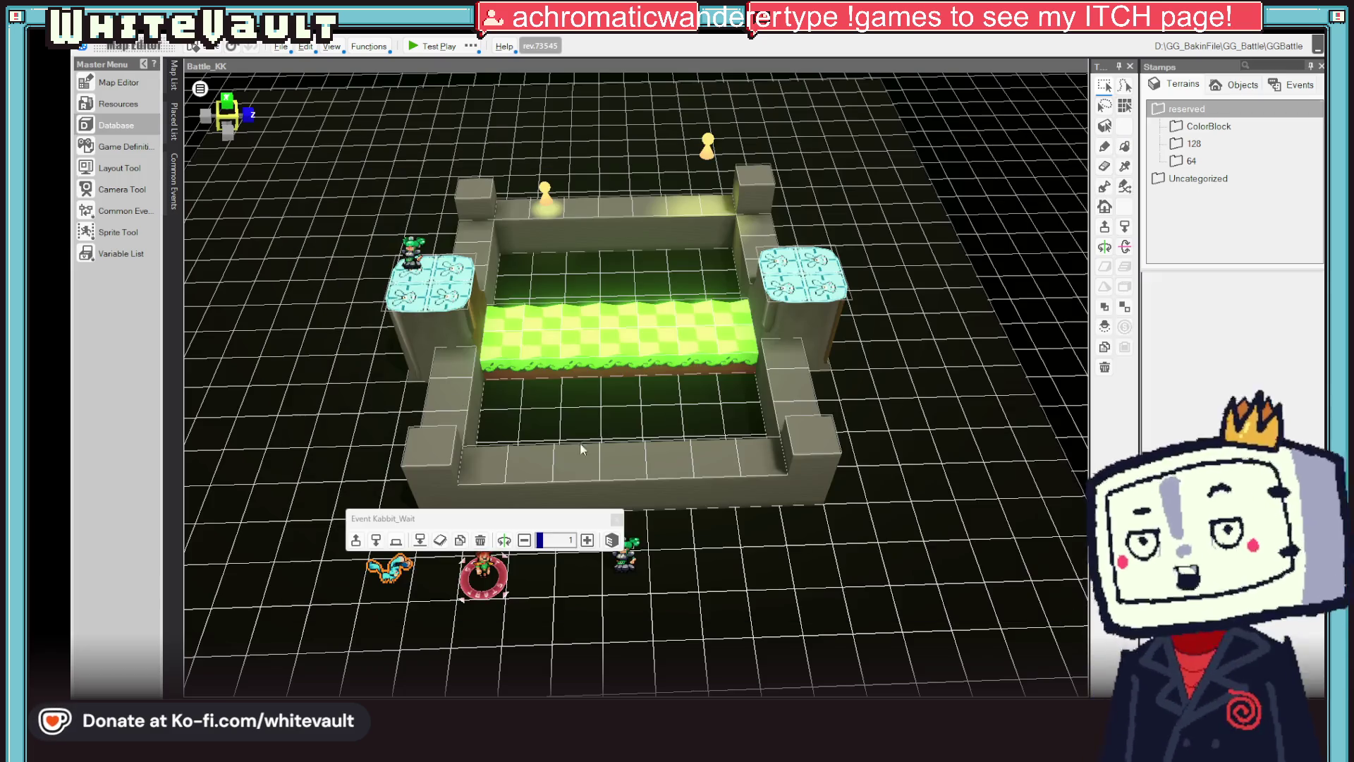
- Set the Kabbit animation's attack motion Playback Method to None and save
{"action": "left_click", "coordinate": [121, 104]}
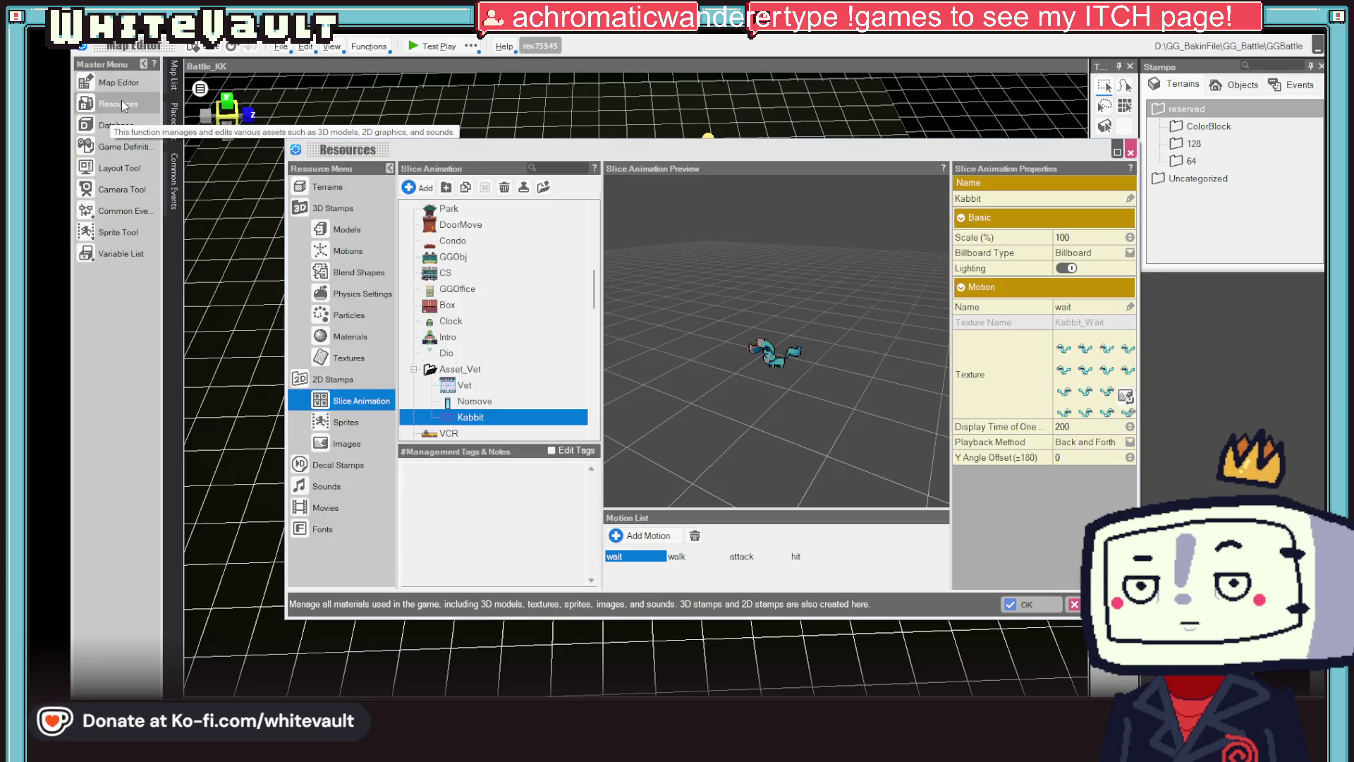
{"action": "left_click", "coordinate": [747, 556]}
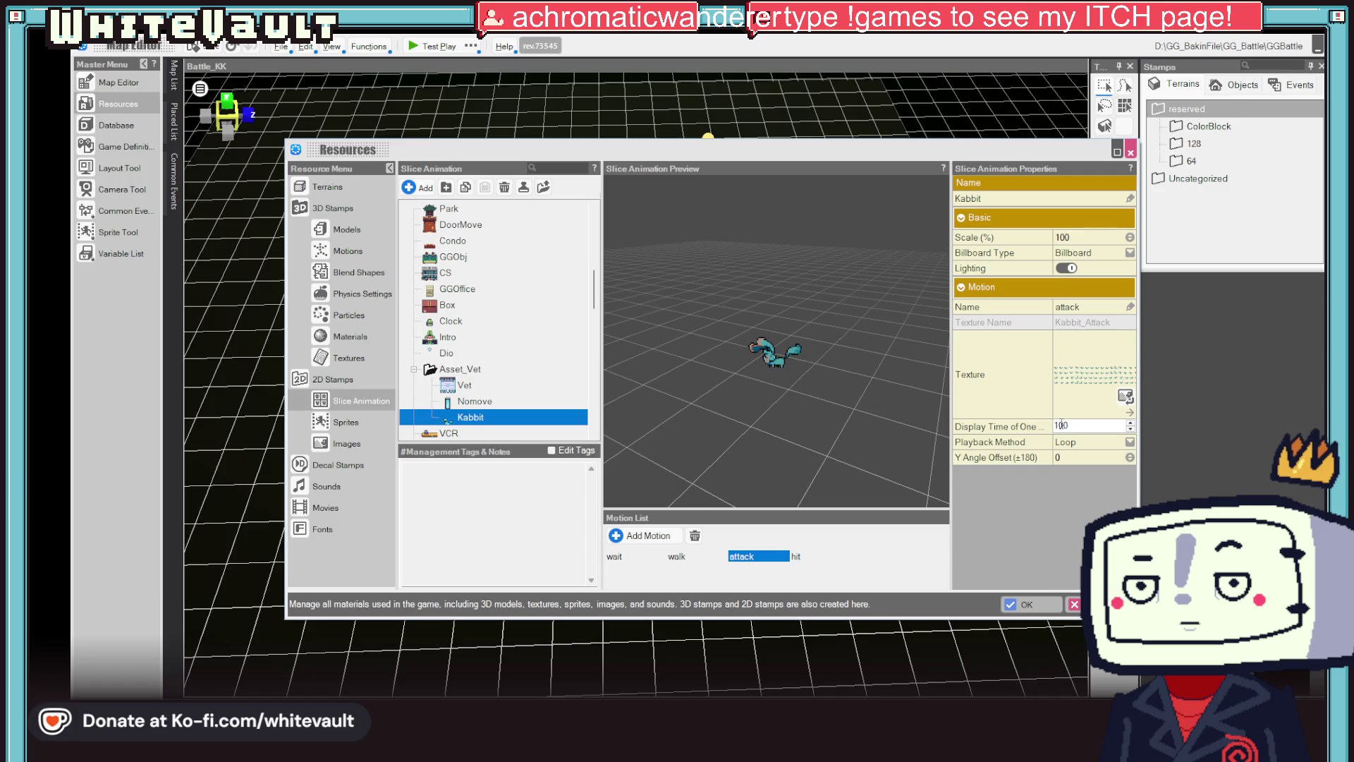
{"action": "left_click", "coordinate": [1093, 443]}
{"action": "left_click", "coordinate": [1128, 442]}
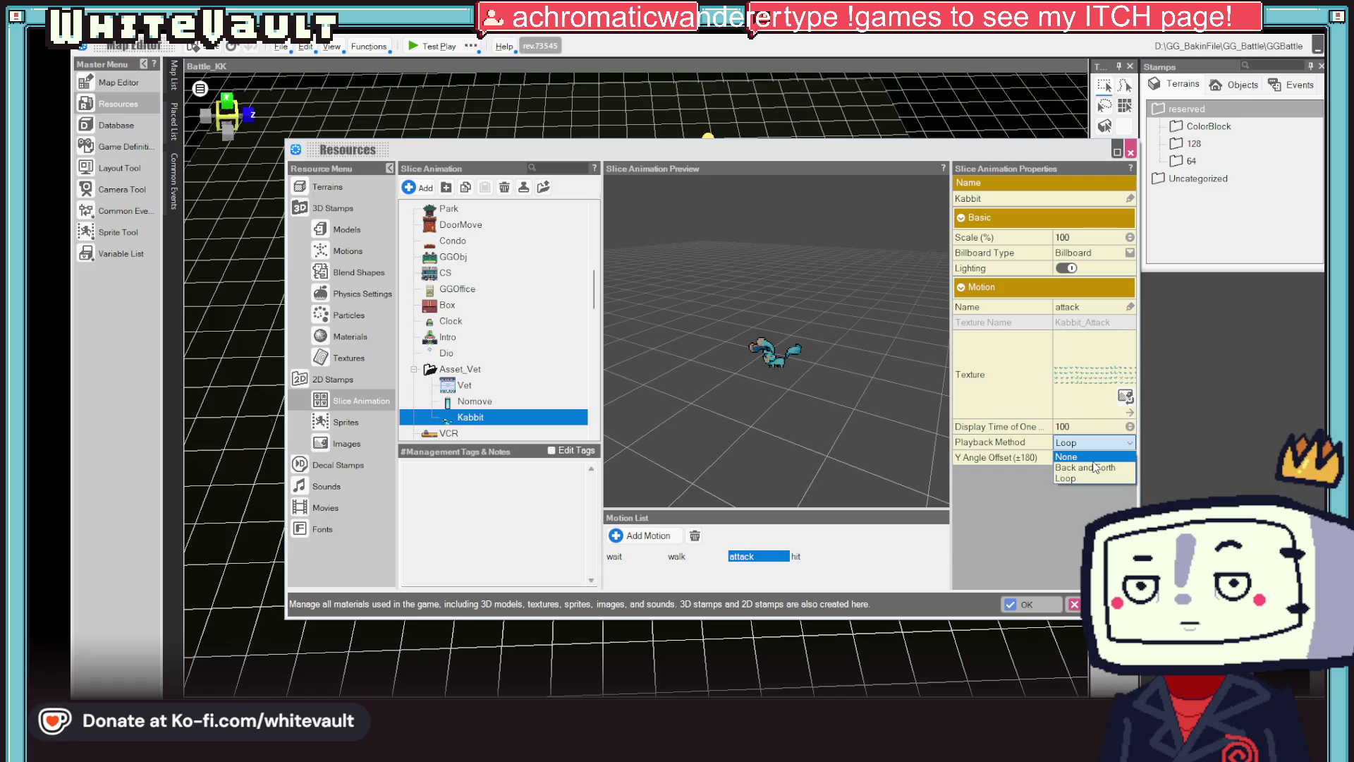
{"action": "left_click", "coordinate": [1086, 466]}
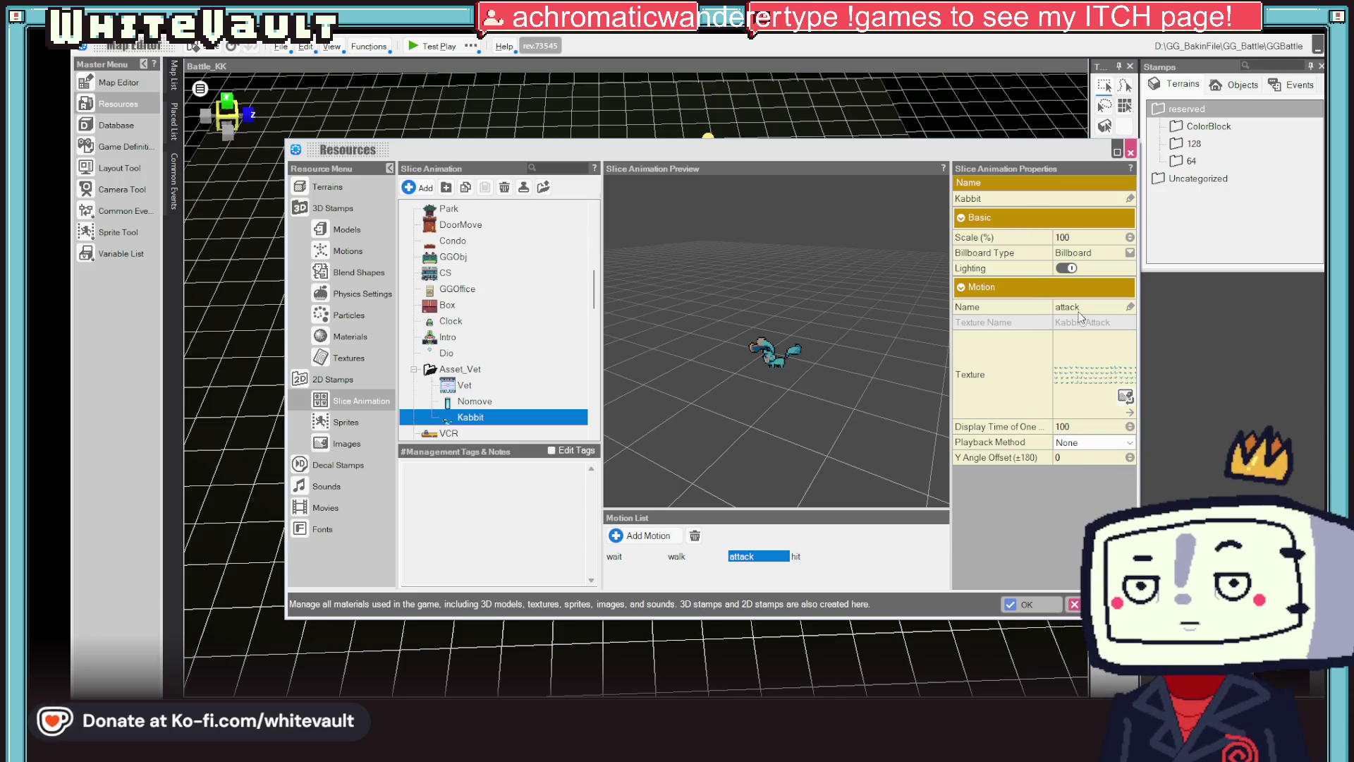
{"action": "left_click", "coordinate": [1027, 605]}
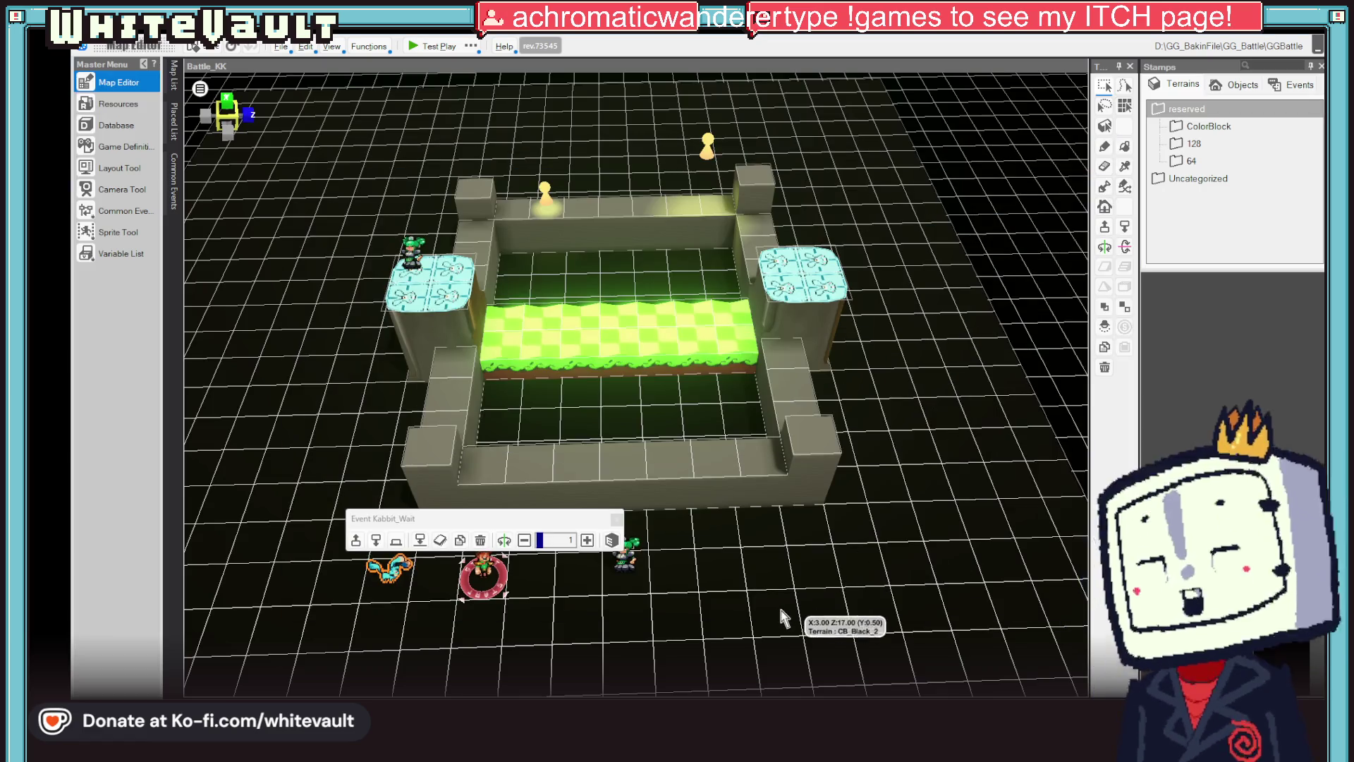
- In the Casts database, select Kabbit and open its cast event settings in the Event Editor
{"action": "left_click", "coordinate": [124, 124]}
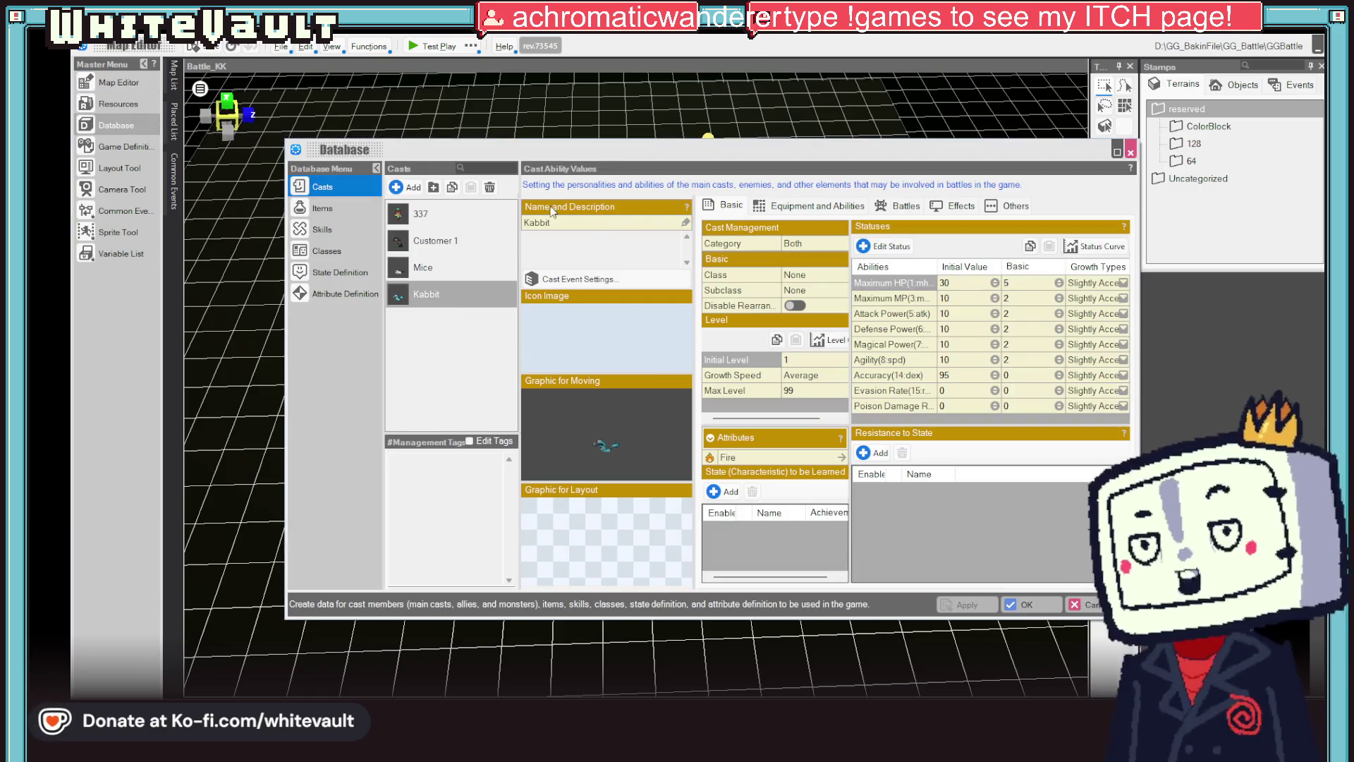
{"action": "left_click", "coordinate": [573, 279]}
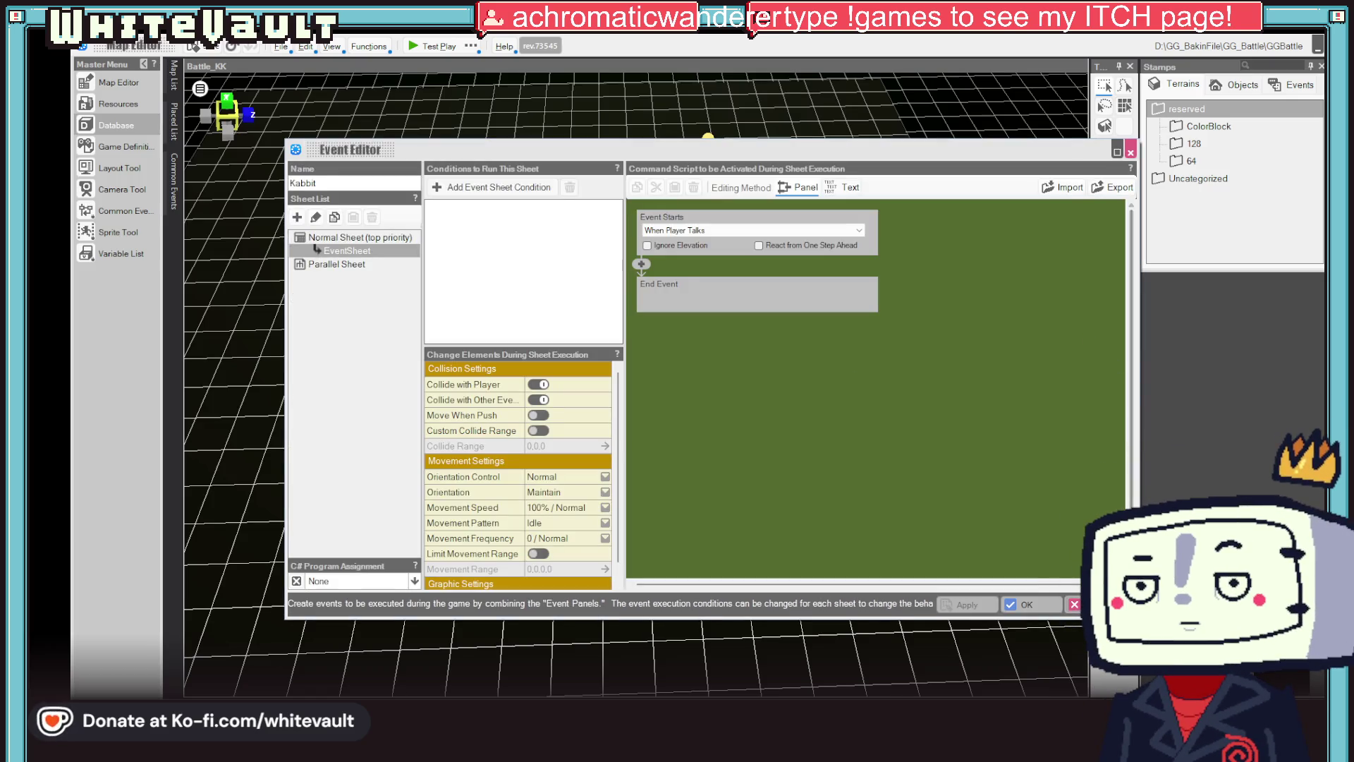
{"action": "key", "text": "Escape"}
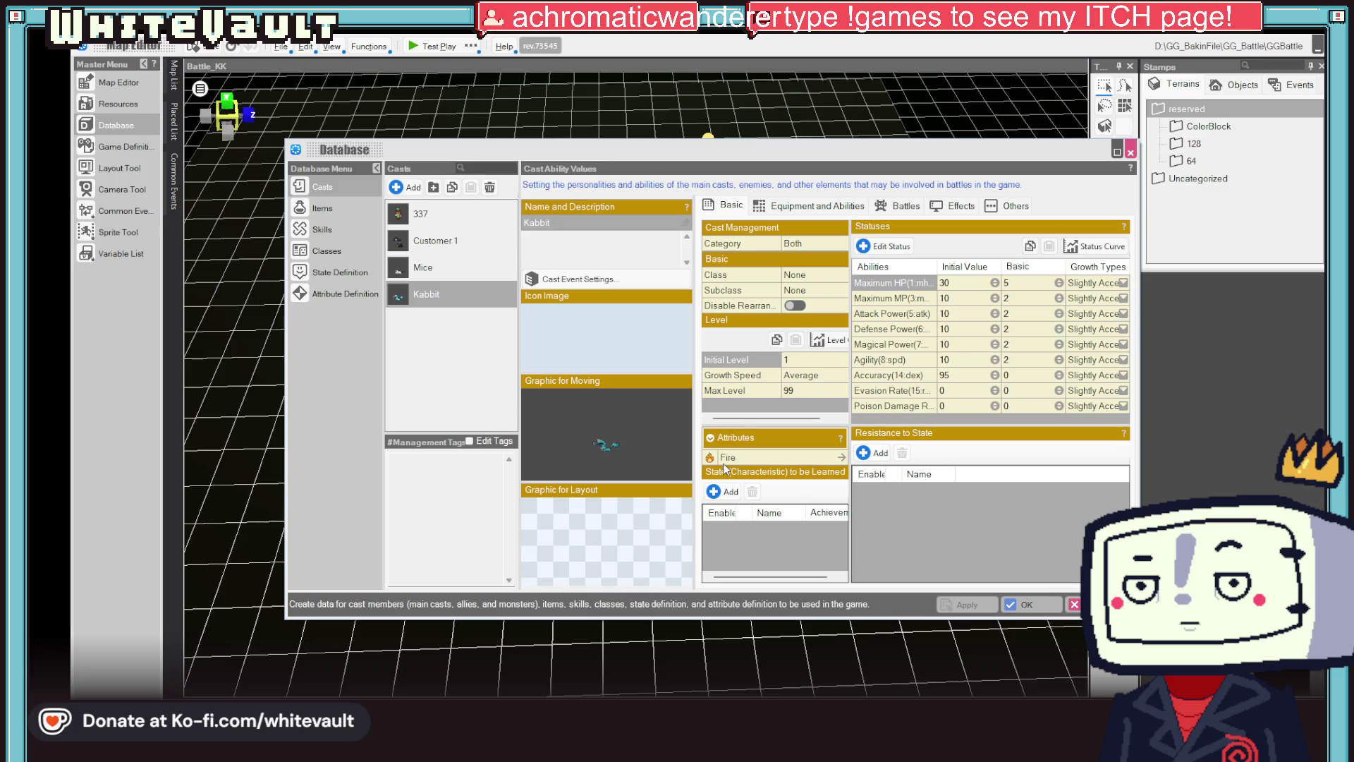
{"action": "left_click", "coordinate": [714, 490]}
{"action": "key", "text": "Escape"}
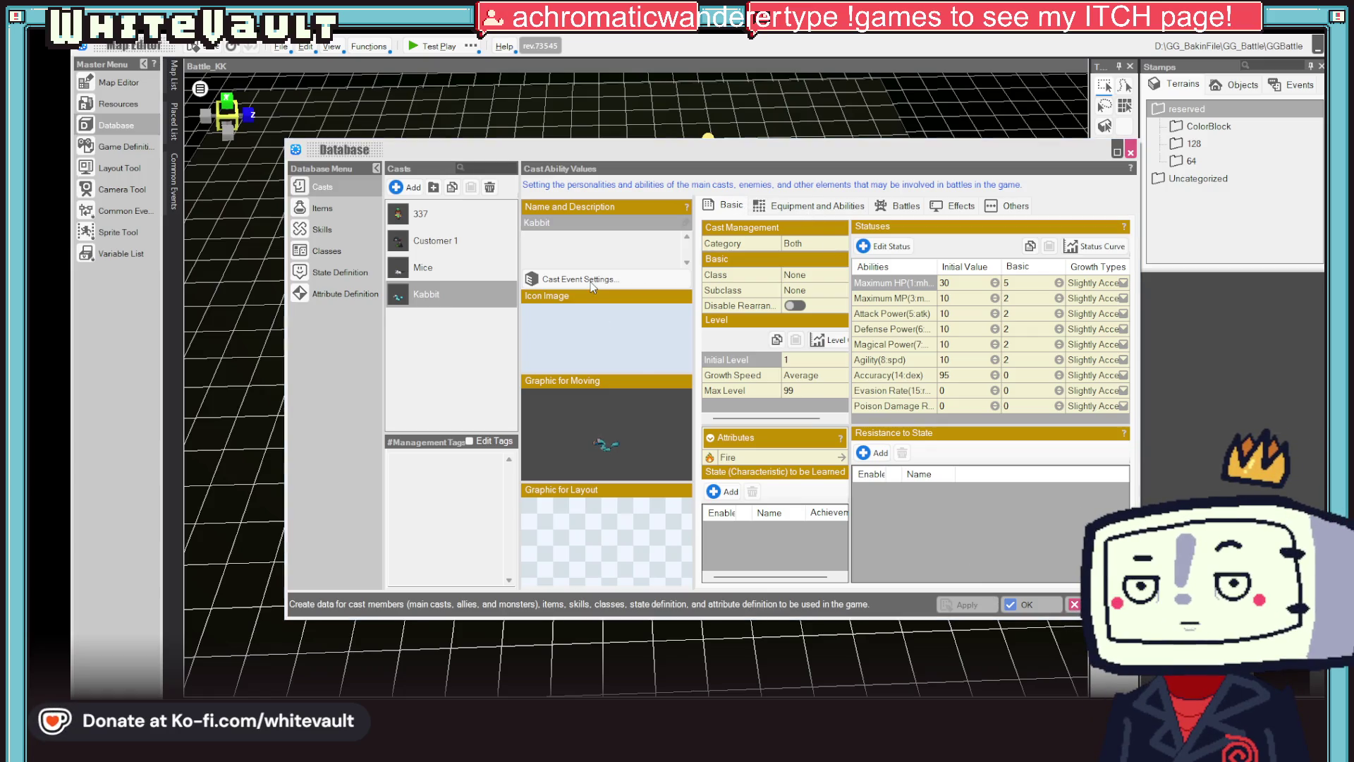
{"action": "left_click", "coordinate": [607, 321]}
{"action": "key", "text": "Escape"}
{"action": "left_click", "coordinate": [557, 279]}
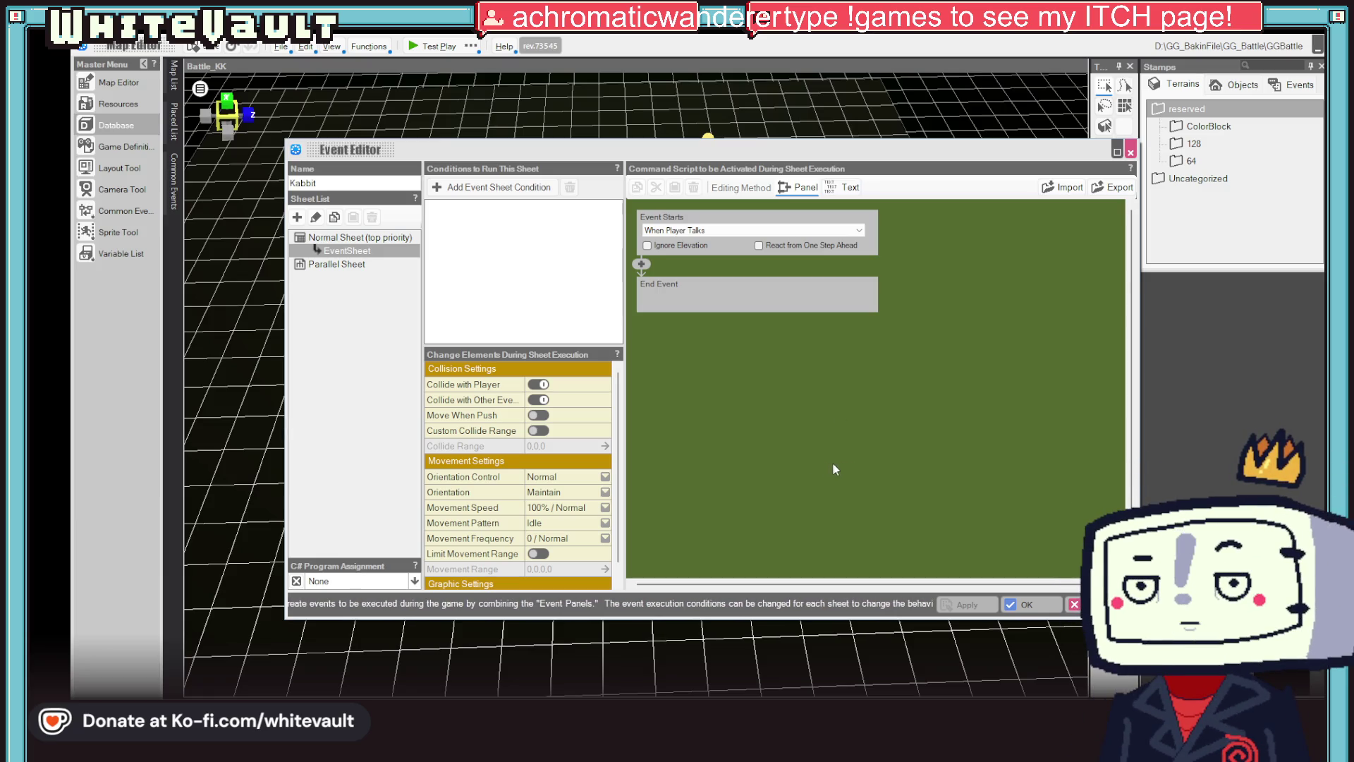
- Set the event start trigger to Automatically Start (Only Once in Parallel)
{"action": "left_click", "coordinate": [796, 230]}
{"action": "left_click", "coordinate": [798, 227]}
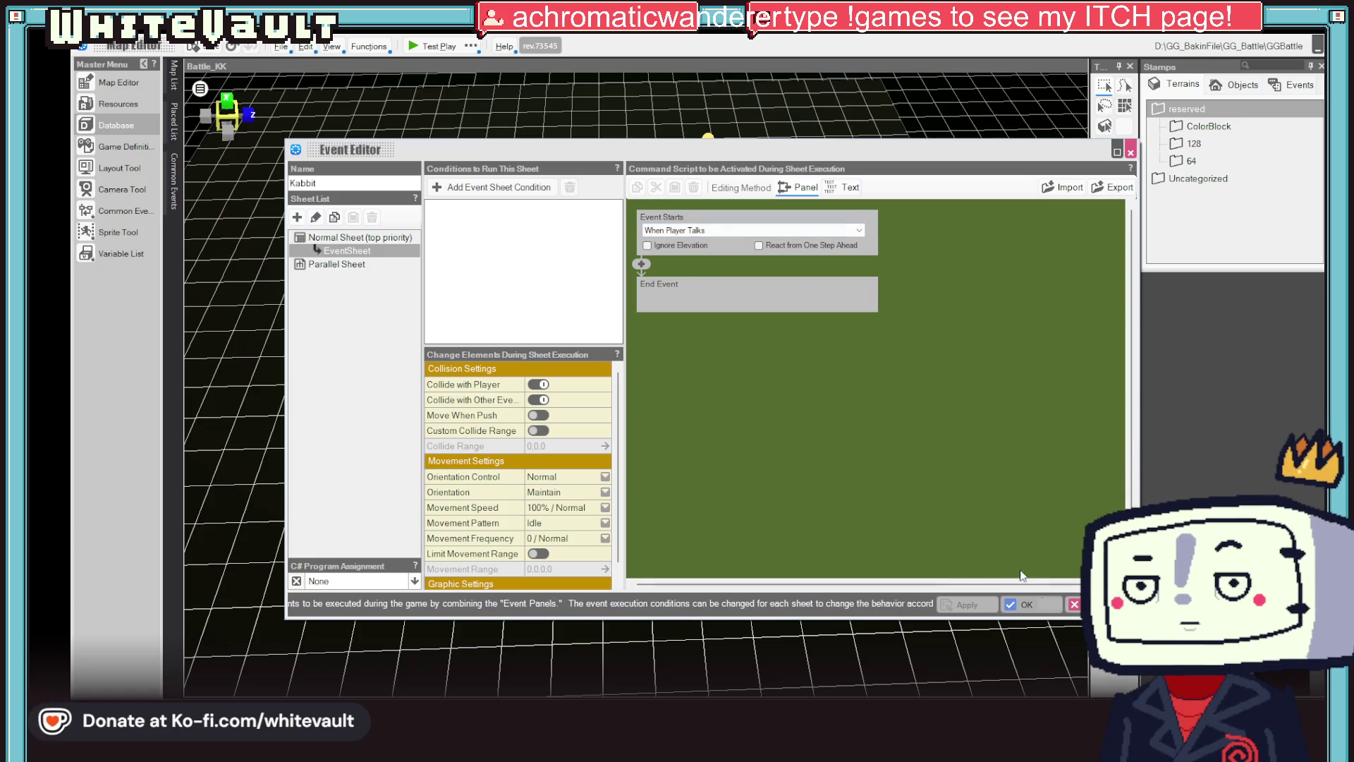
{"action": "left_click", "coordinate": [660, 233]}
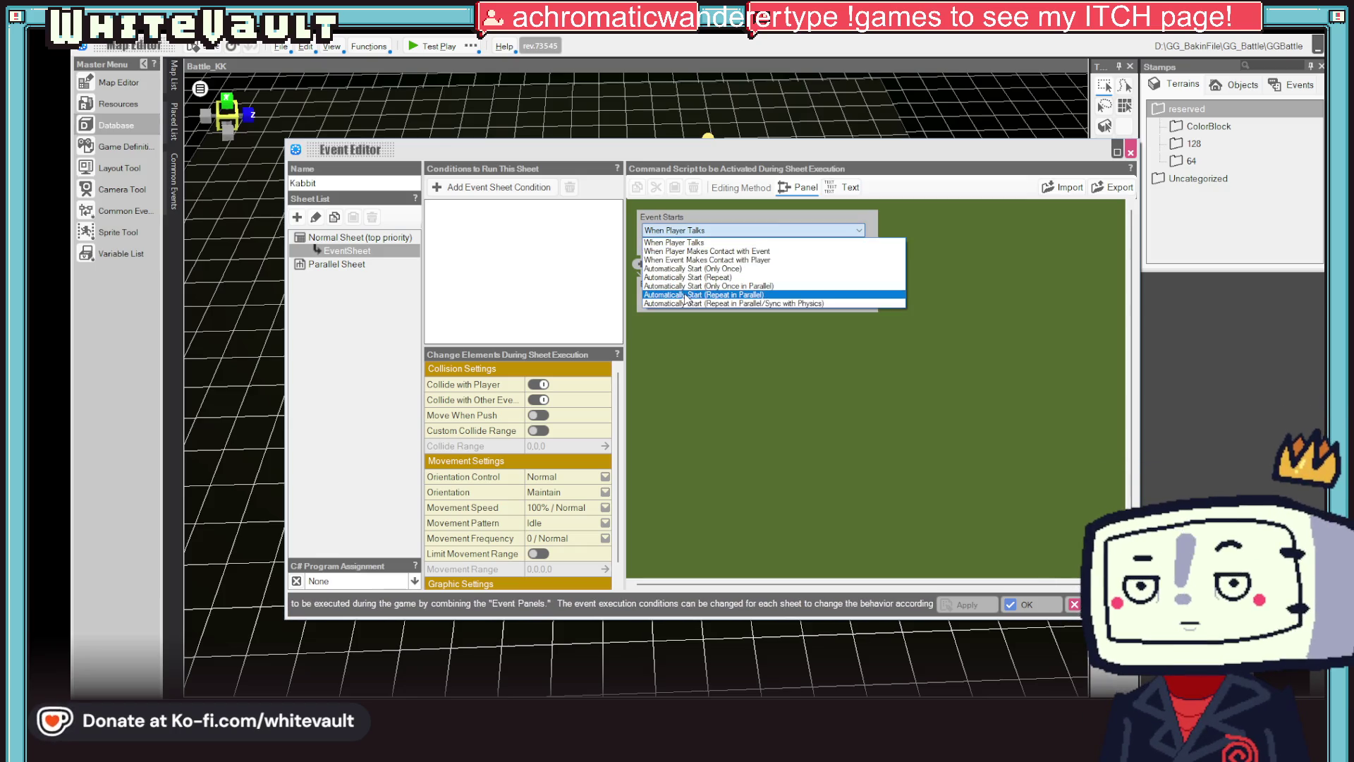
{"action": "left_click", "coordinate": [683, 290]}
- Insert a Display Conversation command reading 'test?' and choose an image for its cast
{"action": "left_click", "coordinate": [649, 265]}
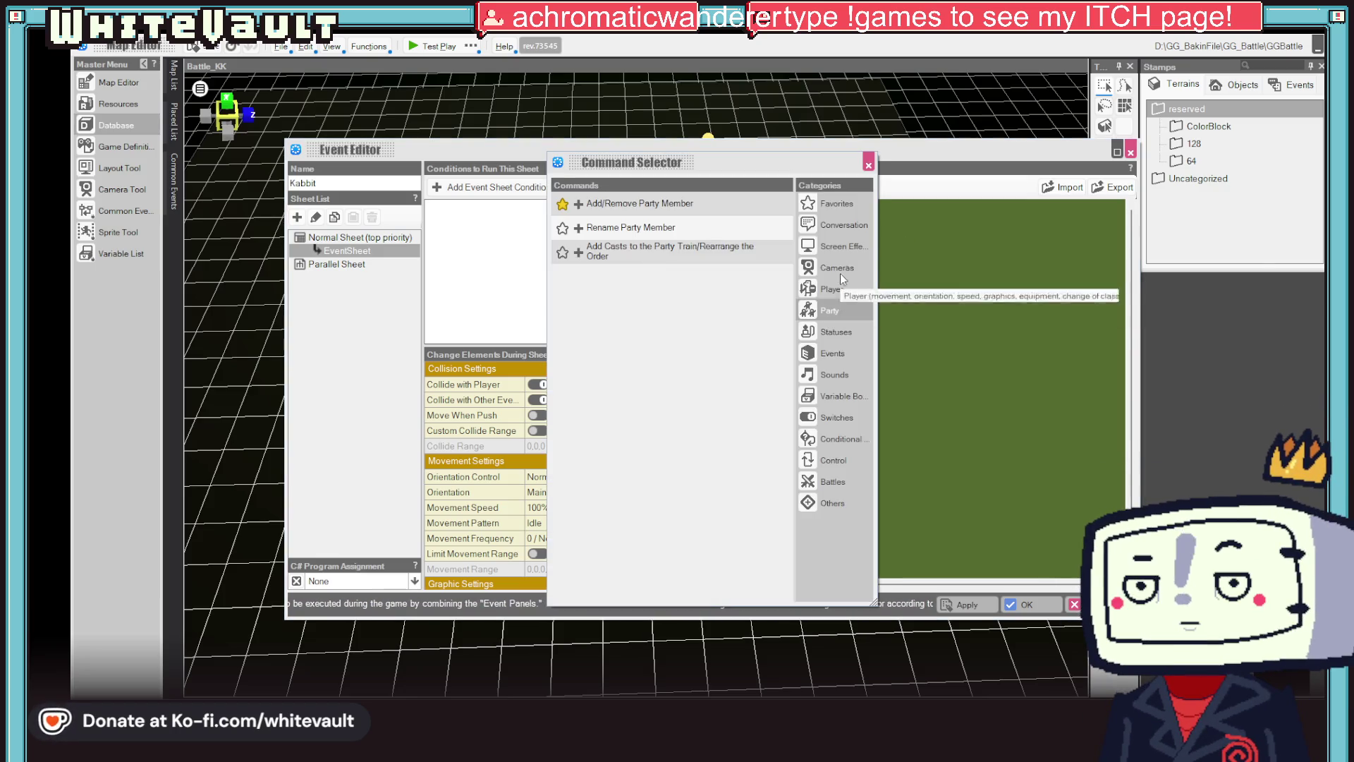
{"action": "left_click", "coordinate": [848, 224]}
{"action": "left_click", "coordinate": [620, 203]}
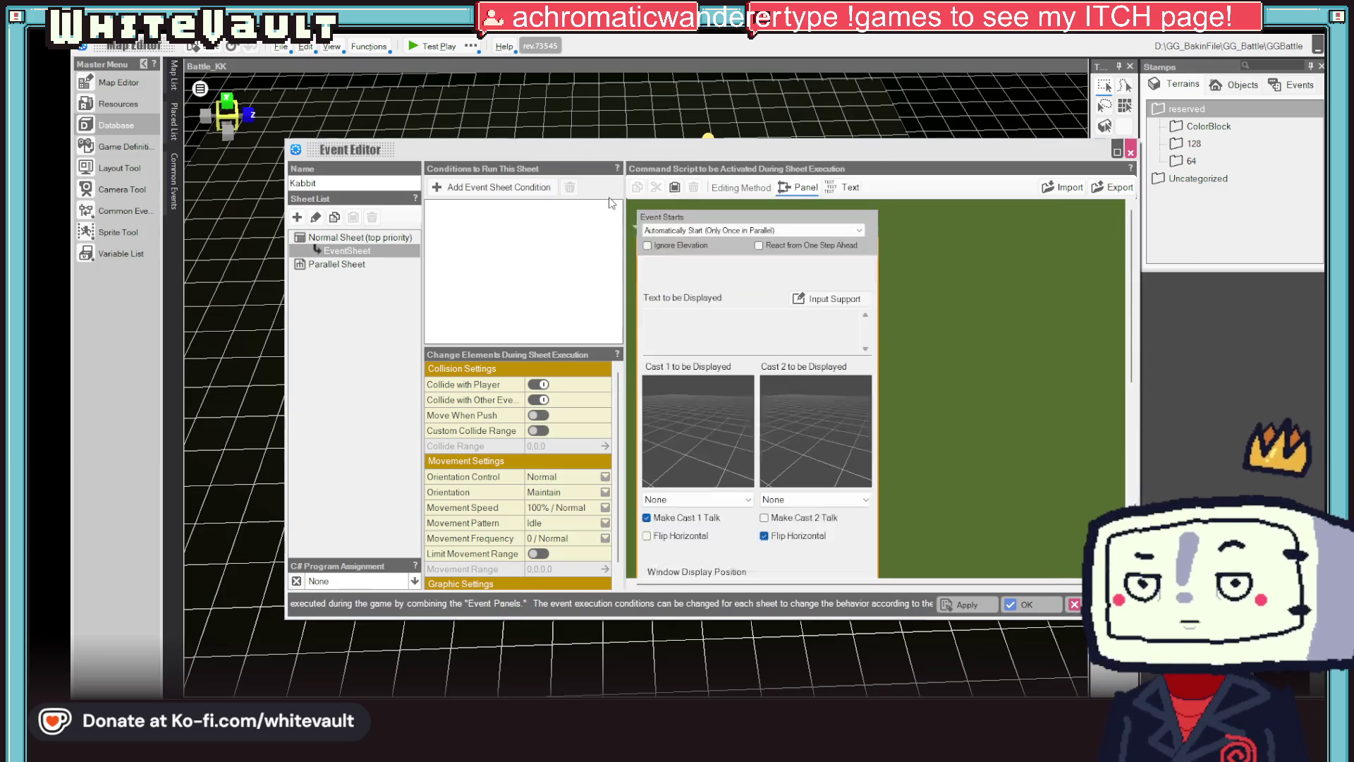
{"action": "type", "text": "test>"}
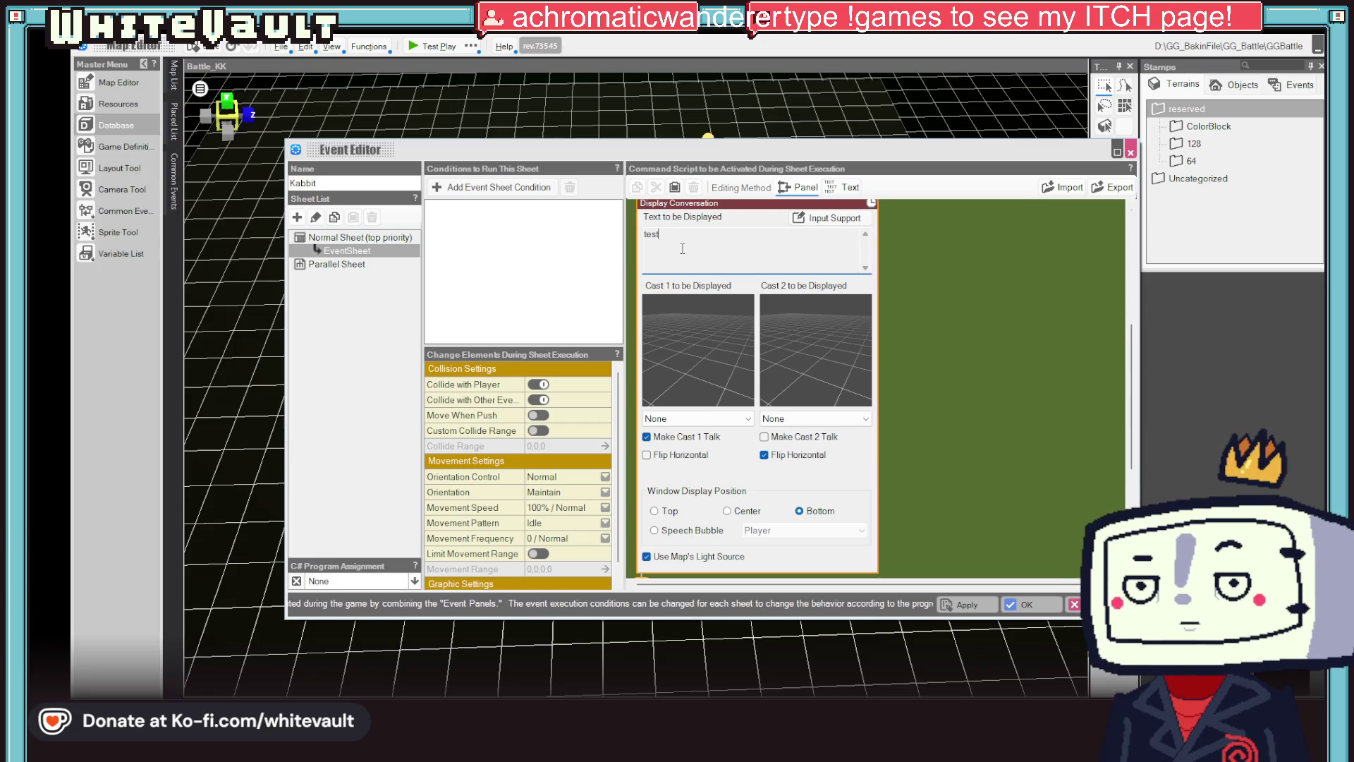
{"action": "left_click", "coordinate": [988, 319]}
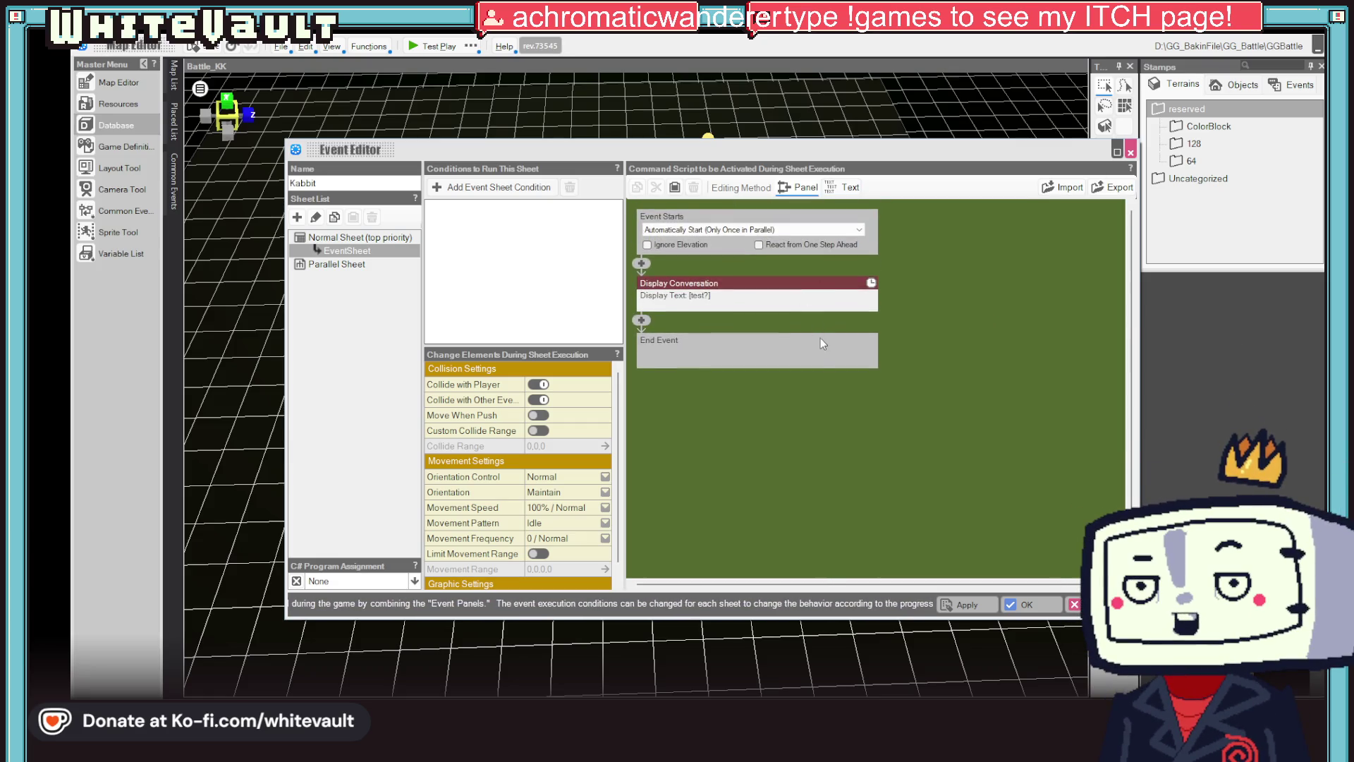
{"action": "left_click", "coordinate": [755, 294]}
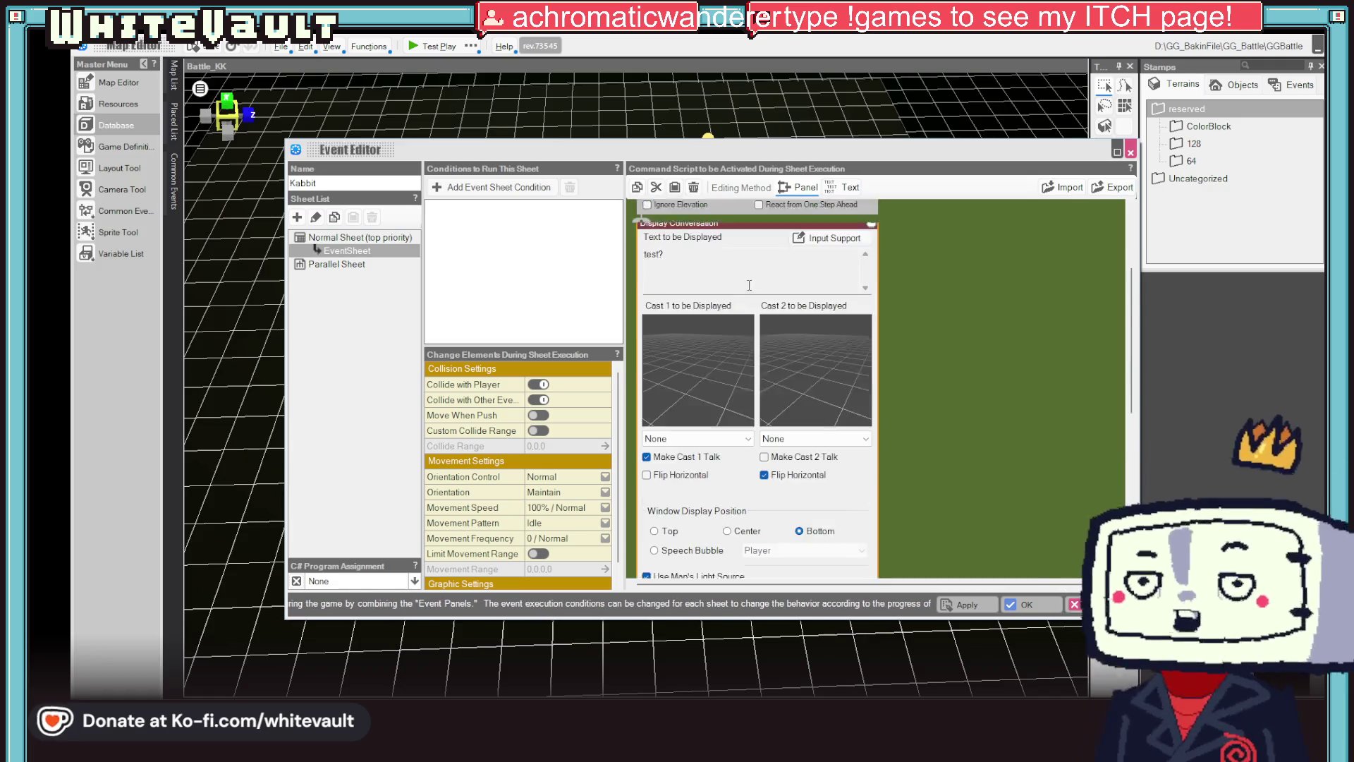
{"action": "left_click", "coordinate": [811, 335]}
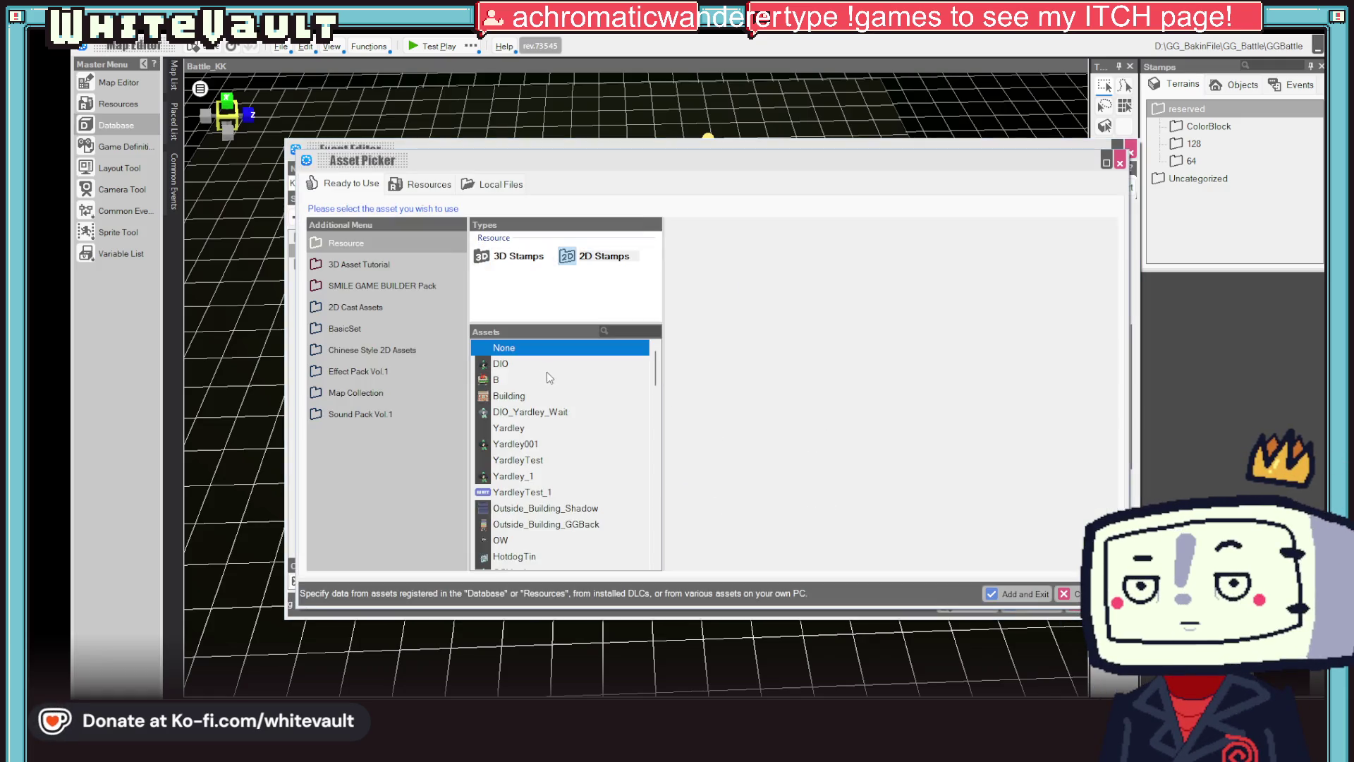
- Try the DIO and GGYardey assets as the conversation's second cast and check its motion options
{"action": "left_click", "coordinate": [496, 364]}
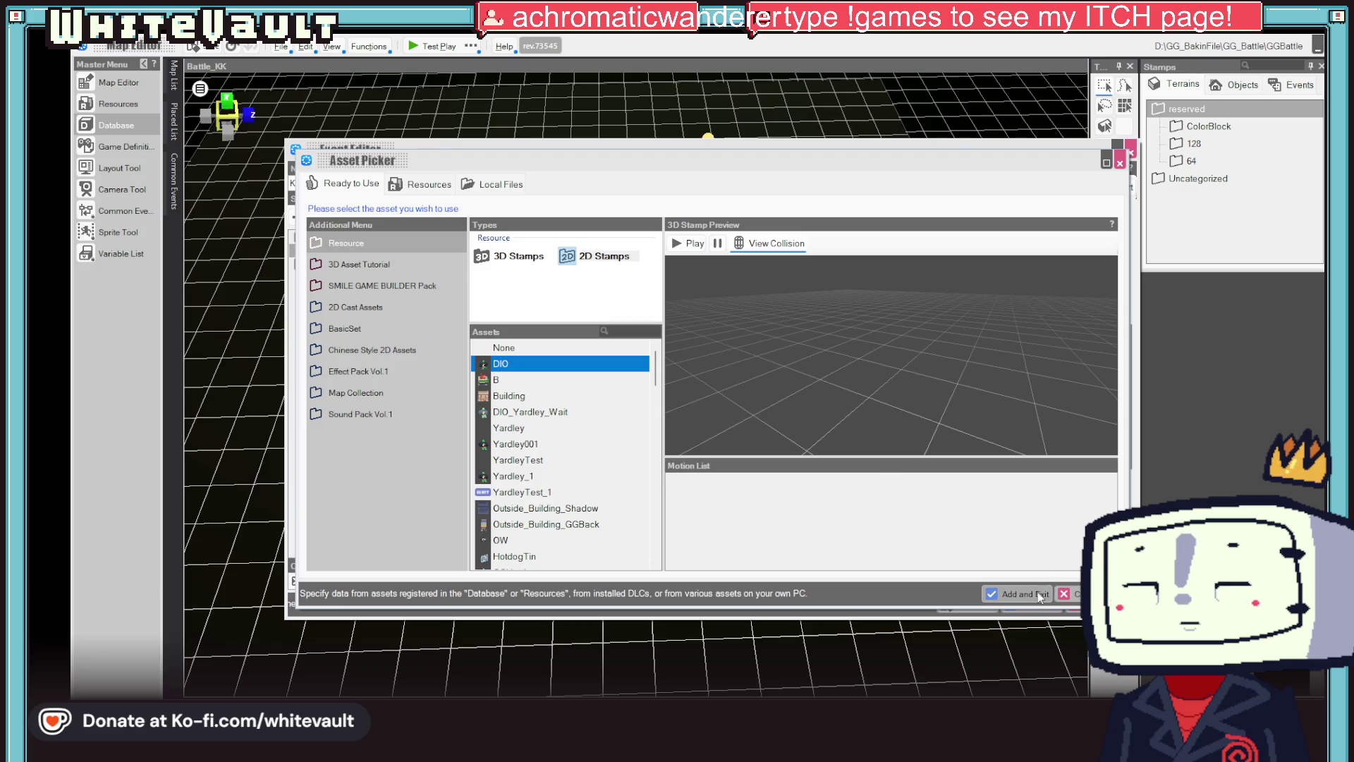
{"action": "left_click", "coordinate": [1038, 592]}
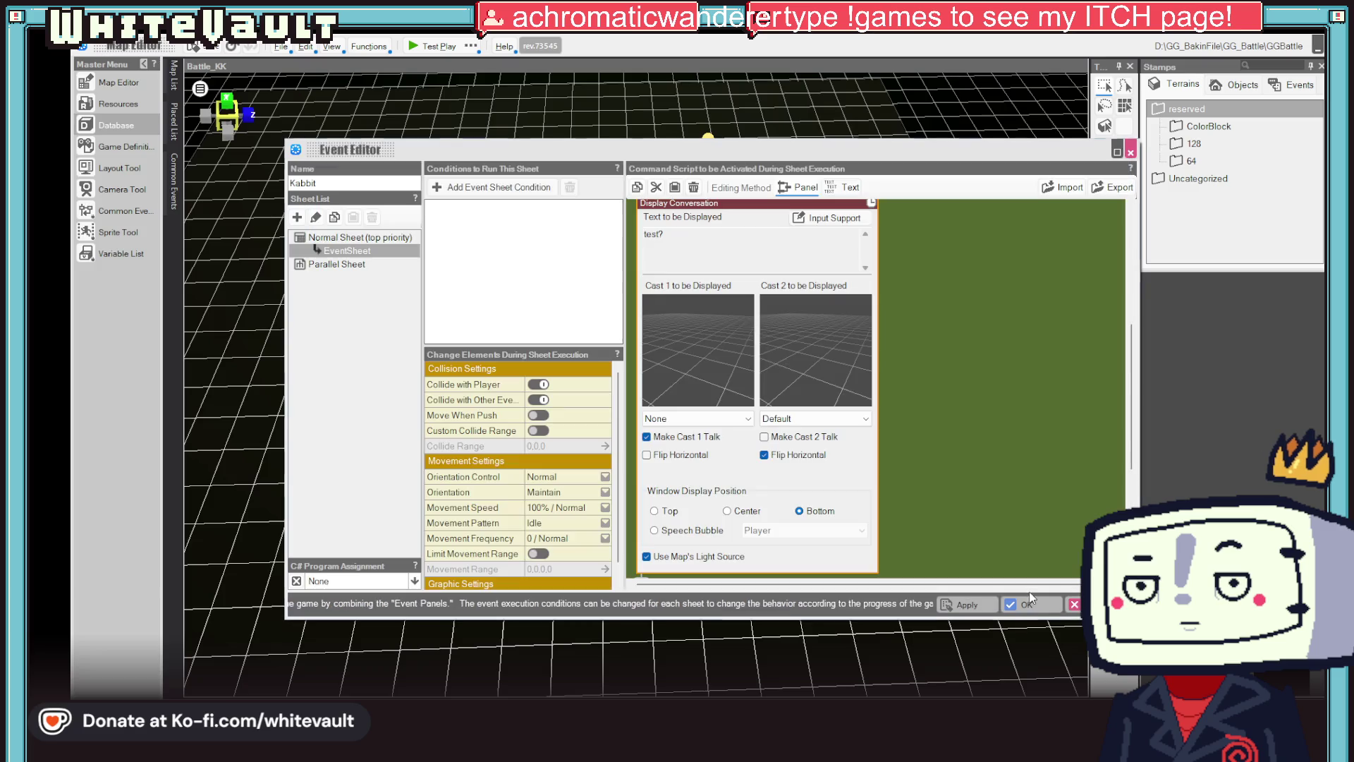
{"action": "left_click", "coordinate": [798, 375]}
{"action": "scroll", "coordinate": [595, 500], "scroll_direction": "down", "scroll_amount": 1}
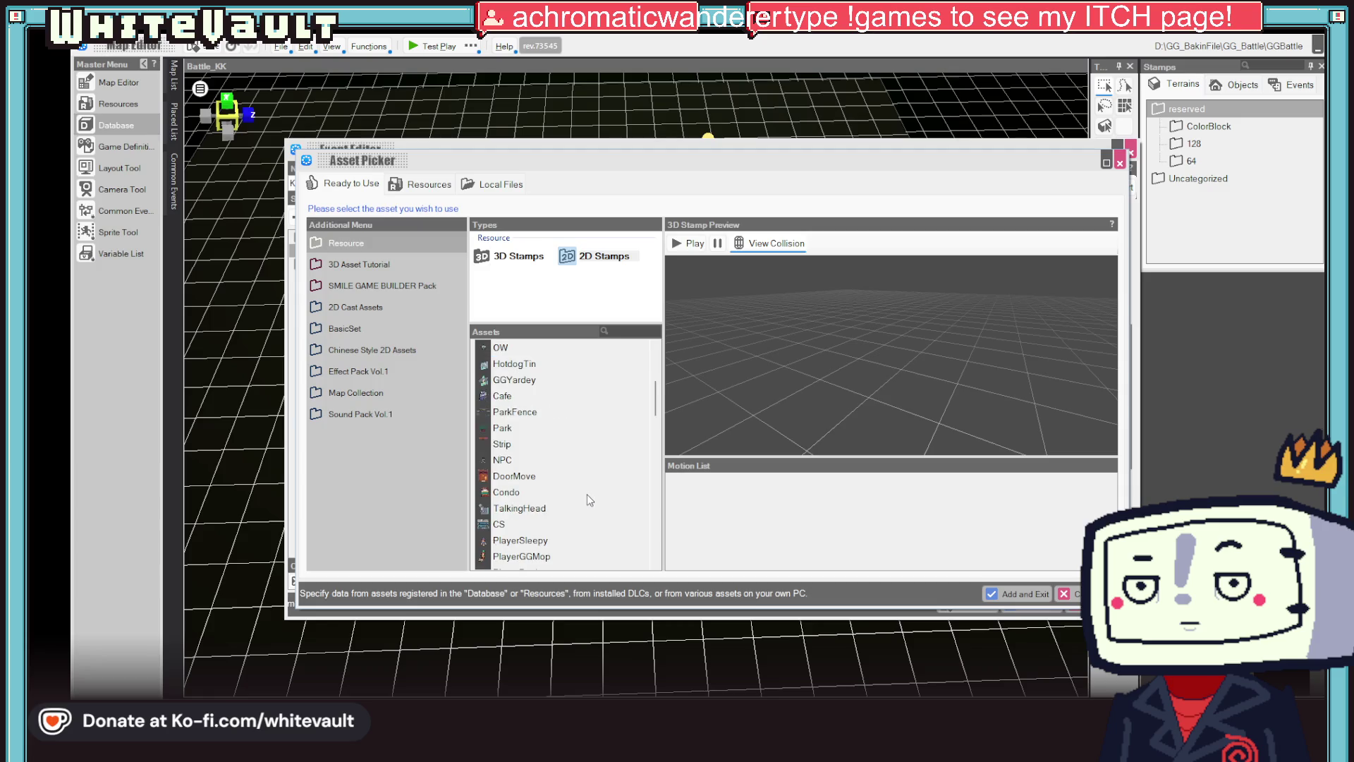
{"action": "left_click", "coordinate": [514, 380]}
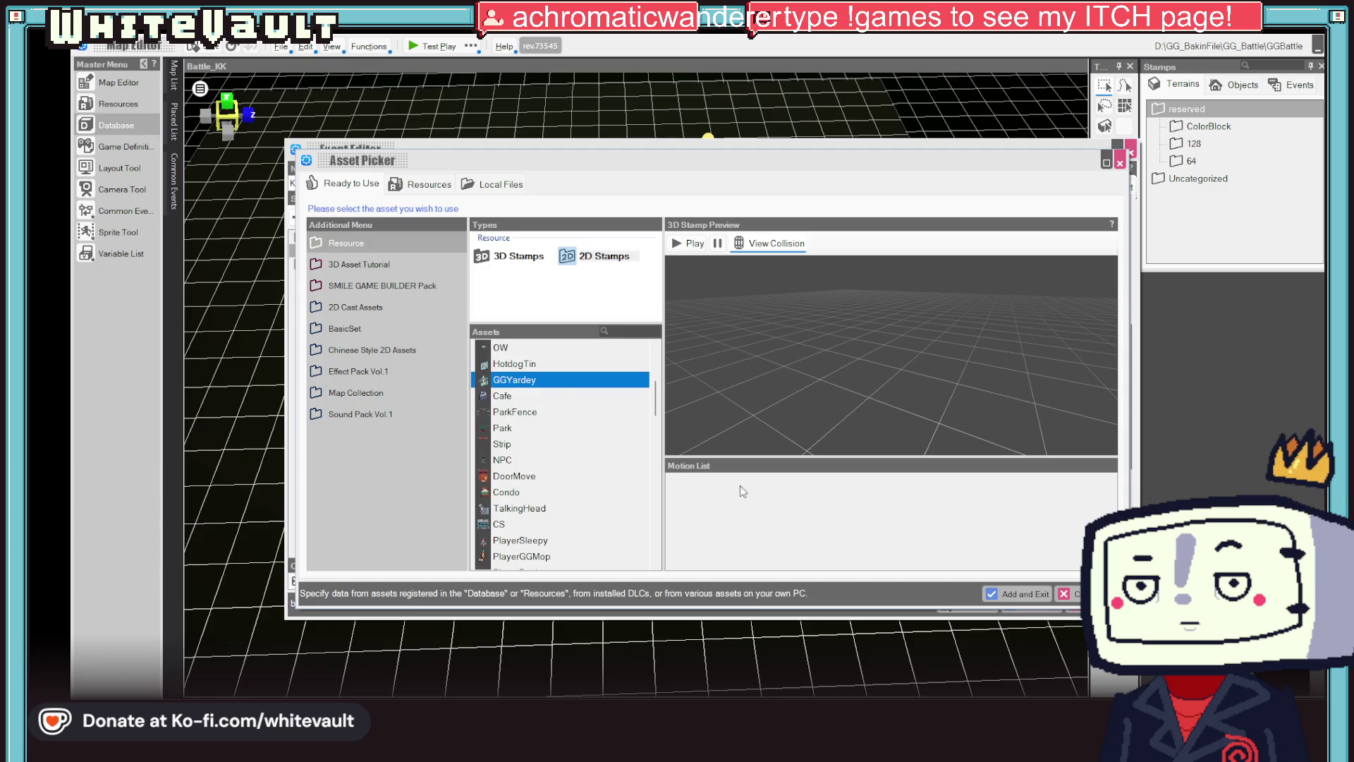
{"action": "double_click", "coordinate": [543, 382]}
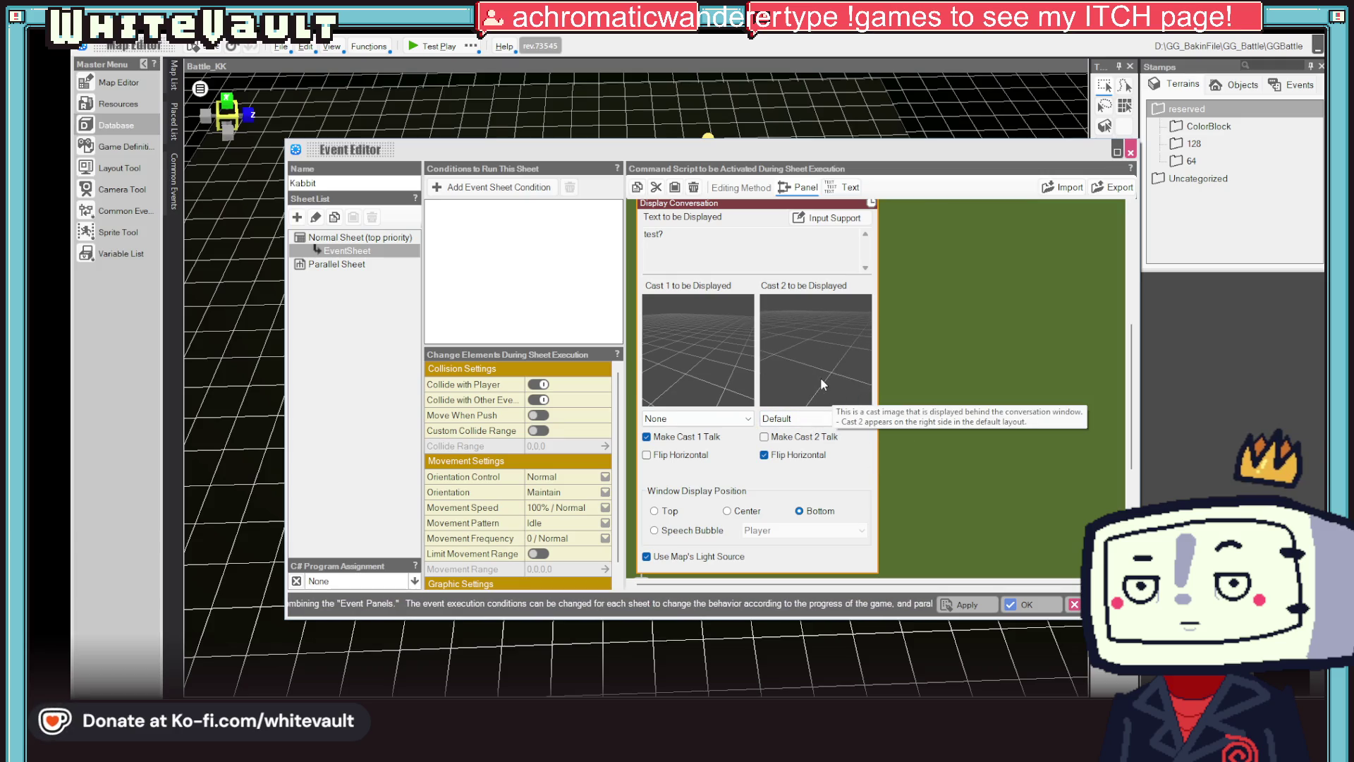
{"action": "left_click", "coordinate": [814, 418]}
{"action": "left_click", "coordinate": [812, 386]}
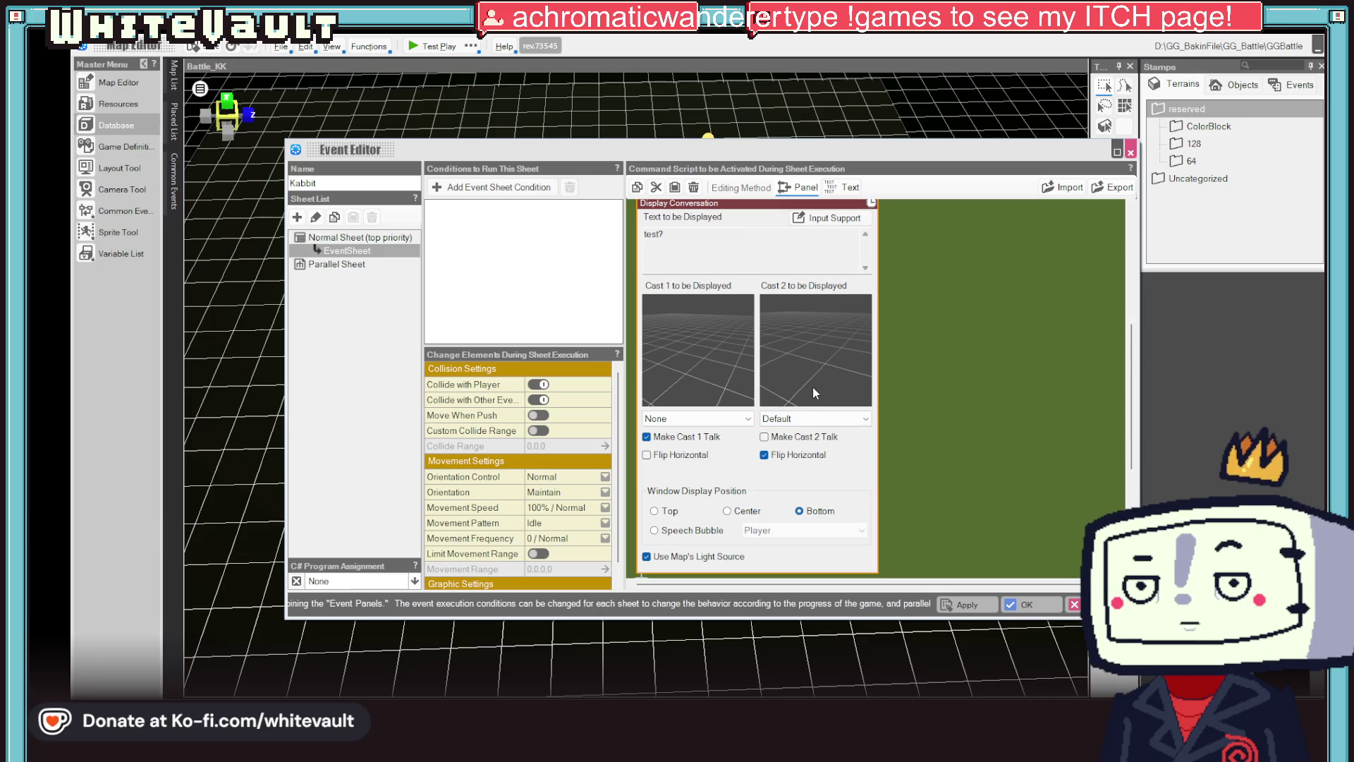
- Assign the PortYardleyBeat portrait as Cast 2 to be Displayed
{"action": "left_click", "coordinate": [812, 386]}
{"action": "scroll", "coordinate": [575, 480], "scroll_direction": "down", "scroll_amount": 3}
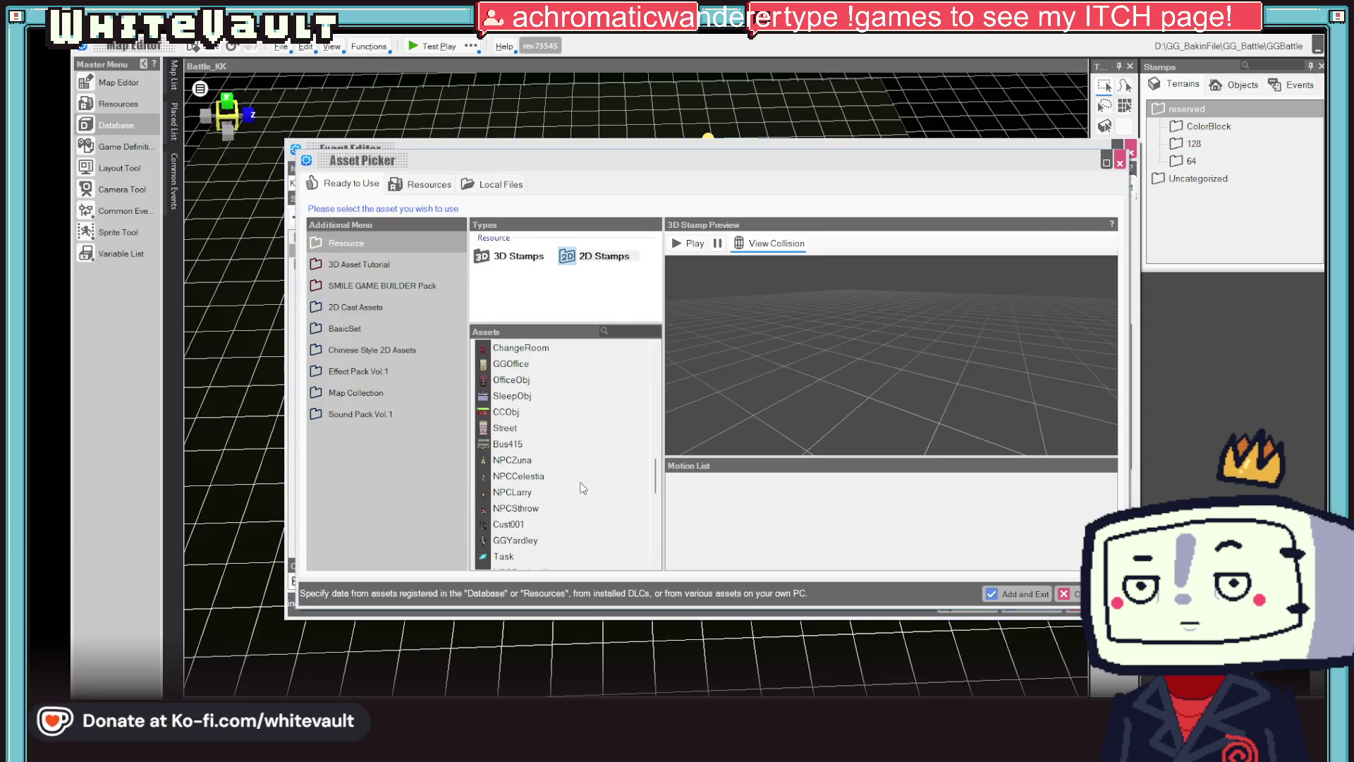
{"action": "scroll", "coordinate": [583, 487], "scroll_direction": "down", "scroll_amount": 1}
{"action": "left_click", "coordinate": [540, 525]}
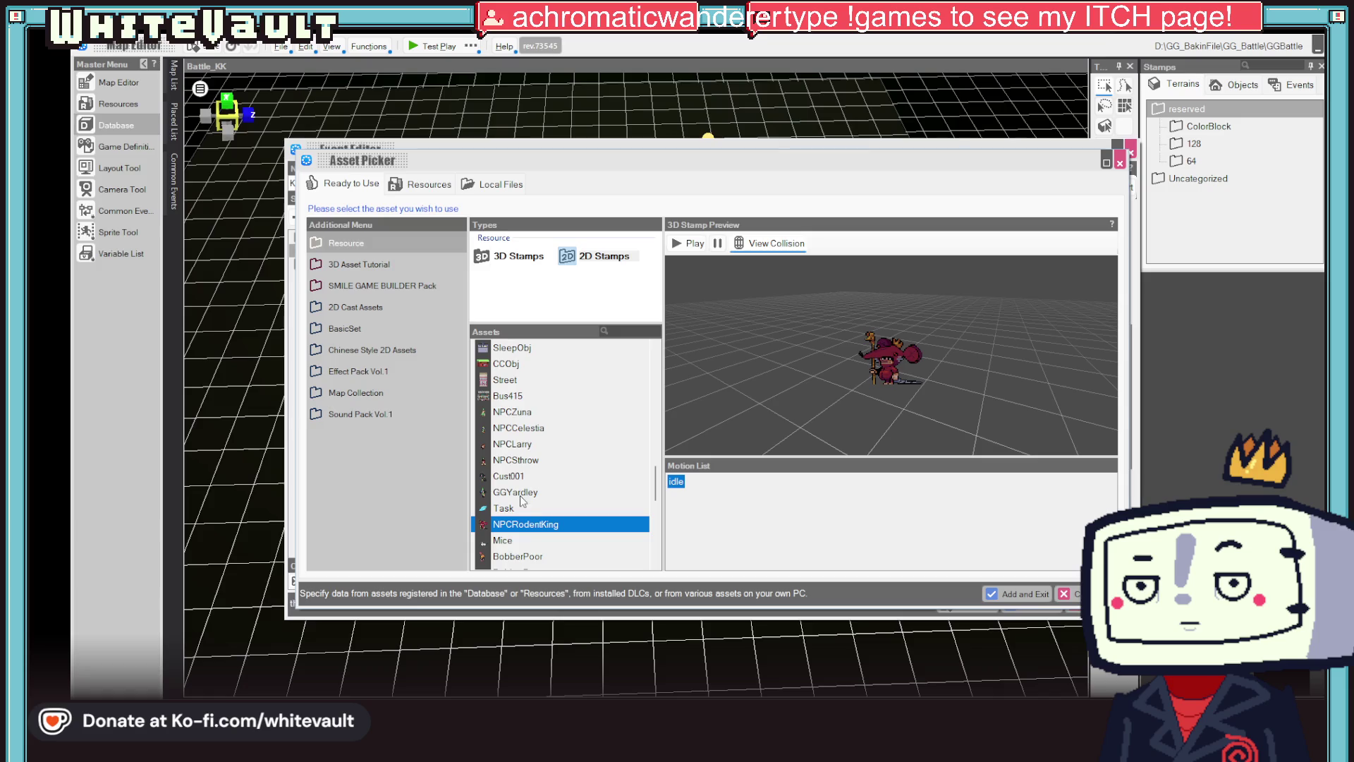
{"action": "scroll", "coordinate": [528, 541], "scroll_direction": "down", "scroll_amount": 7}
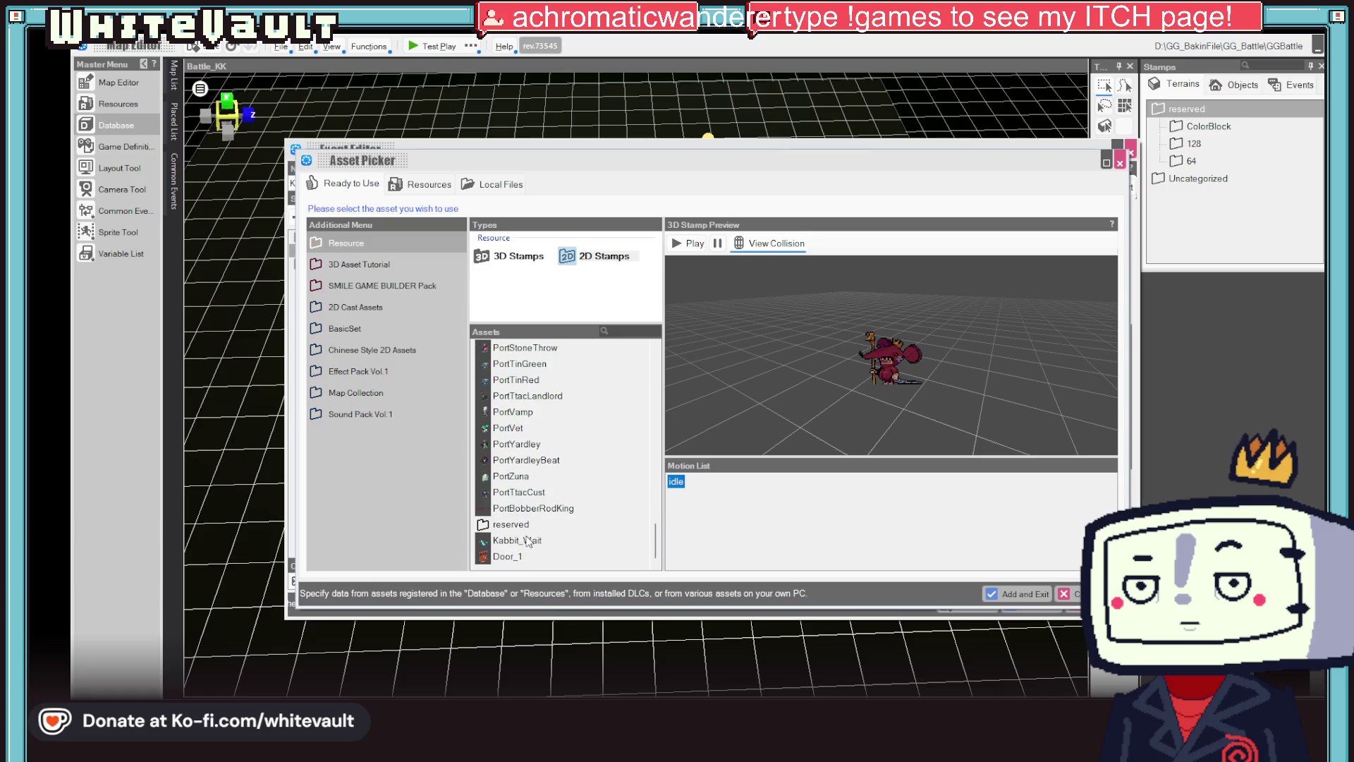
{"action": "left_click", "coordinate": [517, 462]}
{"action": "left_click", "coordinate": [1014, 597]}
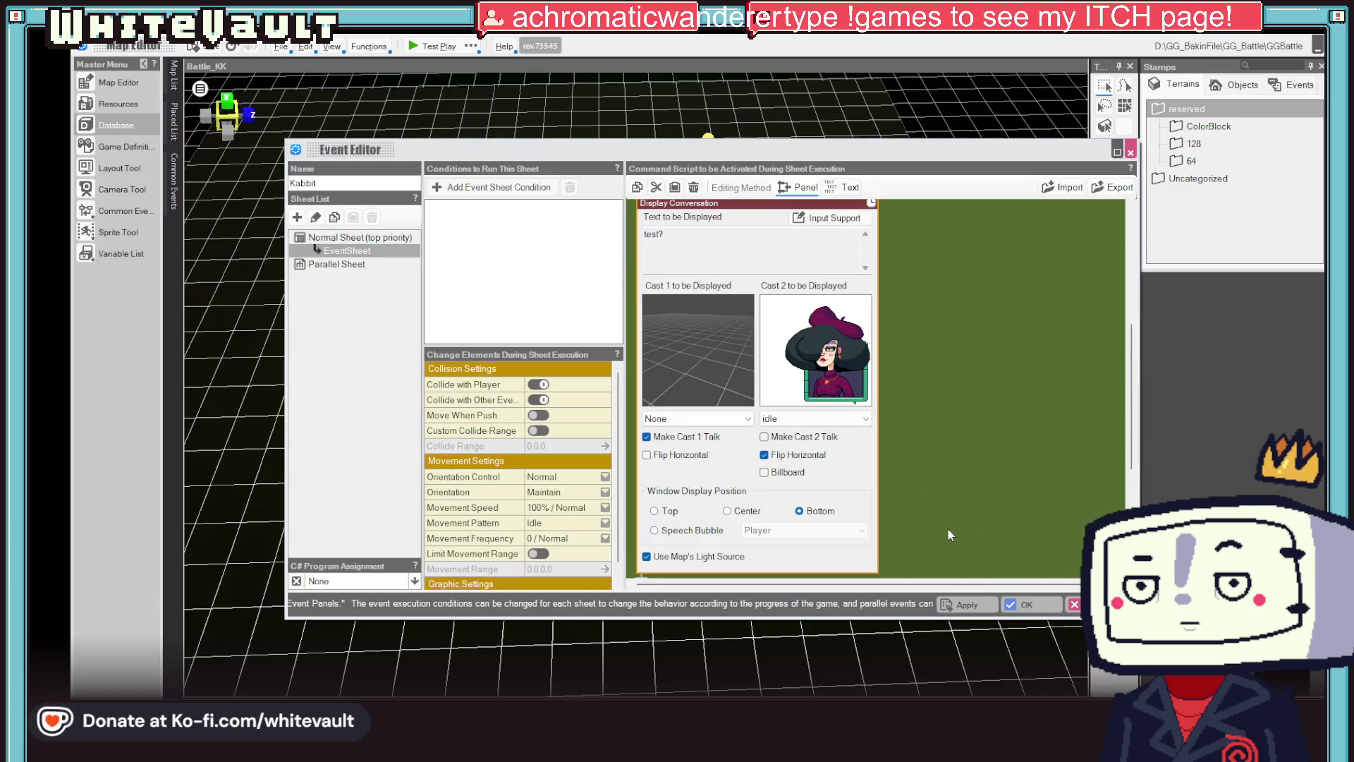
- Return to the database, select cast 337, and open the chooser for its Icon Image
{"action": "left_click", "coordinate": [1016, 604]}
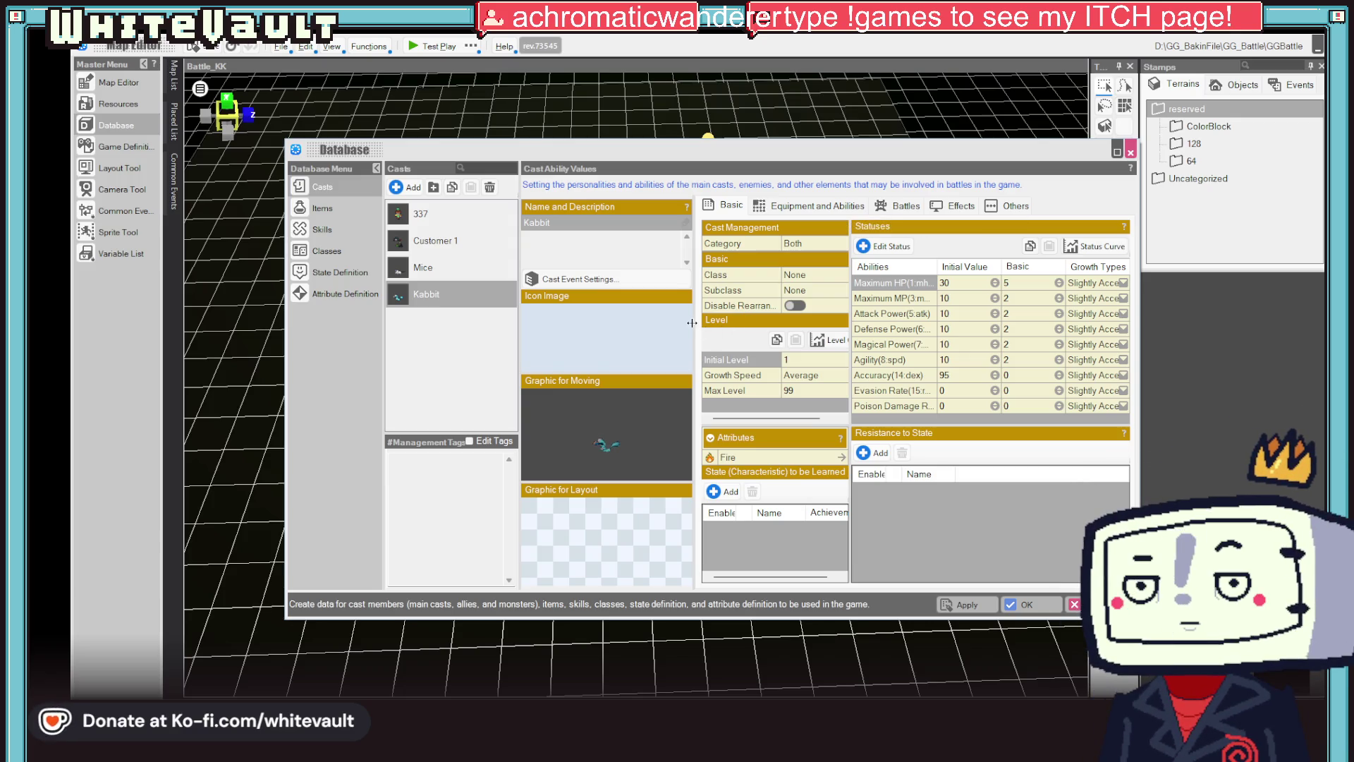
{"action": "left_click", "coordinate": [430, 216]}
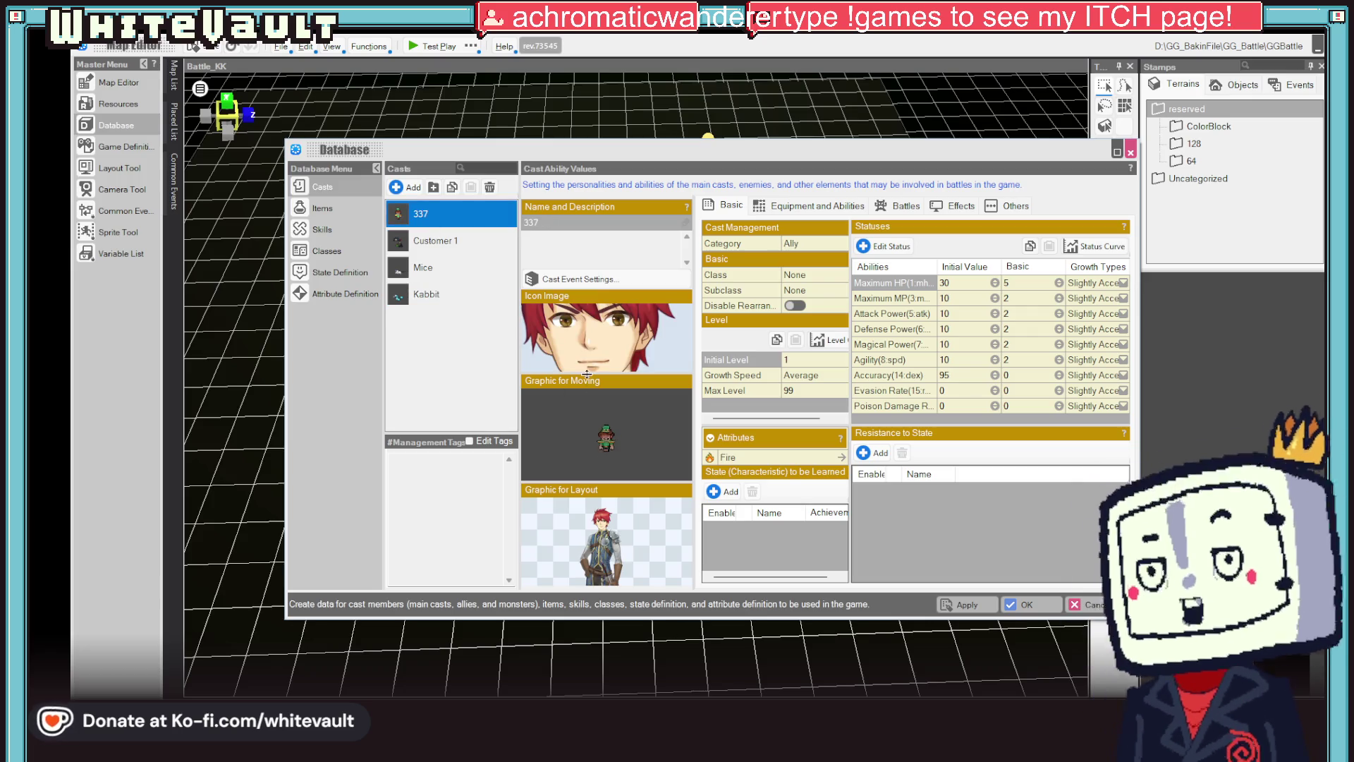
{"action": "left_click", "coordinate": [597, 323]}
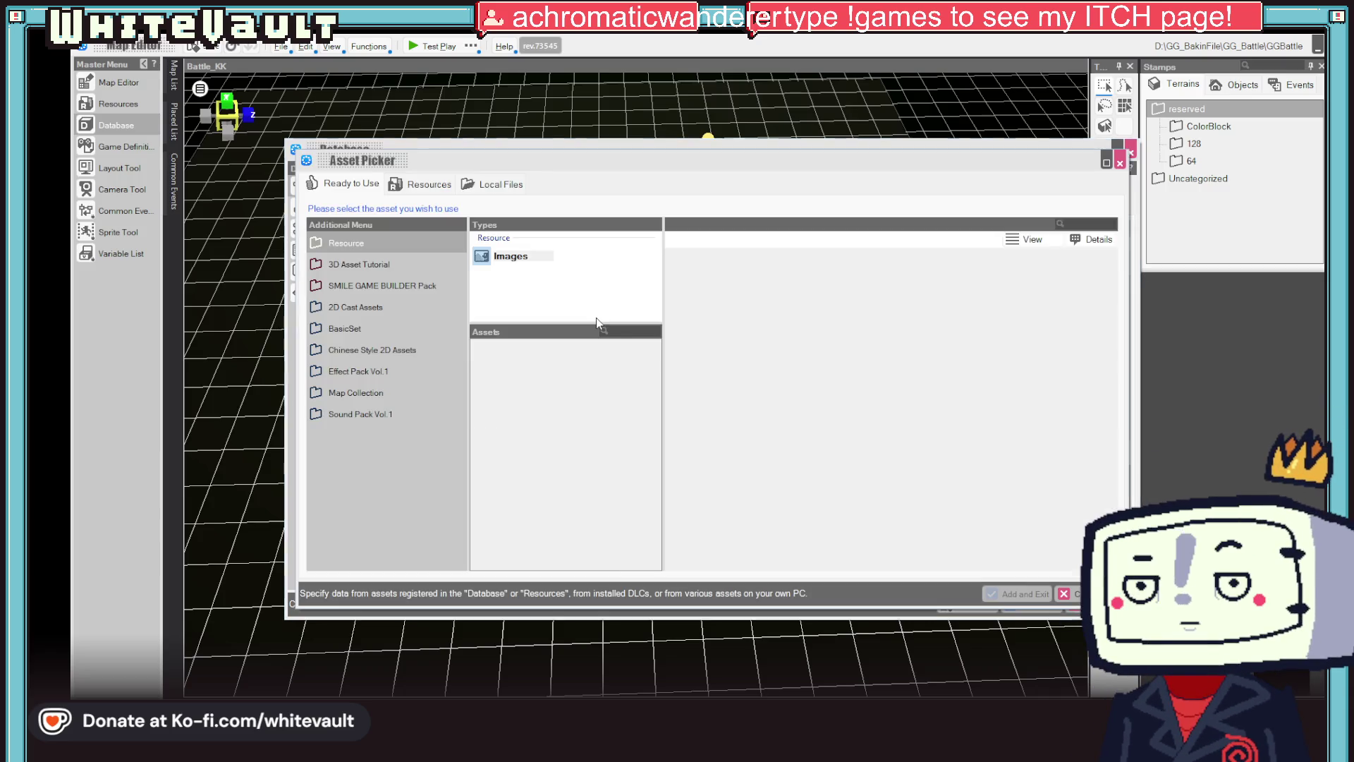
- Filter the Asset Picker by 'pla' and make PortPlayerGG cast 337's icon image
{"action": "scroll", "coordinate": [577, 502], "scroll_direction": "down", "scroll_amount": 15}
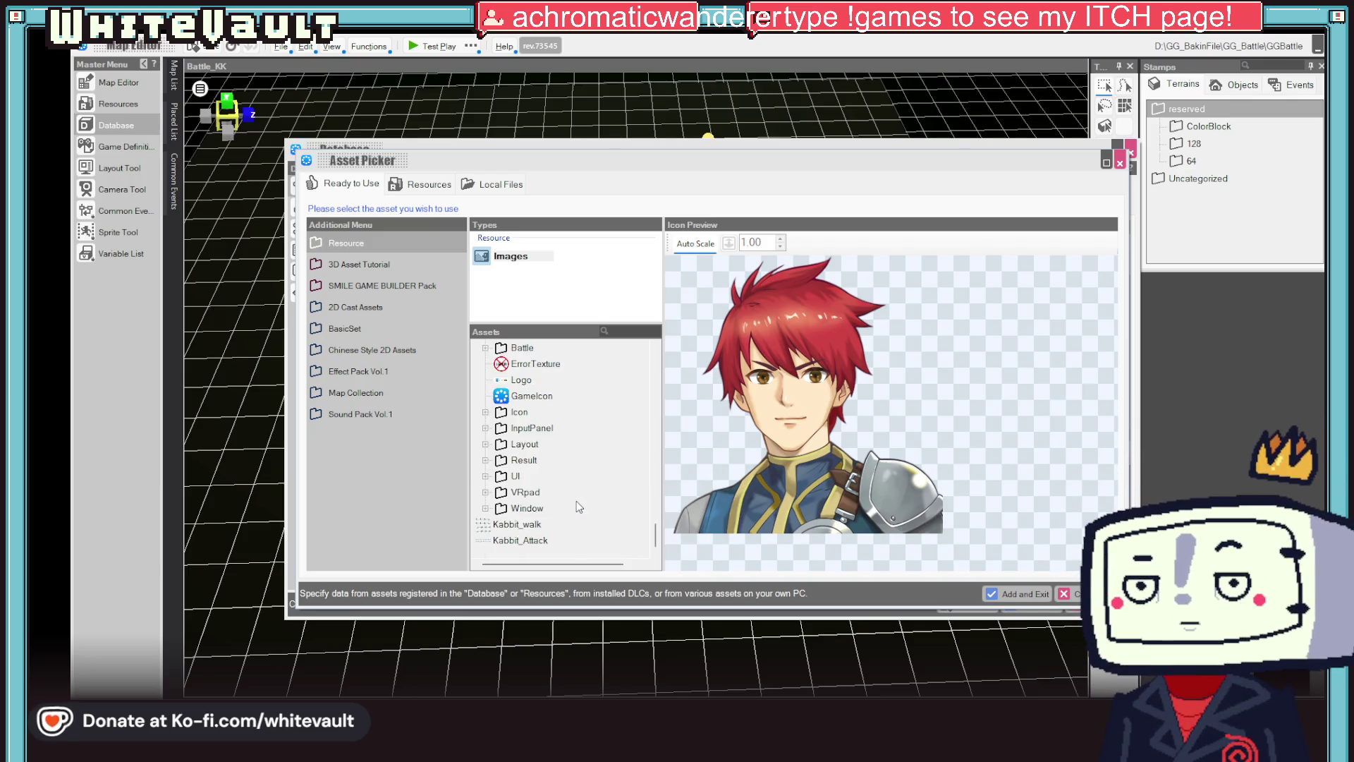
{"action": "scroll", "coordinate": [539, 480], "scroll_direction": "down", "scroll_amount": 3}
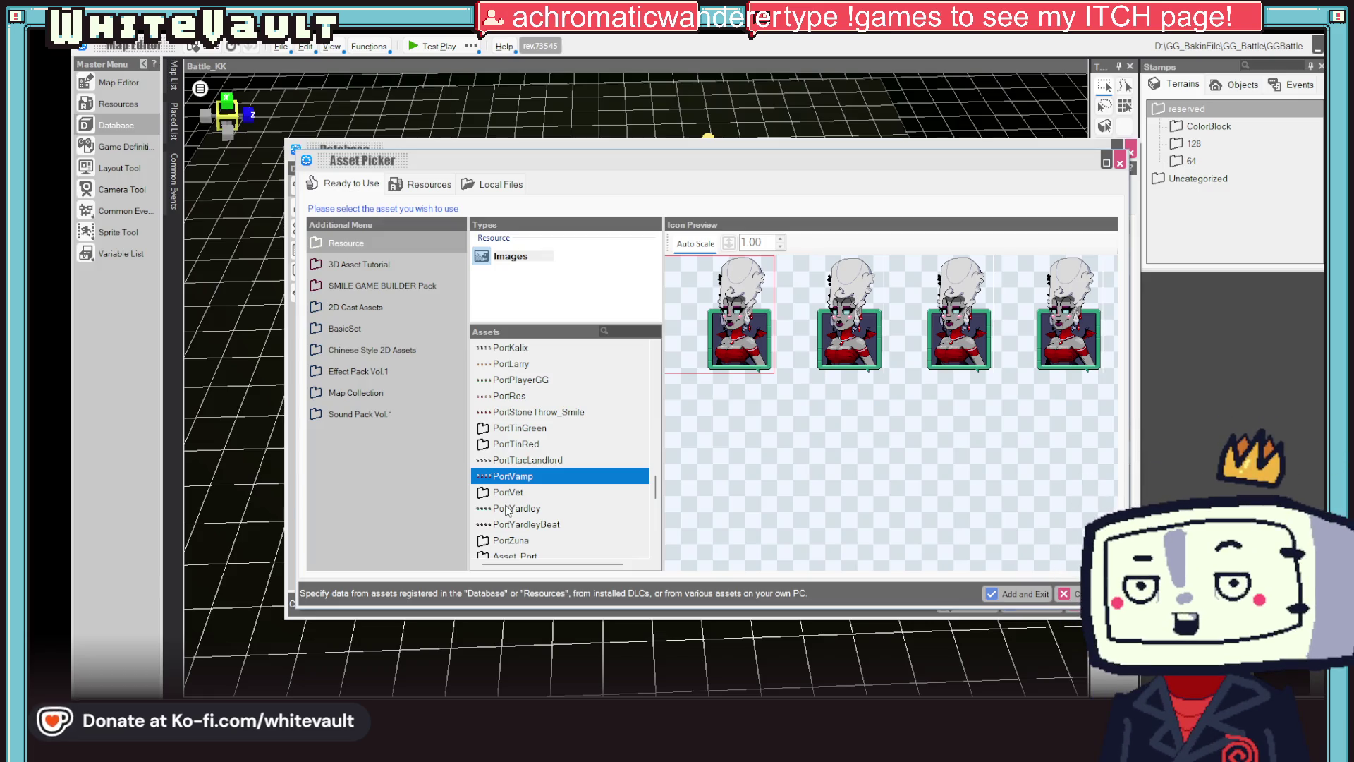
{"action": "scroll", "coordinate": [508, 510], "scroll_direction": "up", "scroll_amount": 1}
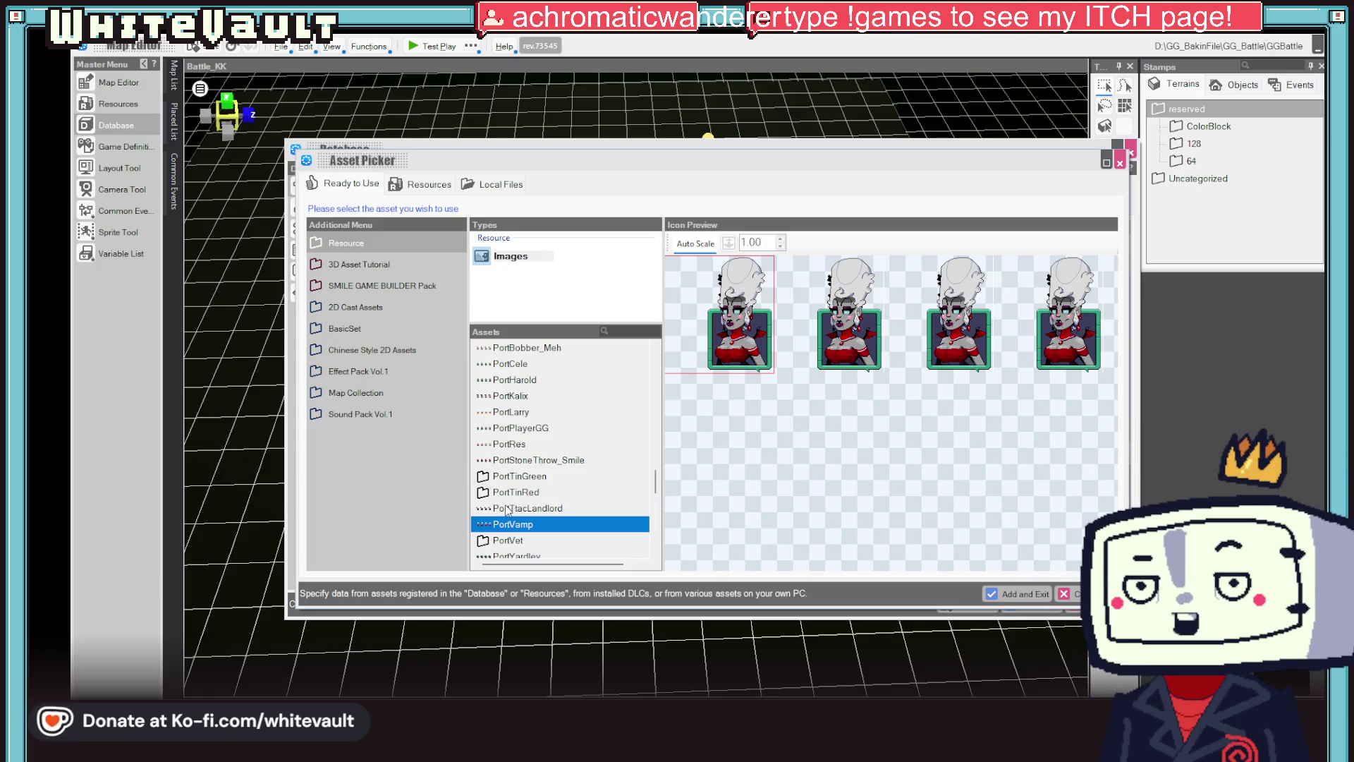
{"action": "left_click", "coordinate": [519, 414]}
{"action": "scroll", "coordinate": [523, 443], "scroll_direction": "up", "scroll_amount": 1}
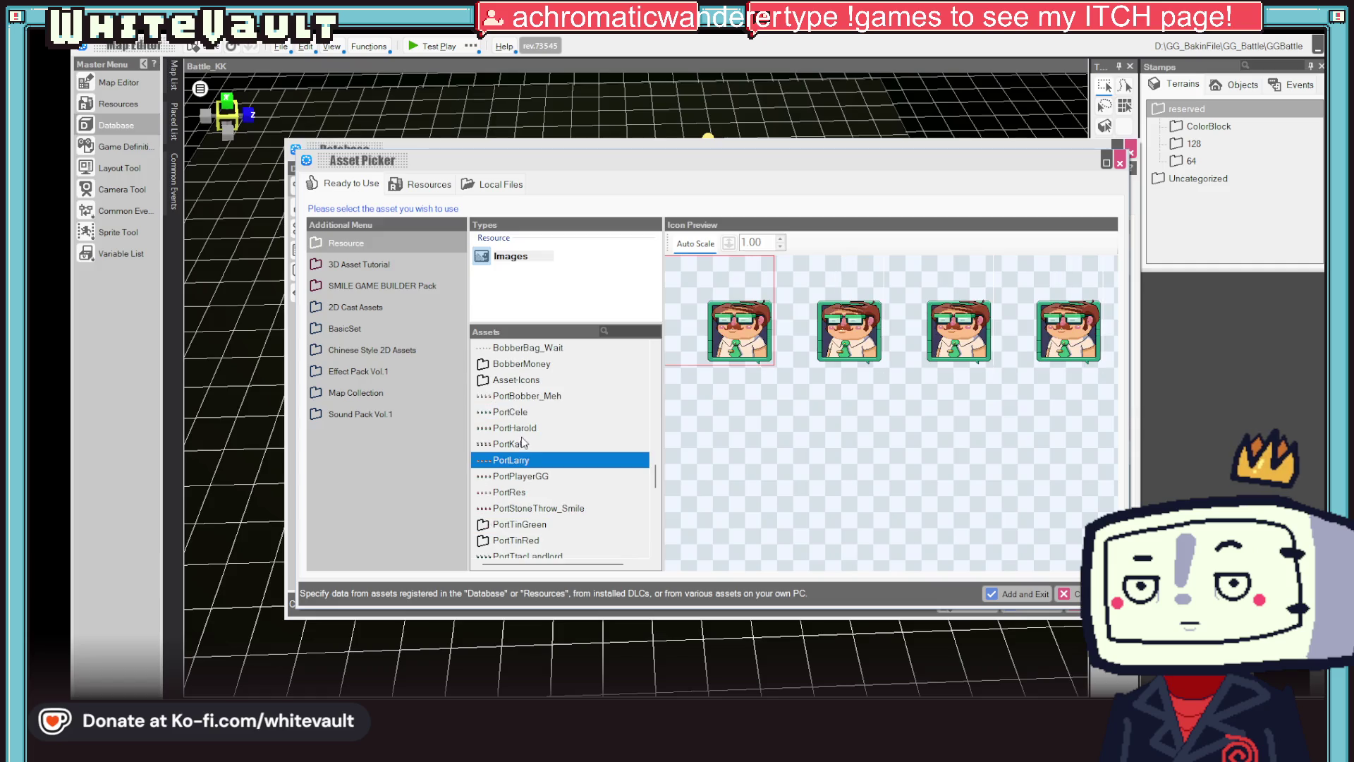
{"action": "left_click", "coordinate": [540, 397]}
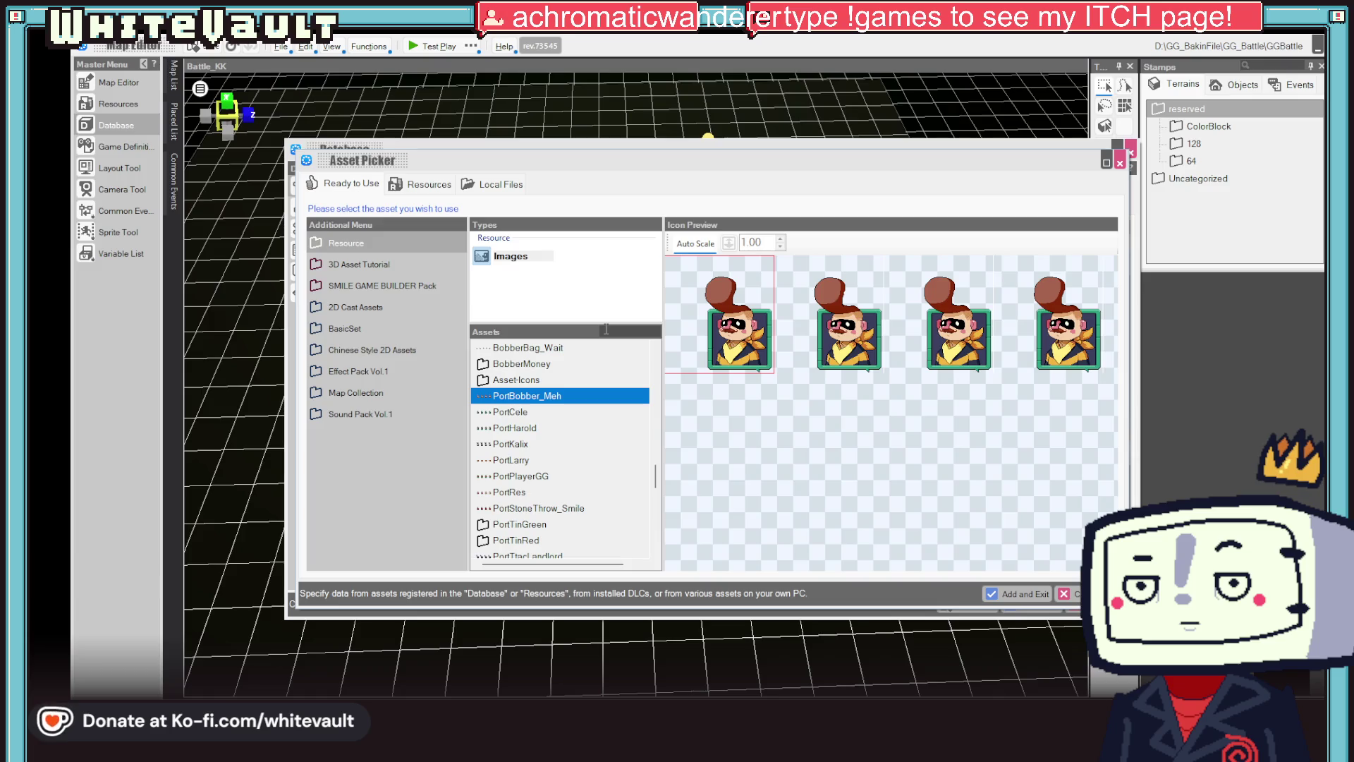
{"action": "type", "text": "pla"}
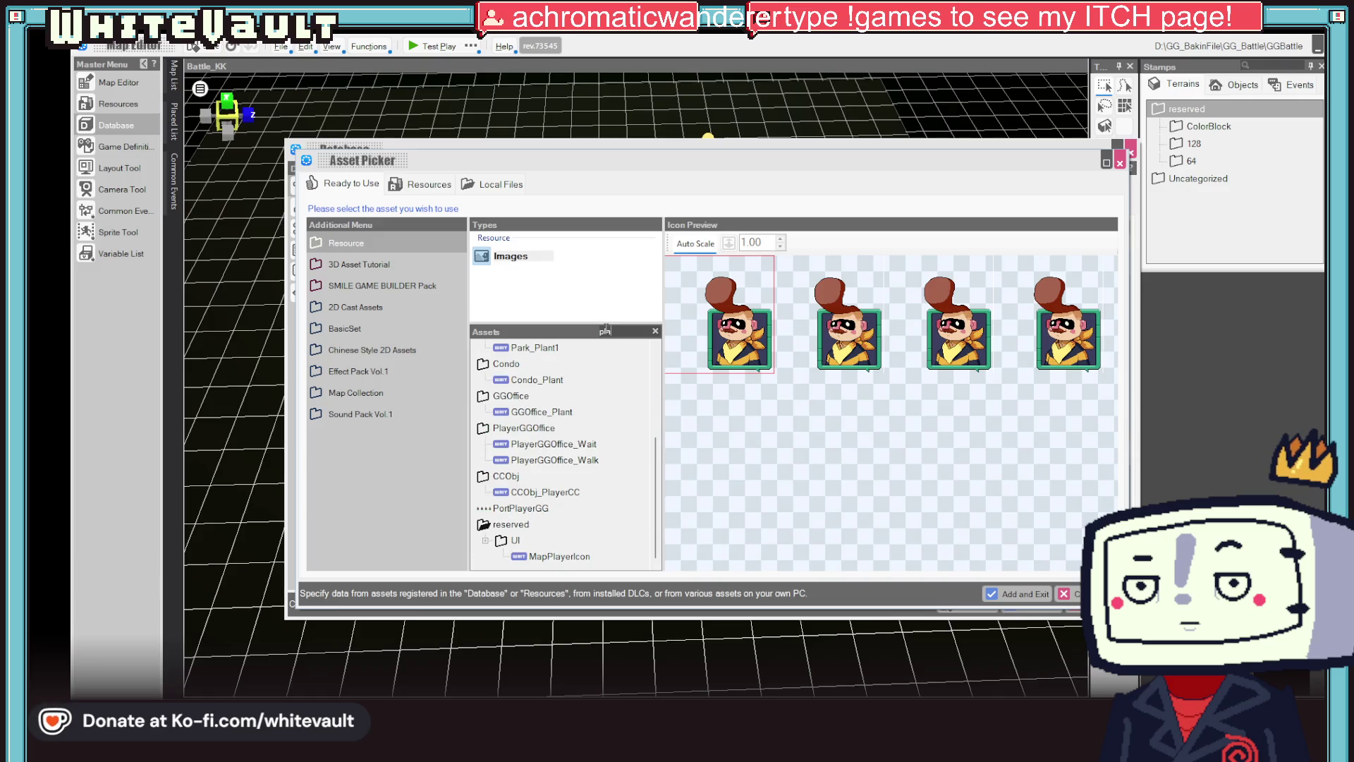
{"action": "left_click", "coordinate": [522, 507]}
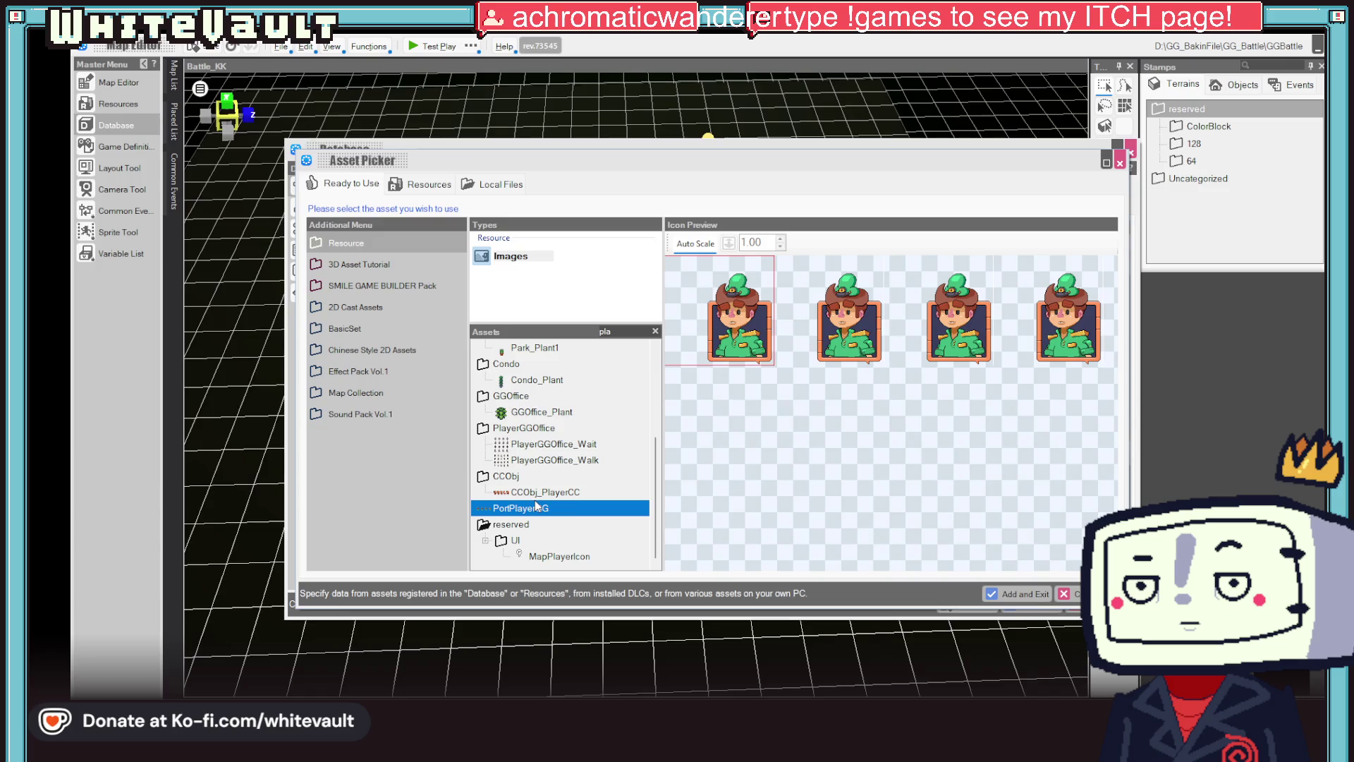
{"action": "left_click", "coordinate": [863, 324]}
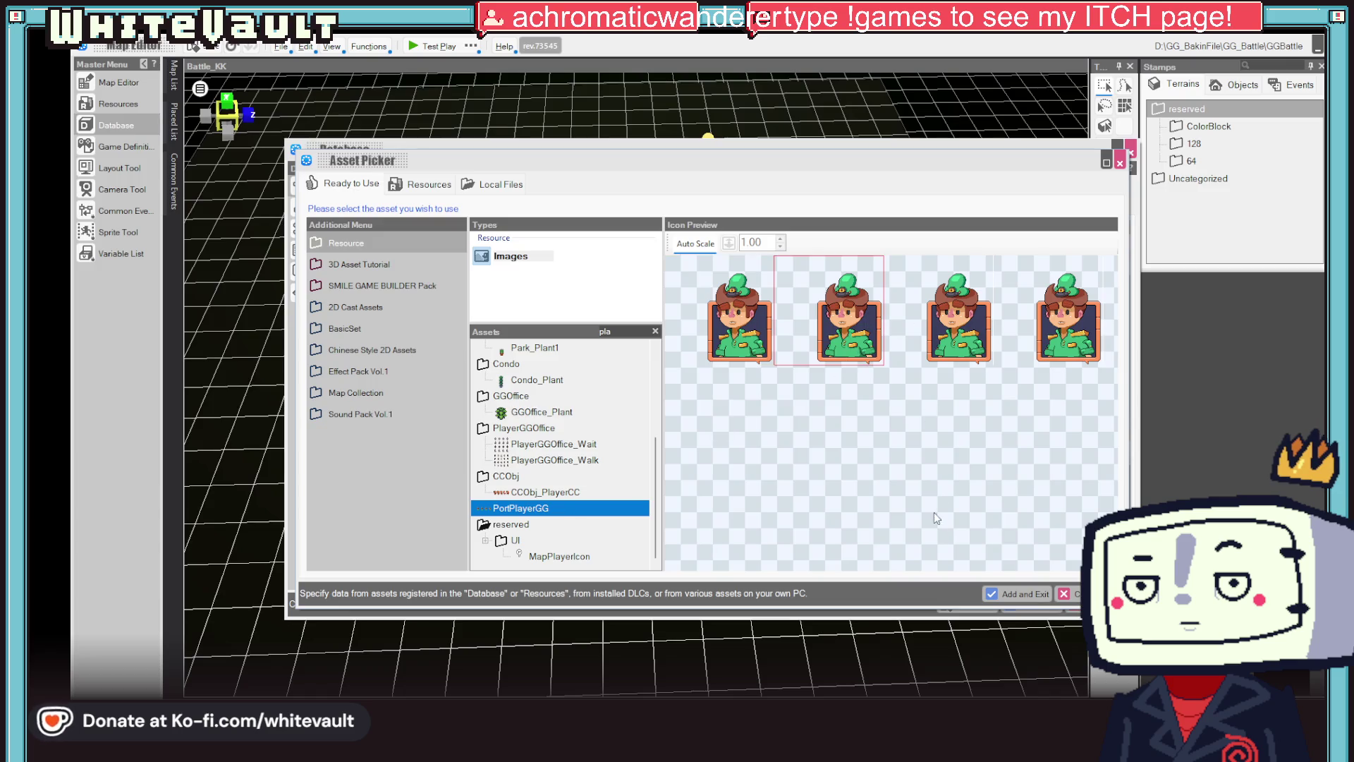
{"action": "left_click", "coordinate": [1013, 586]}
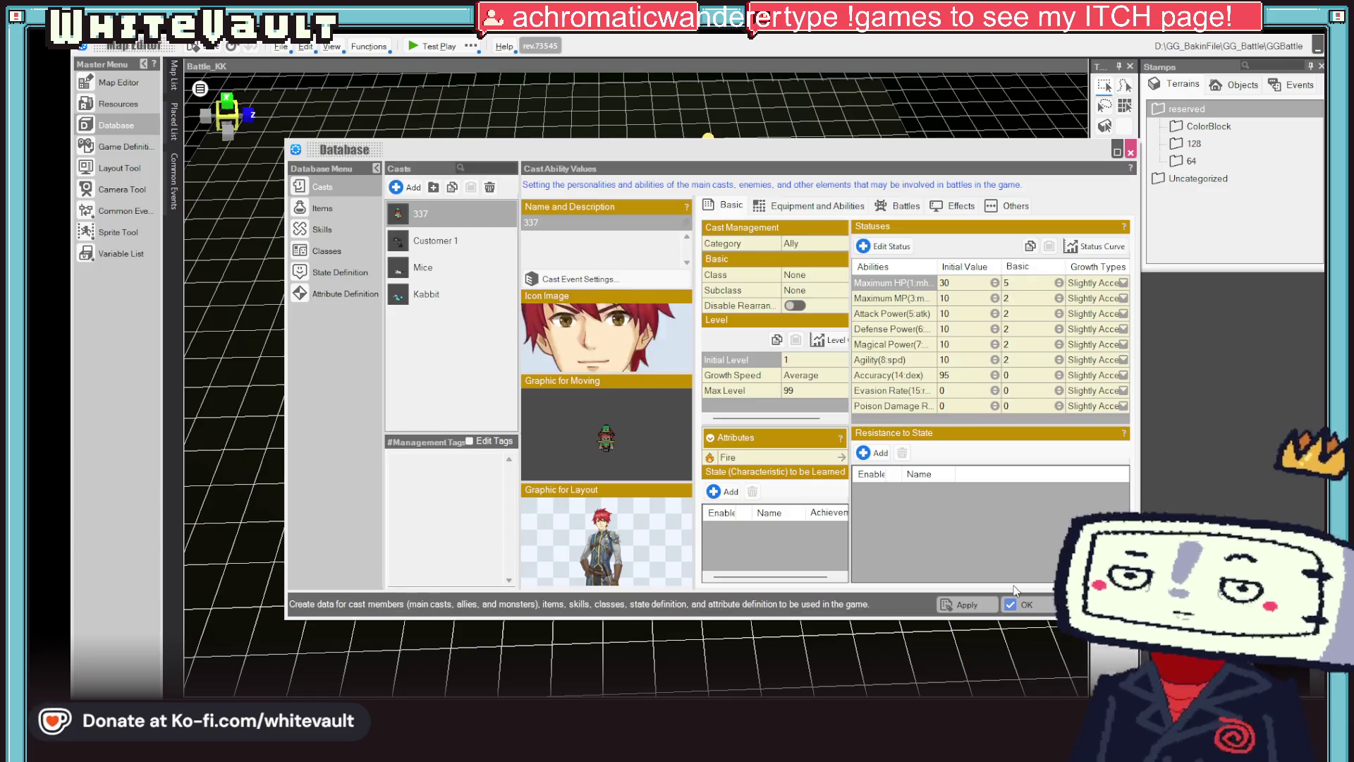
{"action": "left_click", "coordinate": [620, 545]}
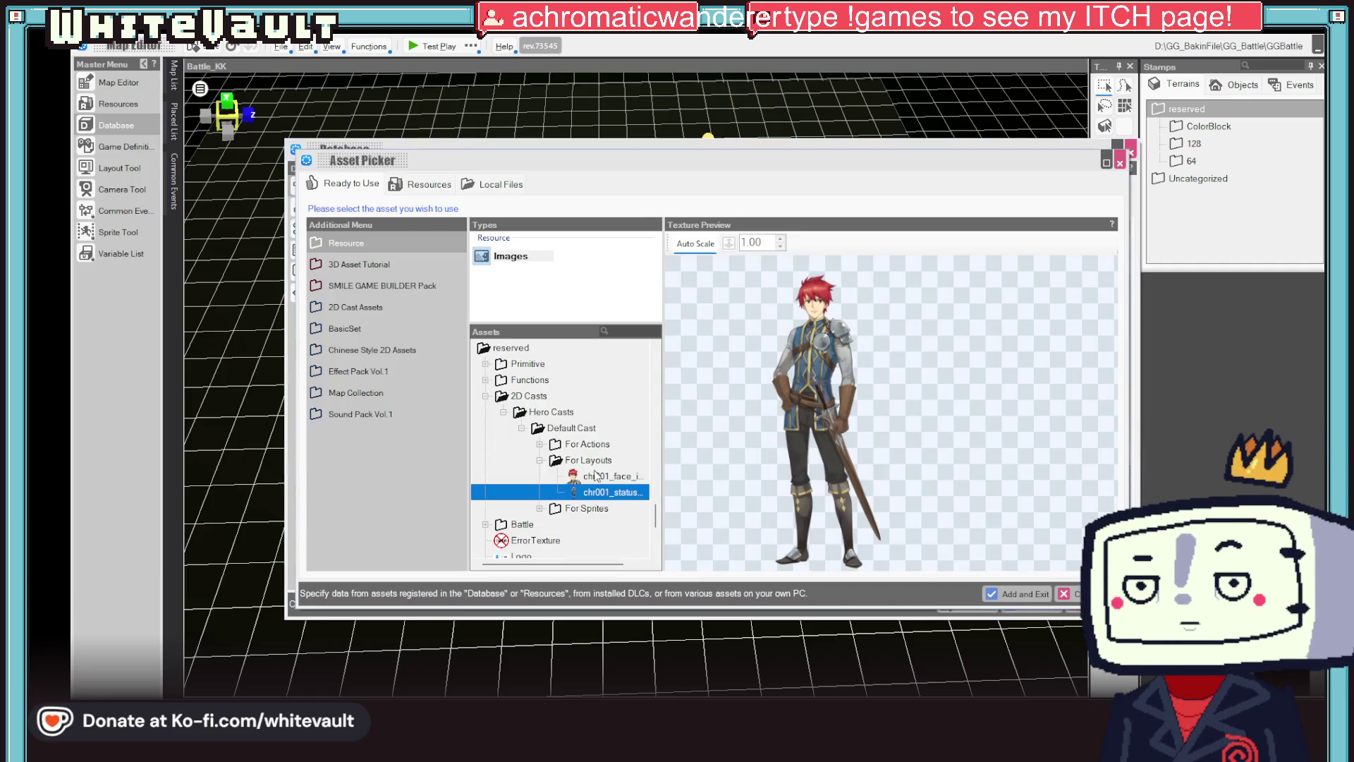
- Browse player sprites (CCObj_PlayerCC, PlayerSleepy_Walk, PlayerBasic_Walk, PlayerGGOffice_Wait) as layout graphic candidates
{"action": "scroll", "coordinate": [594, 475], "scroll_direction": "up", "scroll_amount": 10}
{"action": "scroll", "coordinate": [593, 471], "scroll_direction": "down", "scroll_amount": 1}
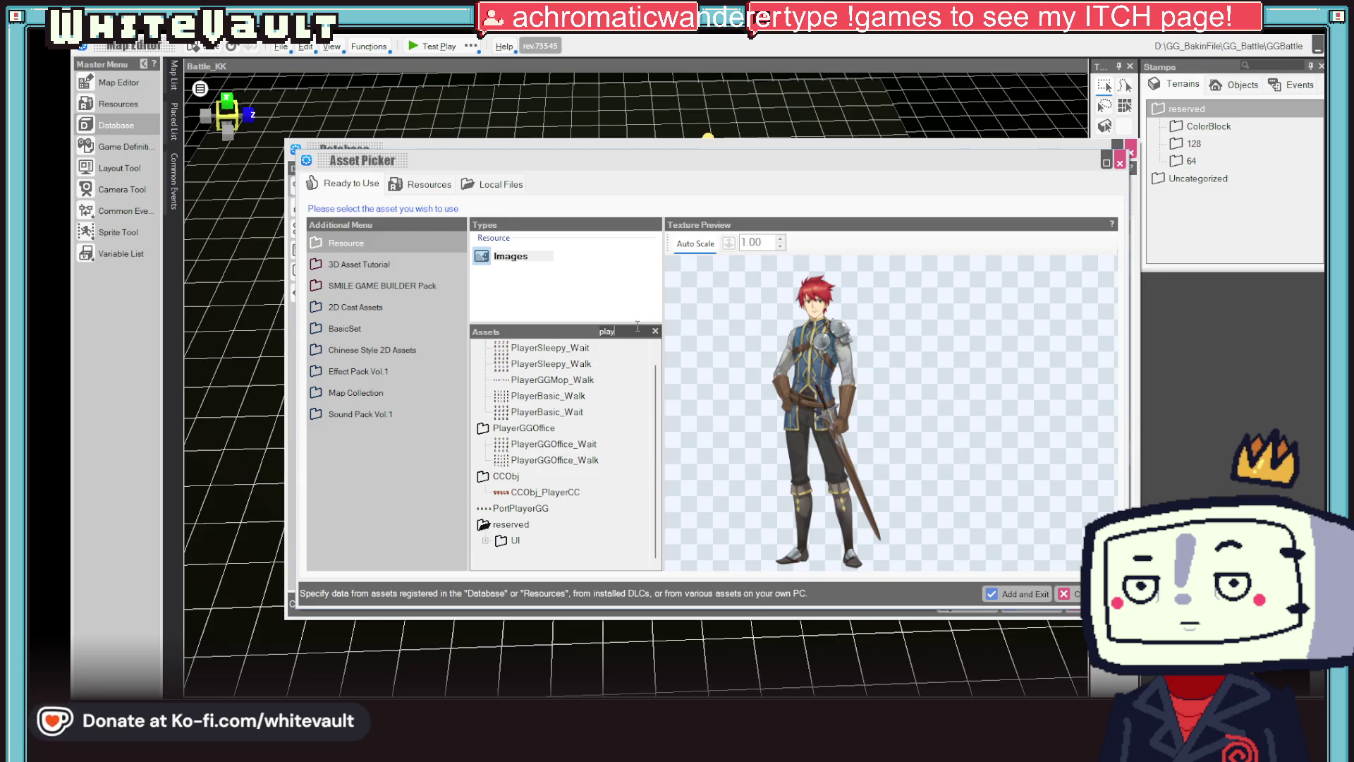
{"action": "left_click", "coordinate": [541, 493]}
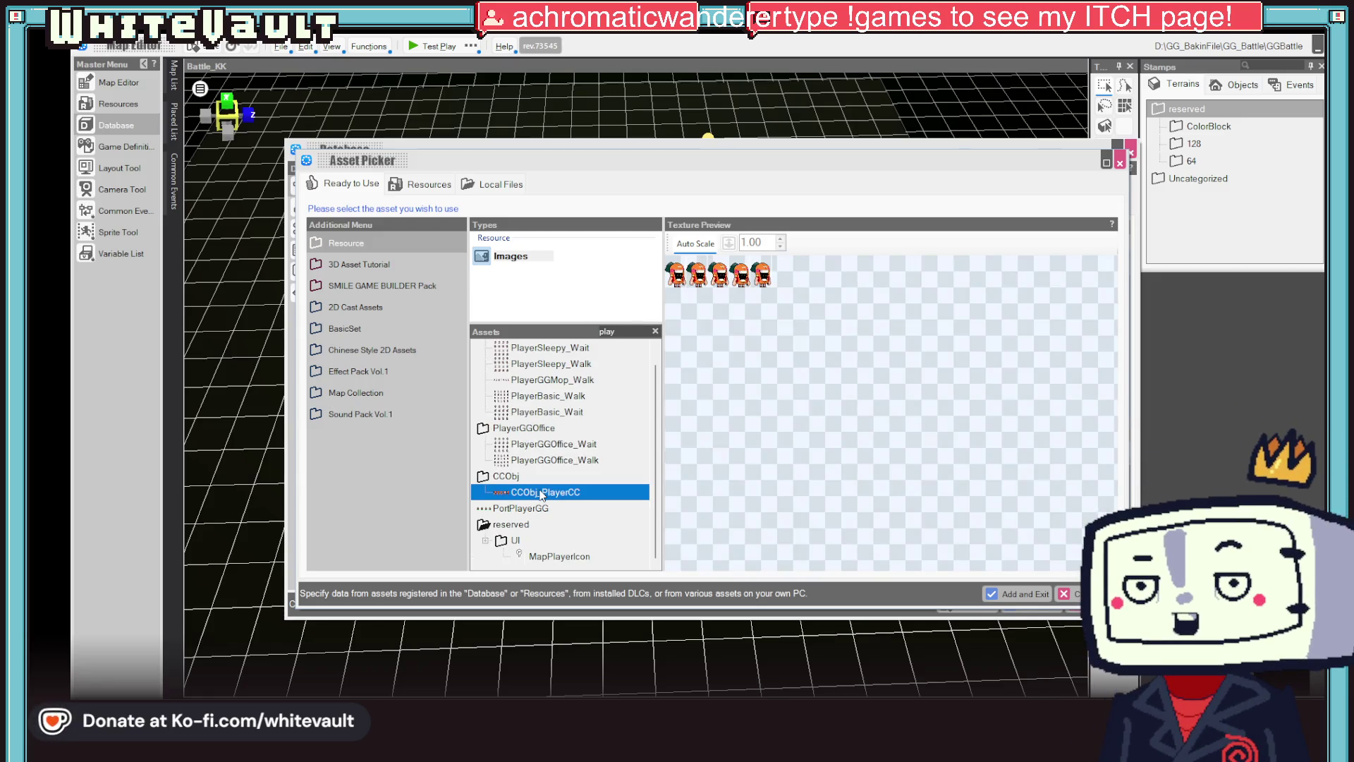
{"action": "scroll", "coordinate": [542, 552], "scroll_direction": "up", "scroll_amount": 1}
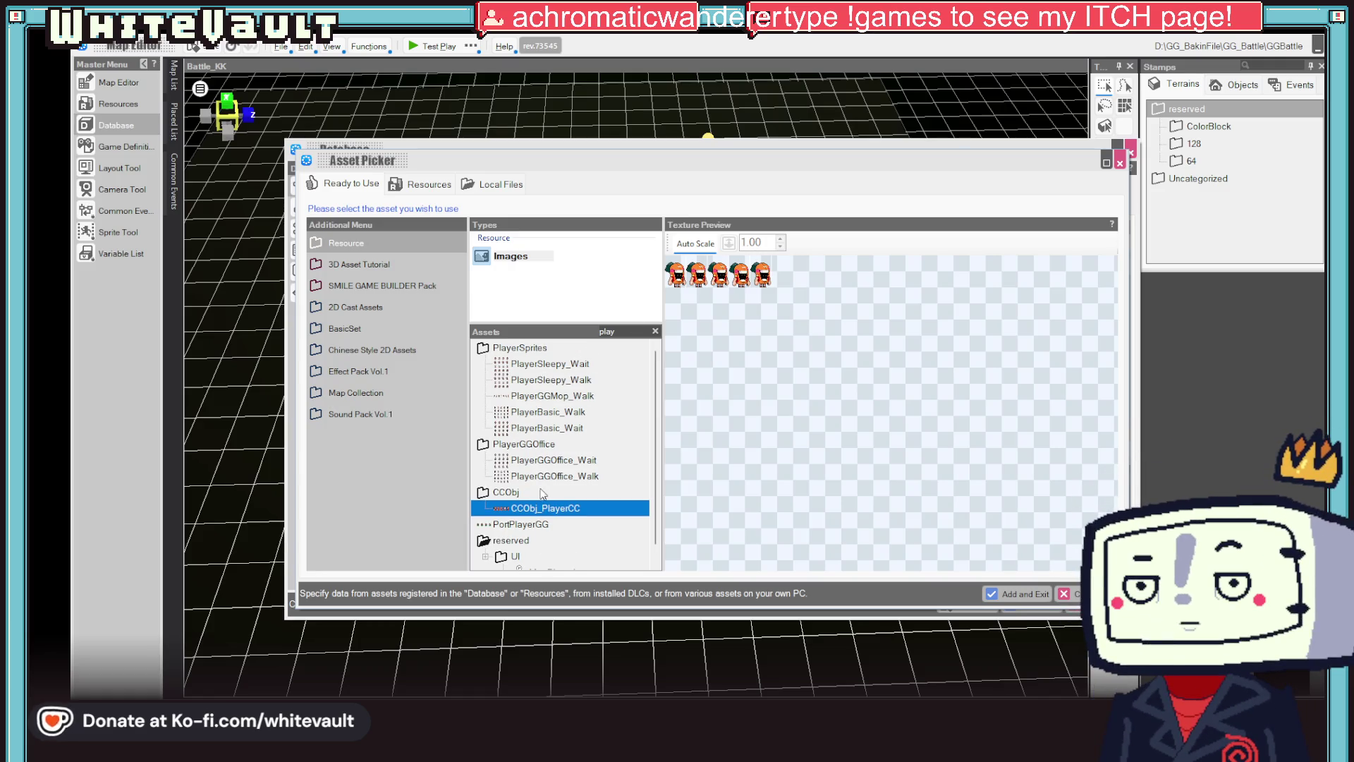
{"action": "left_click", "coordinate": [542, 381]}
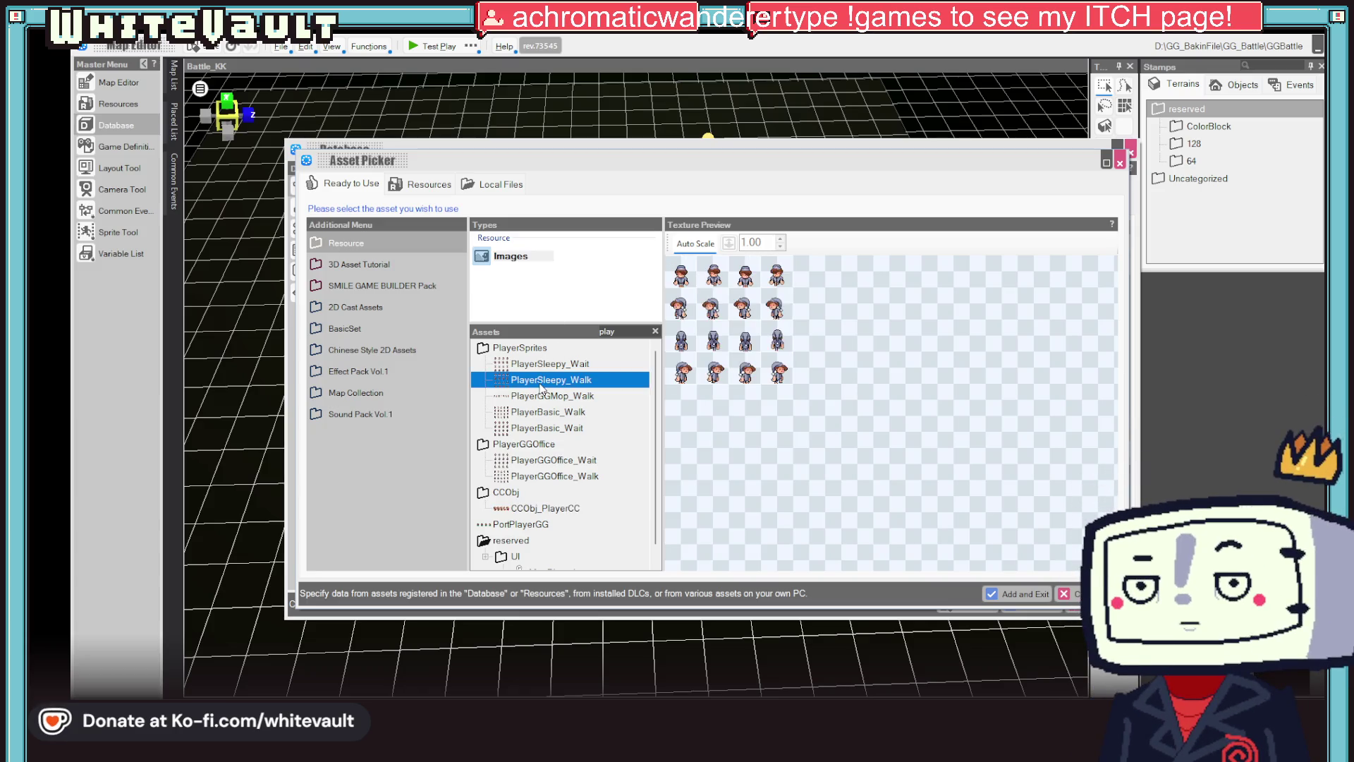
{"action": "left_click", "coordinate": [552, 413]}
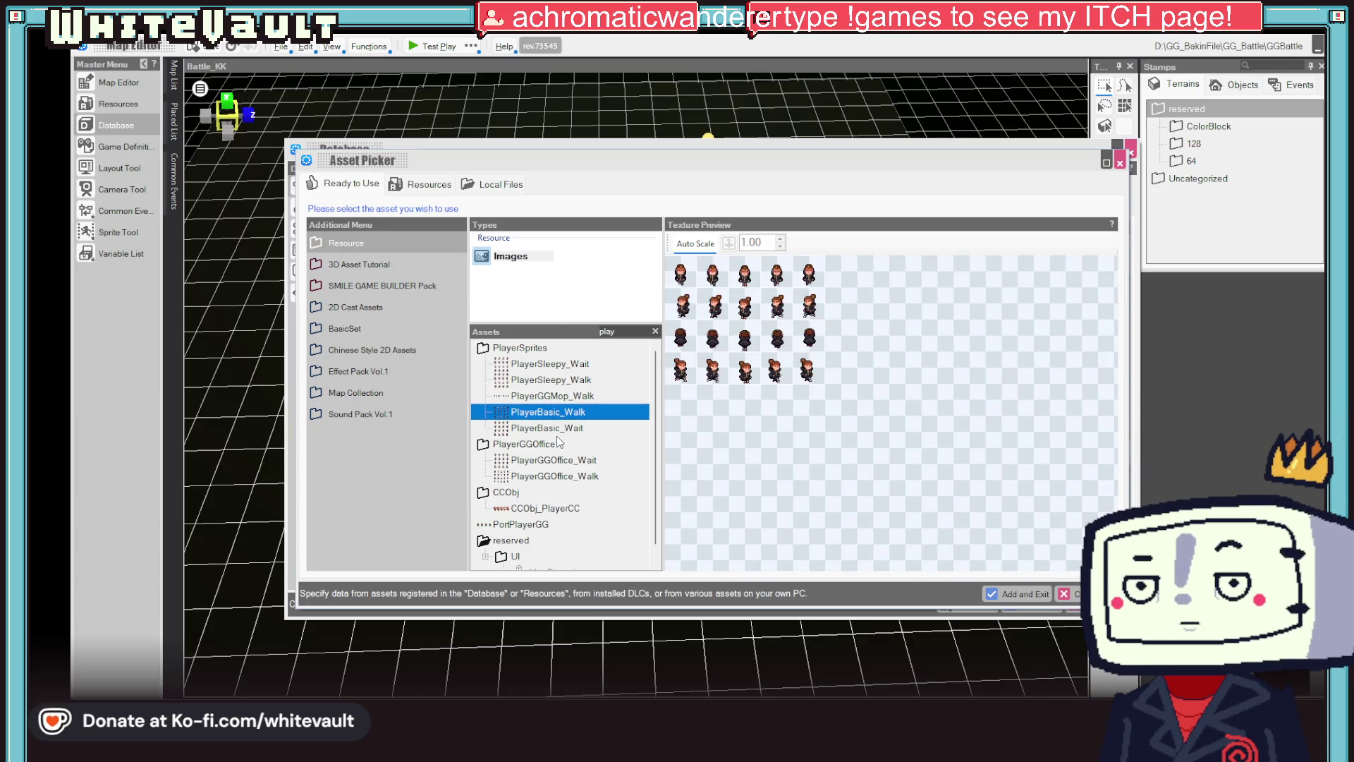
{"action": "left_click", "coordinate": [557, 460]}
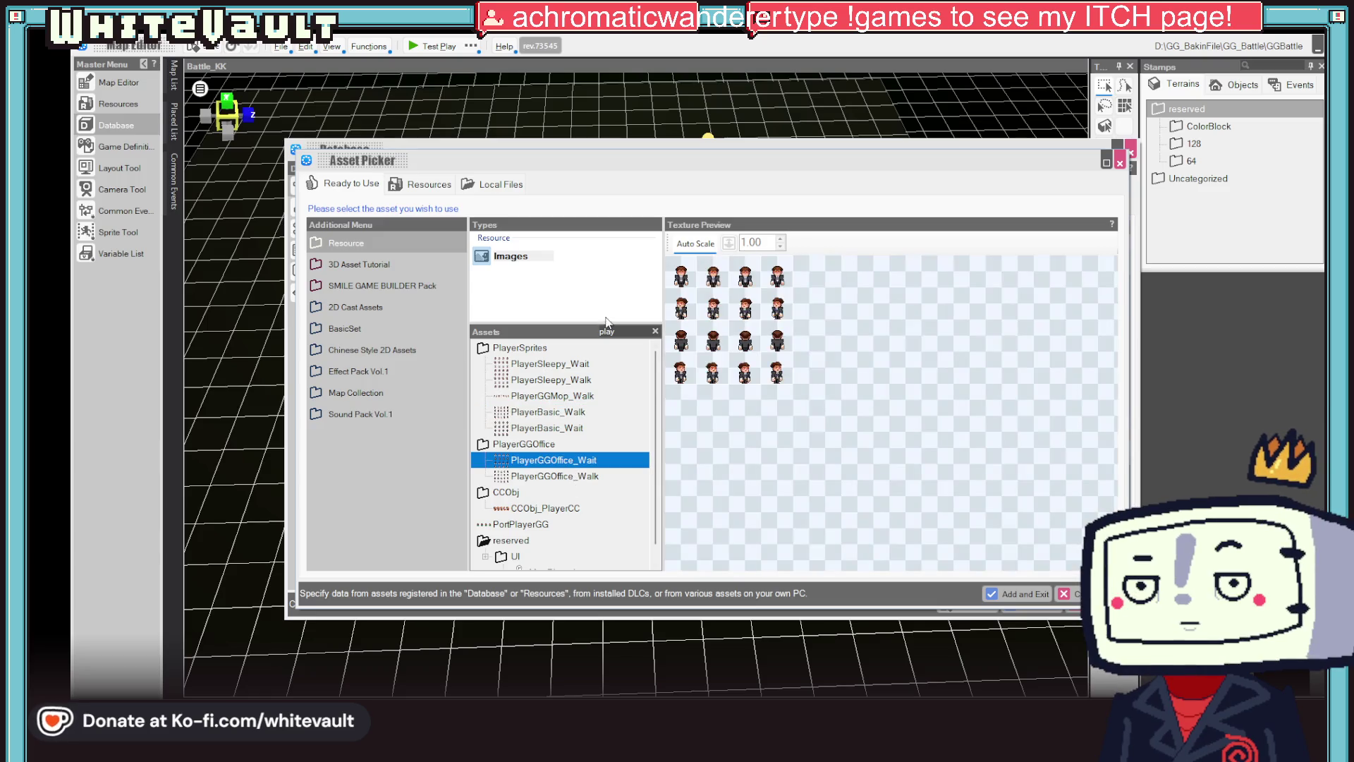
- Clear the search filter, apply PortPlayerGG as the layout graphic, and open the Battles settings
{"action": "left_click", "coordinate": [634, 327]}
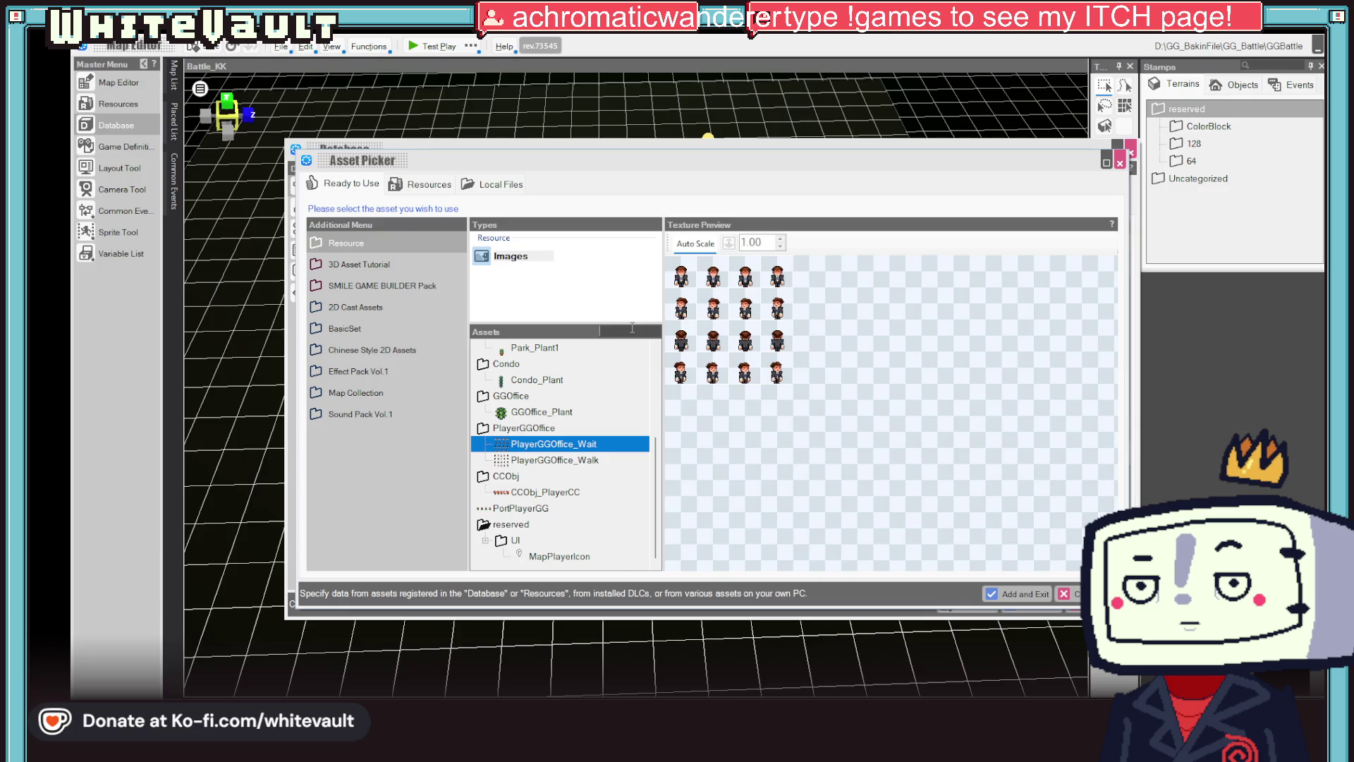
{"action": "key", "text": "BackSpace"}
{"action": "key", "text": "BackSpace"}
{"action": "key", "text": "BackSpace"}
{"action": "scroll", "coordinate": [547, 447], "scroll_direction": "down", "scroll_amount": 10}
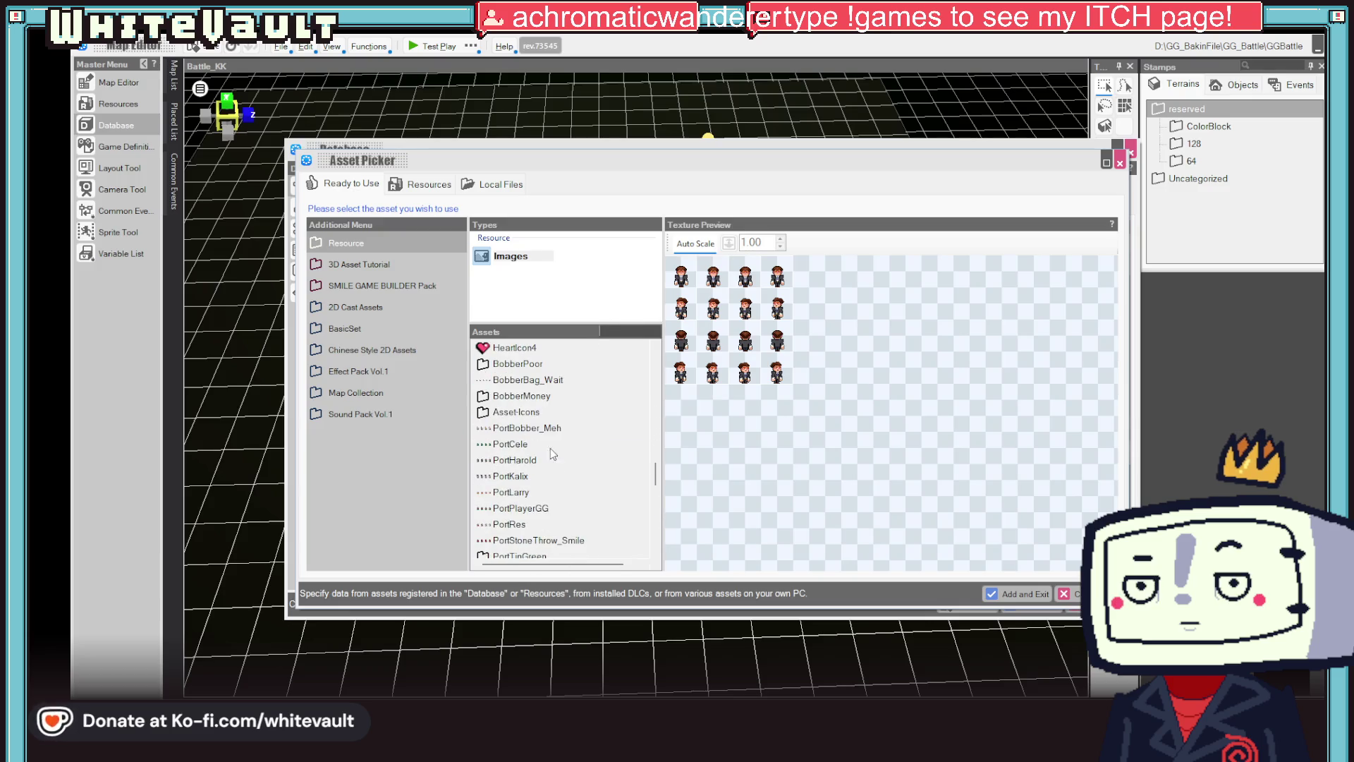
{"action": "scroll", "coordinate": [522, 406], "scroll_direction": "up", "scroll_amount": 1}
{"action": "left_click", "coordinate": [535, 412]}
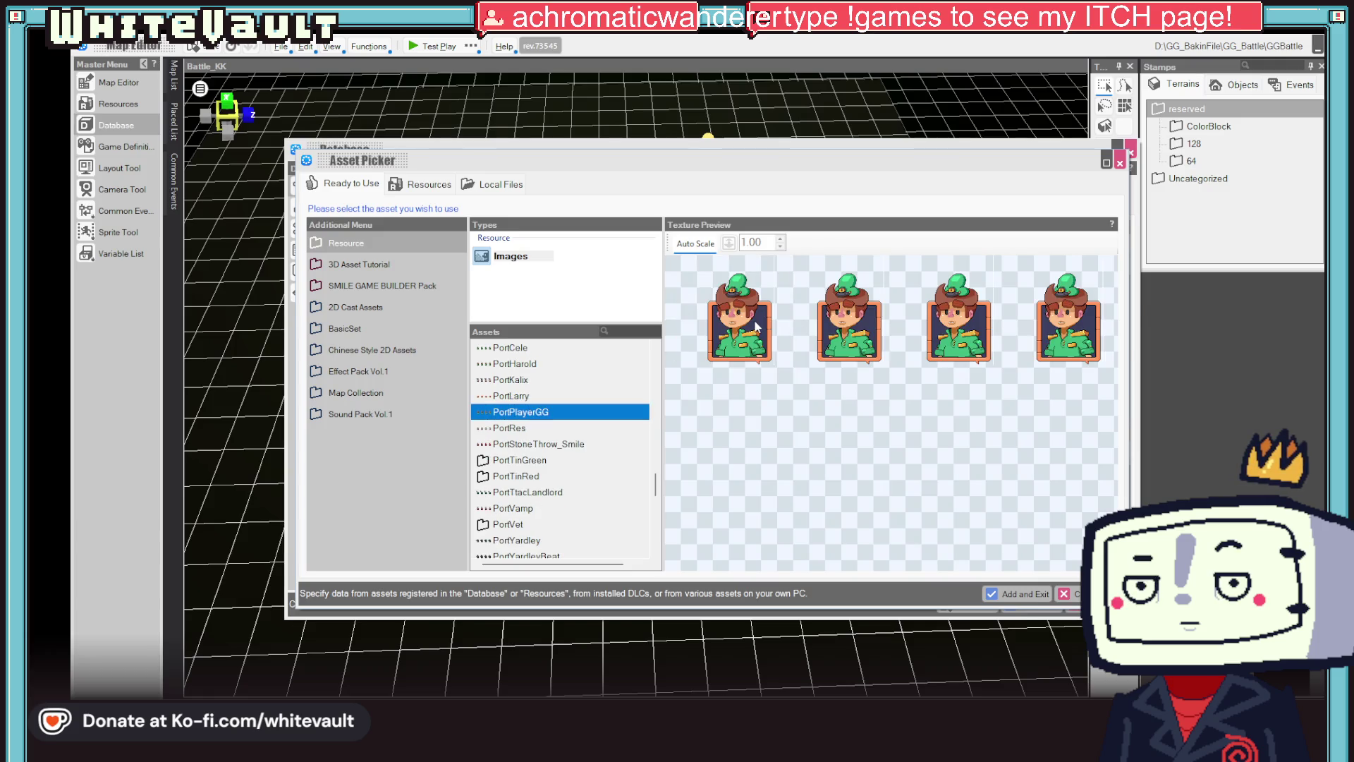
{"action": "left_click", "coordinate": [1009, 596]}
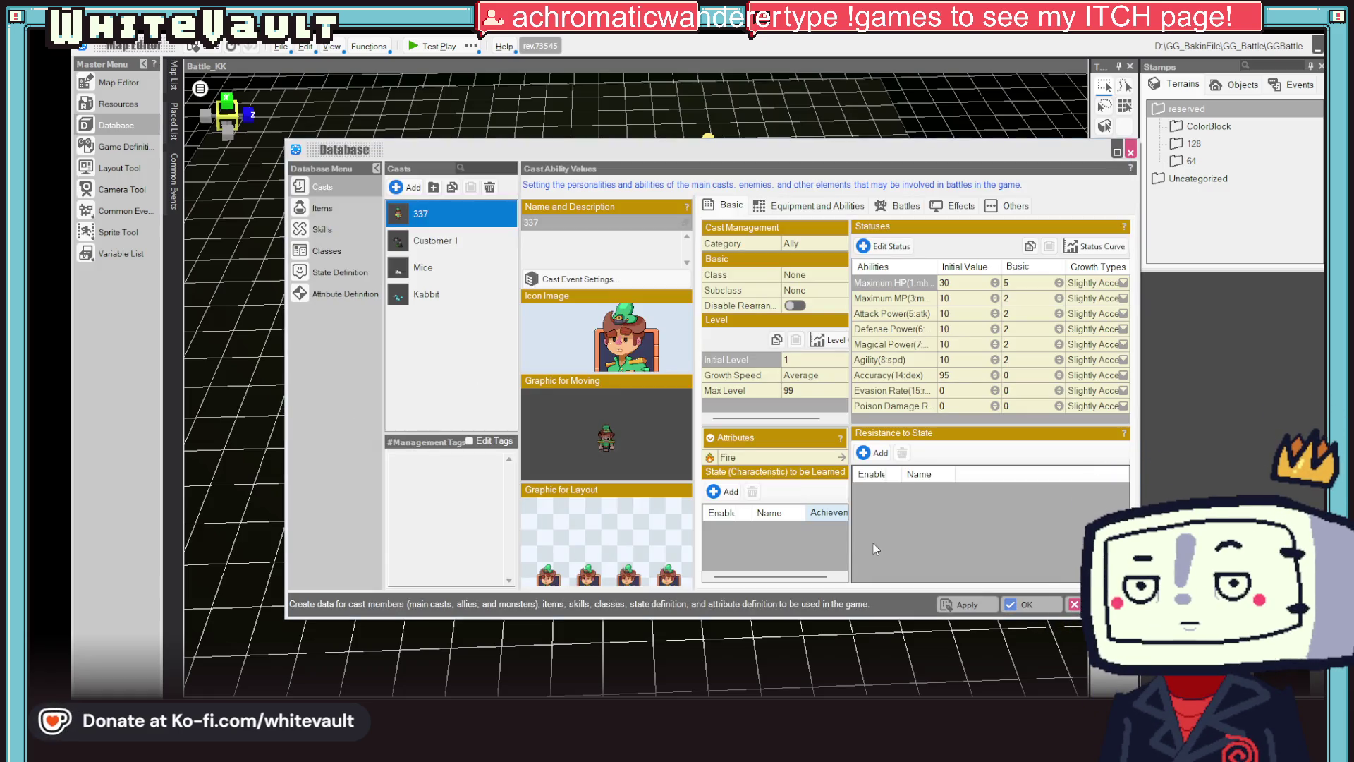
{"action": "left_click", "coordinate": [915, 208]}
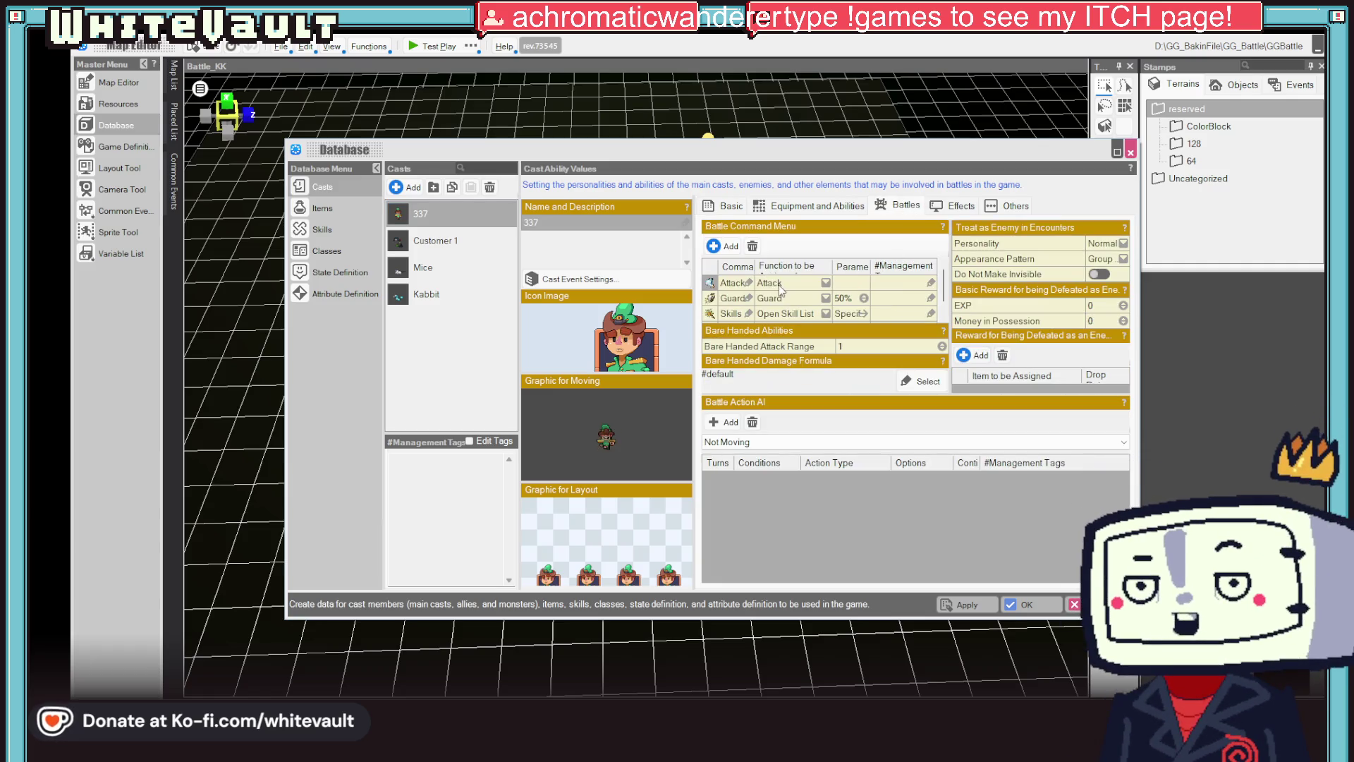